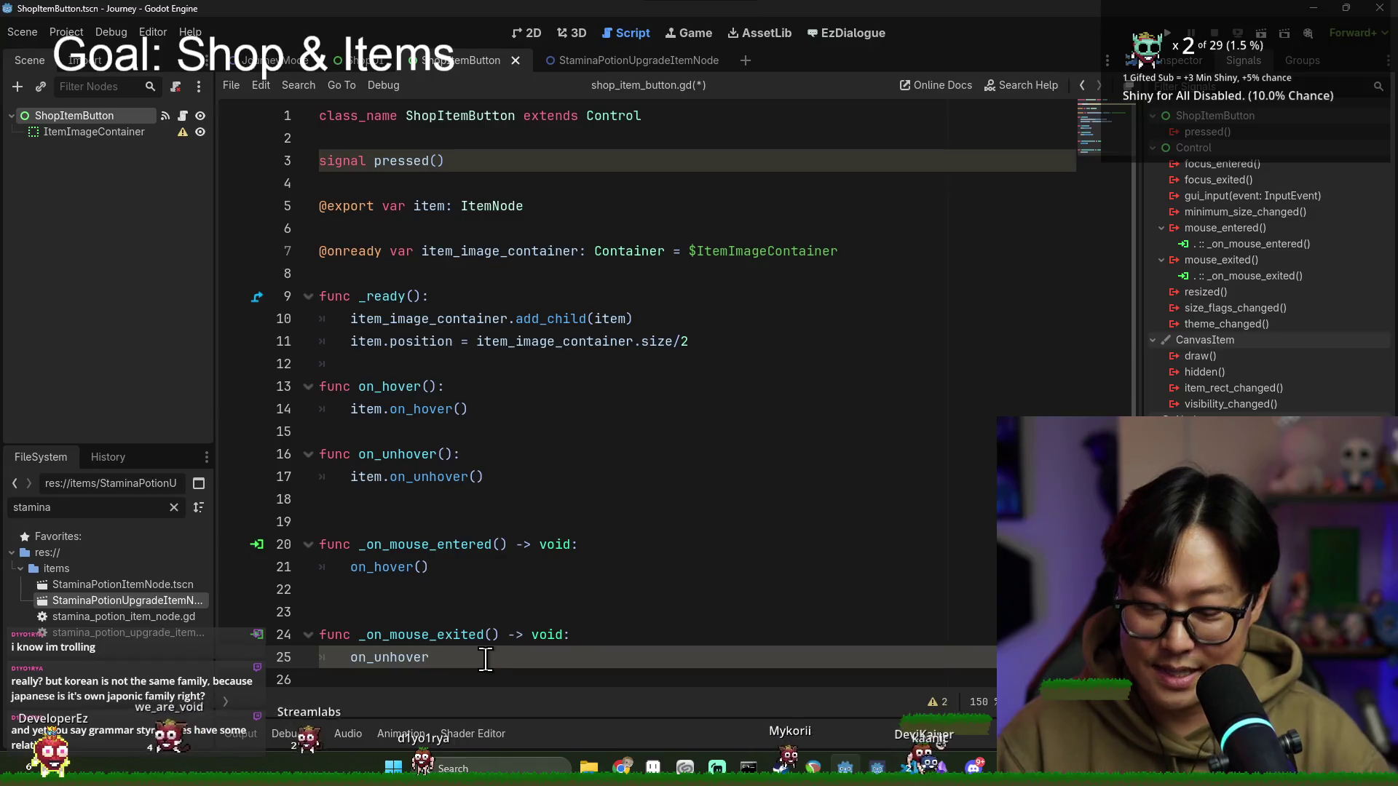
# Step: Complete the on_unhover() call and remove the leftover blank lines above the exit handler
pyautogui.click(484, 616)
pyautogui.press('BackSpace')
pyautogui.hotkey('ctrl', 's')
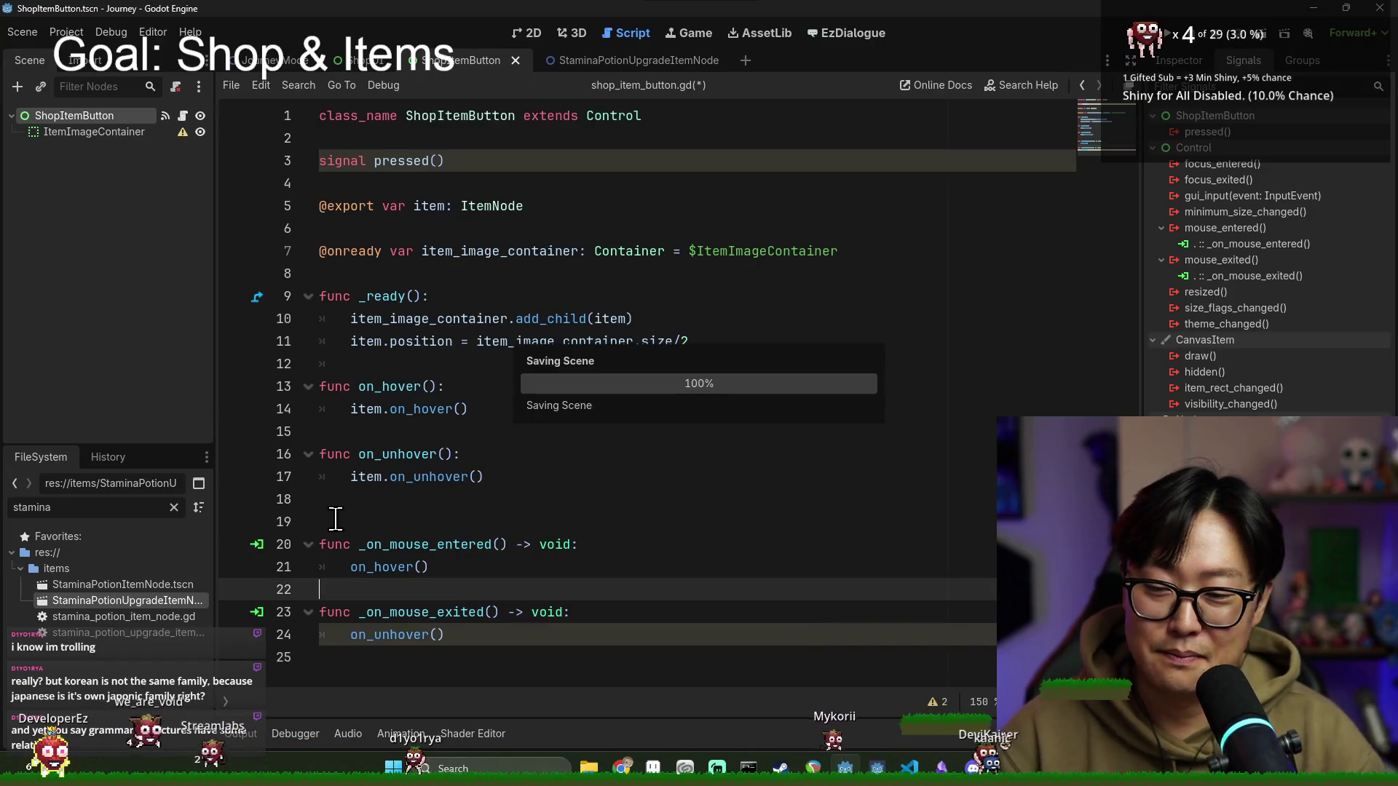
pyautogui.click(335, 518)
pyautogui.press('BackSpace')
pyautogui.hotkey('ctrl', 's')
pyautogui.click(459, 389)
pyautogui.hotkey('ctrl', 's')
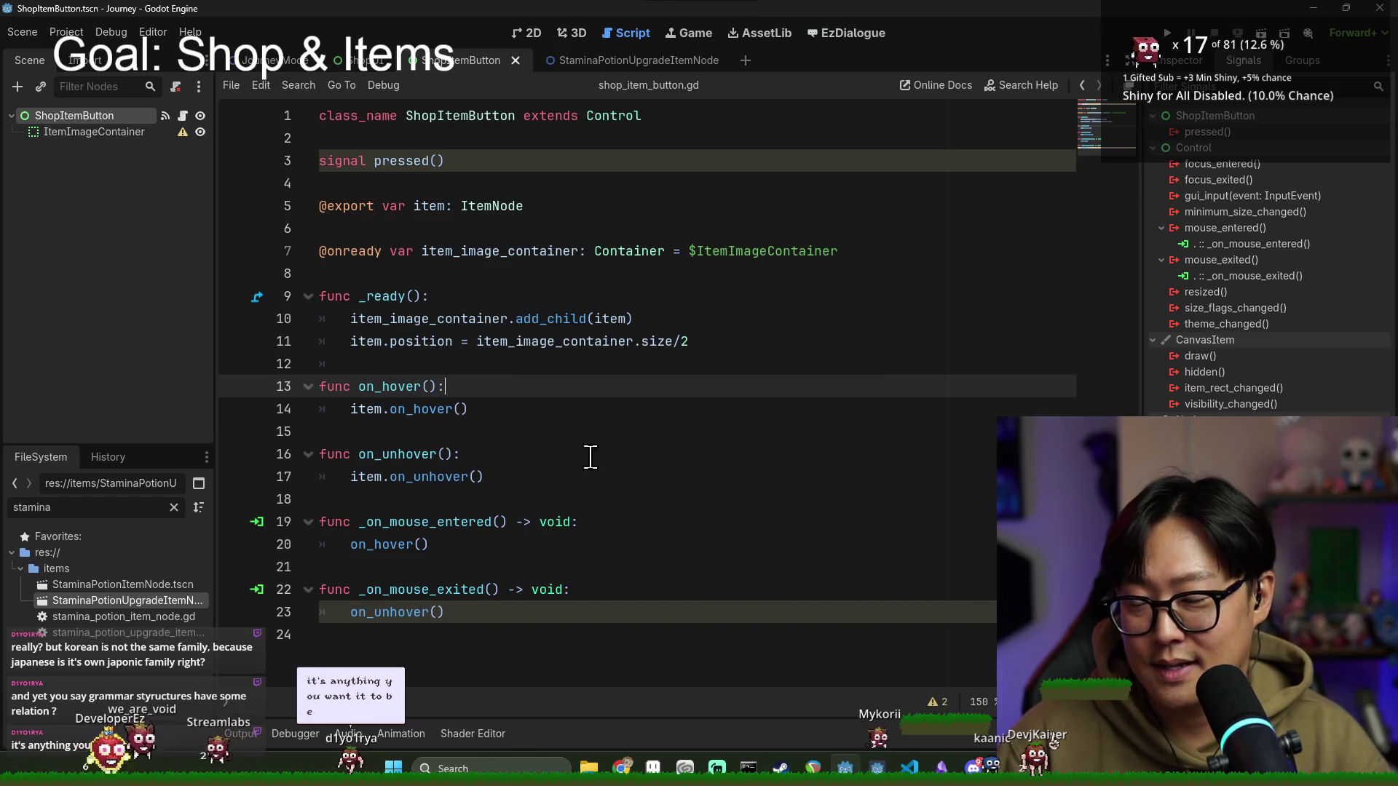
pyautogui.hotkey('ctrl', 's')
pyautogui.hotkey('ctrl', 's')
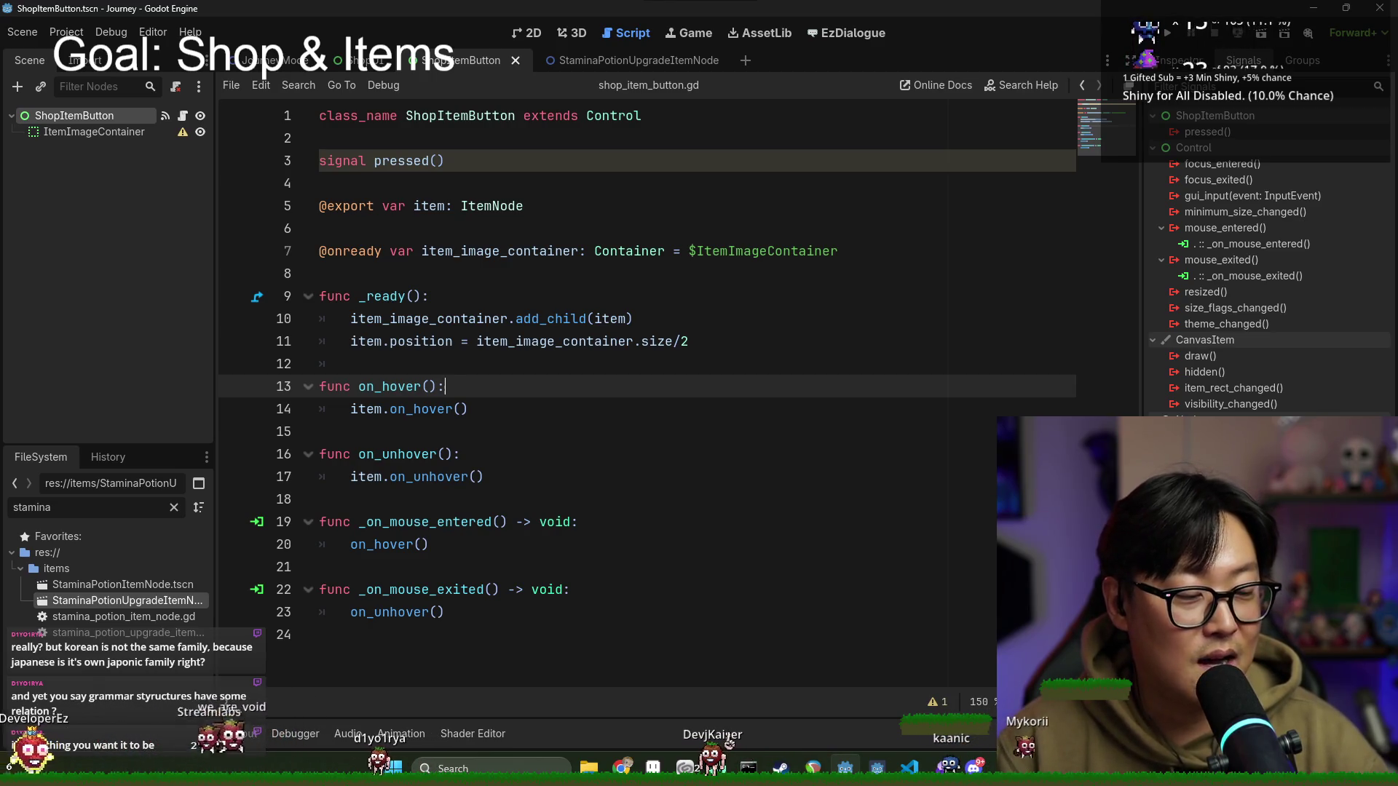
# Step: Check the hover and unhover handlers in shop_item_button.gd and save the script
pyautogui.click(830, 542)
pyautogui.hotkey('ctrl', 's')
pyautogui.click(349, 319)
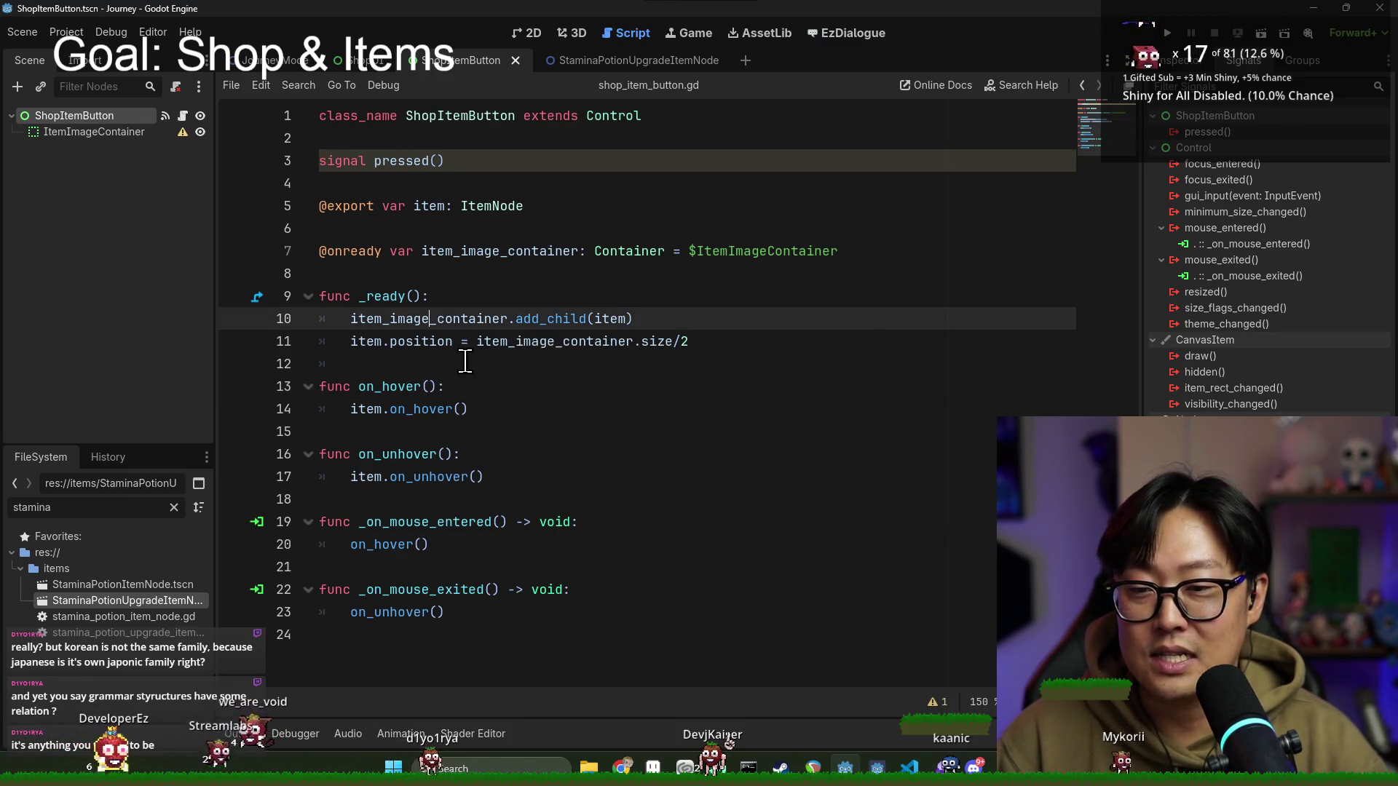
pyautogui.click(504, 368)
pyautogui.hotkey('ctrl', 's')
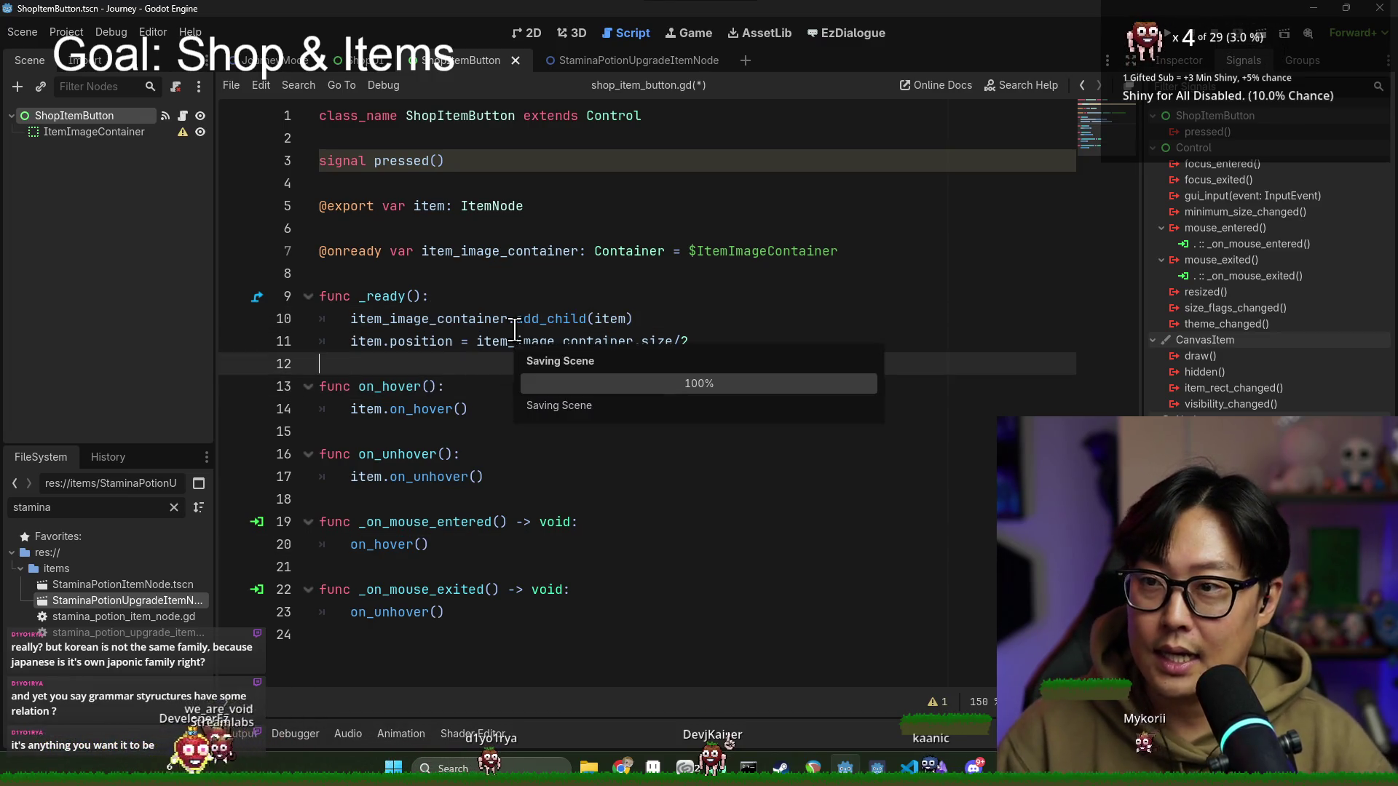
pyautogui.click(510, 274)
pyautogui.click(498, 219)
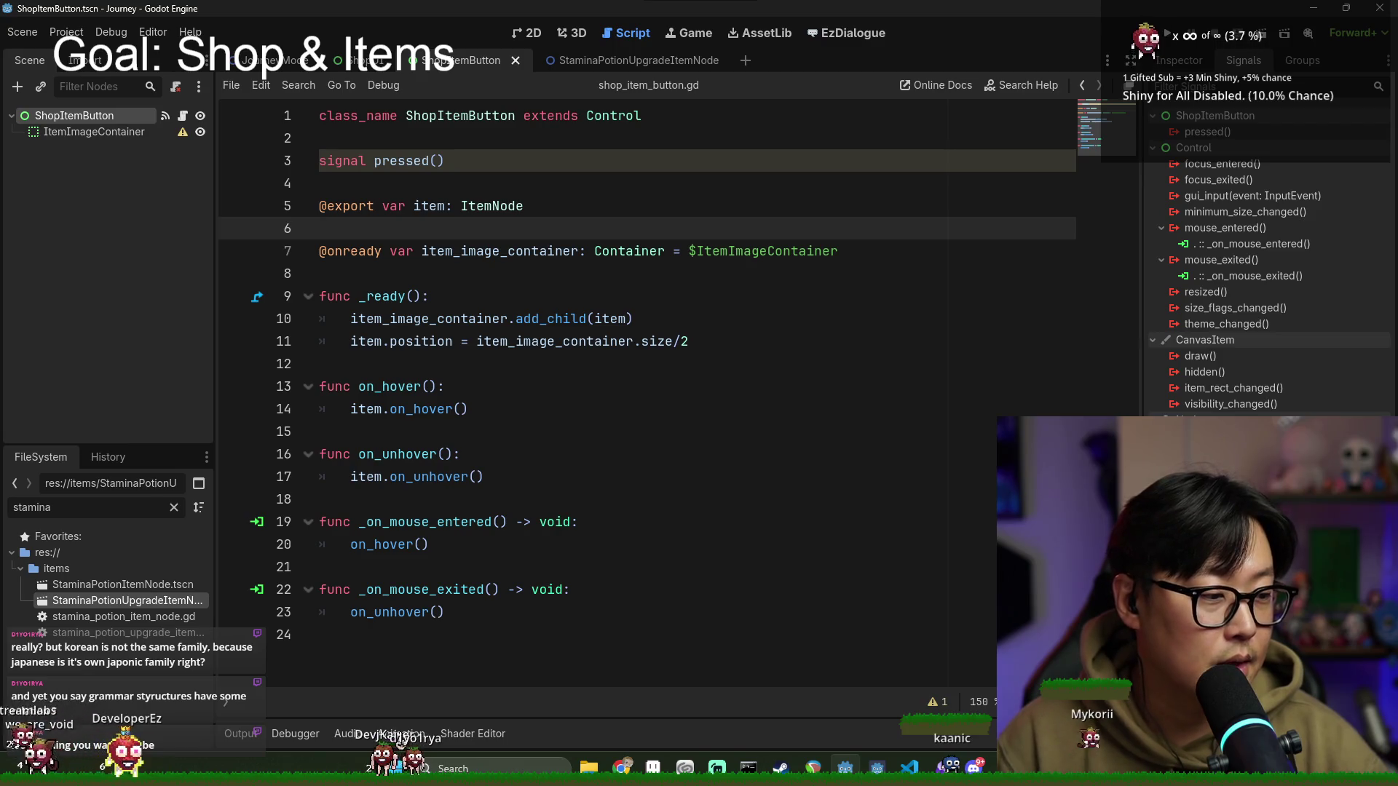
# Step: Review the _ready setup and mouse handlers of ShopItemButton after saving again
pyautogui.click(568, 482)
pyautogui.hotkey('ctrl', 's')
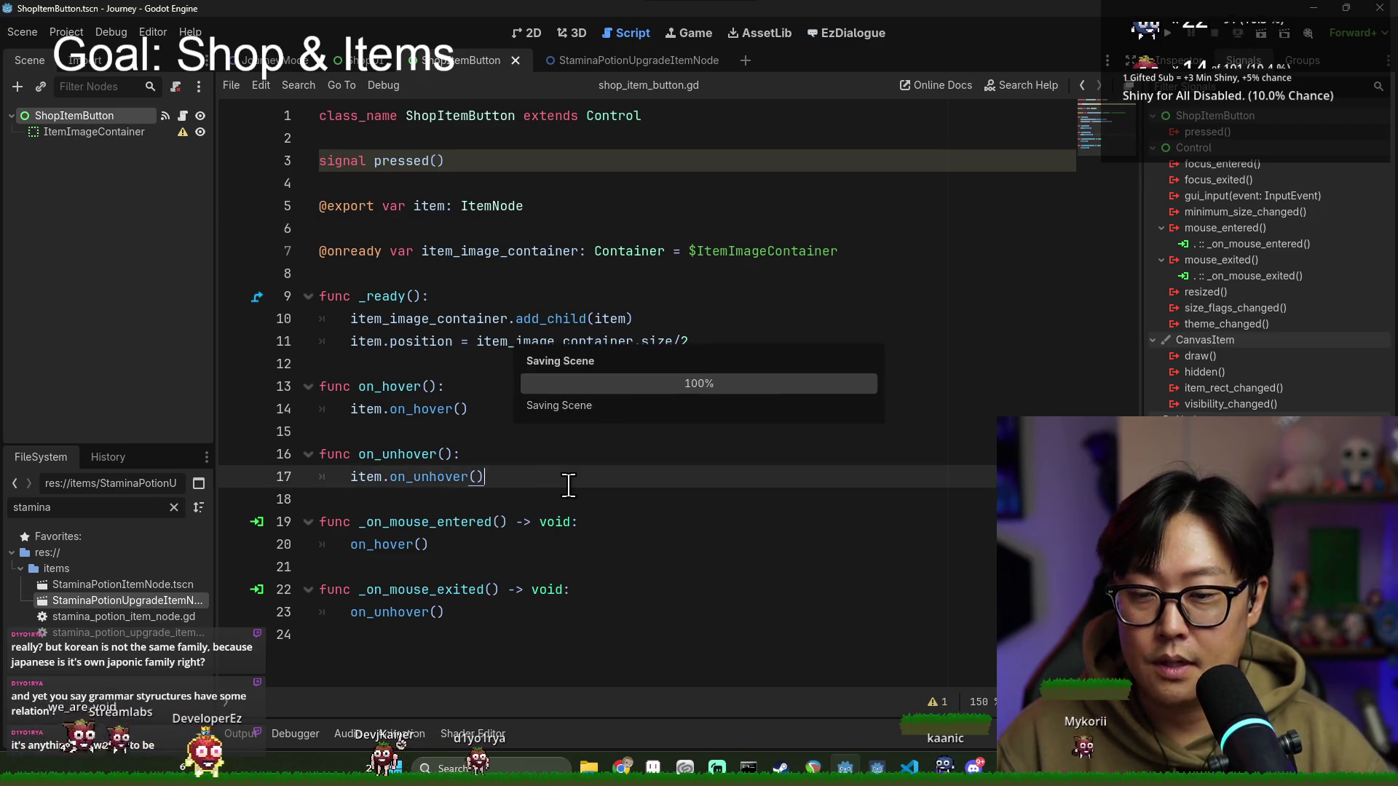
pyautogui.click(567, 409)
pyautogui.click(500, 364)
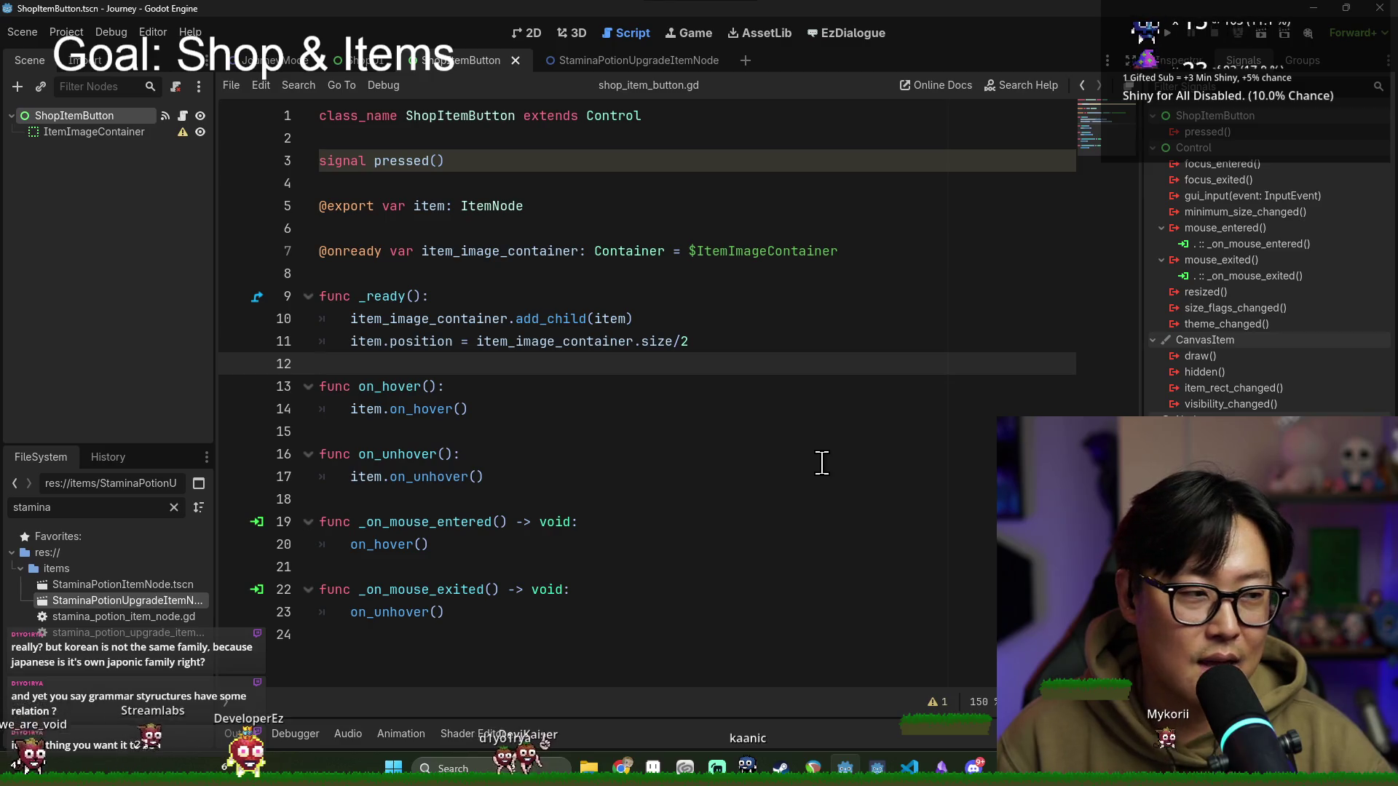
pyautogui.click(396, 295)
pyautogui.click(396, 278)
pyautogui.click(521, 362)
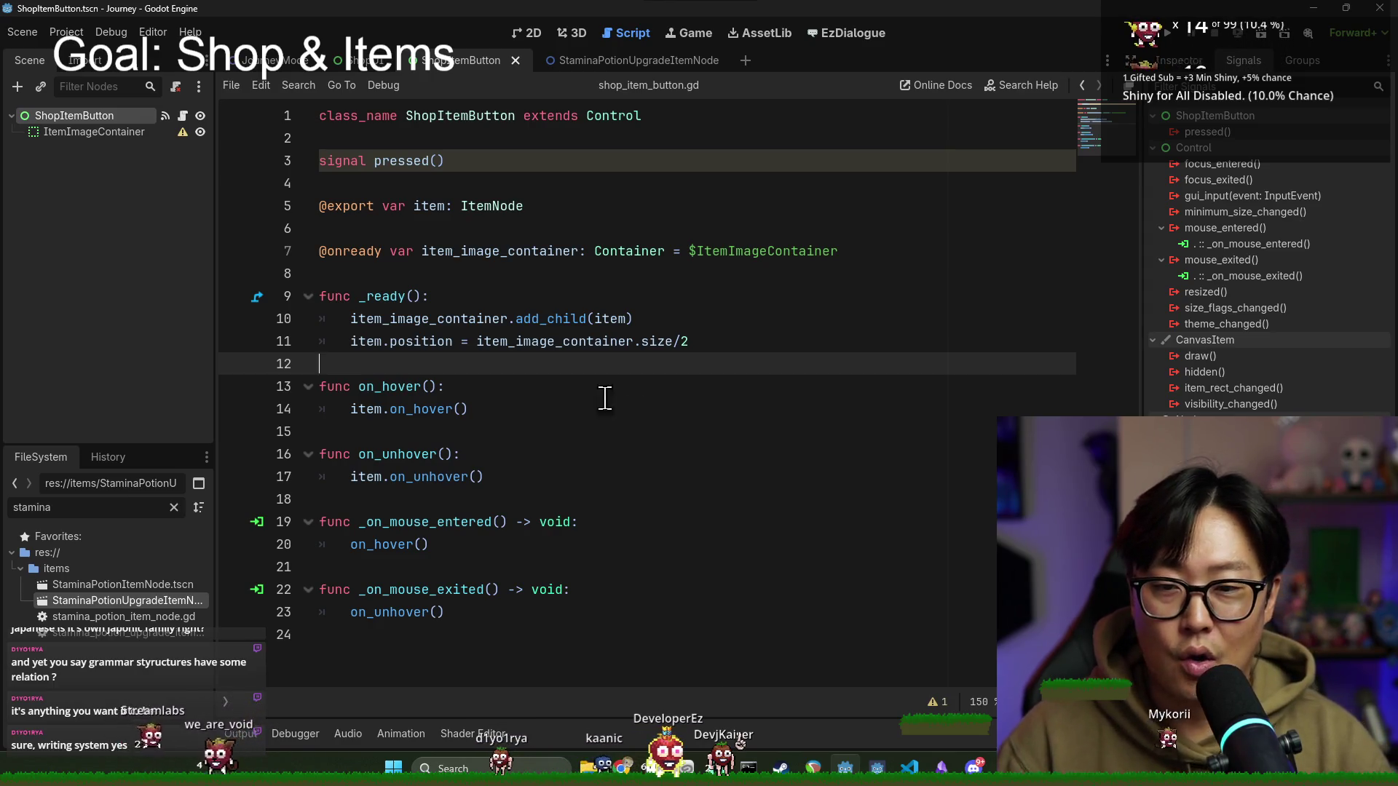
pyautogui.click(510, 275)
pyautogui.click(594, 365)
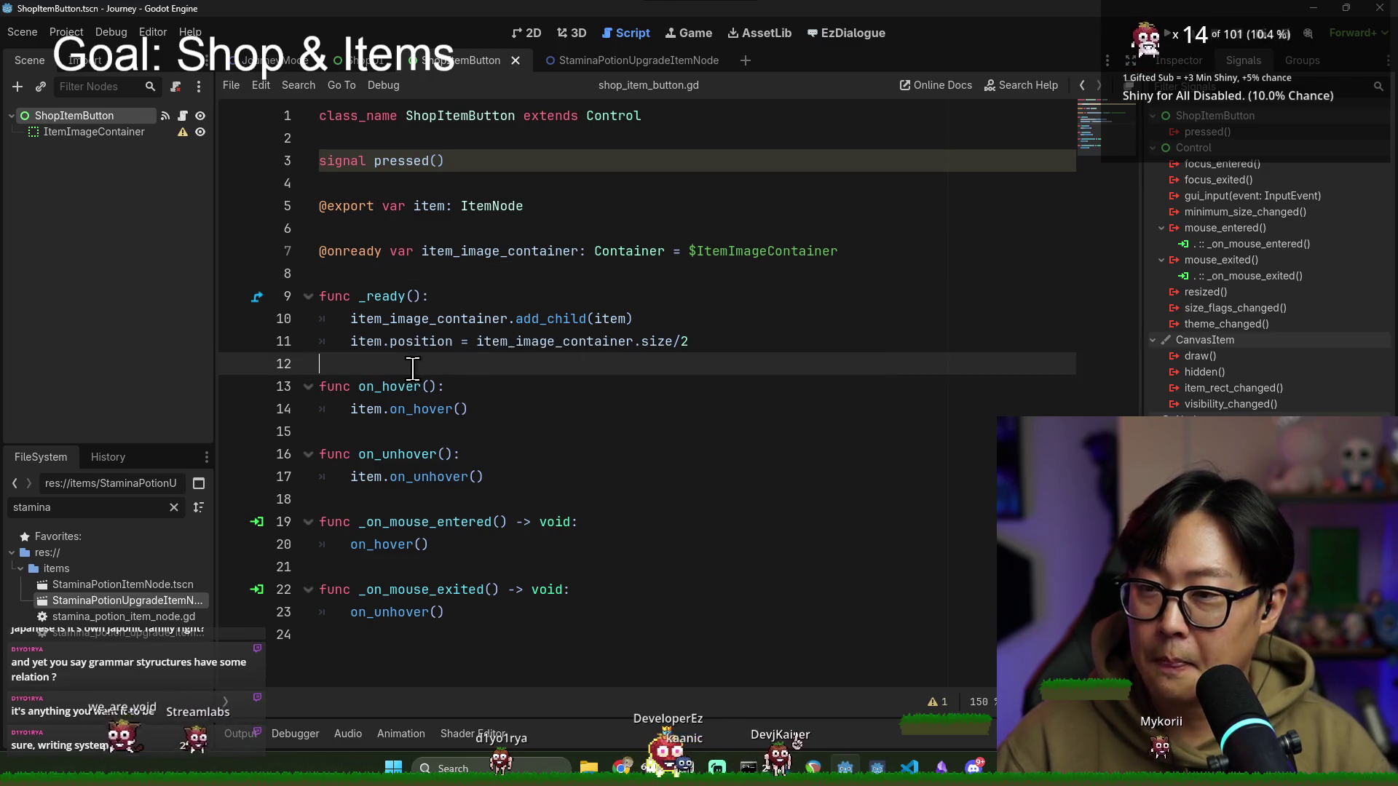
pyautogui.hotkey('ctrl', 's')
pyautogui.click(523, 430)
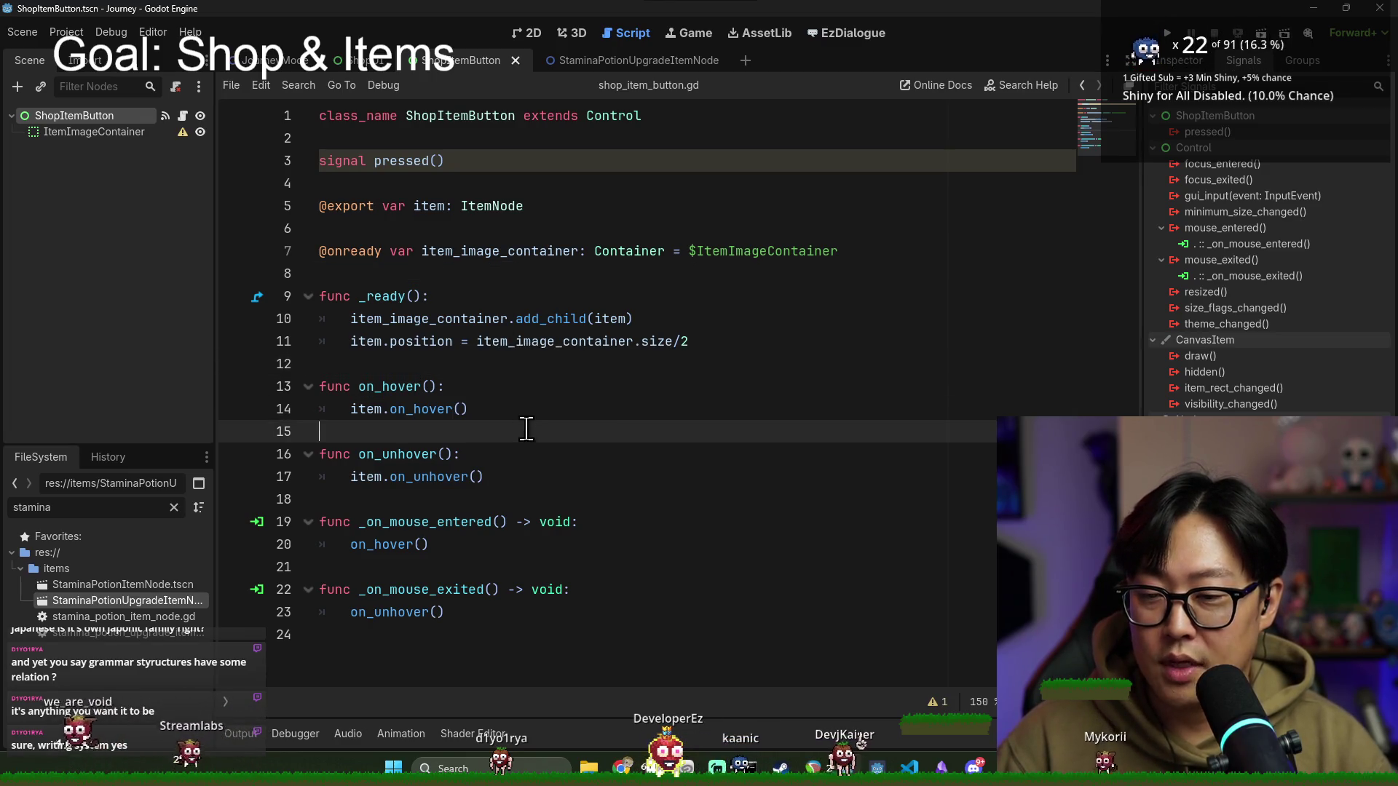
pyautogui.hotkey('ctrl', 's')
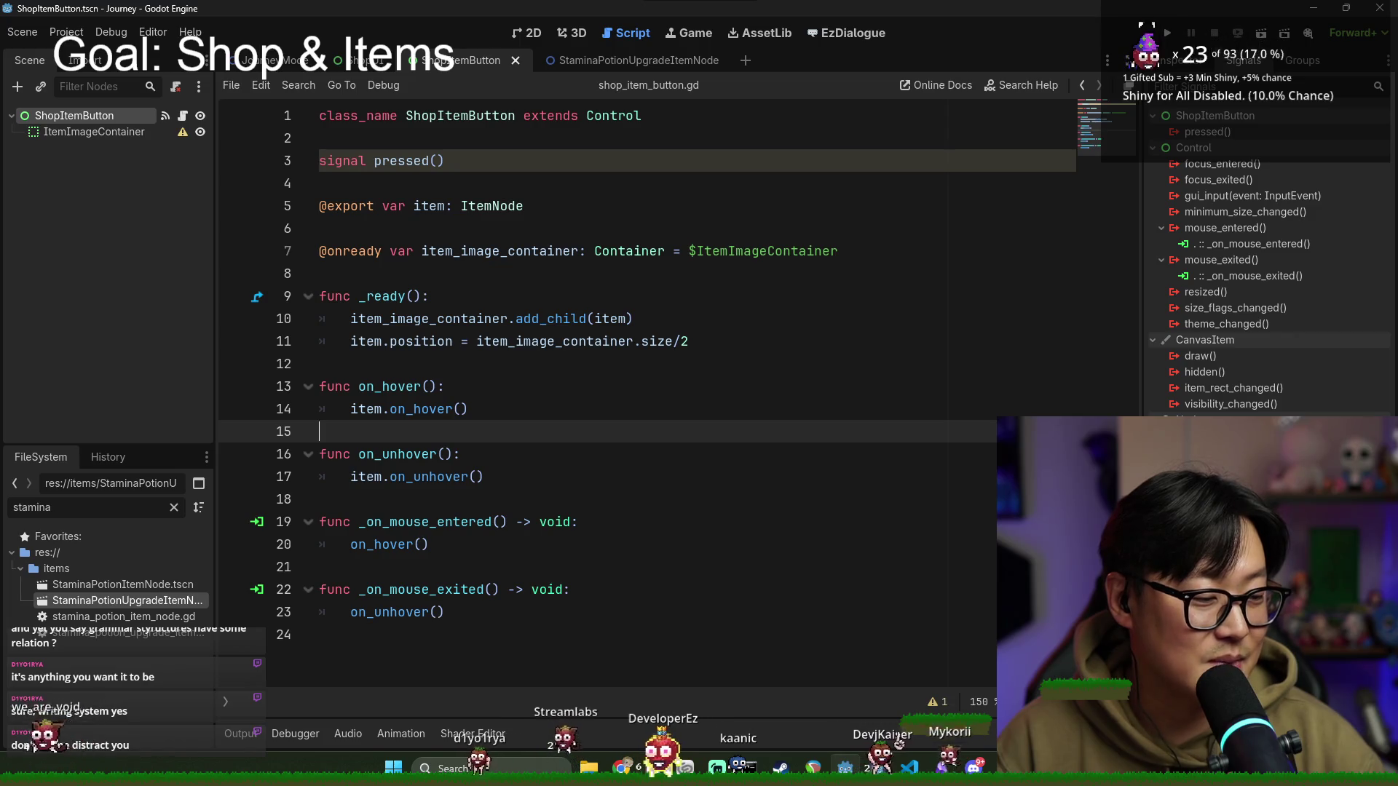
pyautogui.click(708, 554)
pyautogui.click(525, 431)
pyautogui.hotkey('ctrl', 's')
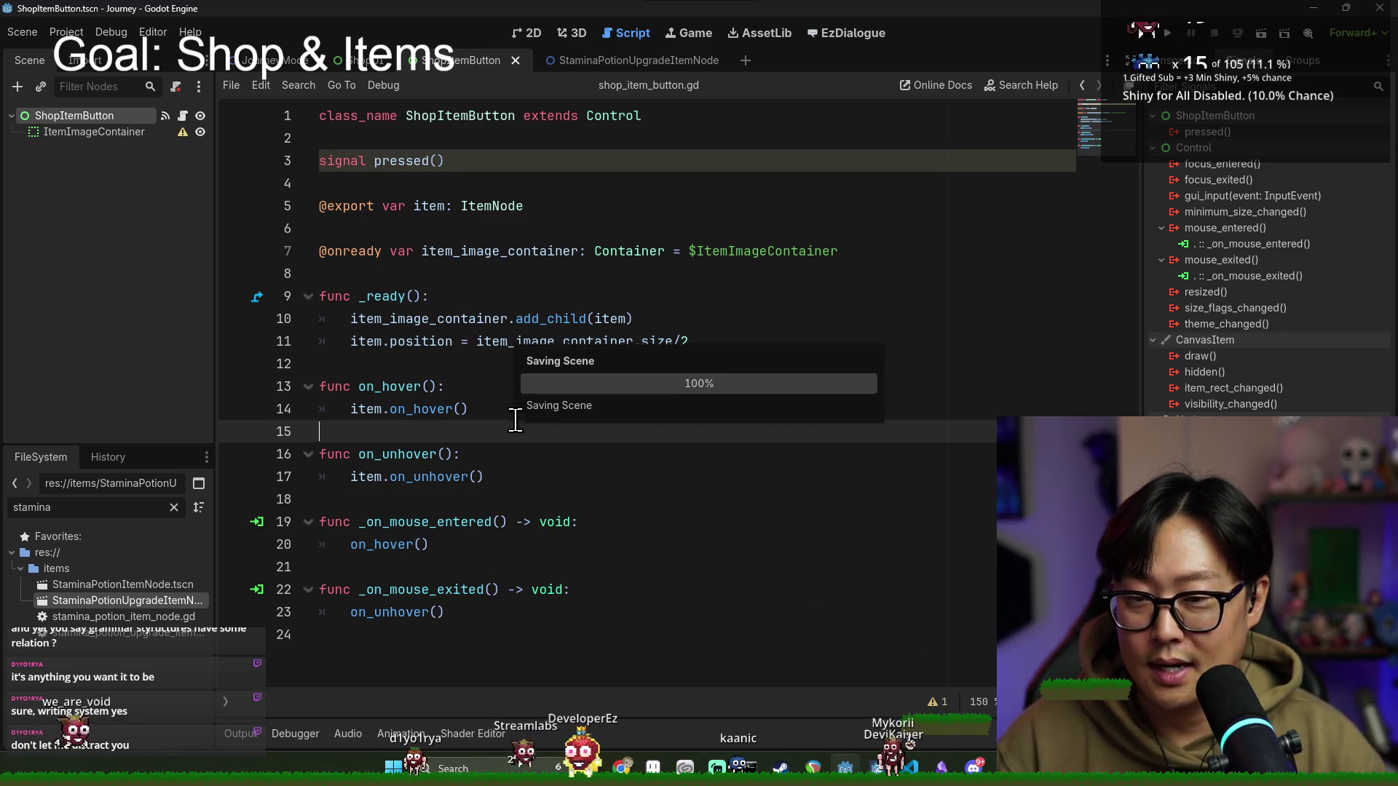
pyautogui.click(582, 364)
pyautogui.hotkey('ctrl', 's')
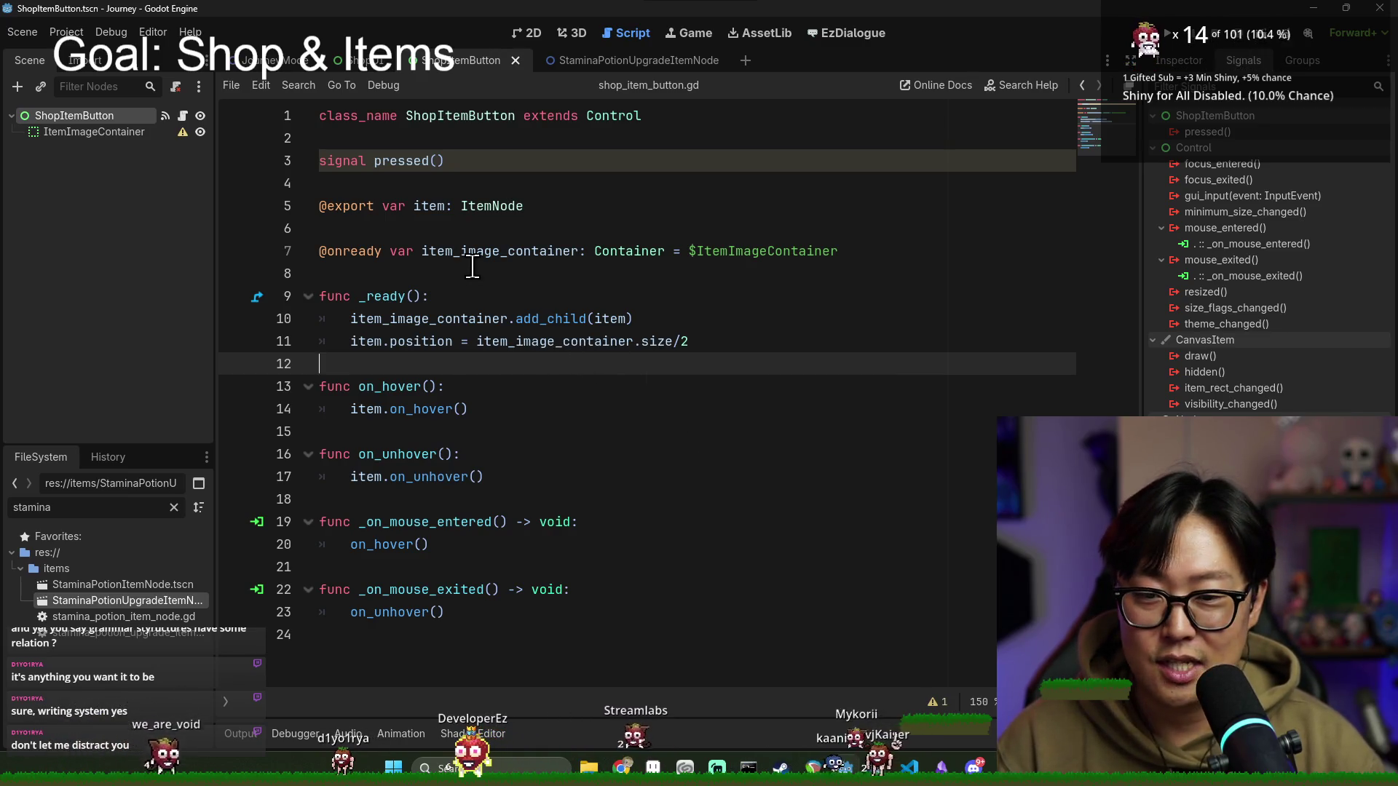
pyautogui.click(588, 275)
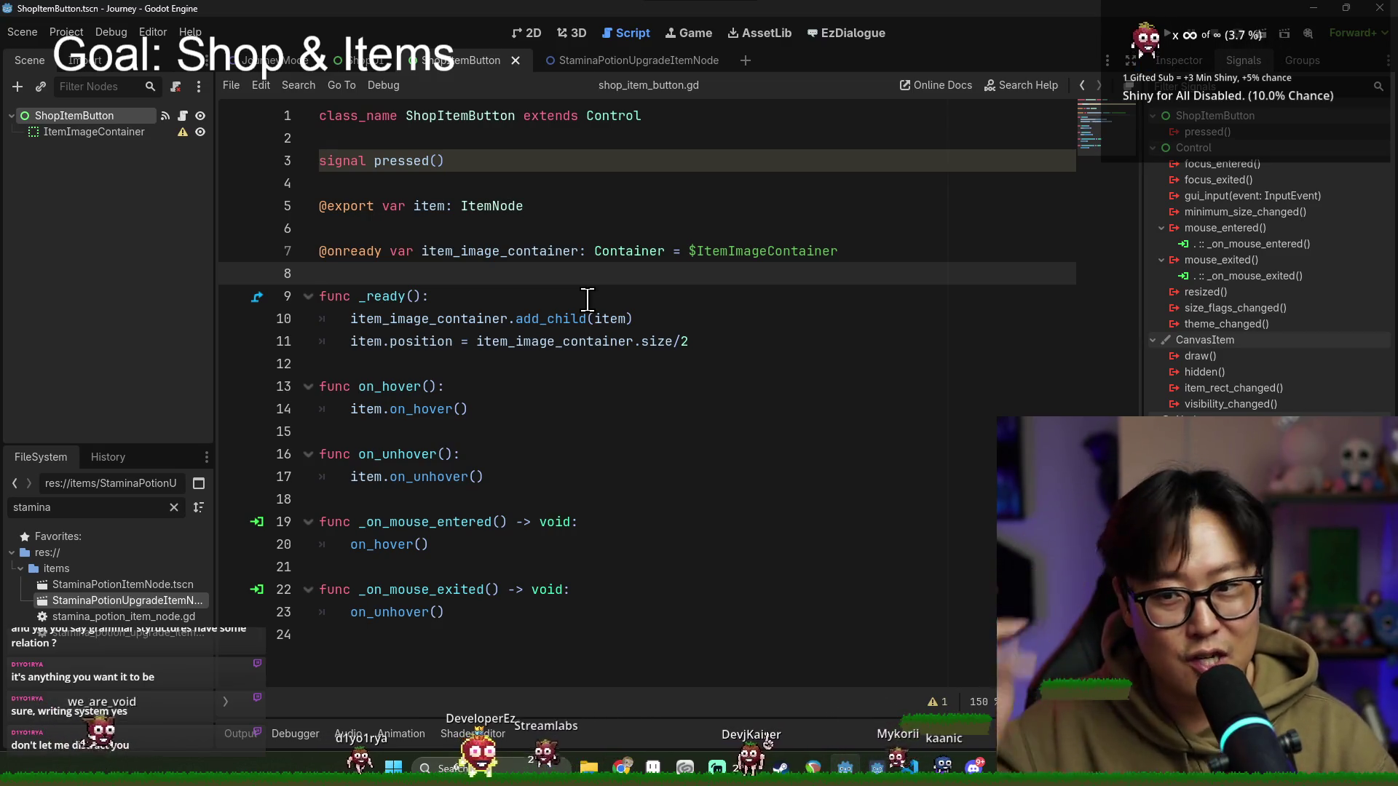
pyautogui.click(565, 341)
pyautogui.click(487, 251)
pyautogui.click(501, 271)
pyautogui.click(495, 231)
pyautogui.click(524, 191)
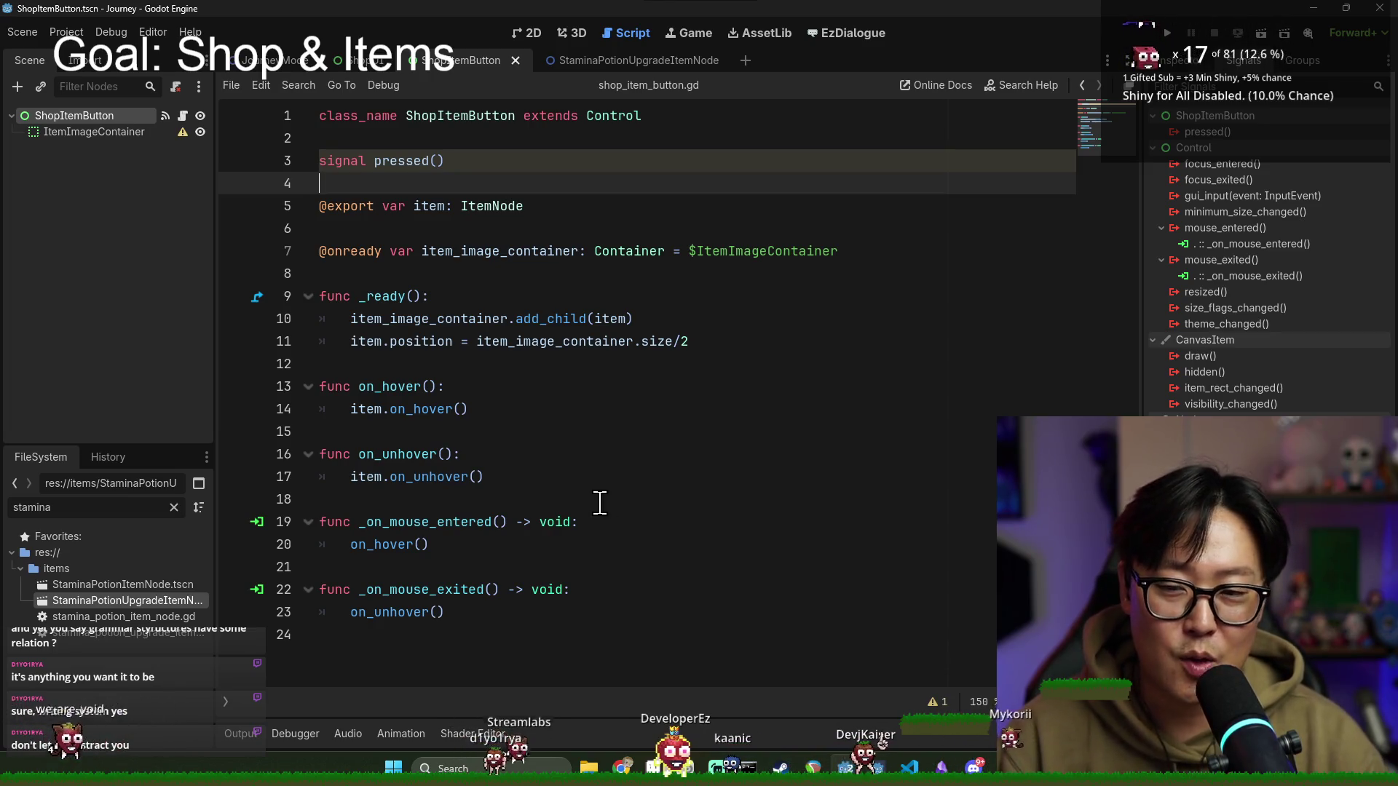
pyautogui.click(321, 364)
pyautogui.hotkey('ctrl', 's')
pyautogui.click(427, 275)
pyautogui.click(538, 399)
pyautogui.click(503, 366)
pyautogui.click(522, 433)
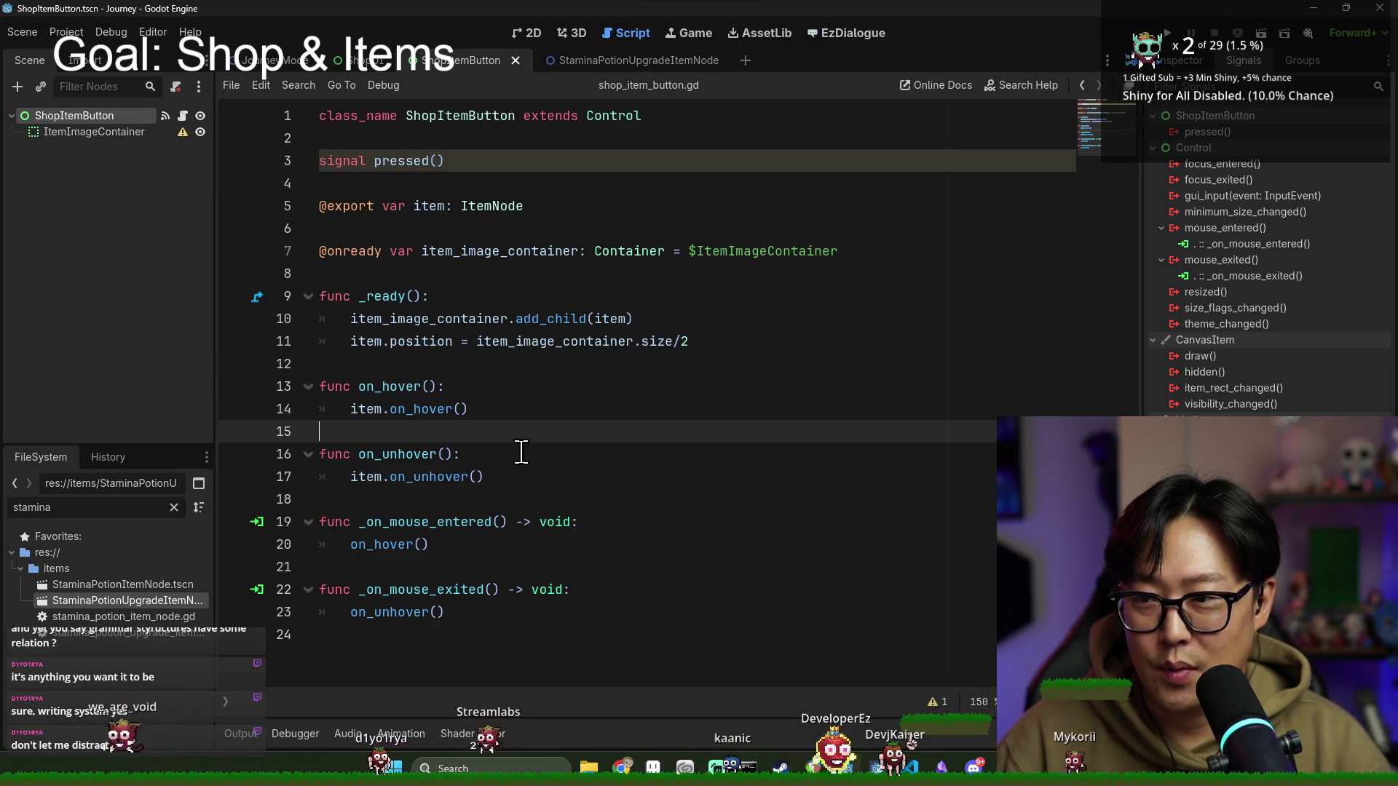
pyautogui.hotkey('ctrl', 's')
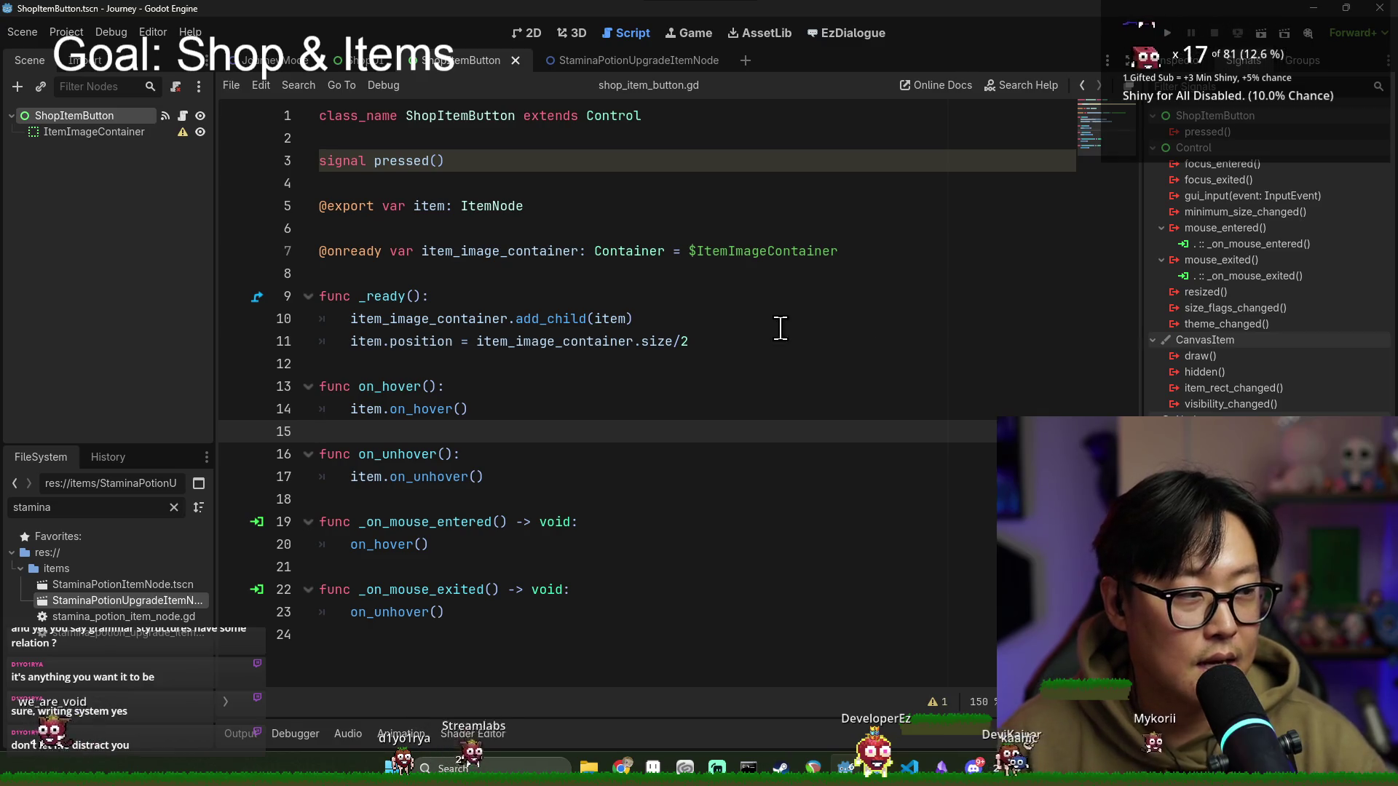
pyautogui.click(608, 339)
pyautogui.click(612, 386)
pyautogui.hotkey('ctrl', 's')
pyautogui.click(466, 354)
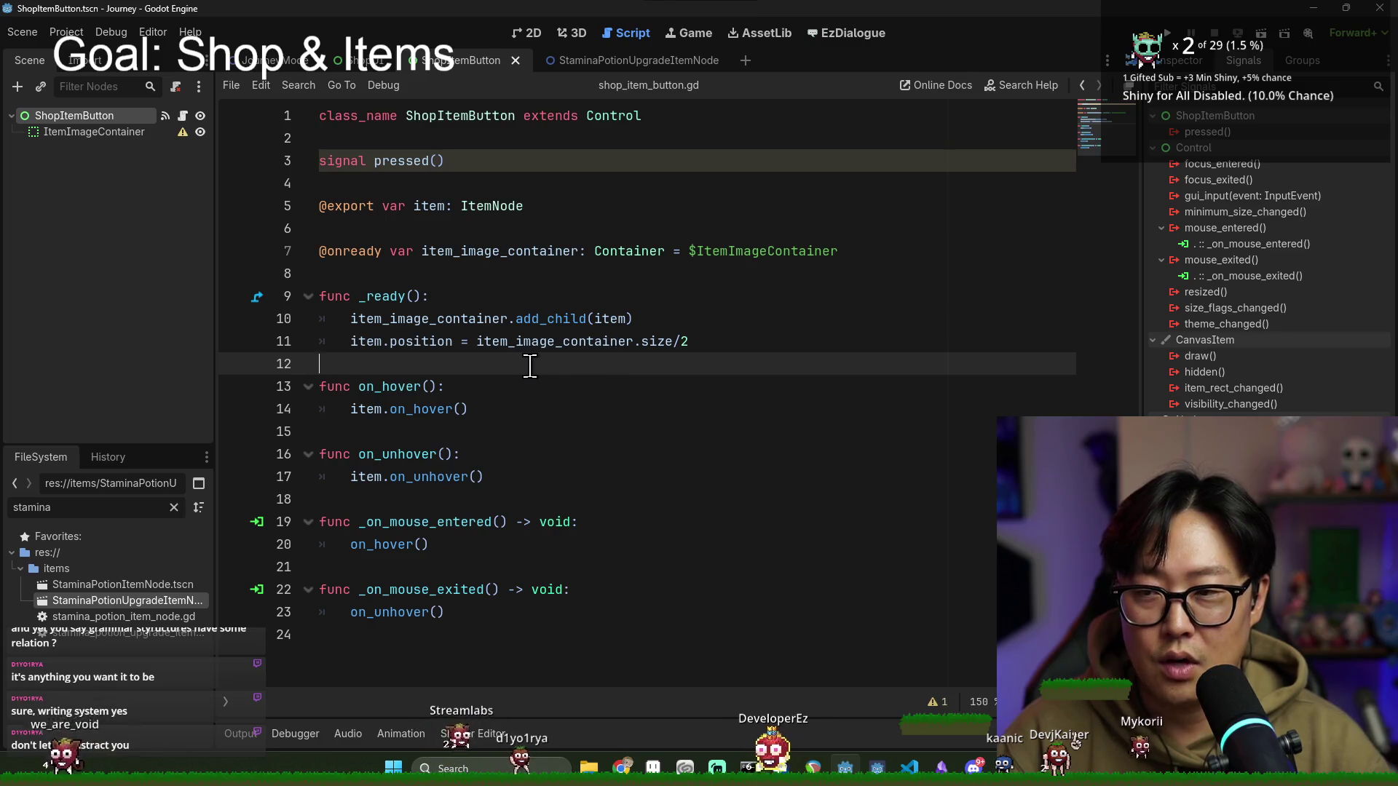
pyautogui.click(584, 288)
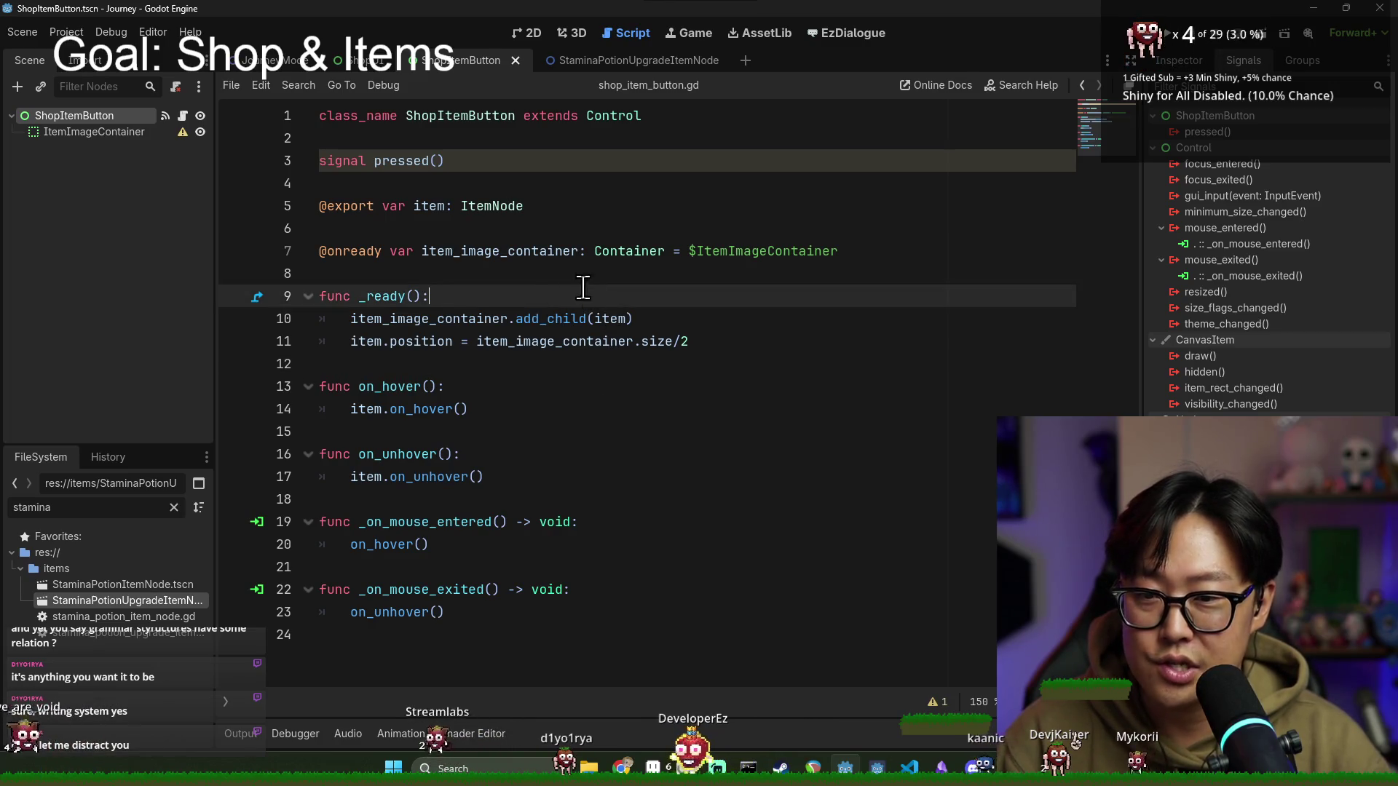
pyautogui.press('Up')
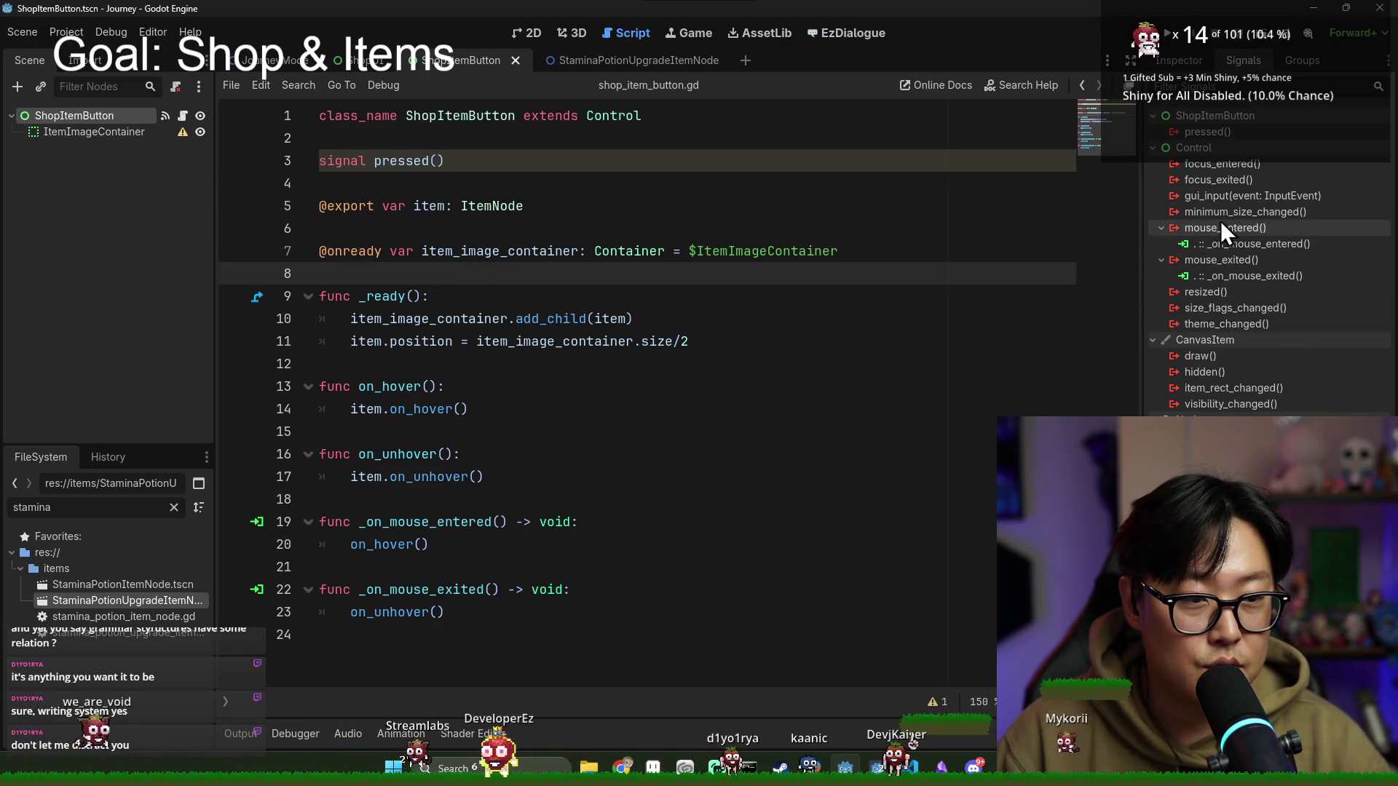
pyautogui.doubleClick(1222, 195)
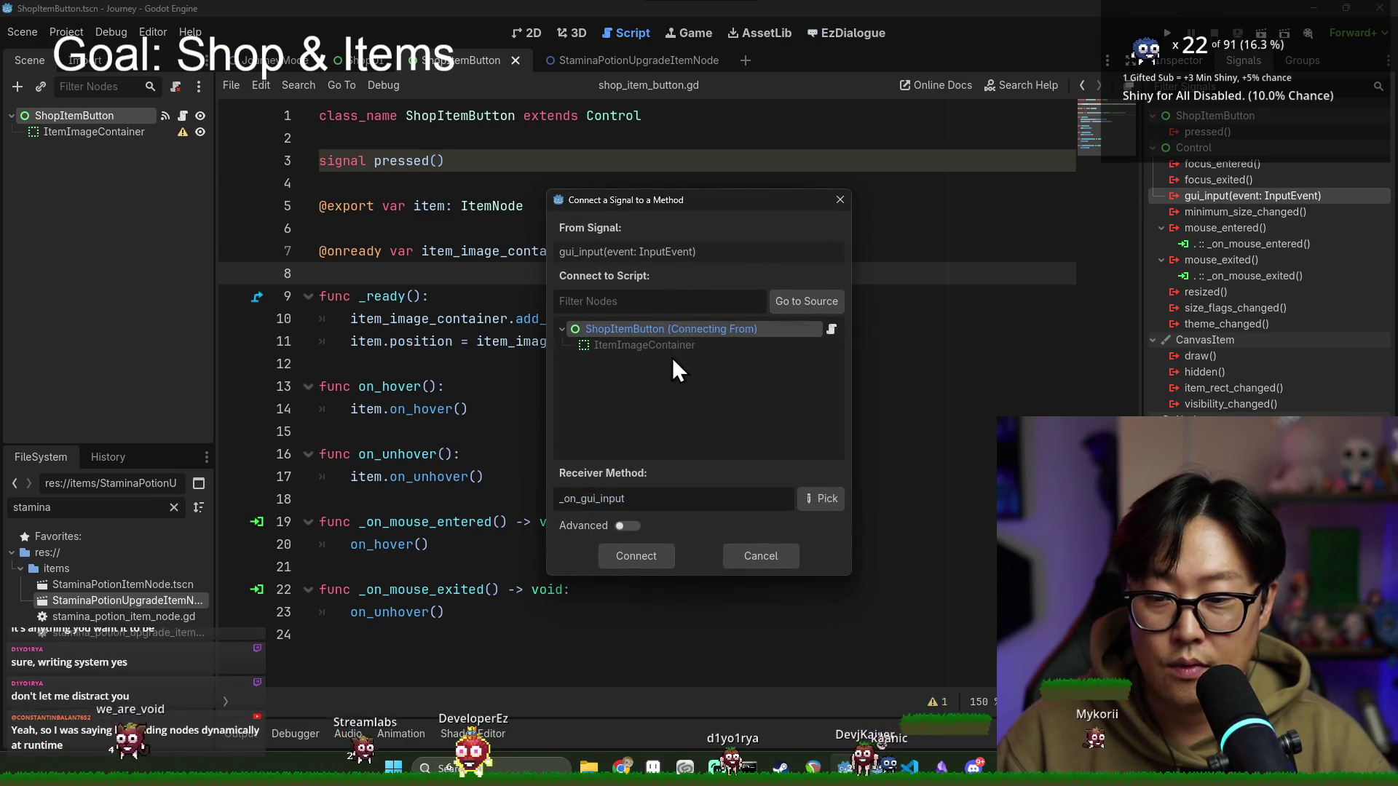
# Step: Create the _on_gui_input handler with 'if event is InputEventMouseButton and event.is_pressed():'
pyautogui.press('Return')
pyautogui.click(426, 615)
pyautogui.press('Delete')
pyautogui.click(749, 606)
pyautogui.press('Return')
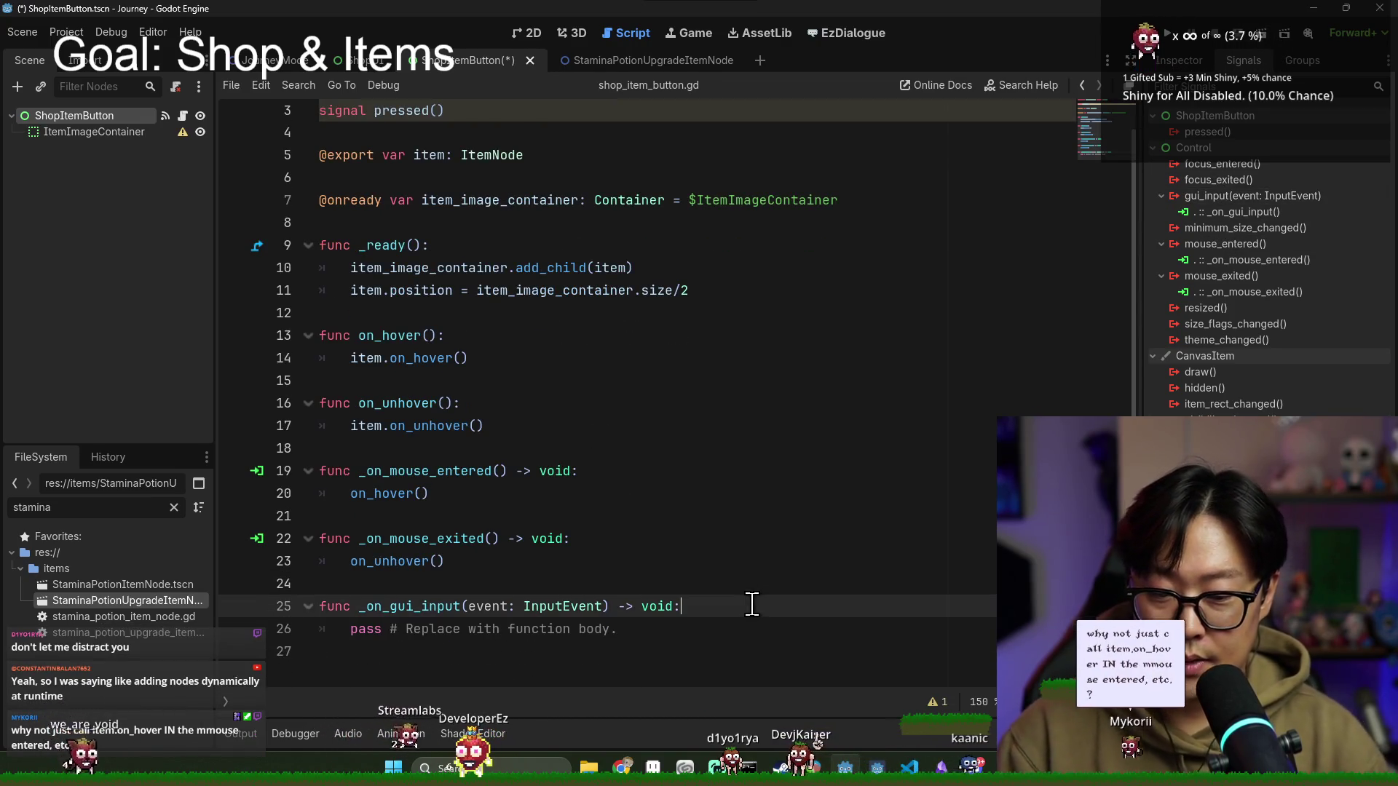
pyautogui.write('if event.')
pyautogui.press('BackSpace')
pyautogui.write('is Mous')
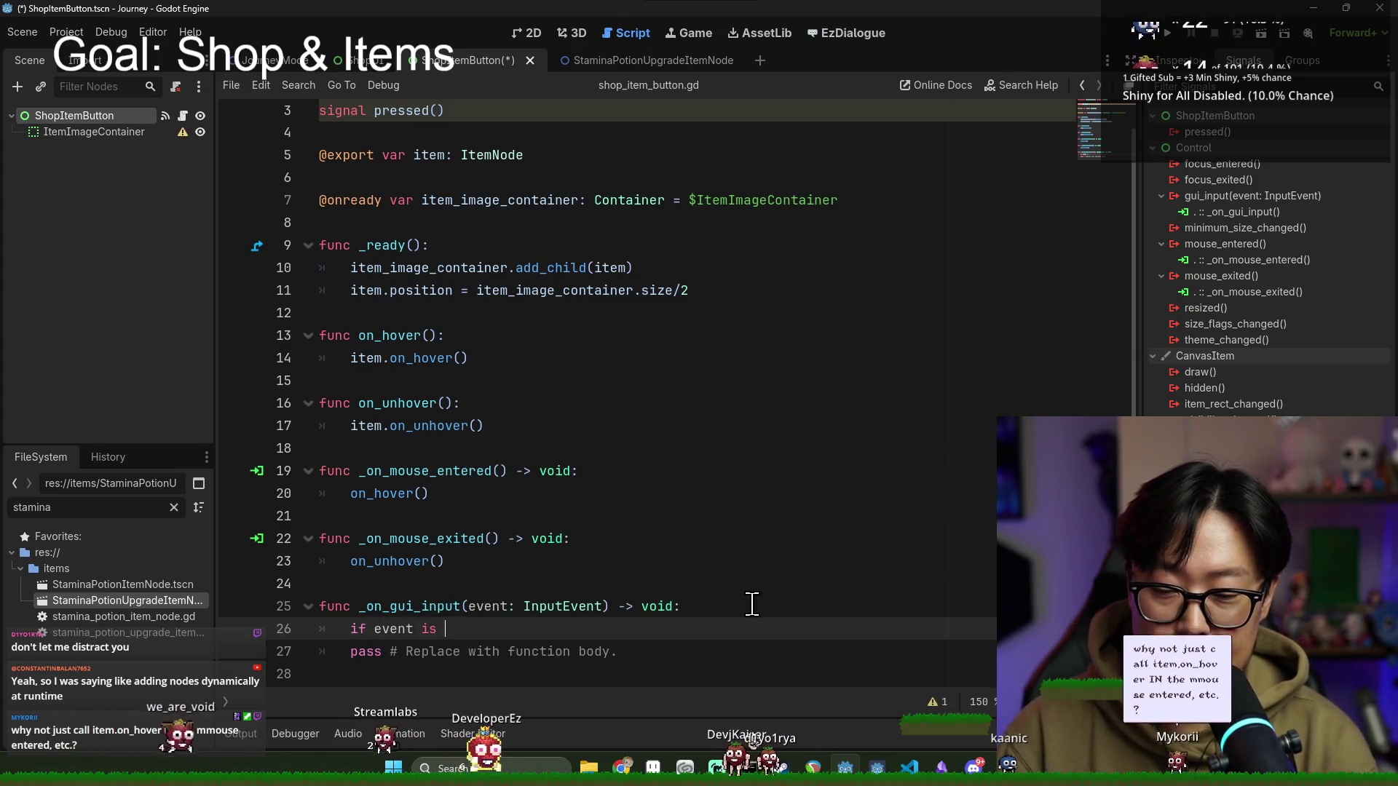
pyautogui.write('eBu')
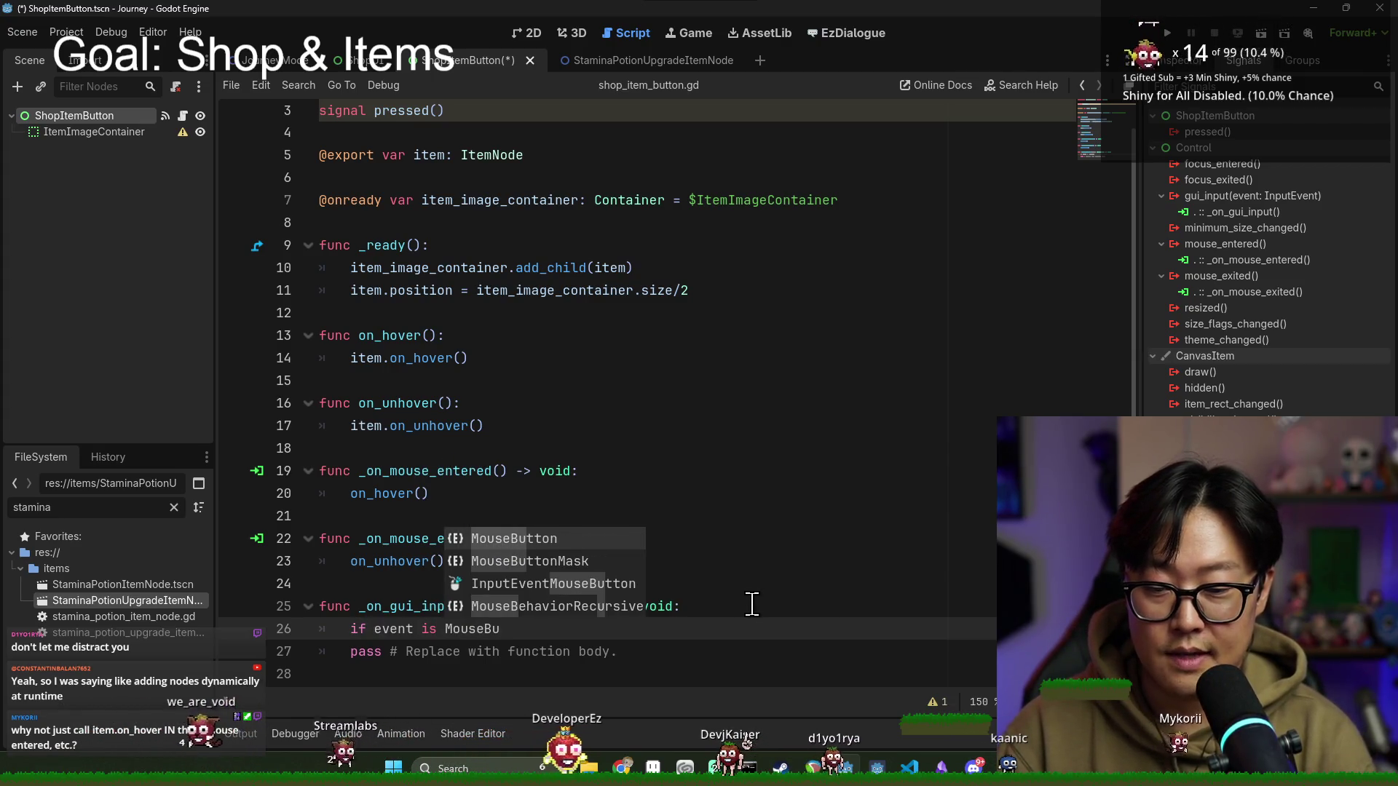
pyautogui.press('Down')
pyautogui.press('Down')
pyautogui.press('Return')
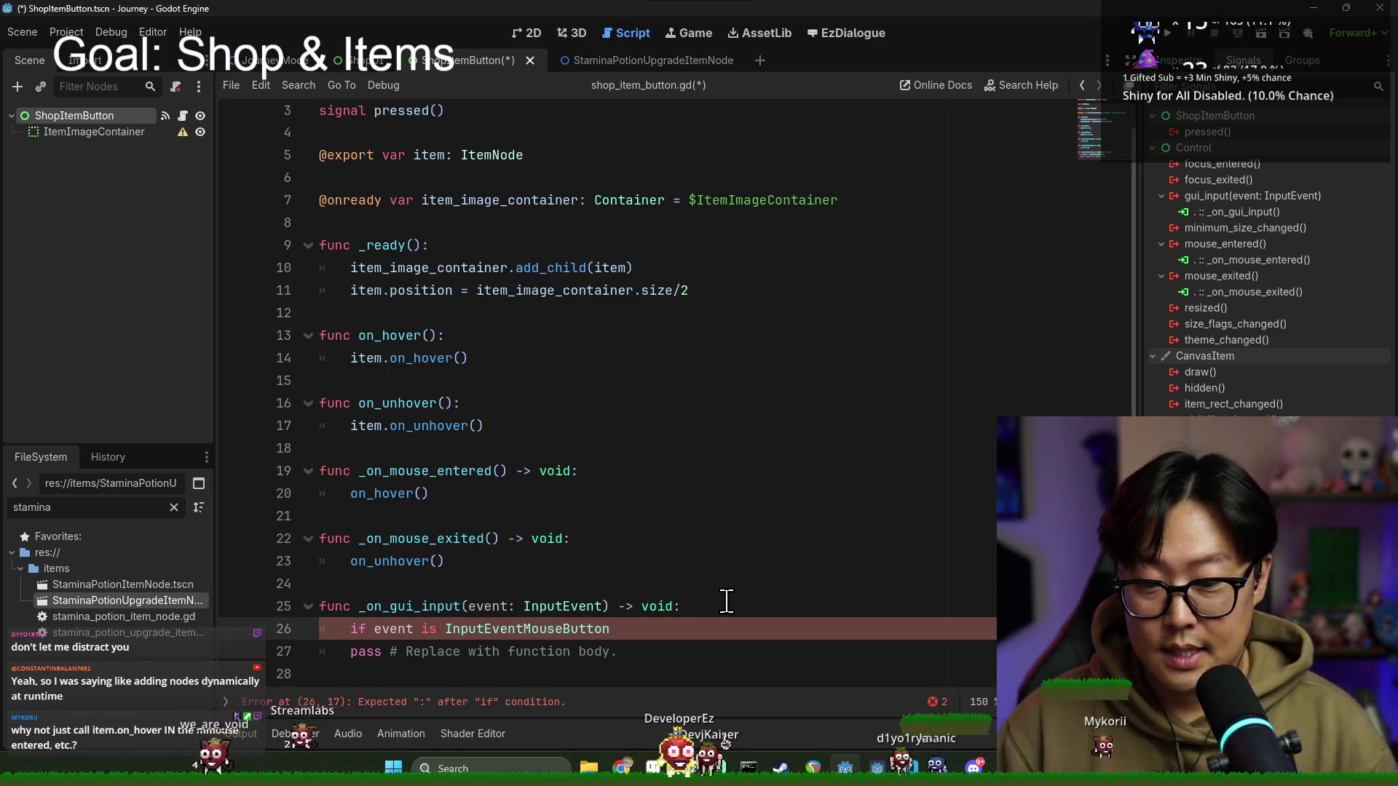
pyautogui.write('and event.is')
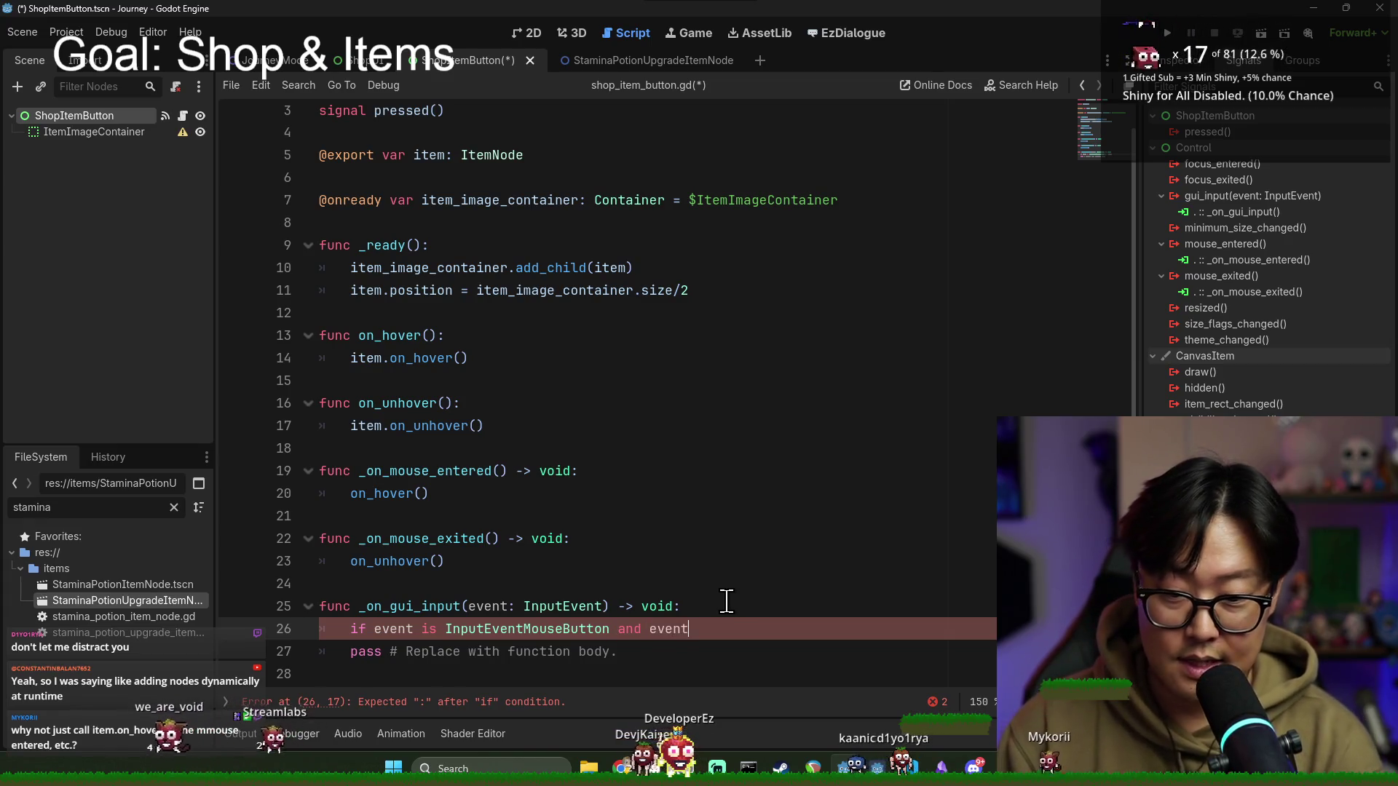
pyautogui.write('_pre')
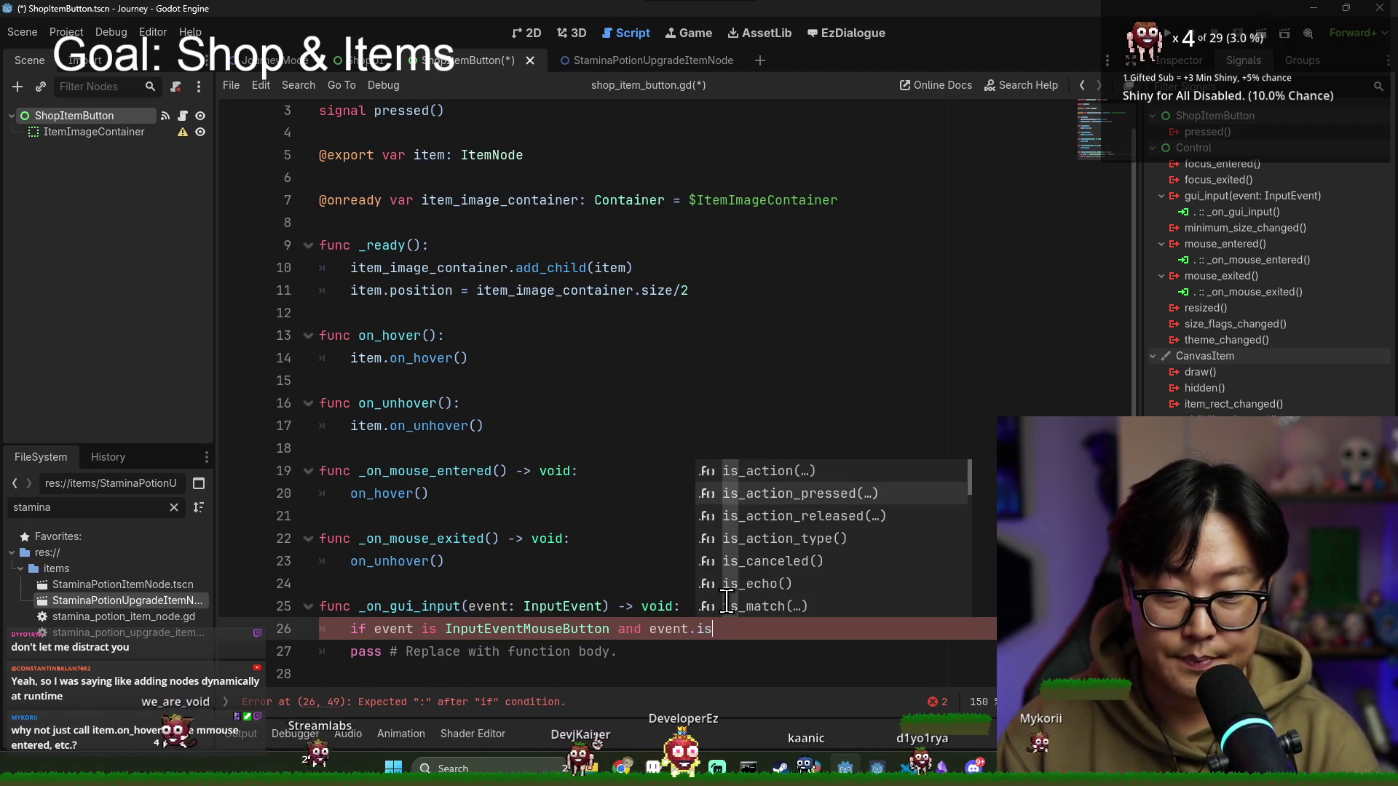
pyautogui.press('Return')
pyautogui.write(':')
pyautogui.press('Return')
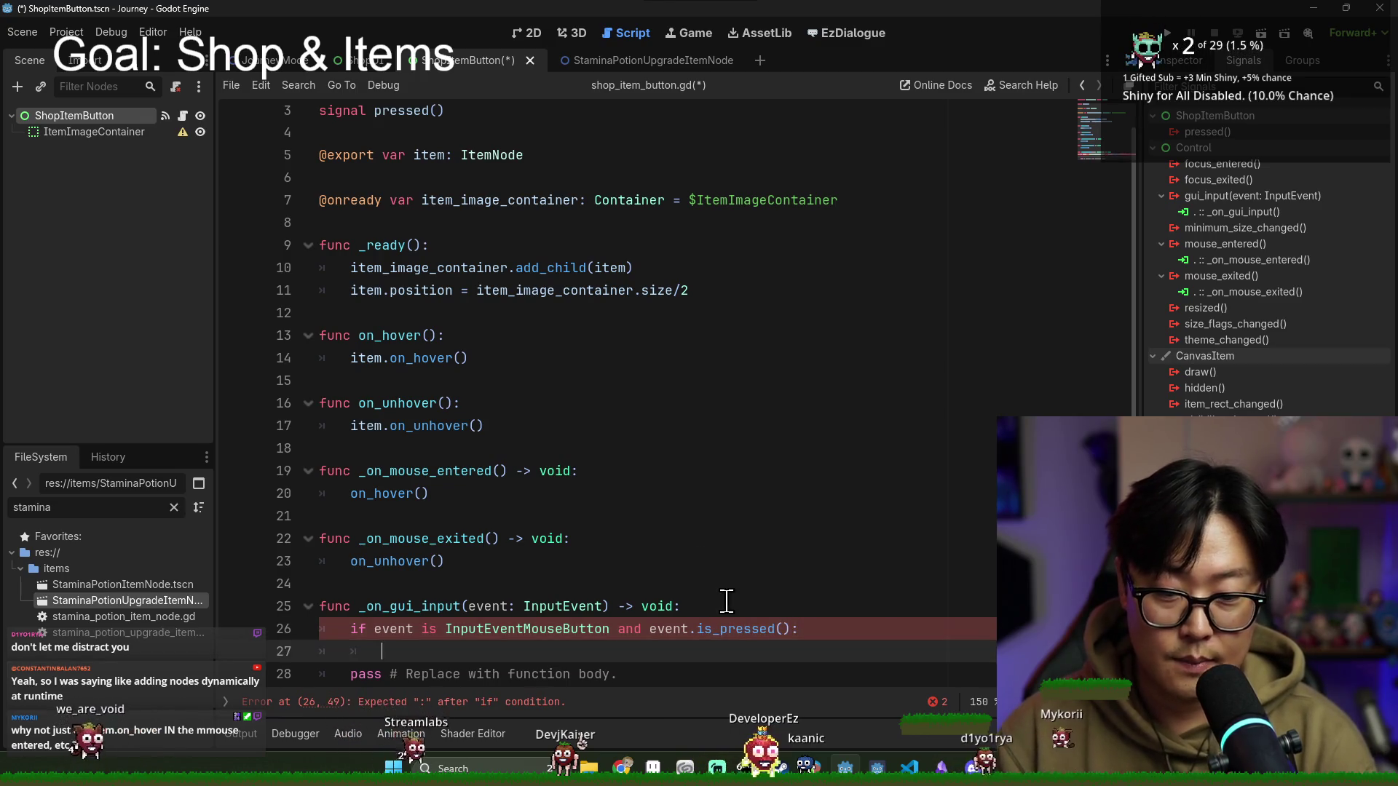
# Step: Replace the placeholder pass with pressed.emit() and save the script
pyautogui.scroll(-1, 733, 651)
pyautogui.hotkey('shift', 'Down')
pyautogui.hotkey('shift', 'End')
pyautogui.press('BackSpace')
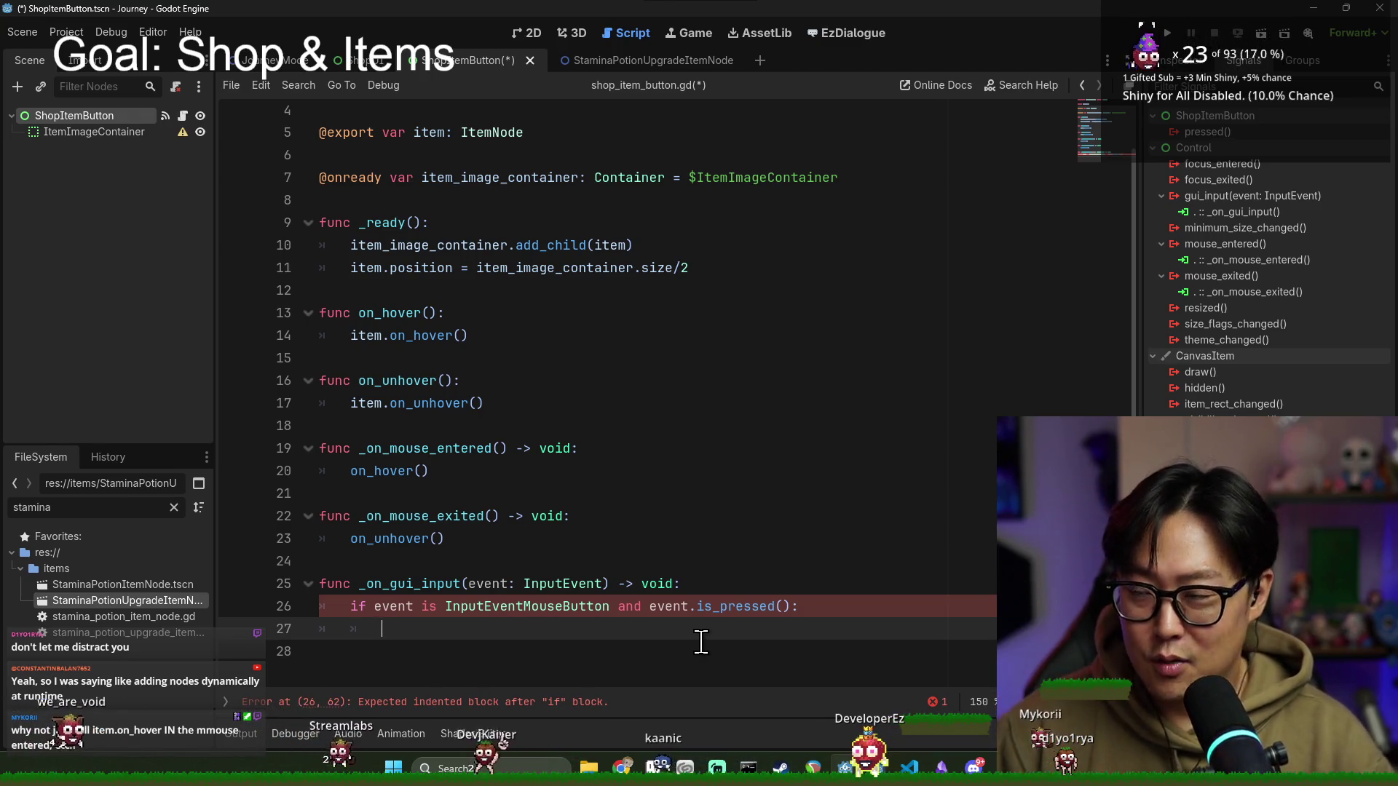
pyautogui.scroll(2, 442, 588)
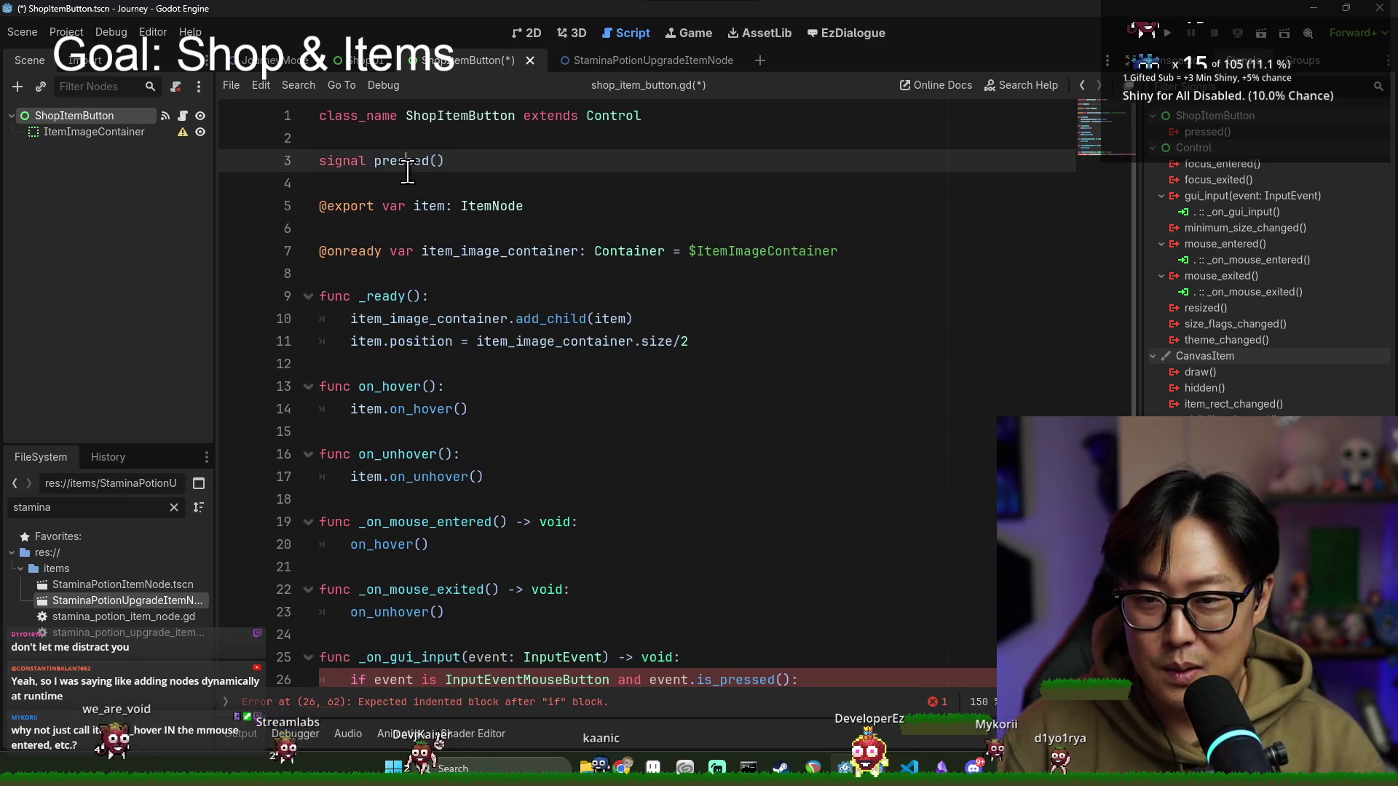
pyautogui.scroll(-1, 406, 159)
pyautogui.write('pressed.emit()')
pyautogui.hotkey('ctrl', 's')
# Step: Save and close the ShopItemButton scene, then view ShopUi in 2D and select TextureRect
pyautogui.click(473, 522)
pyautogui.click(502, 250)
pyautogui.hotkey('ctrl', 's')
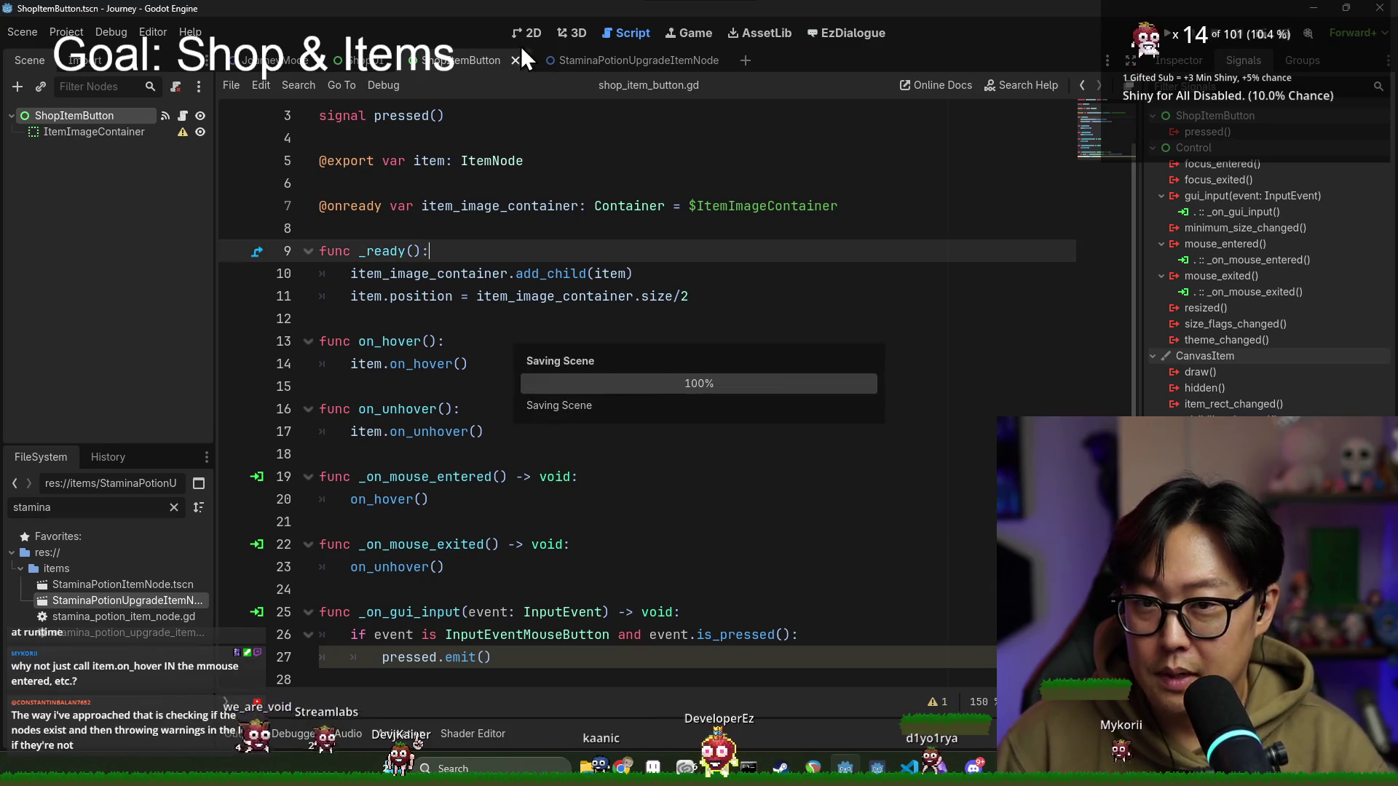
pyautogui.click(516, 59)
pyautogui.hotkey('ctrl', 's')
pyautogui.click(531, 33)
pyautogui.click(93, 133)
# Step: Select the GridContainer node and save the ShopUi scene
pyautogui.scroll(-3, 306, 211)
pyautogui.click(78, 148)
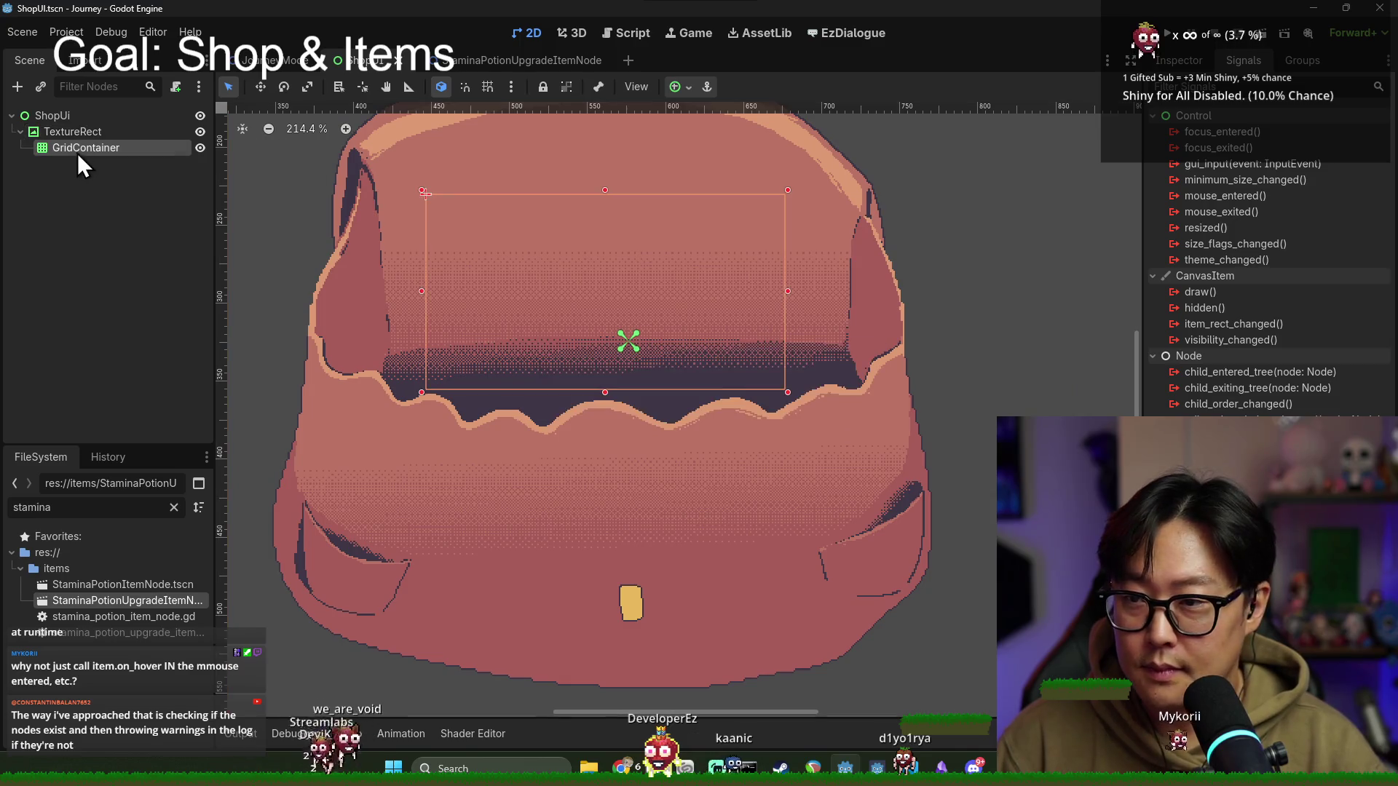
pyautogui.scroll(-2, 968, 243)
pyautogui.hotkey('ctrl', 's')
# Step: Attach a new res://shop/shop_ui.gd script to the ShopUi root declaring class_name ShopUI
pyautogui.rightClick(112, 117)
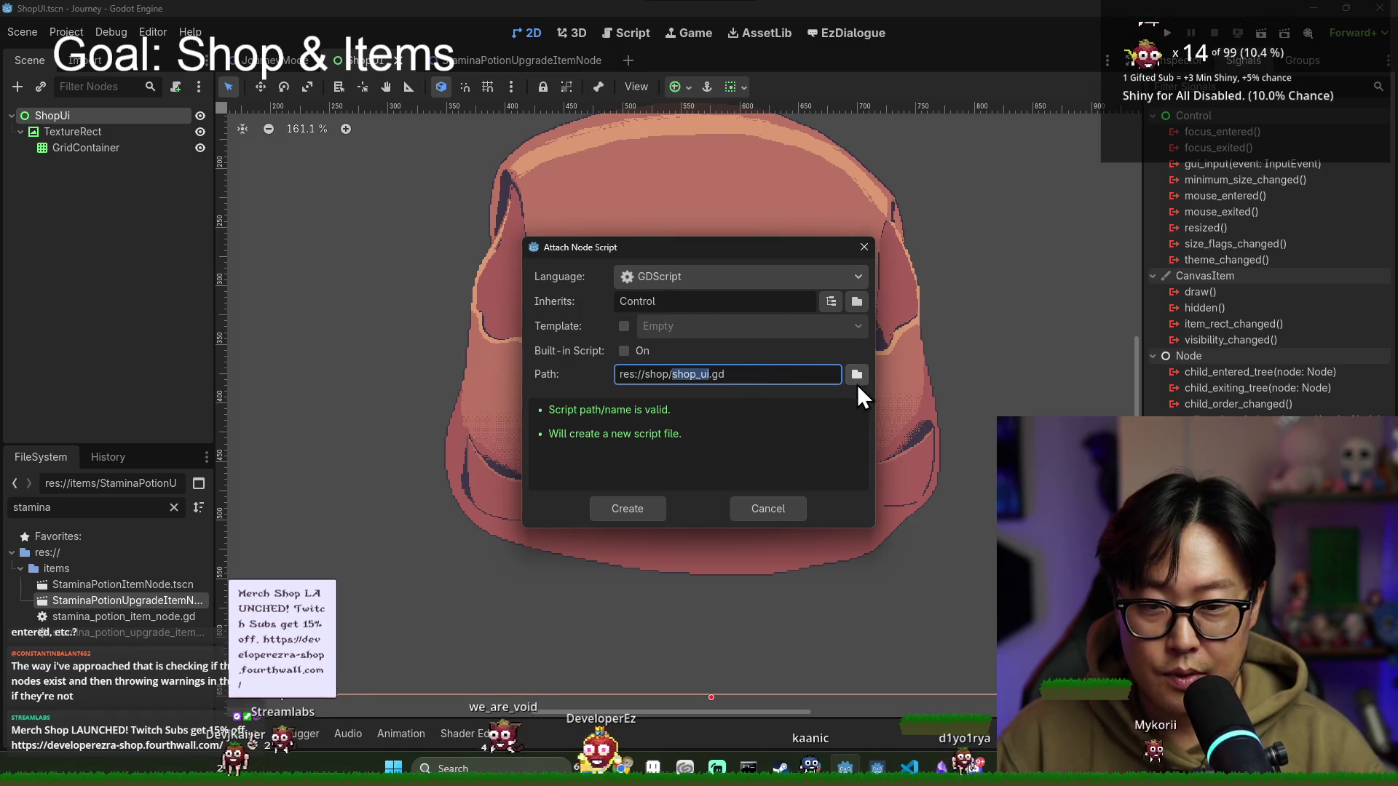
pyautogui.click(858, 373)
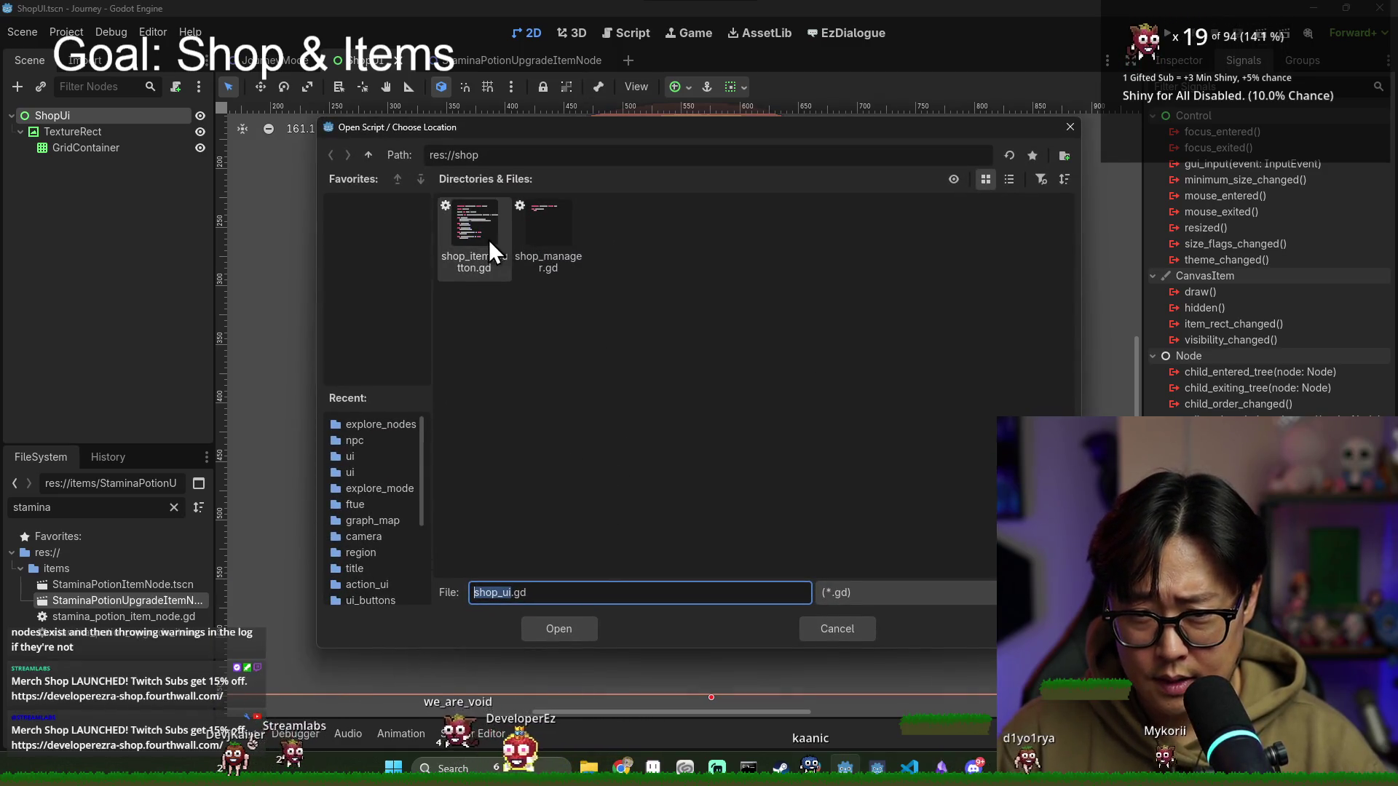
pyautogui.click(559, 629)
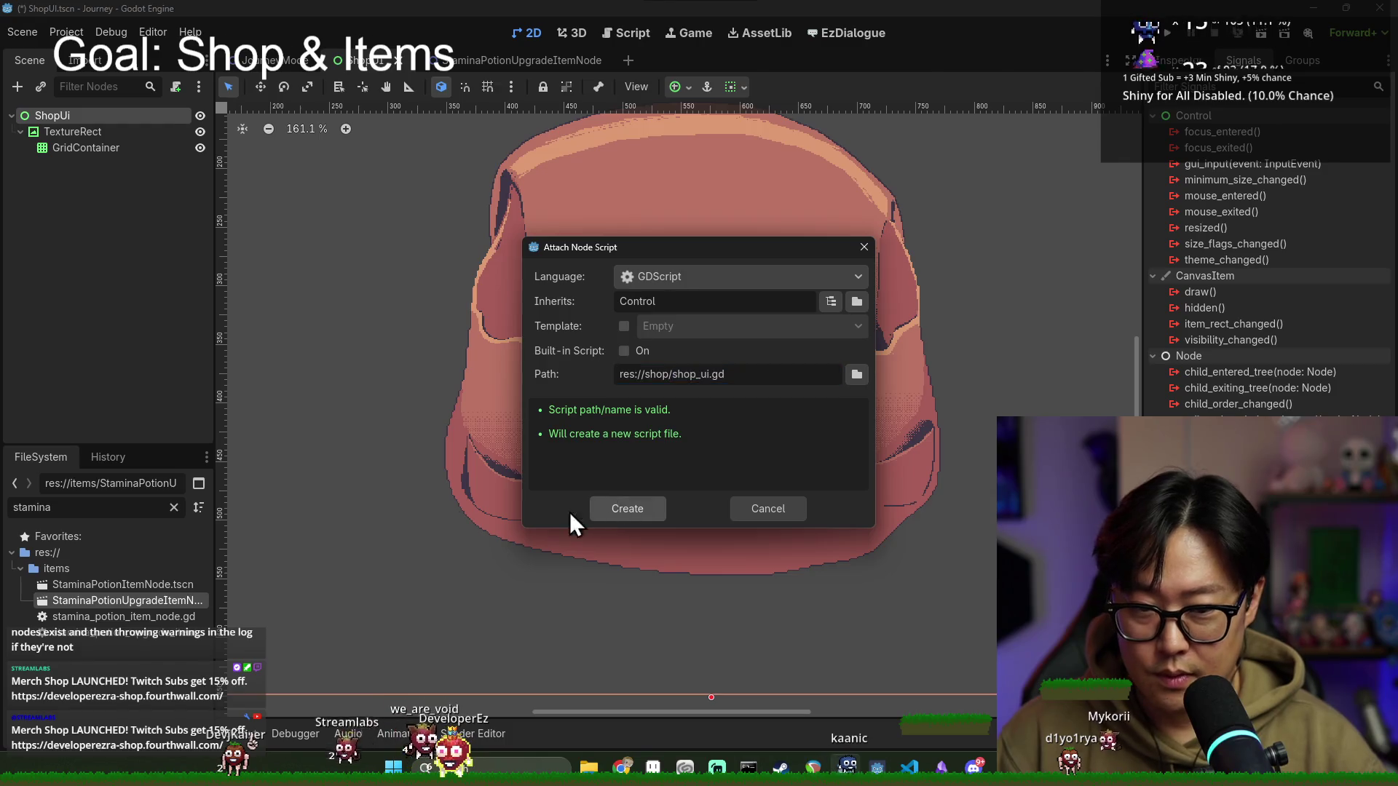
pyautogui.click(604, 506)
pyautogui.hotkey('ctrl', 's')
pyautogui.write('class_name ShopUI extends Control')
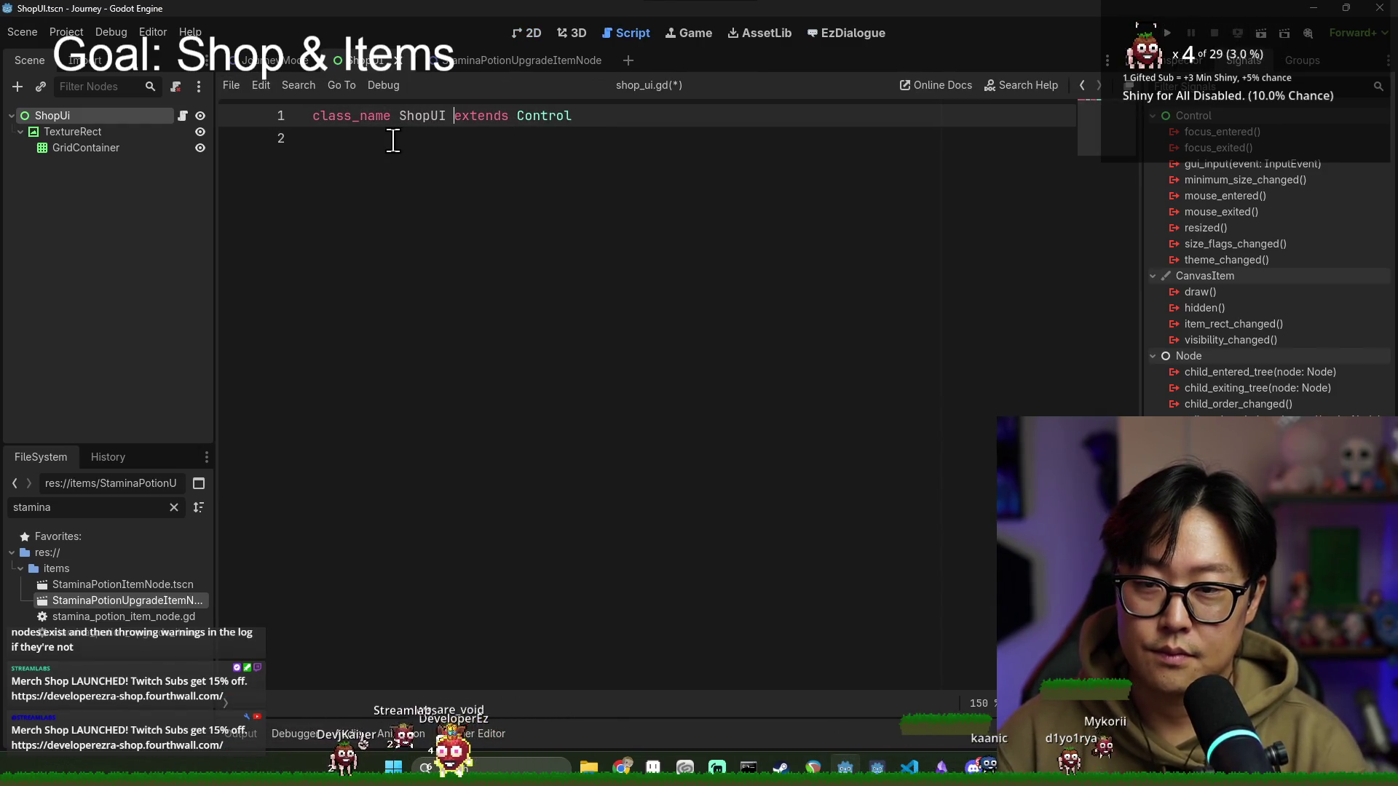
pyautogui.hotkey('ctrl', 's')
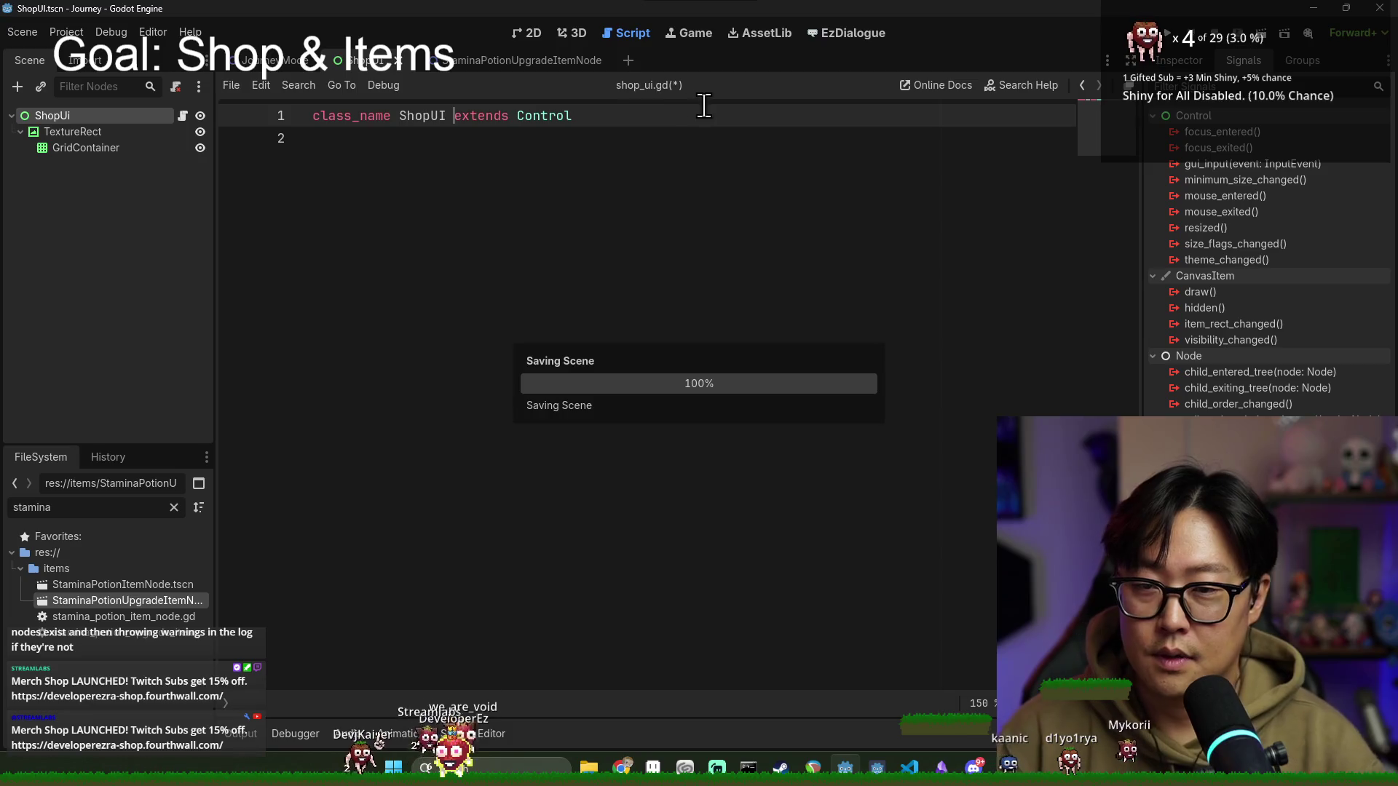
pyautogui.click(662, 134)
pyautogui.hotkey('ctrl', 's')
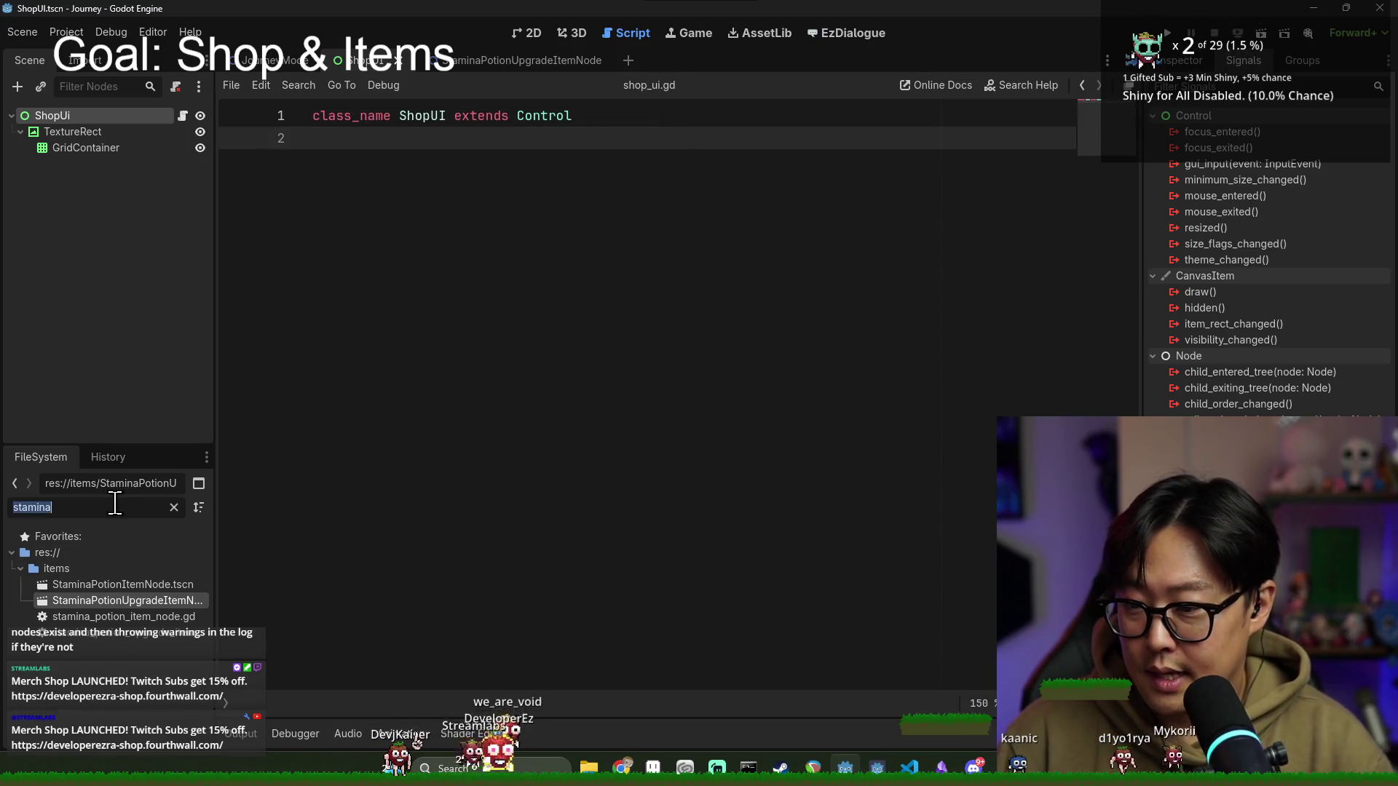
# Step: Filter the FileSystem by 'shop' and open shop_manager.gd at the open_shop function
pyautogui.write('shop')
pyautogui.hotkey('ctrl', 's')
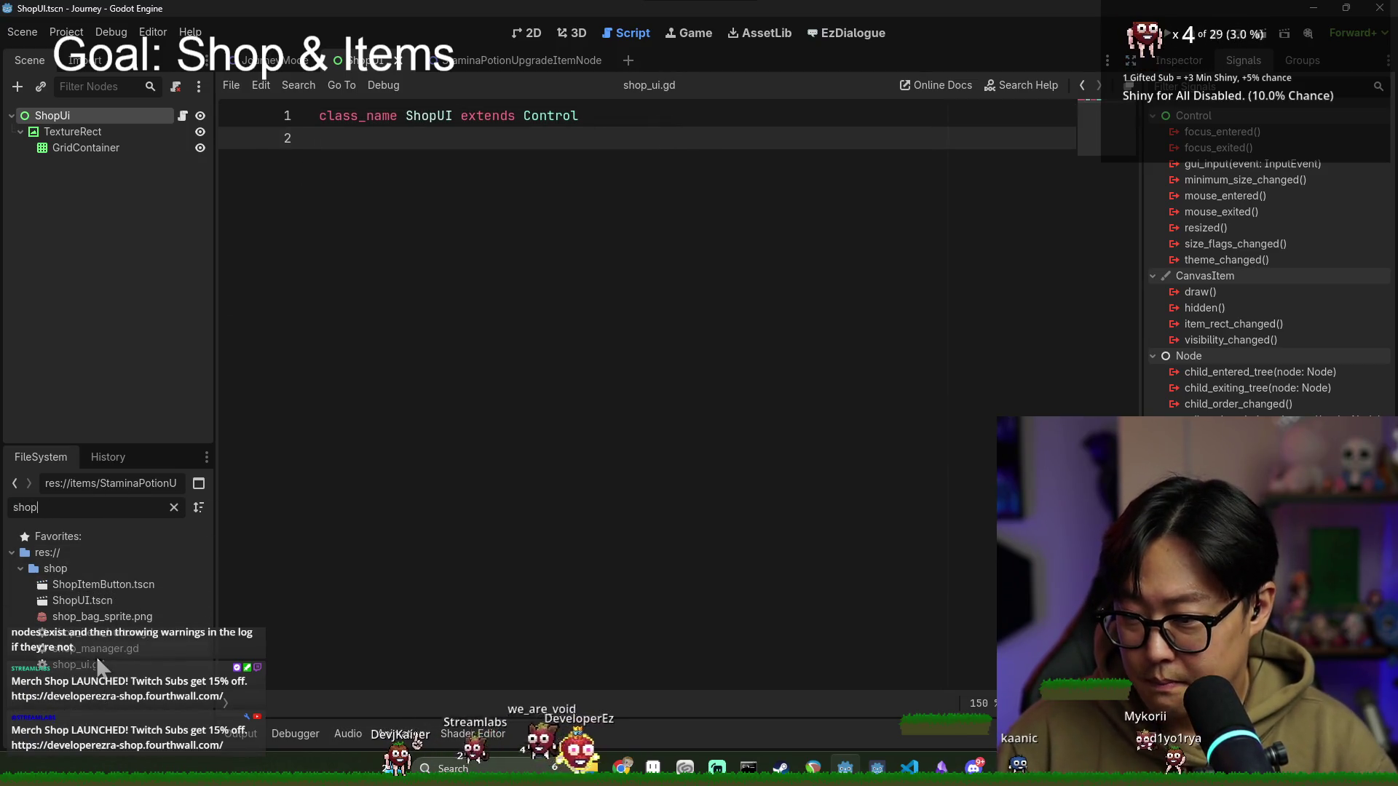
pyautogui.doubleClick(100, 648)
pyautogui.hotkey('ctrl', 's')
pyautogui.click(456, 109)
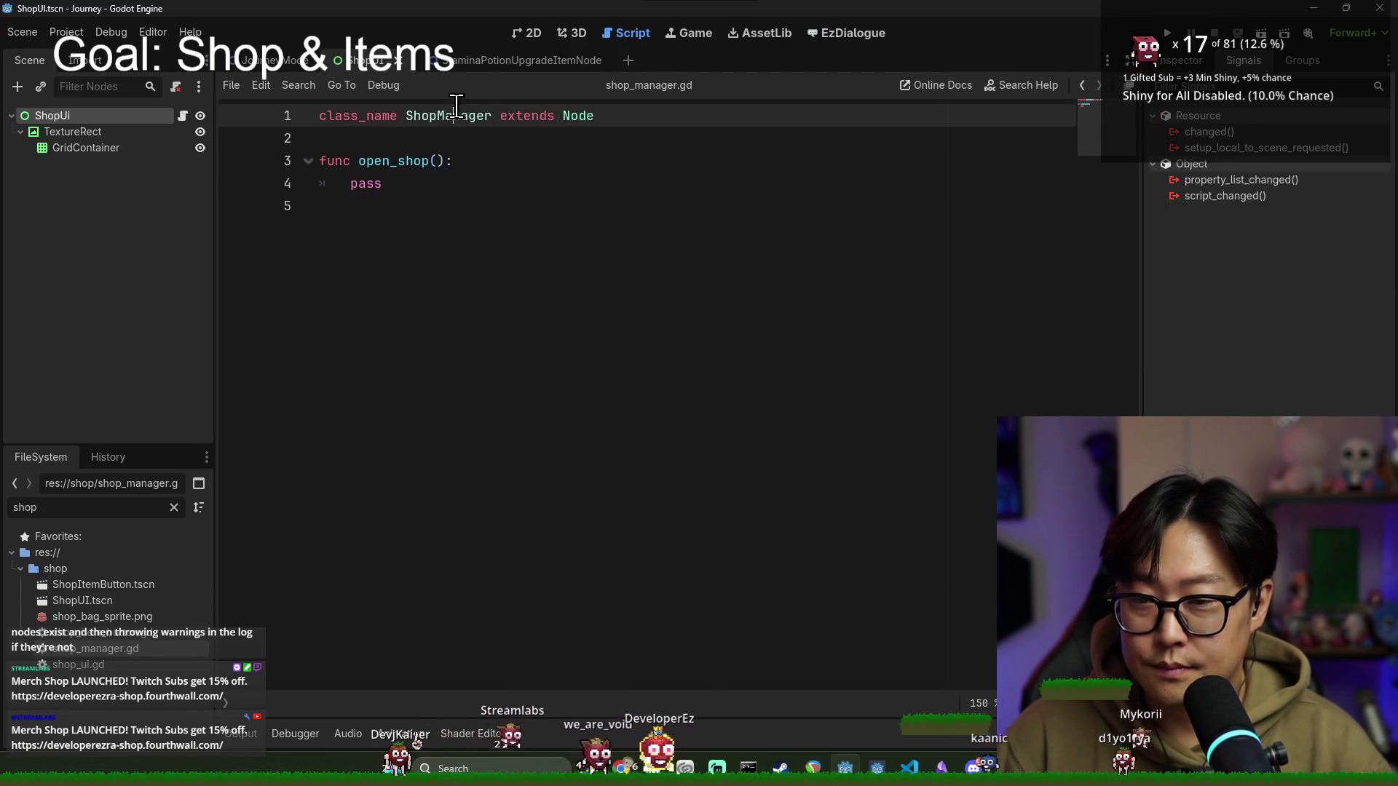
pyautogui.doubleClick(394, 161)
pyautogui.hotkey('ctrl', 's')
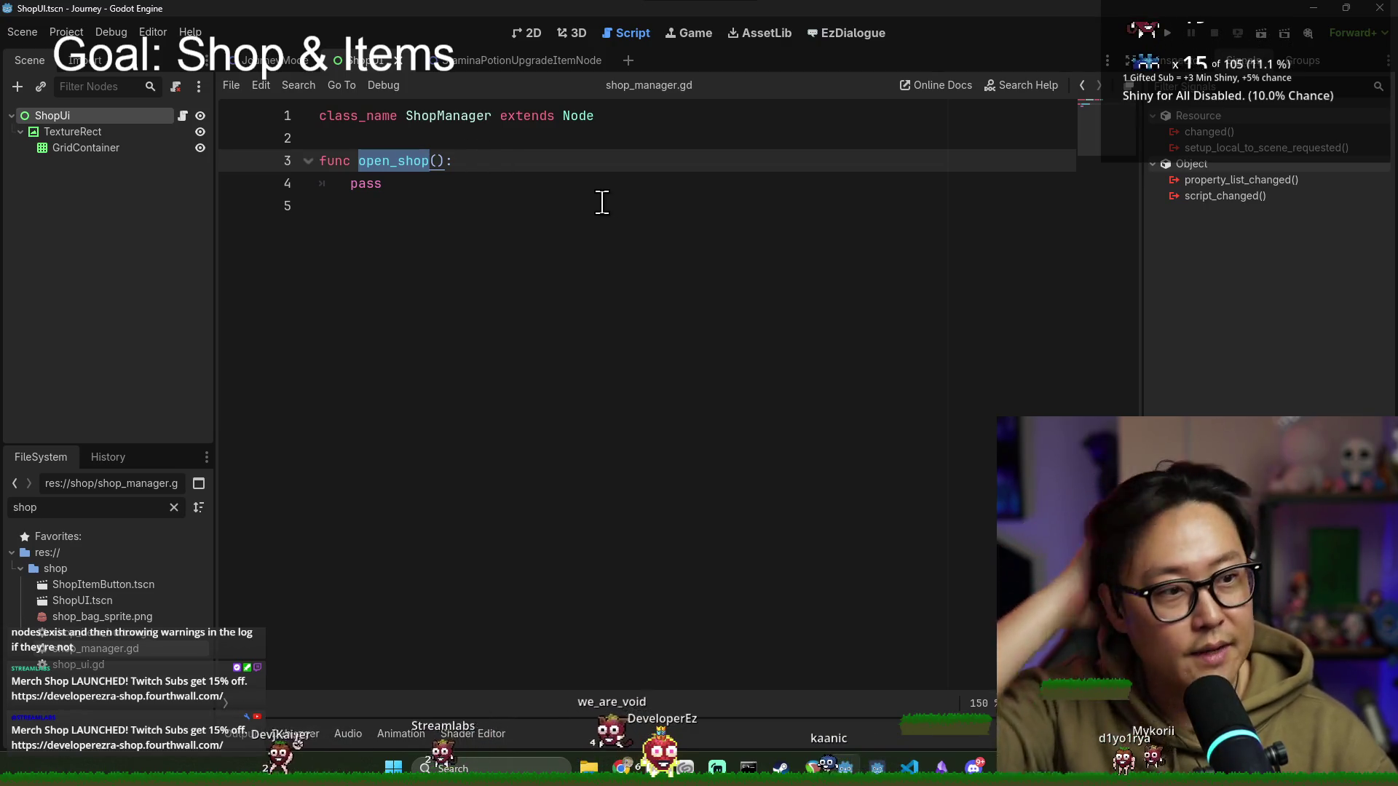
pyautogui.hotkey('ctrl', 's')
pyautogui.click(493, 160)
pyautogui.click(455, 137)
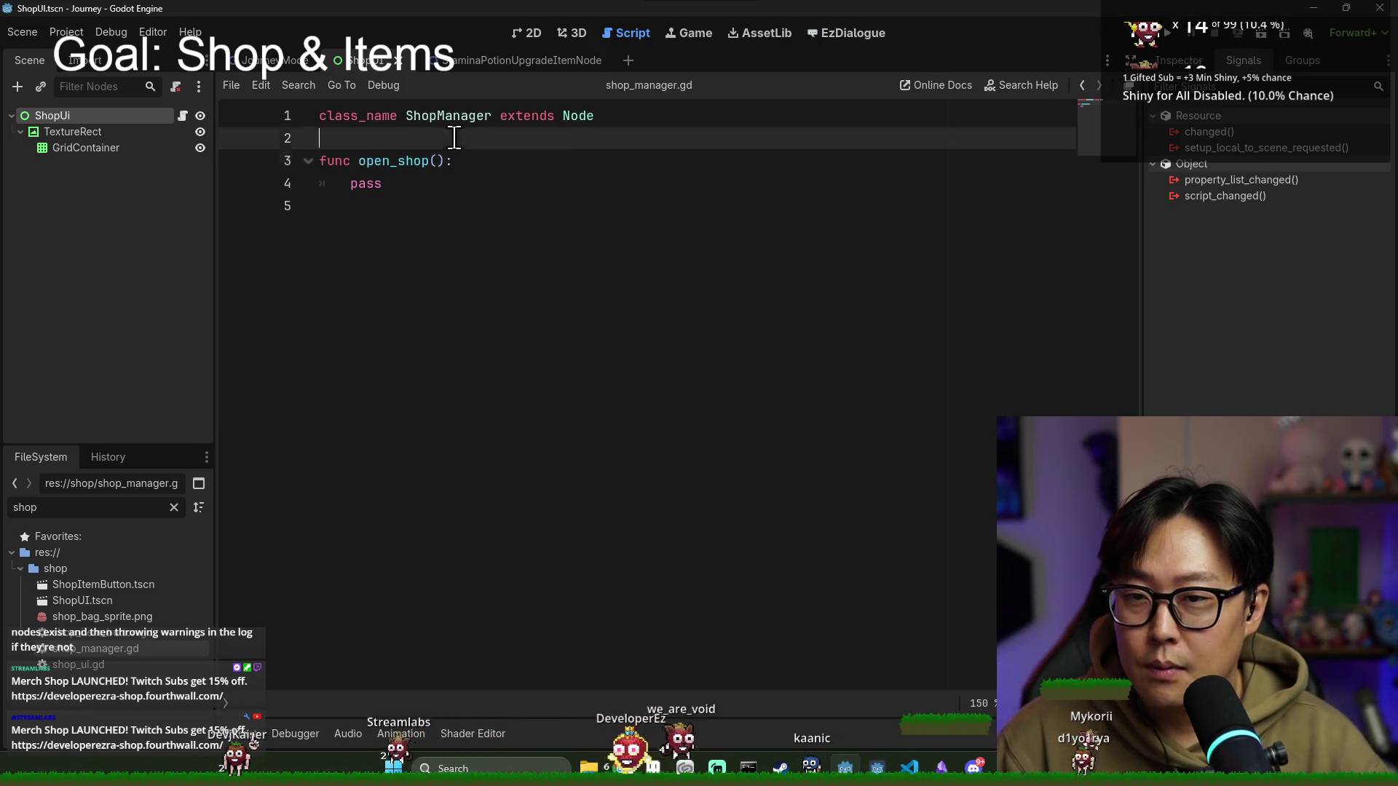
pyautogui.press('Return')
pyautogui.press('Up')
pyautogui.press('Return')
pyautogui.write('@export var shop_ui: Sho')
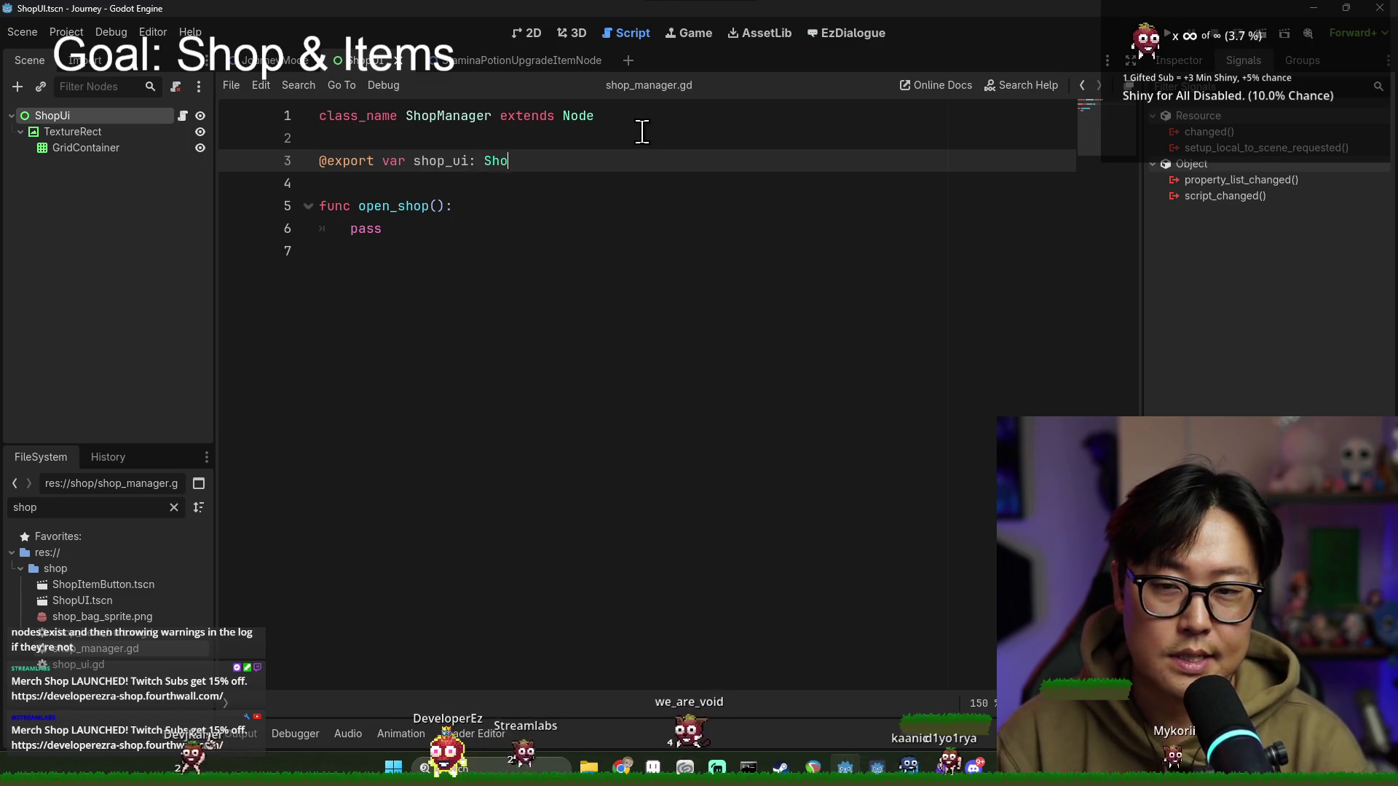
pyautogui.write('pU')
pyautogui.press('Return')
pyautogui.hotkey('ctrl', 's')
# Step: Draft a shop_ui.open_animation() call inside open_shop
pyautogui.doubleClick(440, 160)
pyautogui.press('Down')
pyautogui.press('Down')
pyautogui.press('Return')
pyautogui.write('shop_ui.o')
pyautogui.press('BackSpace')
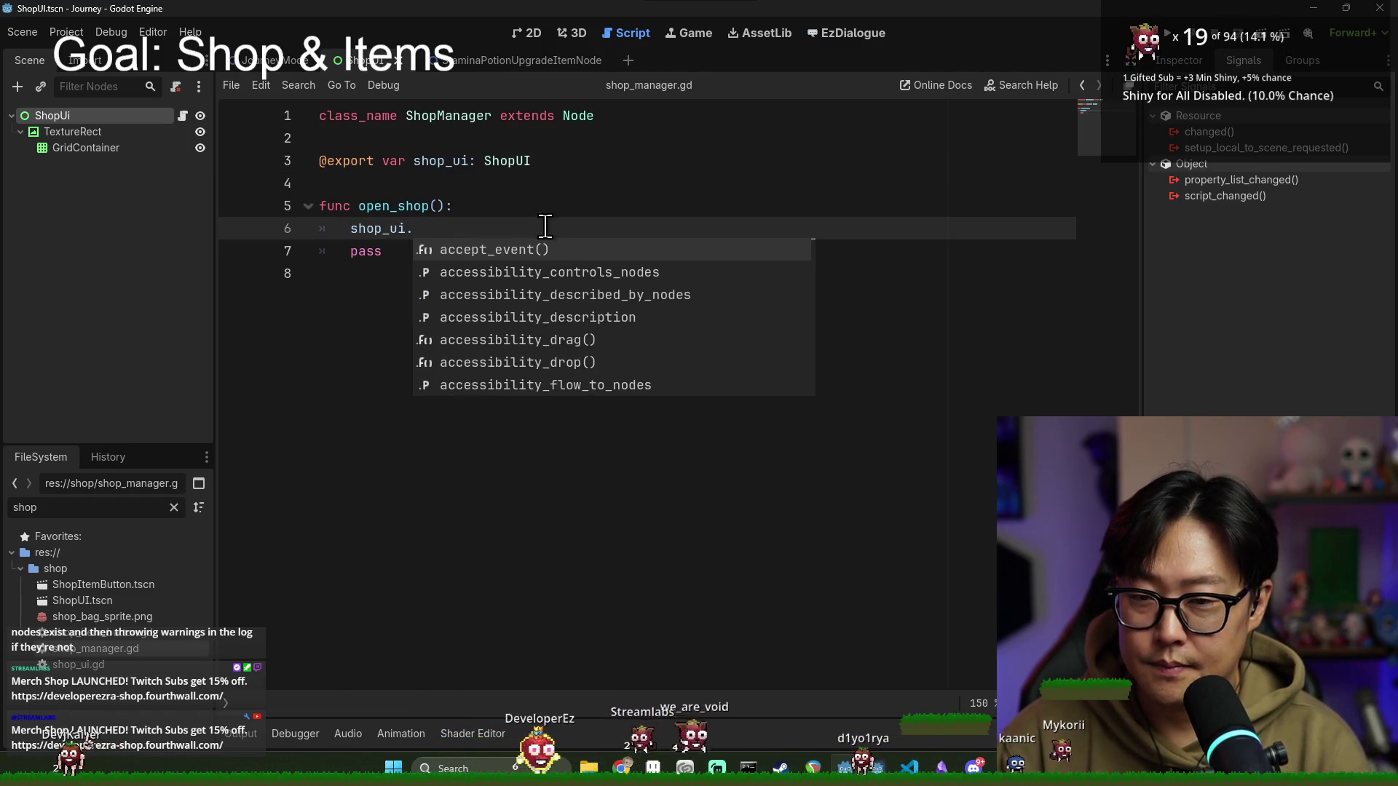
pyautogui.write('ope')
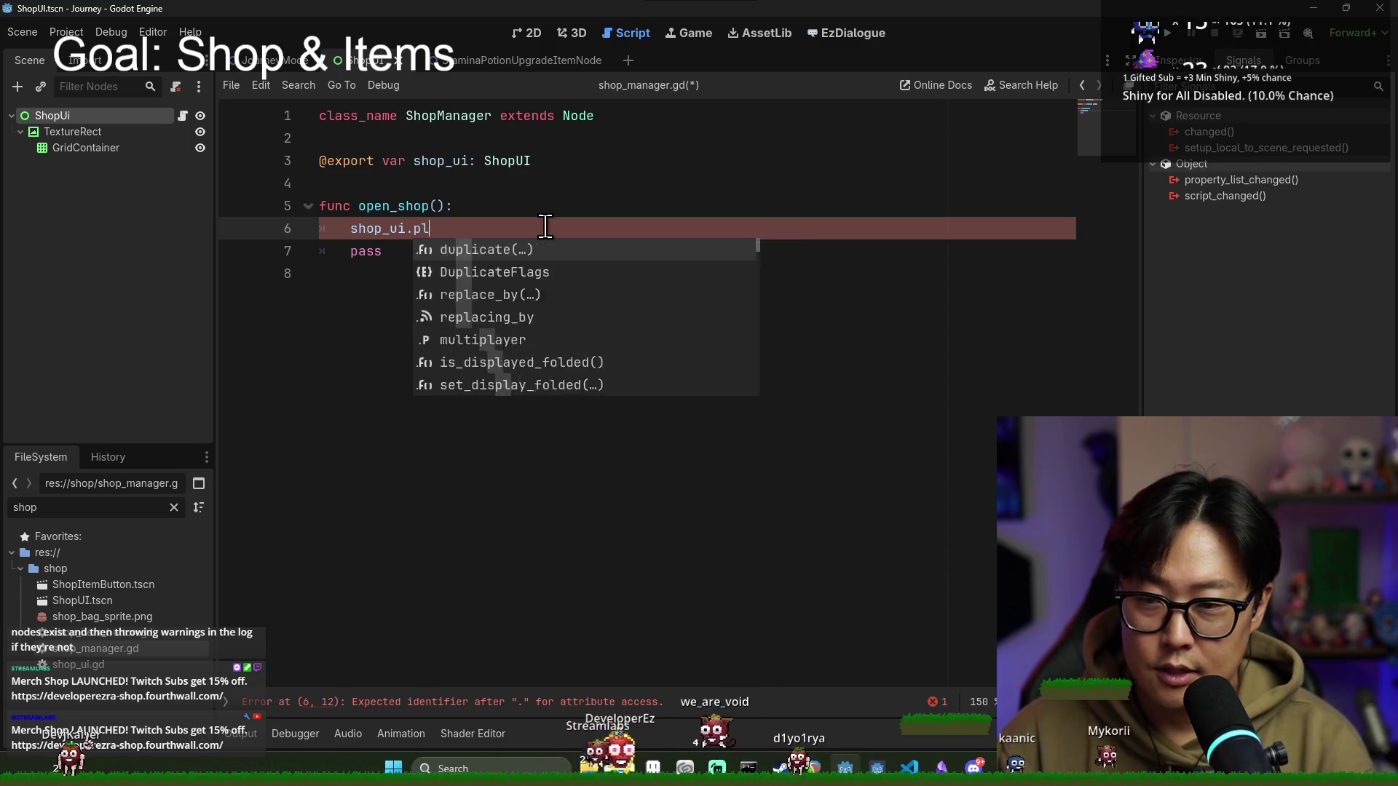
pyautogui.write('n_animation()')
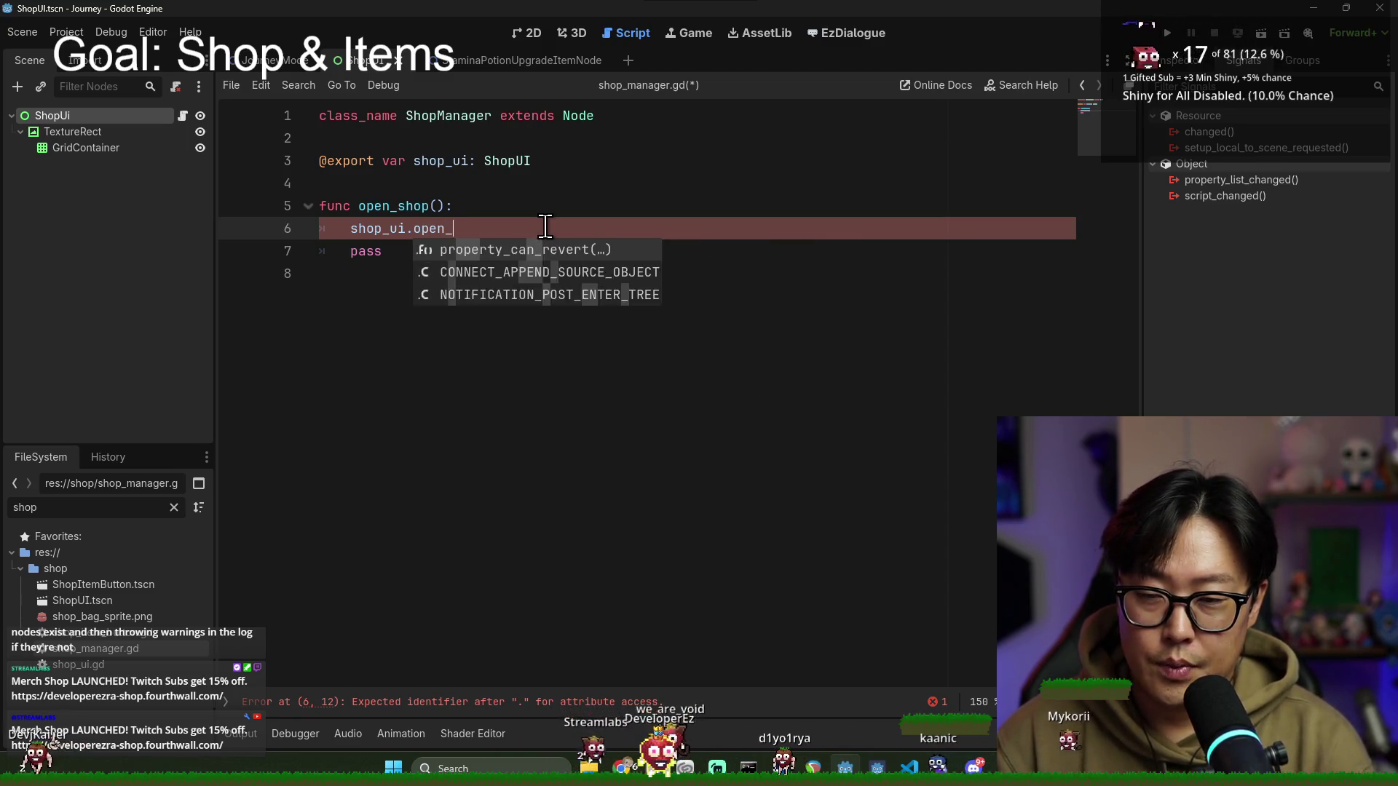
pyautogui.press('Return')
pyautogui.write('shop_ui.')
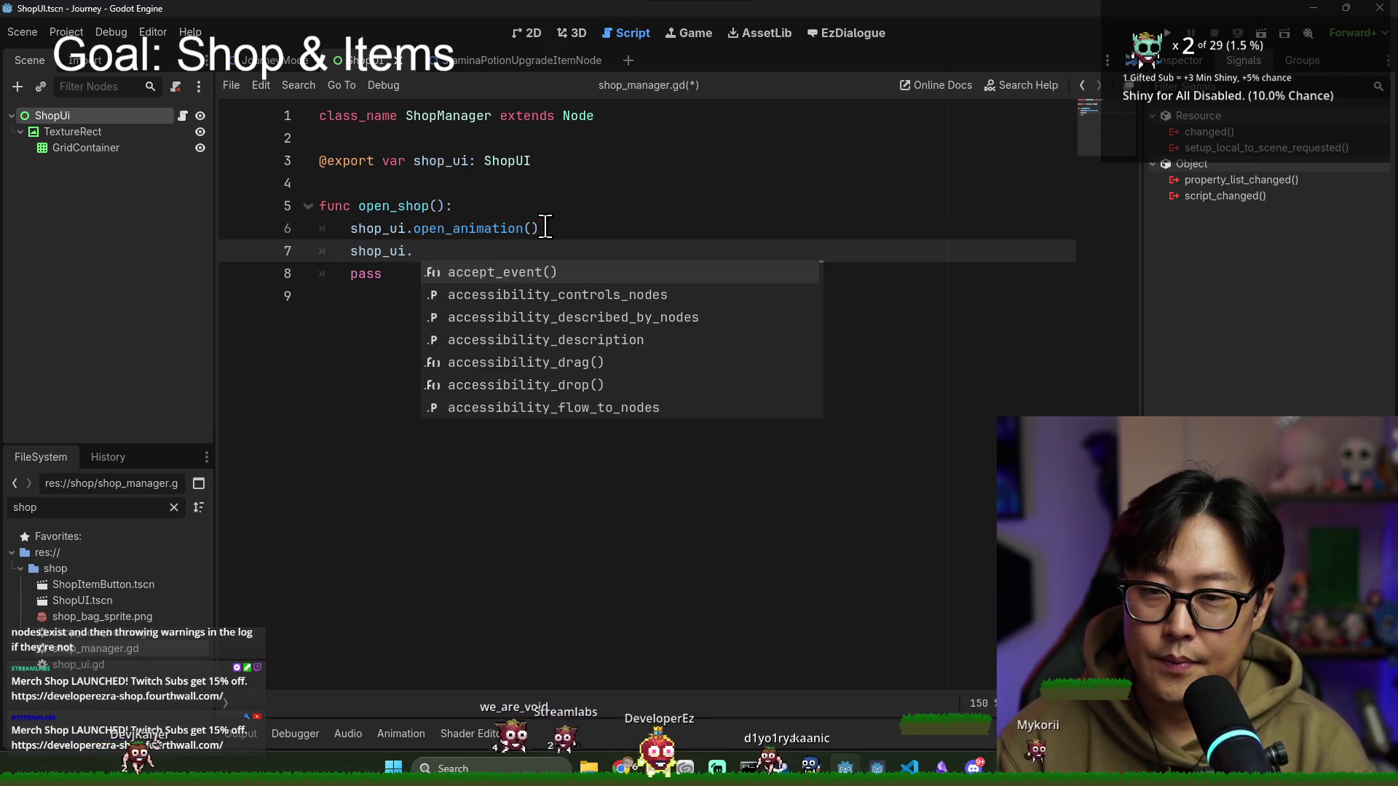
# Step: Remove the open_animation draft lines, leaving pass in open_shop, and save
pyautogui.doubleClick(362, 250)
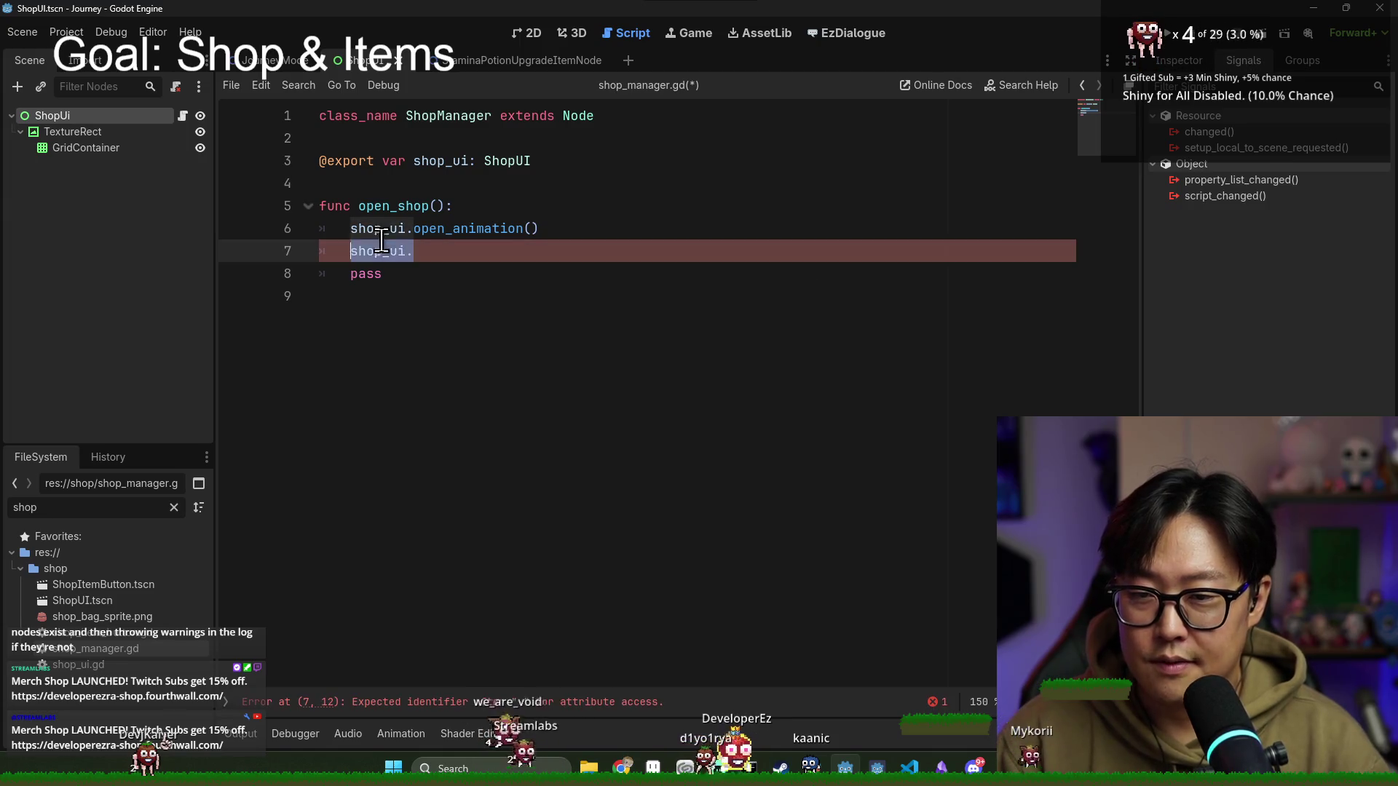
pyautogui.press('BackSpace')
pyautogui.press('BackSpace')
pyautogui.click(462, 275)
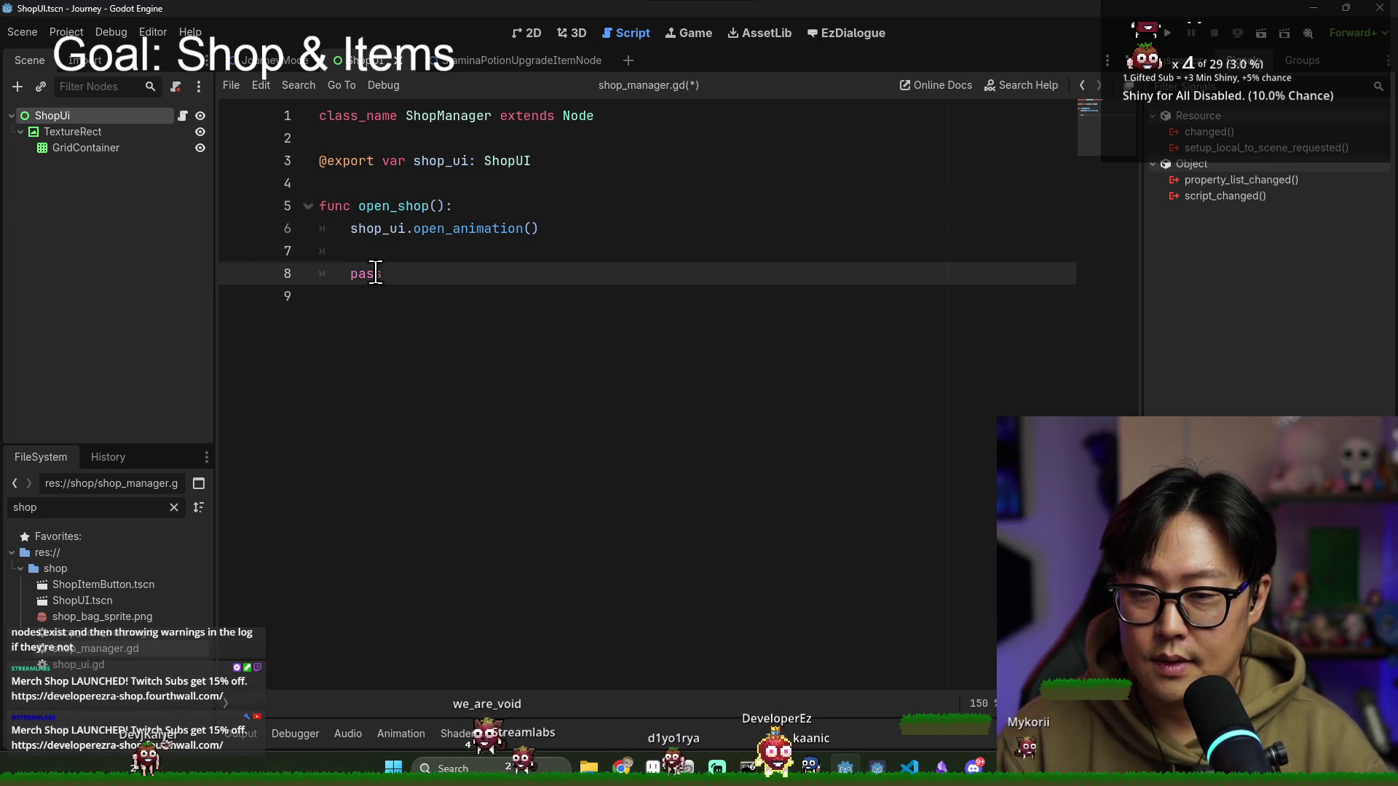
pyautogui.keyDown('shift'); pyautogui.click(351, 233); pyautogui.keyUp('shift')
pyautogui.press('BackSpace')
pyautogui.write('pass')
pyautogui.hotkey('ctrl', 's')
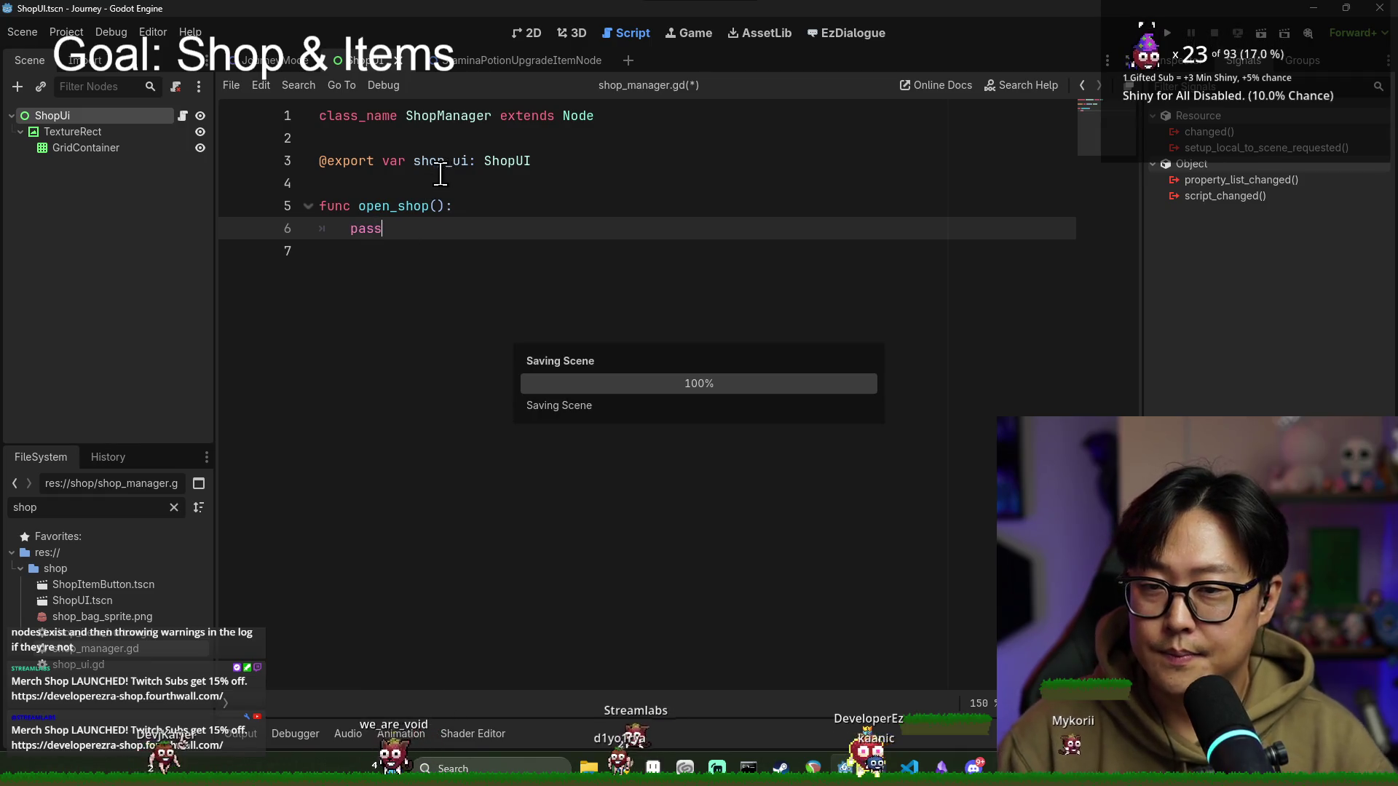
# Step: Change the signature to open_shop(shop_resource: ShopResource)
pyautogui.click(381, 206)
pyautogui.hotkey('ctrl', 's')
pyautogui.click(442, 207)
pyautogui.write('re')
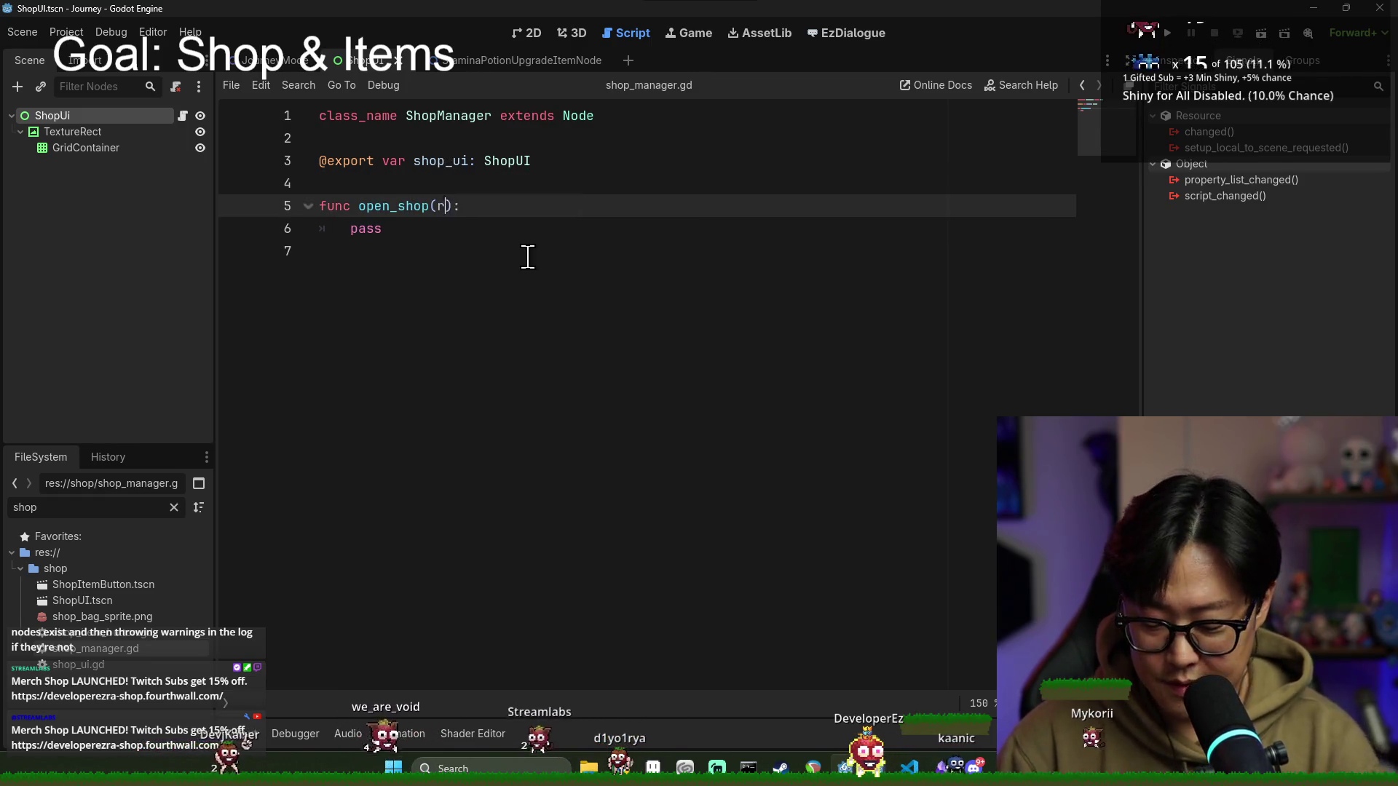
pyautogui.write('source: ShopResour')
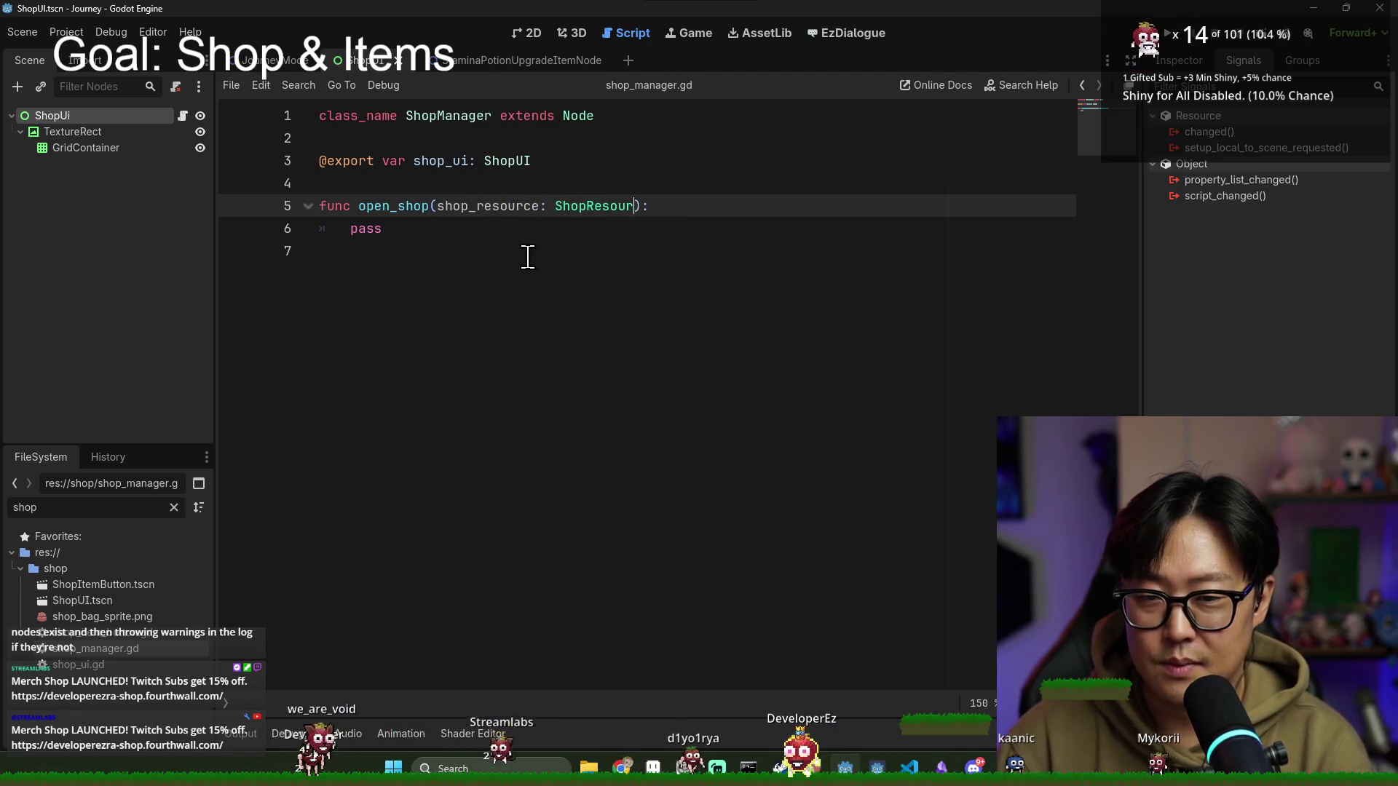
pyautogui.write('ce')
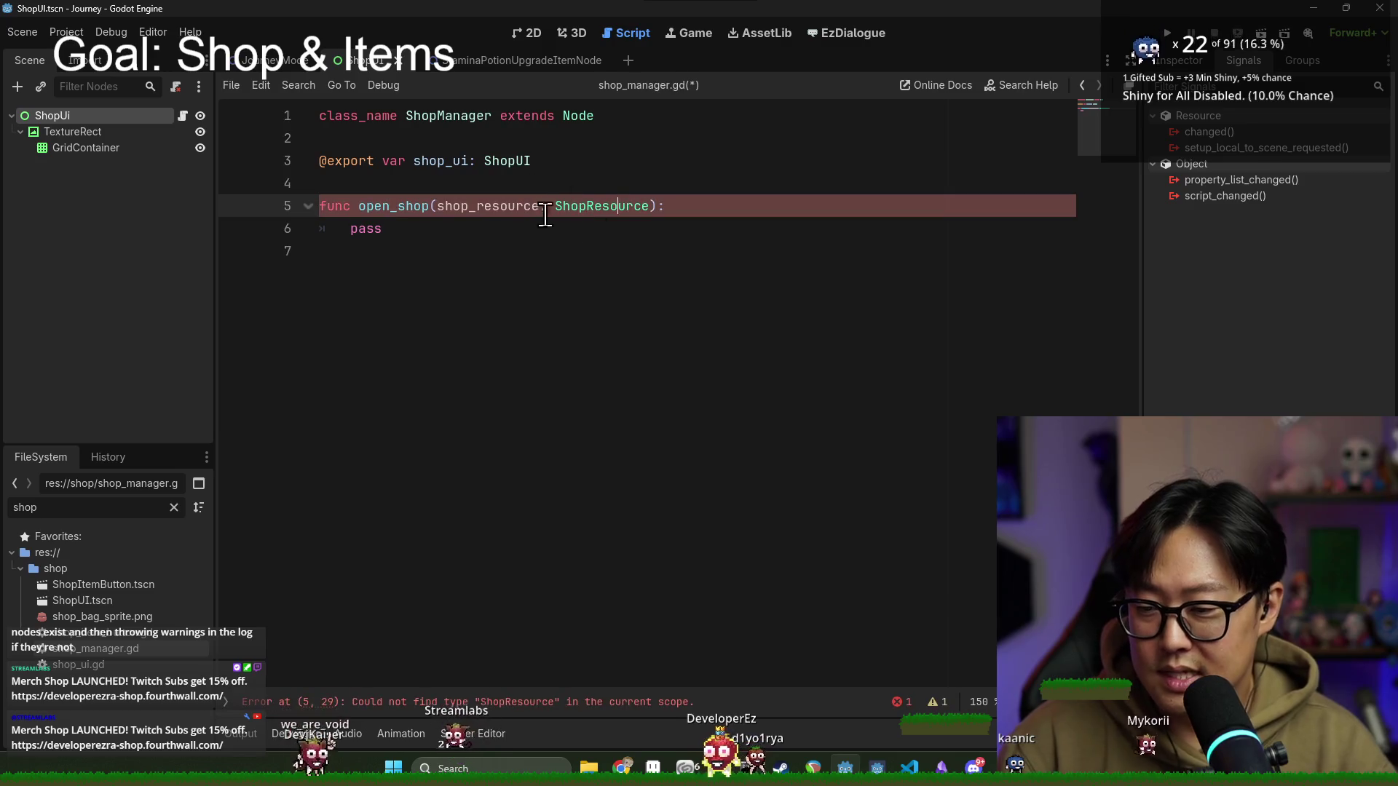
pyautogui.doubleClick(599, 207)
pyautogui.hotkey('ctrl', 's')
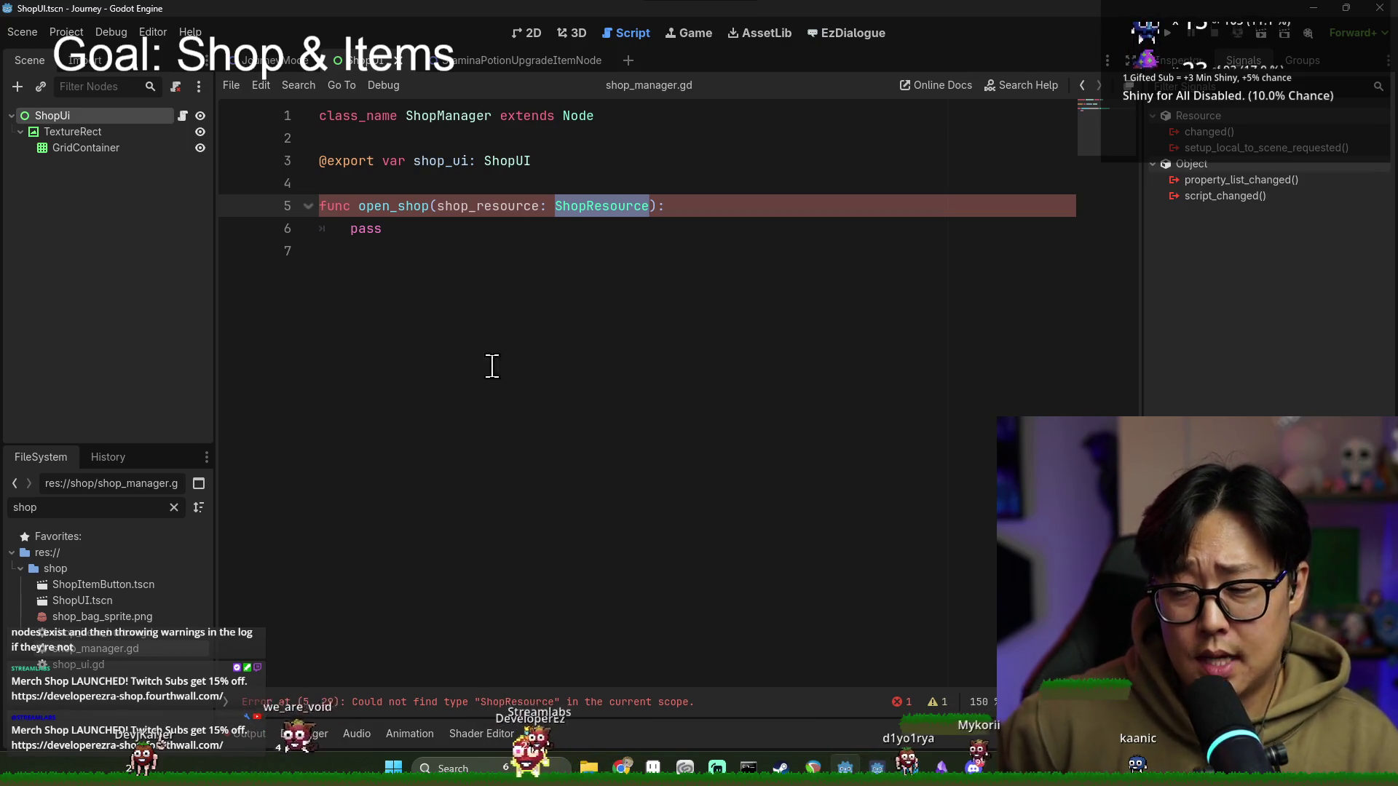
# Step: Create a new script named shop_resource.gd in the shop folder
pyautogui.rightClick(75, 569)
pyautogui.moveTo(240, 493)
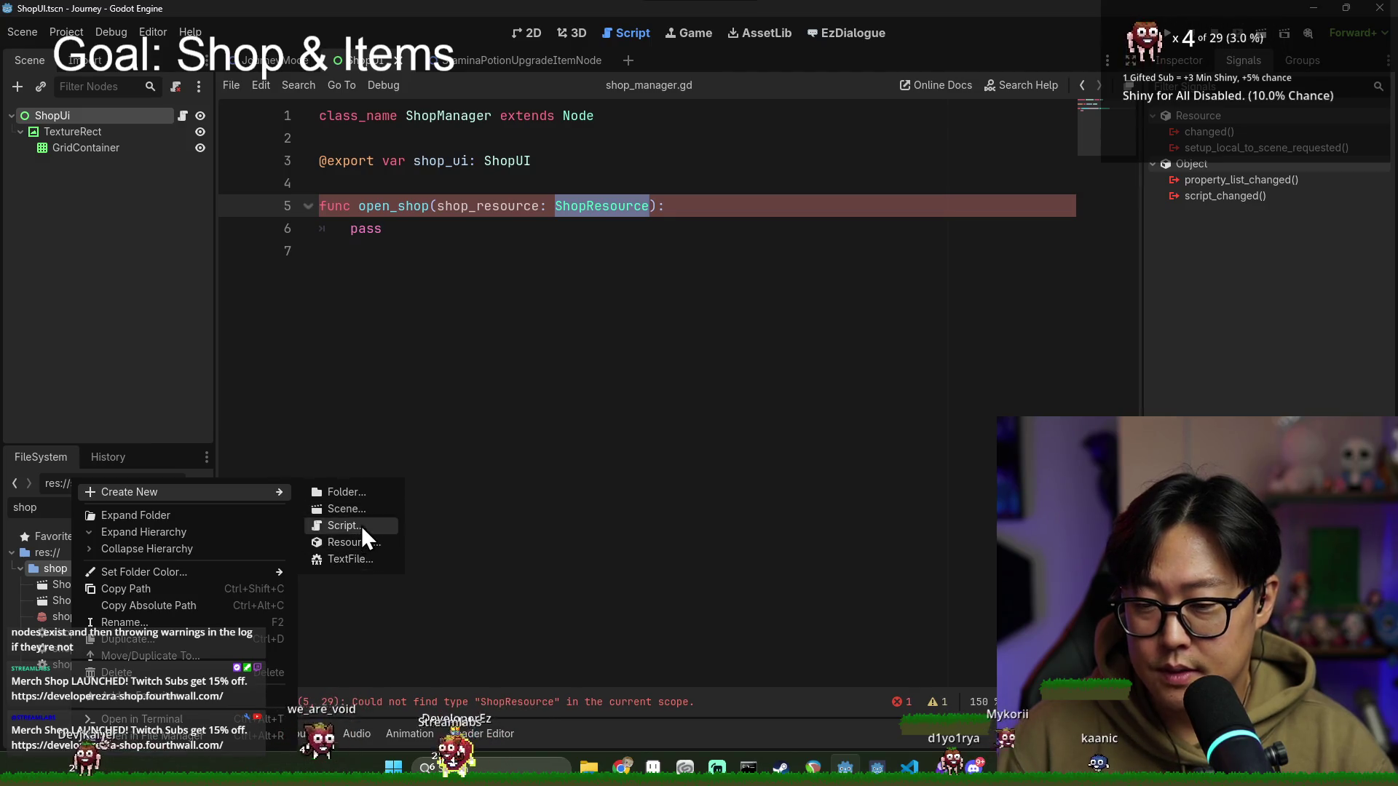
pyautogui.click(361, 526)
pyautogui.write('shop_resourc')
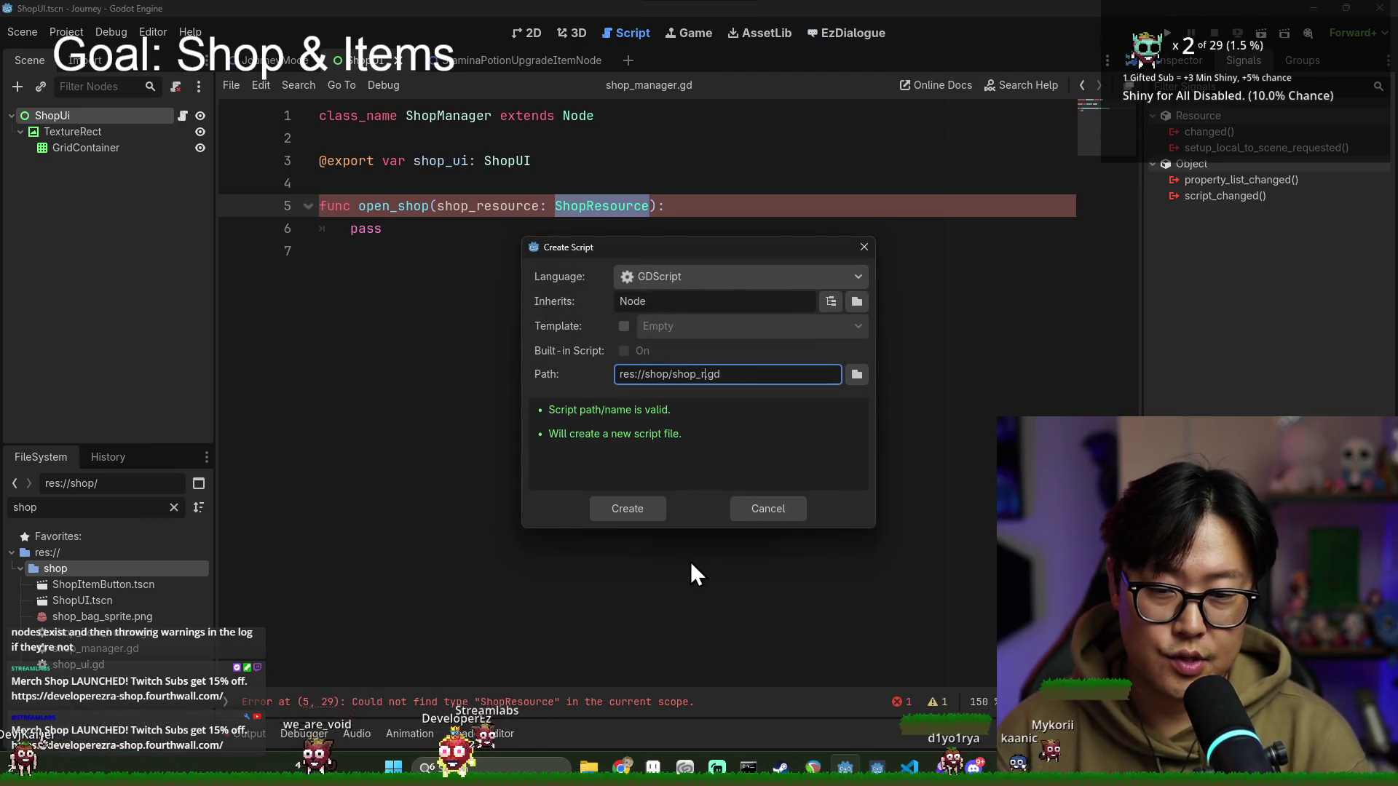
pyautogui.write('e')
pyautogui.press('Return')
# Step: Declare 'class_name ShopResource extends Resource' and save the script
pyautogui.doubleClick(390, 116)
pyautogui.write('Resource')
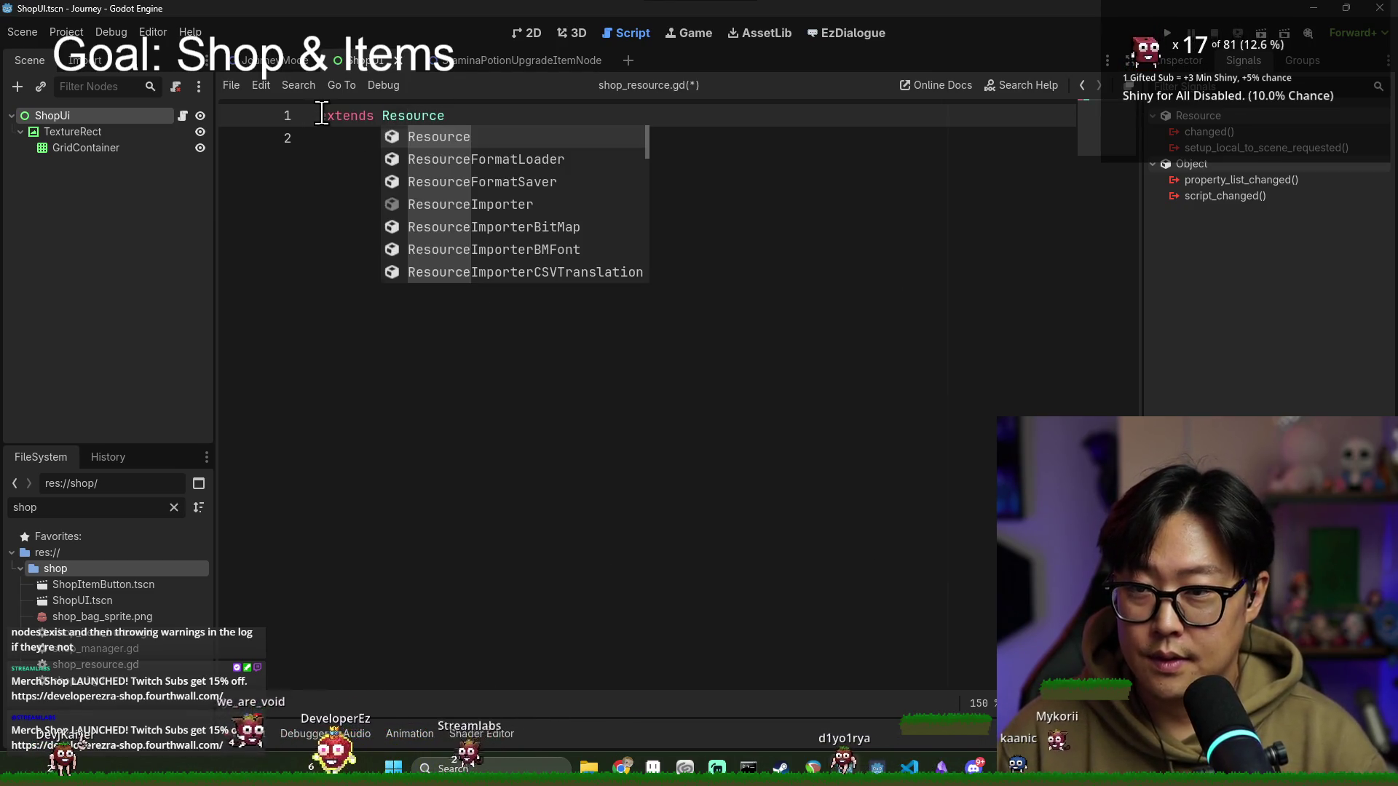
pyautogui.click(321, 115)
pyautogui.write('class_name')
pyautogui.click(580, 162)
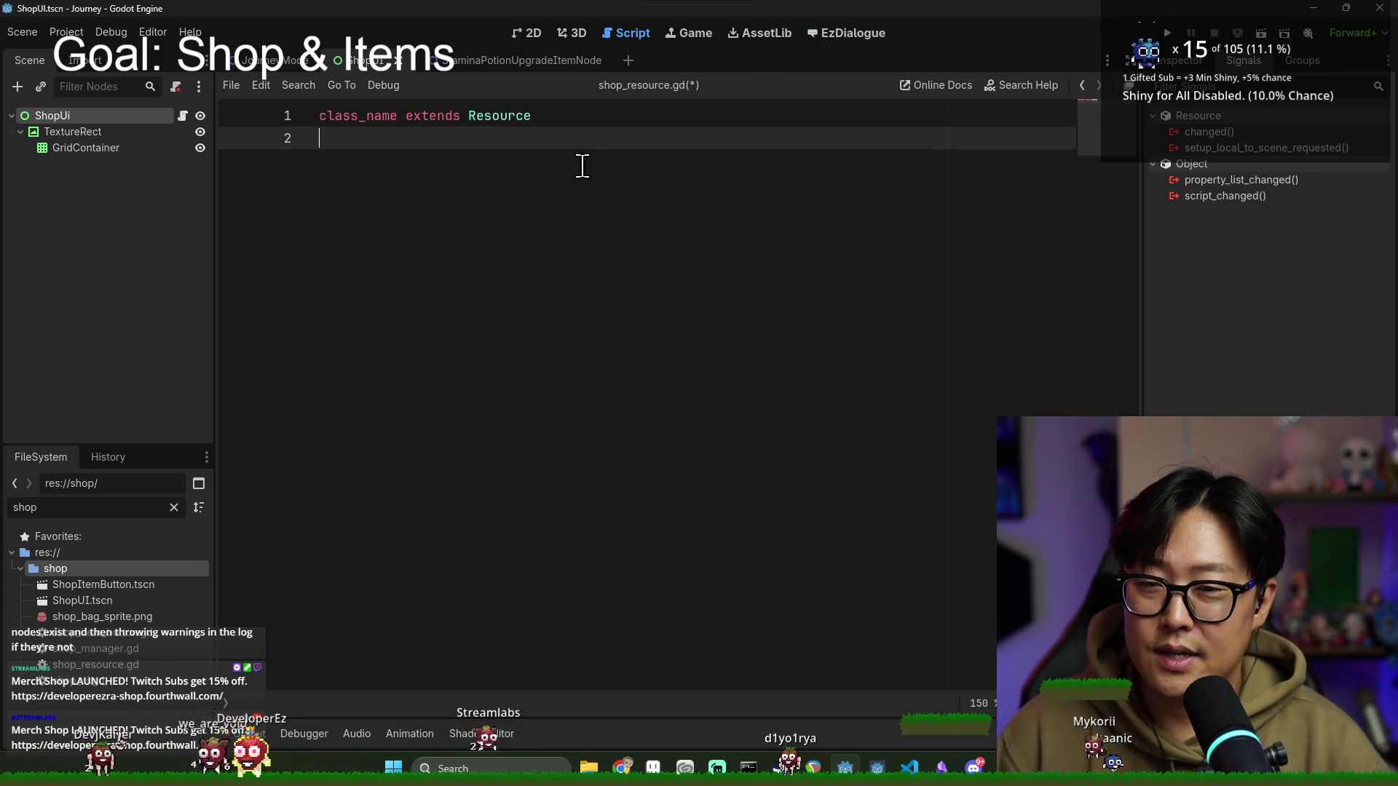
pyautogui.click(398, 116)
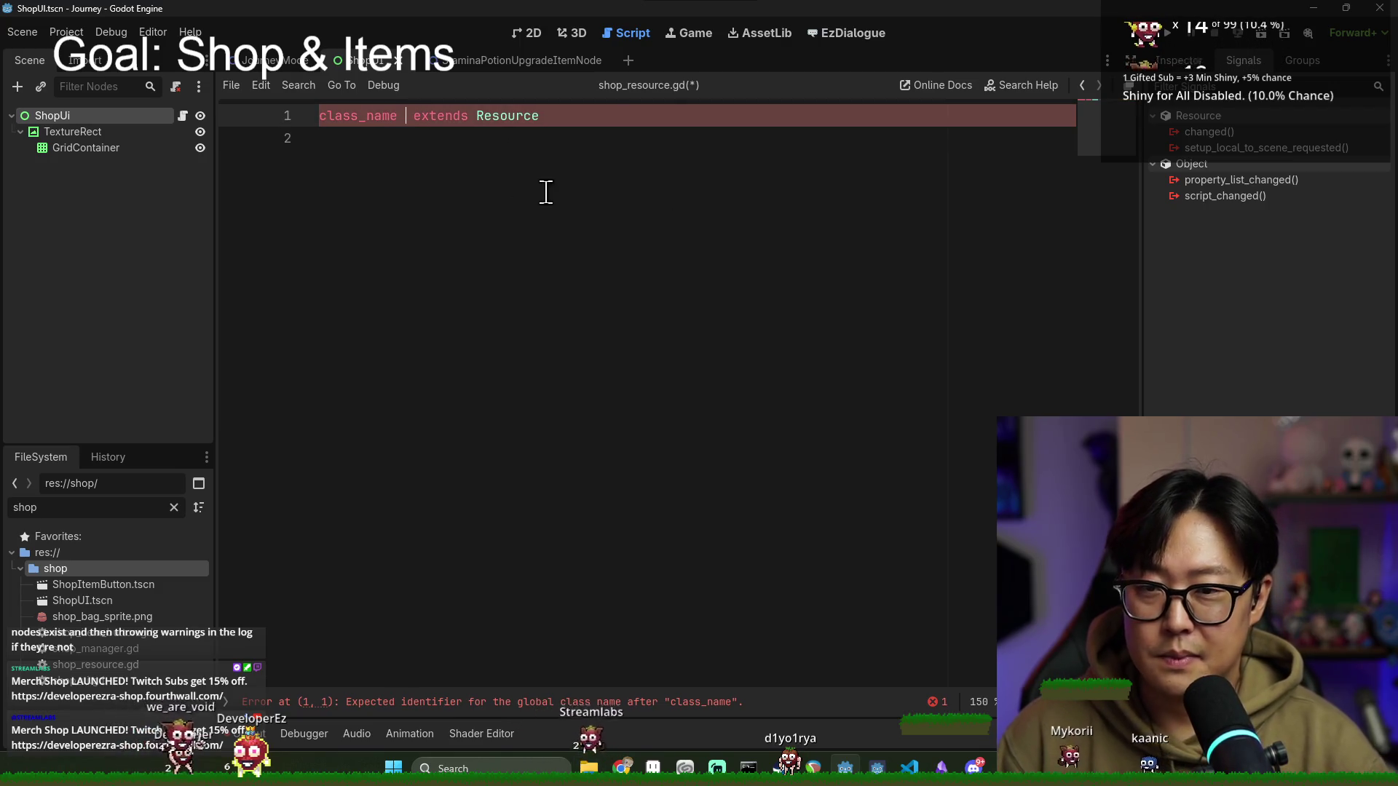
pyautogui.write('hopRe')
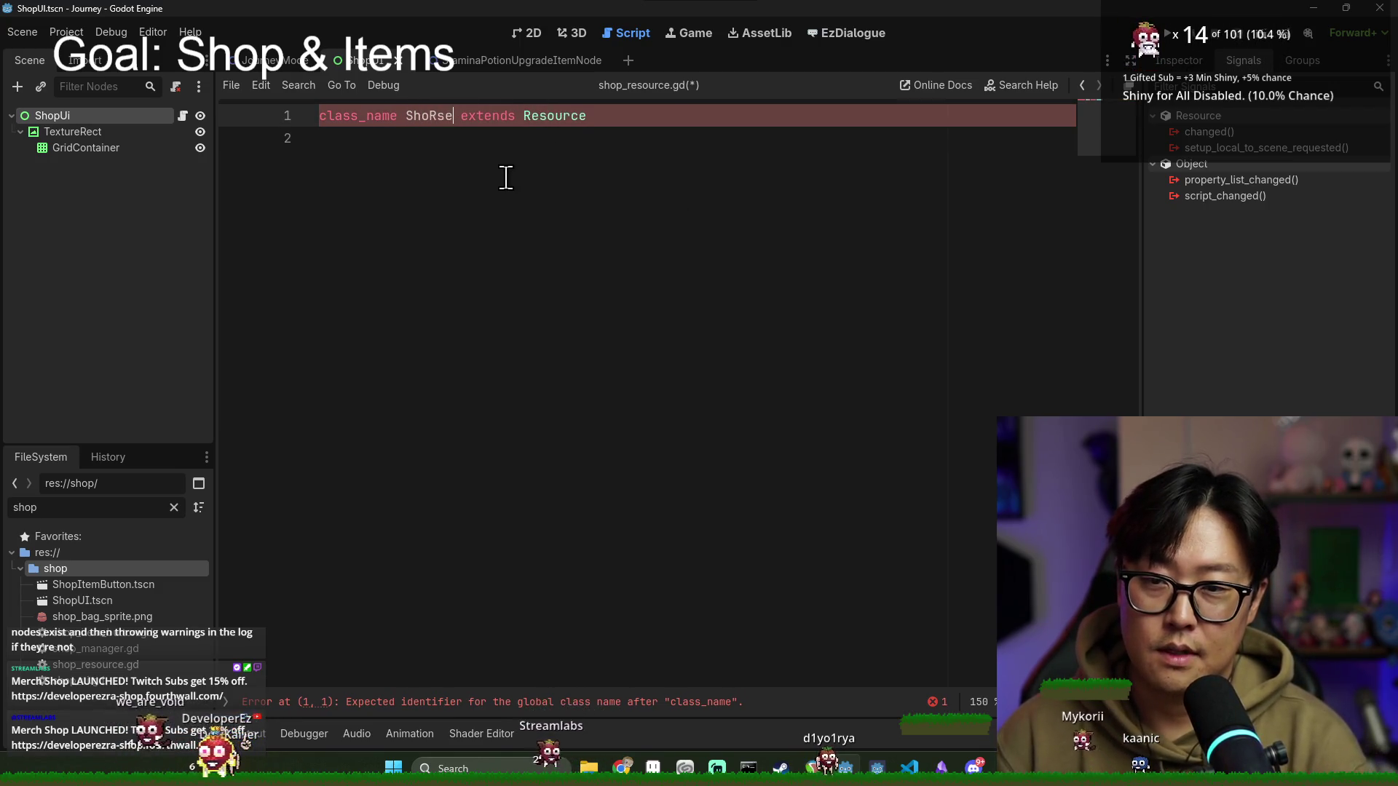
pyautogui.write('source')
pyautogui.hotkey('ctrl', 's')
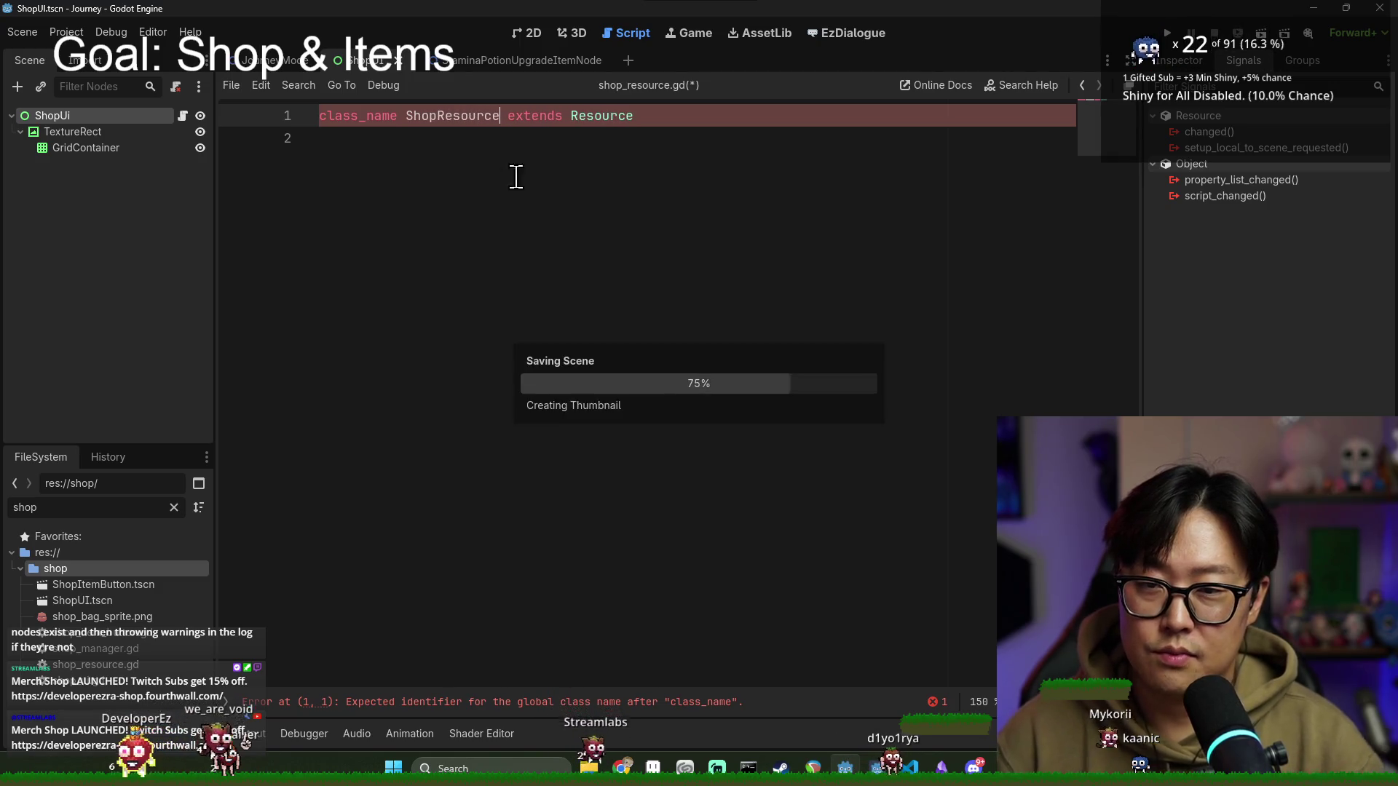
pyautogui.click(724, 215)
pyautogui.press('Return')
pyautogui.write('var')
pyautogui.press('BackSpace')
pyautogui.press('BackSpace')
pyautogui.press('BackSpace')
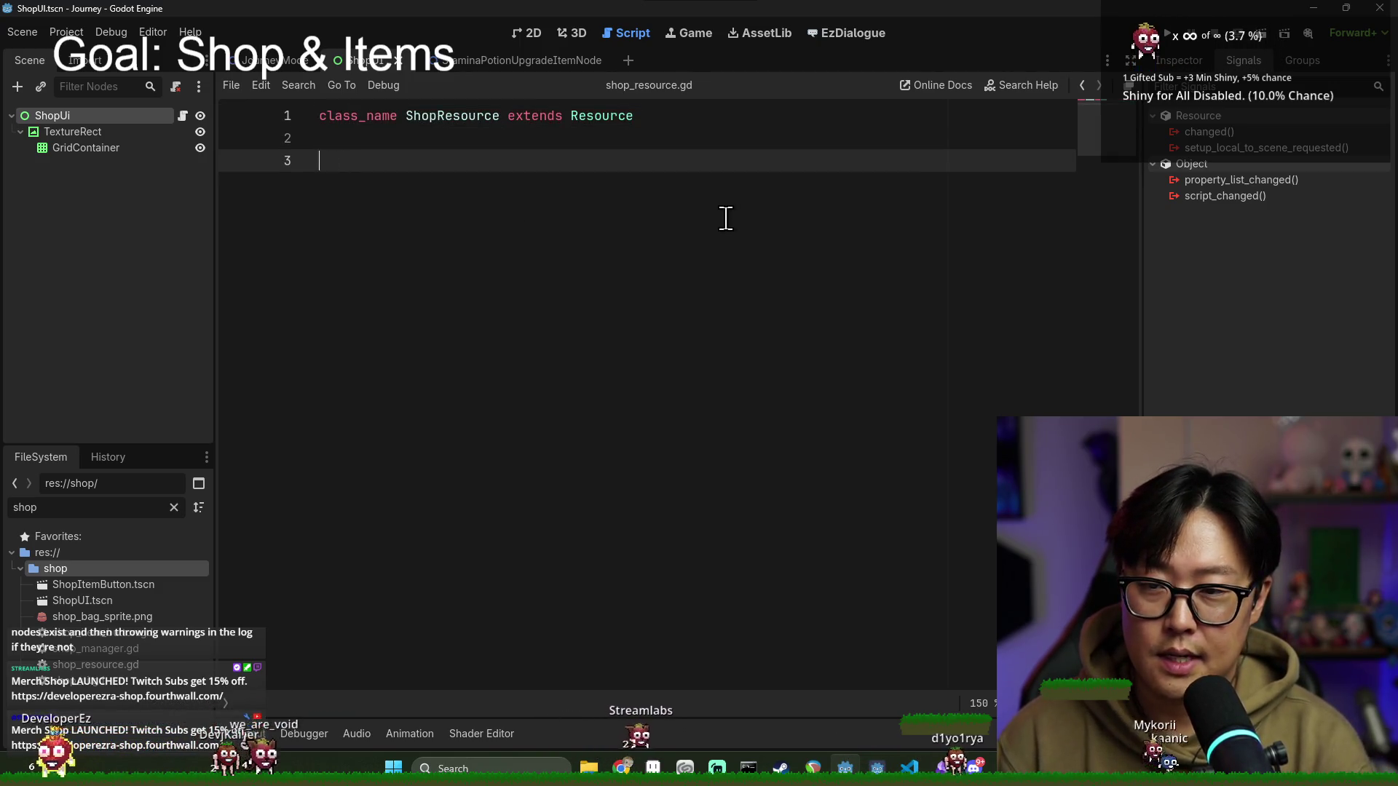
pyautogui.write('@v')
pyautogui.press('BackSpace')
pyautogui.write('export var ')
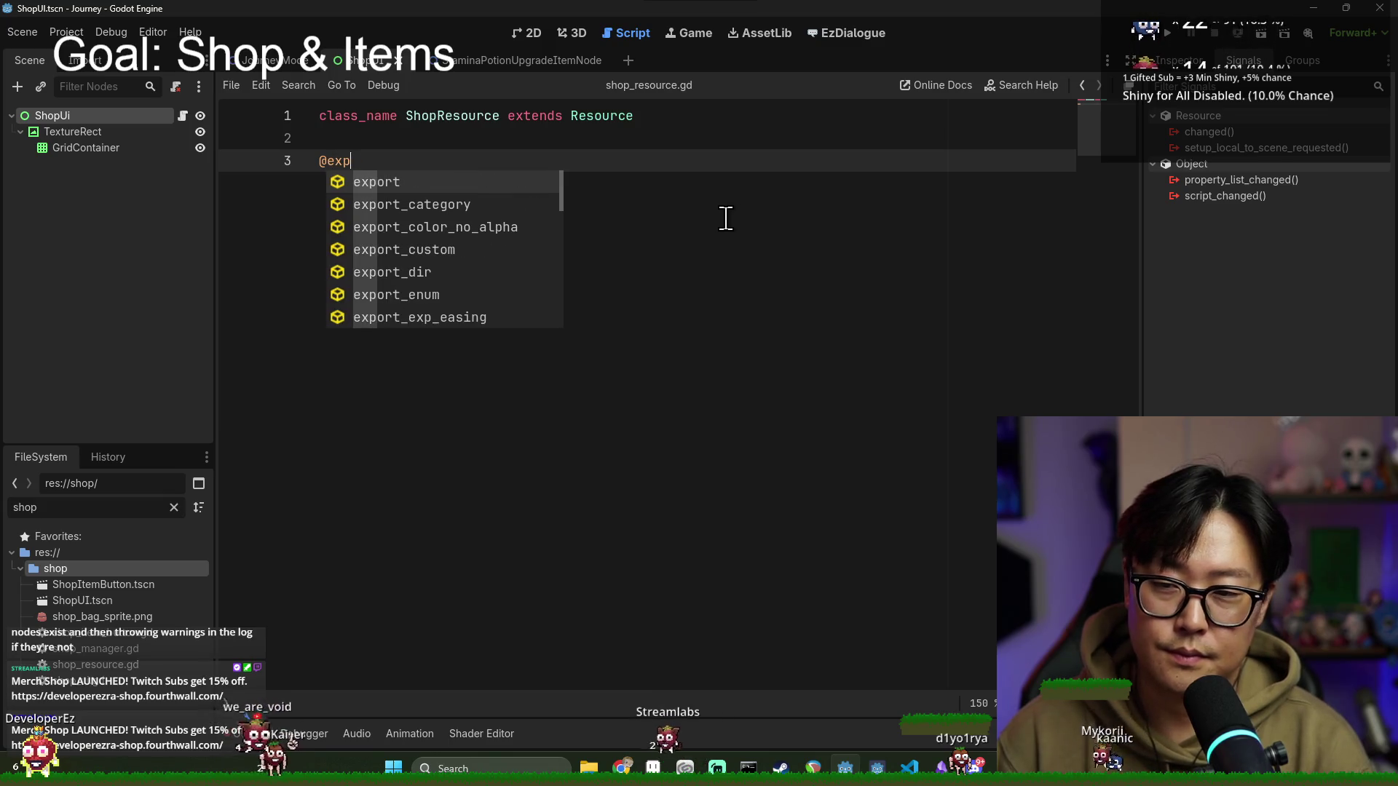
pyautogui.write('ava')
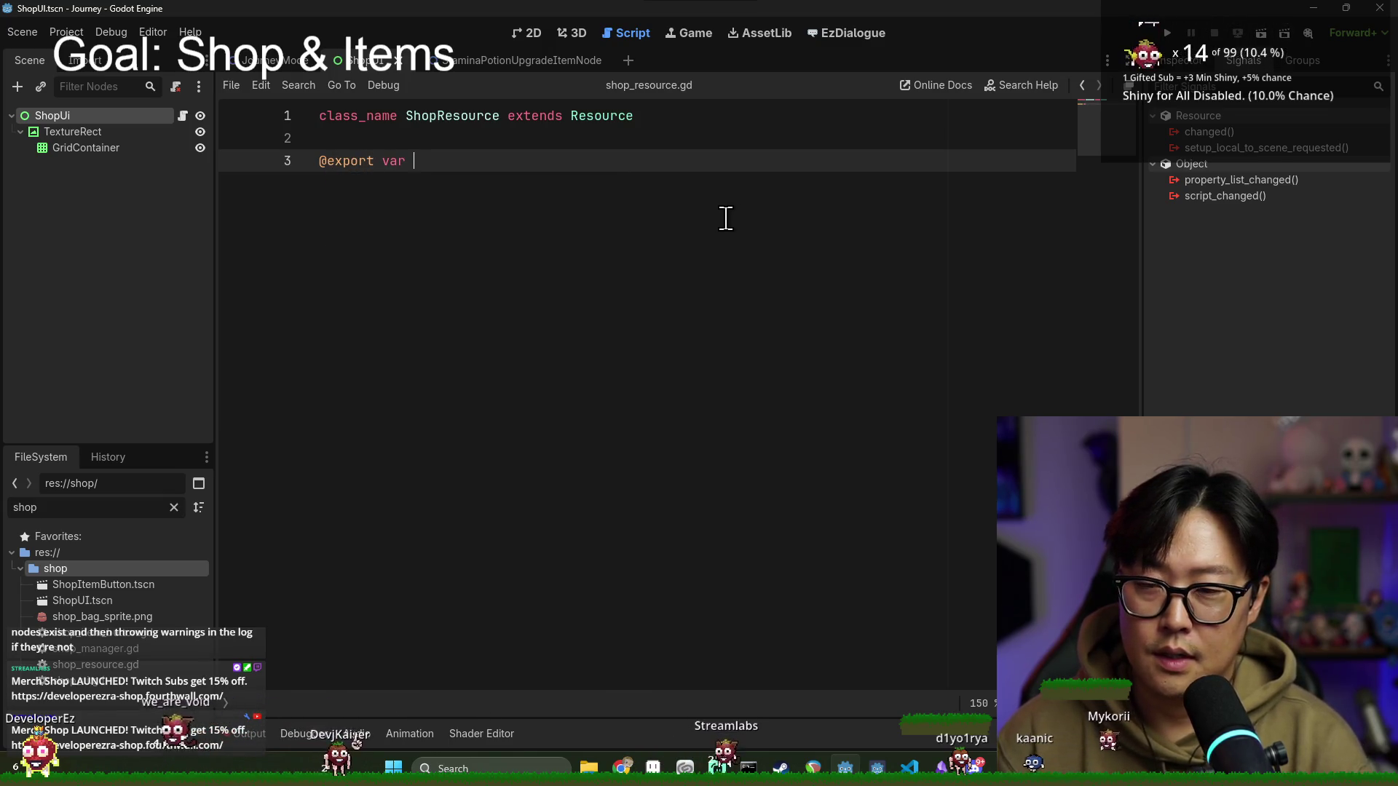
pyautogui.write('ilble_items: Array[Pack')
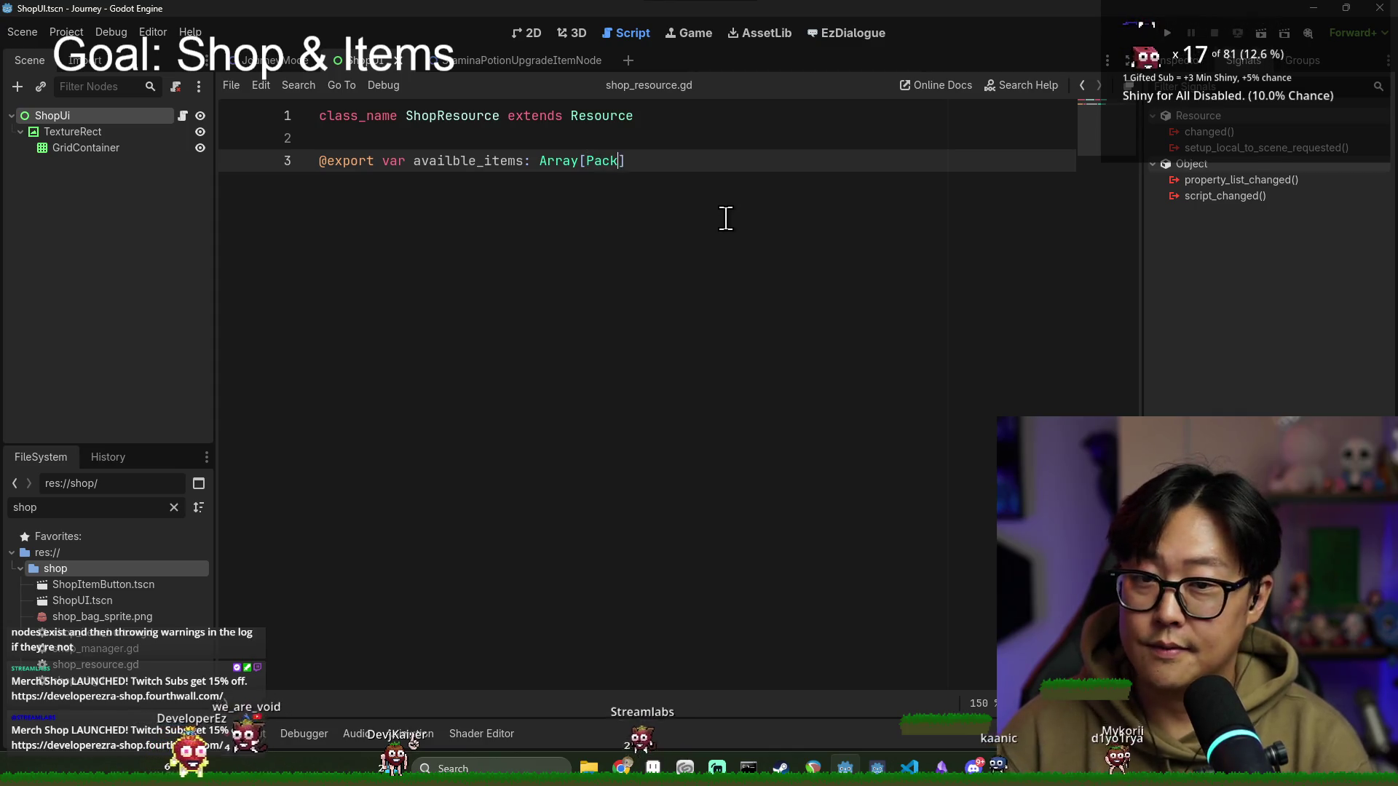
pyautogui.press('BackSpace')
pyautogui.press('BackSpace')
pyautogui.press('BackSpace')
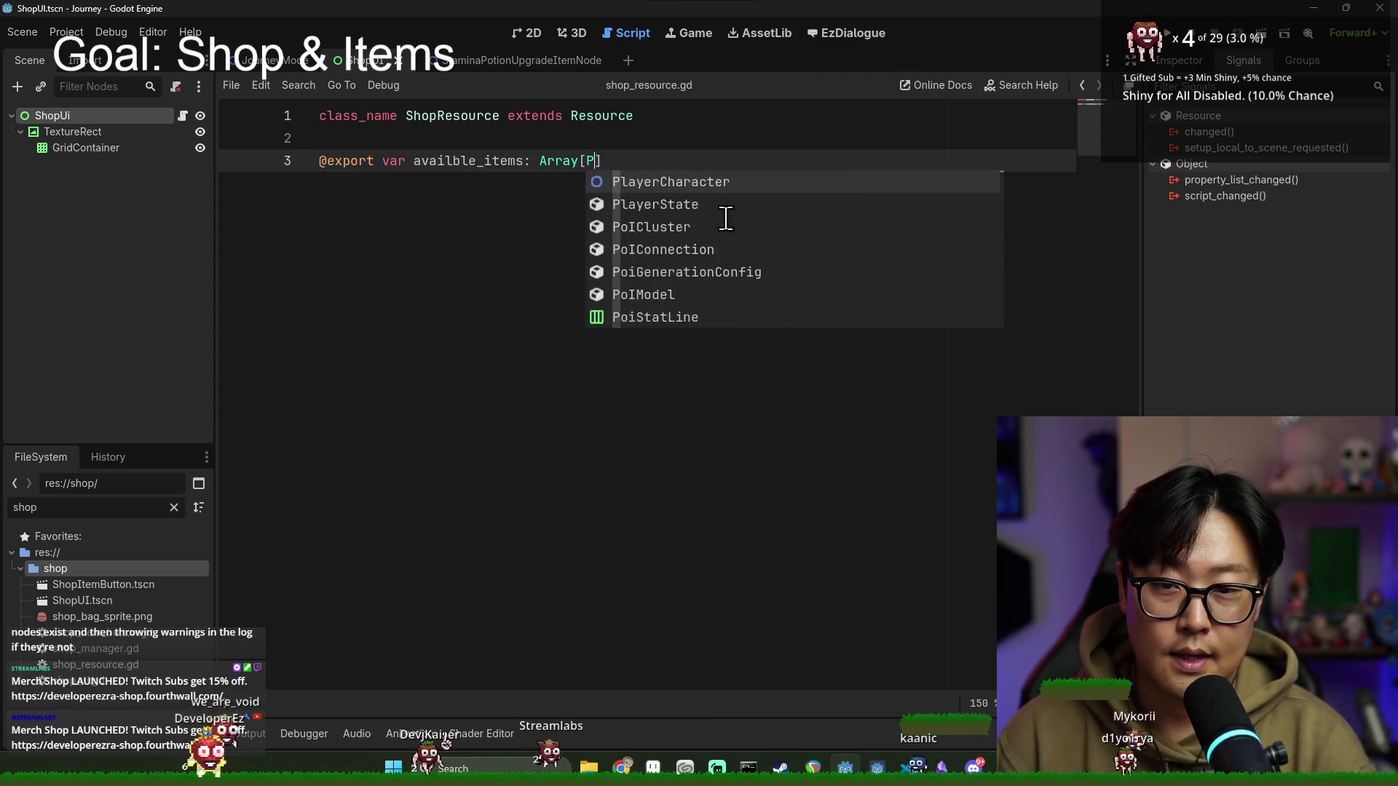
pyautogui.write('Item')
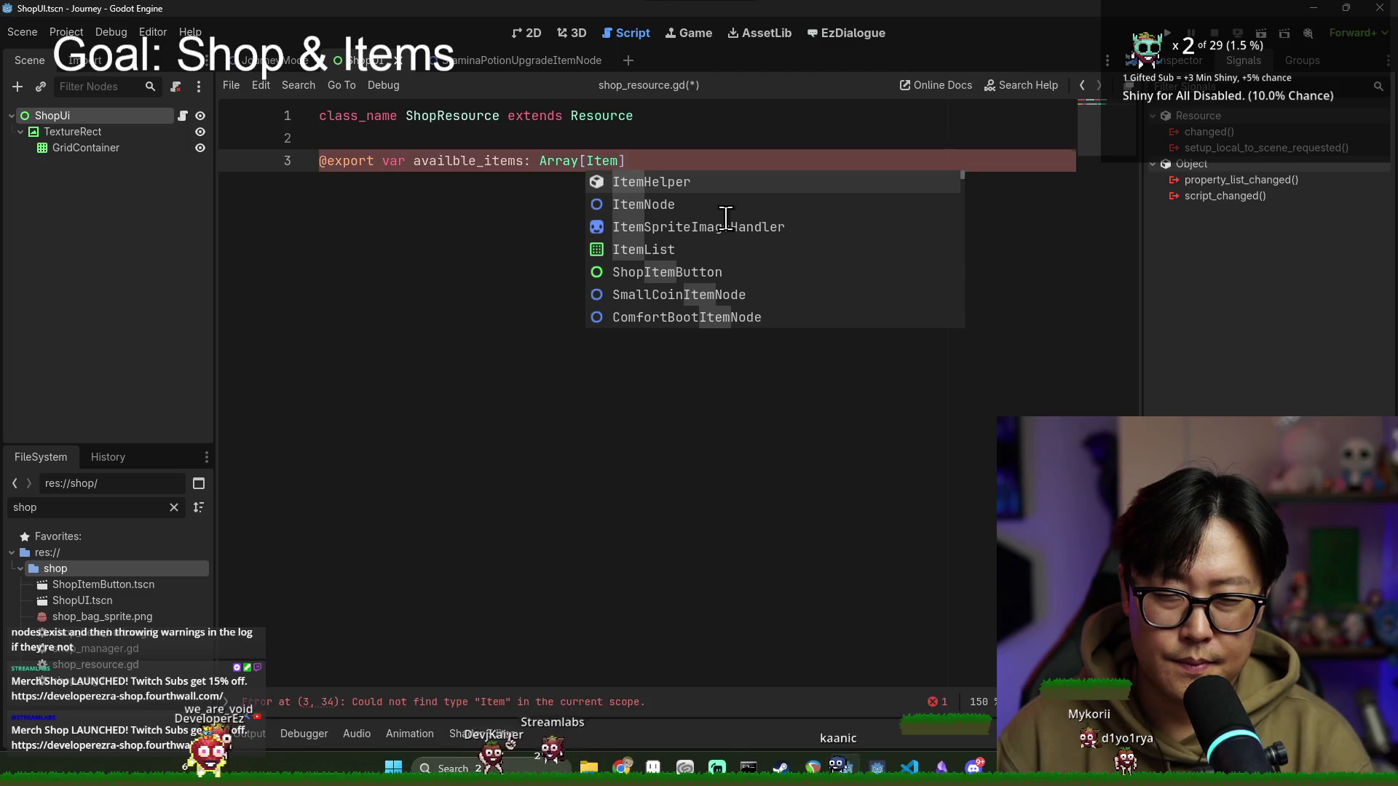
pyautogui.press('Down')
pyautogui.press('Return')
pyautogui.press('Return')
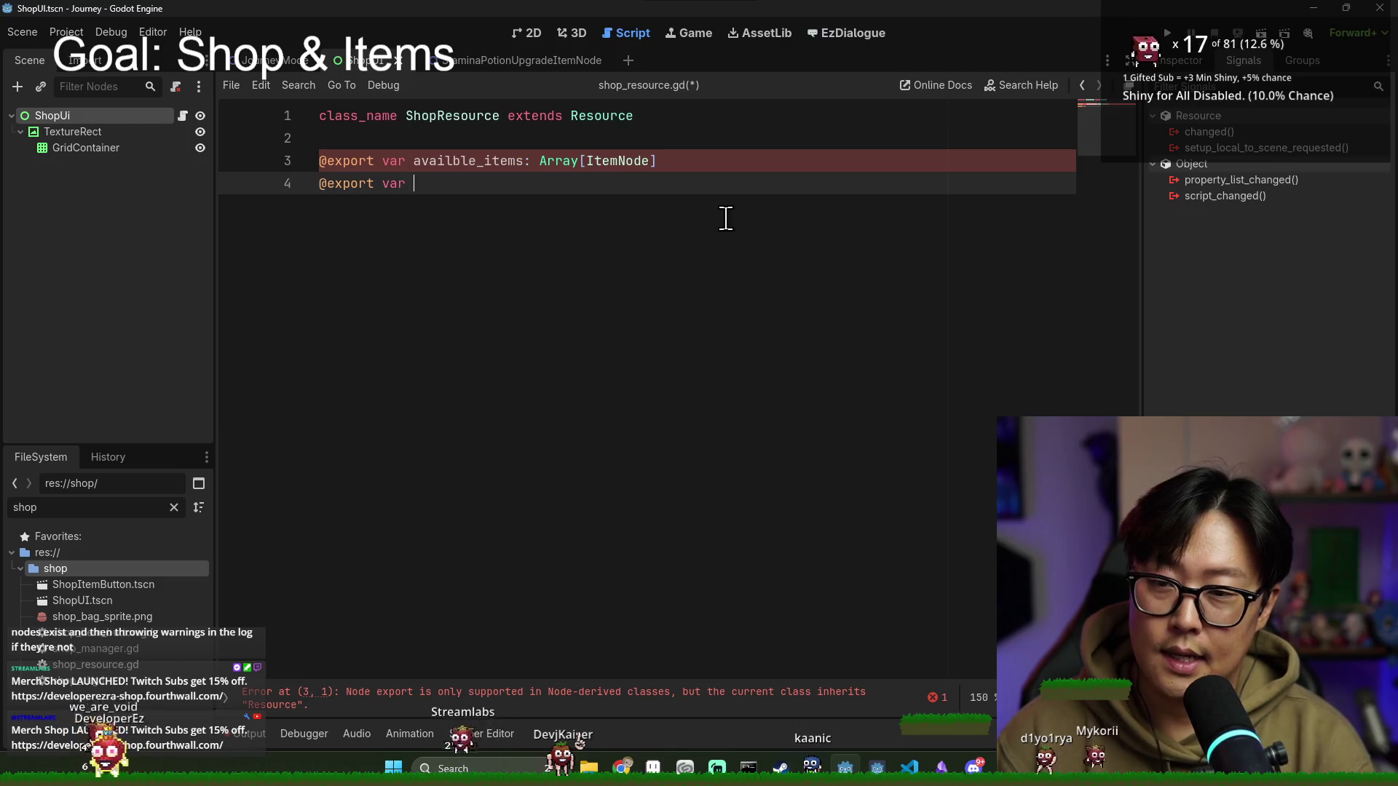
pyautogui.press('BackSpace')
pyautogui.press('BackSpace')
pyautogui.press('BackSpace')
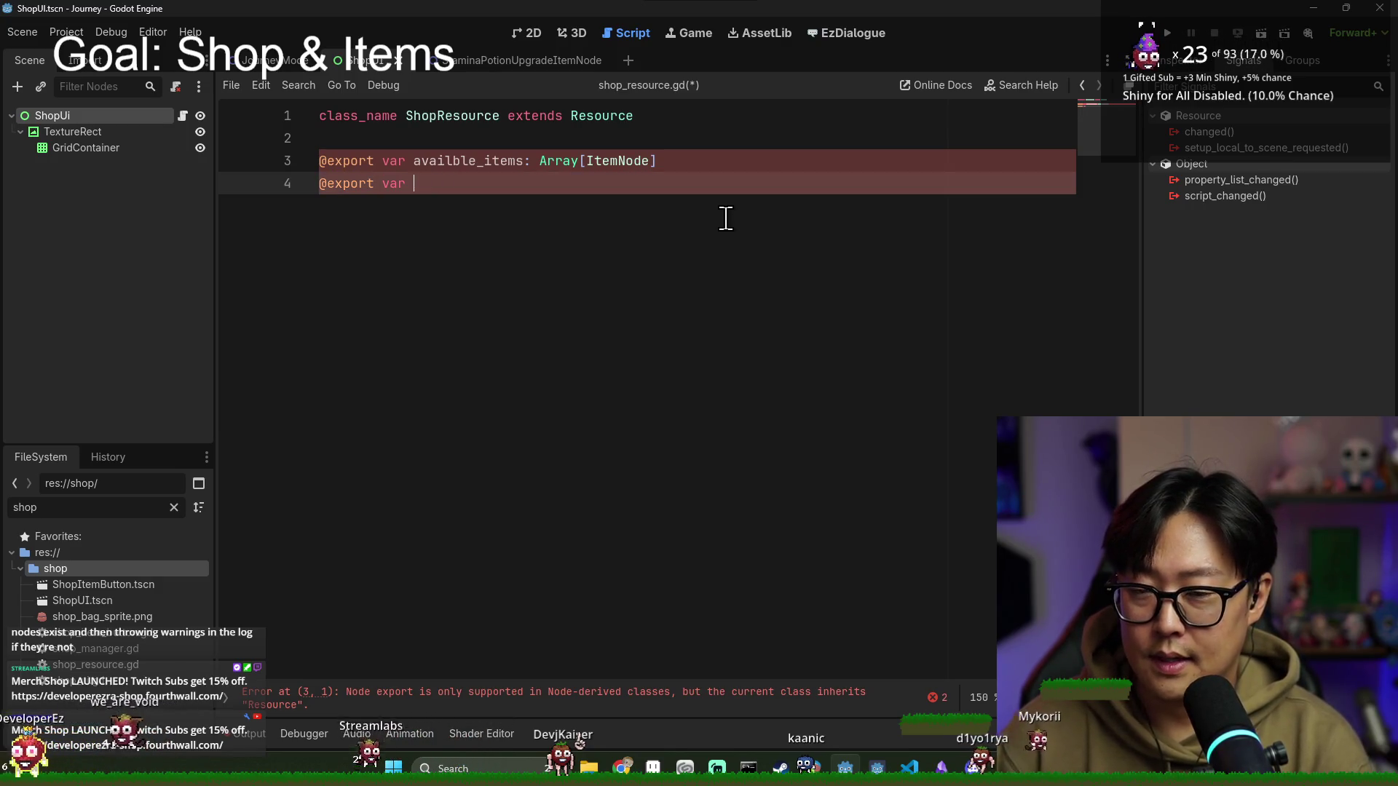
pyautogui.write('_count: int')
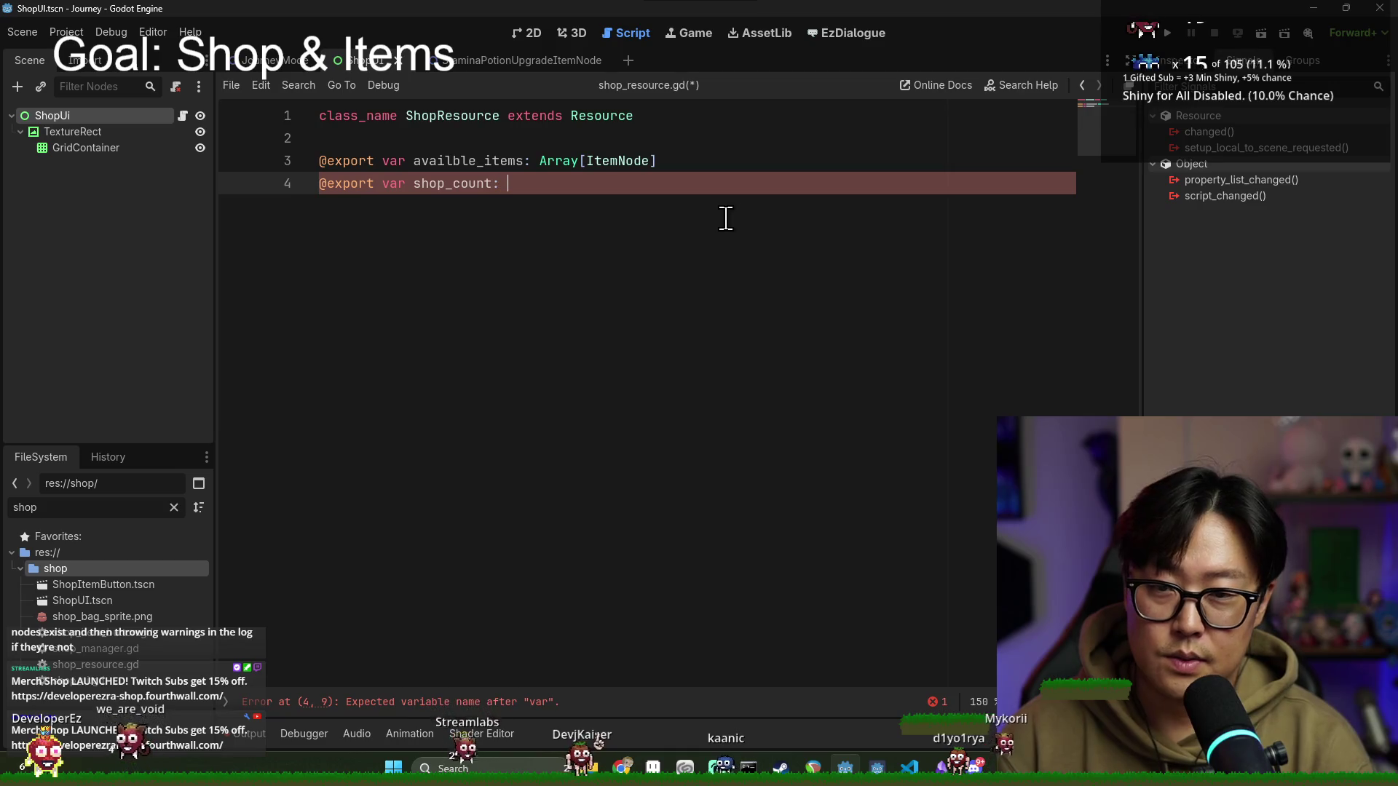
pyautogui.hotkey('ctrl', 's')
pyautogui.write('=3')
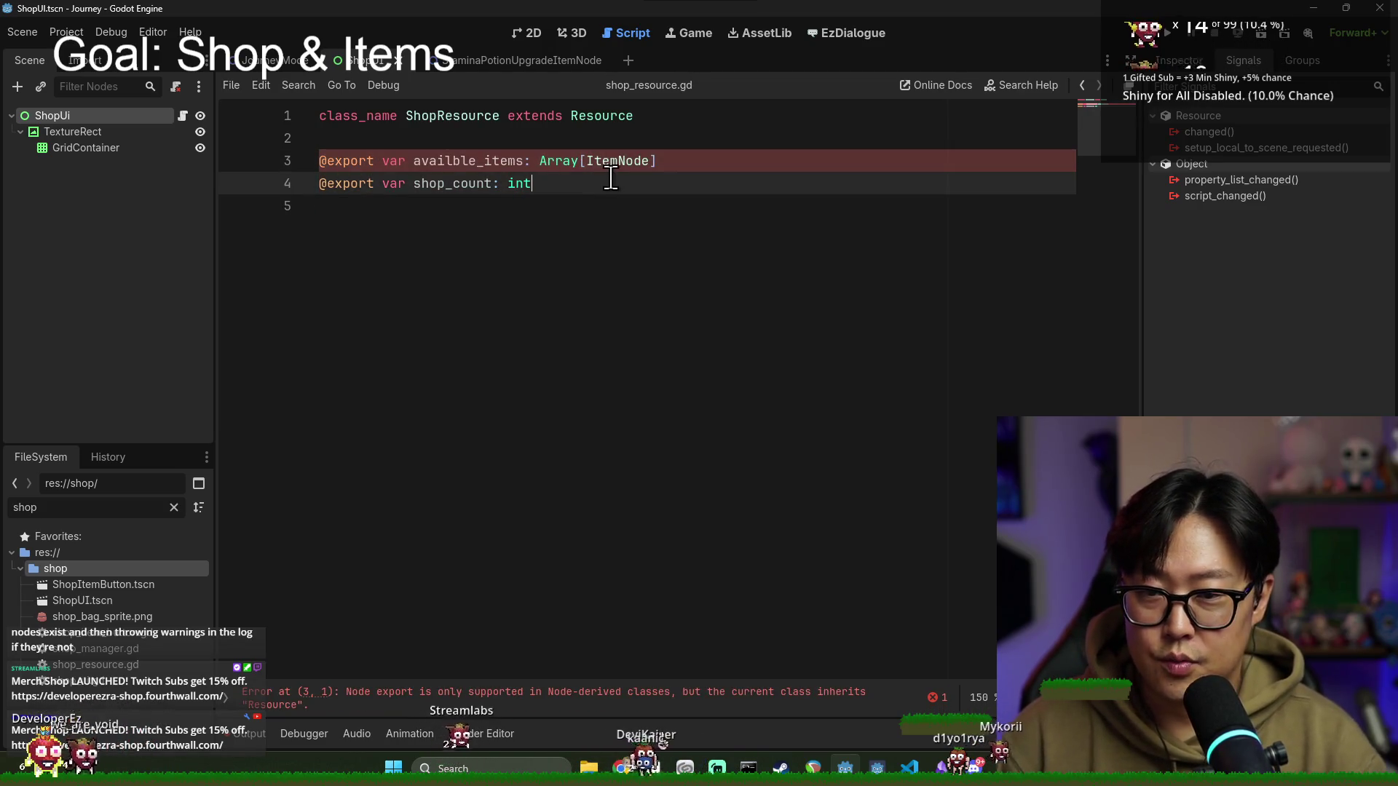
pyautogui.hotkey('ctrl', 's')
pyautogui.hotkey('ctrl', 's')
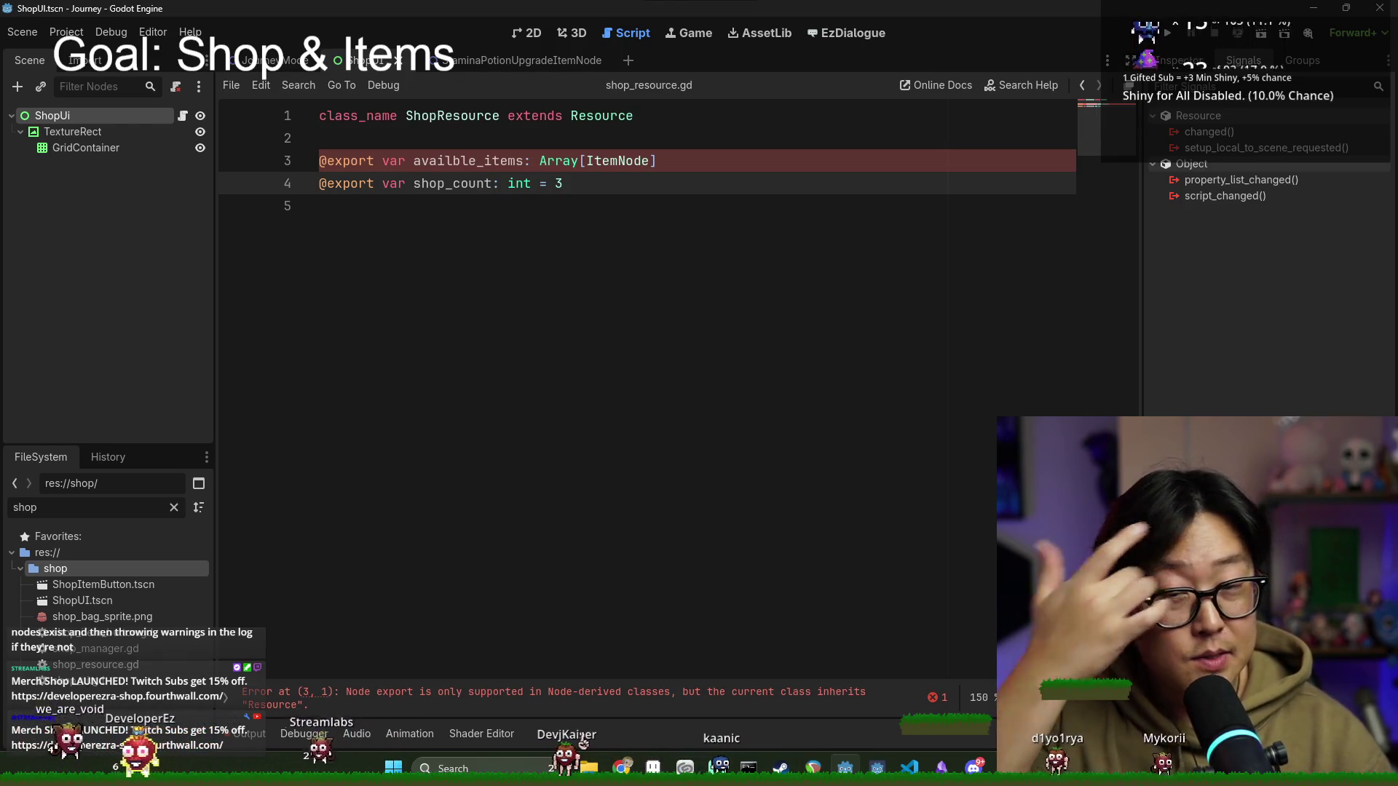
pyautogui.click(863, 402)
pyautogui.hotkey('ctrl', 's')
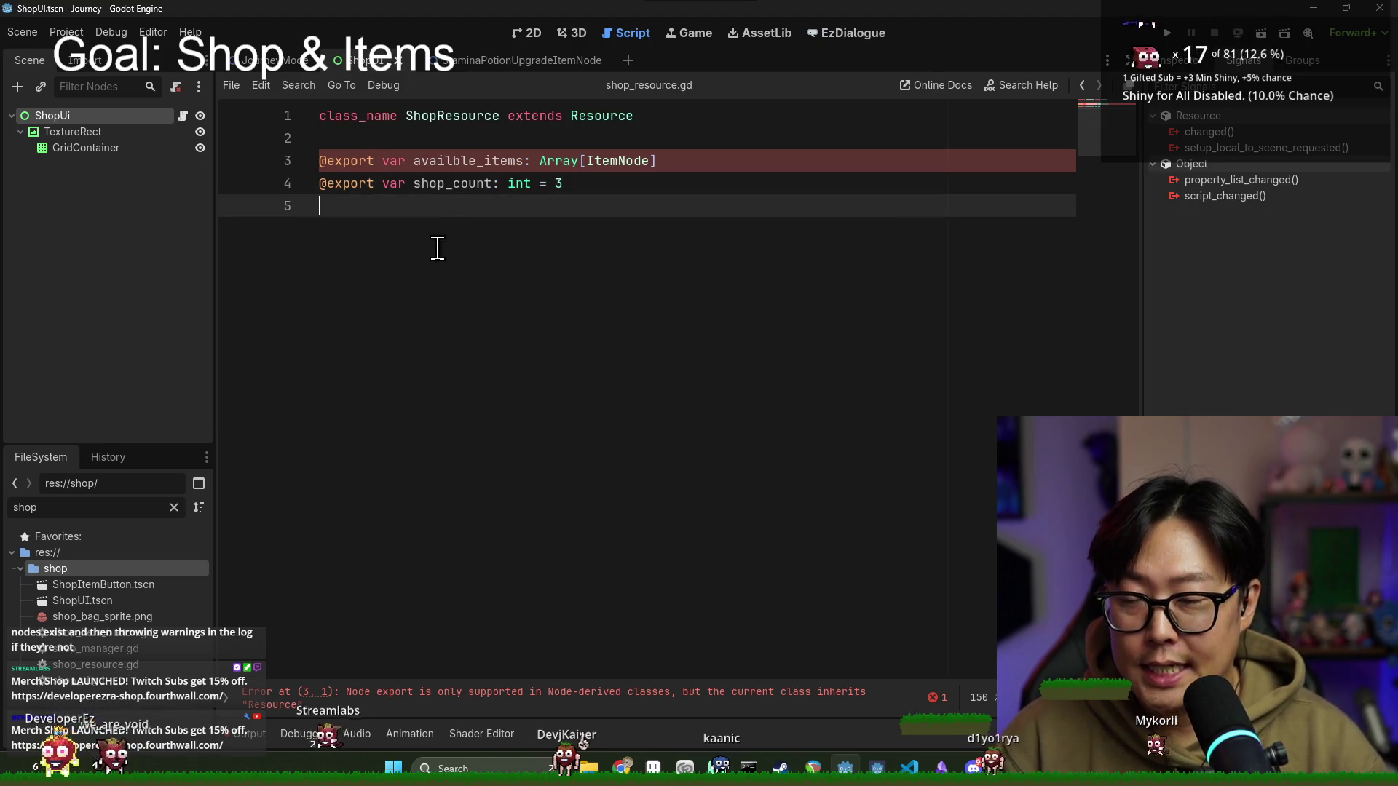
pyautogui.moveTo(508, 190)
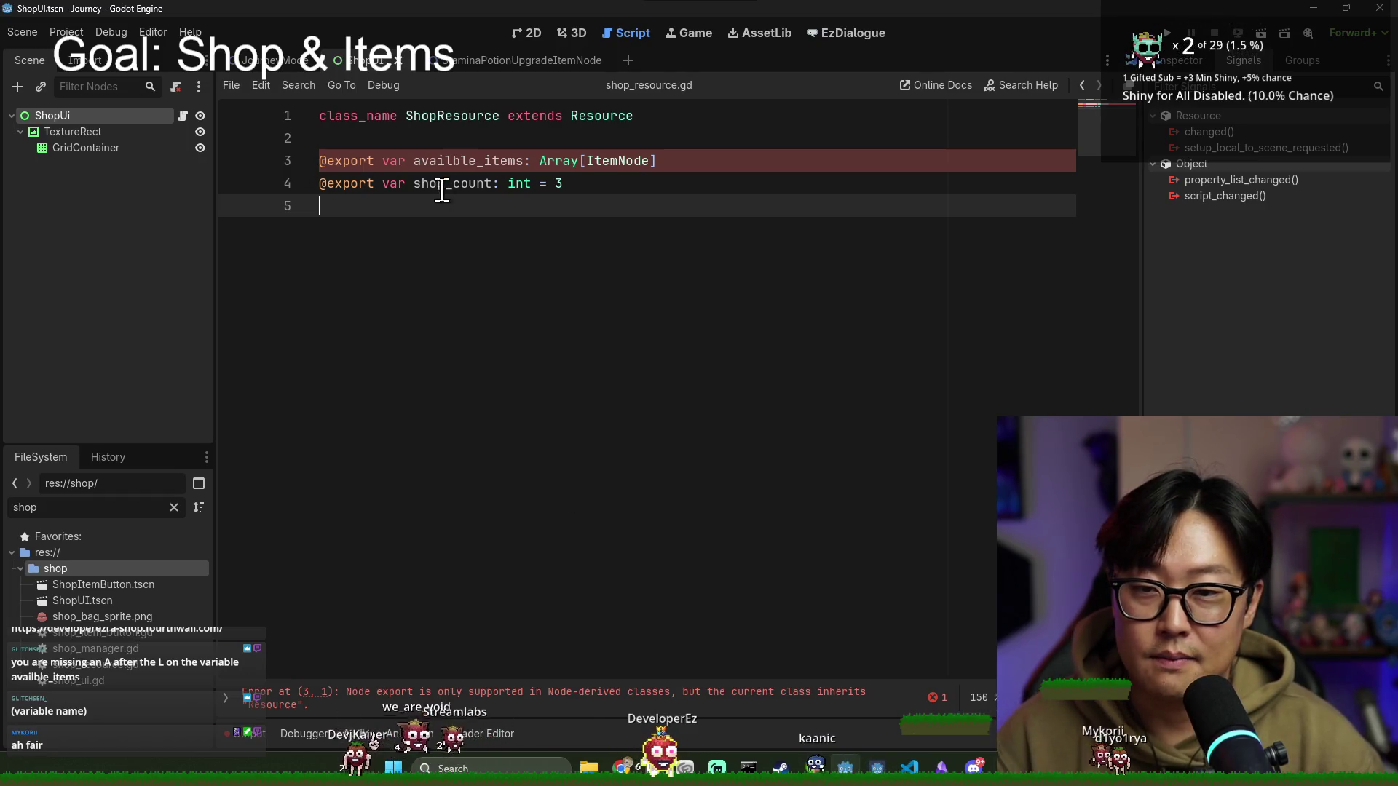
# Step: Fix the misspelling by inserting the missing 'a' in available_items, then save the script
pyautogui.click(453, 161)
pyautogui.write('a')
pyautogui.hotkey('ctrl', 's')
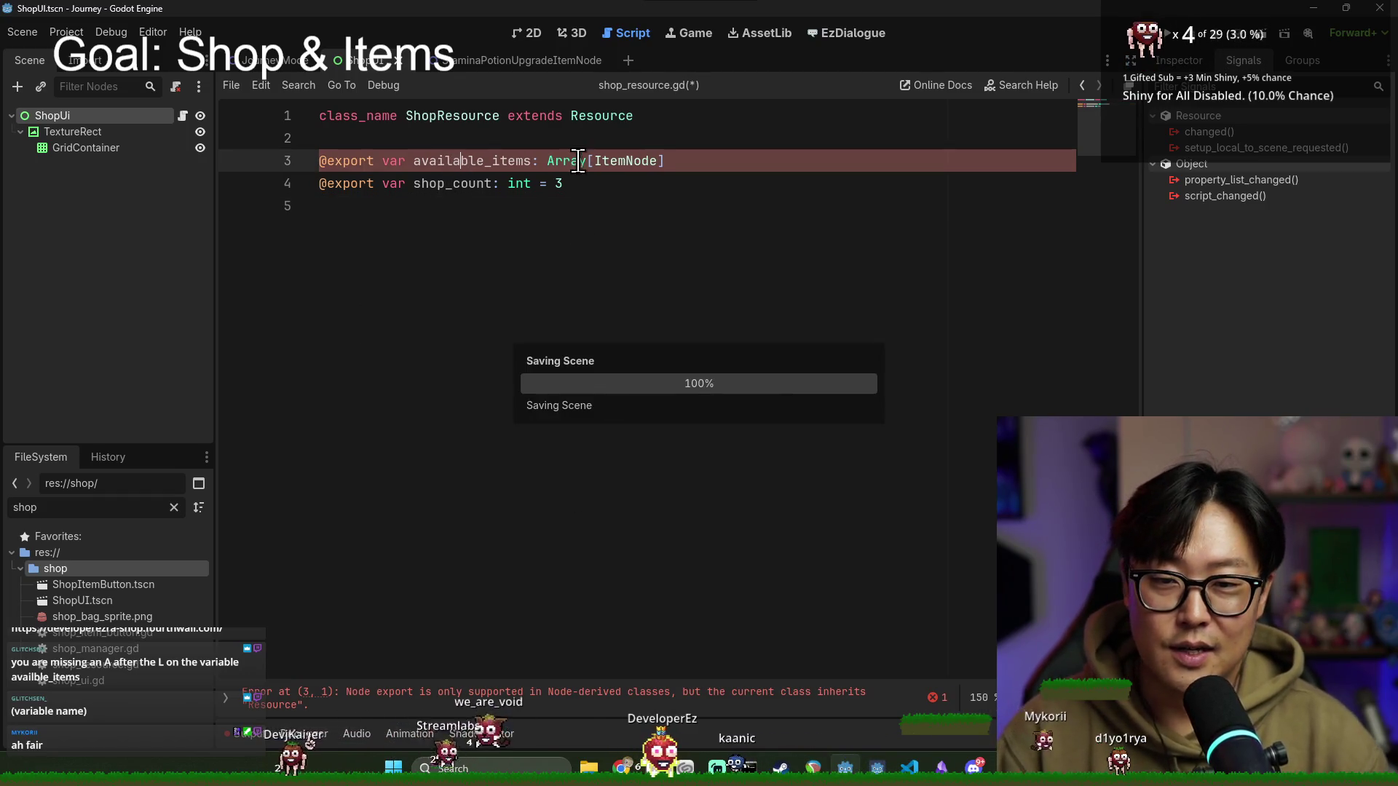
pyautogui.click(490, 183)
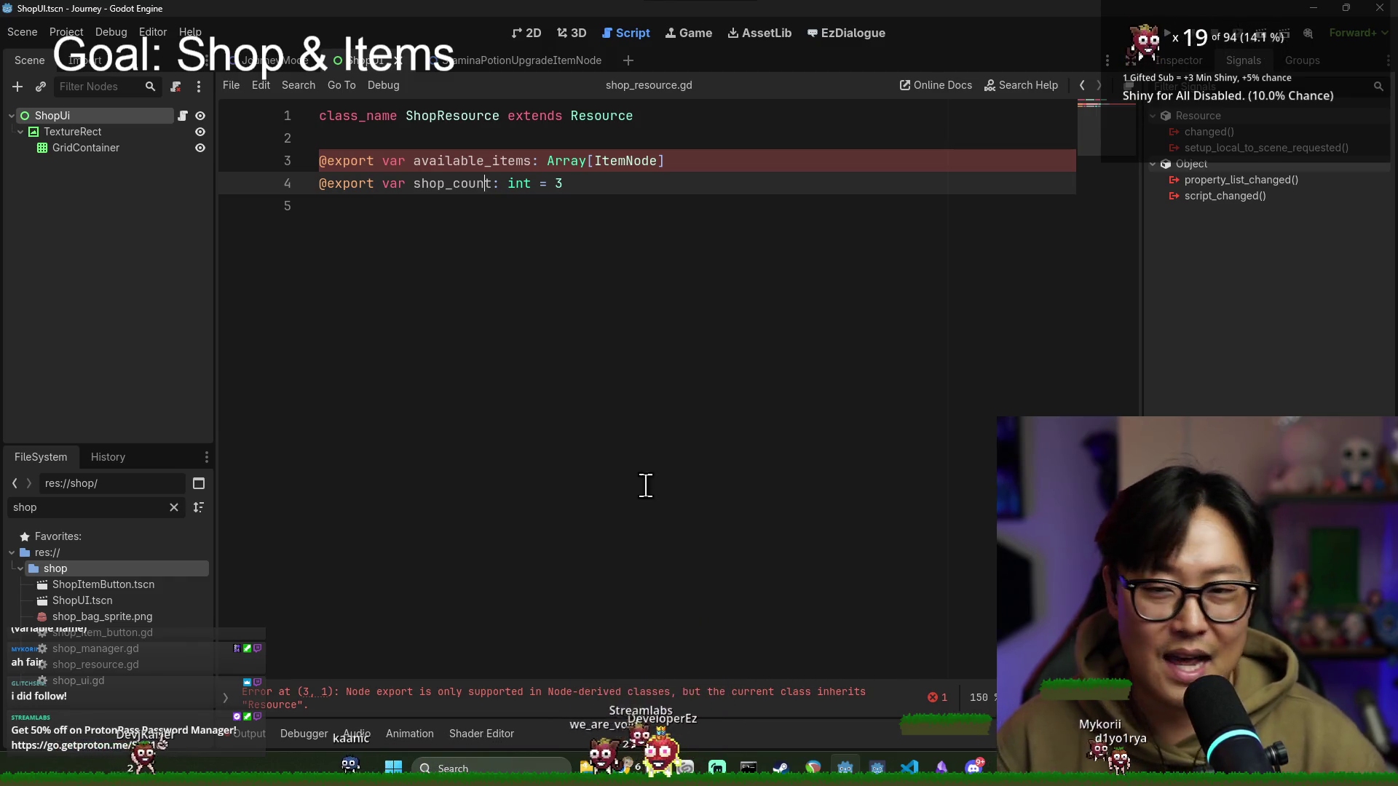
pyautogui.click(471, 266)
# Step: Inspect the available_items declaration, the ShopResource class line, and the ItemNode script behind the export error
pyautogui.click(553, 161)
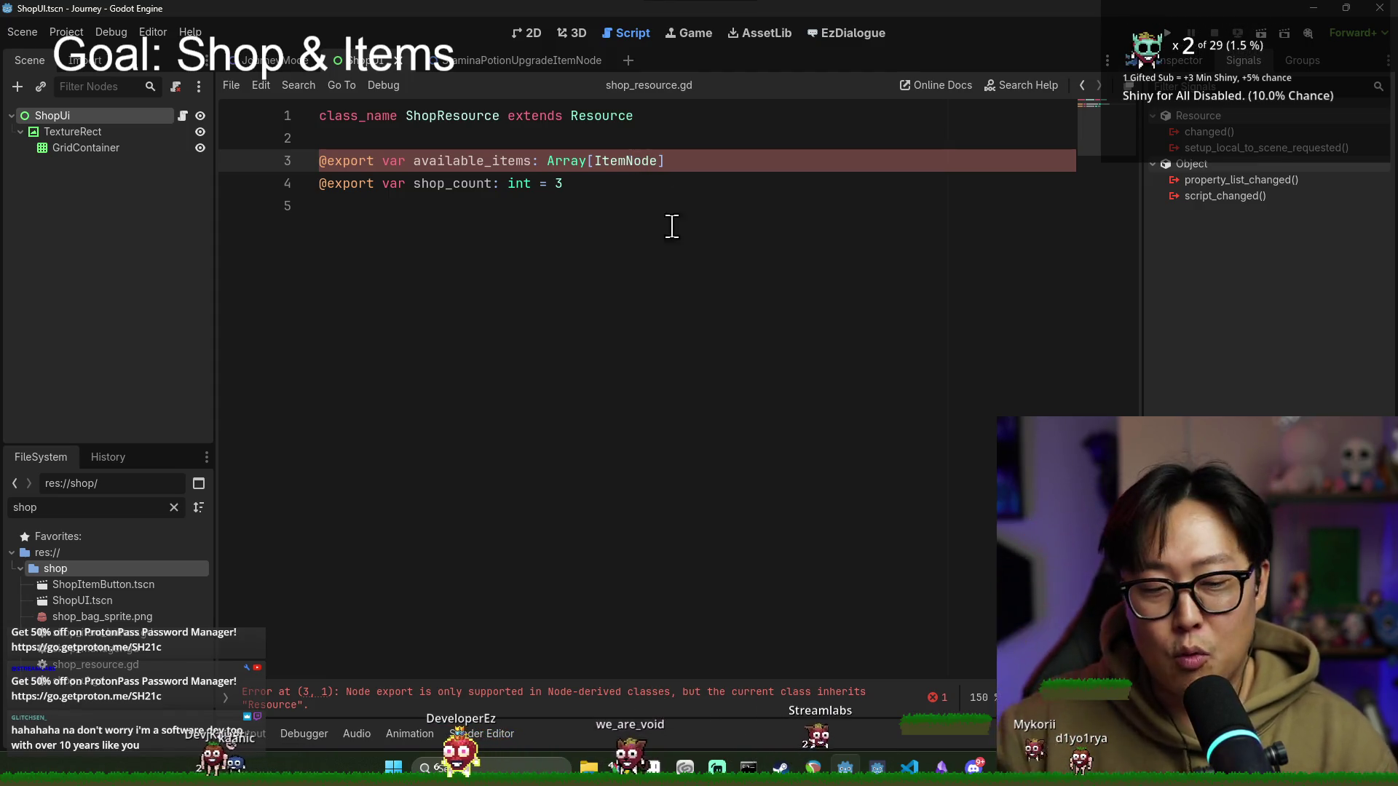
pyautogui.doubleClick(477, 160)
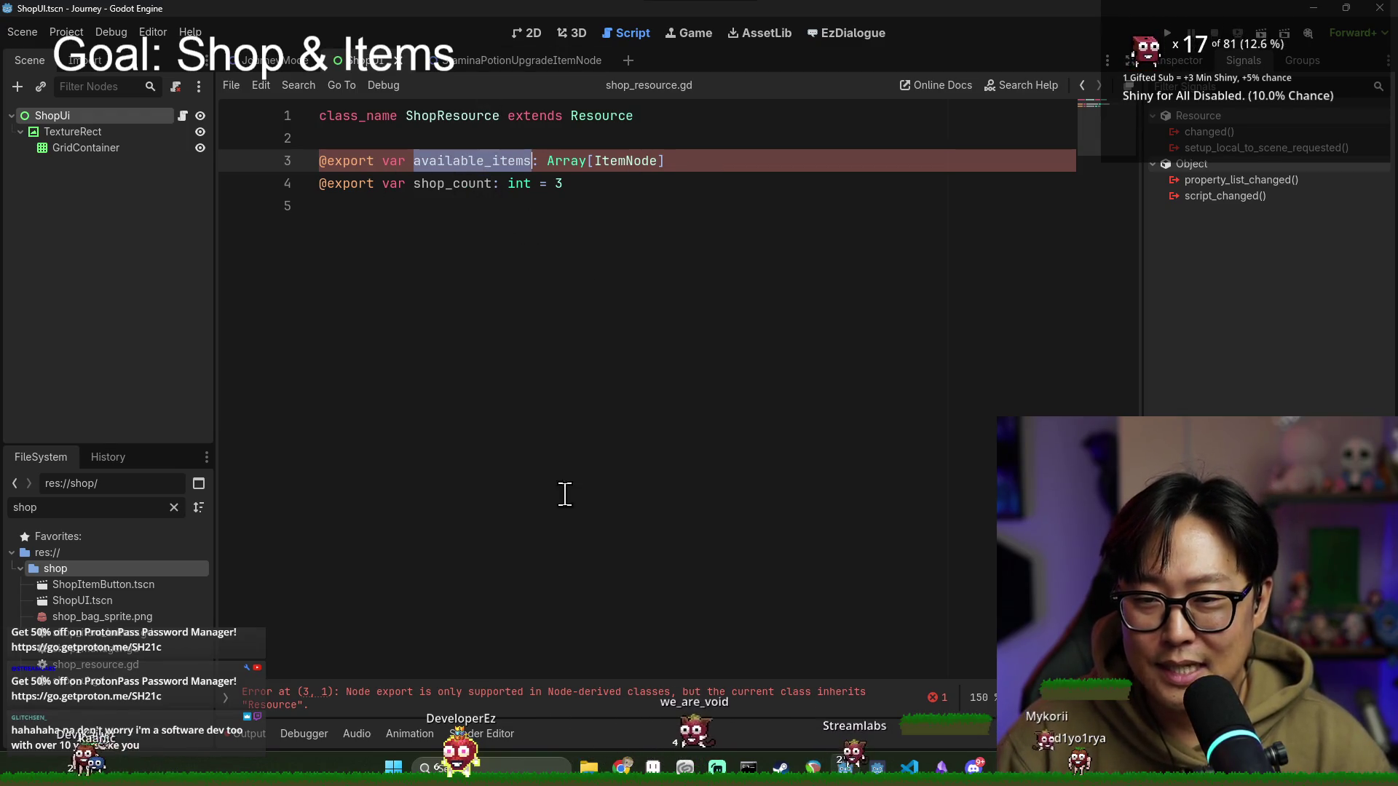
pyautogui.click(554, 349)
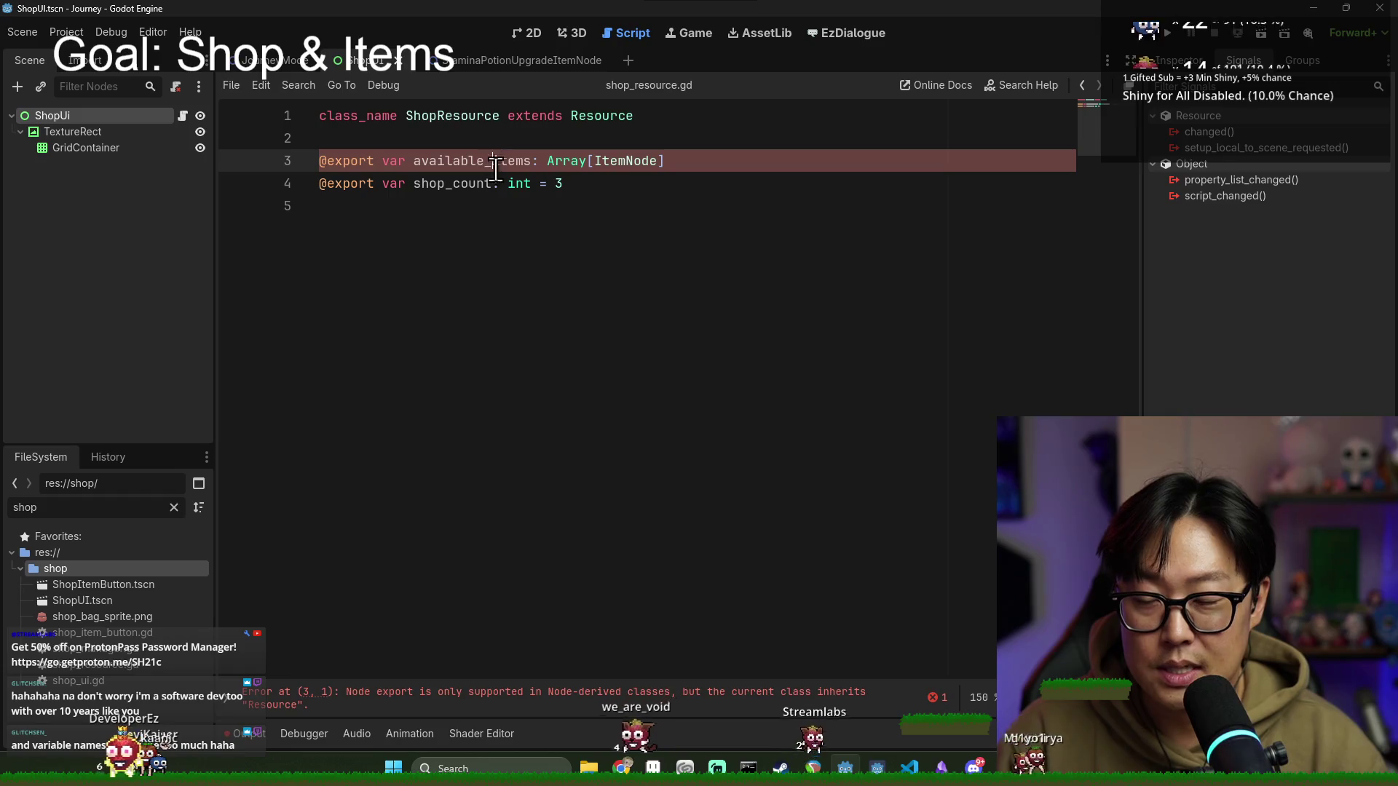
pyautogui.doubleClick(589, 120)
pyautogui.doubleClick(362, 119)
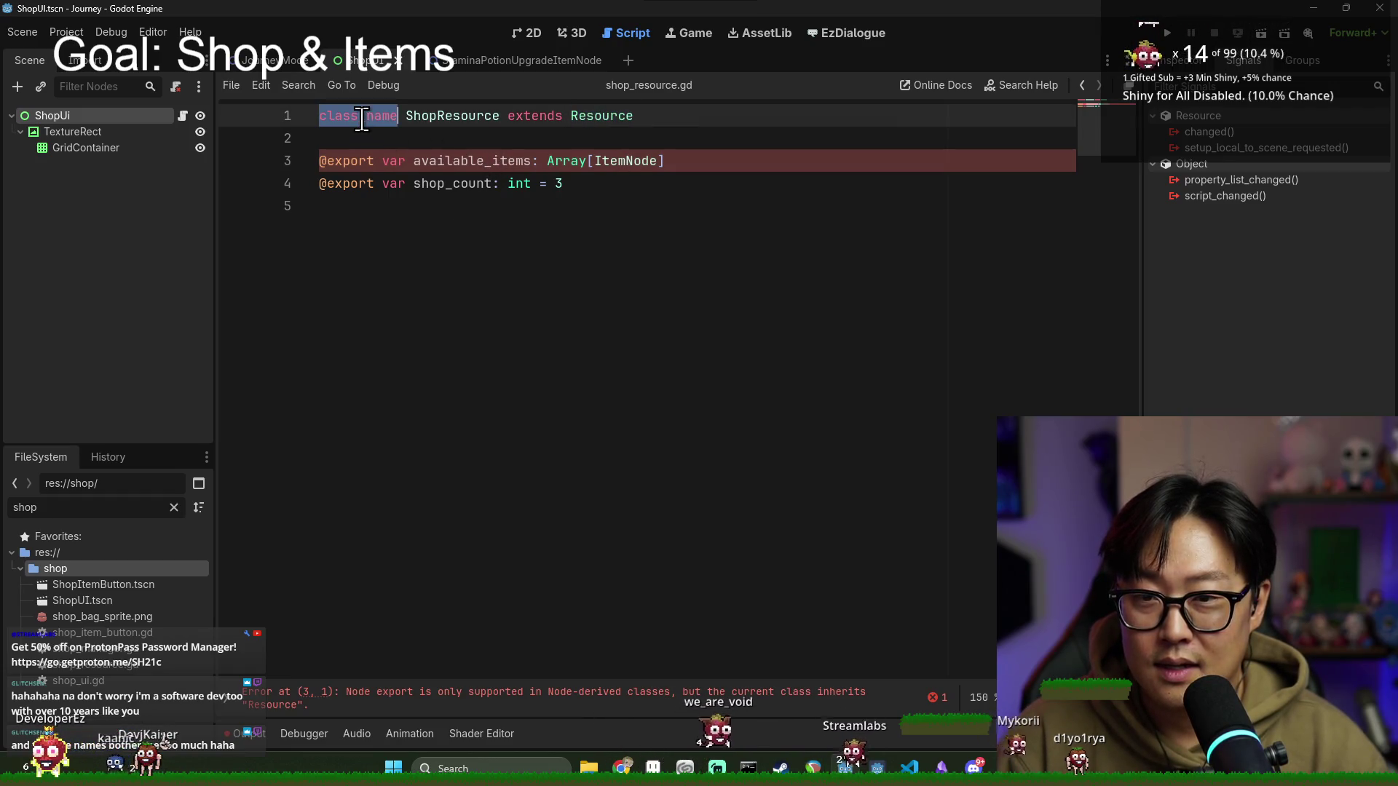
pyautogui.doubleClick(437, 119)
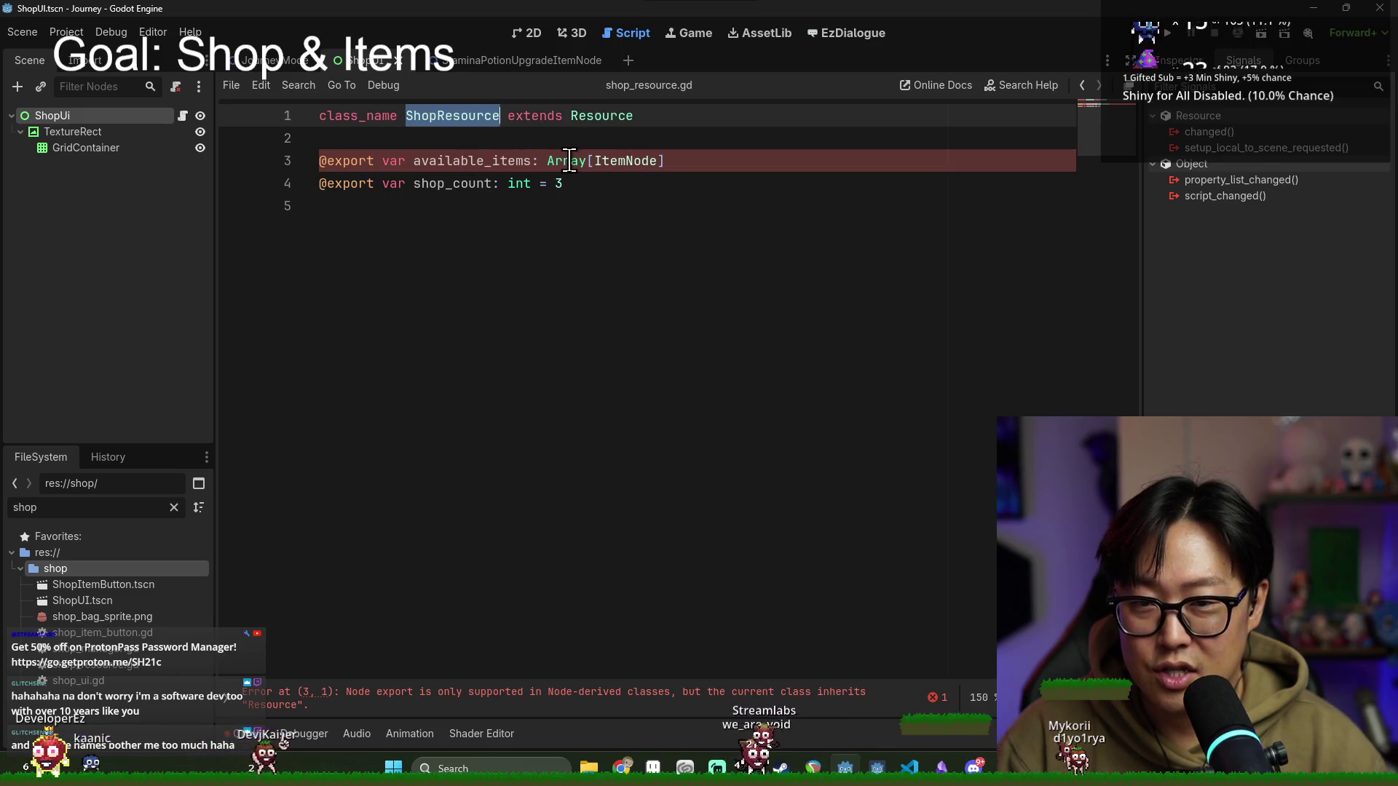
pyautogui.moveTo(569, 161)
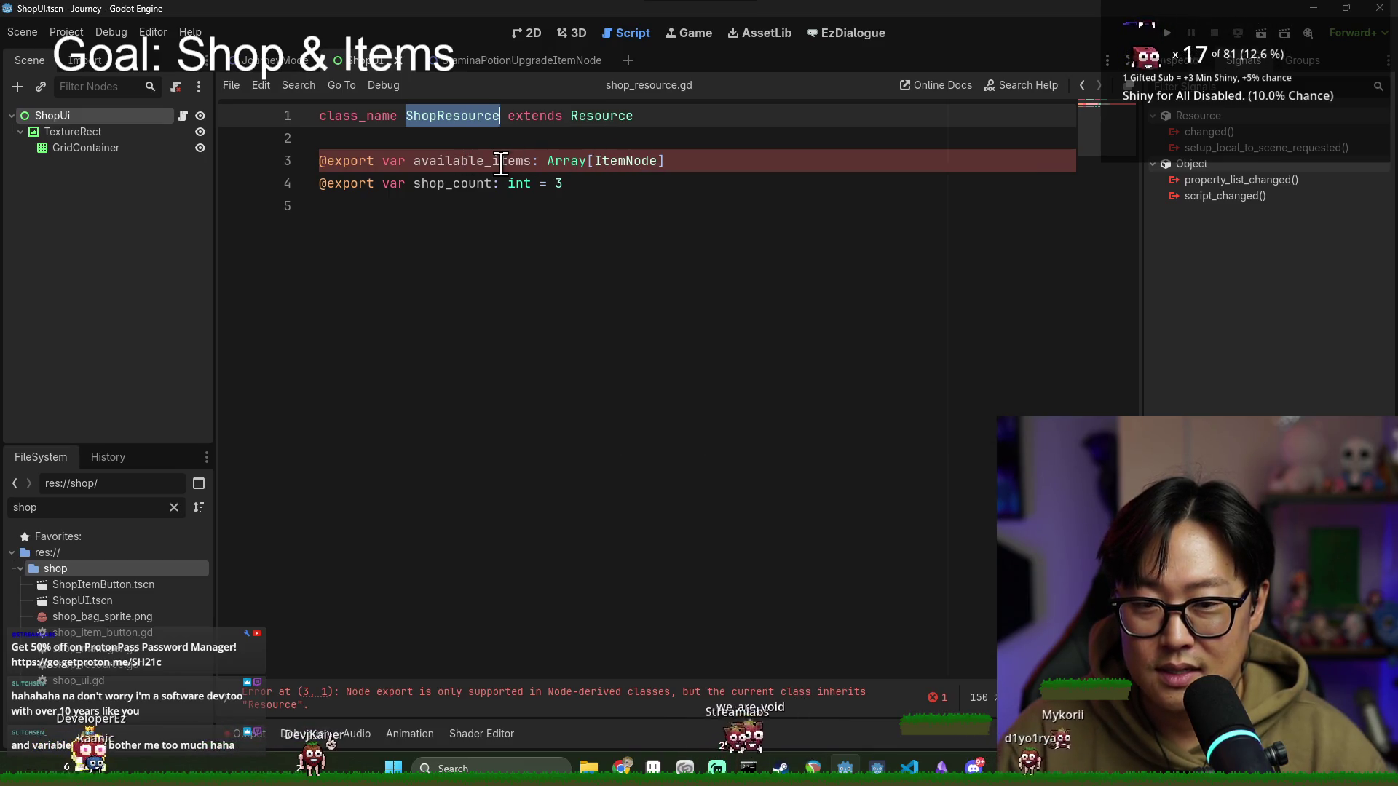
pyautogui.click(698, 697)
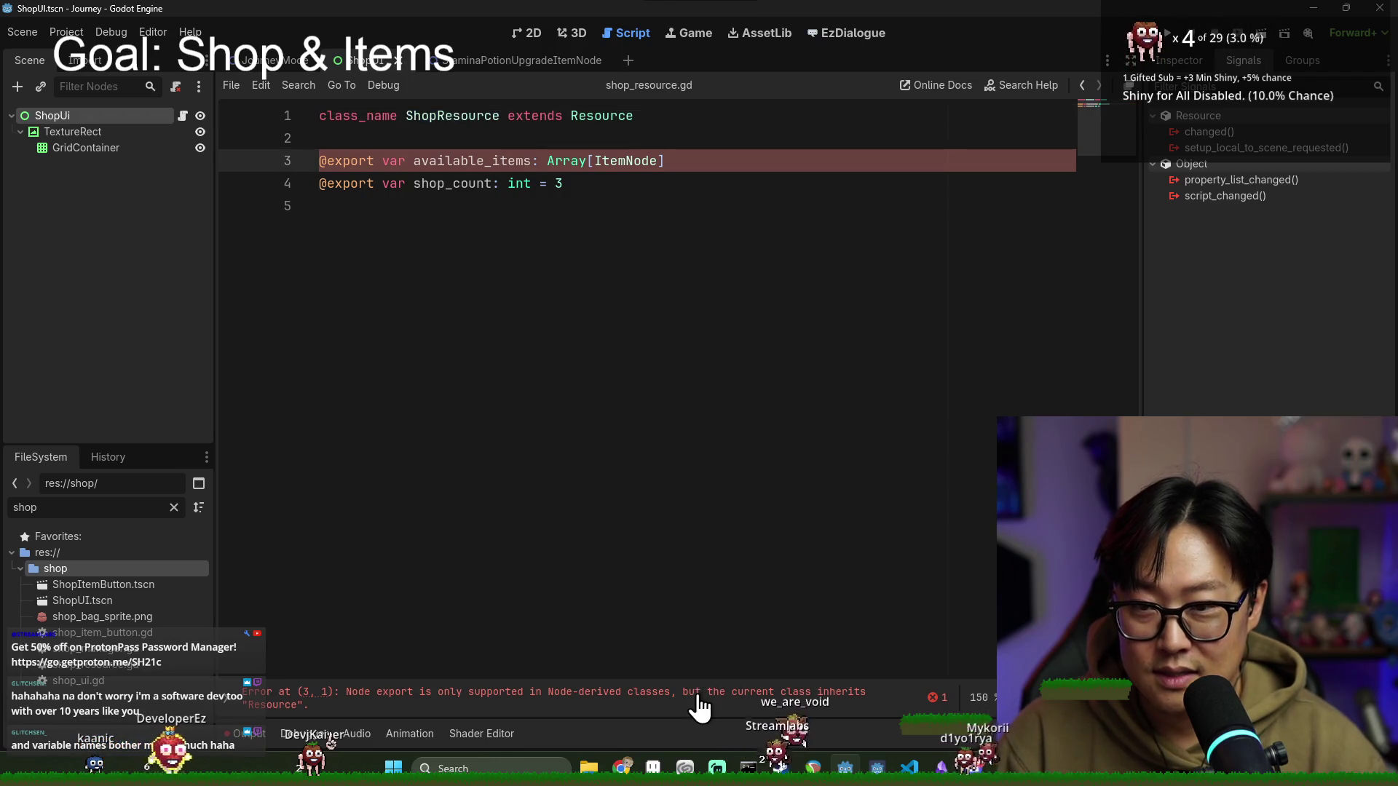
pyautogui.keyDown('ctrl'); pyautogui.click(625, 161); pyautogui.keyUp('ctrl')
pyautogui.hotkey('alt', 'Left')
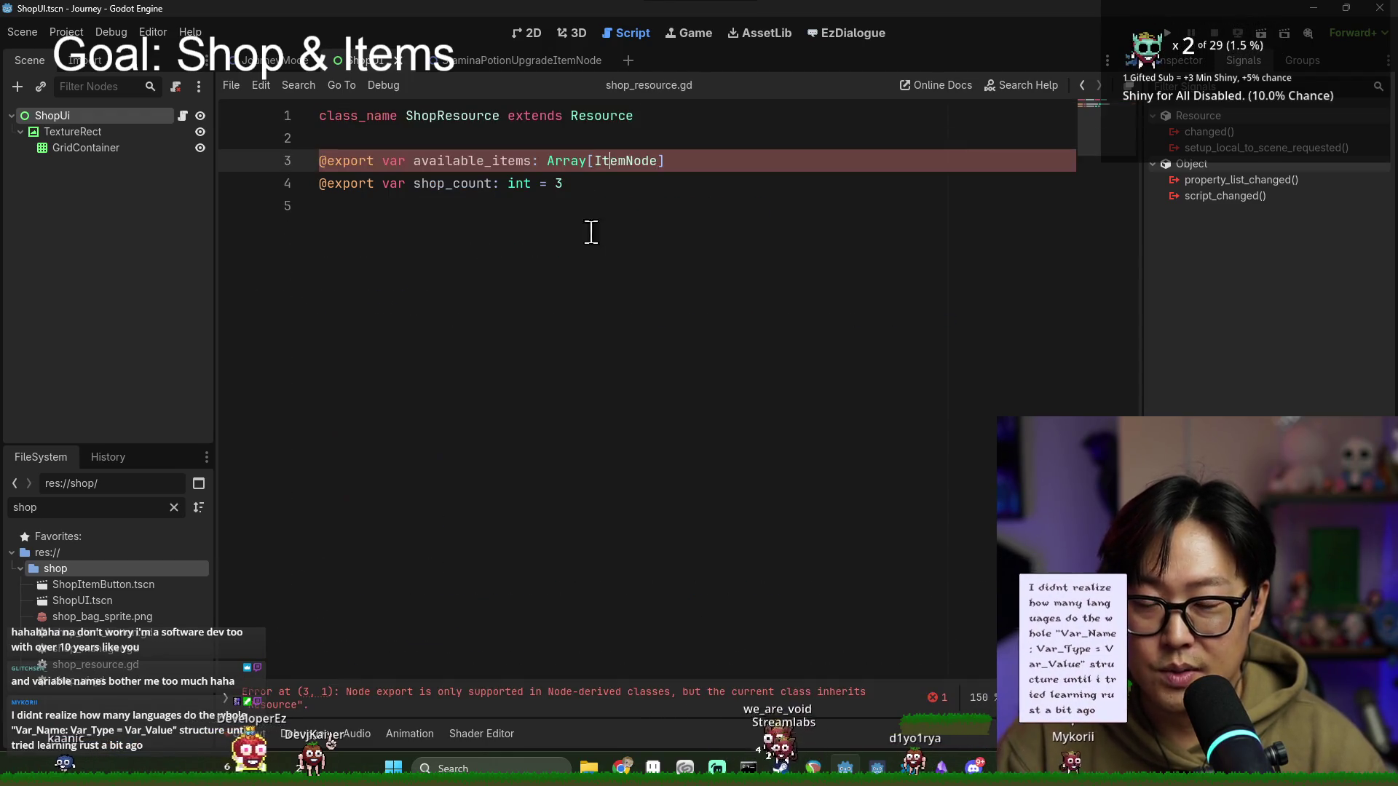
pyautogui.click(590, 218)
pyautogui.hotkey('ctrl', 's')
# Step: Change the available_items element type from ItemNode to PackedScene and save
pyautogui.click(527, 161)
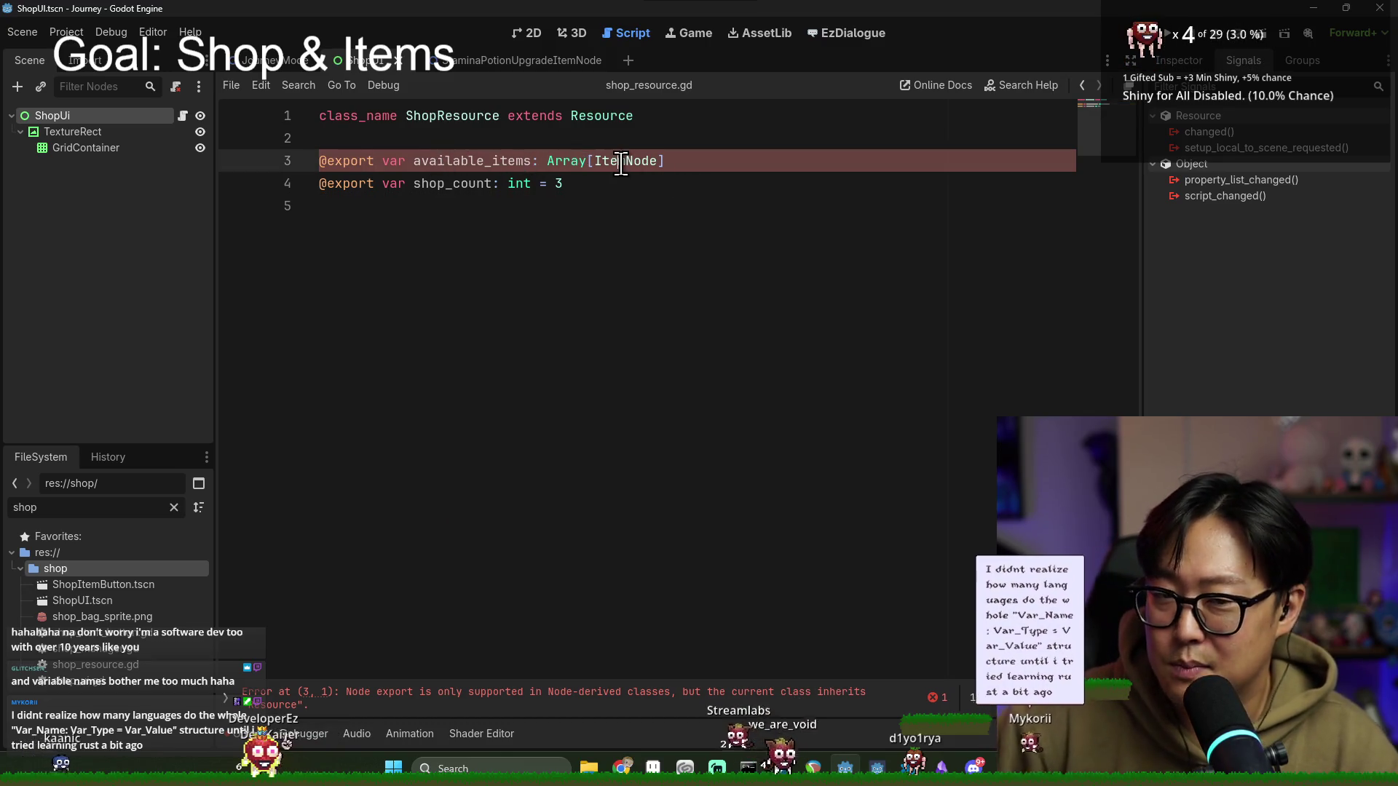
pyautogui.doubleClick(621, 161)
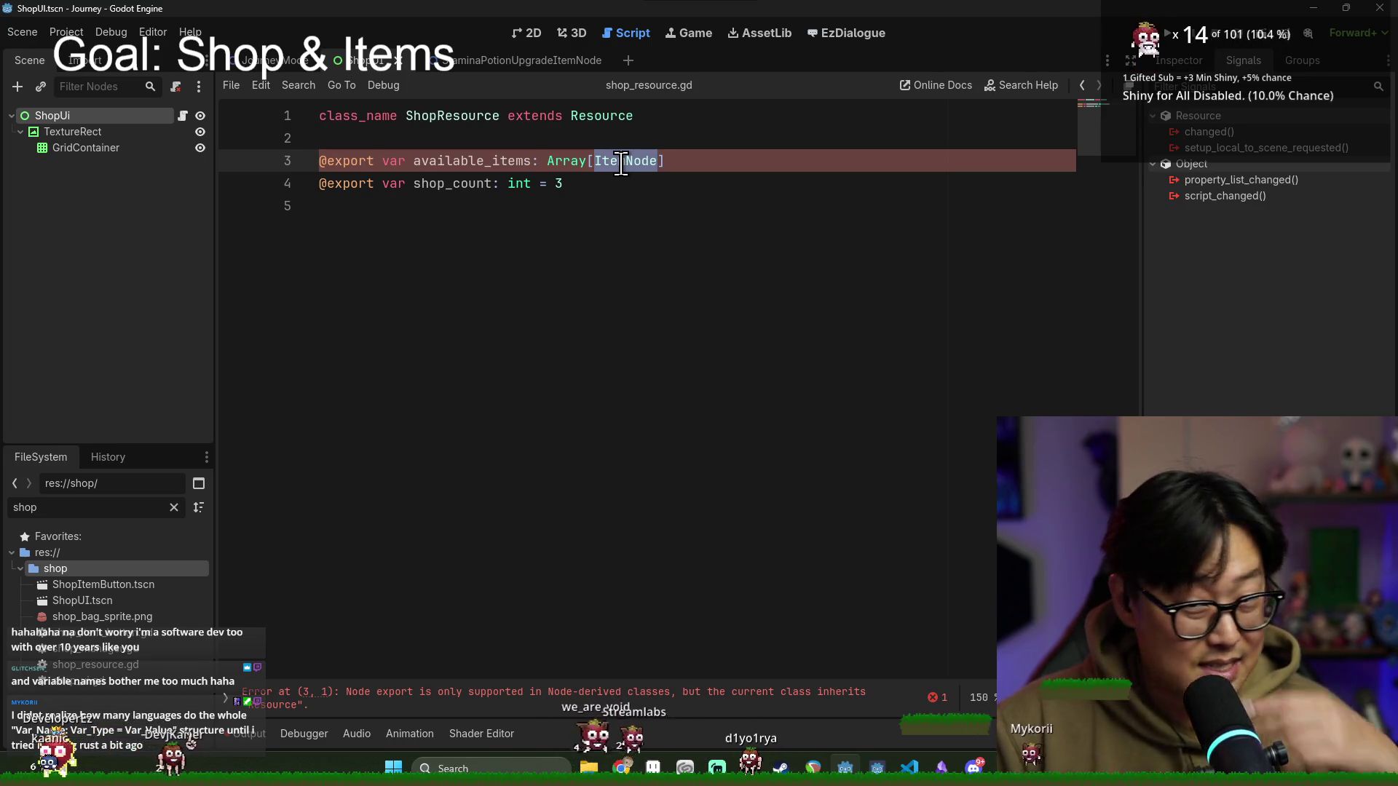
pyautogui.write('PackedScen')
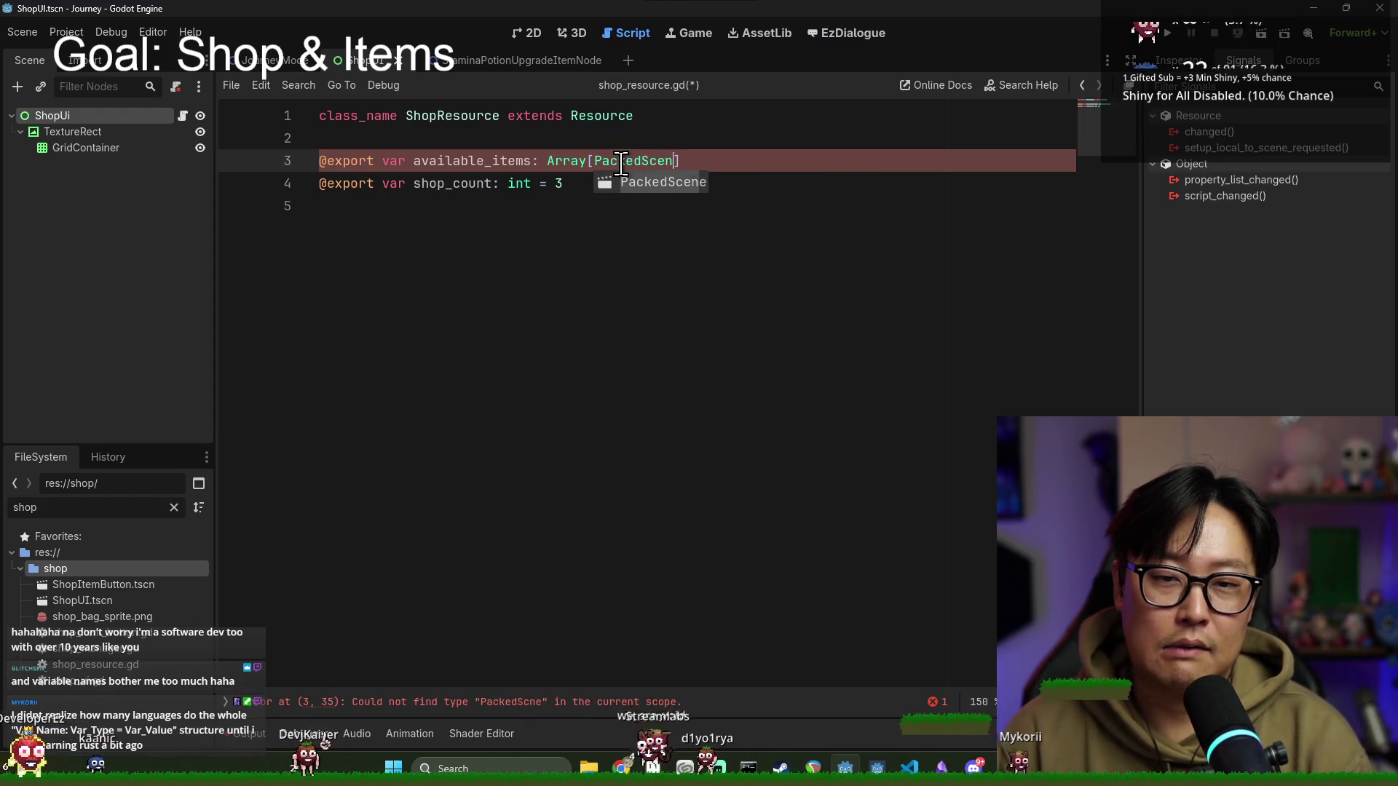
pyautogui.press('Return')
pyautogui.hotkey('ctrl', 's')
pyautogui.click(538, 161)
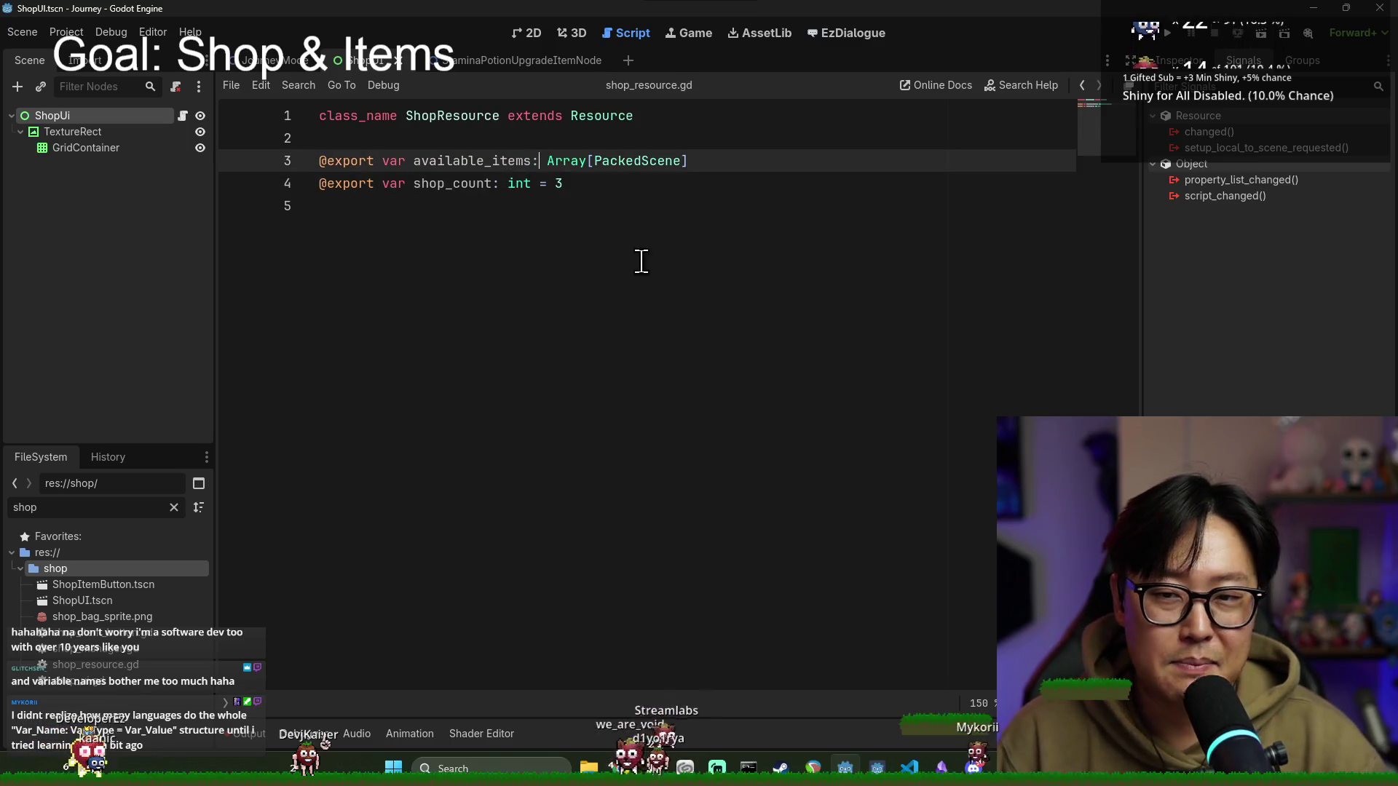
# Step: Delete the empty trailing line from shop_resource.gd and save it
pyautogui.tripleClick(506, 161)
pyautogui.click(561, 184)
pyautogui.doubleClick(472, 161)
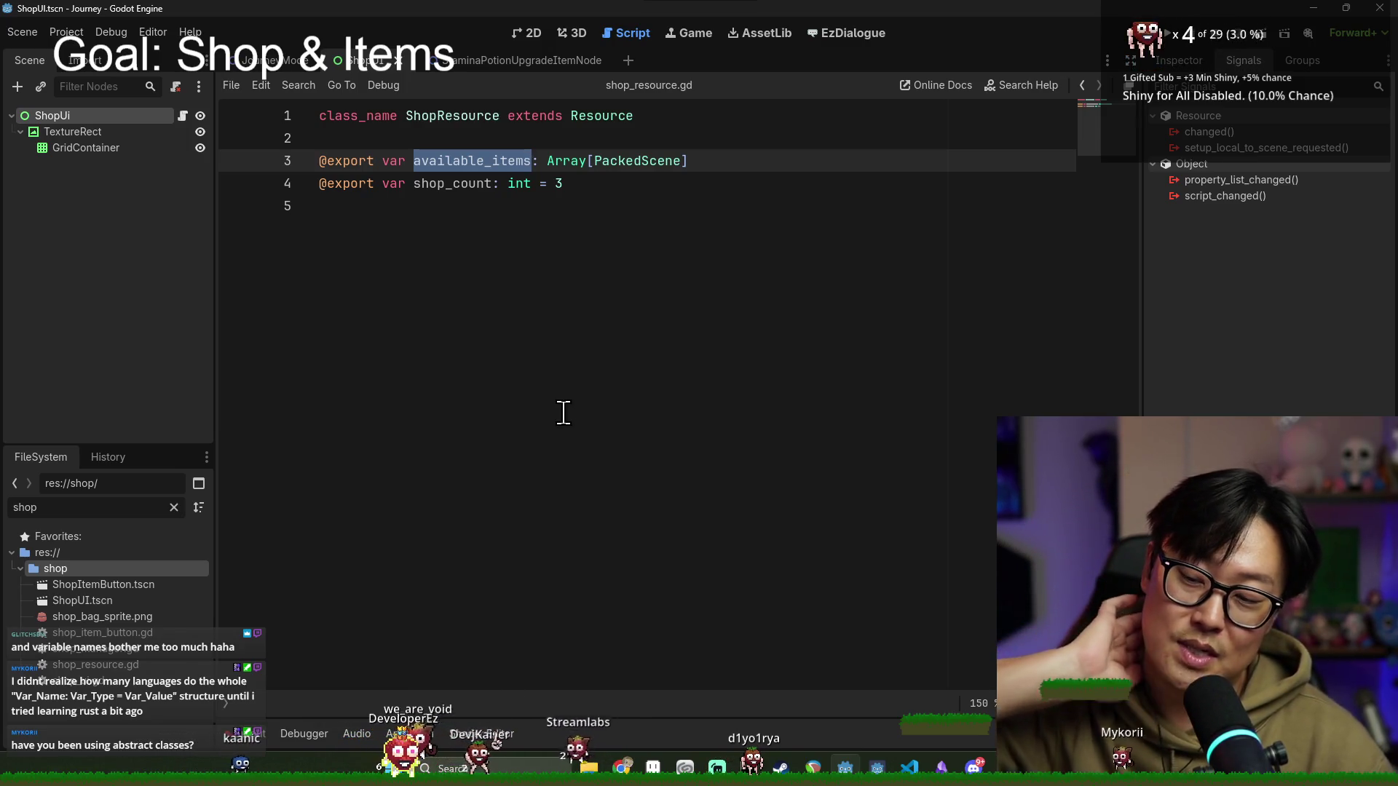
pyautogui.click(782, 514)
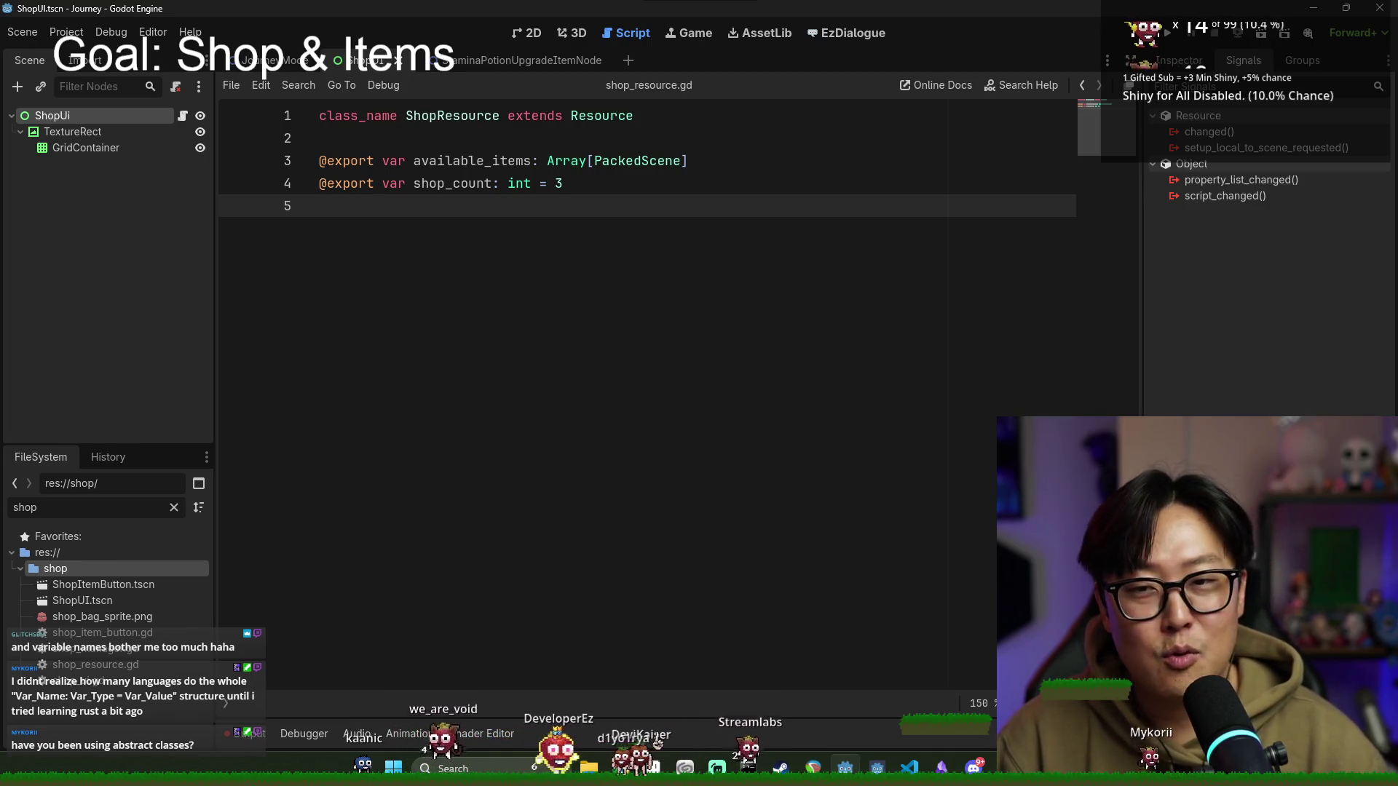
pyautogui.hotkey('ctrl', 's')
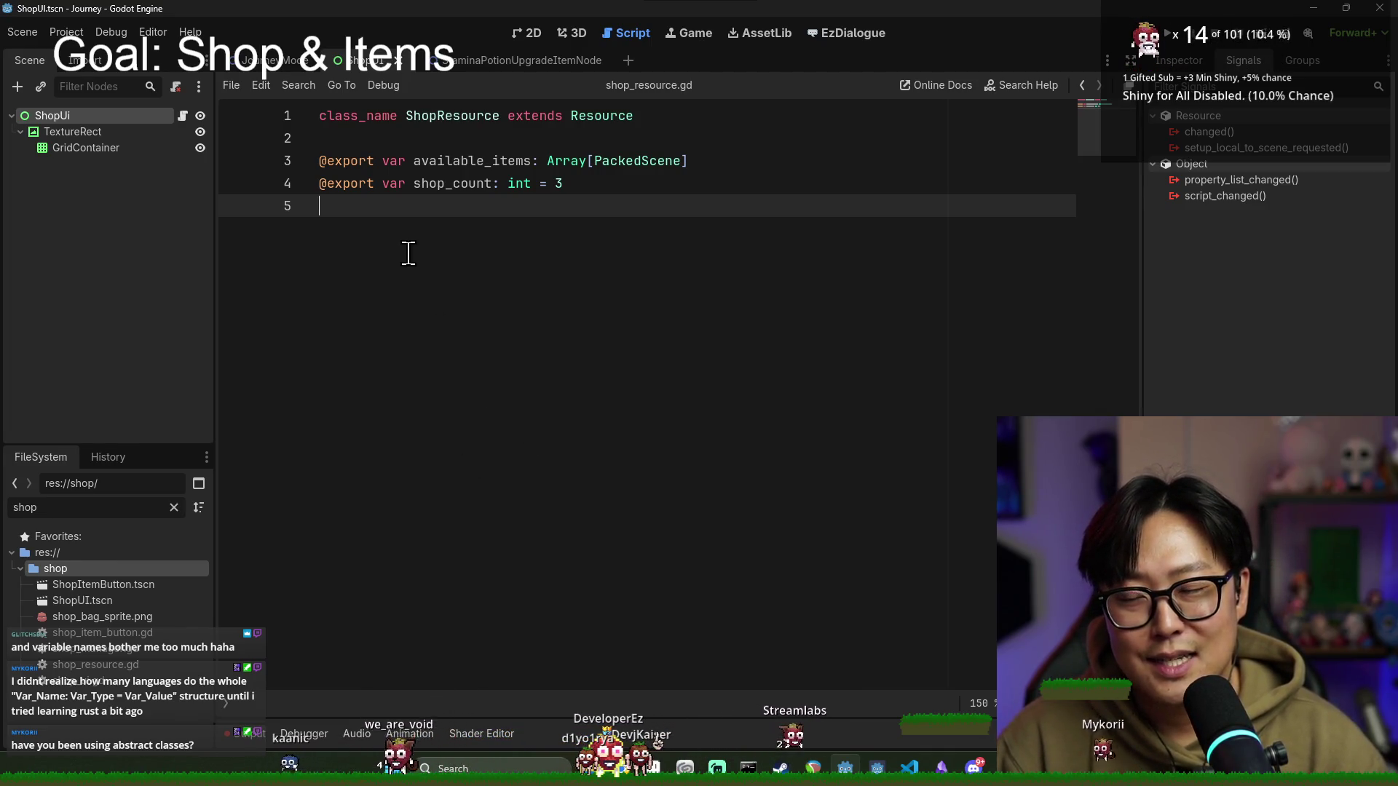
pyautogui.press('BackSpace')
pyautogui.hotkey('ctrl', 's')
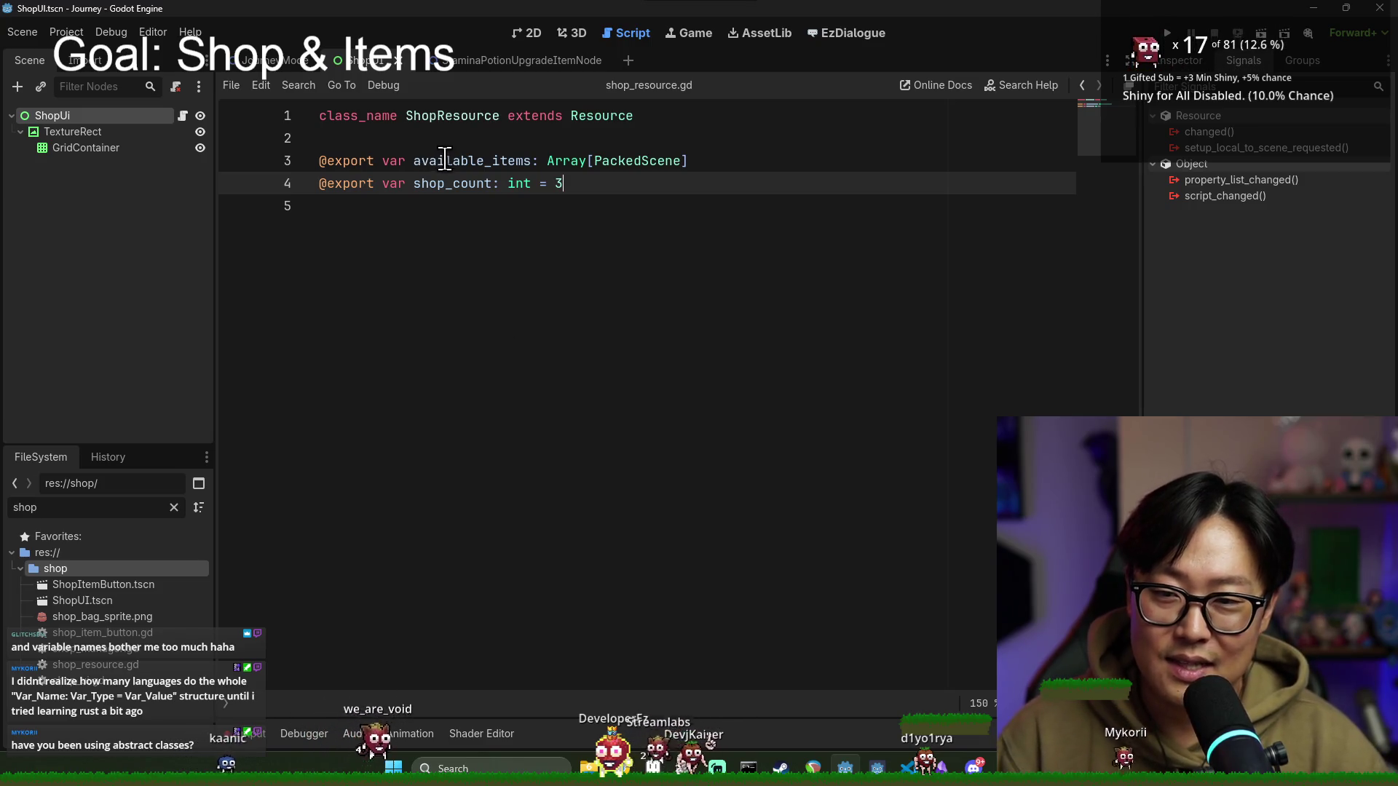
# Step: Review the available_items and shop_count = 3 declarations, then bring up the JourneyMode scene
pyautogui.moveTo(455, 161); pyautogui.dragTo(464, 162)
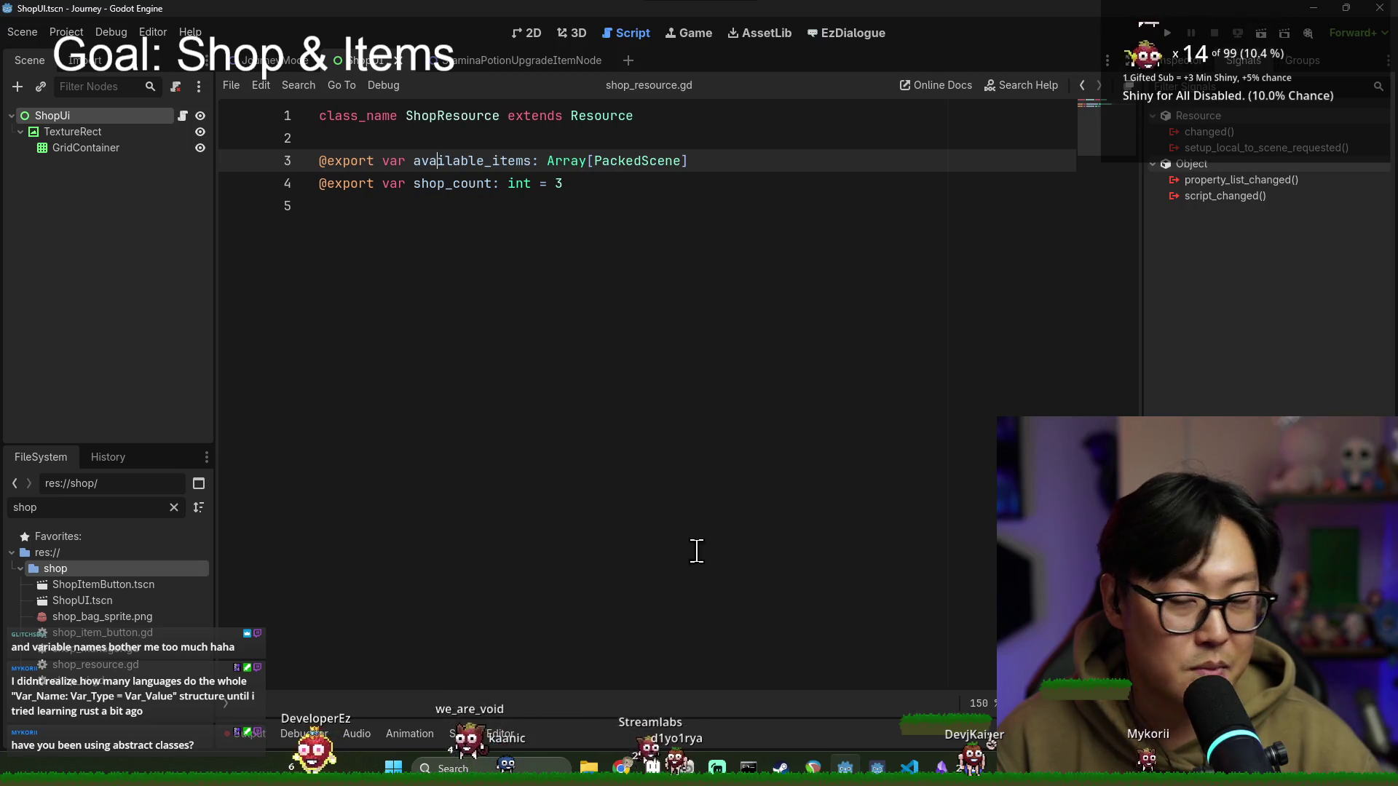
pyautogui.click(525, 184)
pyautogui.doubleClick(474, 161)
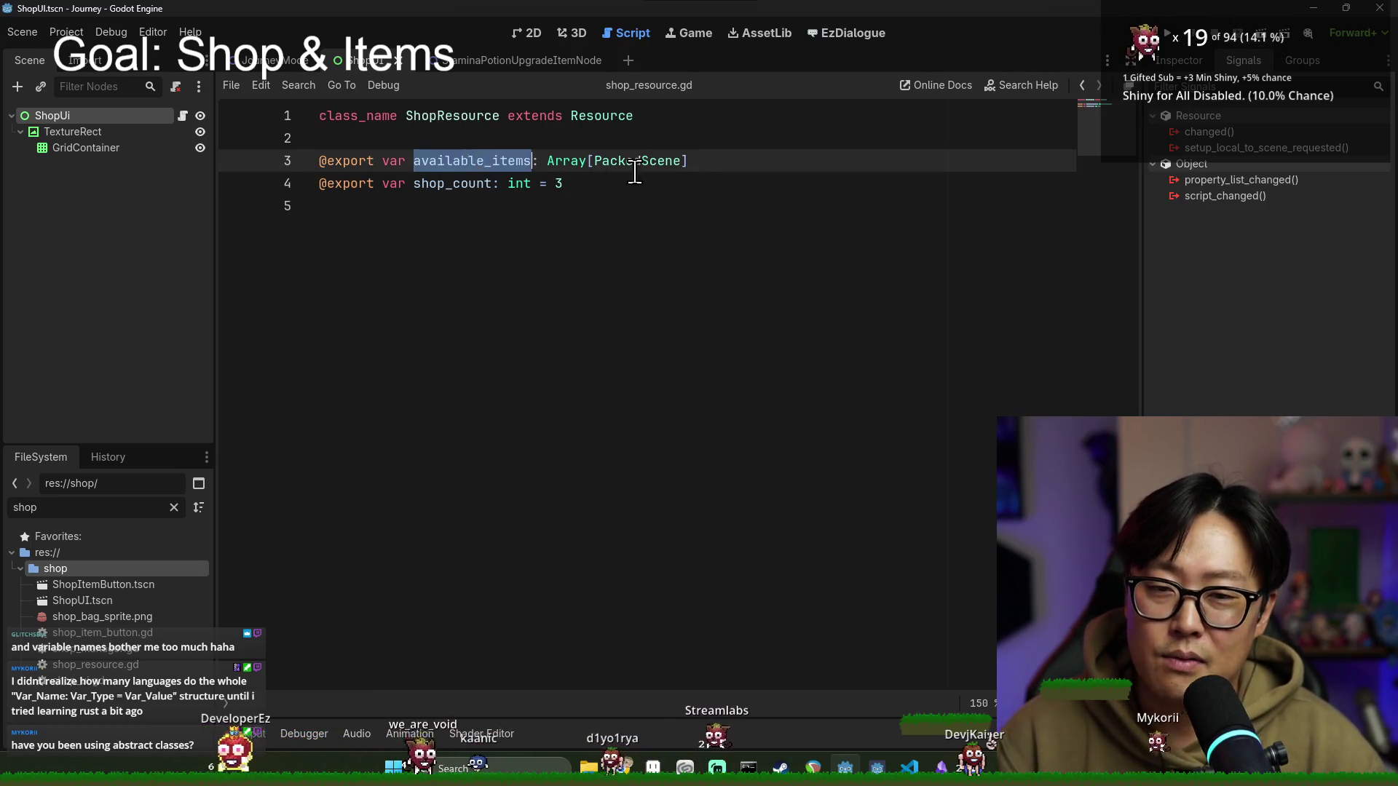
pyautogui.click(437, 206)
pyautogui.click(618, 183)
pyautogui.moveTo(688, 161); pyautogui.dragTo(412, 161)
pyautogui.click(557, 183)
pyautogui.moveTo(562, 183)
pyautogui.mouseDown()
pyautogui.moveTo(412, 183)
pyautogui.moveTo(683, 161)
pyautogui.moveTo(452, 161)
pyautogui.moveTo(633, 225)
pyautogui.mouseUp()
pyautogui.click(417, 161)
pyautogui.click(736, 157)
pyautogui.click(702, 256)
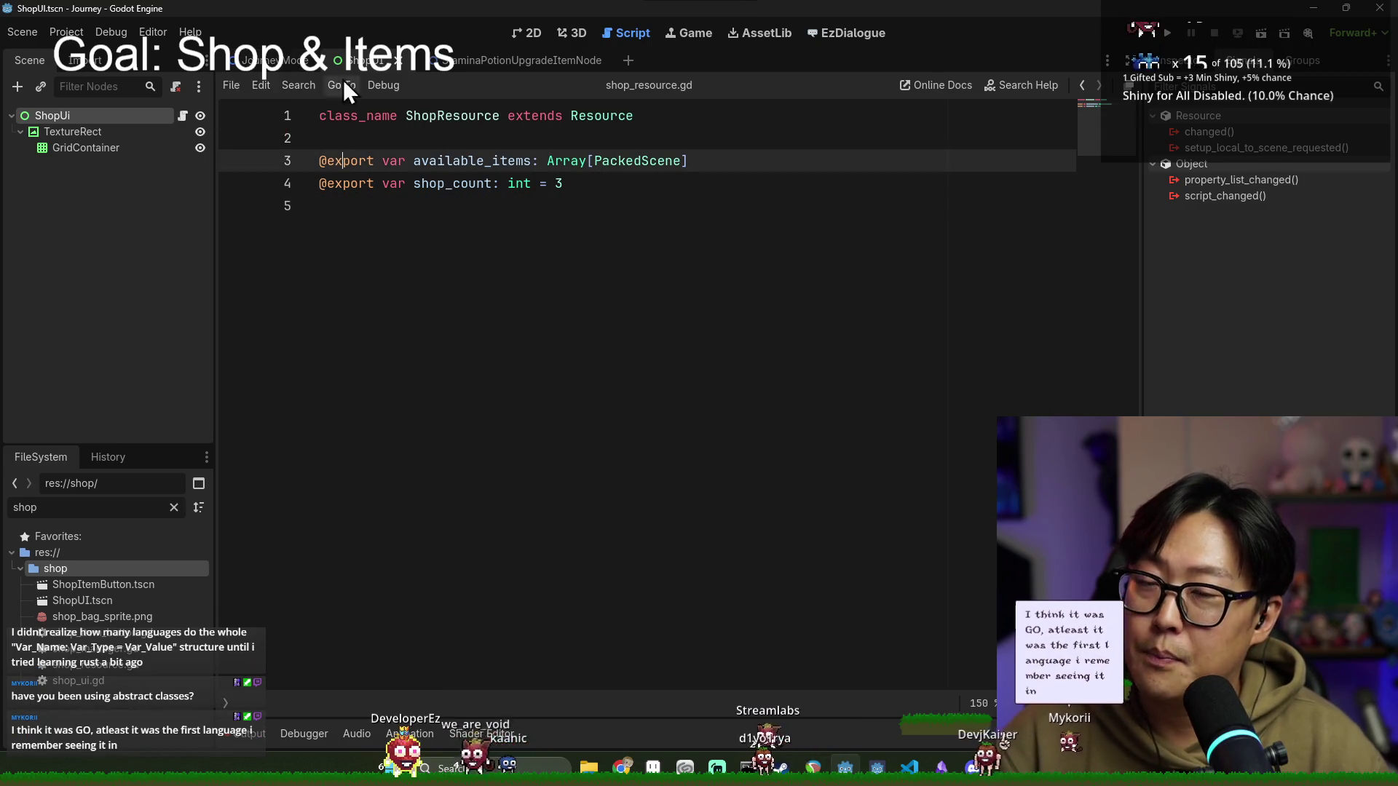
pyautogui.click(273, 60)
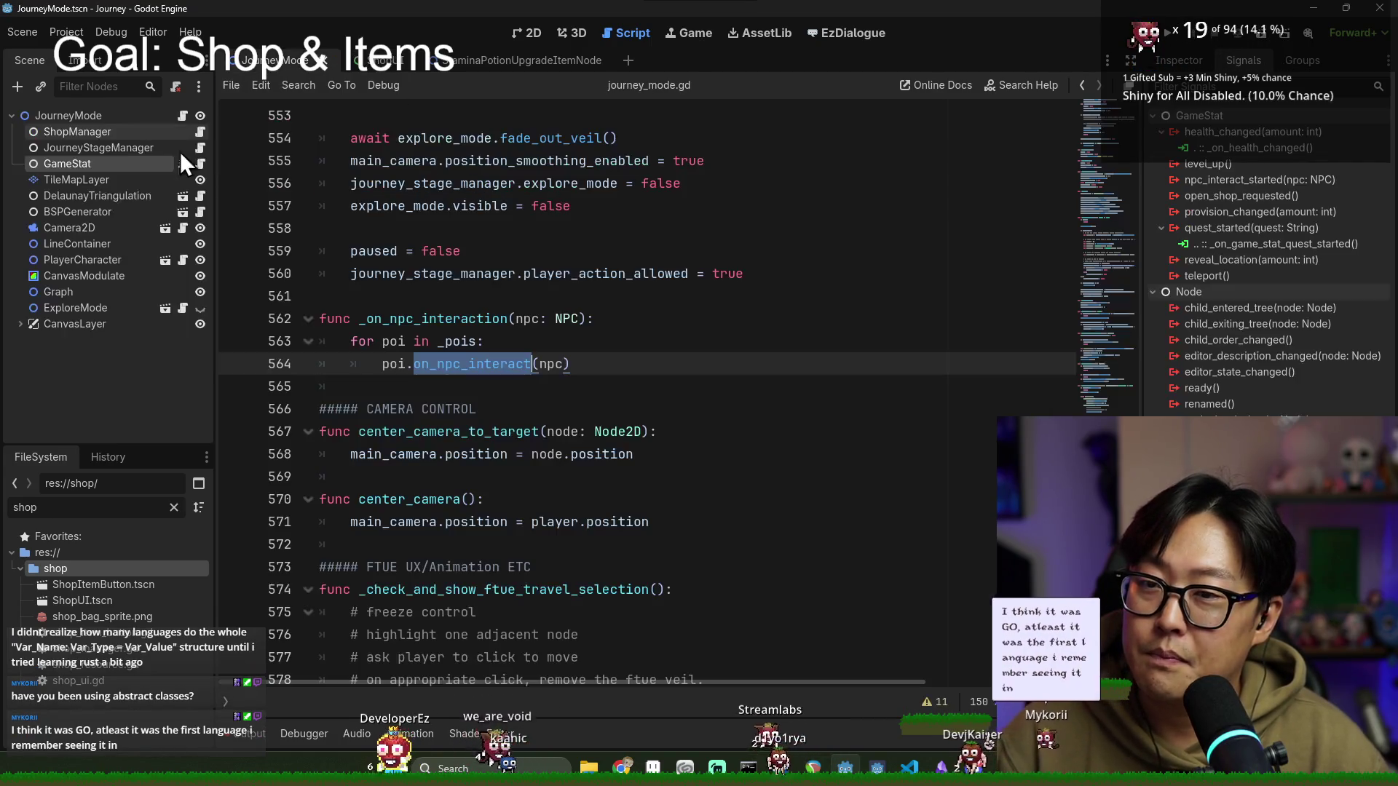
# Step: Filter the FileSystem by 'item' and open the BigProvision, ComfortBoot and ComfortShield item scenes
pyautogui.doubleClick(90, 503)
pyautogui.write('item')
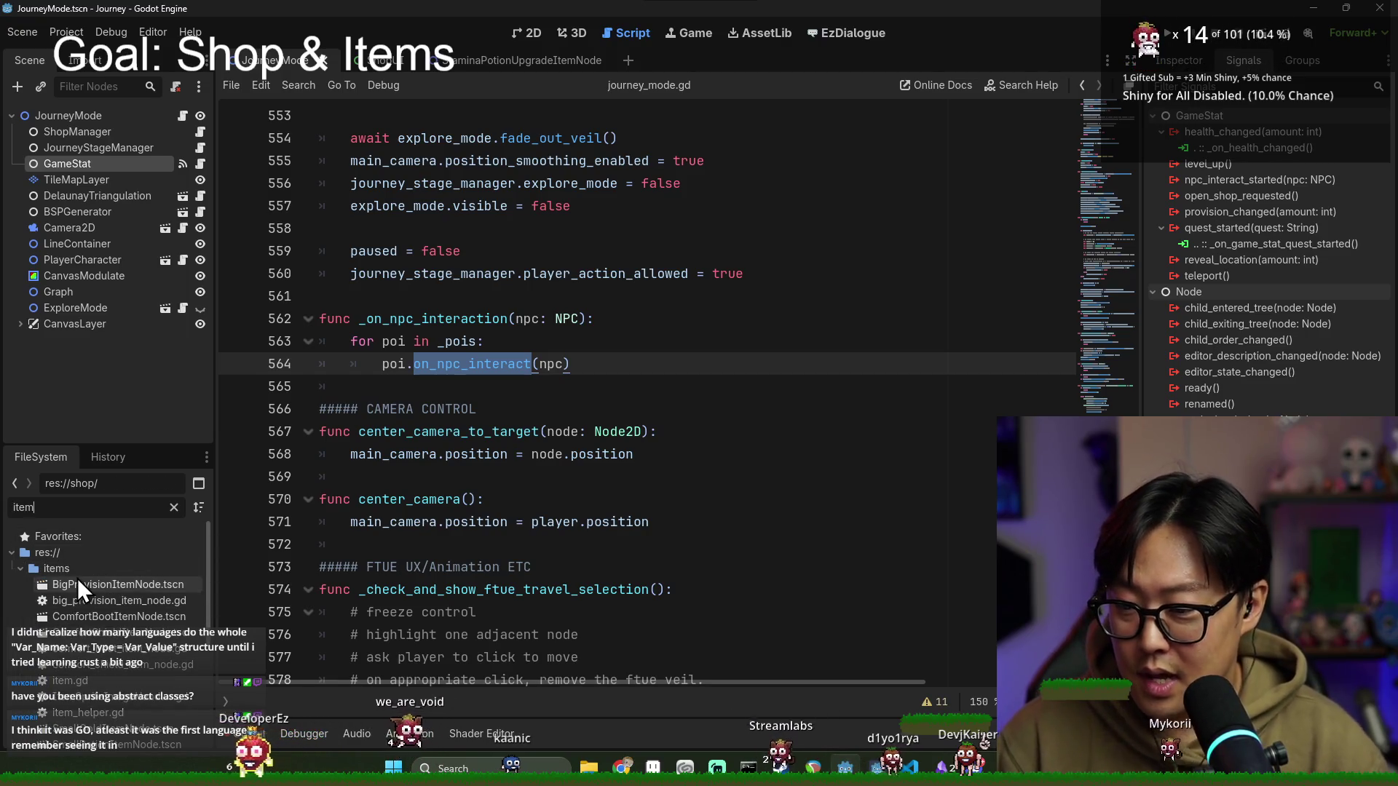
pyautogui.doubleClick(77, 583)
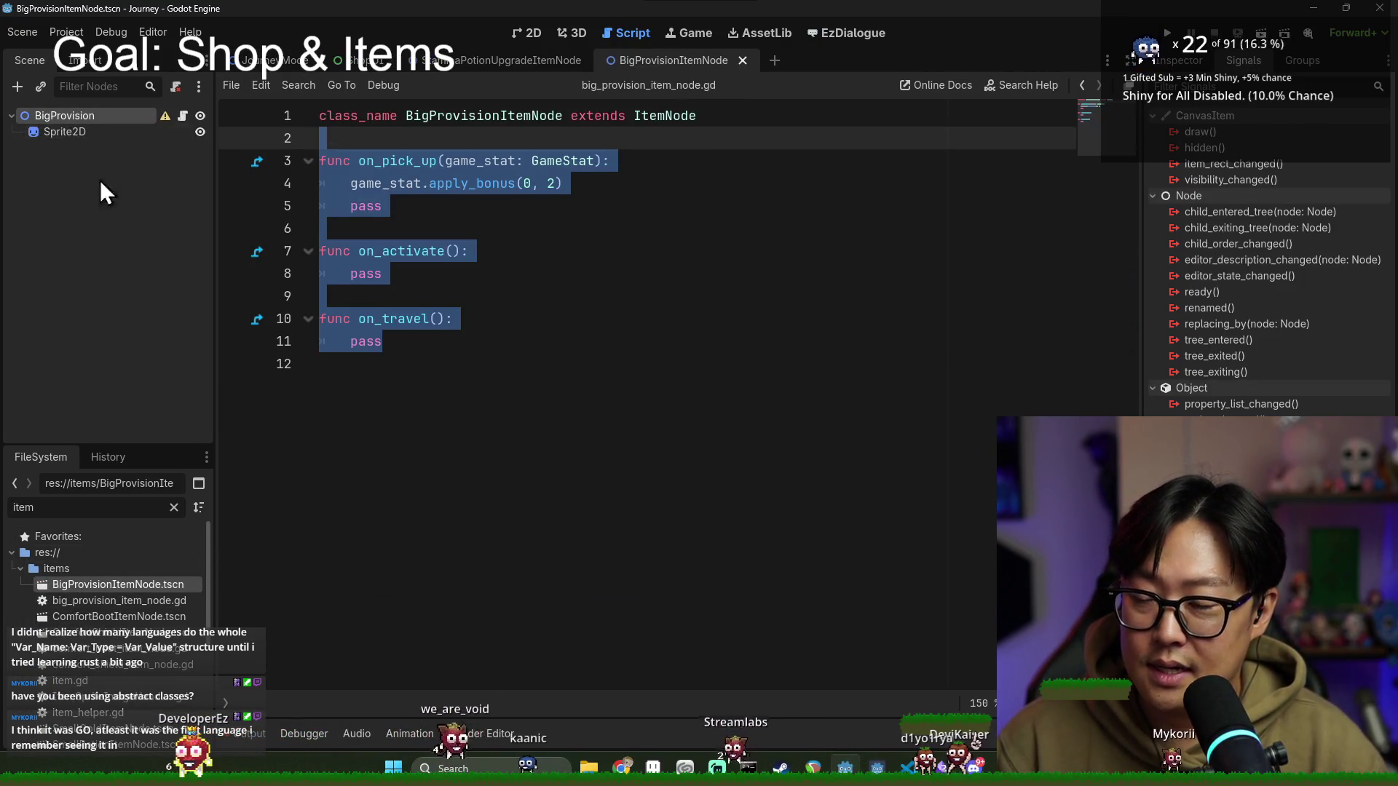
pyautogui.doubleClick(109, 616)
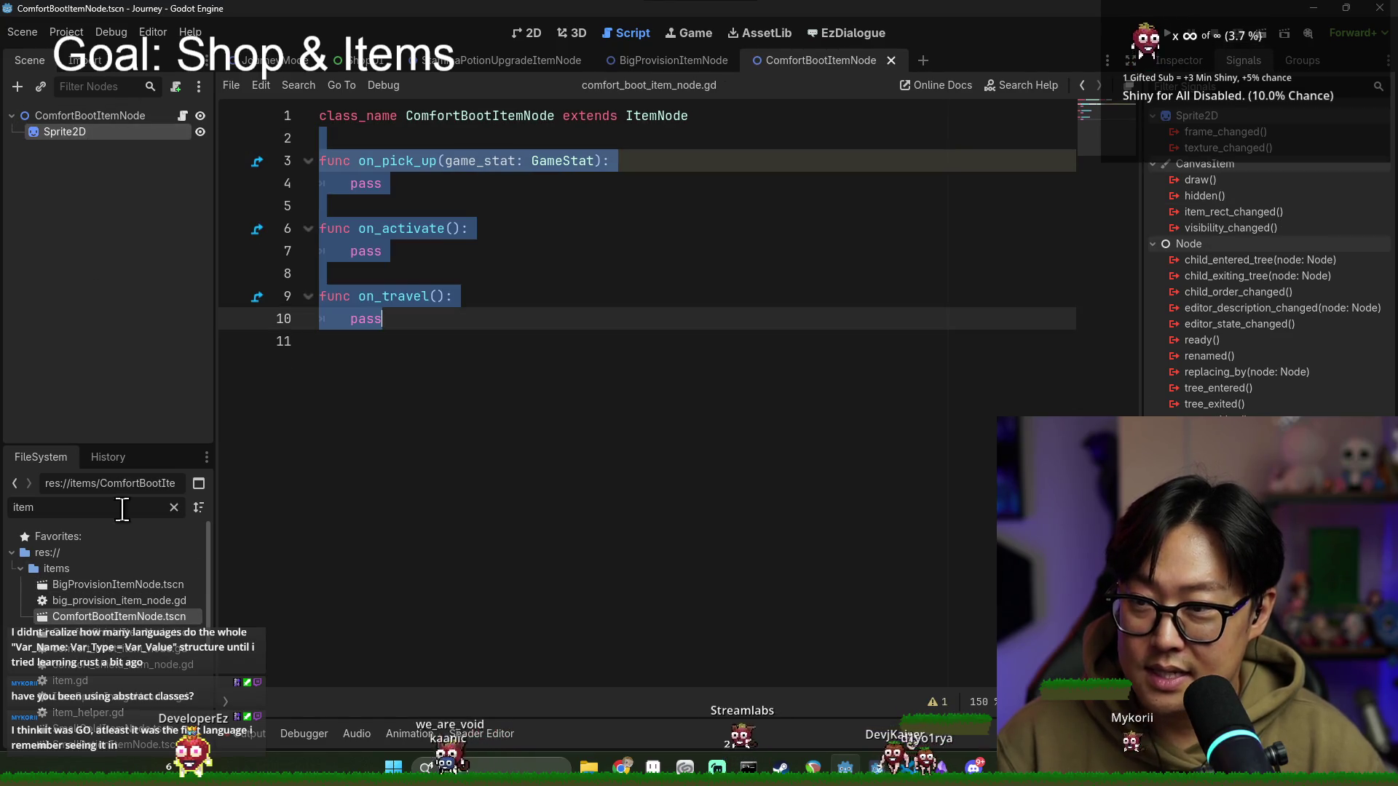
pyautogui.doubleClick(81, 634)
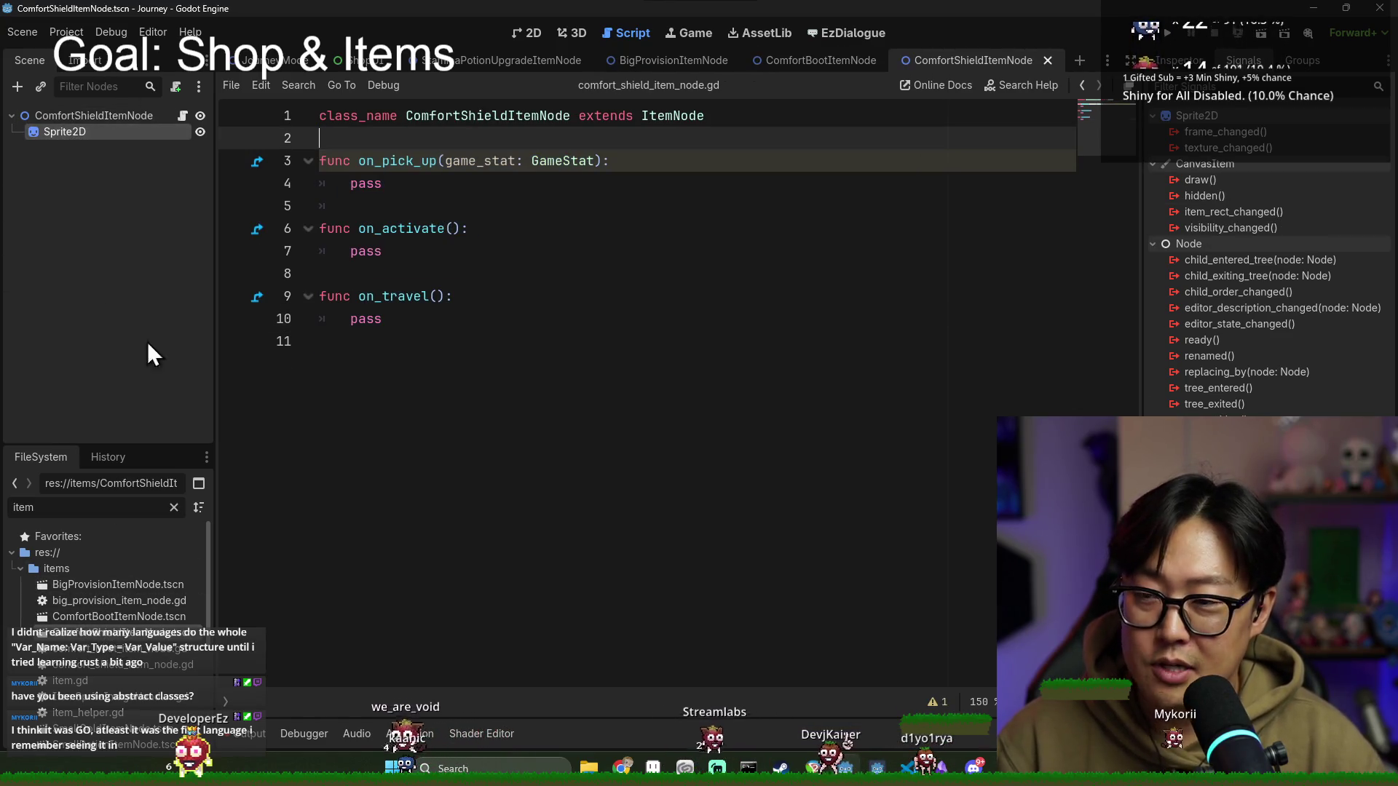
# Step: Inspect the ComfortShieldItemNode scene and script, save it, and jump to item.gd's ItemNode definition
pyautogui.click(75, 113)
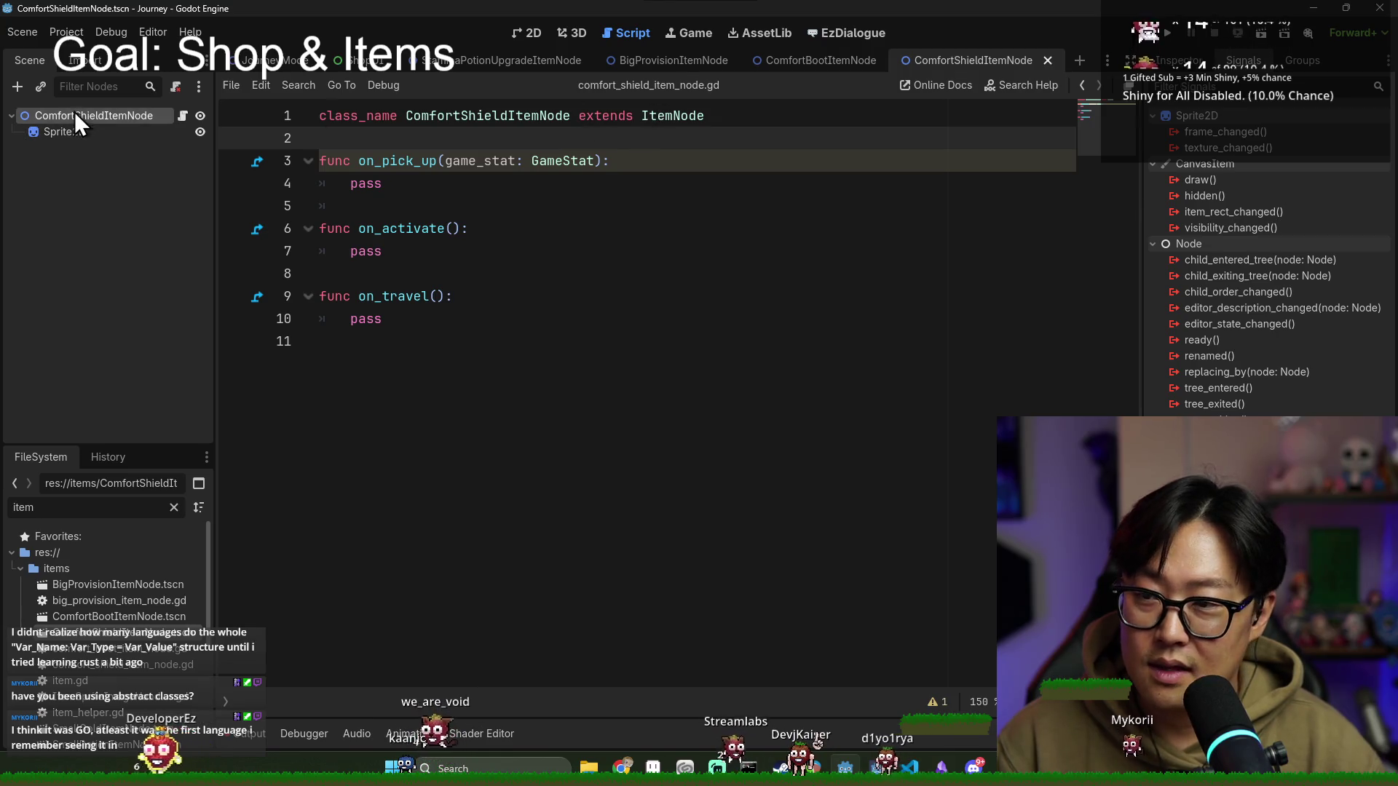
pyautogui.click(199, 115)
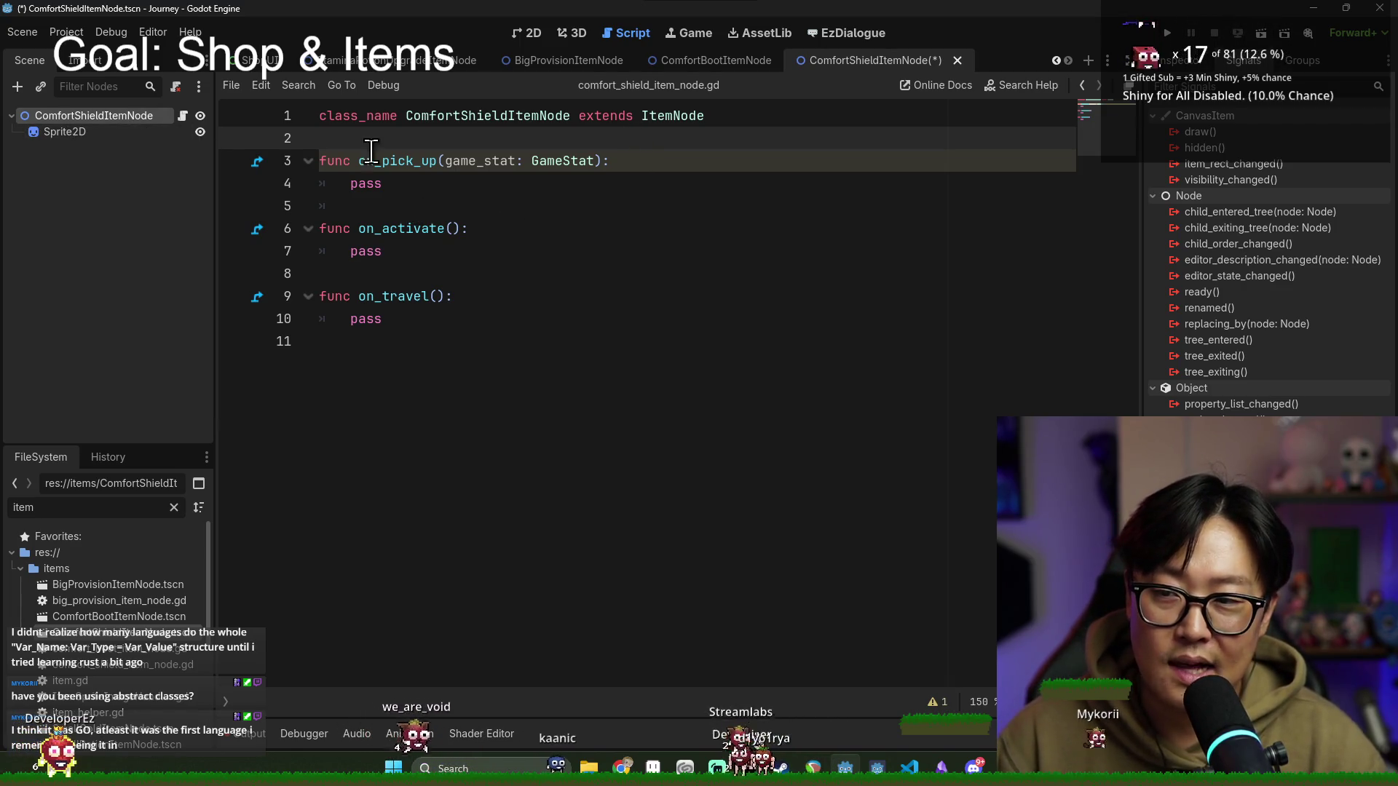
pyautogui.click(648, 121)
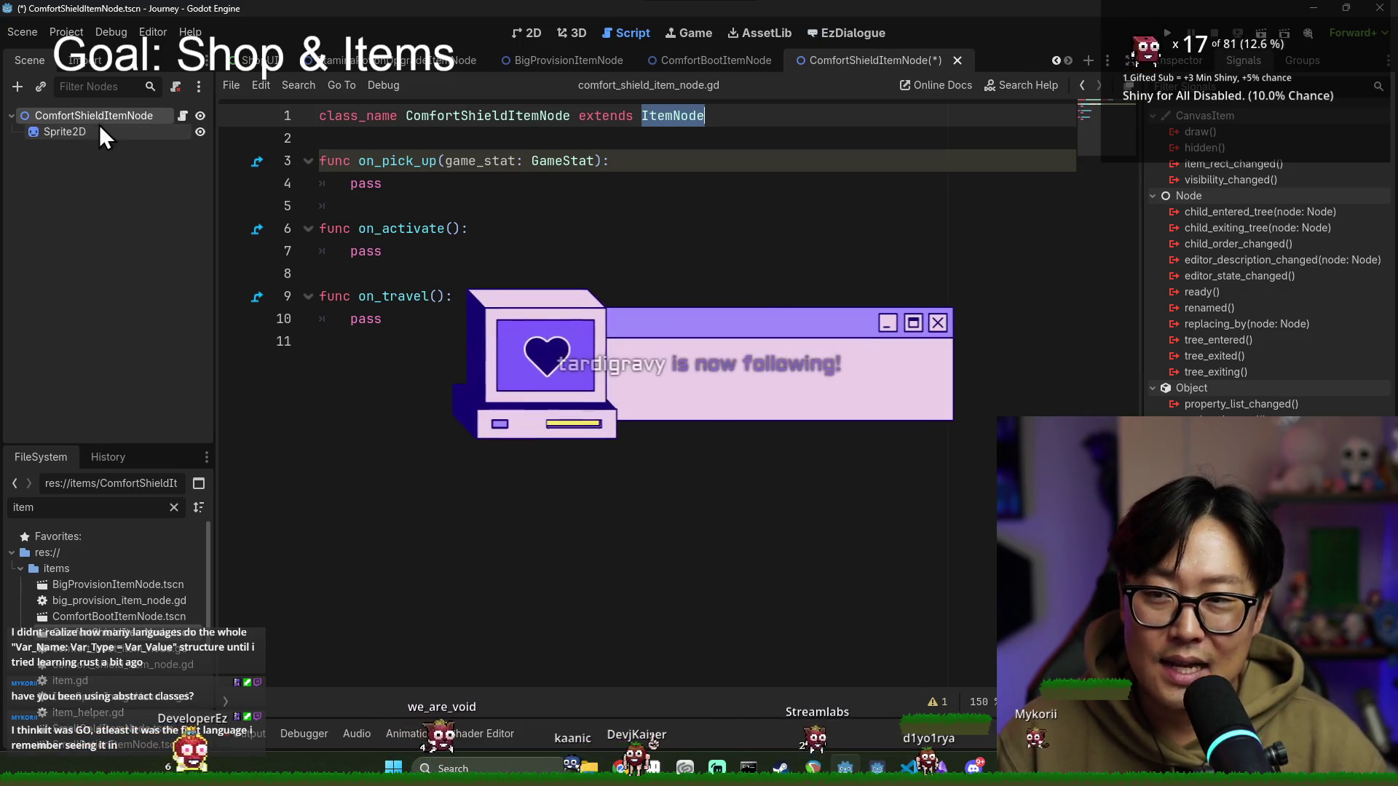
pyautogui.click(525, 34)
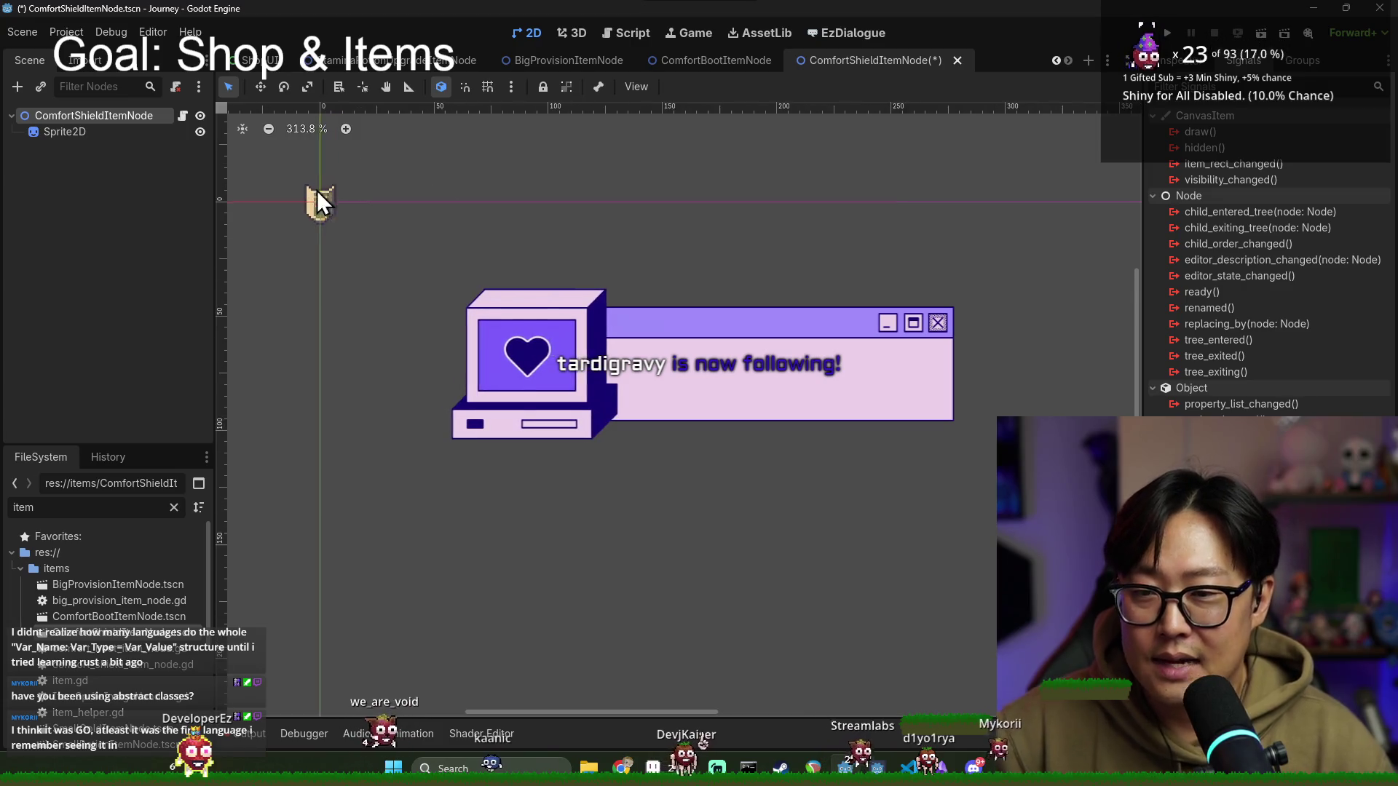
pyautogui.click(183, 117)
pyautogui.click(475, 138)
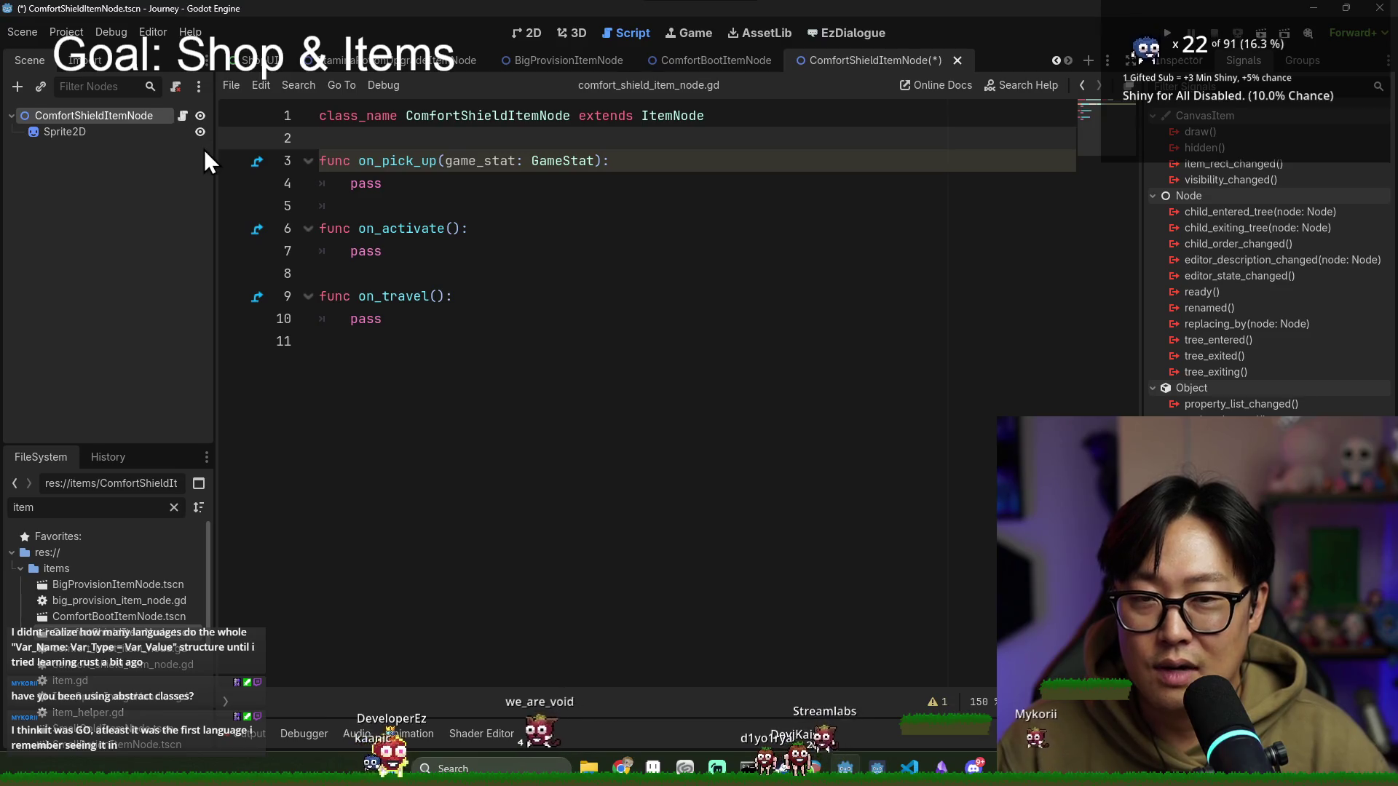
pyautogui.click(558, 275)
pyautogui.hotkey('ctrl', 's')
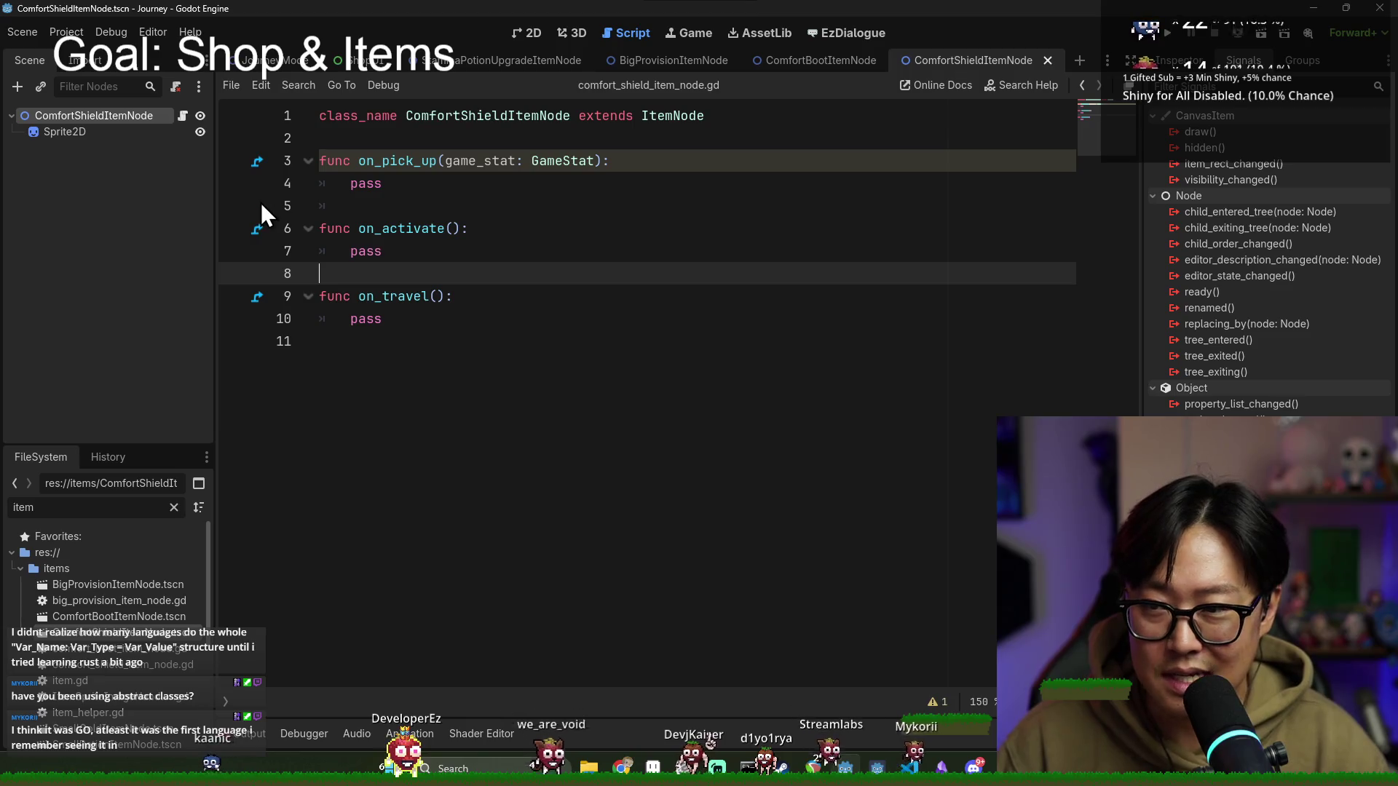
pyautogui.keyDown('ctrl'); pyautogui.click(674, 118); pyautogui.keyUp('ctrl')
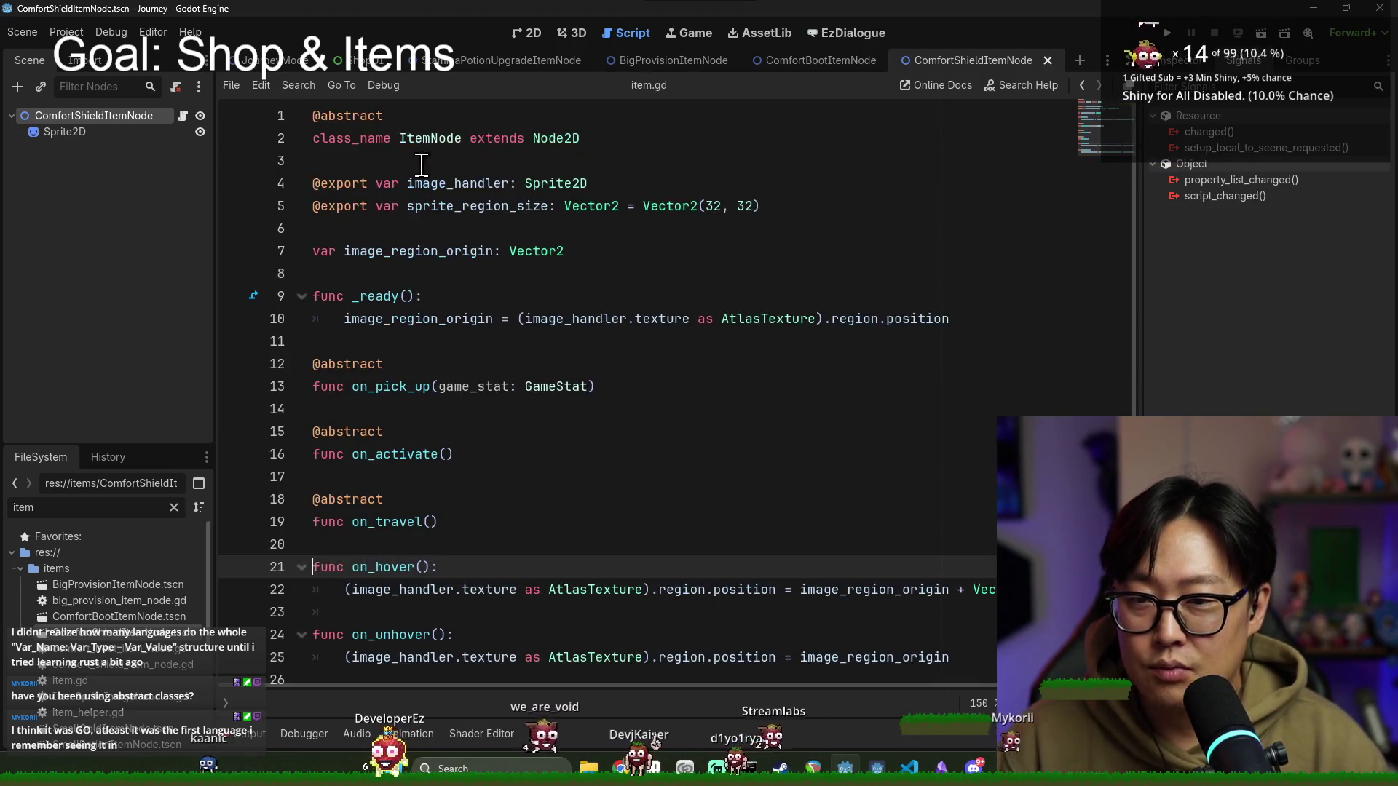
# Step: Return to comfort_shield_item_node.gd, review its function stubs, and save the scene
pyautogui.moveTo(312, 113); pyautogui.dragTo(524, 474)
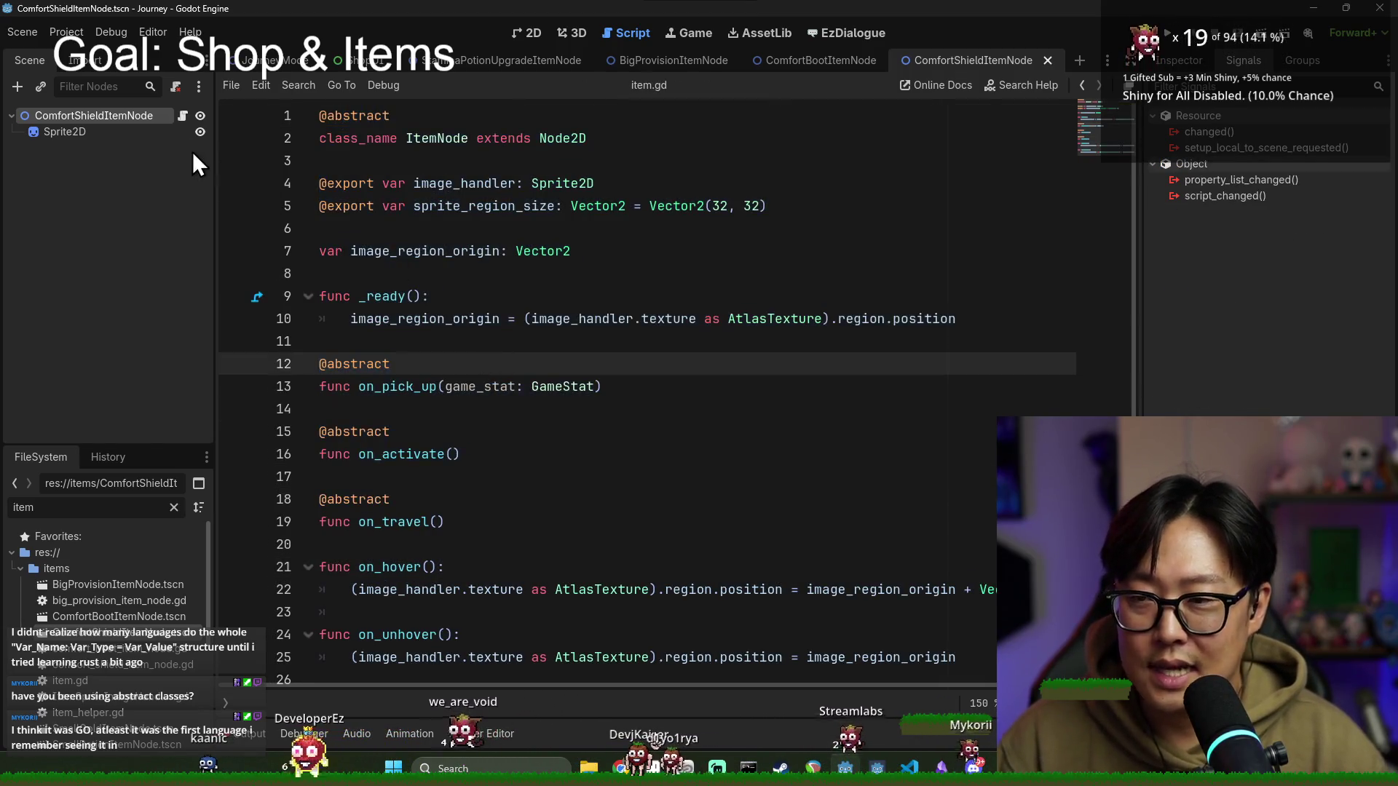
pyautogui.click(183, 116)
pyautogui.click(517, 116)
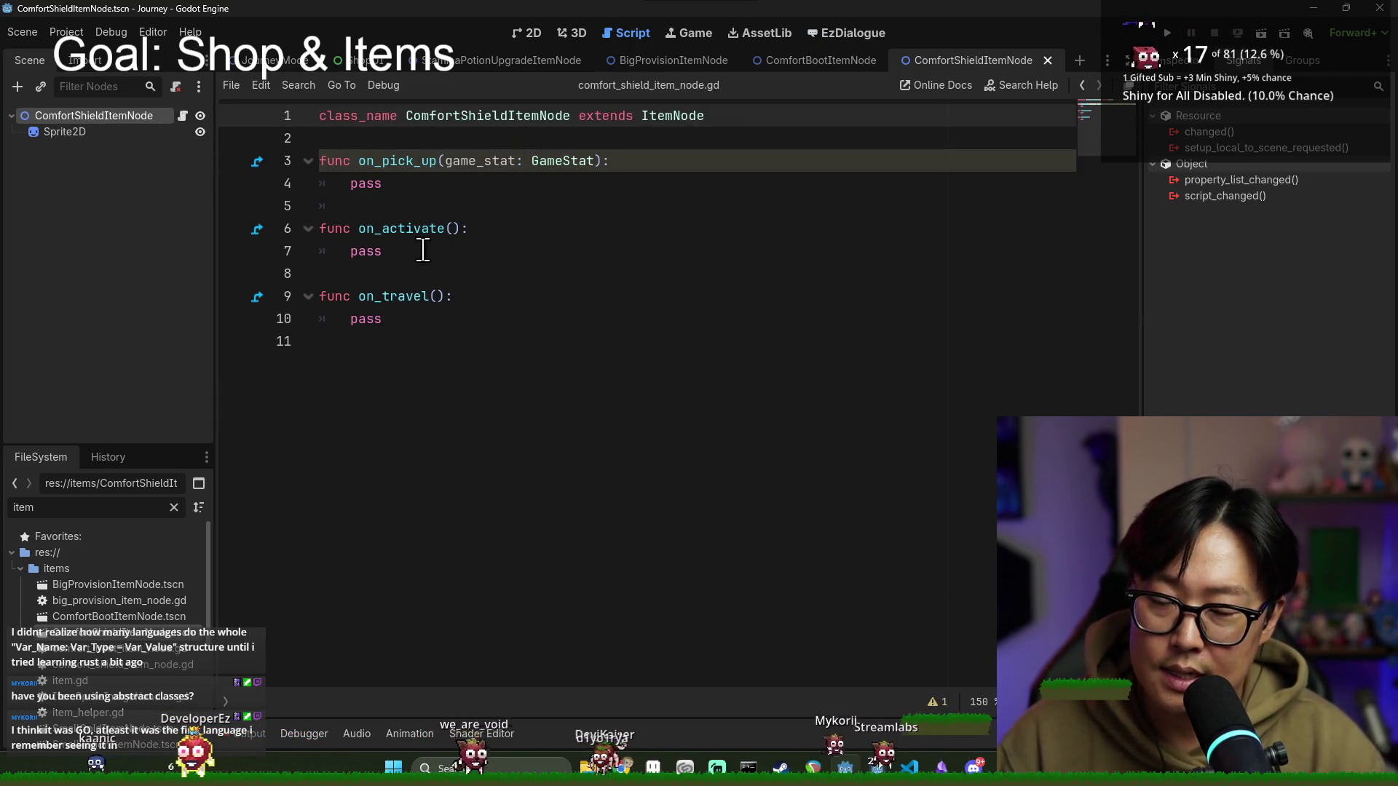
pyautogui.hotkey('ctrl', 's')
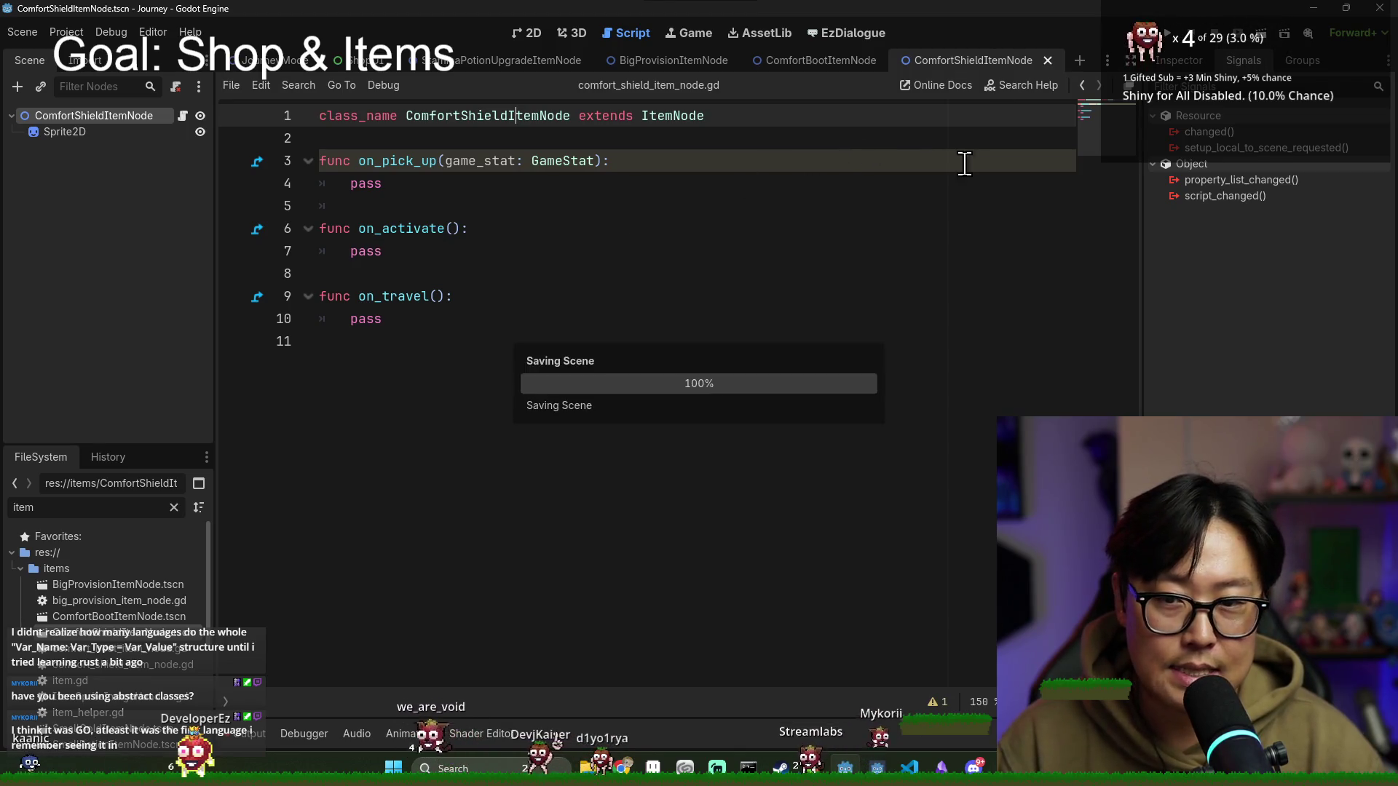
pyautogui.moveTo(324, 161)
pyautogui.mouseDown()
pyautogui.moveTo(406, 163)
pyautogui.moveTo(446, 337)
pyautogui.moveTo(320, 161)
pyautogui.mouseUp()
pyautogui.click(474, 296)
pyautogui.click(480, 342)
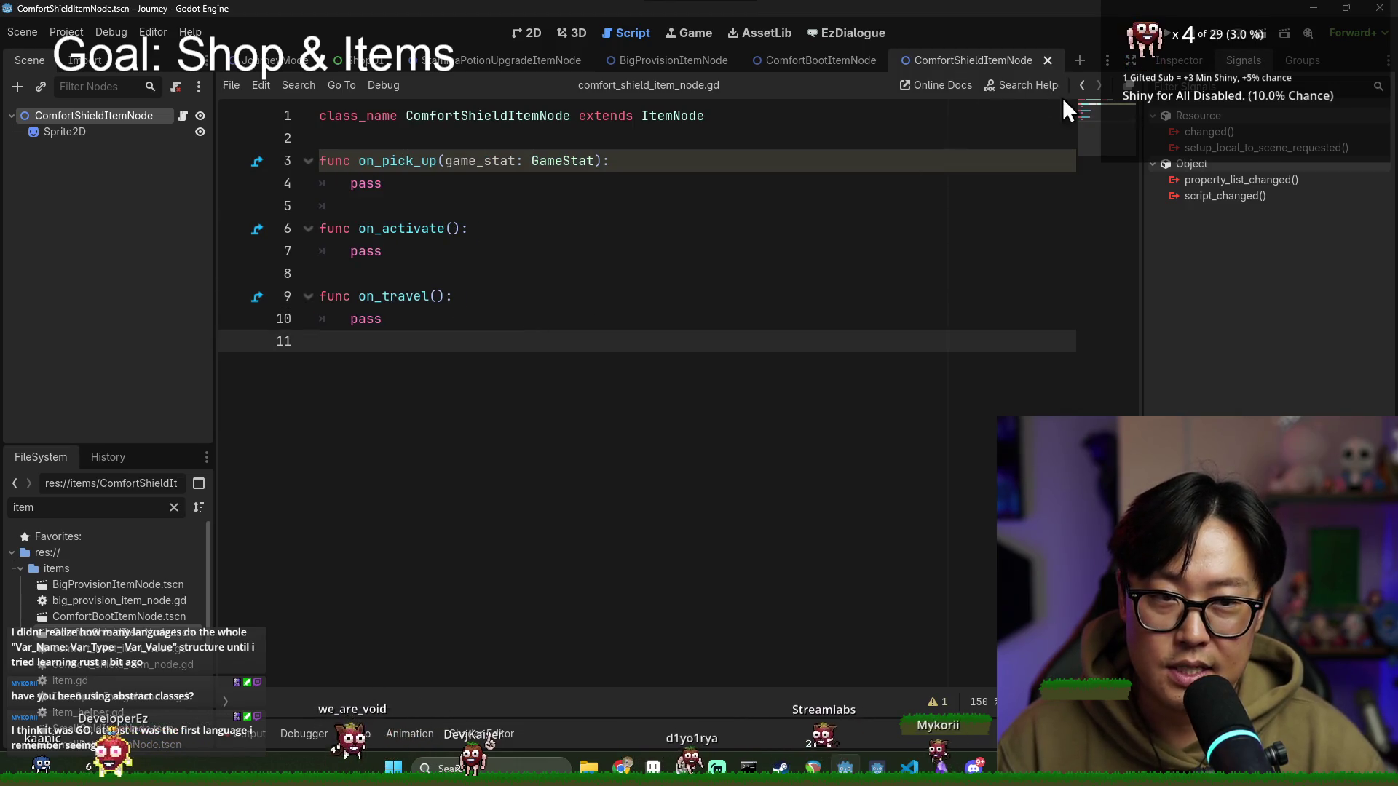
# Step: Close the ComfortShield, ComfortBoot, BigProvision and StaminaPotionUpgrade item scenes, saving BigProvision
pyautogui.click(1046, 59)
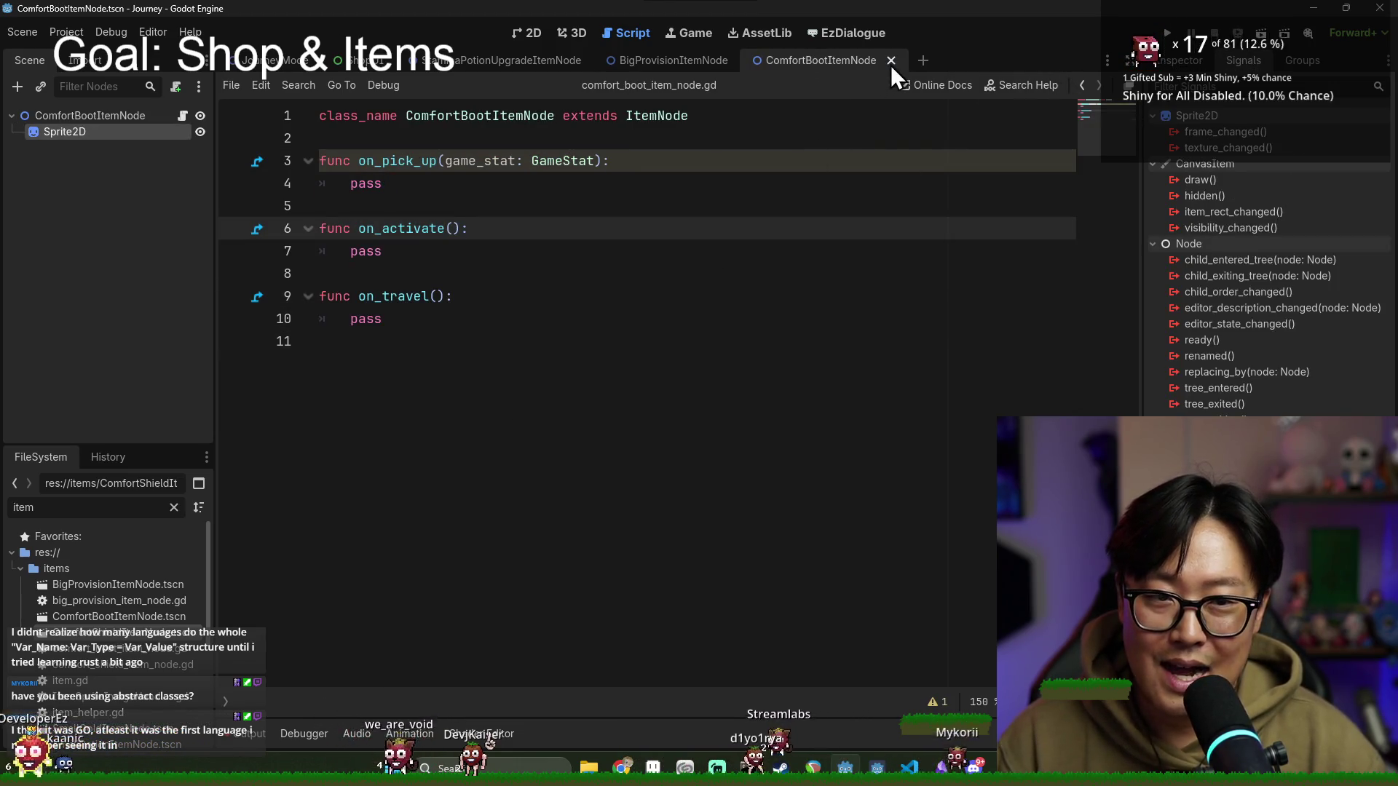
pyautogui.click(890, 62)
pyautogui.hotkey('ctrl', 's')
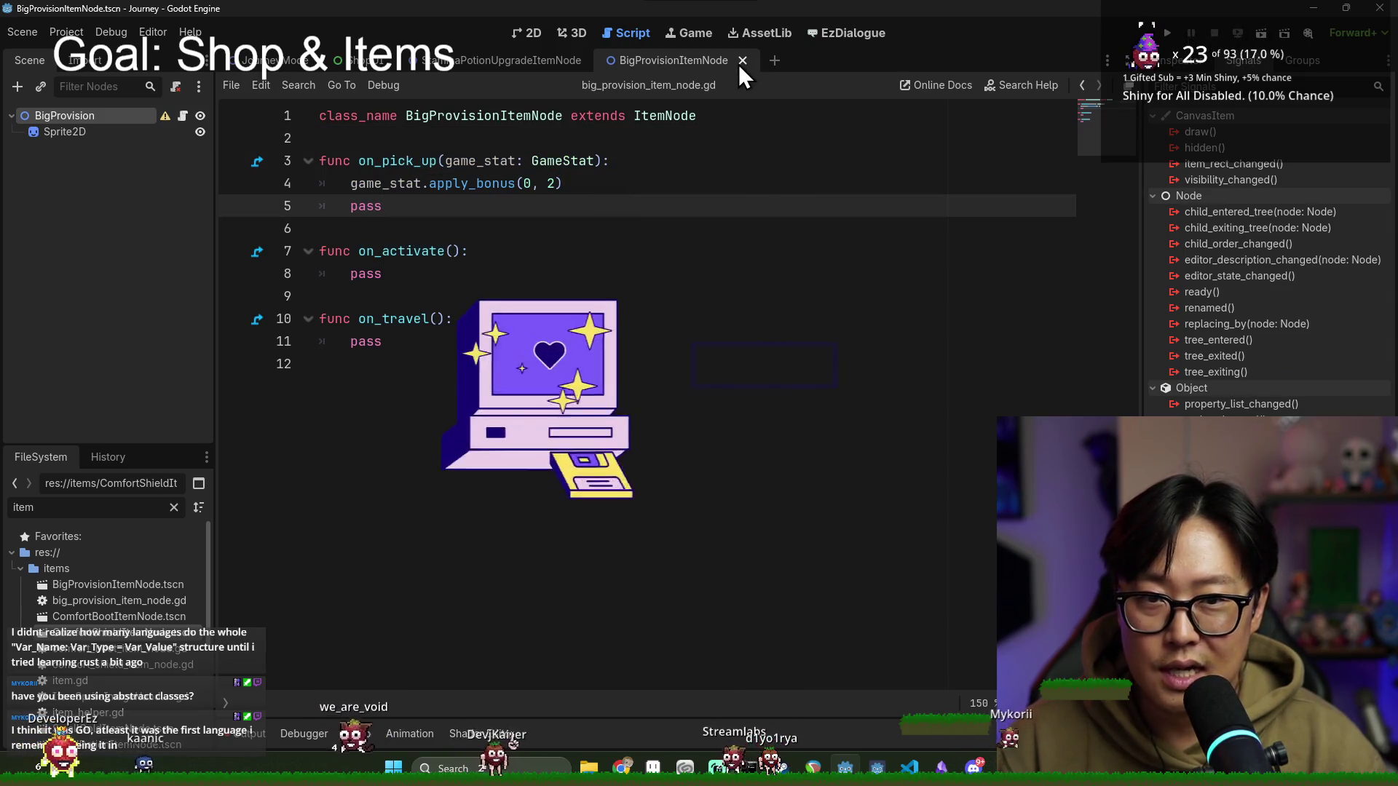
pyautogui.click(741, 61)
pyautogui.click(597, 60)
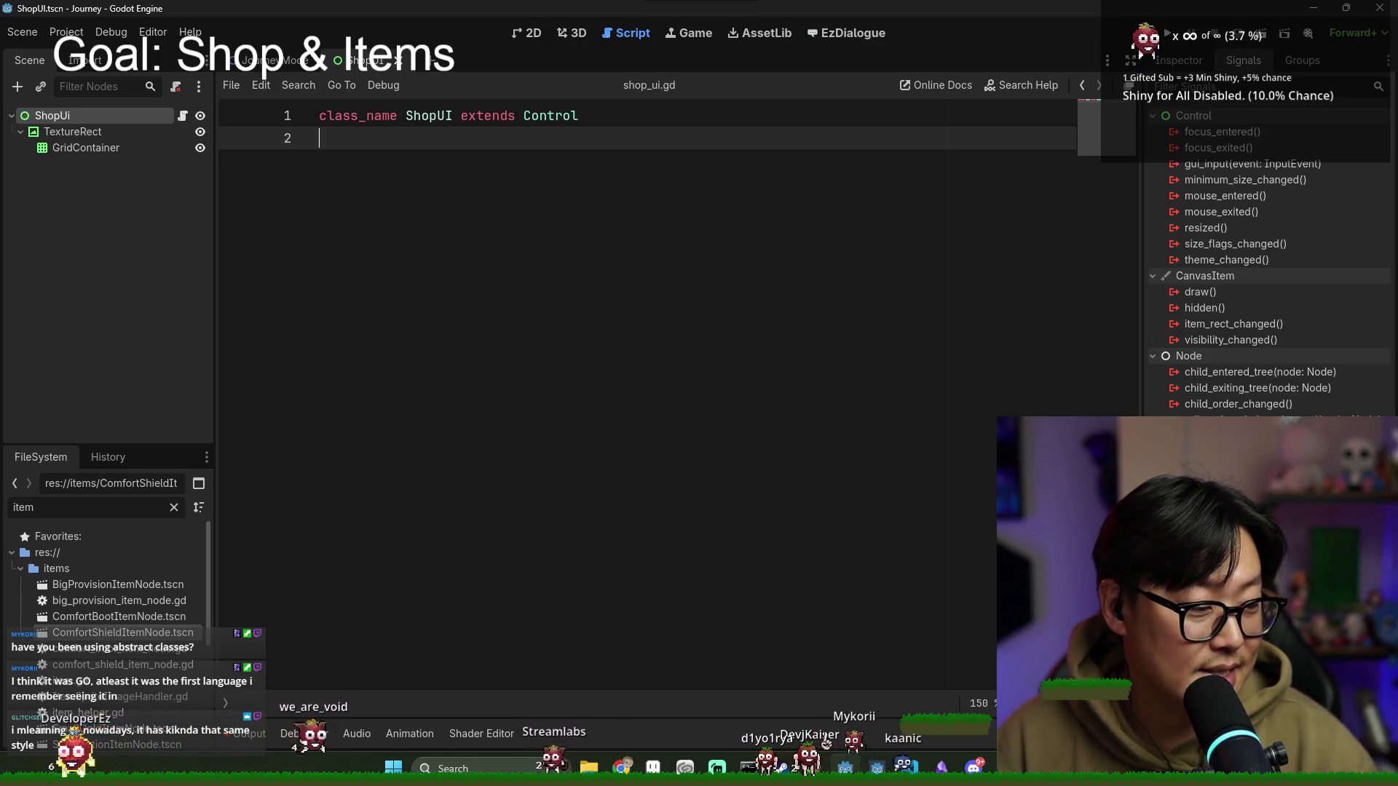
# Step: Save the ShopUI scene, glance at the JourneyMode scene, and come back to ShopUI
pyautogui.hotkey('ctrl', 's')
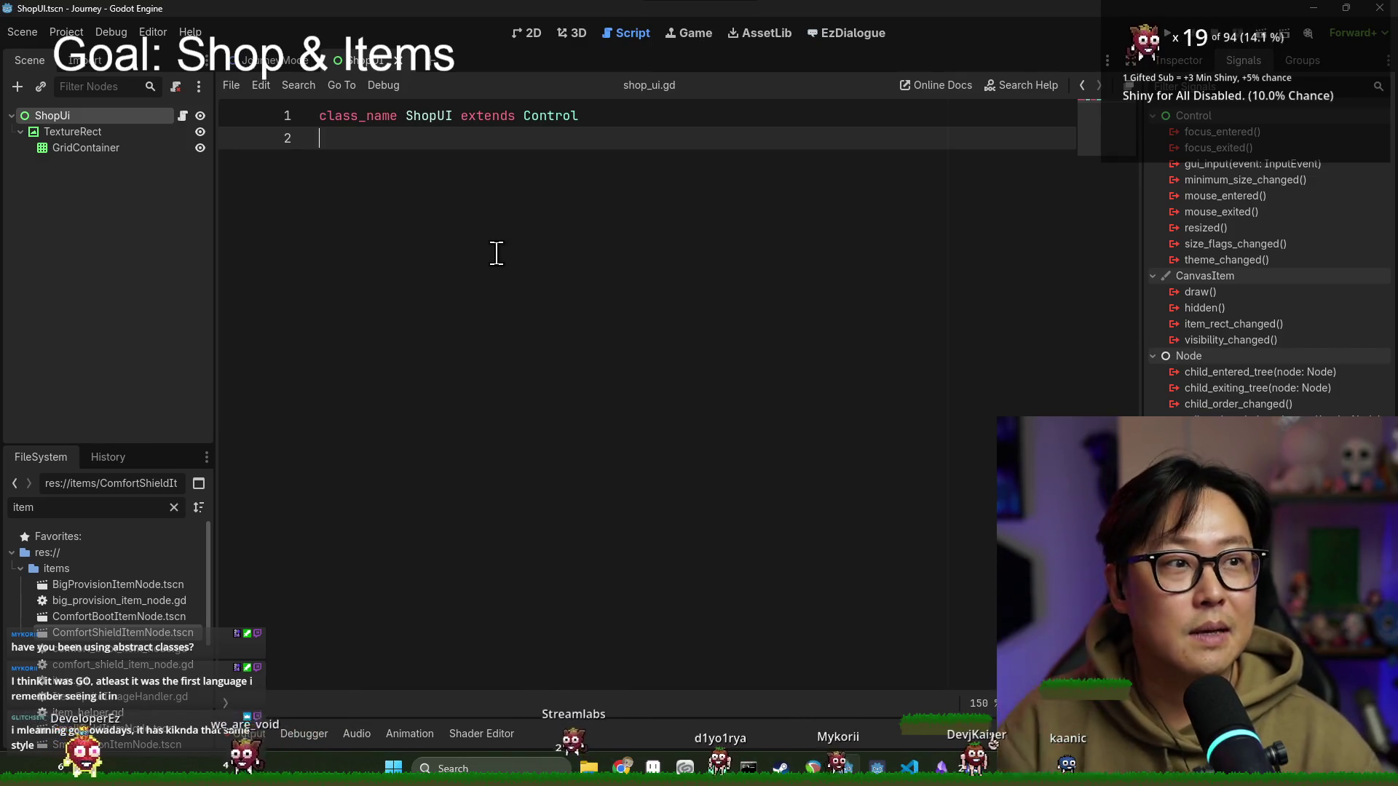
pyautogui.hotkey('ctrl', 's')
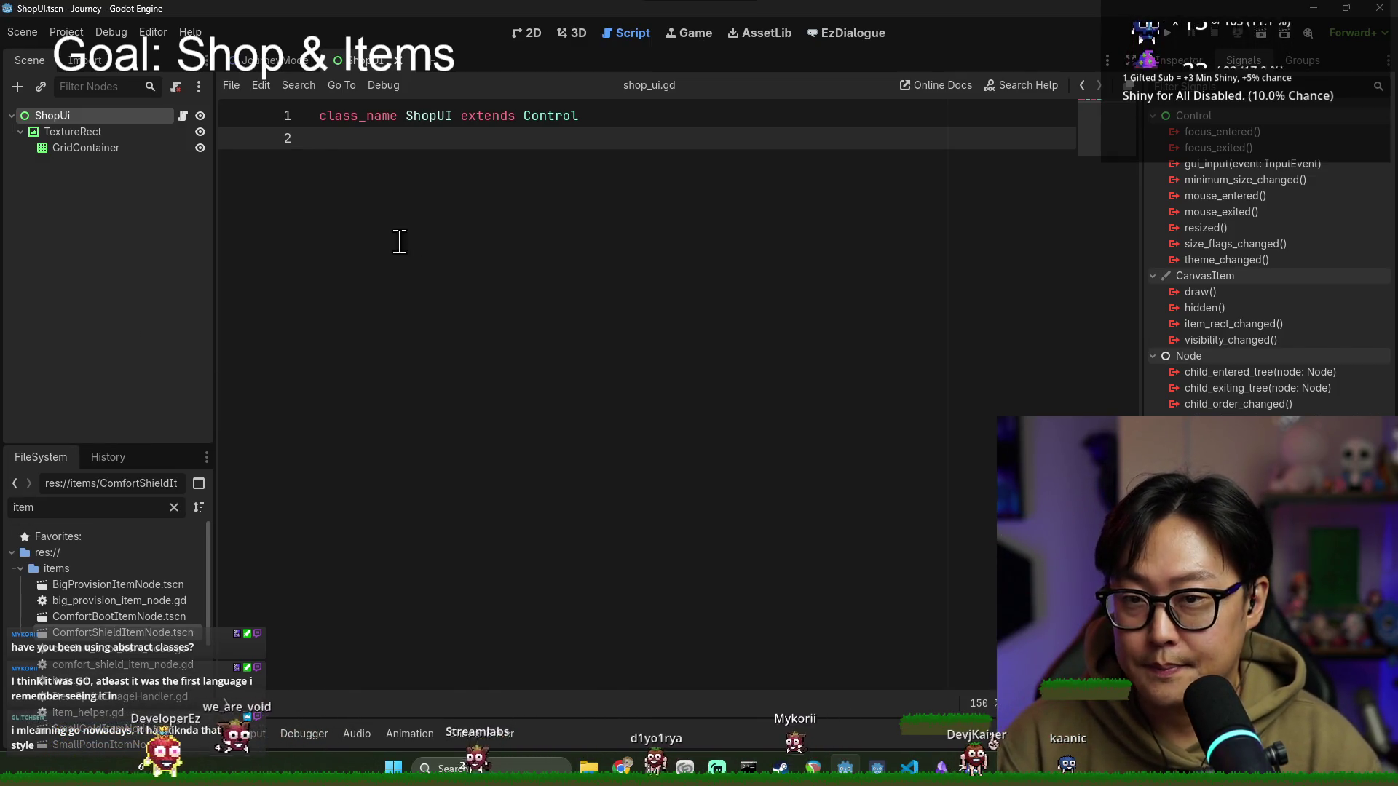
pyautogui.click(289, 60)
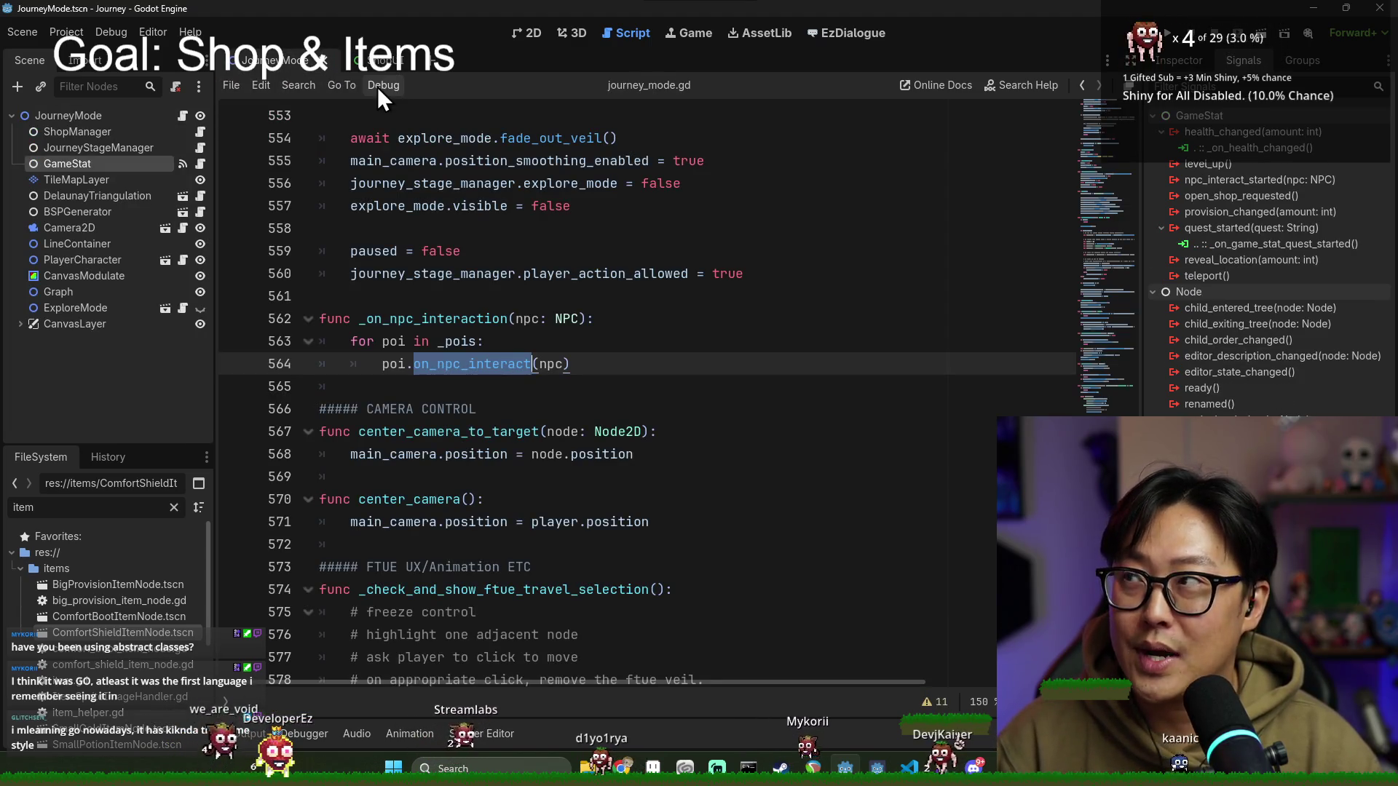
pyautogui.click(375, 64)
# Step: Check the ShopUI layout with the shop bag texture in the 2D view, then return to shop_ui.gd
pyautogui.hotkey('ctrl', 's')
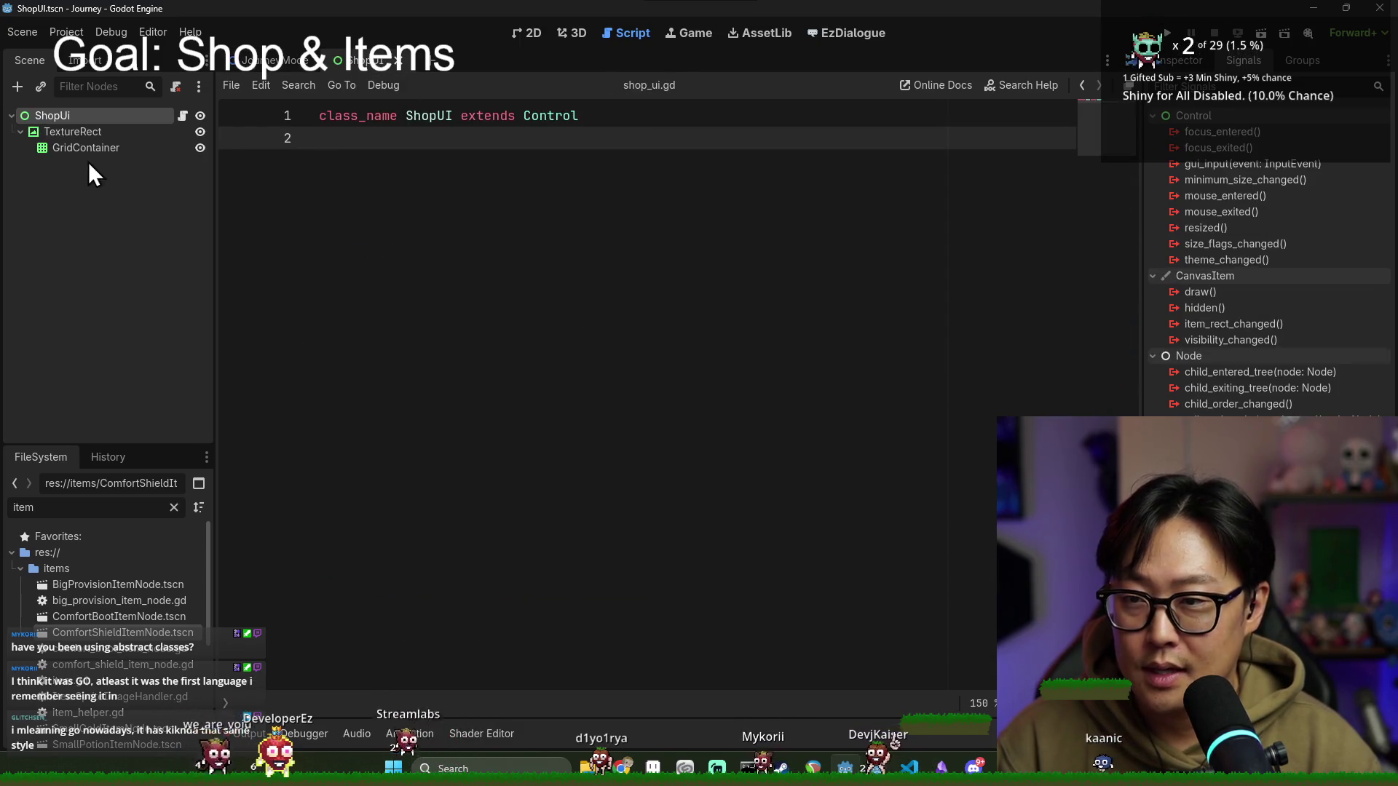
pyautogui.click(528, 33)
pyautogui.hotkey('ctrl', 's')
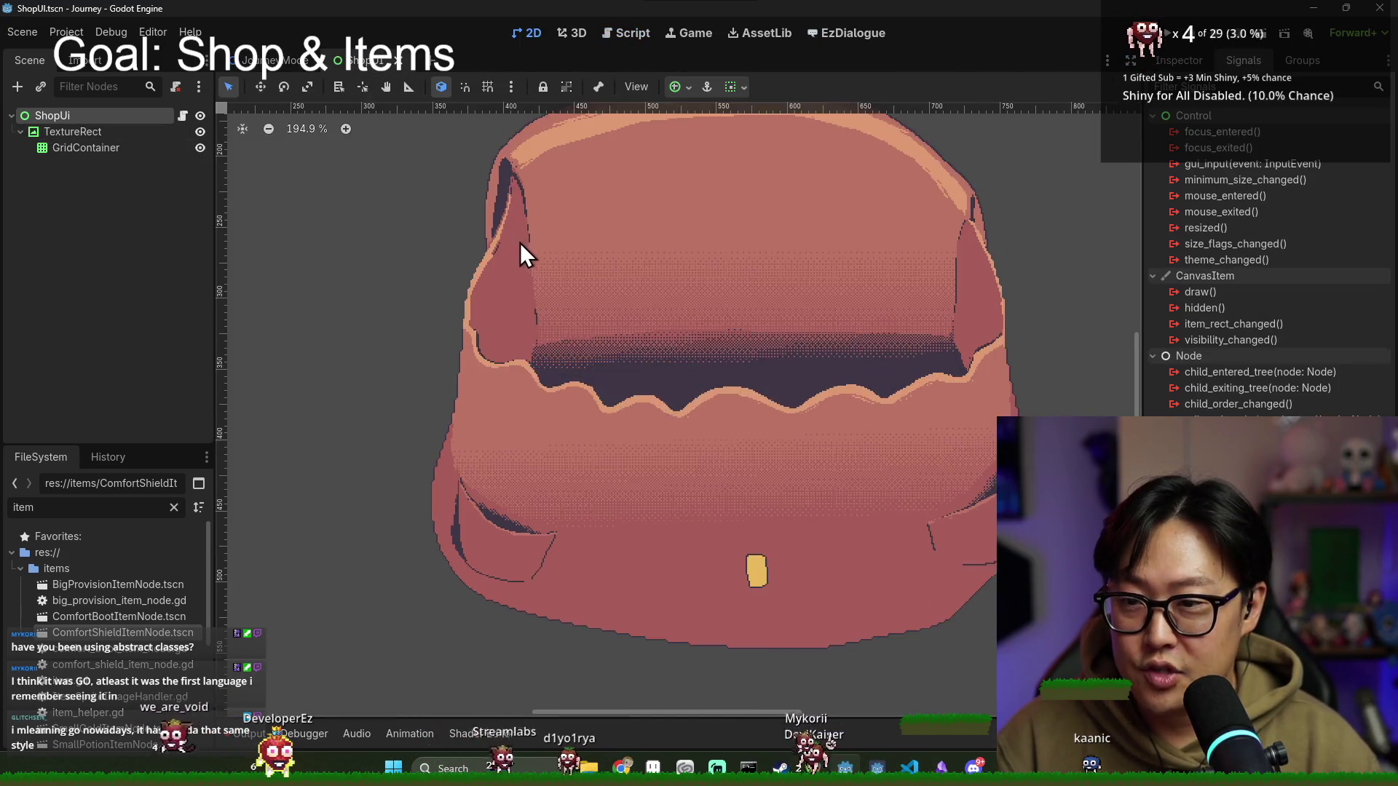
pyautogui.scroll(-1, 520, 242)
pyautogui.scroll(7, 657, 390)
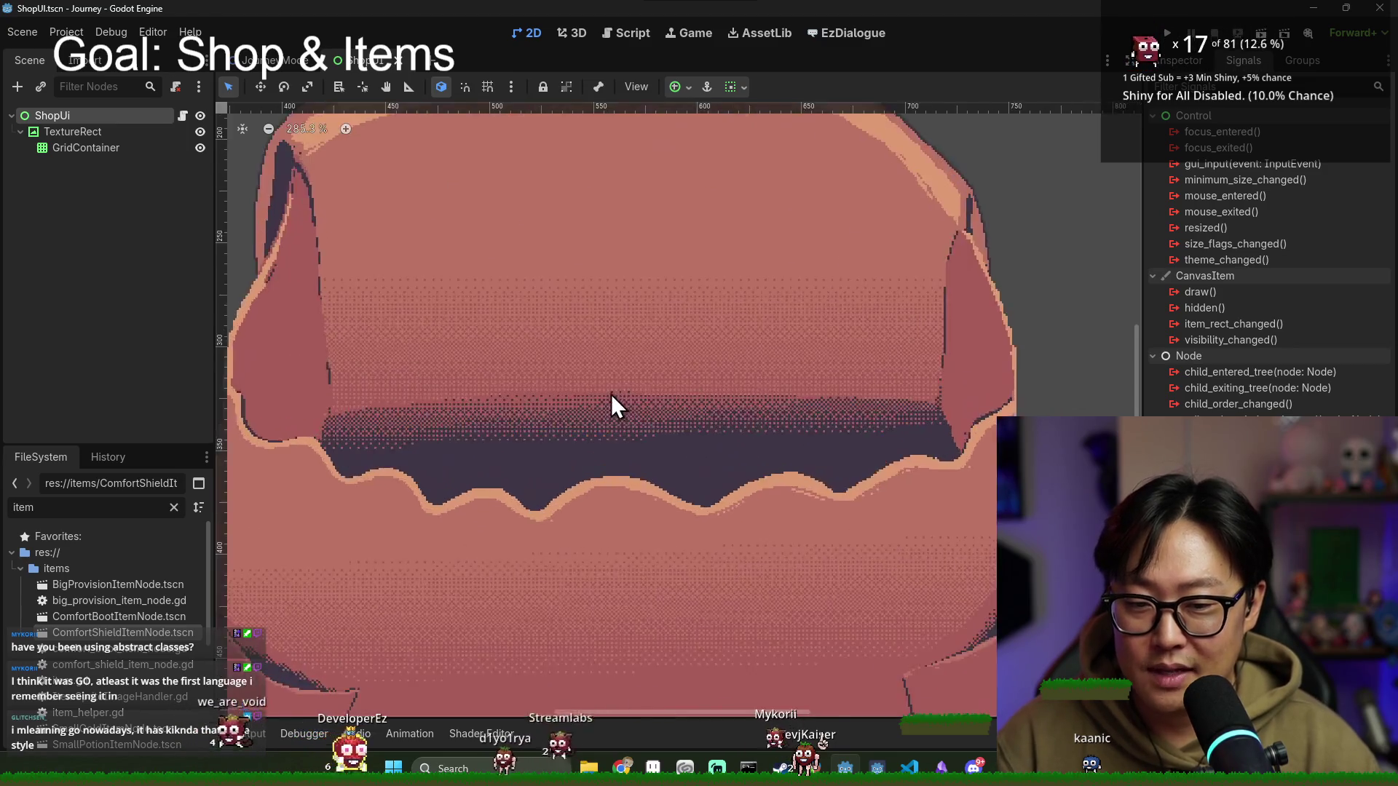
pyautogui.scroll(-6, 610, 395)
pyautogui.hotkey('ctrl', 's')
pyautogui.click(182, 116)
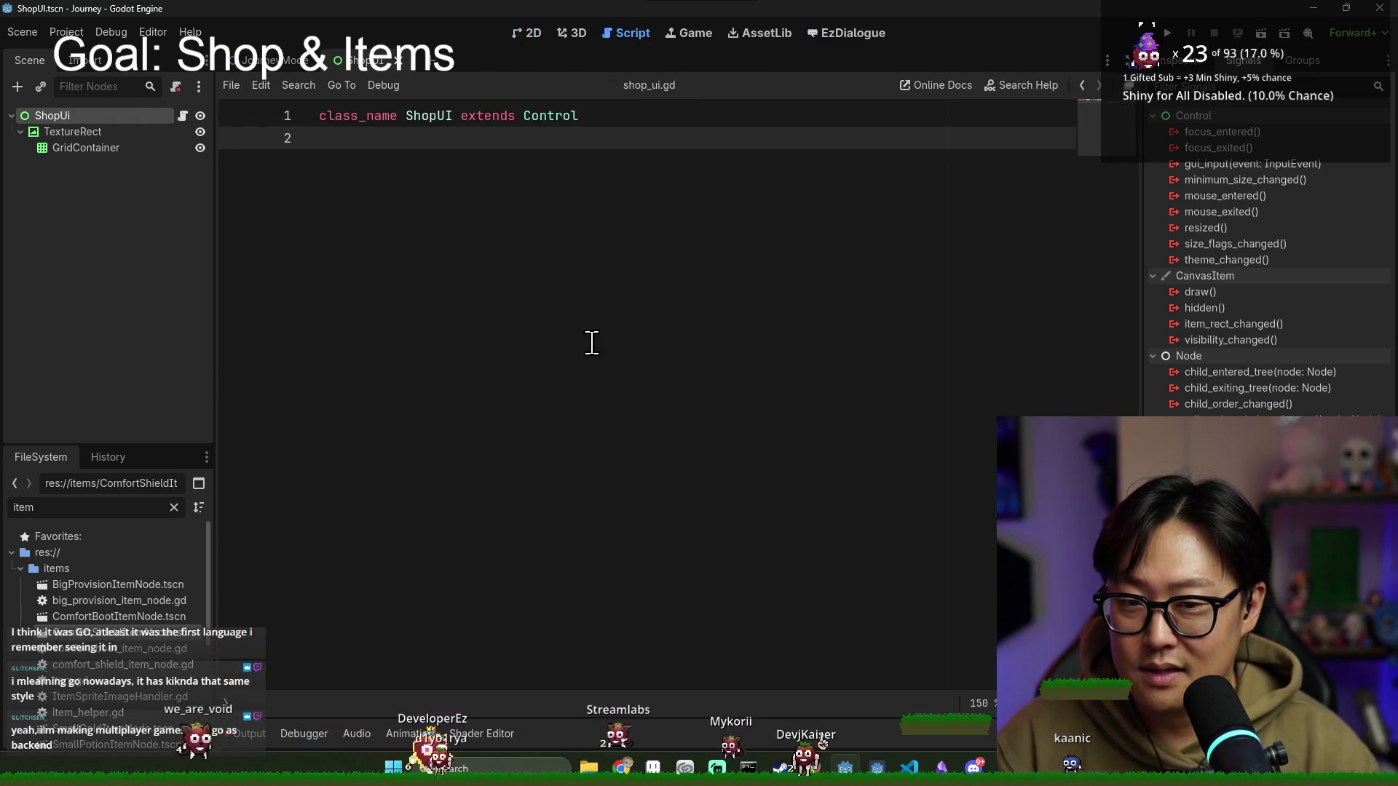
pyautogui.hotkey('ctrl', 's')
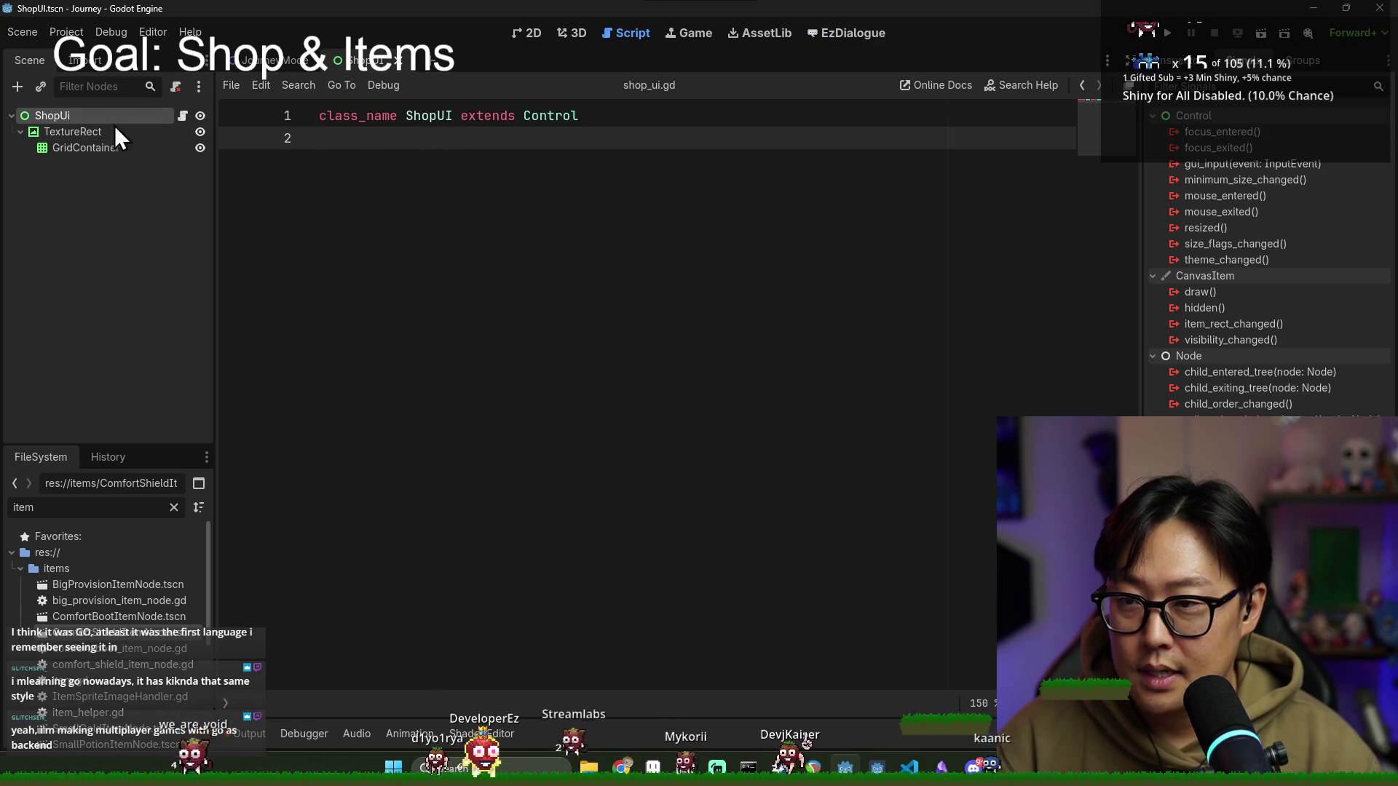
pyautogui.hotkey('ctrl', 's')
# Step: Add a populate_items() function with a pass body below the class declaration and save
pyautogui.press('Return')
pyautogui.press('Return')
pyautogui.write('func')
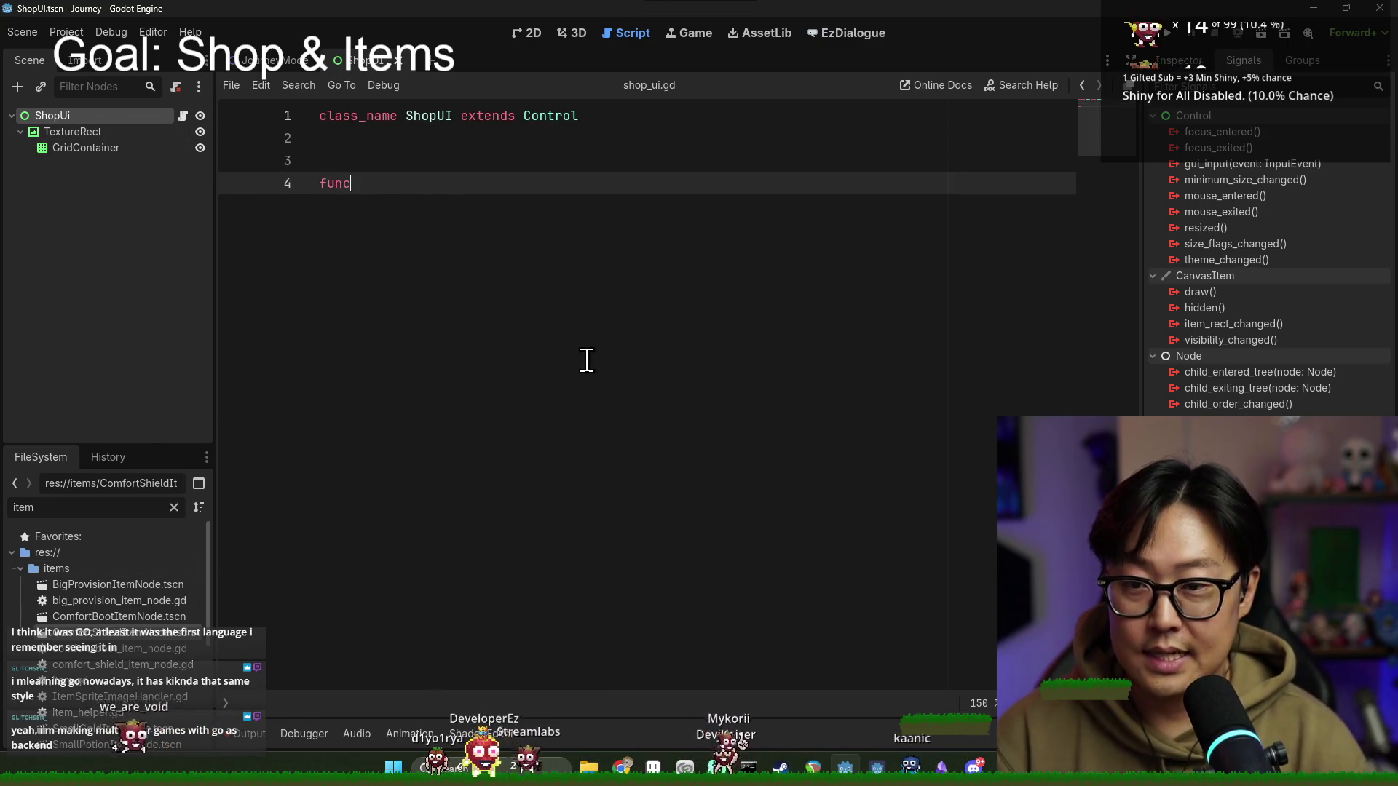
pyautogui.write('f')
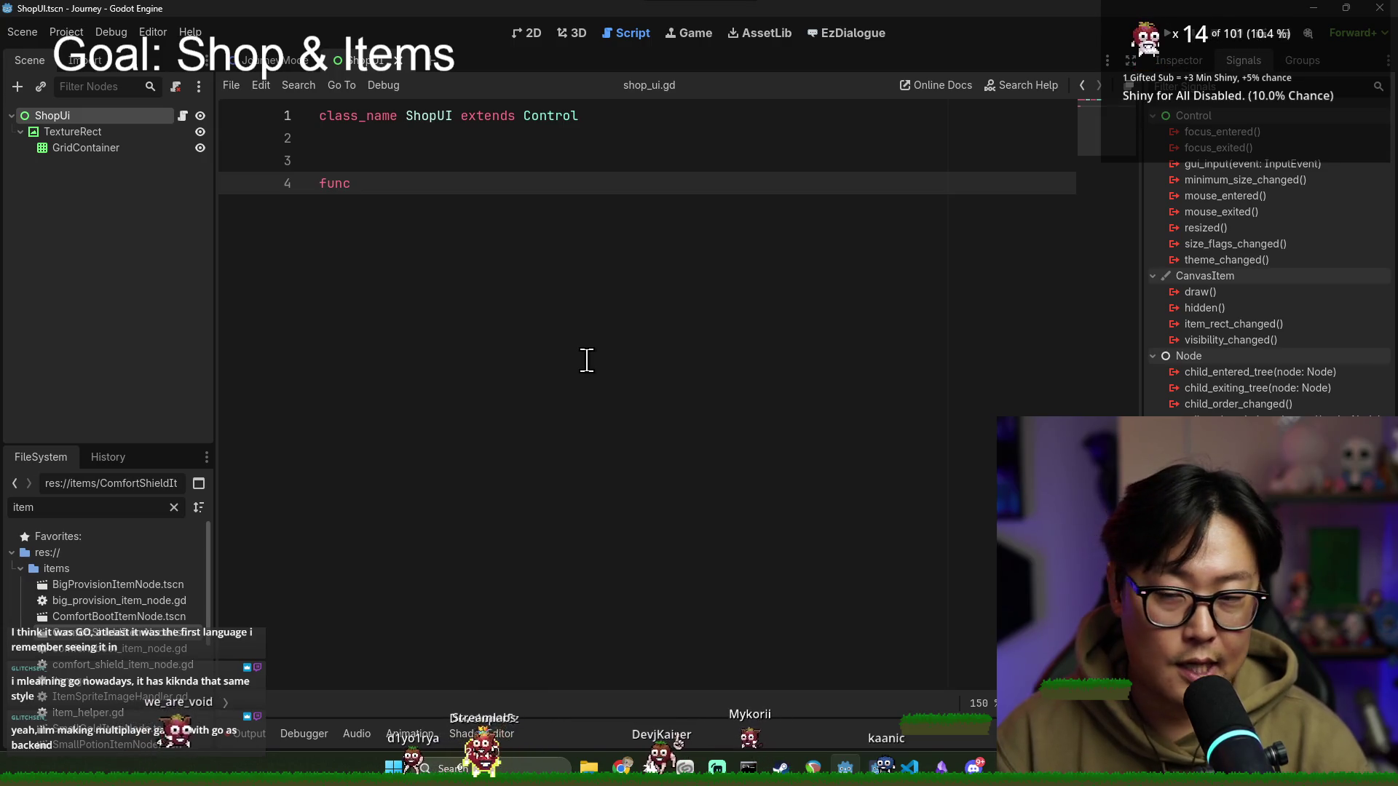
pyautogui.write('ulate_')
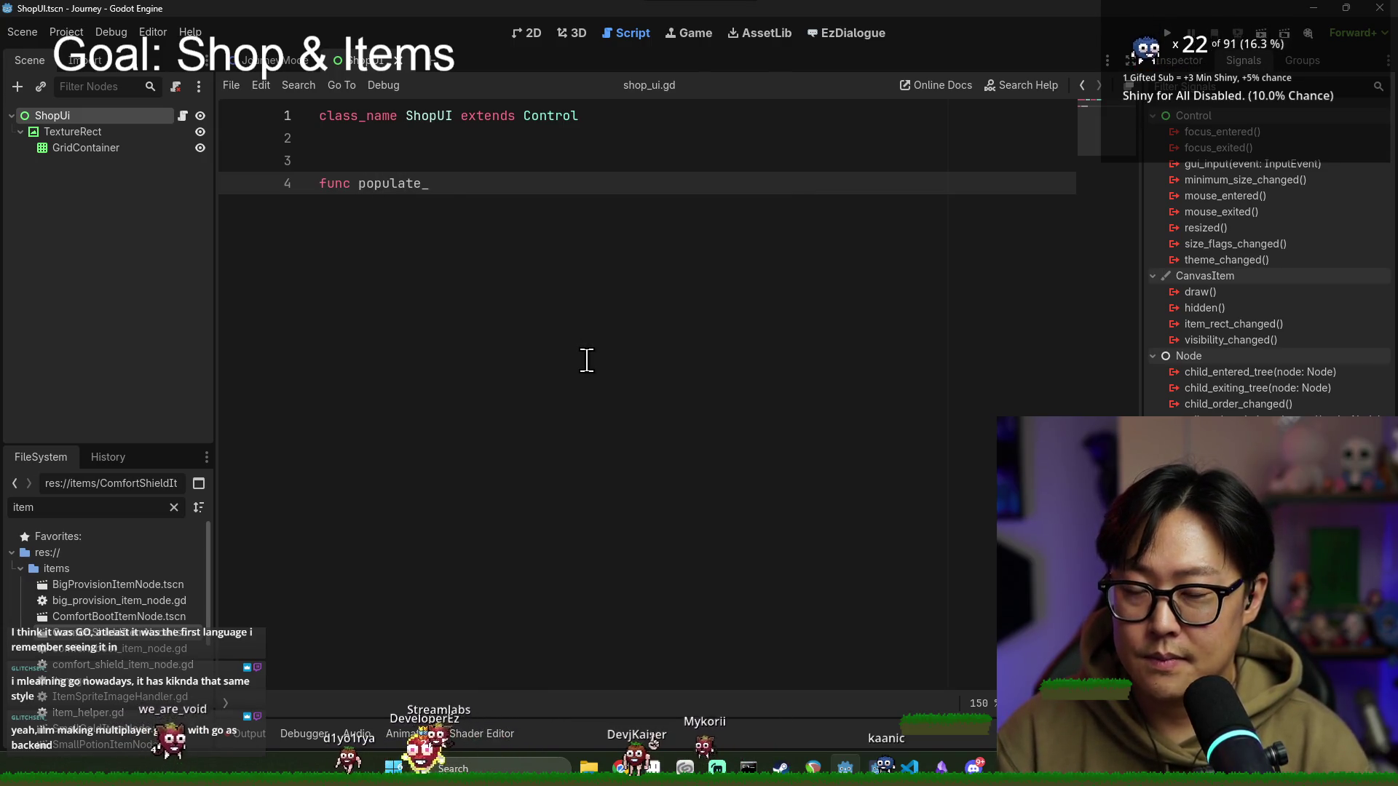
pyautogui.press('Return')
pyautogui.write('pass')
pyautogui.hotkey('ctrl', 's')
pyautogui.press('Return')
pyautogui.press('Up')
pyautogui.press('Up')
pyautogui.press('Up')
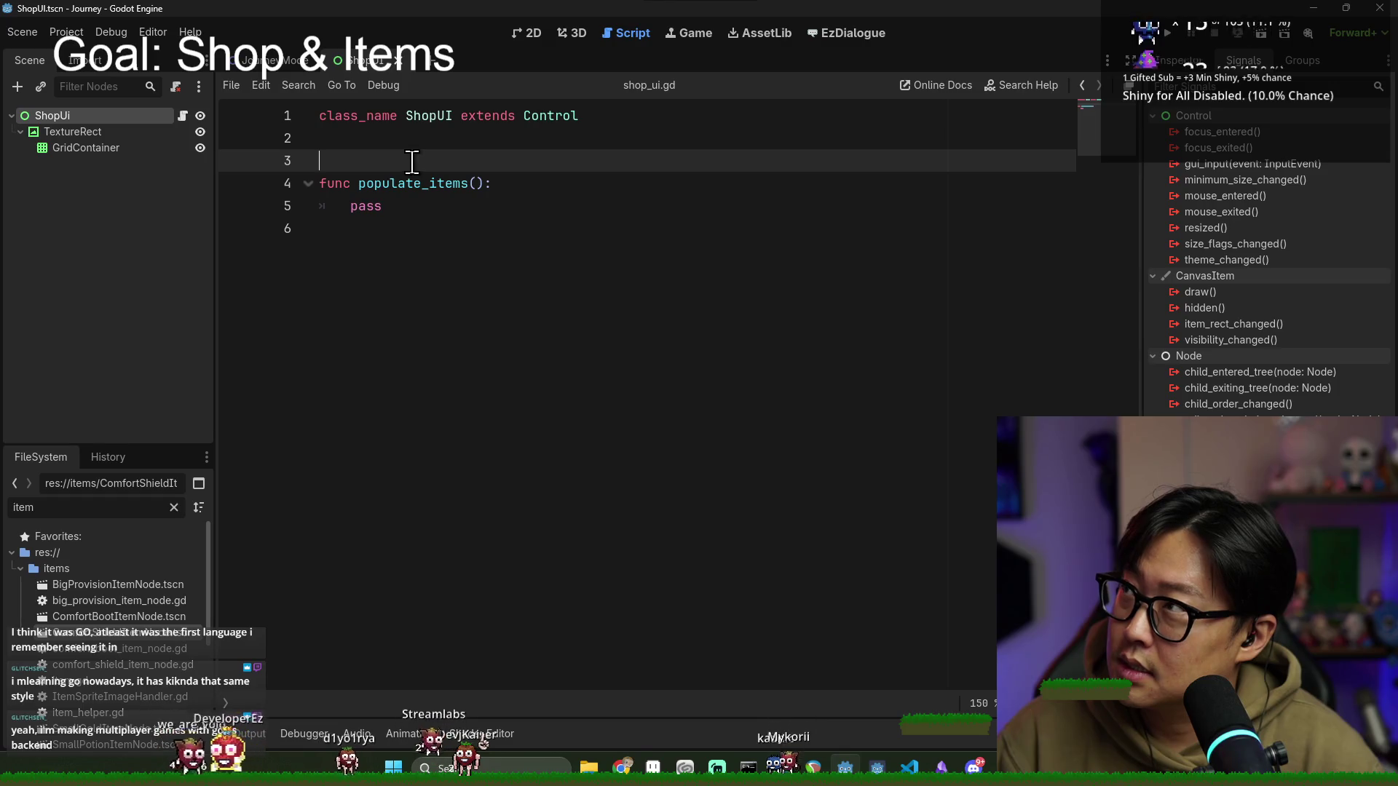
pyautogui.hotkey('alt', 'Tab')
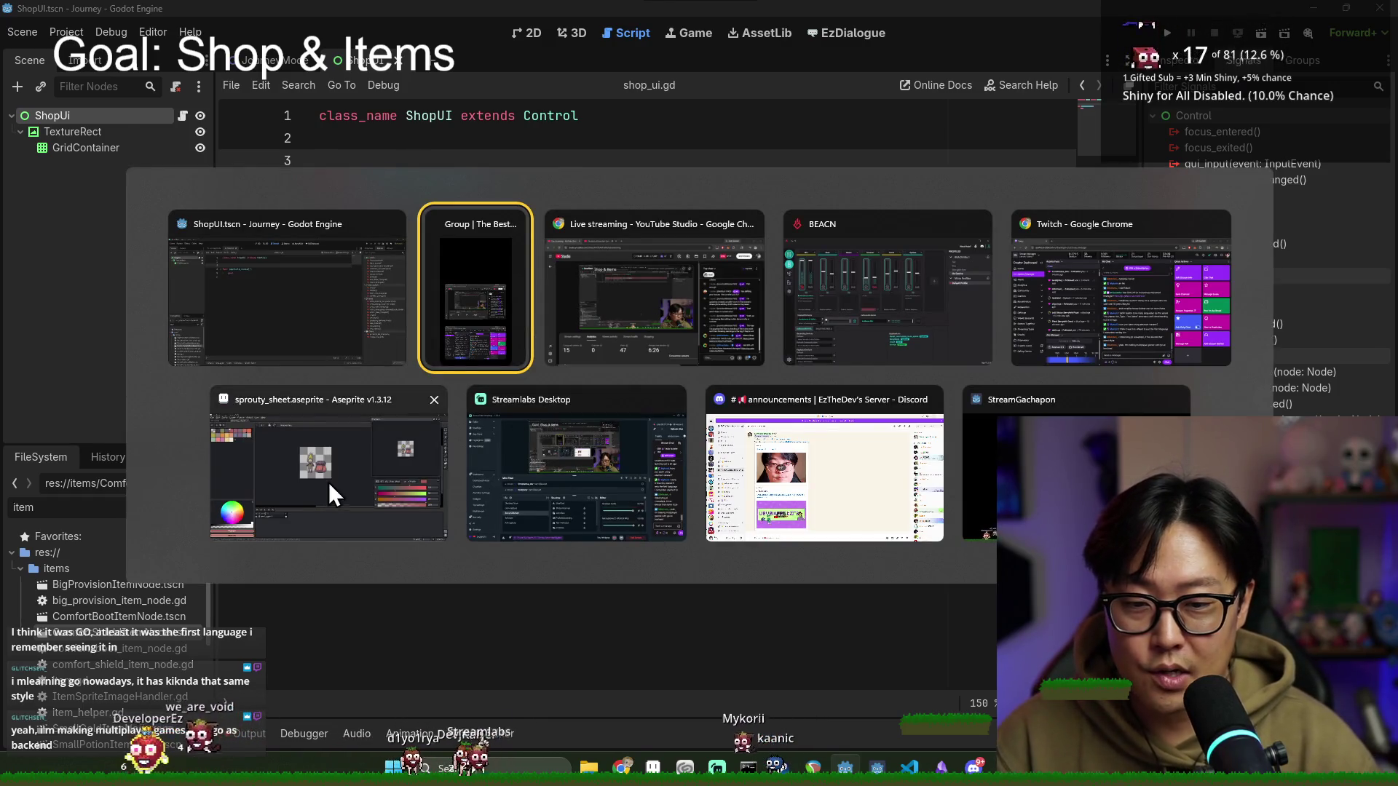
# Step: Create a new 32x32 sprite in Aseprite
pyautogui.click(329, 482)
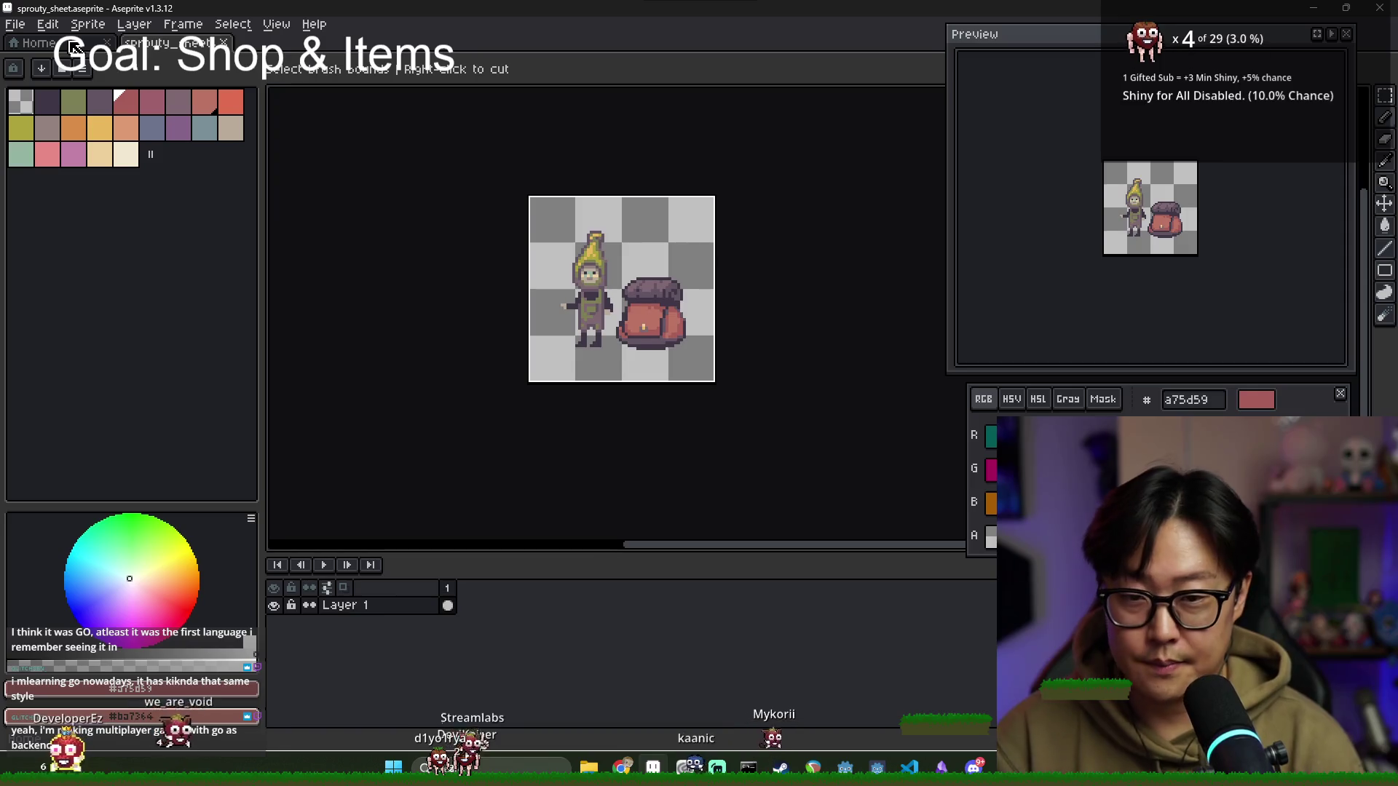
pyautogui.hotkey('ctrl', 'n')
pyautogui.write('32')
pyautogui.press('Tab')
pyautogui.write('32')
pyautogui.press('Return')
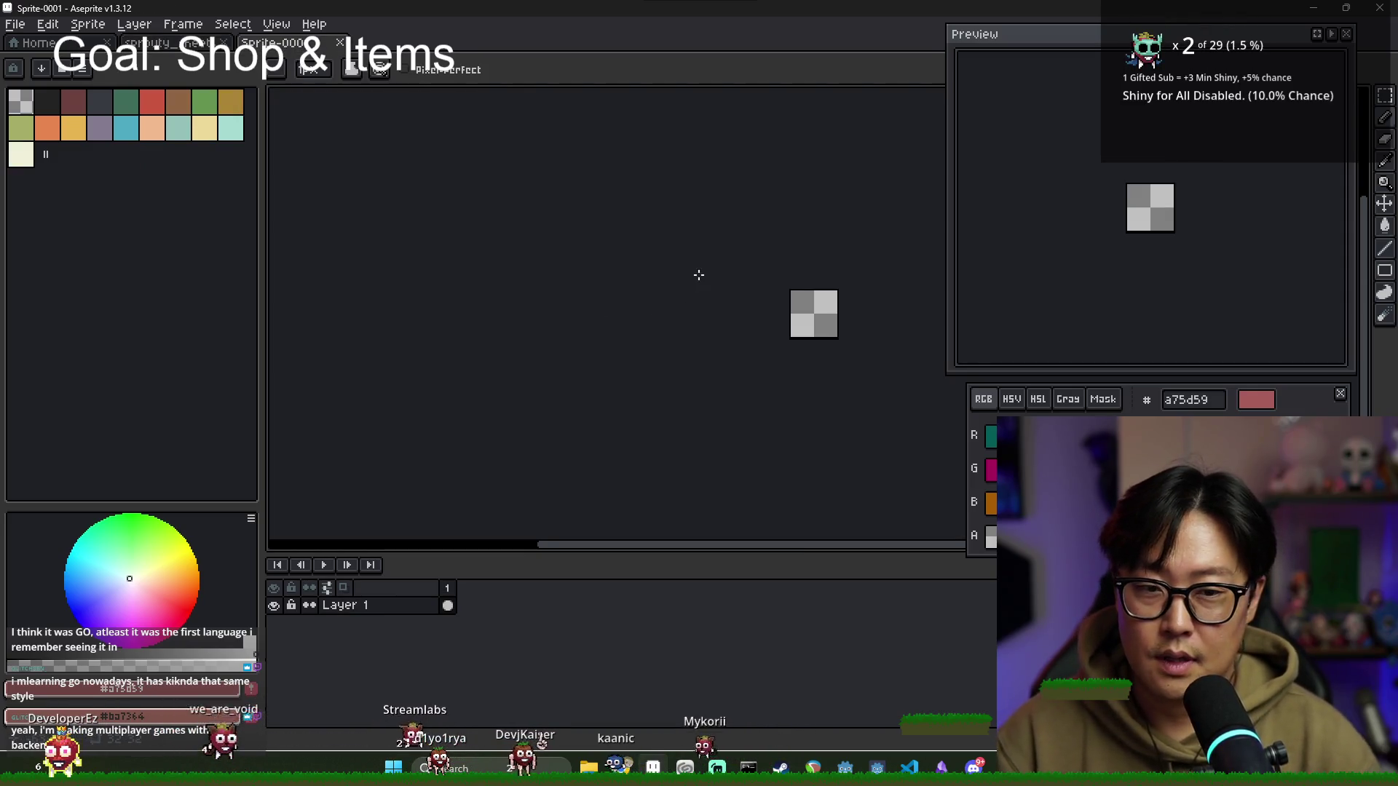
# Step: Load the sunlit palette preset for the sprite
pyautogui.scroll(4, 699, 274)
pyautogui.click(62, 67)
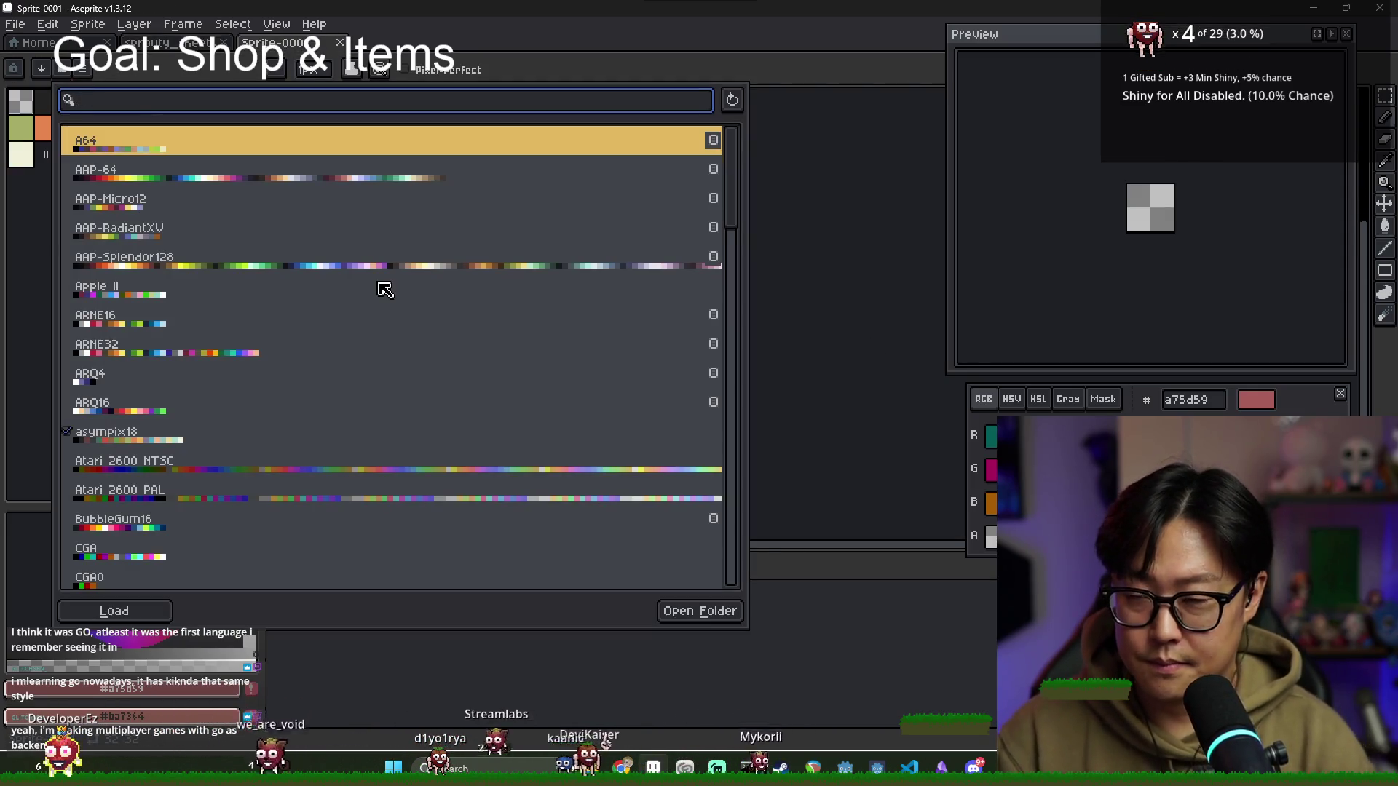
pyautogui.write('slit')
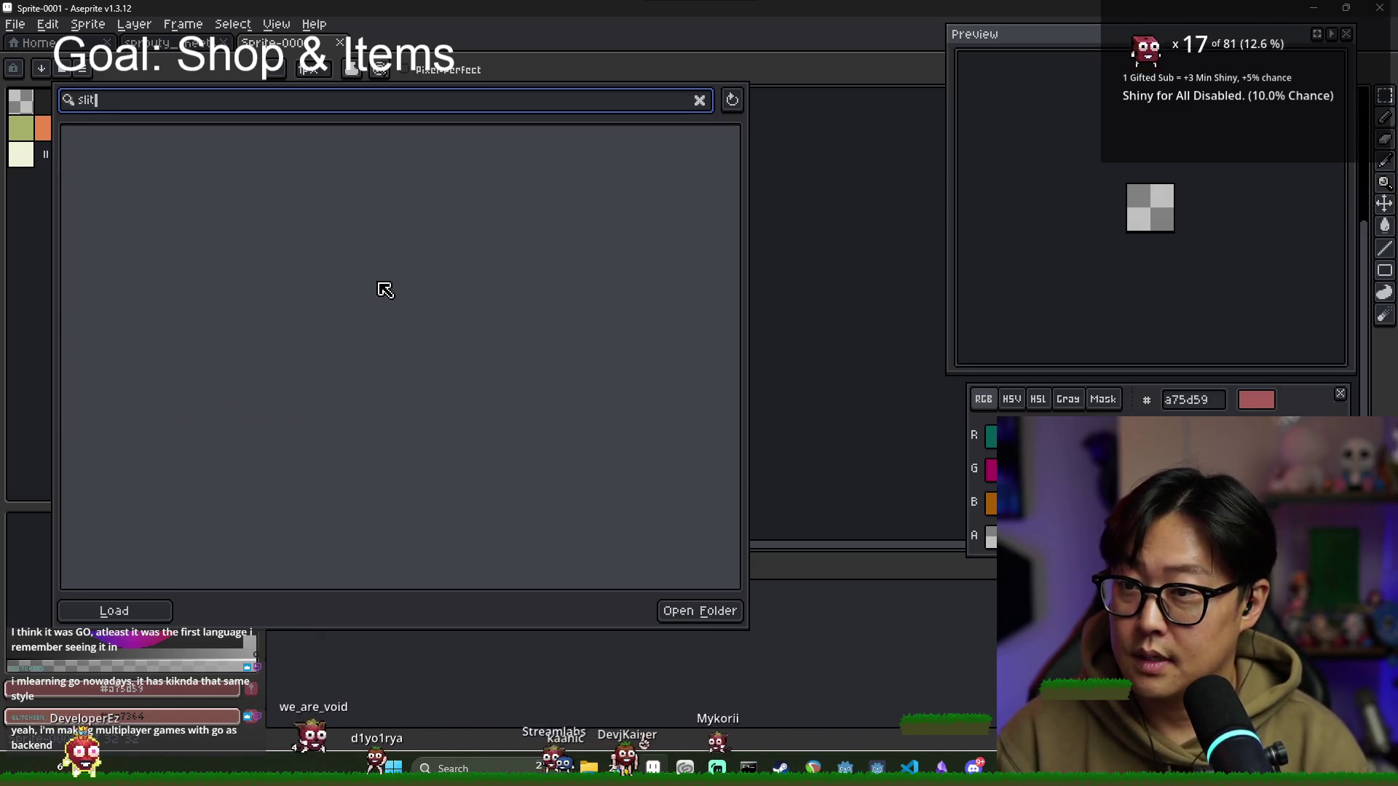
pyautogui.press('BackSpace')
pyautogui.press('BackSpace')
pyautogui.press('BackSpace')
pyautogui.write('sun')
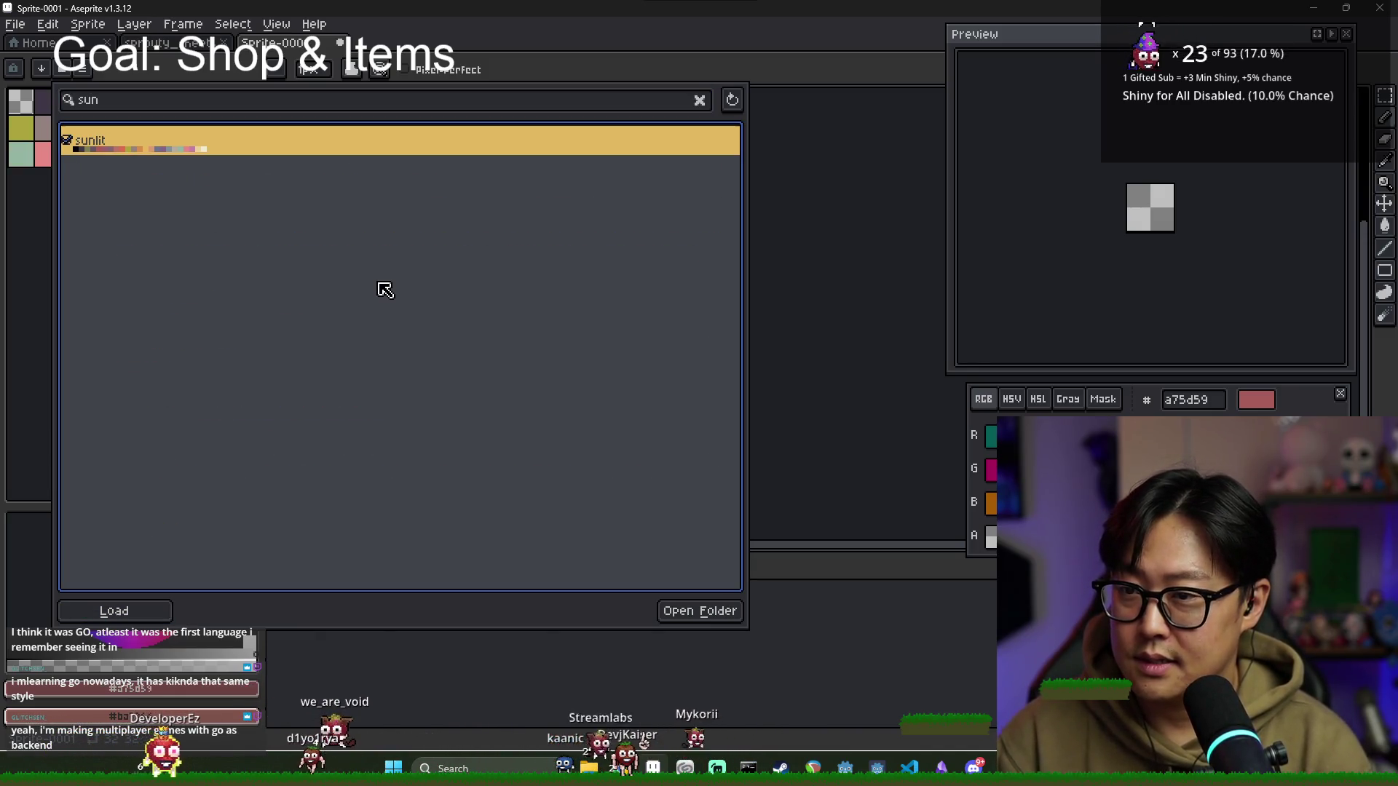
pyautogui.doubleClick(85, 149)
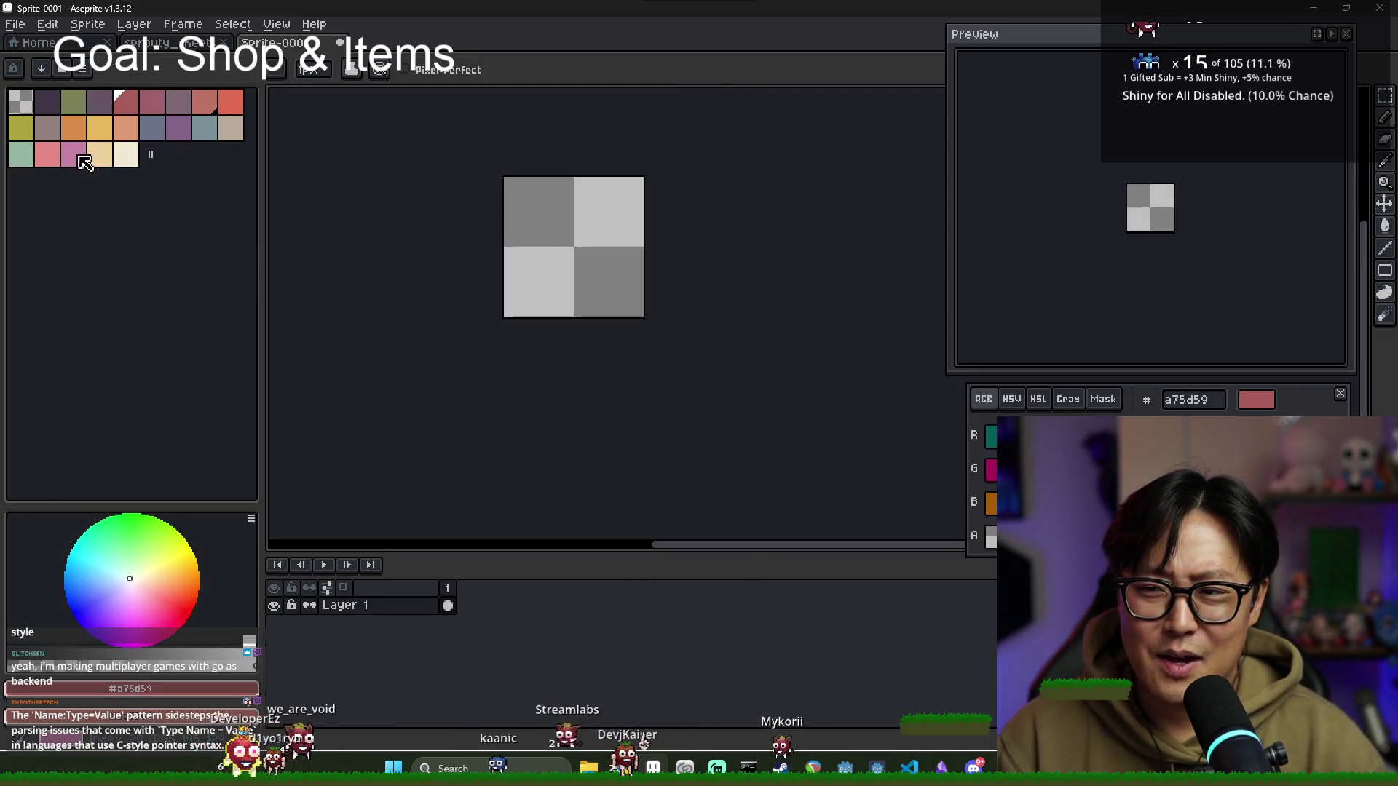
# Step: Pencil a dark purple outline for the sign's top, right and bottom edges
pyautogui.scroll(2, 587, 247)
pyautogui.click(58, 111)
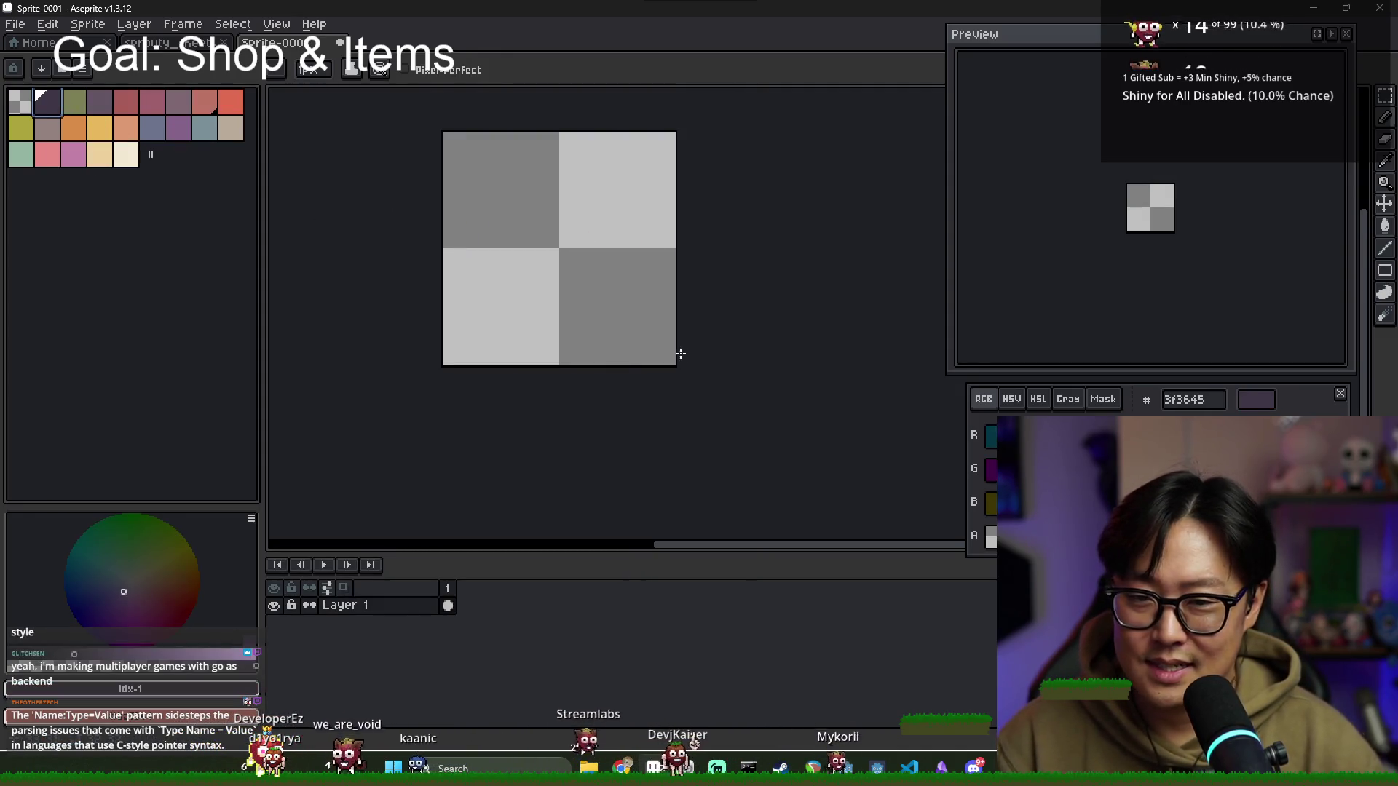
pyautogui.scroll(1, 526, 250)
pyautogui.moveTo(515, 118)
pyautogui.mouseDown()
pyautogui.moveTo(674, 219)
pyautogui.moveTo(659, 348)
pyautogui.mouseUp()
pyautogui.moveTo(436, 319); pyautogui.dragTo(666, 348)
pyautogui.moveTo(696, 142); pyautogui.dragTo(699, 342)
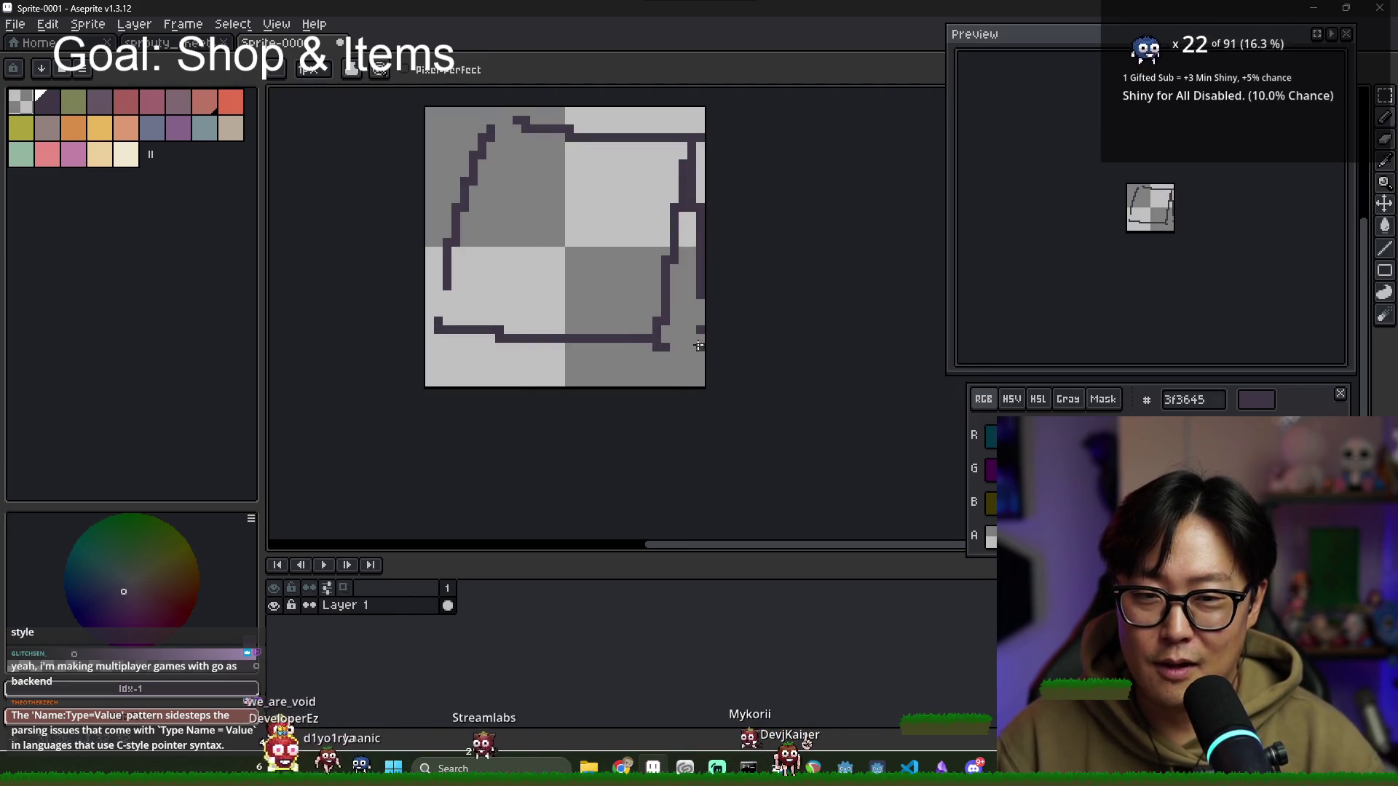
pyautogui.scroll(-2, 699, 346)
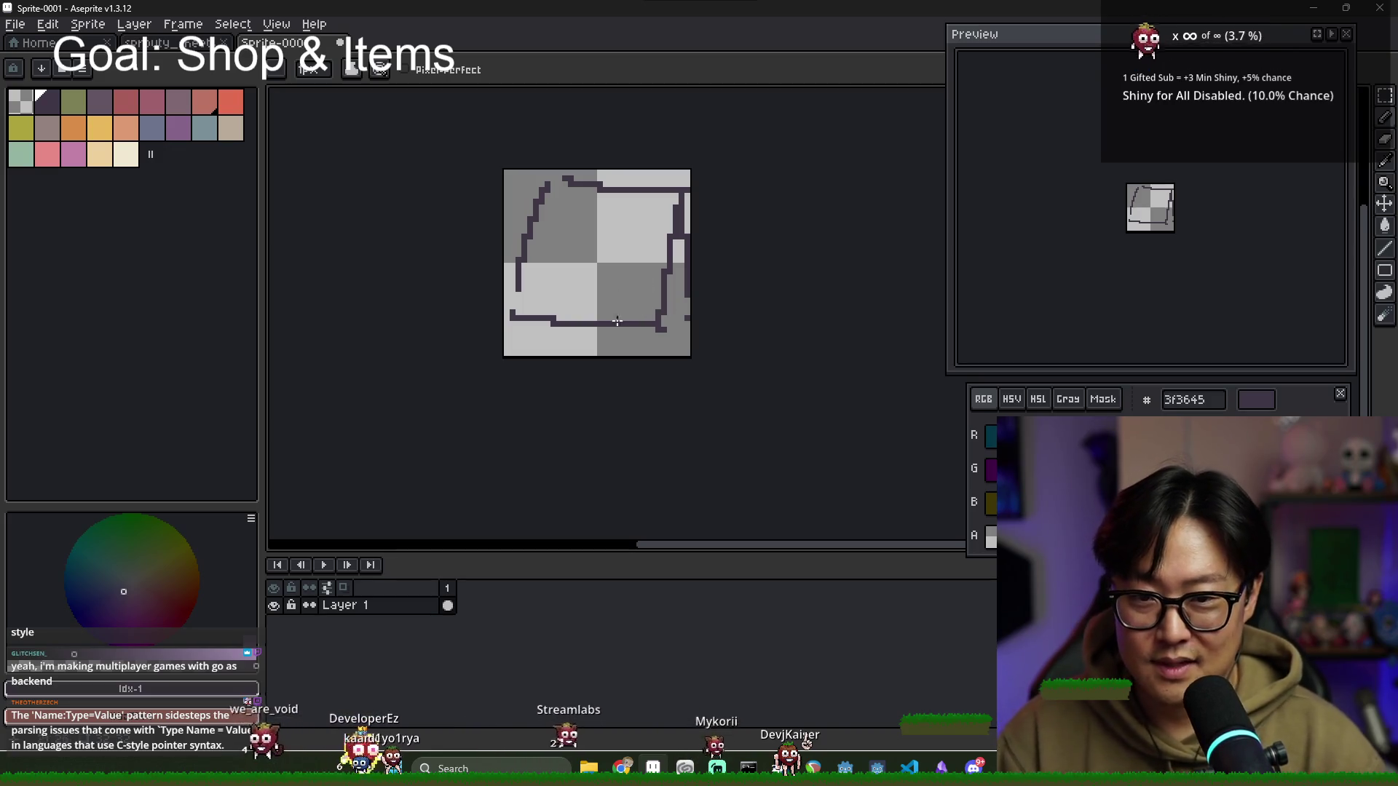
# Step: Fill the inside of the outline with cream f2e9d3, undoing an accidental purple fill
pyautogui.press('g')
pyautogui.click(593, 281)
pyautogui.press('z')
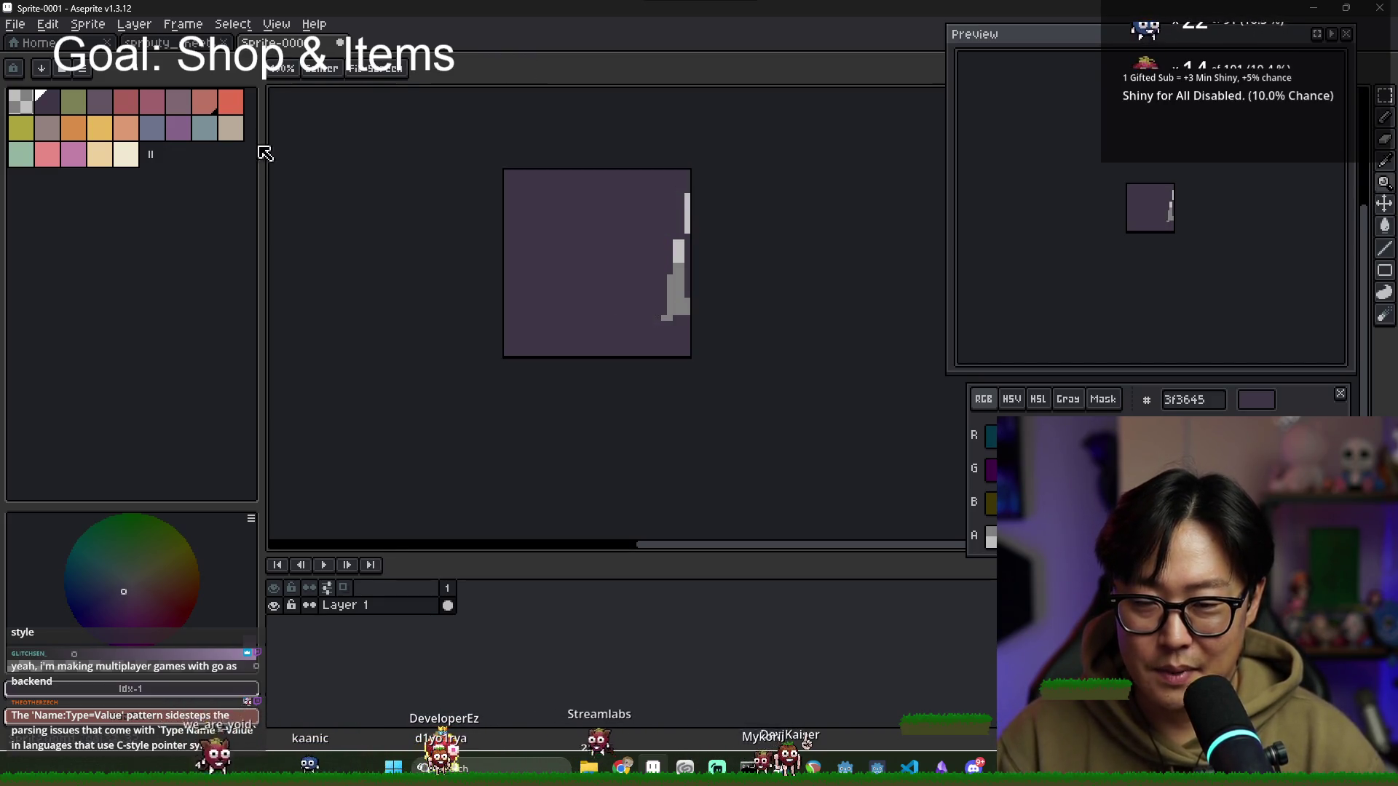
pyautogui.click(126, 154)
pyautogui.click(605, 321)
pyautogui.hotkey('ctrl', 'z')
pyautogui.press('b')
pyautogui.moveTo(468, 300); pyautogui.dragTo(470, 289)
pyautogui.press('g')
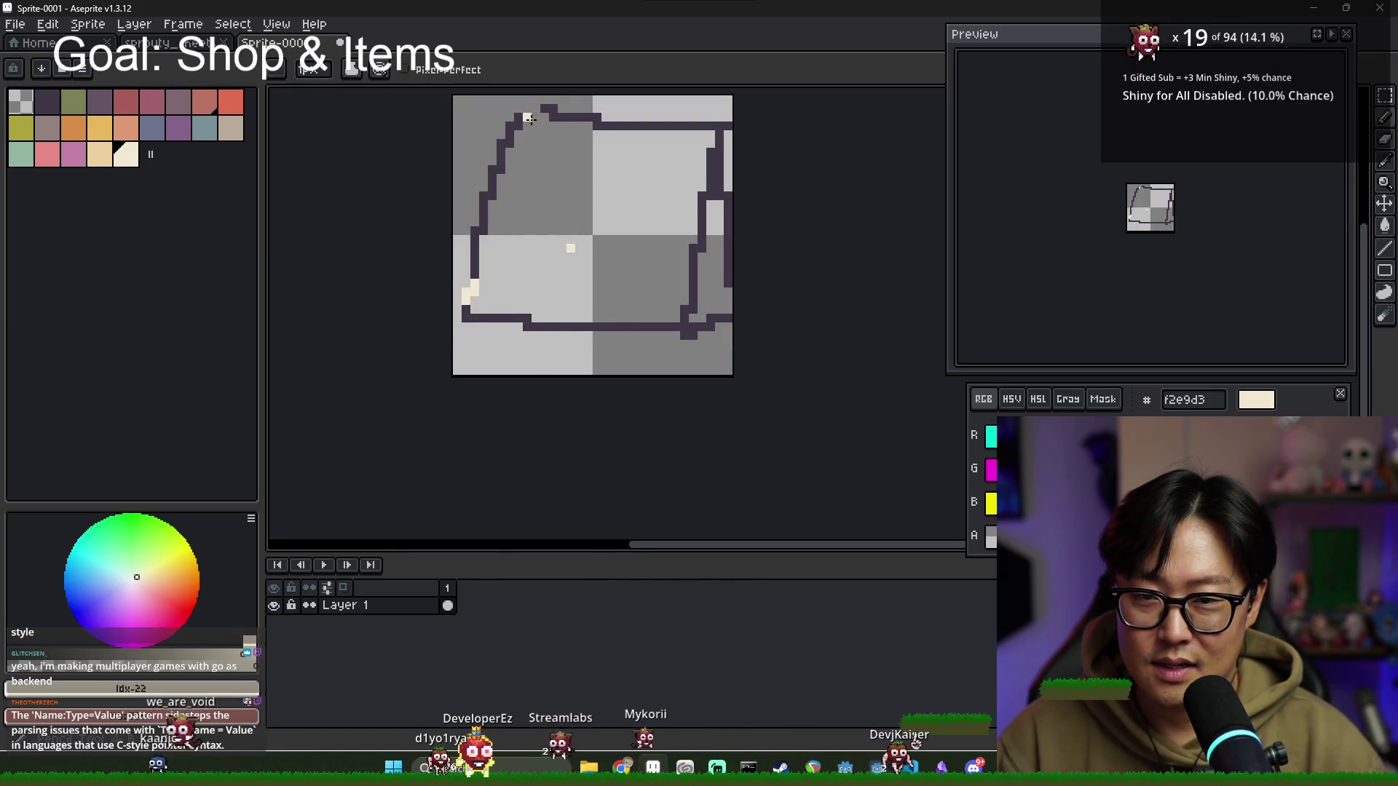
pyautogui.click(597, 269)
pyautogui.click(719, 267)
pyautogui.scroll(-1, 719, 267)
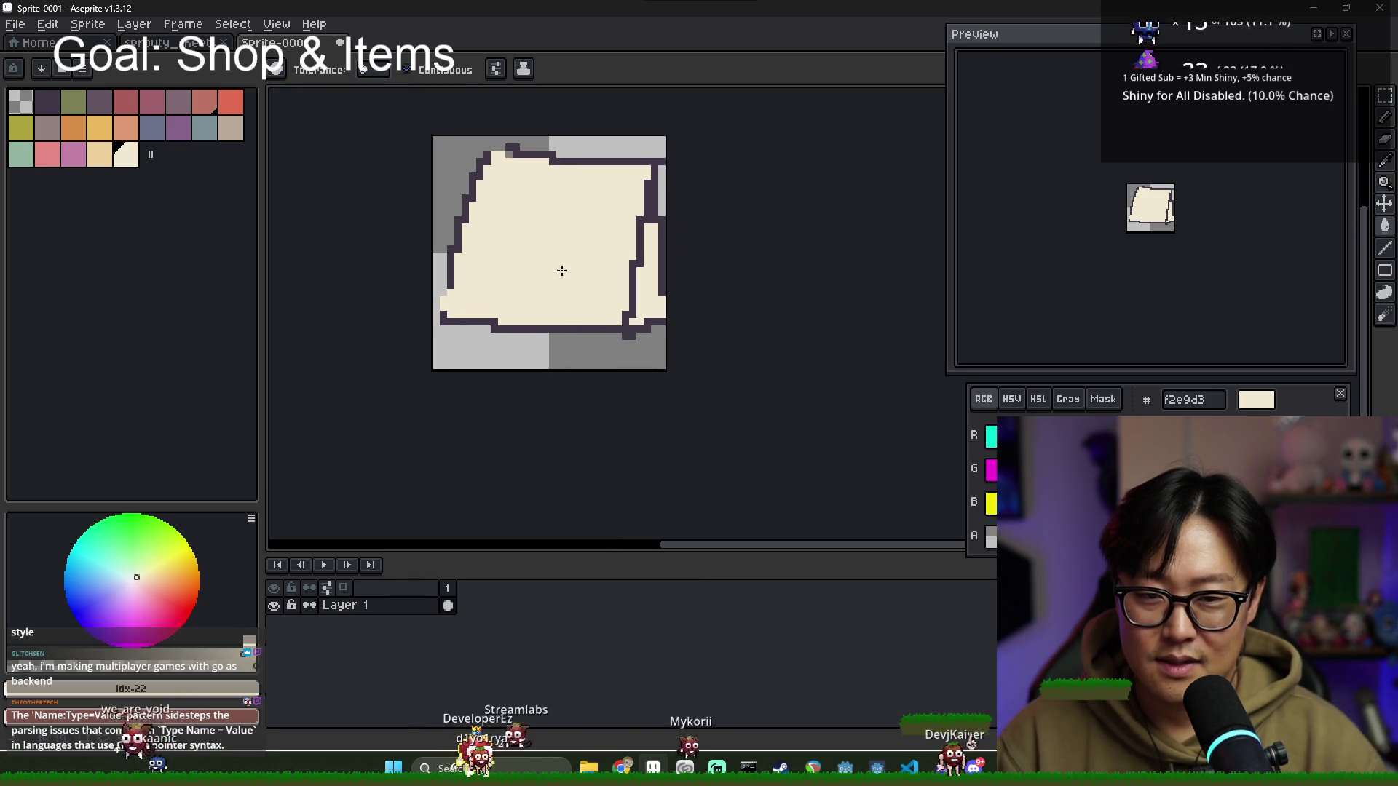
# Step: Pencil the letter S in dark 3f3645 on the cream sign, fixing stray pixels in cream
pyautogui.press('v')
pyautogui.press('b')
pyautogui.keyDown('alt'); pyautogui.click(435, 322); pyautogui.keyUp('alt')
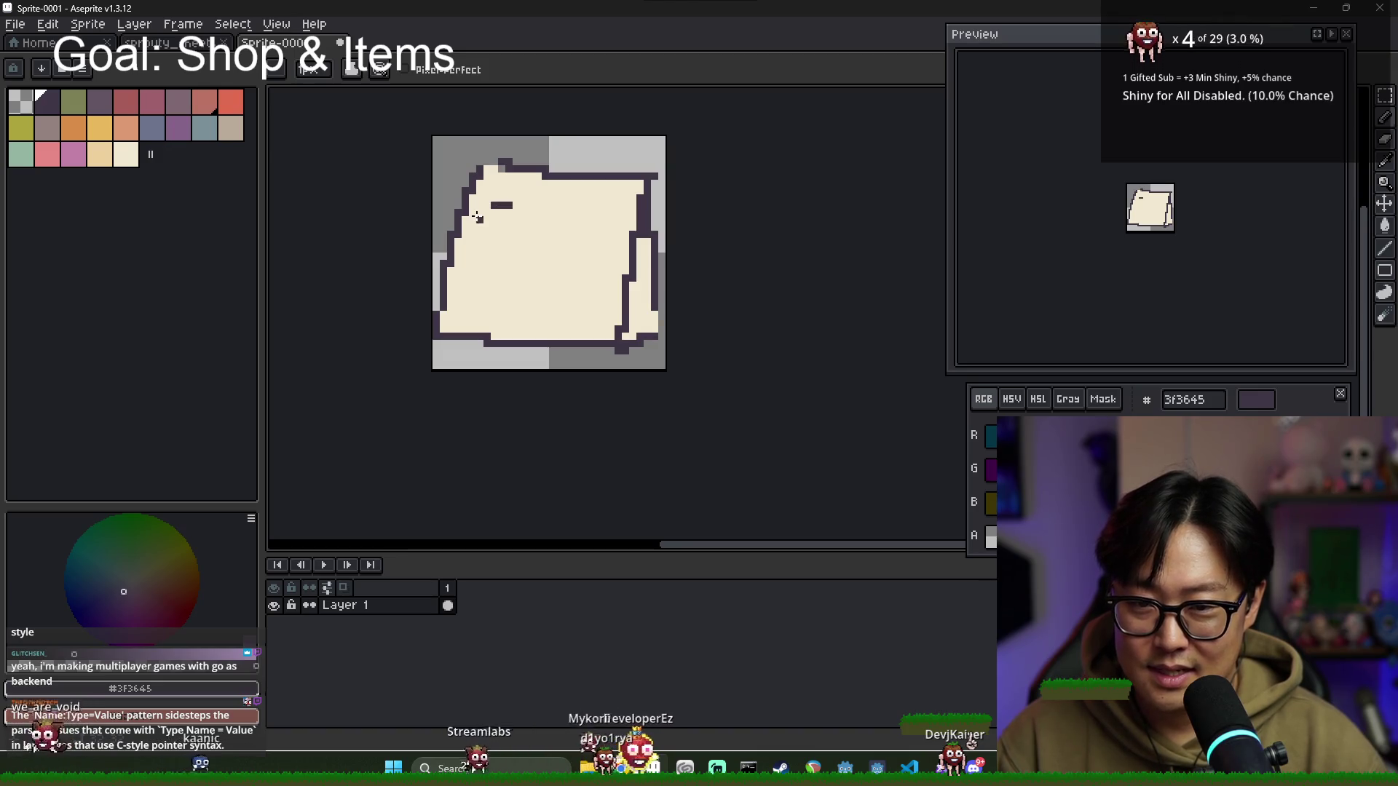
pyautogui.scroll(2, 505, 223)
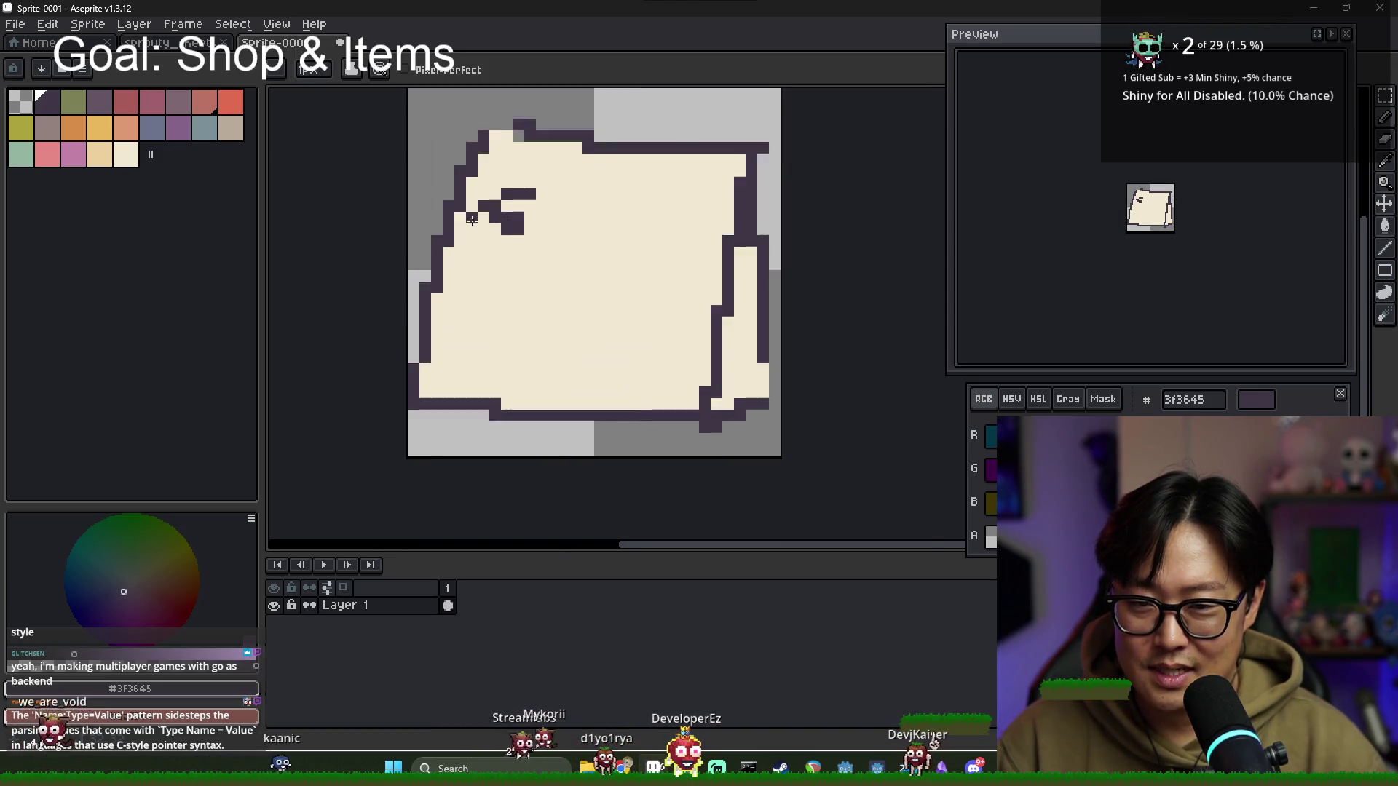
pyautogui.keyDown('alt'); pyautogui.click(530, 239); pyautogui.keyUp('alt')
pyautogui.click(490, 199)
pyautogui.keyDown('alt'); pyautogui.click(524, 217); pyautogui.keyUp('alt')
pyautogui.moveTo(507, 216); pyautogui.dragTo(541, 233)
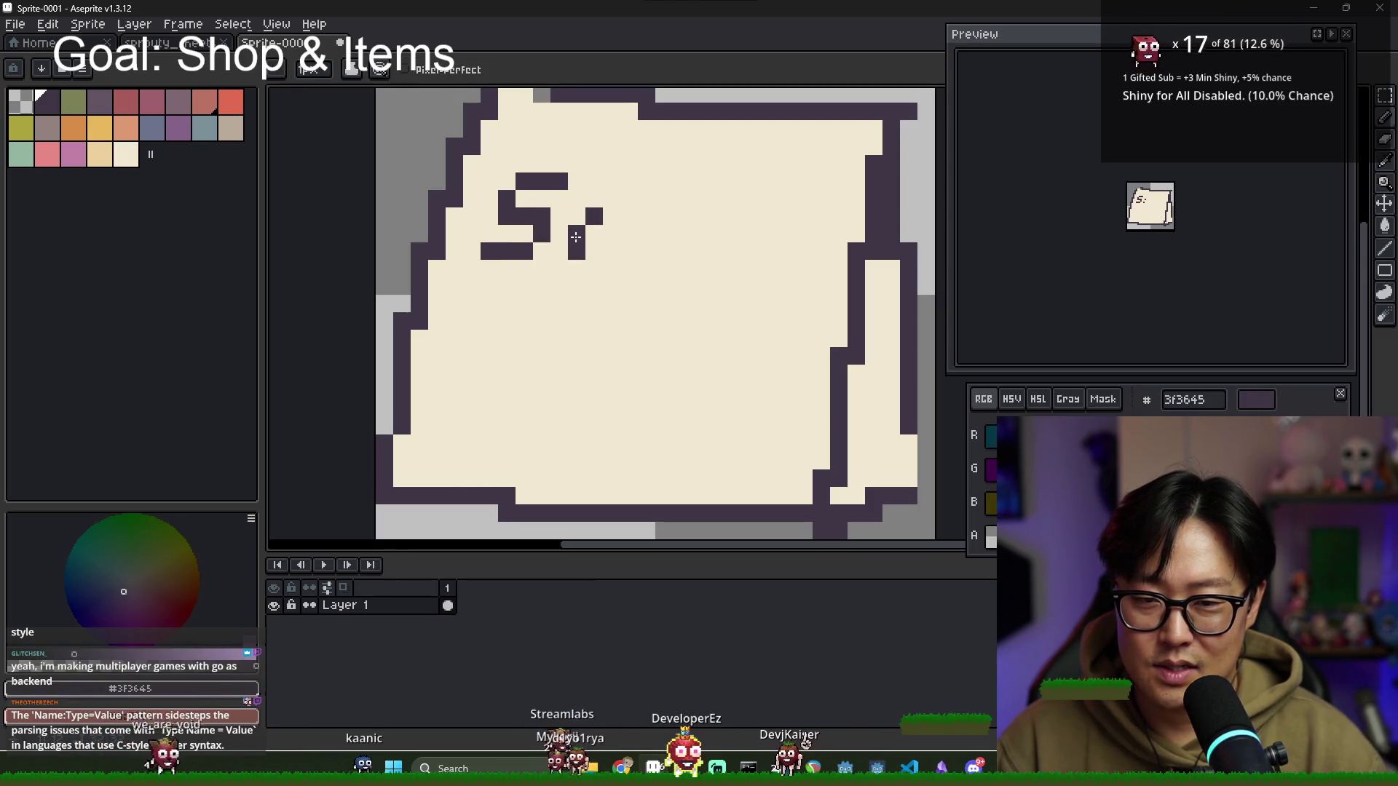
pyautogui.moveTo(598, 257); pyautogui.dragTo(614, 265)
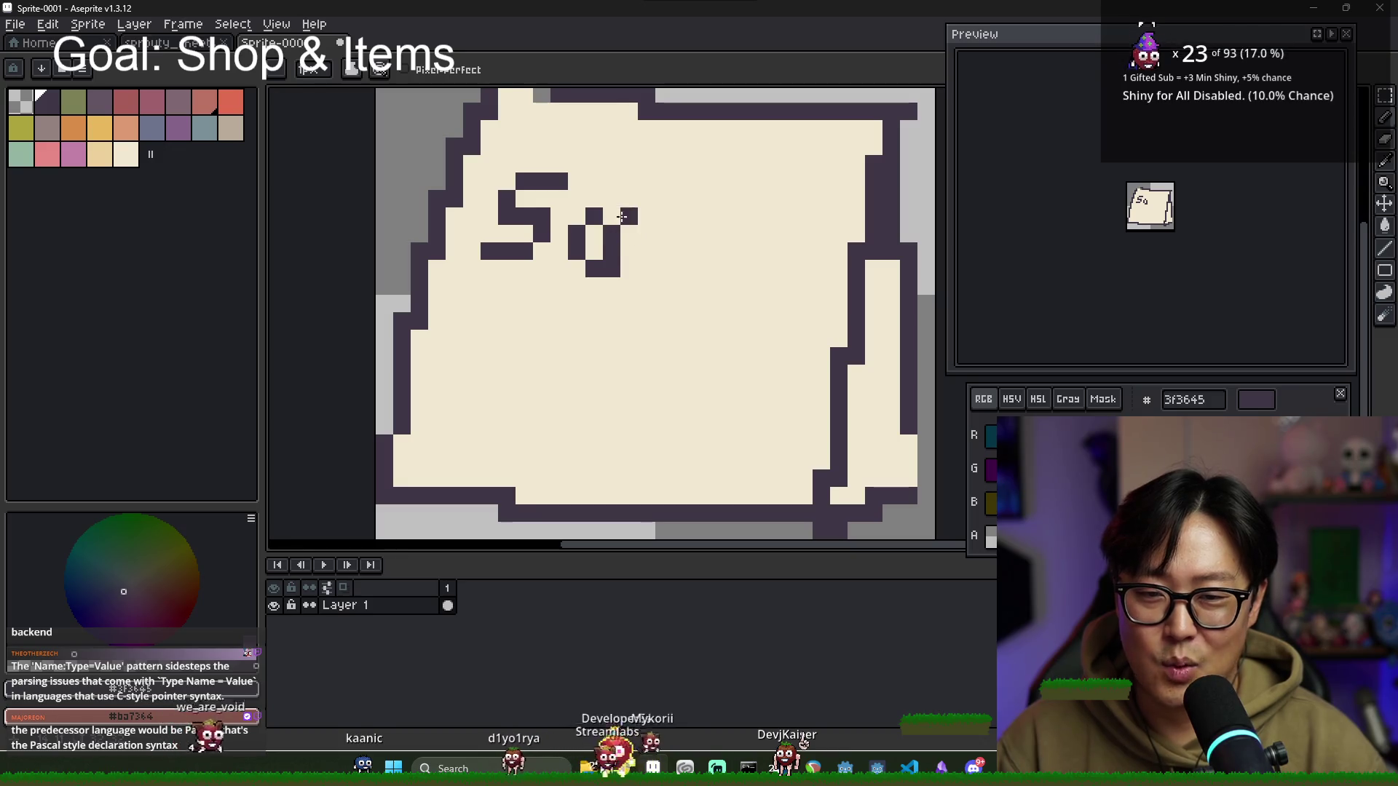
pyautogui.rightClick(664, 216)
pyautogui.click(664, 181)
# Step: Add the dark letters o and l, cleaning stray pixels back to cream
pyautogui.click(647, 198)
pyautogui.click(646, 233)
pyautogui.click(646, 268)
pyautogui.moveTo(664, 198); pyautogui.dragTo(664, 233)
pyautogui.rightClick(646, 198)
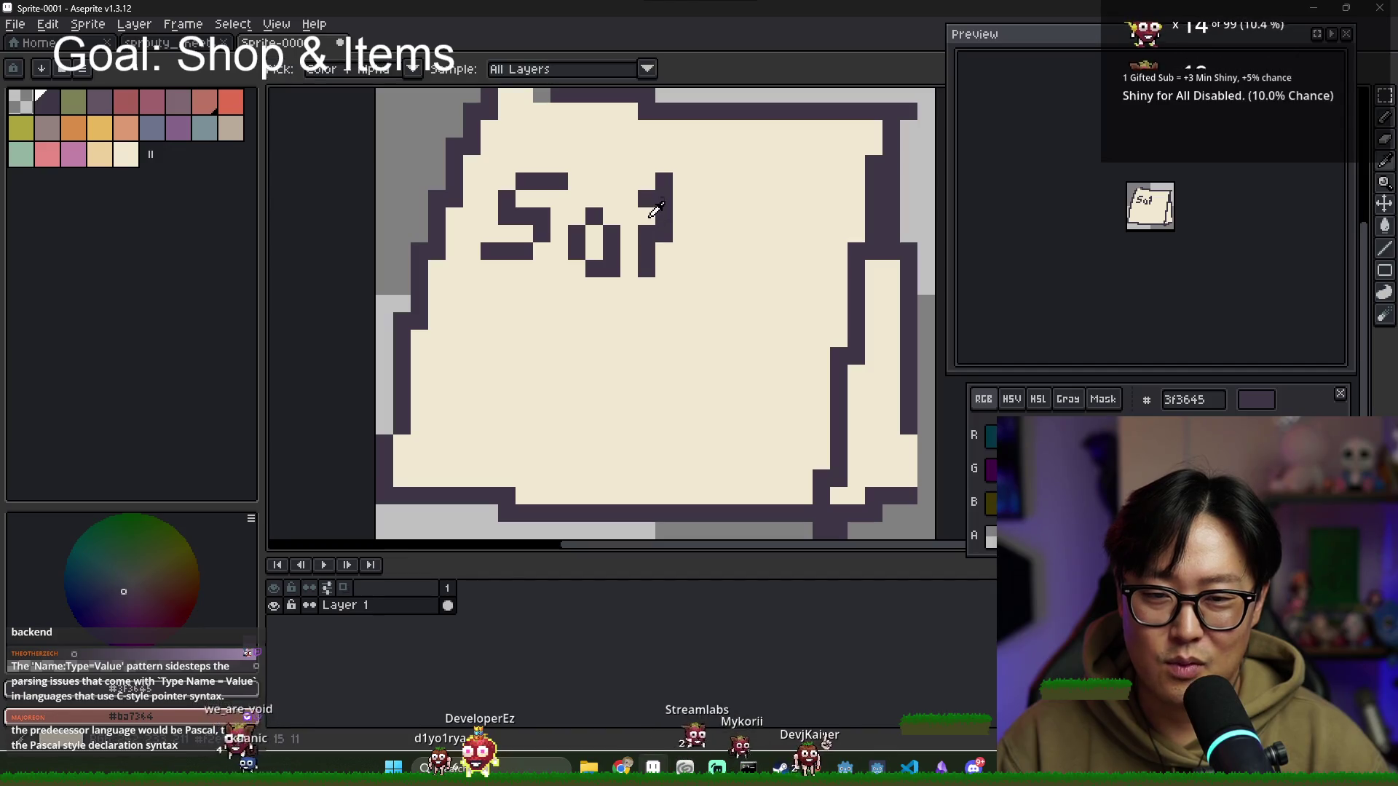
pyautogui.keyDown('alt'); pyautogui.click(653, 249); pyautogui.keyUp('alt')
pyautogui.click(647, 233)
pyautogui.keyDown('alt'); pyautogui.click(662, 212); pyautogui.keyUp('alt')
# Step: Draw the letter d to complete 'Sold' and tidy its bottom pixels
pyautogui.click(647, 251)
pyautogui.click(734, 233)
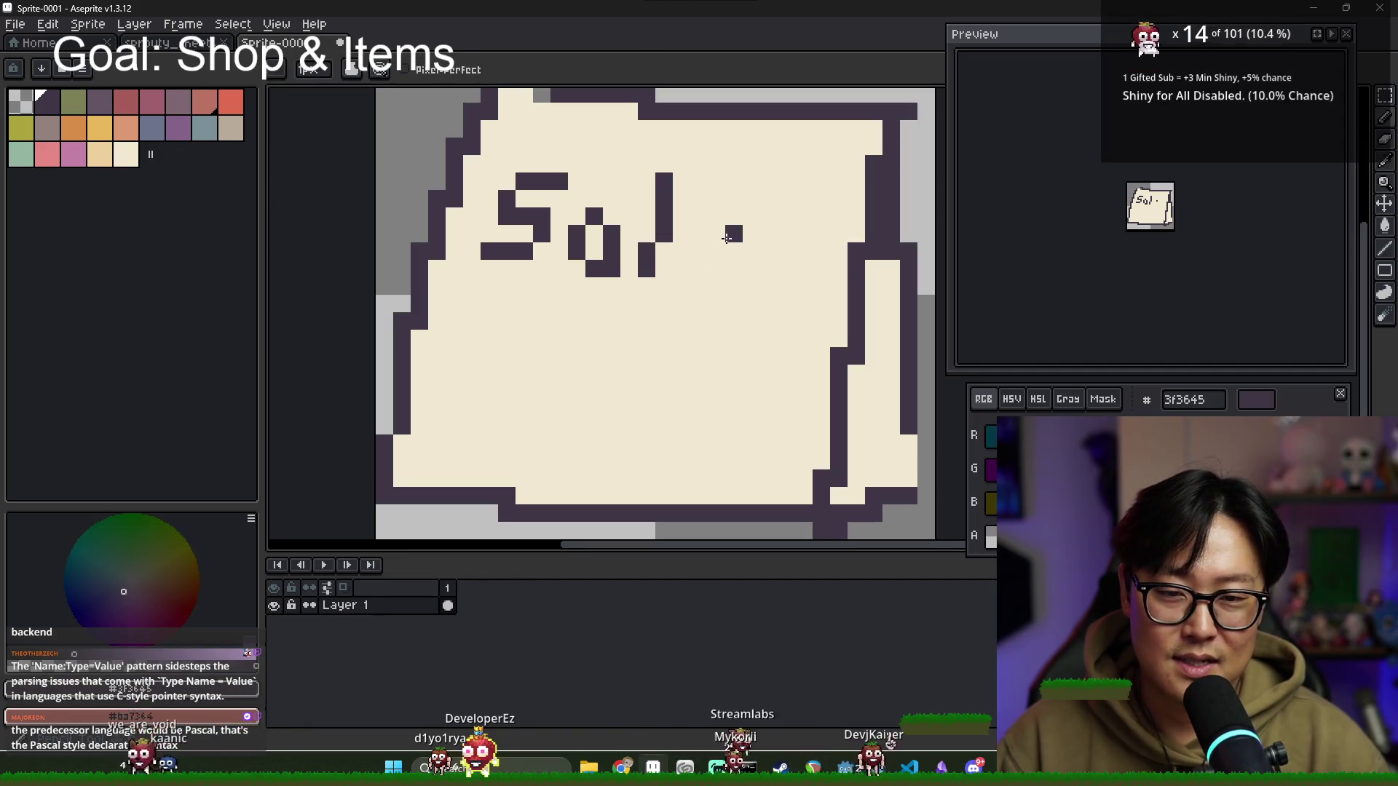
pyautogui.moveTo(751, 250)
pyautogui.mouseDown()
pyautogui.moveTo(751, 268)
pyautogui.moveTo(786, 182)
pyautogui.mouseUp()
pyautogui.click(717, 285)
pyautogui.click(744, 286)
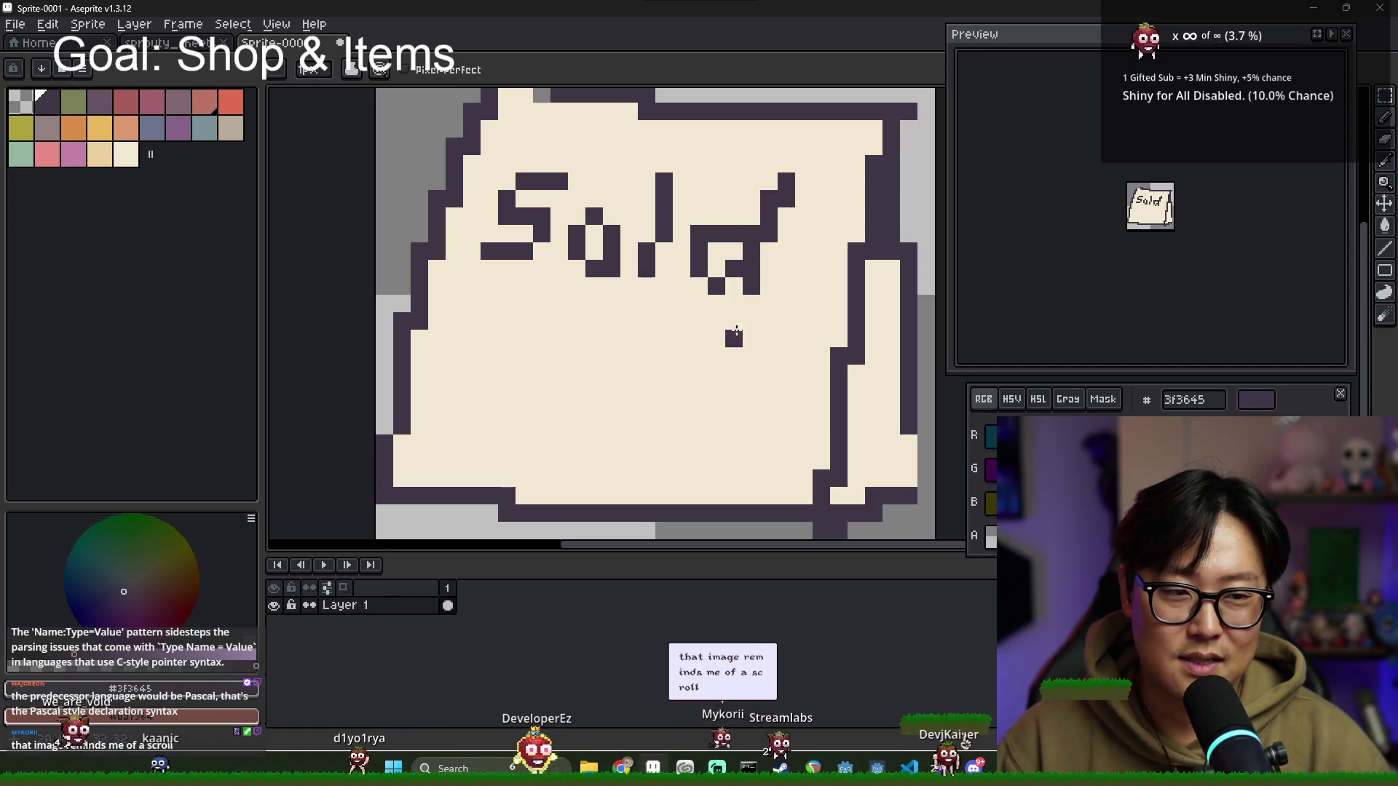
pyautogui.rightClick(700, 234)
pyautogui.keyDown('alt'); pyautogui.click(704, 234); pyautogui.keyUp('alt')
pyautogui.scroll(-1, 705, 234)
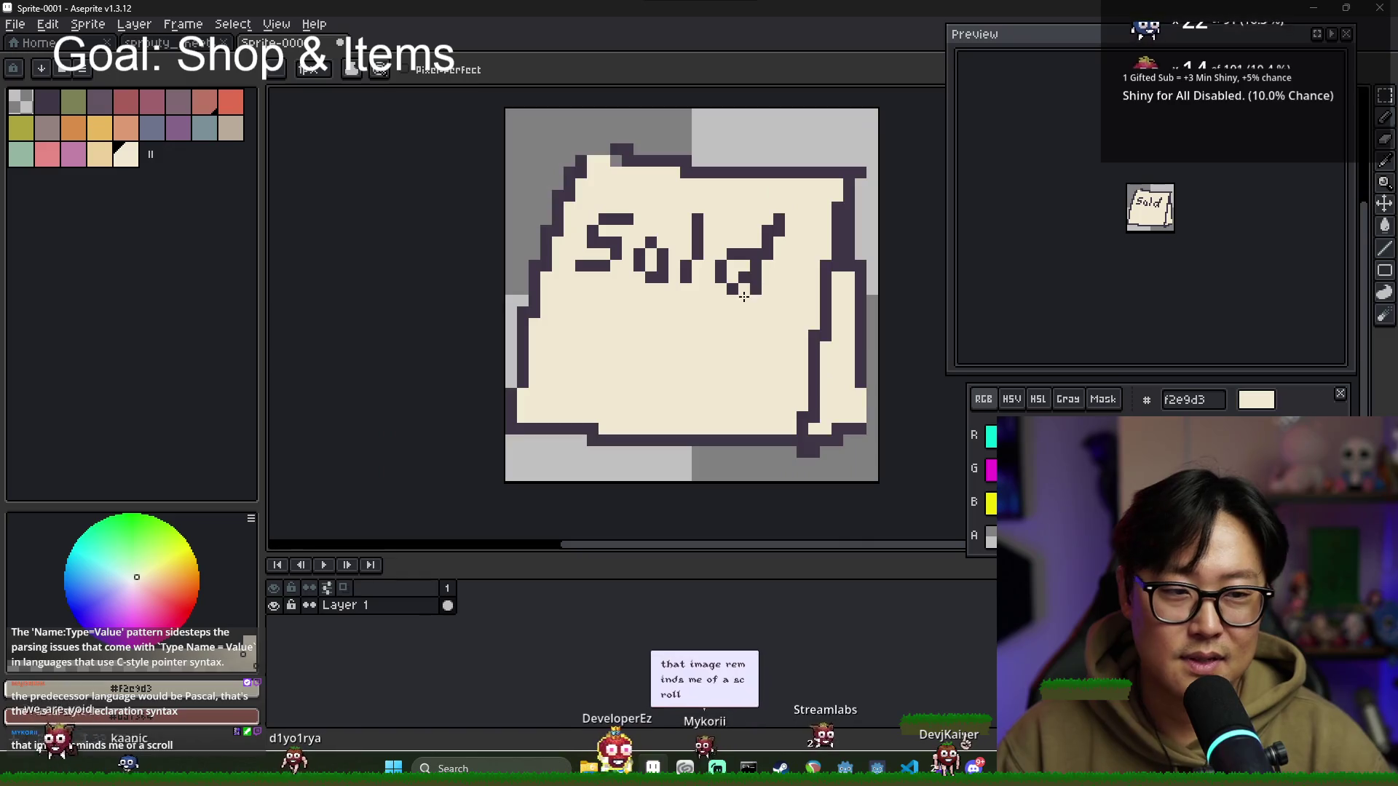
pyautogui.keyDown('alt'); pyautogui.click(593, 149); pyautogui.keyUp('alt')
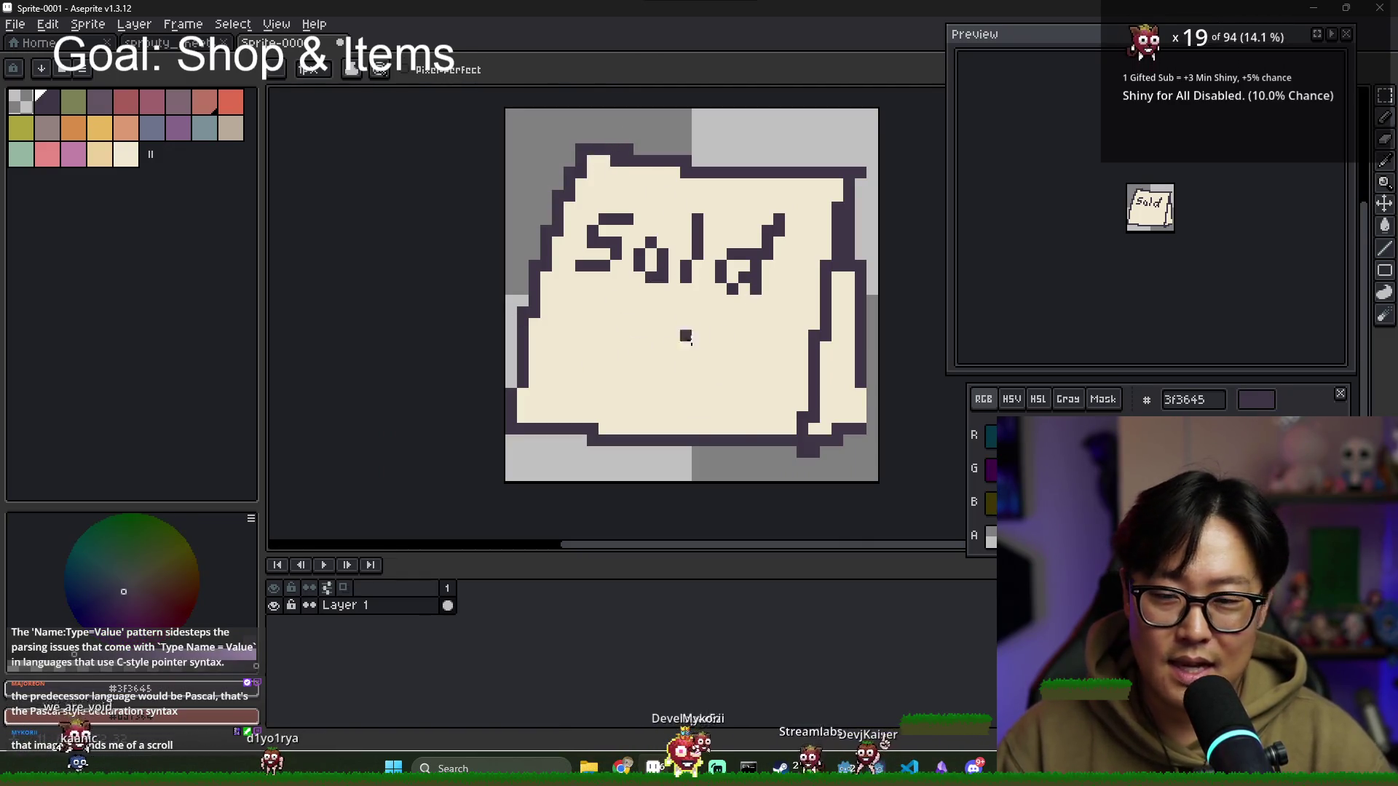
pyautogui.click(21, 128)
# Step: Pencil a red e16d50 looped stroke across the sign below Sold and trim stray pixels
pyautogui.click(231, 102)
pyautogui.moveTo(623, 362); pyautogui.dragTo(721, 301)
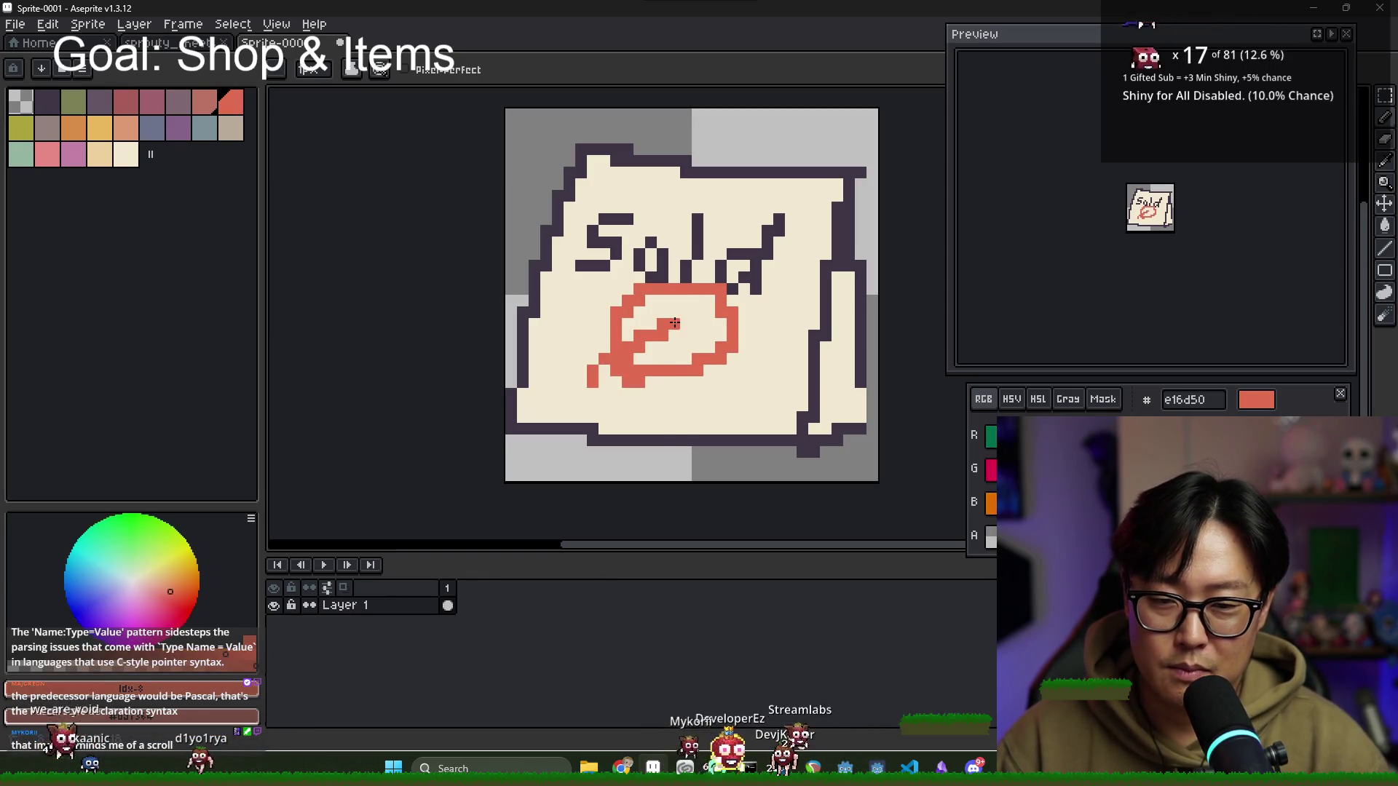
pyautogui.scroll(1, 684, 313)
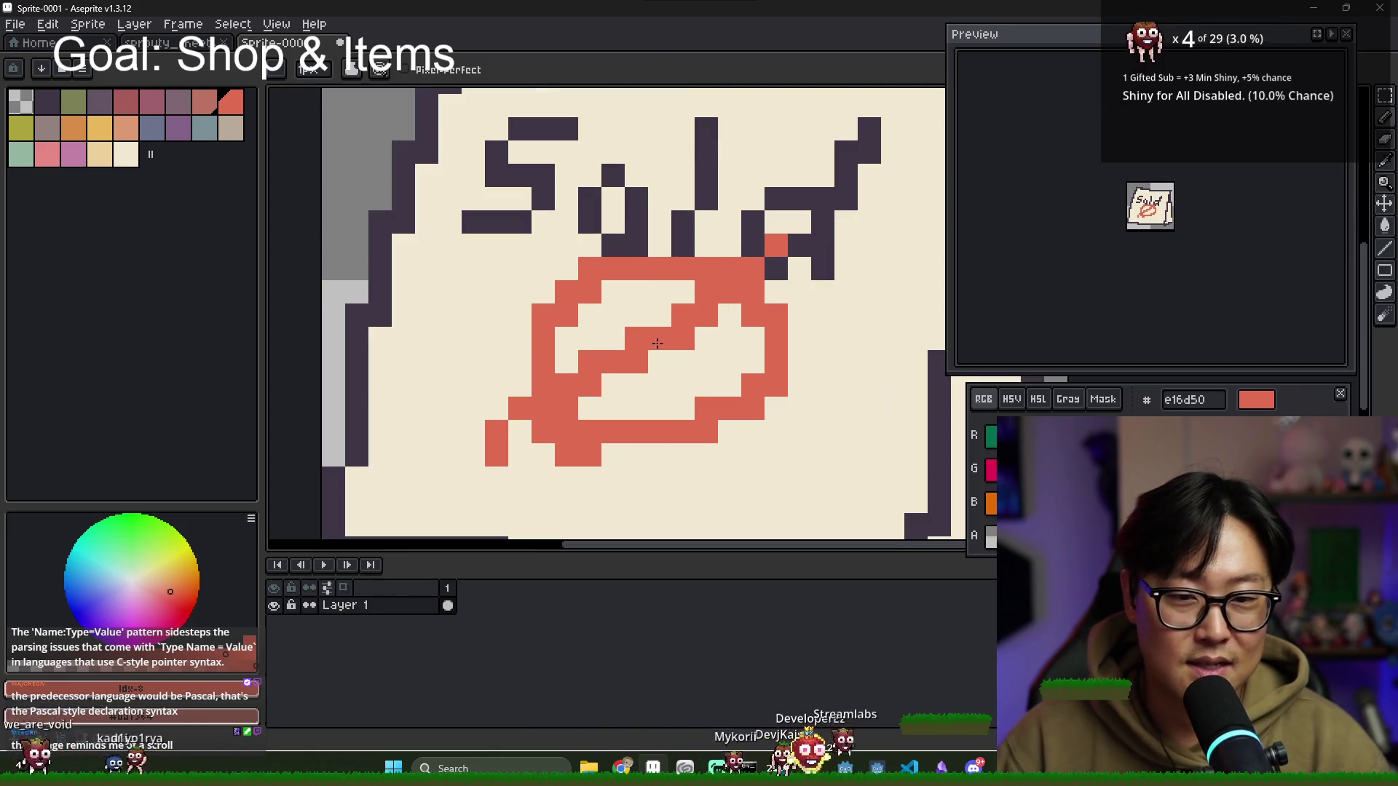
pyautogui.keyDown('alt'); pyautogui.click(683, 315); pyautogui.keyUp('alt')
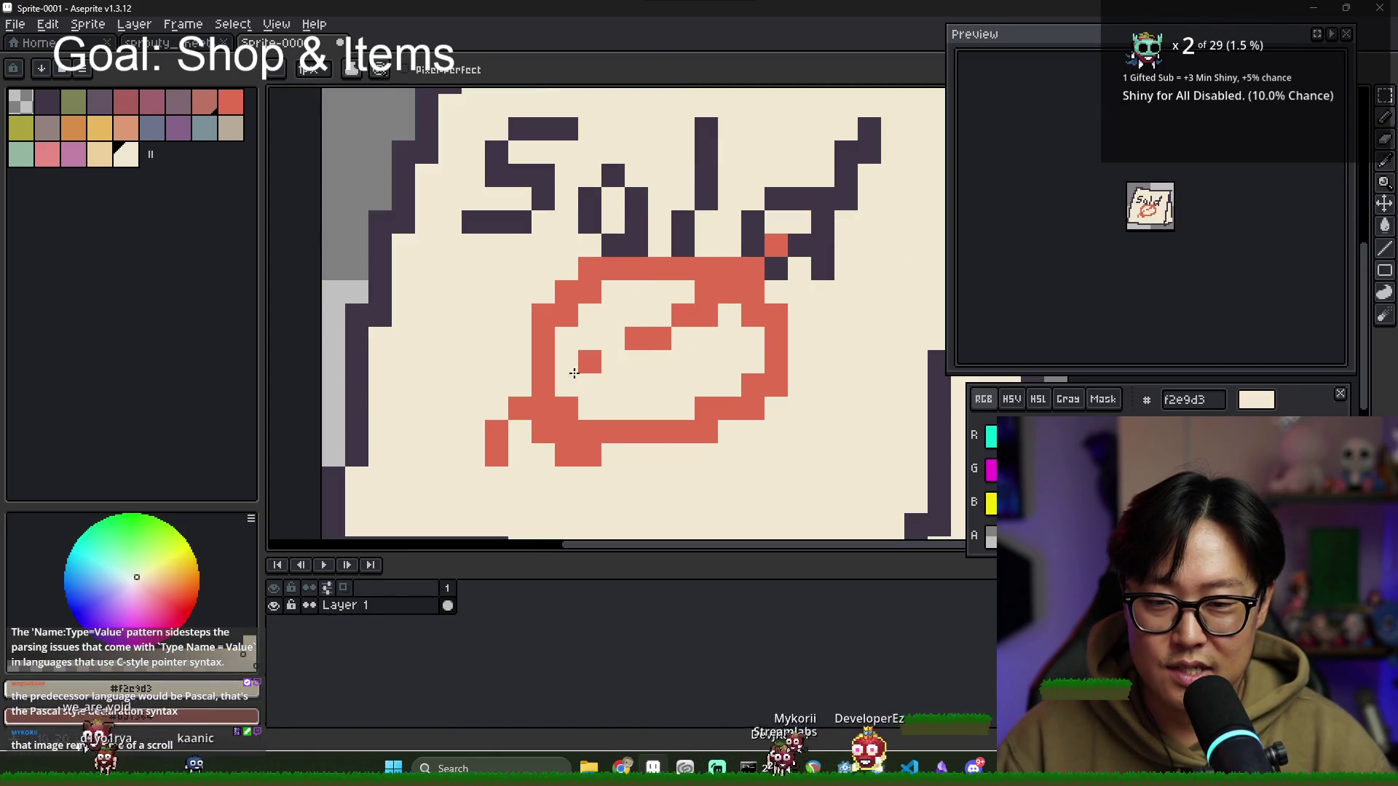
pyautogui.keyDown('alt'); pyautogui.click(583, 367); pyautogui.keyUp('alt')
pyautogui.click(619, 360)
pyautogui.keyDown('alt'); pyautogui.click(602, 397); pyautogui.keyUp('alt')
pyautogui.moveTo(591, 431); pyautogui.dragTo(580, 429)
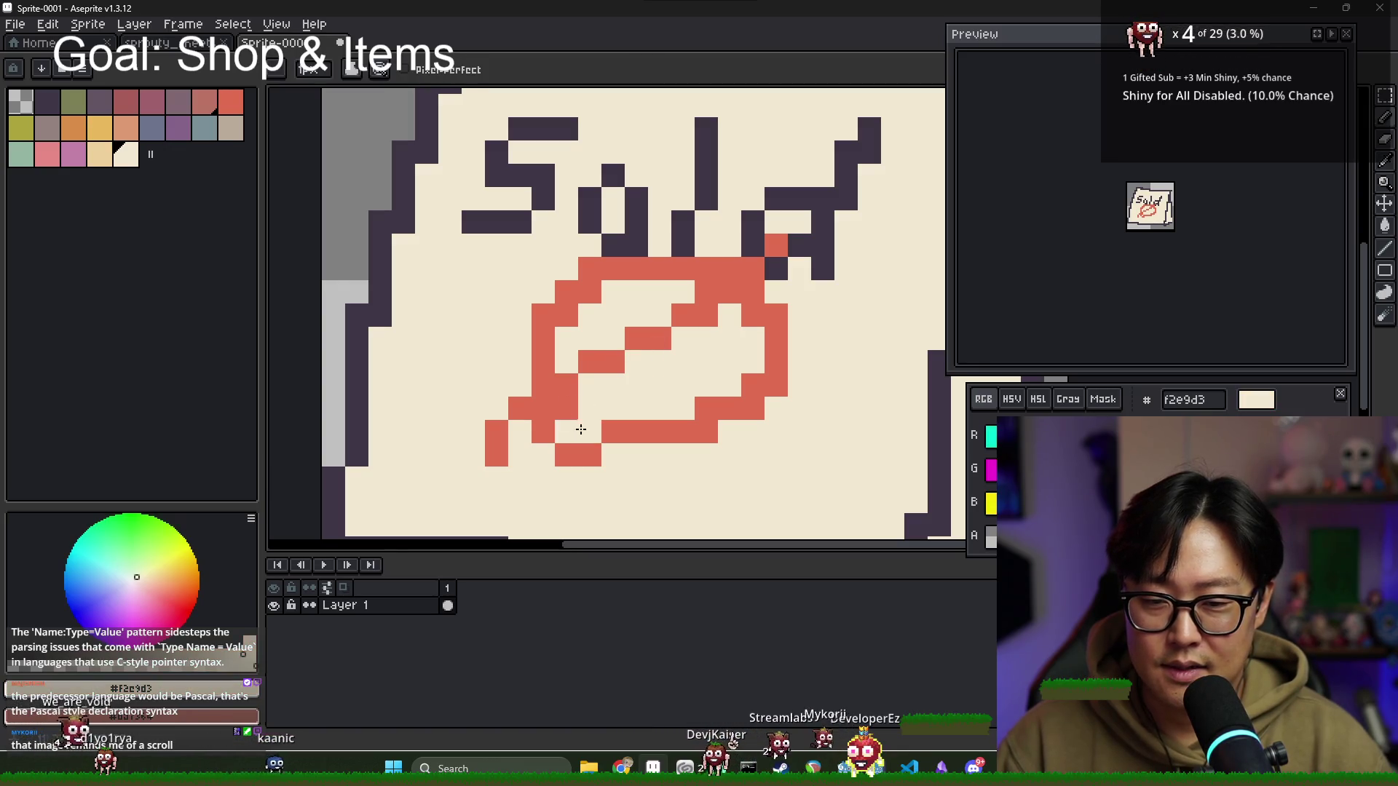
# Step: Reshape the red loop into a leaf-like mark with extra red pixels and cream touch-ups
pyautogui.keyDown('alt'); pyautogui.click(597, 275); pyautogui.keyUp('alt')
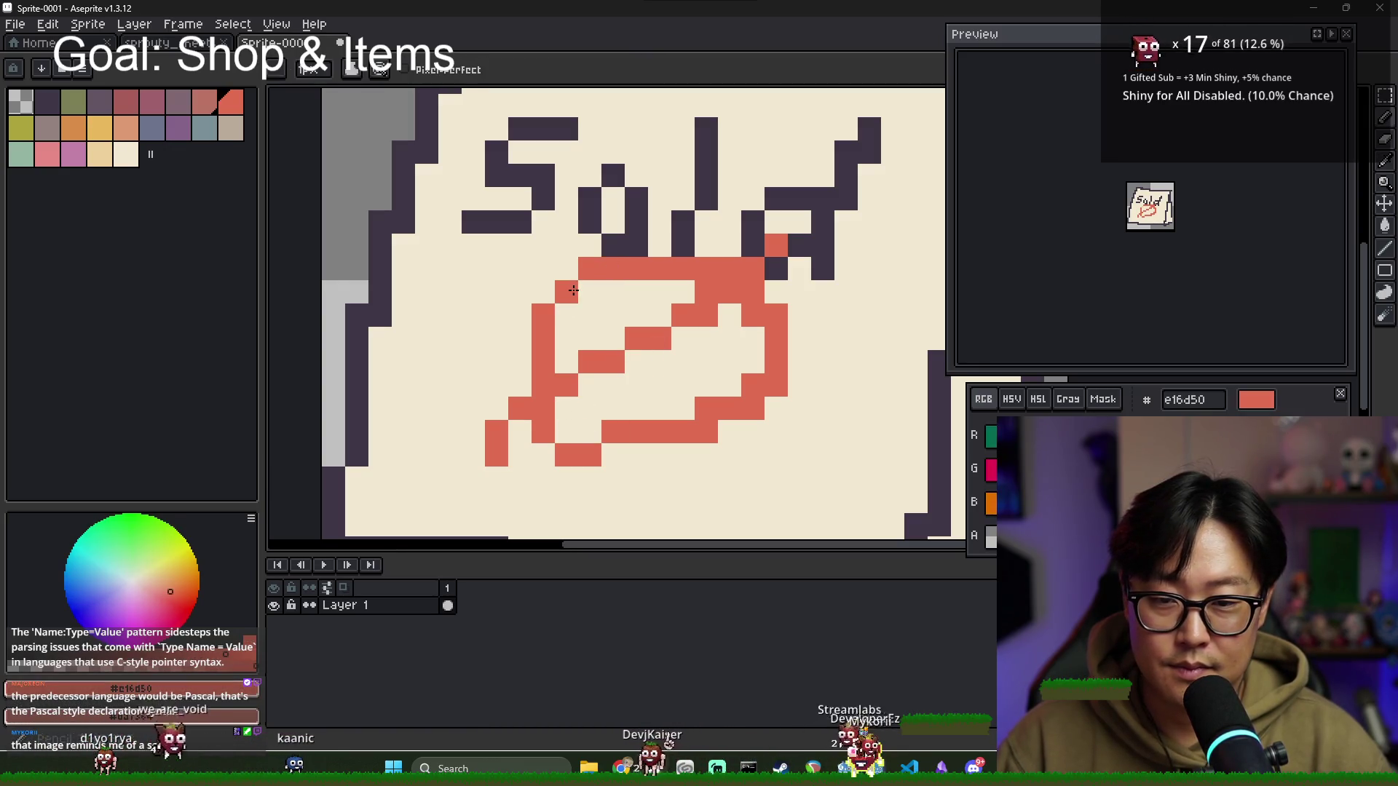
pyautogui.scroll(-1, 604, 315)
pyautogui.keyDown('alt'); pyautogui.click(612, 370); pyautogui.keyUp('alt')
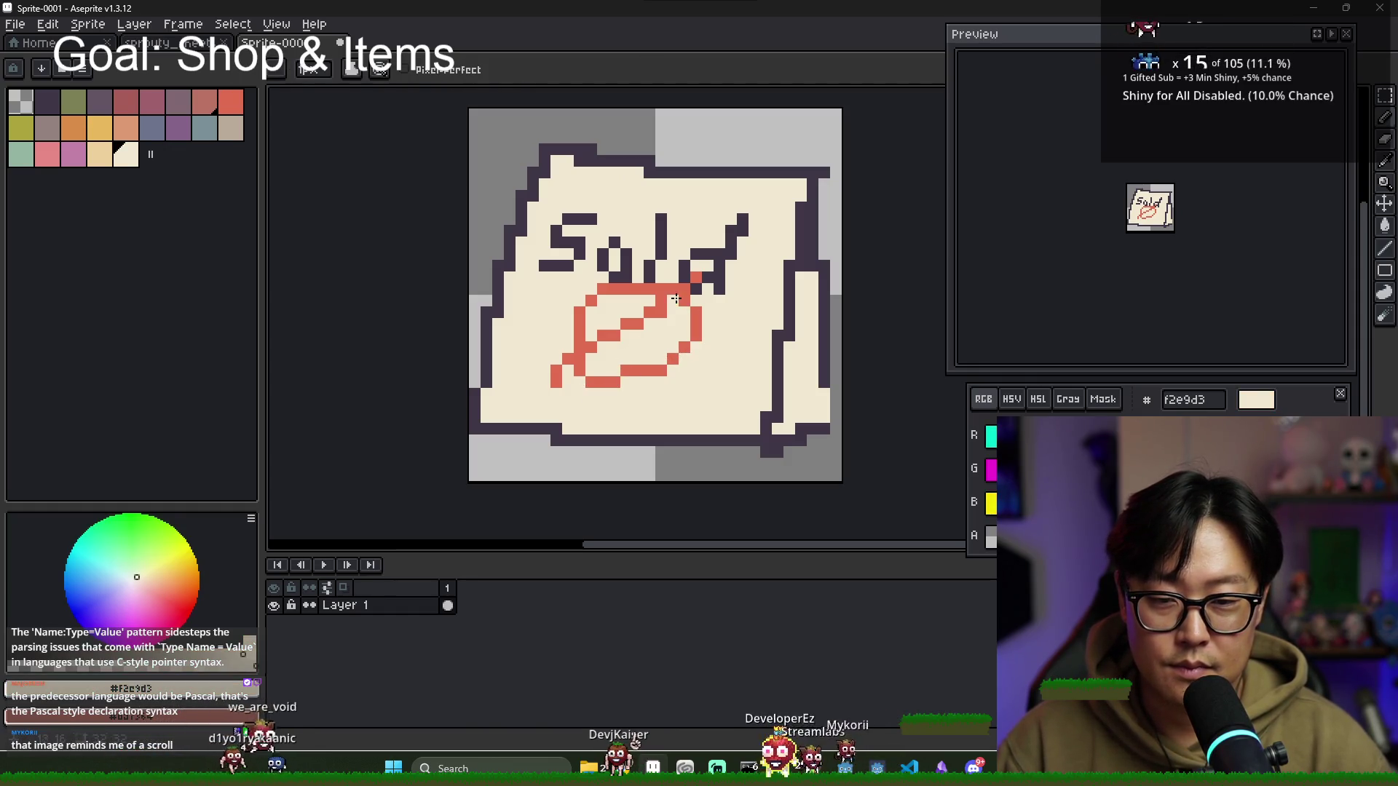
pyautogui.press('x')
pyautogui.click(701, 272)
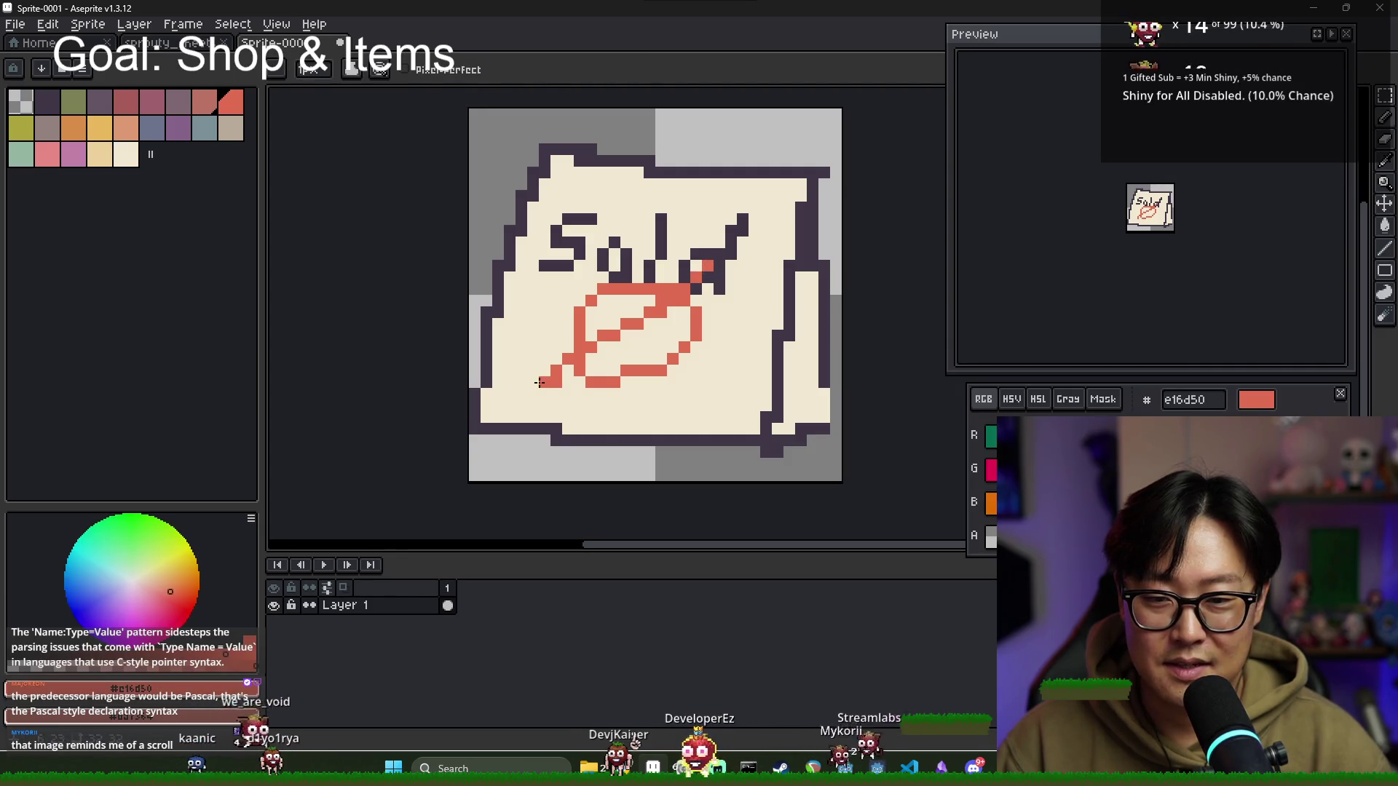
pyautogui.press('x')
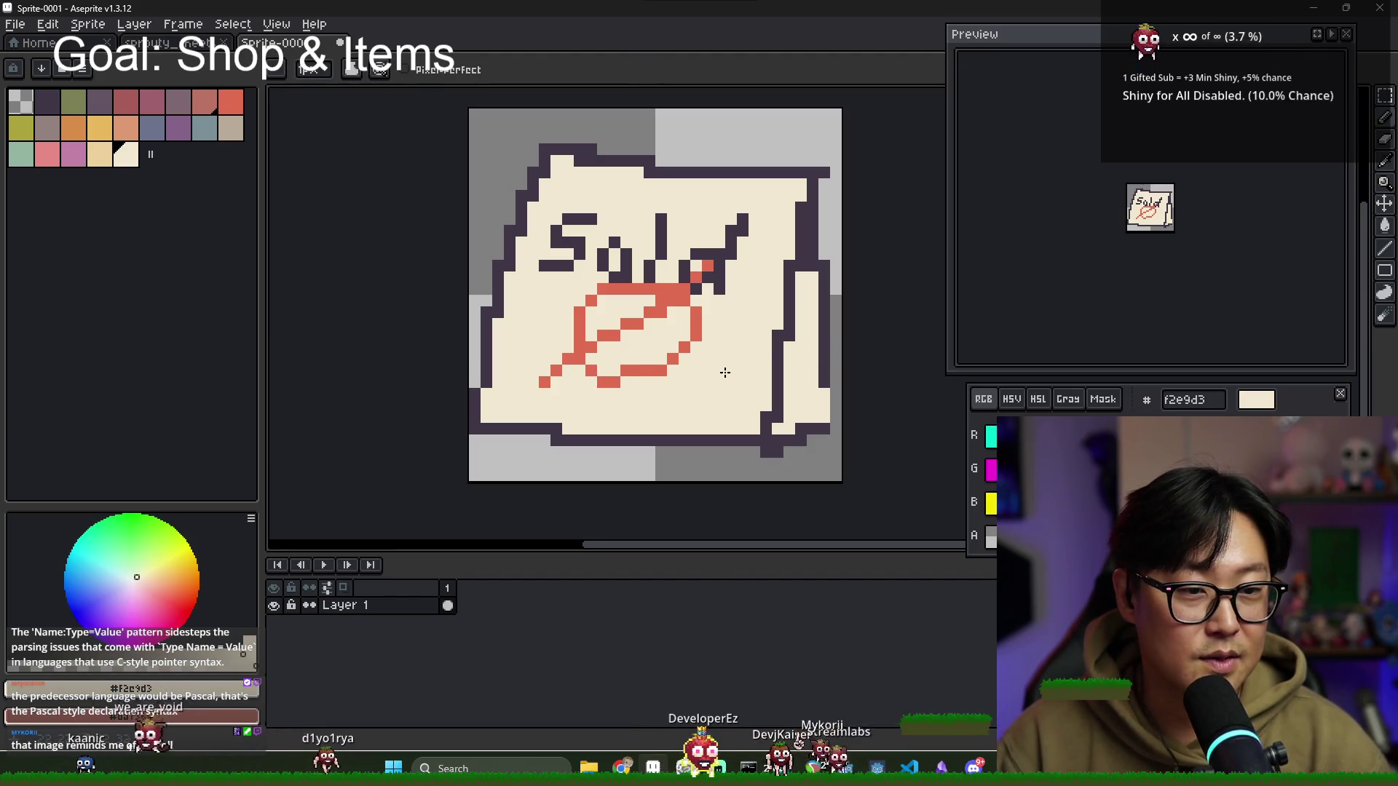
pyautogui.keyDown('alt'); pyautogui.click(632, 375); pyautogui.keyUp('alt')
pyautogui.click(648, 382)
pyautogui.keyDown('alt'); pyautogui.click(627, 370); pyautogui.keyUp('alt')
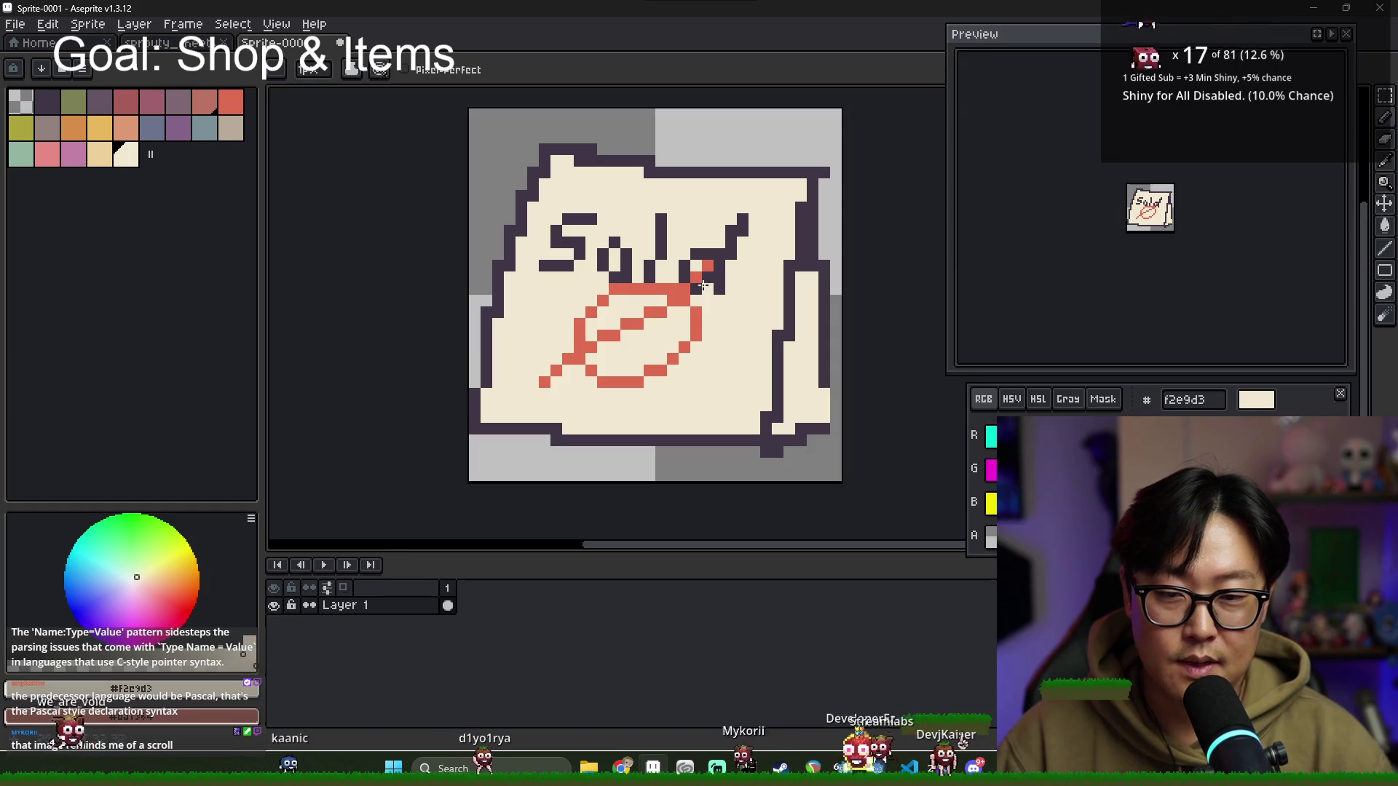
pyautogui.scroll(-2, 575, 242)
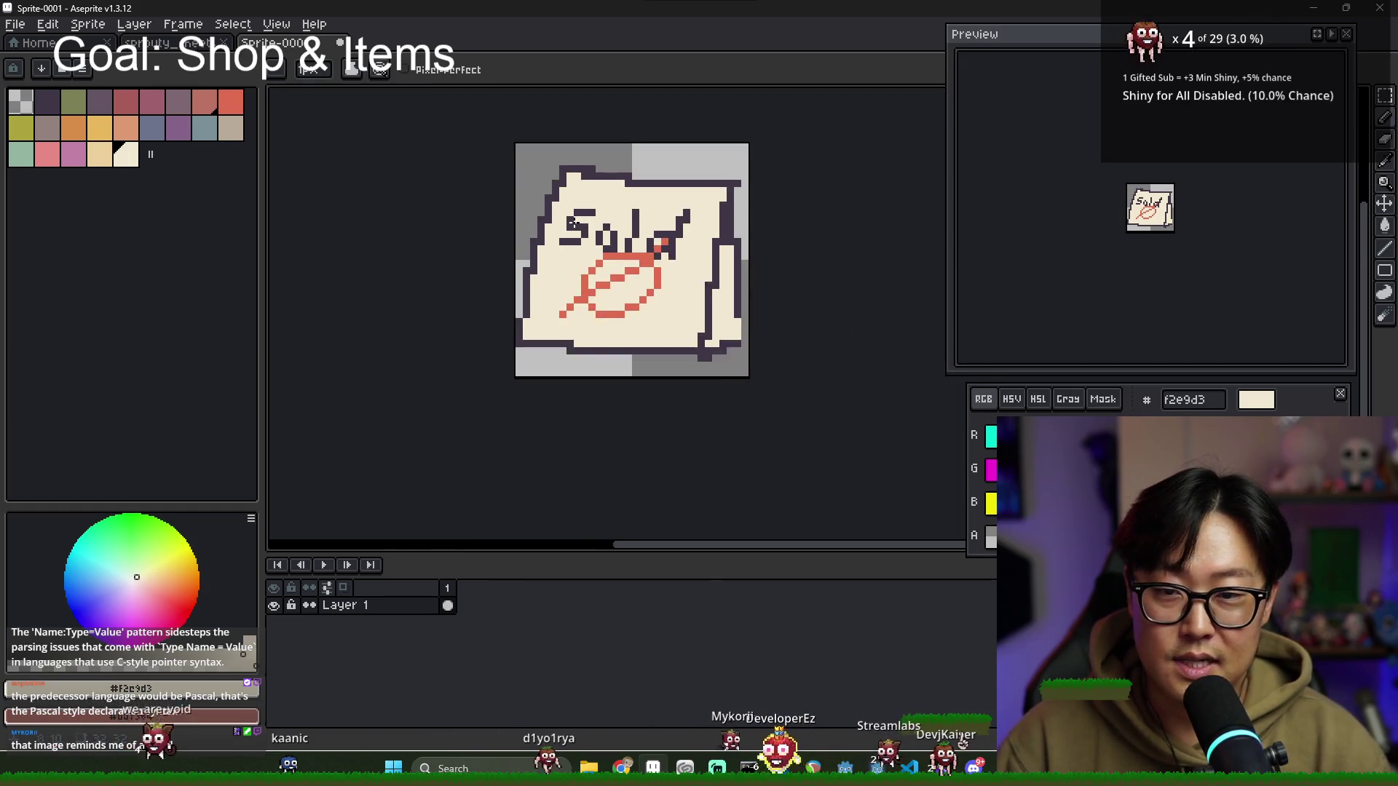
# Step: Clean up the sign's right and bottom-right outline using pencil, eraser and eyedropper with outline/cream colours
pyautogui.scroll(2, 558, 171)
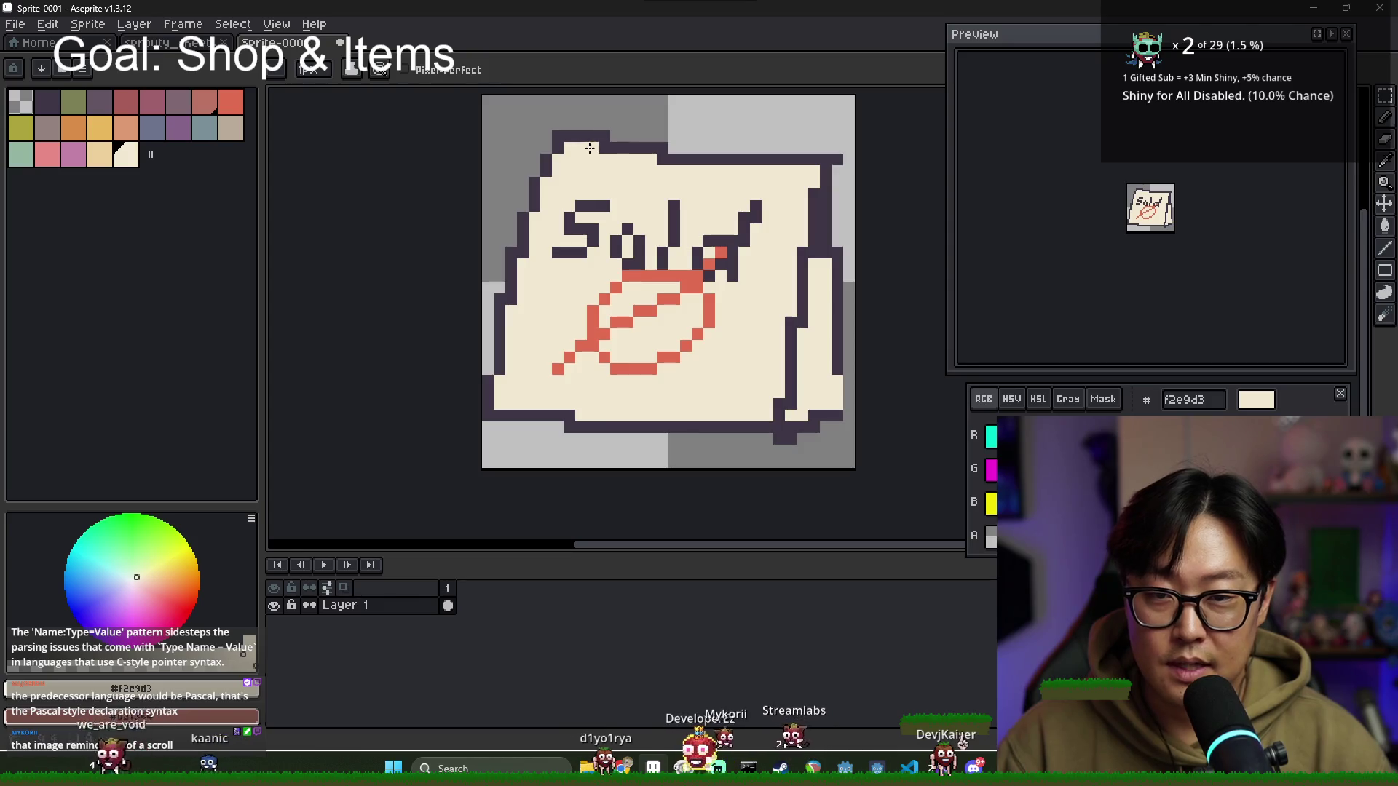
pyautogui.press('i')
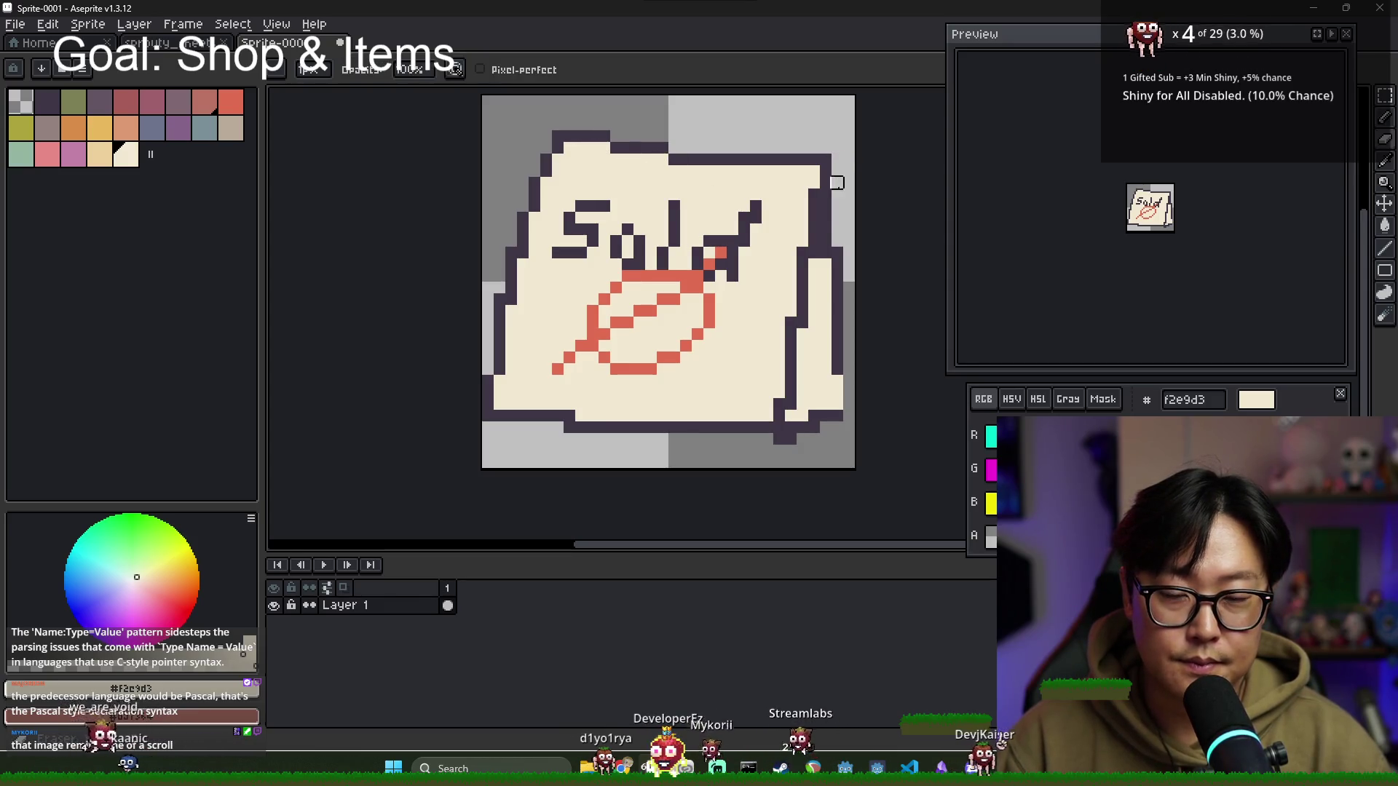
pyautogui.press('b')
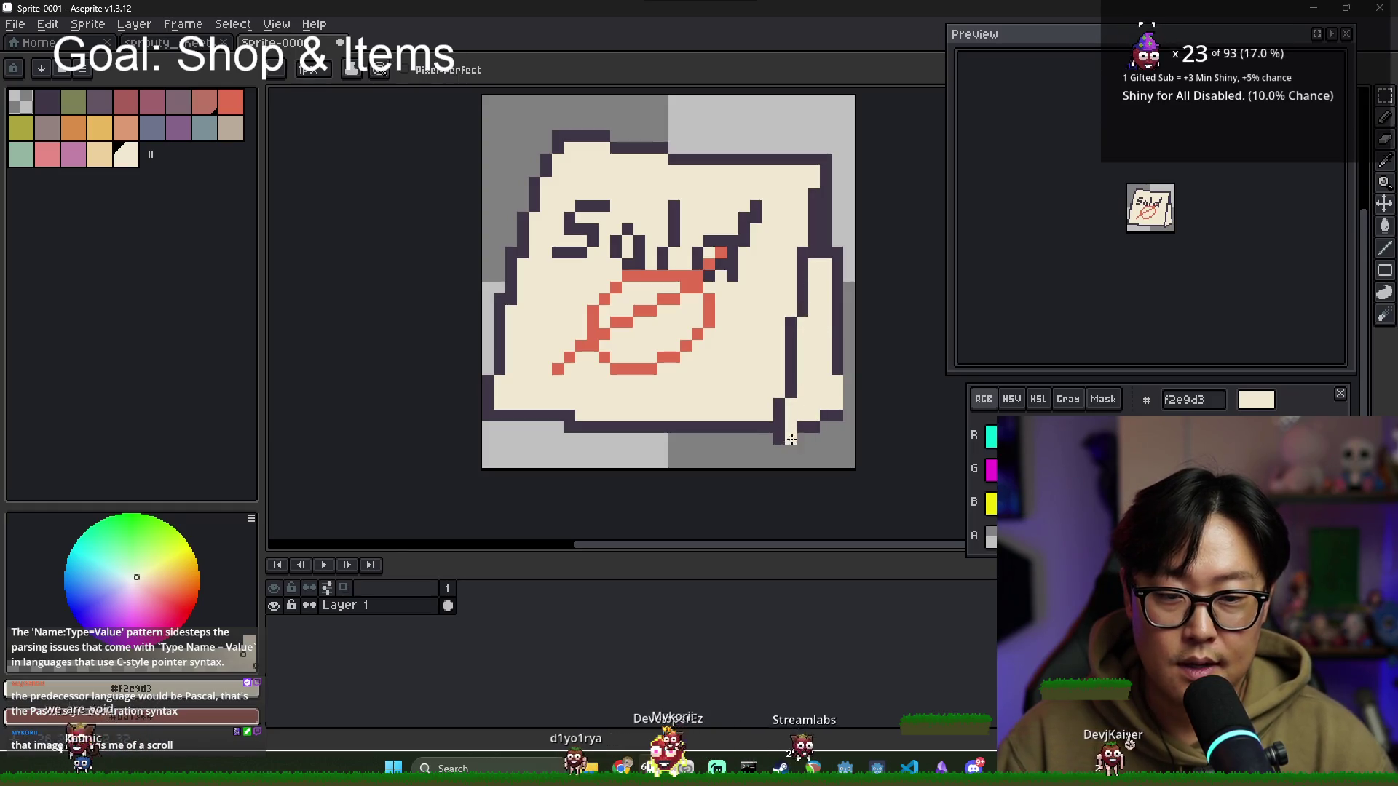
pyautogui.press('e')
pyautogui.press('x')
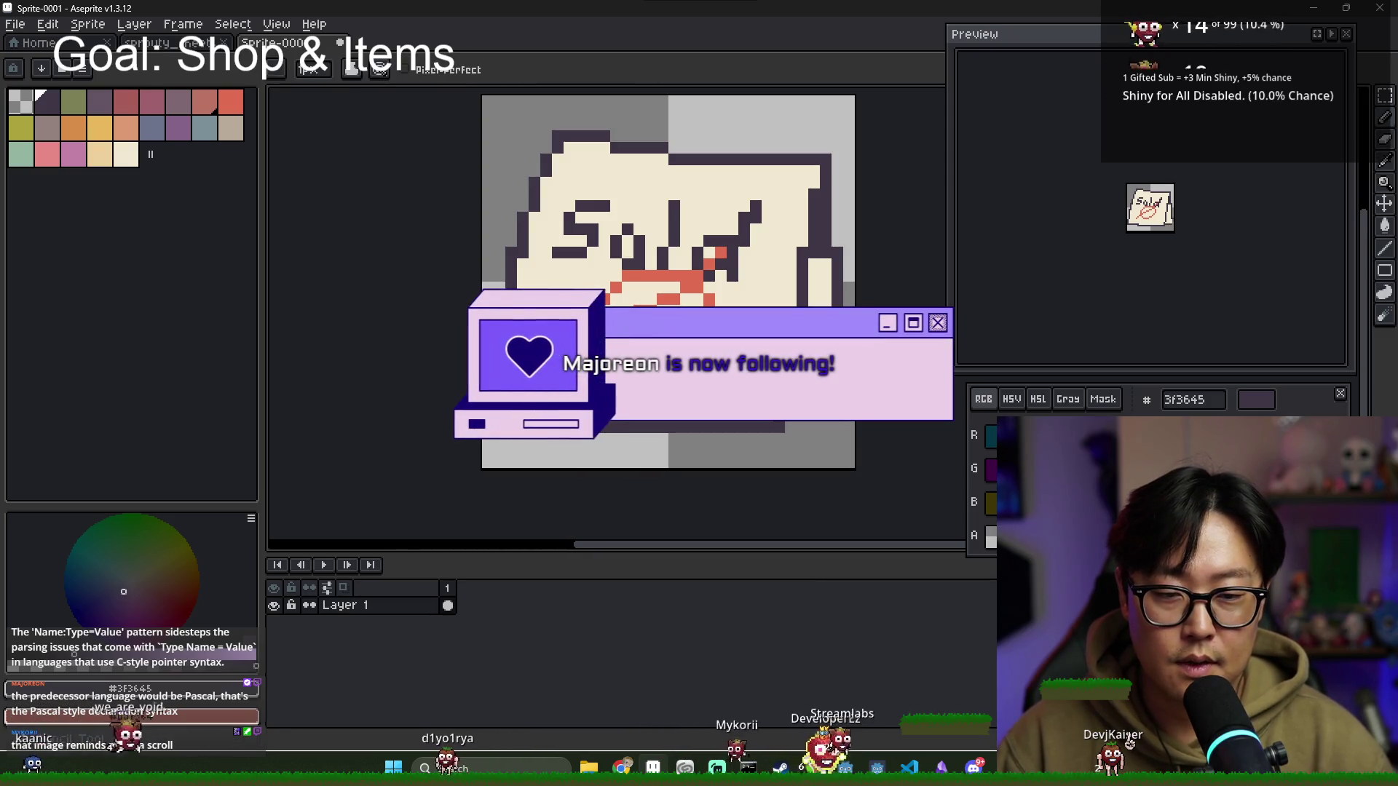
pyautogui.press('x')
pyautogui.press('b')
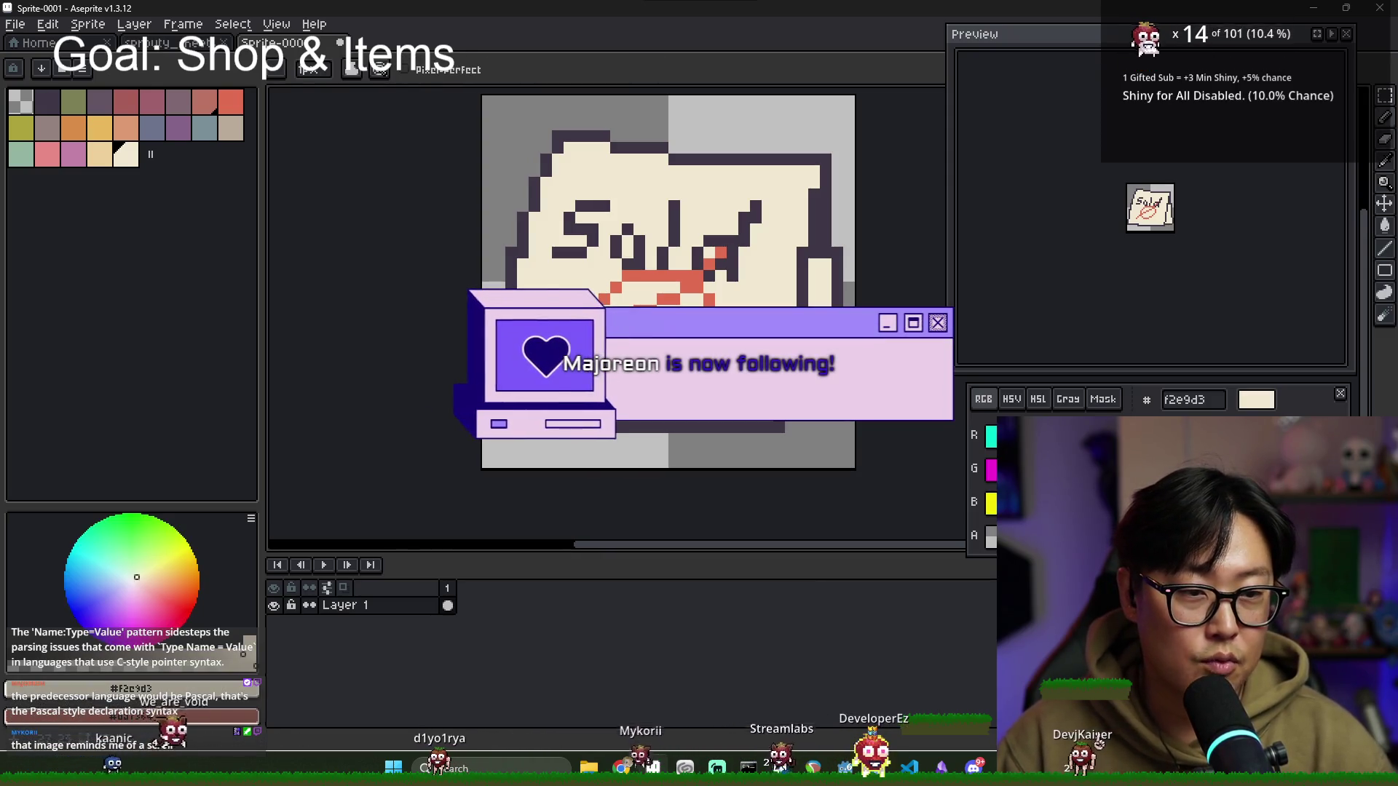
pyautogui.press('x')
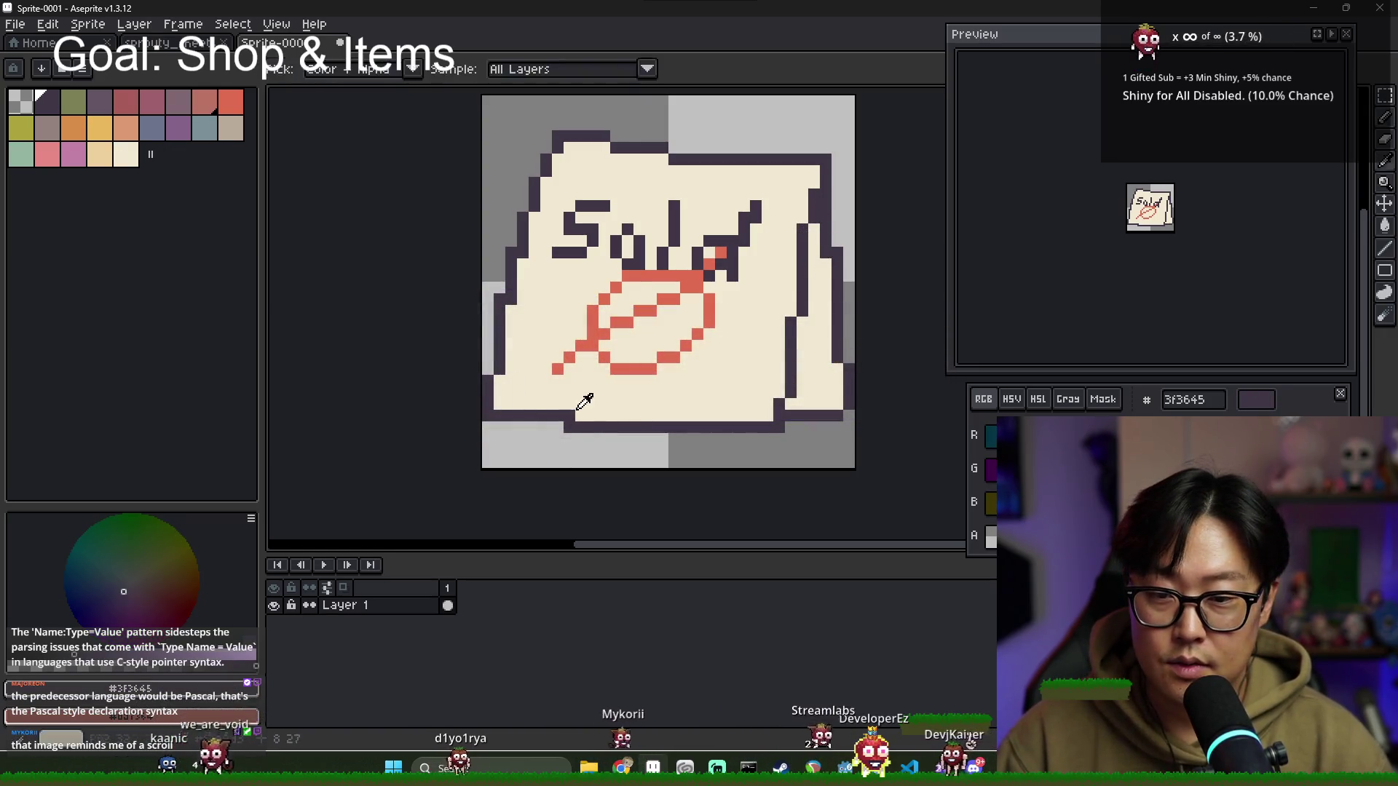
pyautogui.press('x')
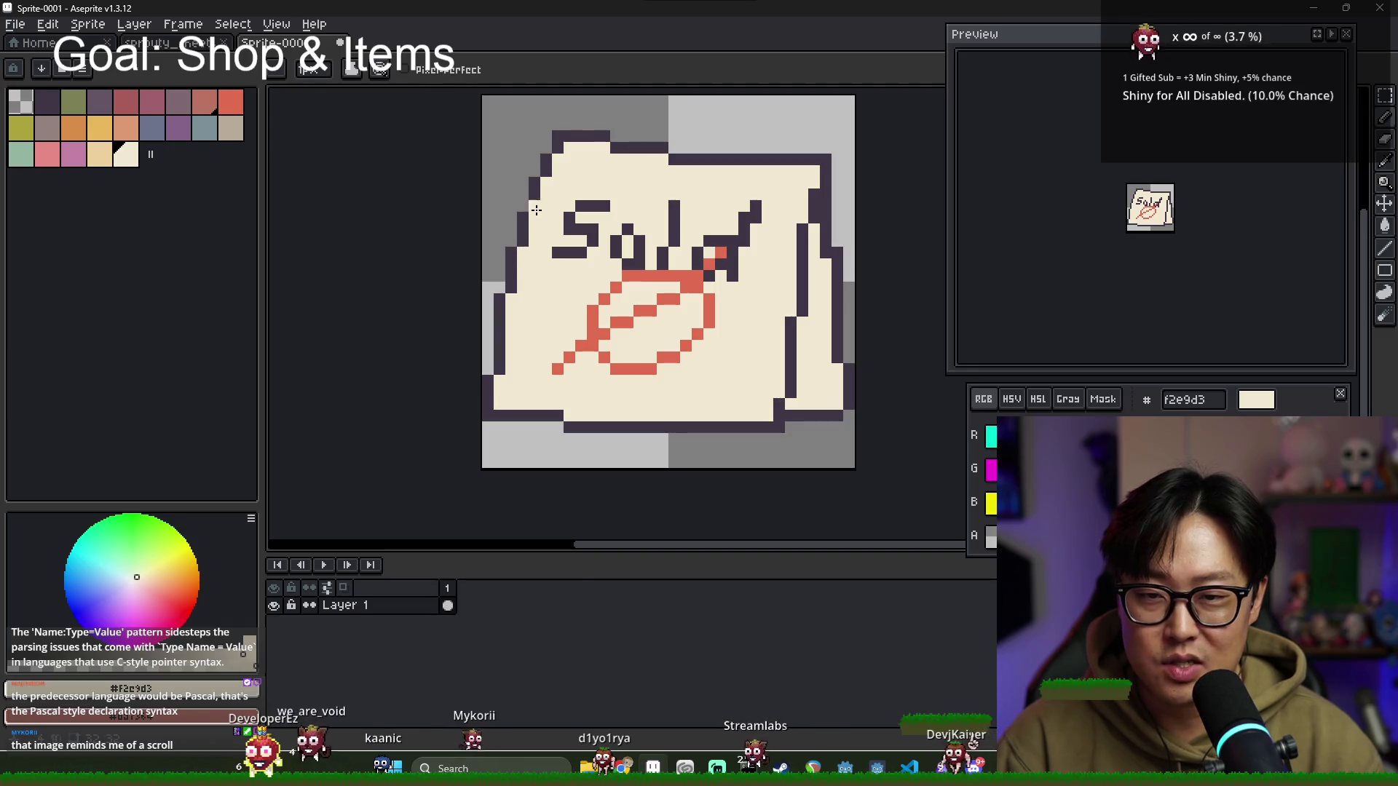
# Step: Fill the sign's right-side strip and lower area with tan eed09b
pyautogui.press('i')
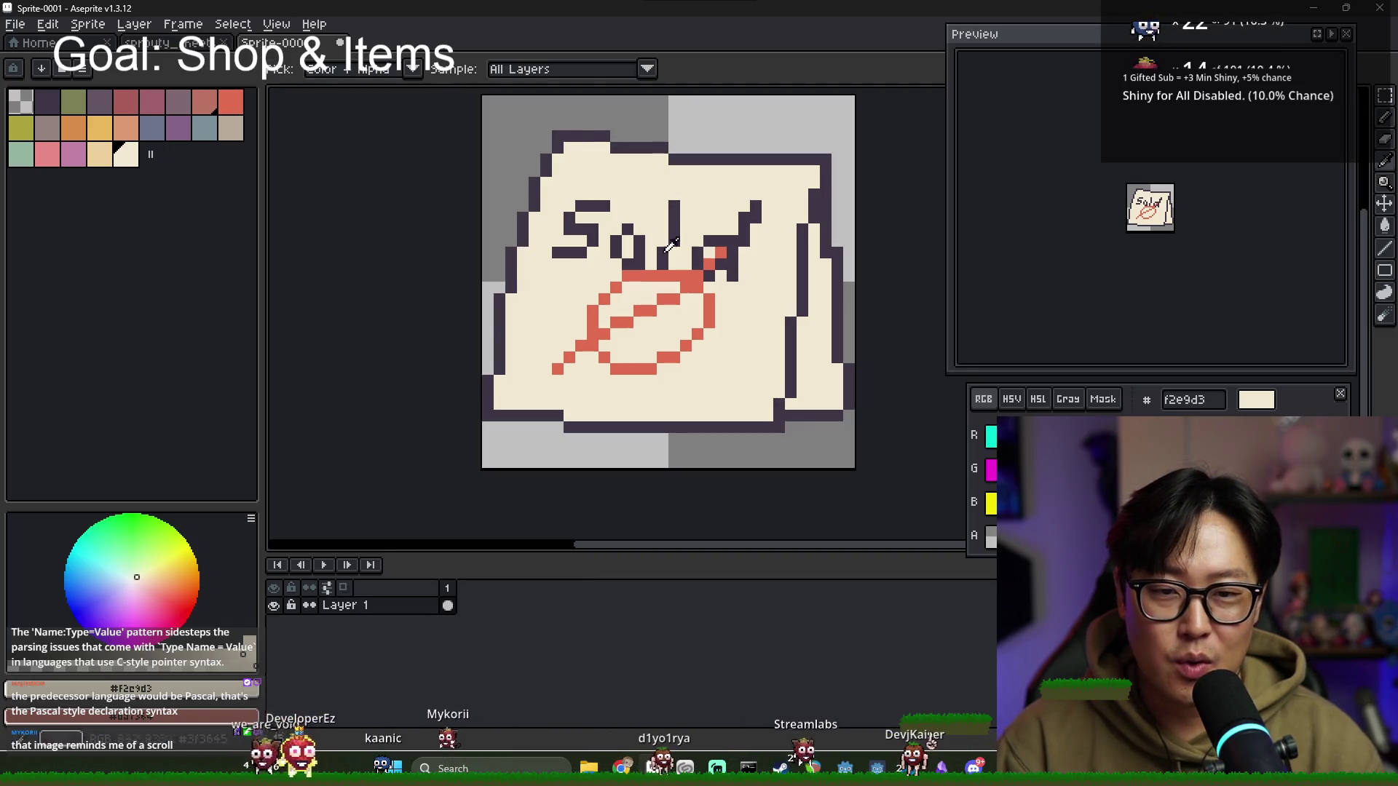
pyautogui.press('b')
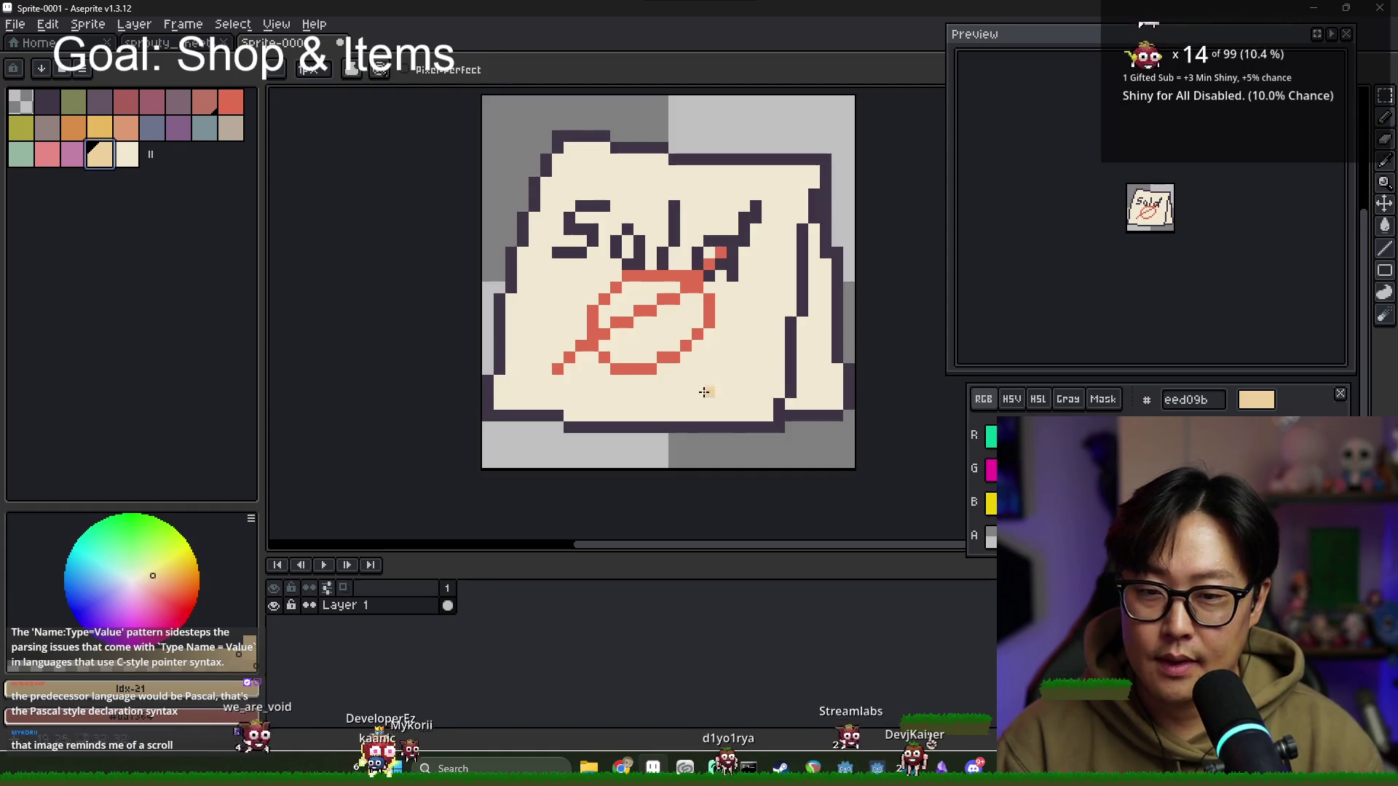
pyautogui.press('g')
pyautogui.click(817, 367)
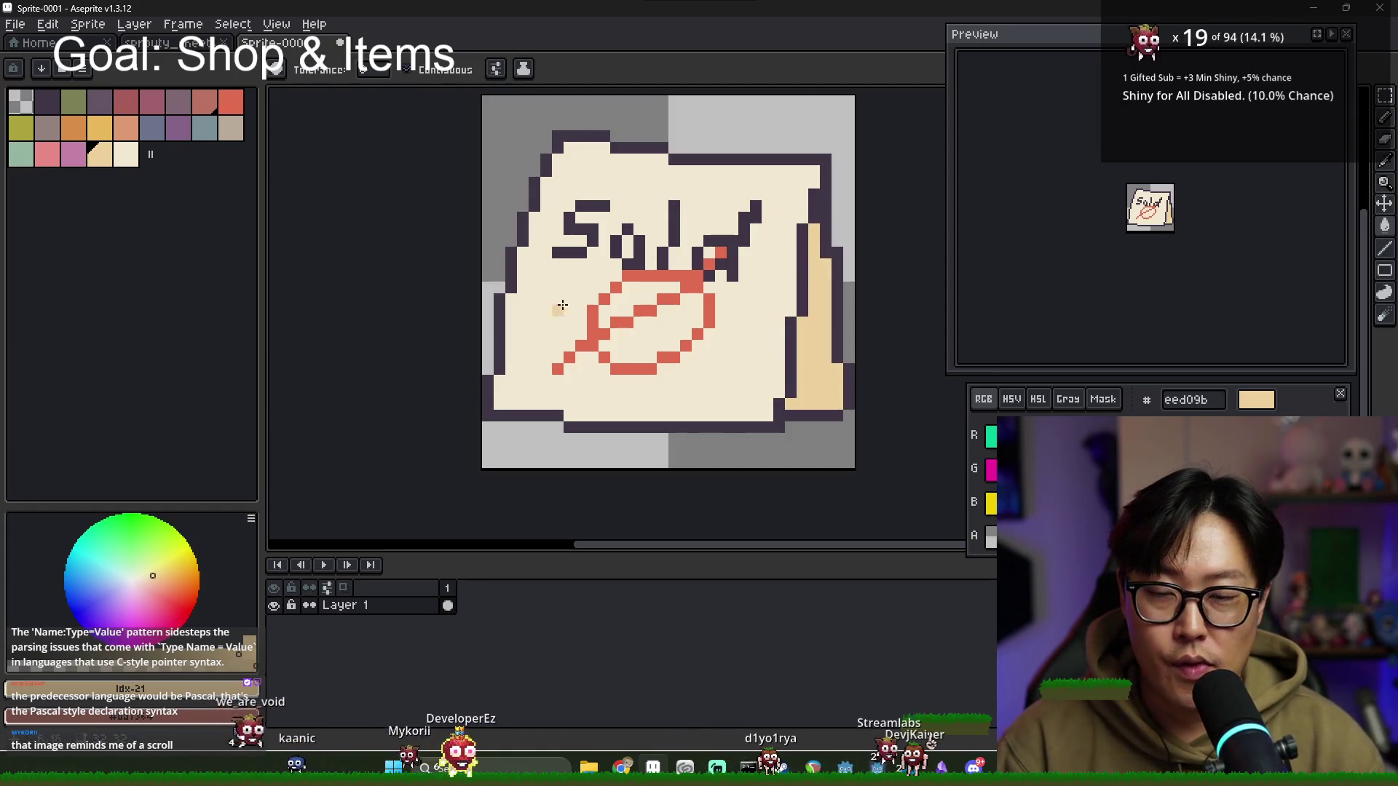
pyautogui.press('b')
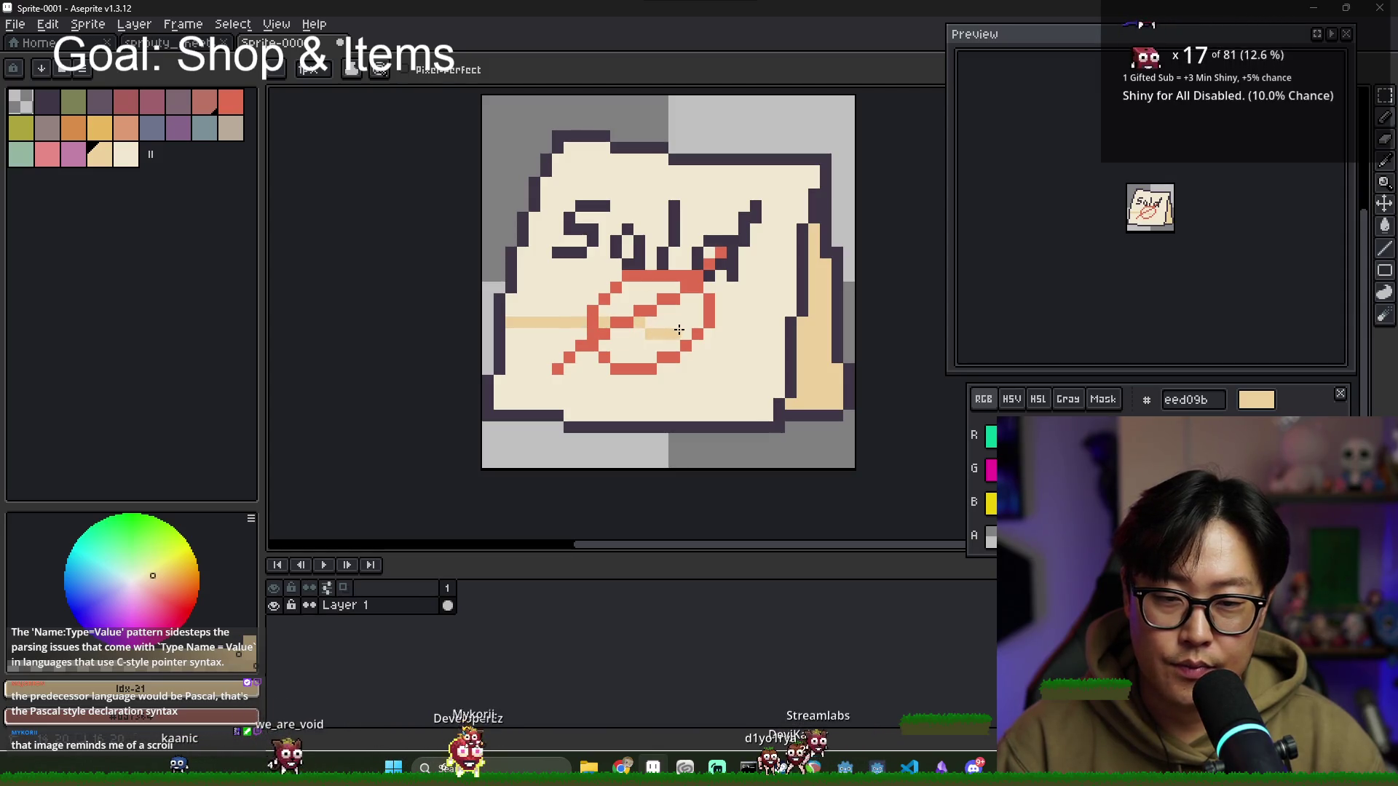
pyautogui.press('g')
pyautogui.click(728, 346)
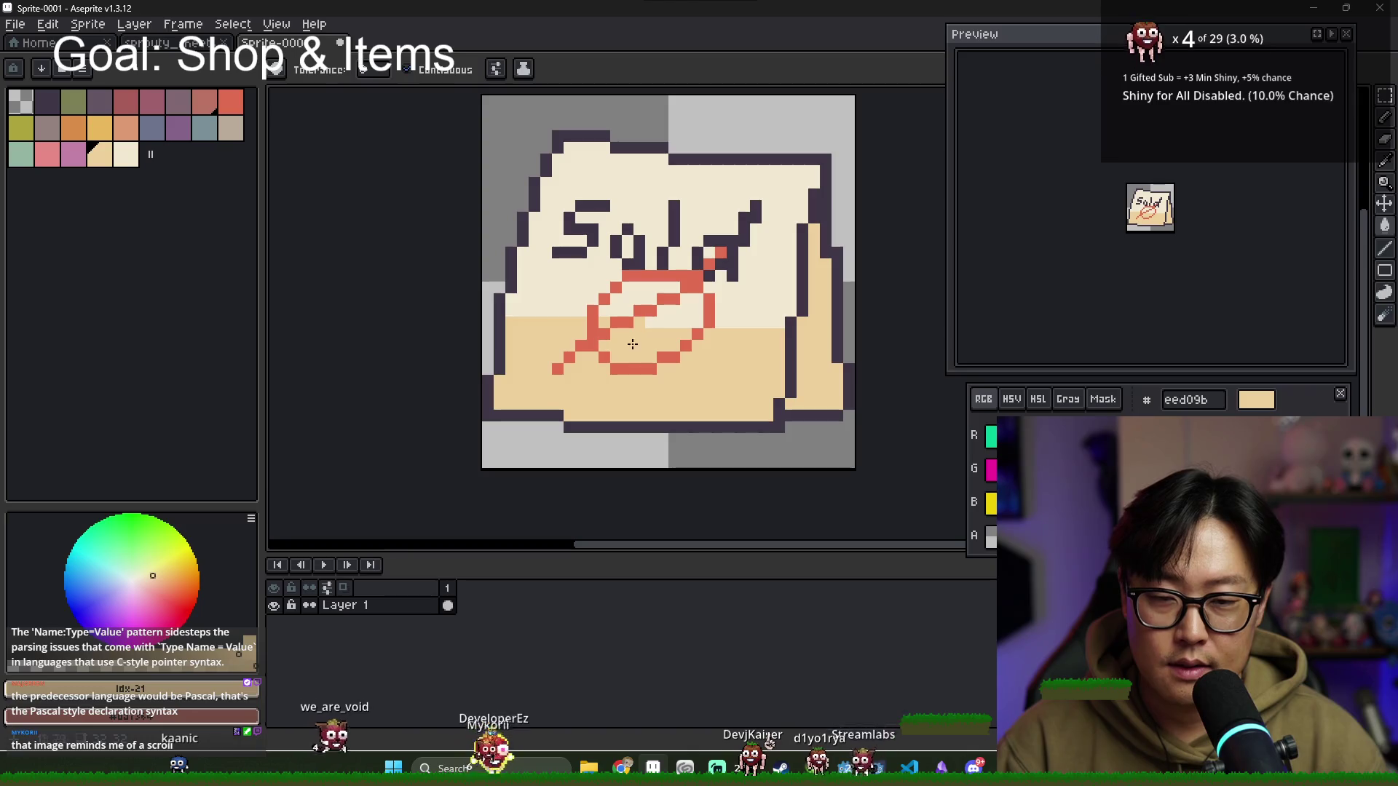
pyautogui.press('b')
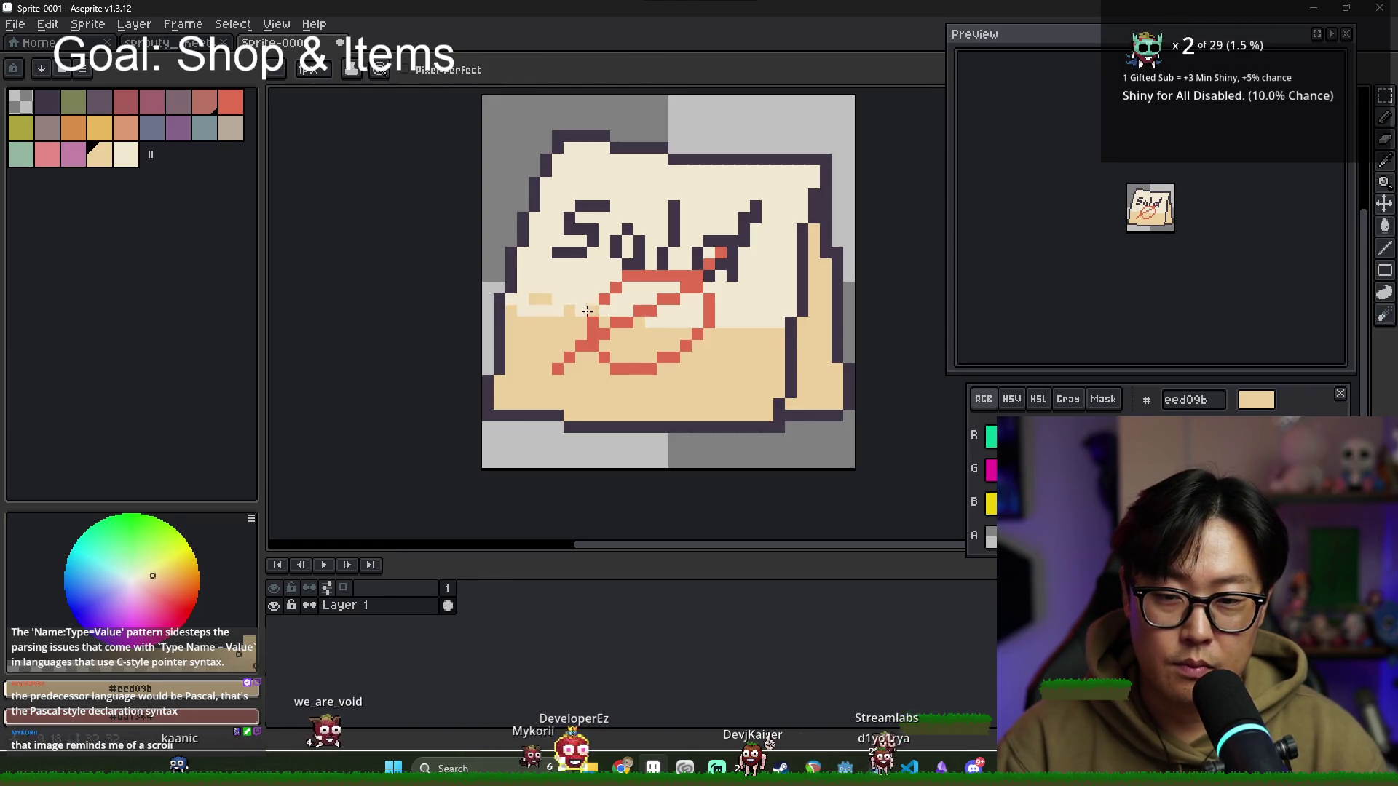
# Step: Add tan highlight pixels along the sign's right border and top tab
pyautogui.click(742, 321)
pyautogui.click(801, 204)
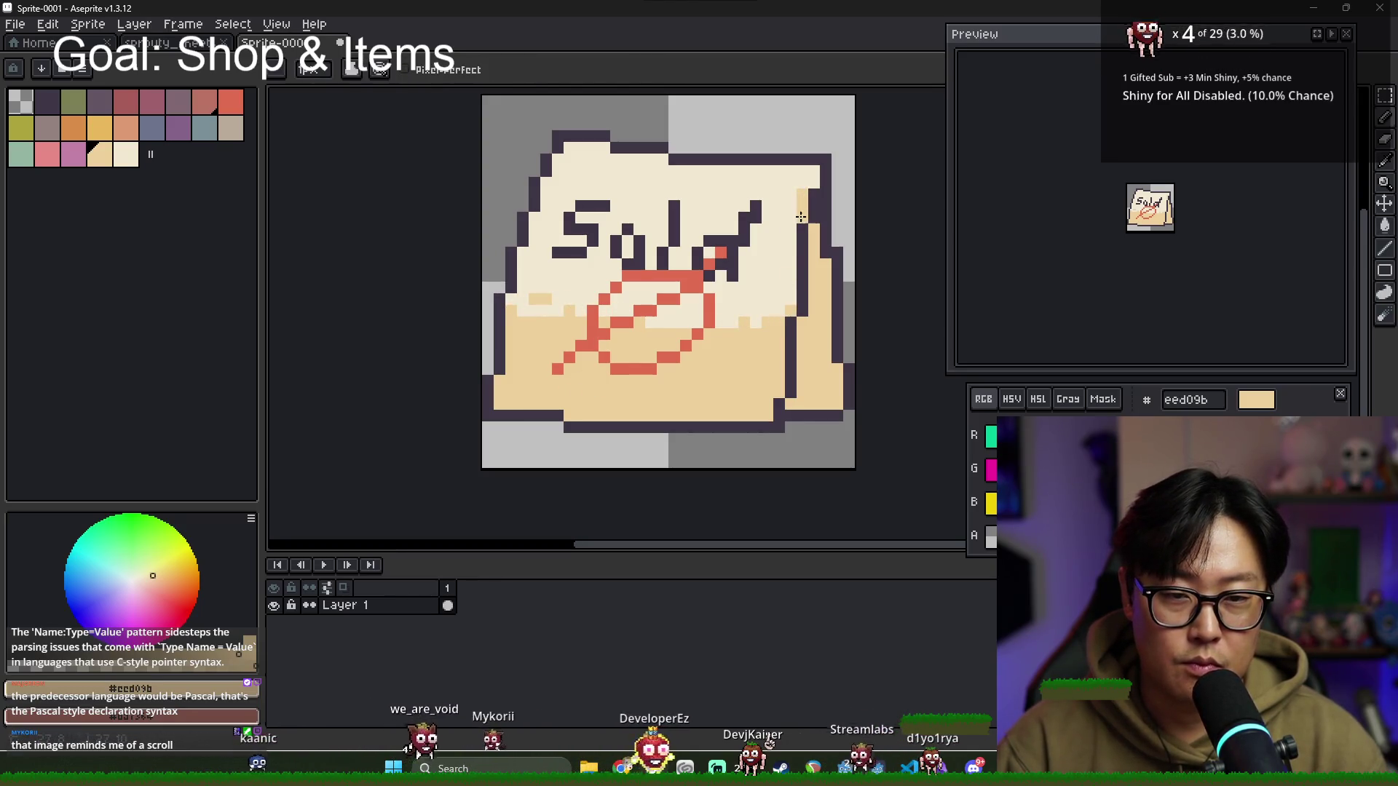
pyautogui.moveTo(790, 231); pyautogui.dragTo(790, 312)
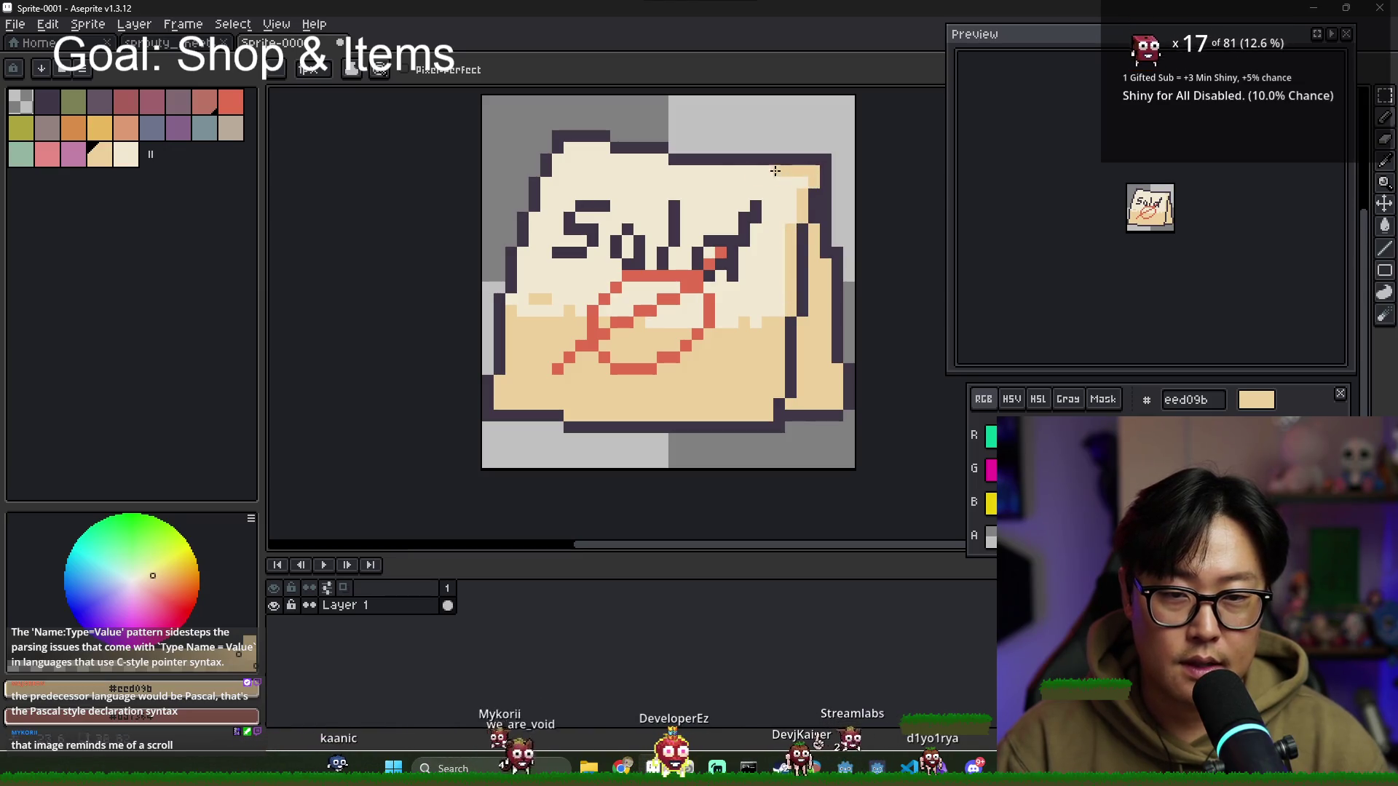
pyautogui.click(779, 206)
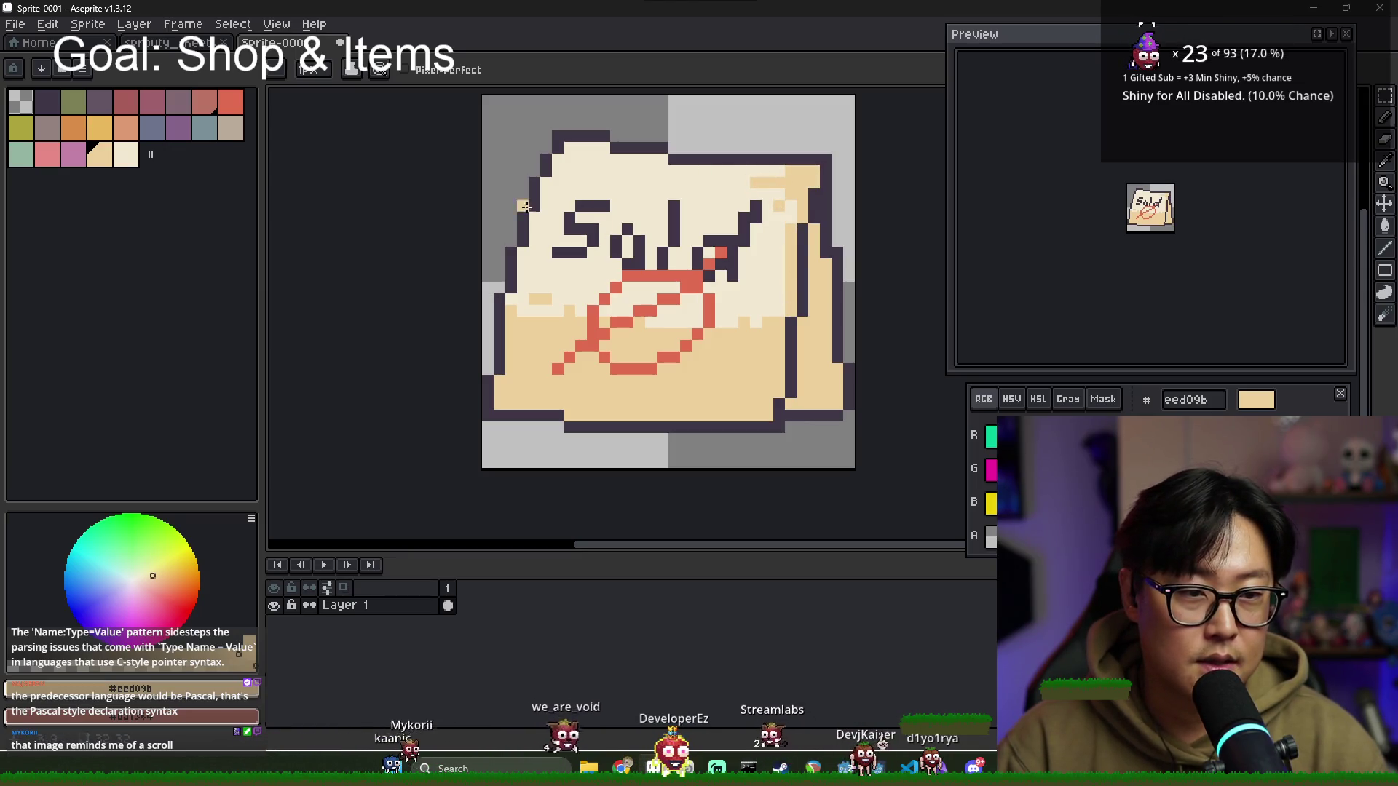
pyautogui.moveTo(596, 148); pyautogui.dragTo(567, 148)
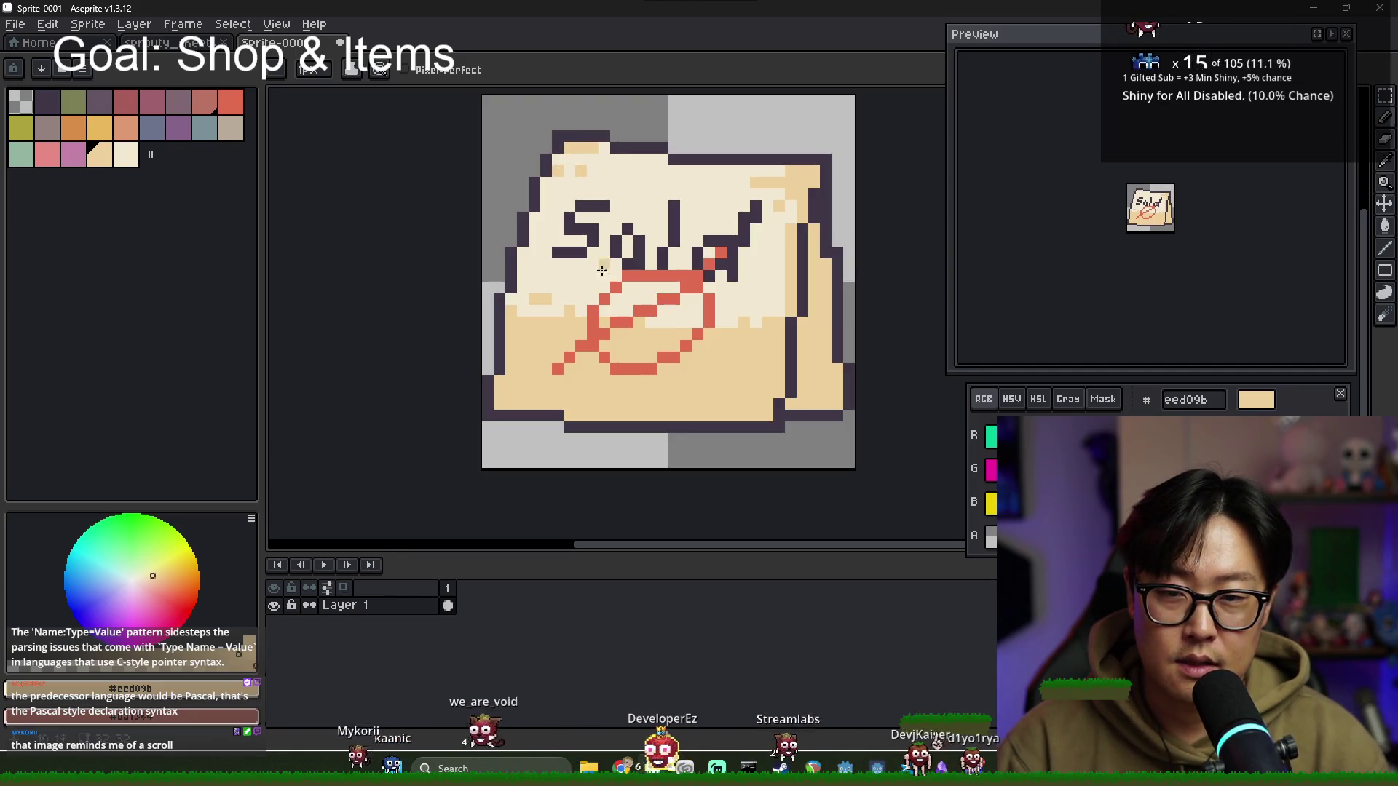
pyautogui.scroll(-3, 714, 244)
pyautogui.scroll(-1, 731, 273)
pyautogui.scroll(2, 732, 274)
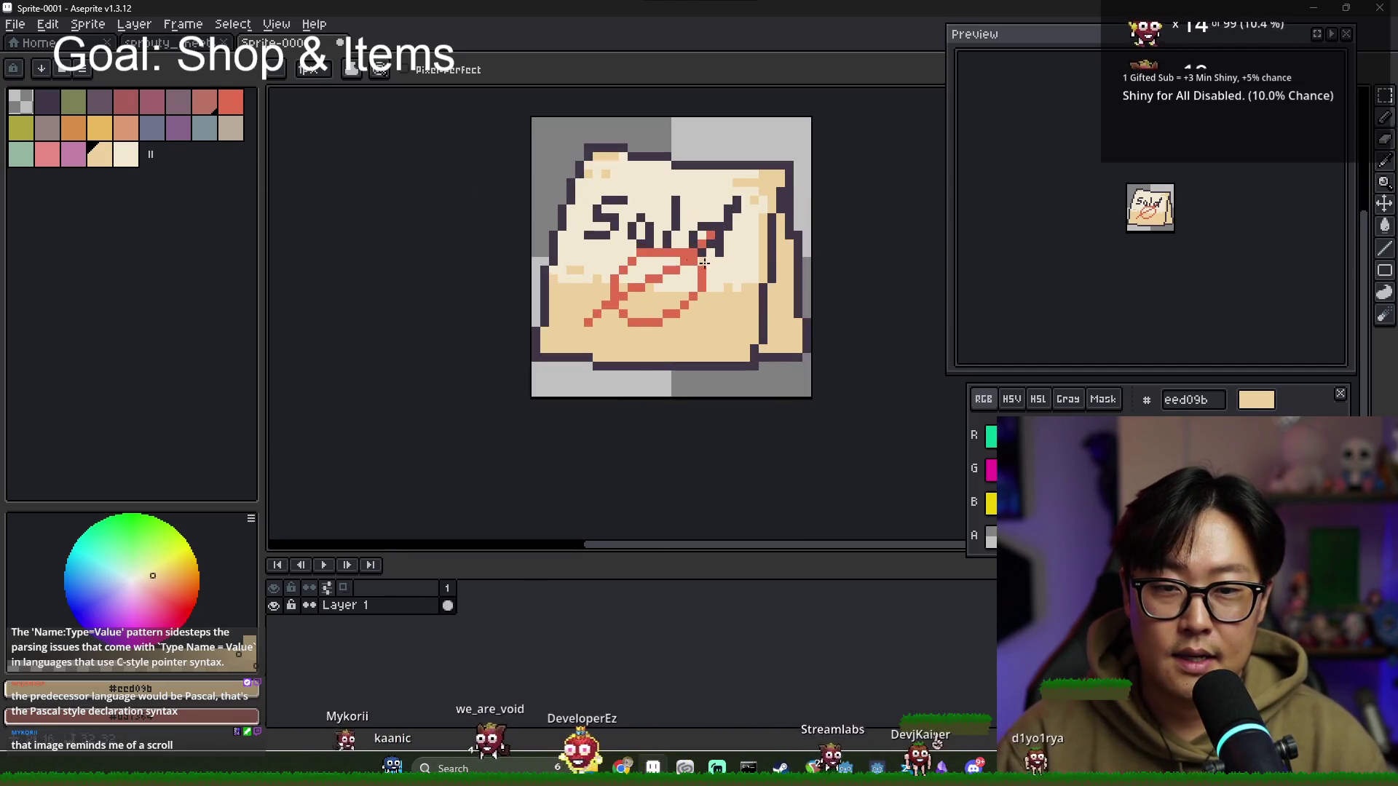
pyautogui.keyDown('alt'); pyautogui.click(563, 213); pyautogui.keyUp('alt')
# Step: Soften the dark outline pixels on the S and around the sign to a lighter grey
pyautogui.keyDown('alt'); pyautogui.click(606, 199); pyautogui.keyUp('alt')
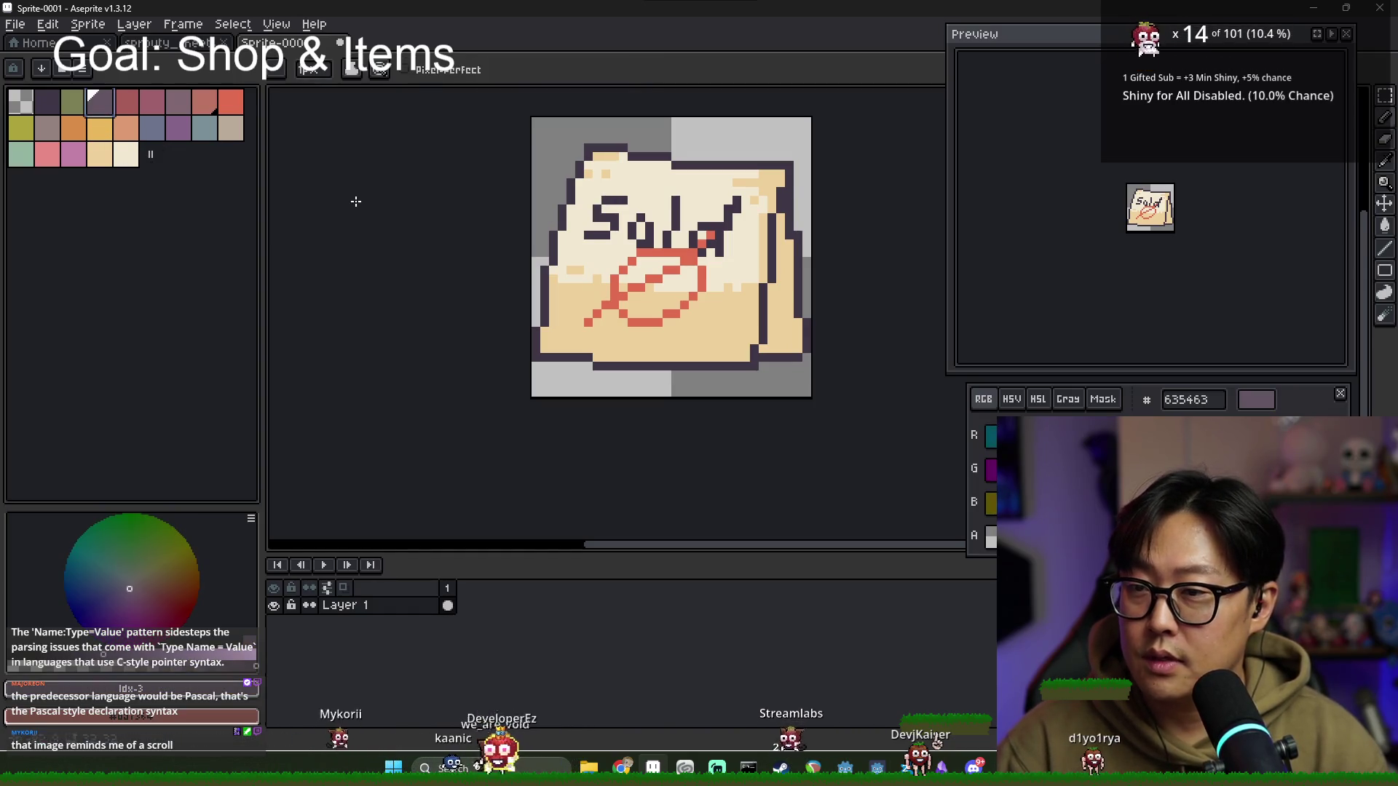
pyautogui.scroll(2, 572, 220)
pyautogui.click(639, 250)
pyautogui.rightClick(639, 214)
pyautogui.click(657, 215)
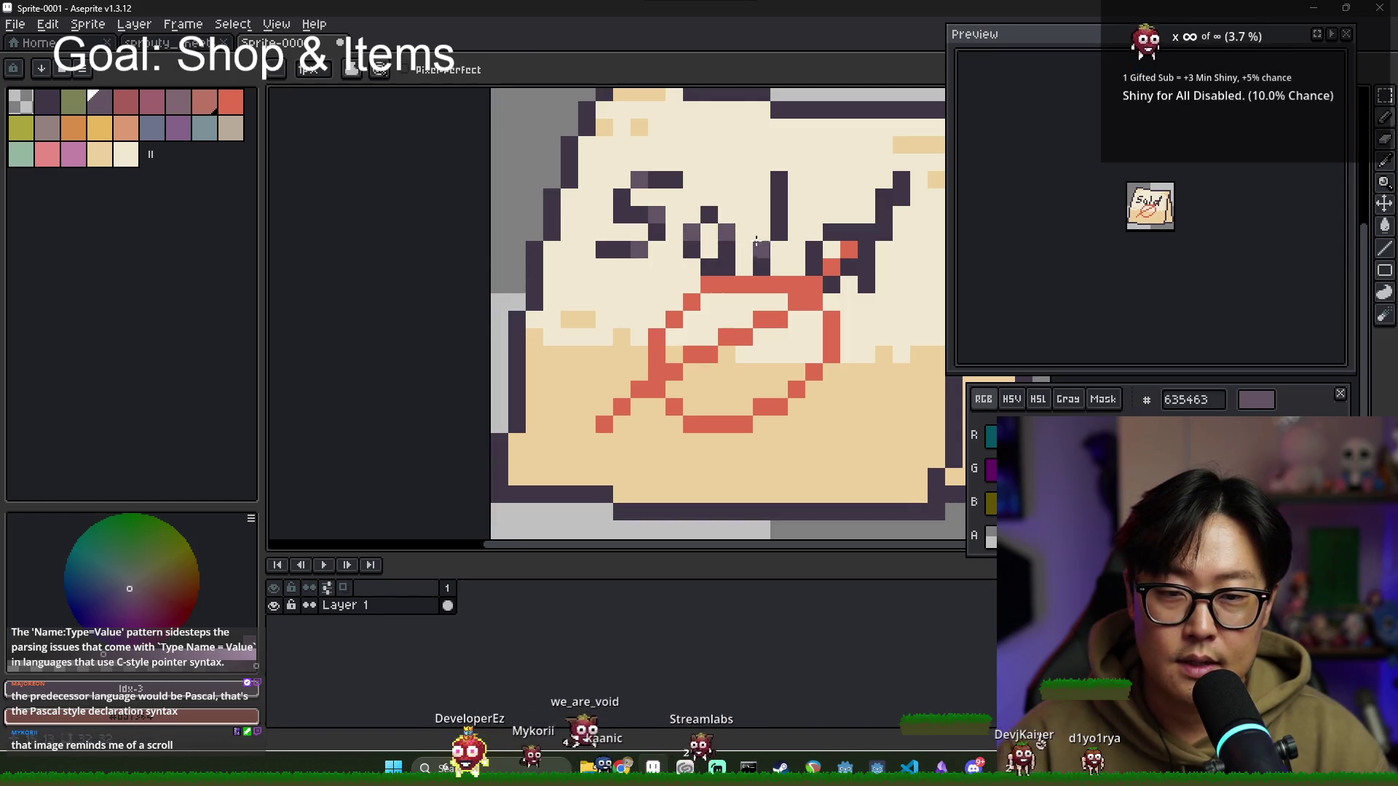
pyautogui.click(709, 215)
pyautogui.click(726, 267)
pyautogui.click(778, 233)
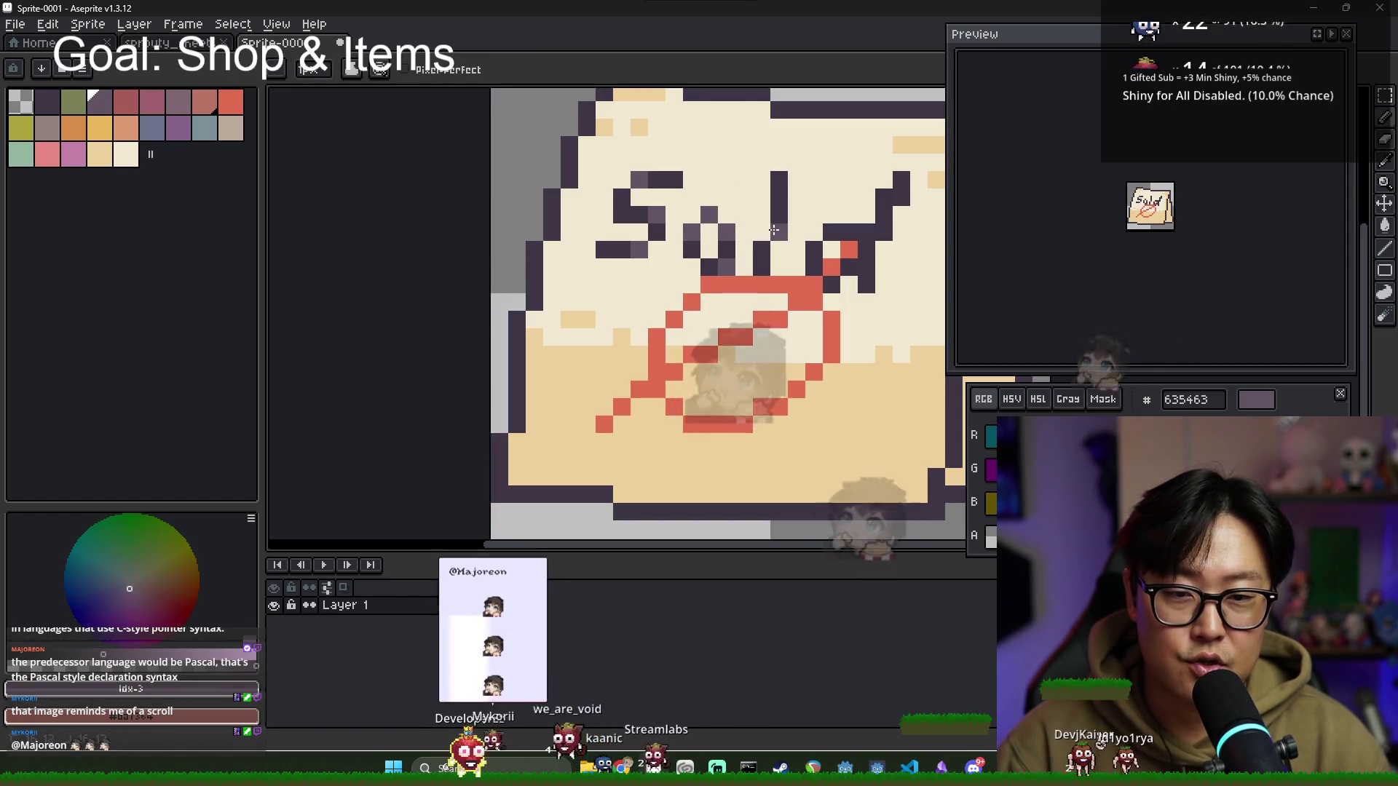
pyautogui.click(884, 233)
pyautogui.click(865, 284)
pyautogui.click(823, 235)
pyautogui.click(884, 197)
# Step: Paint mauve 806873 pixels over the dark stroke on the sign
pyautogui.press('v')
pyautogui.press('b')
pyautogui.scroll(-3, 917, 194)
pyautogui.scroll(5, 810, 203)
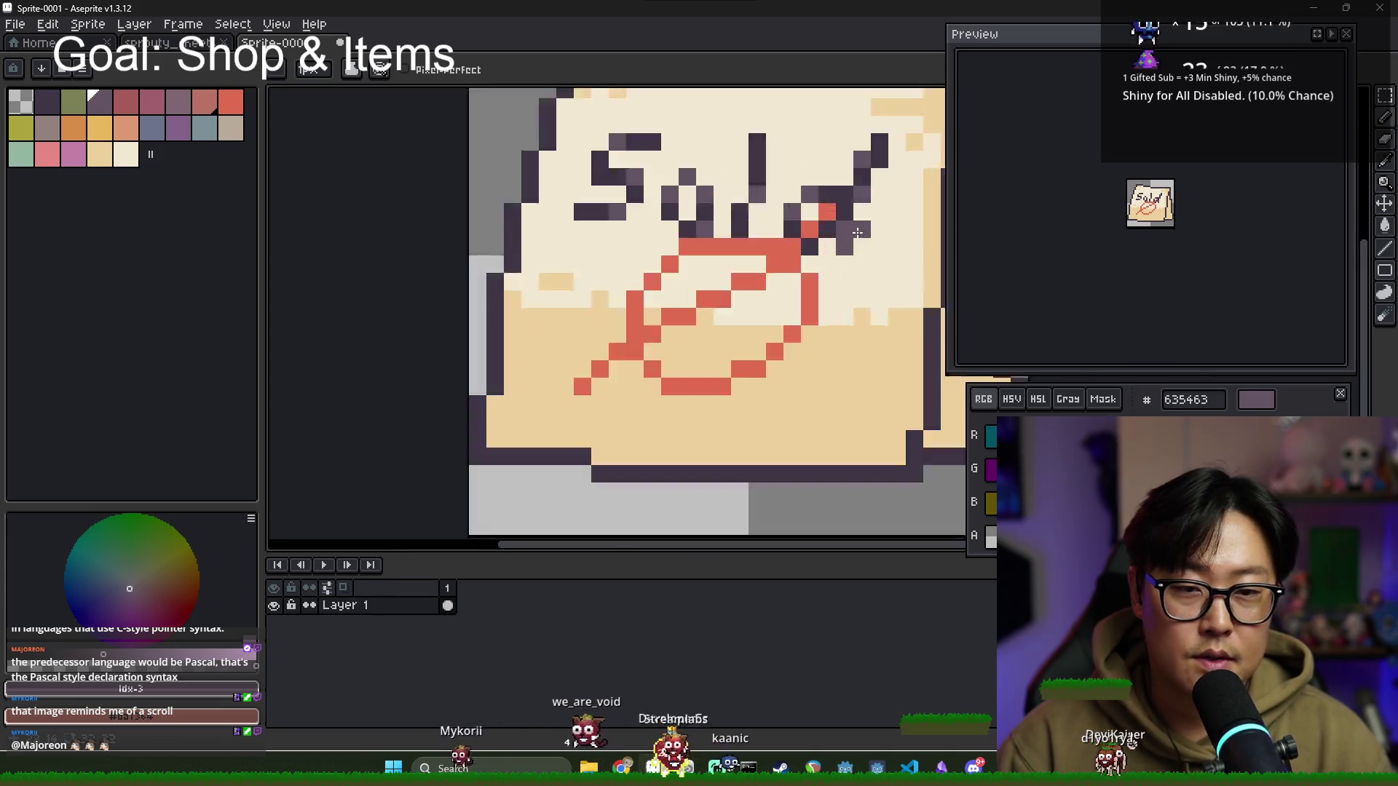
pyautogui.scroll(-5, 810, 203)
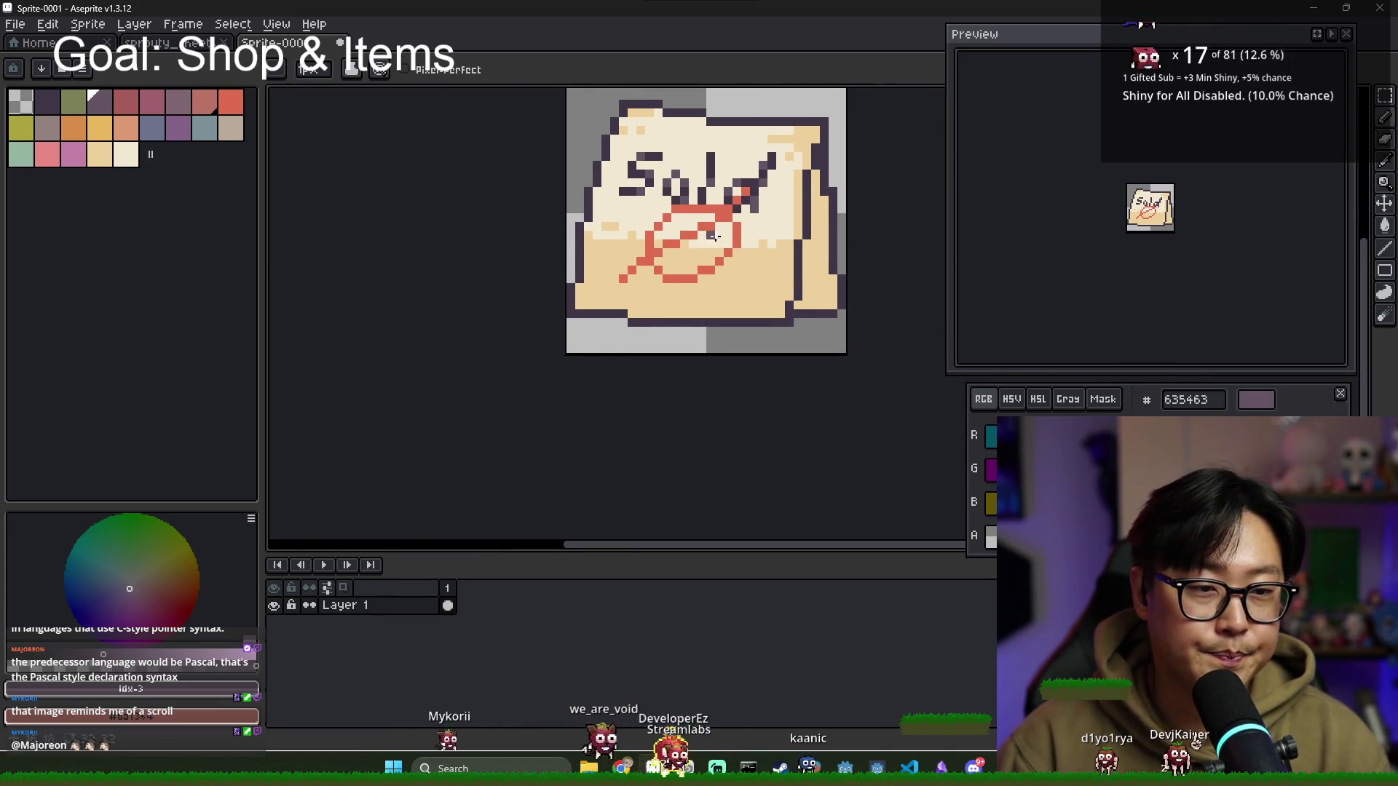
pyautogui.scroll(2, 677, 190)
pyautogui.scroll(-2, 713, 190)
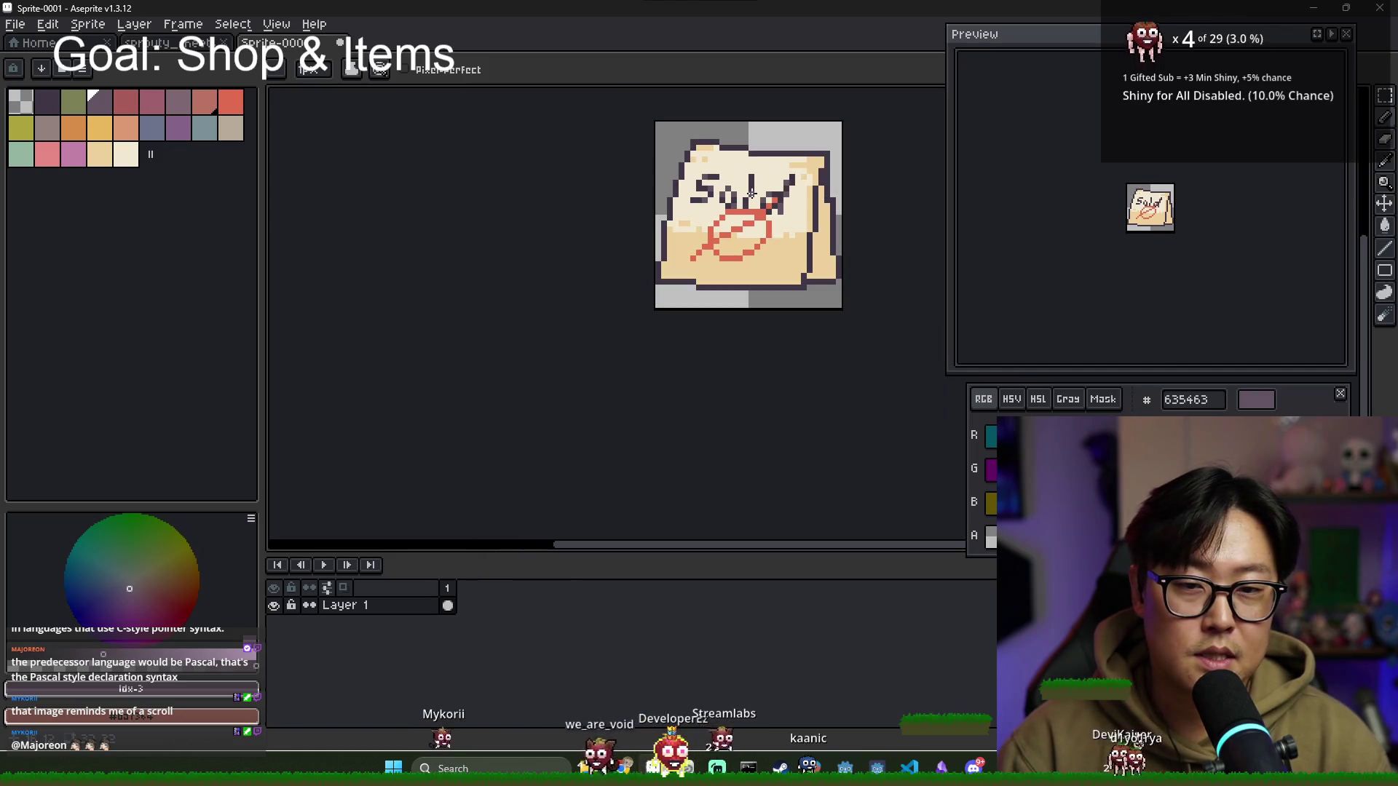
pyautogui.scroll(1, 751, 193)
pyautogui.click(178, 102)
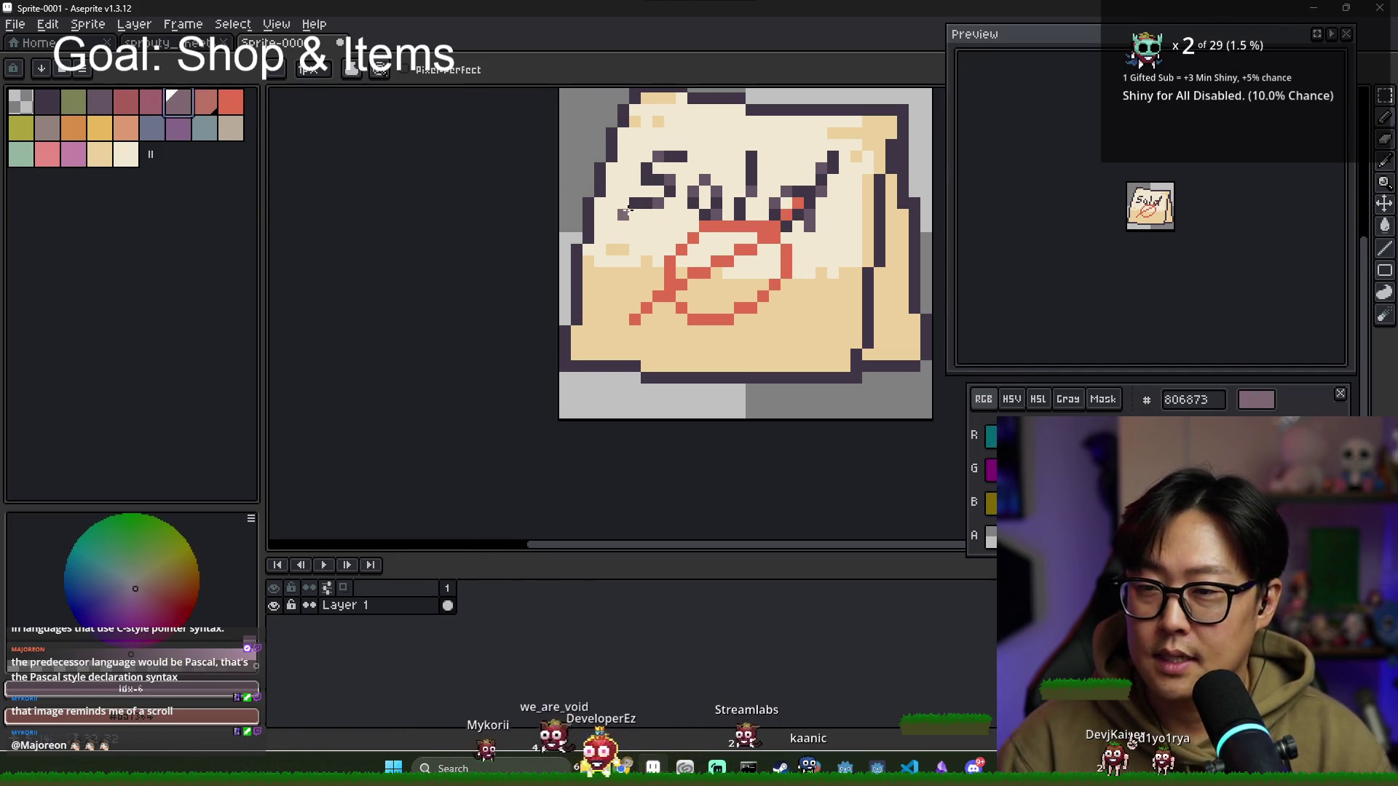
pyautogui.scroll(1, 741, 190)
pyautogui.moveTo(753, 185); pyautogui.dragTo(742, 209)
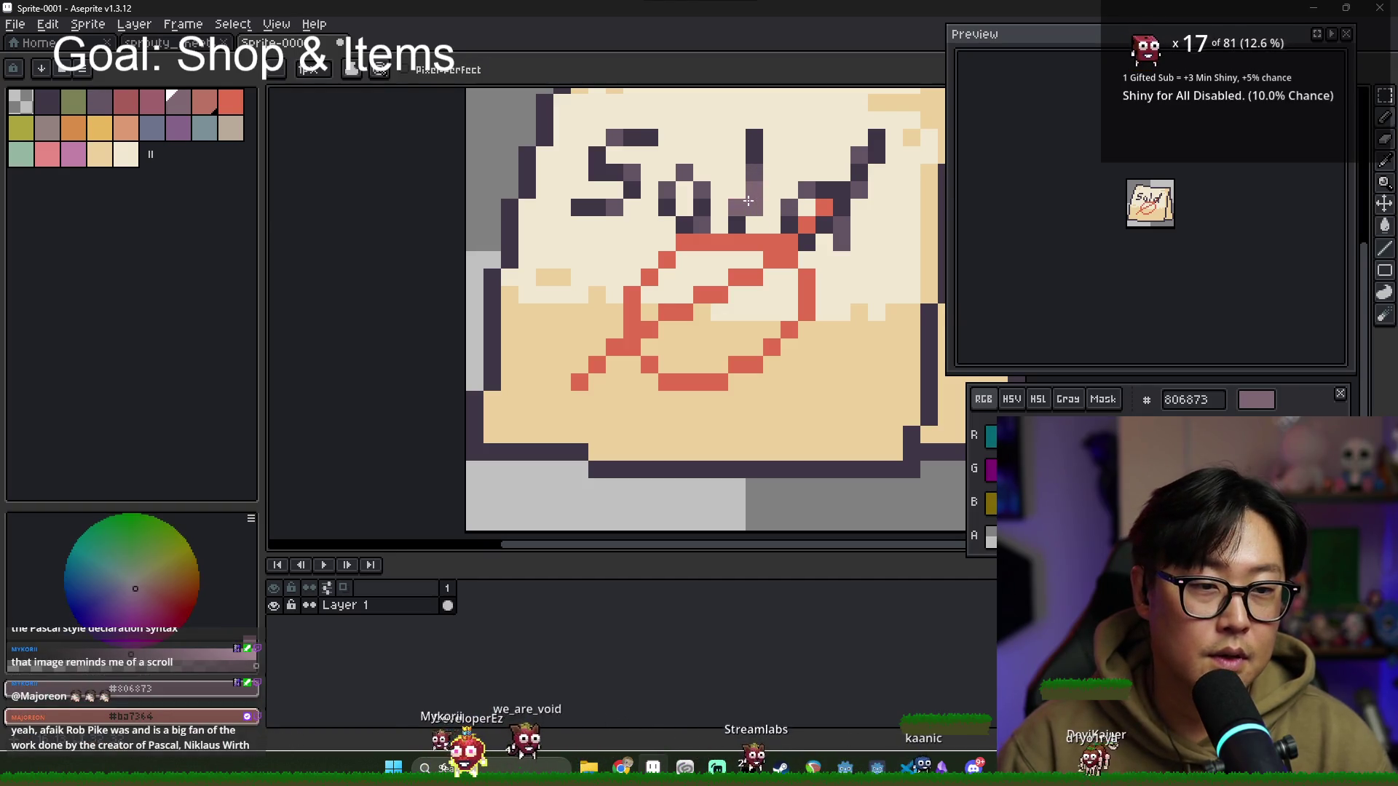
# Step: Paint an orange-beige dc9a72 shade down the sprite's right edge
pyautogui.scroll(-1, 743, 206)
pyautogui.scroll(-1, 747, 201)
pyautogui.hscroll(2, 748, 247)
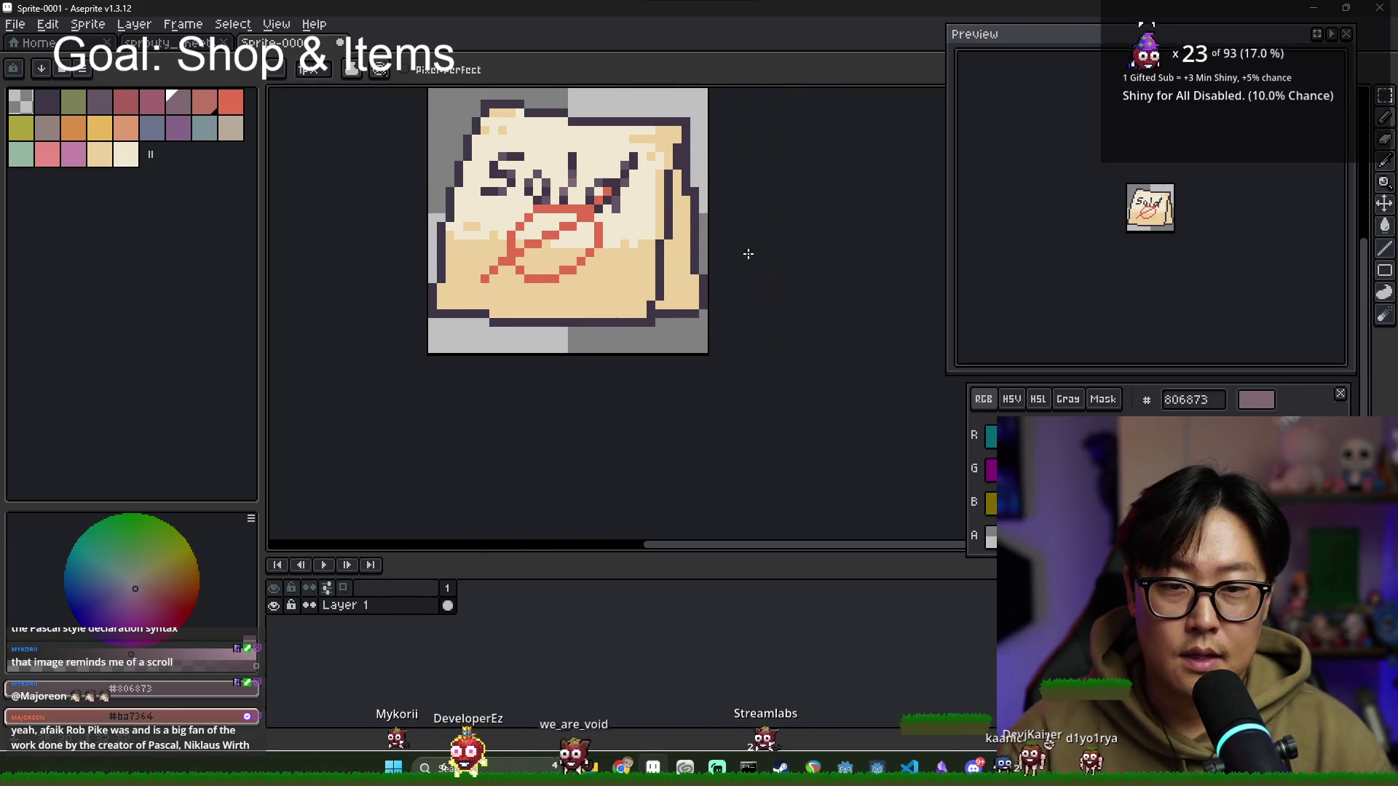
pyautogui.click(100, 154)
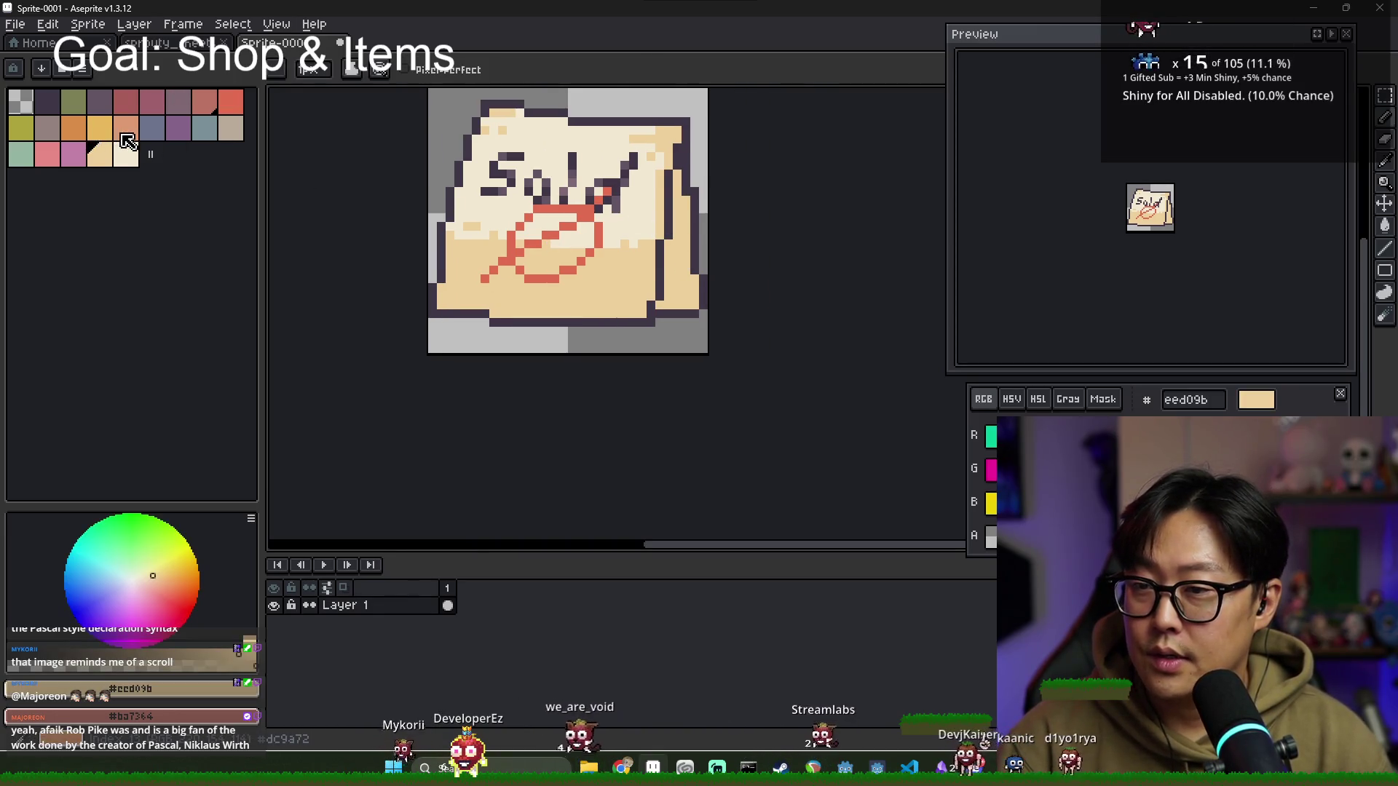
pyautogui.click(126, 127)
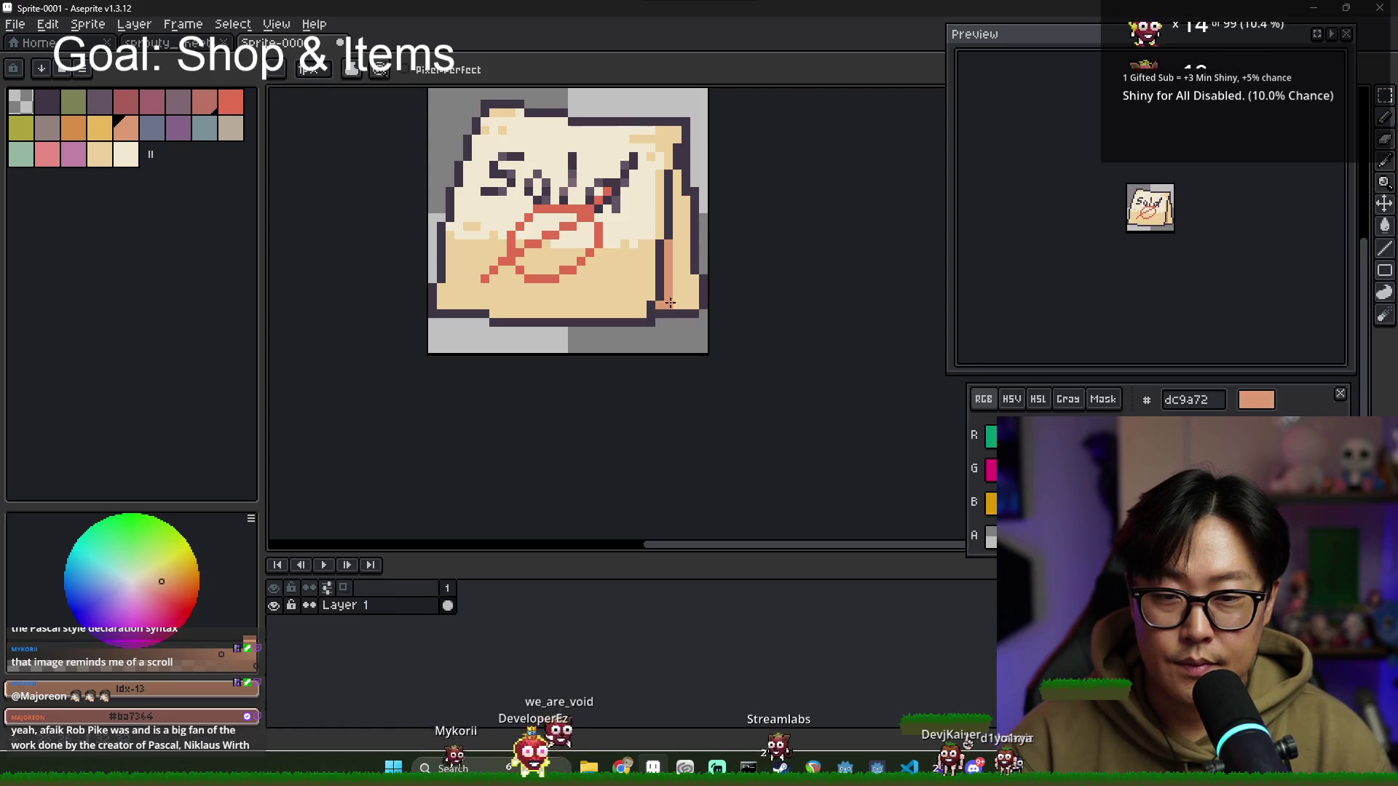
pyautogui.moveTo(683, 195); pyautogui.dragTo(681, 268)
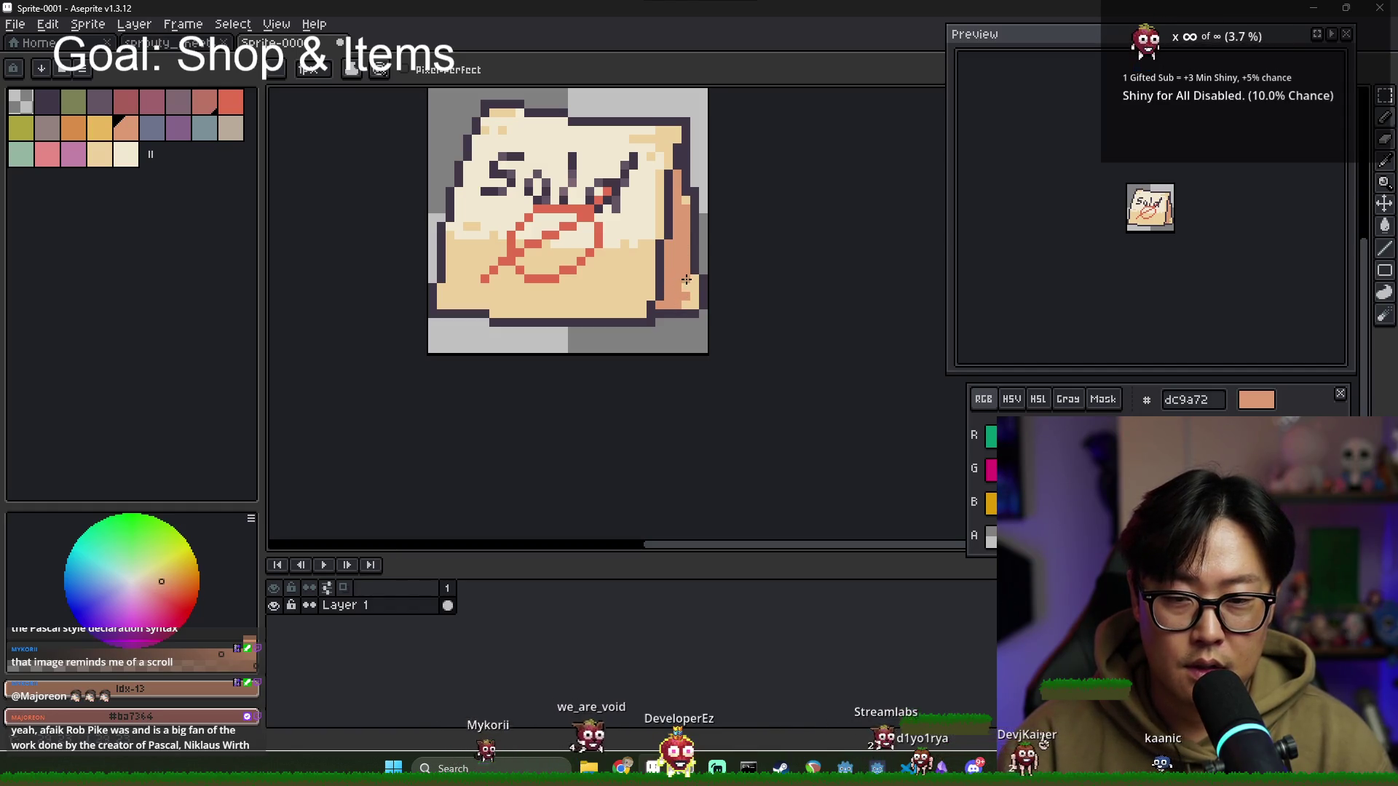
pyautogui.keyDown('alt'); pyautogui.click(684, 292); pyautogui.keyUp('alt')
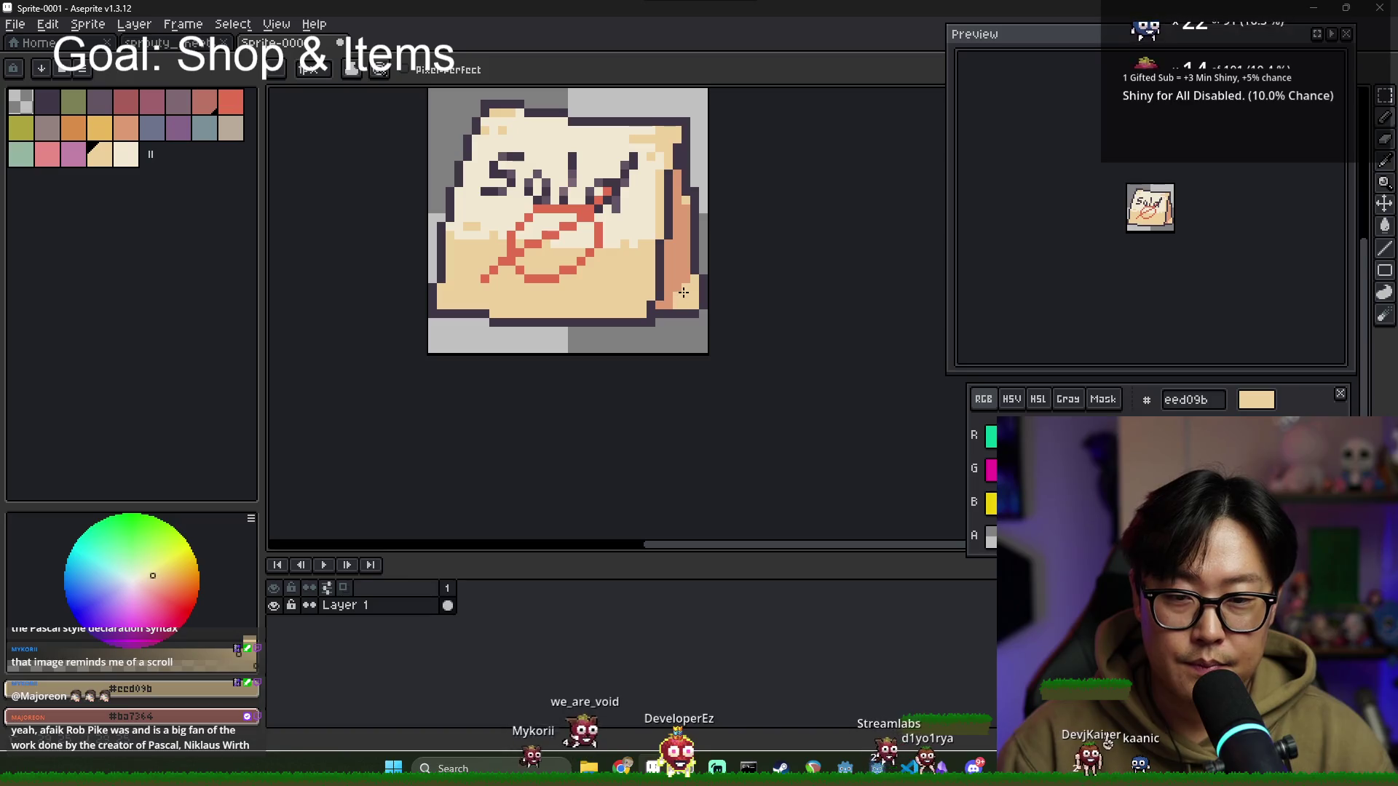
pyautogui.keyDown('alt'); pyautogui.click(687, 303); pyautogui.keyUp('alt')
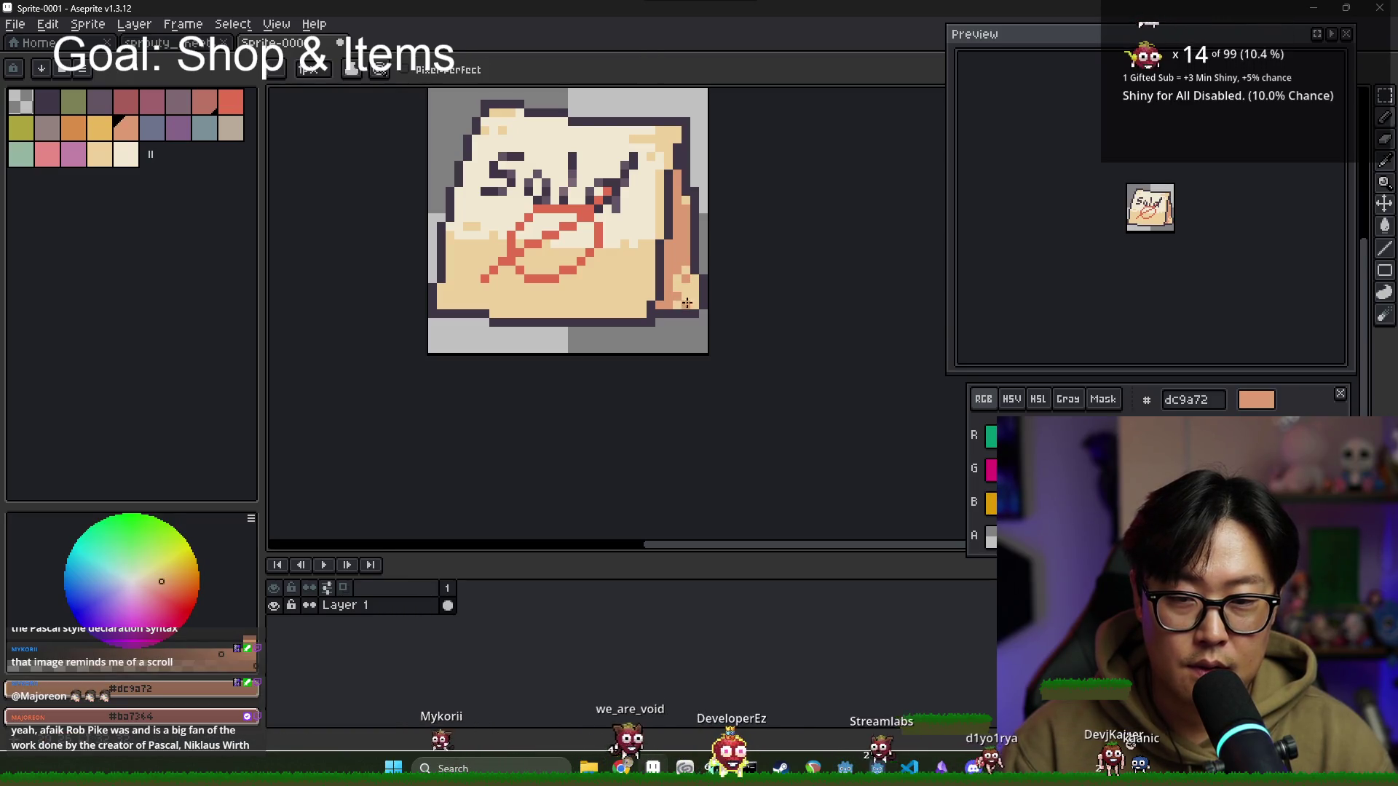
# Step: Draw a salmon shading line along the sprite's bottom edge
pyautogui.scroll(3, 656, 306)
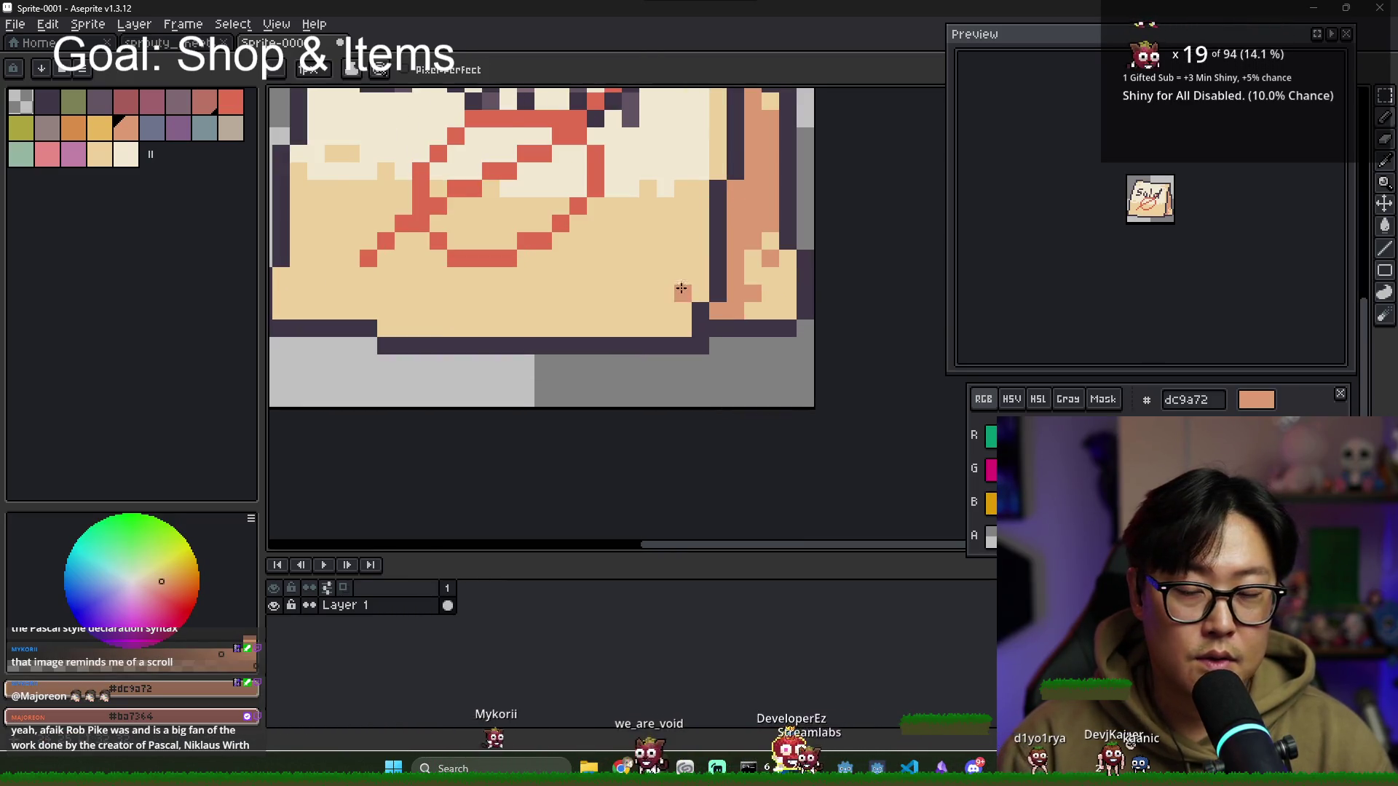
pyautogui.keyDown('alt'); pyautogui.click(768, 240); pyautogui.keyUp('alt')
pyautogui.scroll(-2, 749, 262)
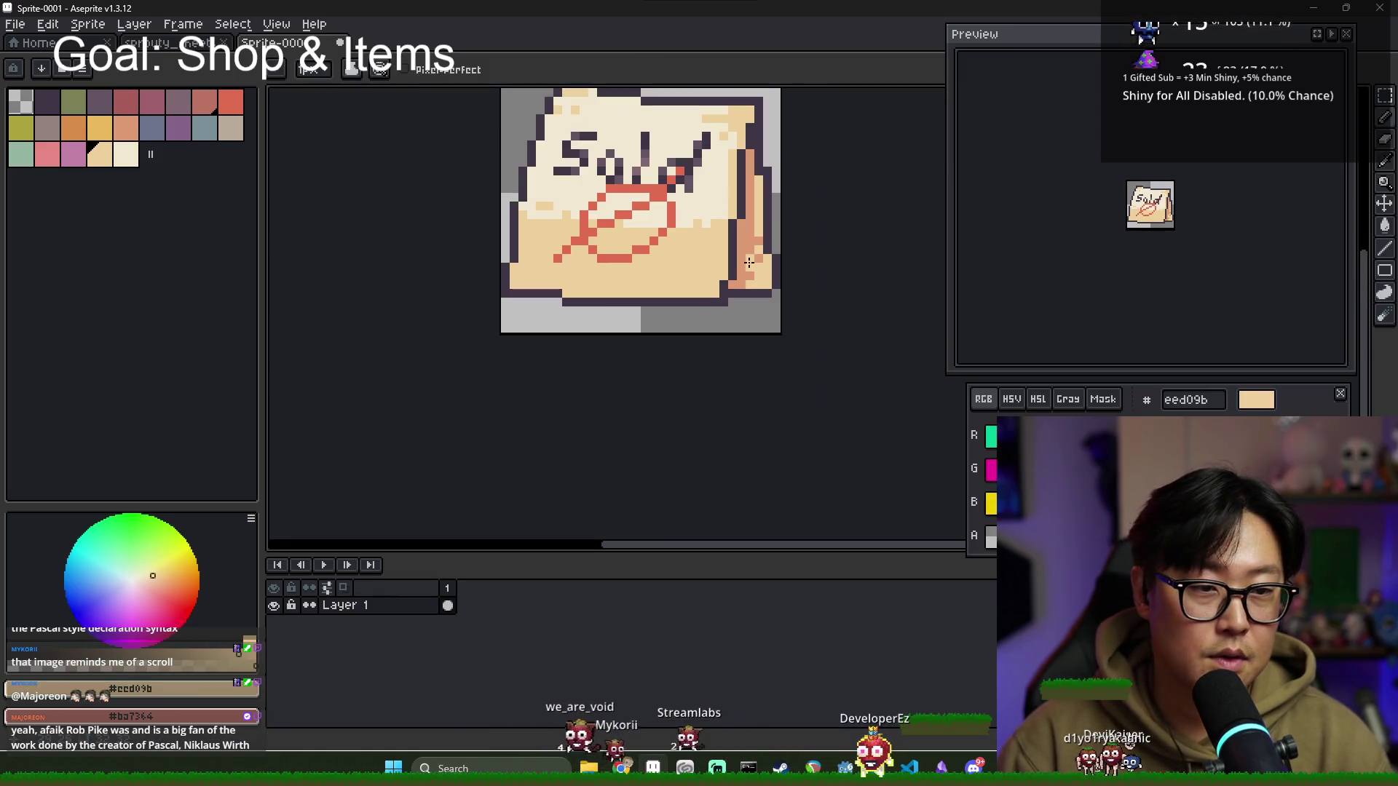
pyautogui.keyDown('alt'); pyautogui.click(750, 284); pyautogui.keyUp('alt')
pyautogui.moveTo(718, 292)
pyautogui.mouseDown()
pyautogui.moveTo(544, 289)
pyautogui.moveTo(561, 312)
pyautogui.mouseUp()
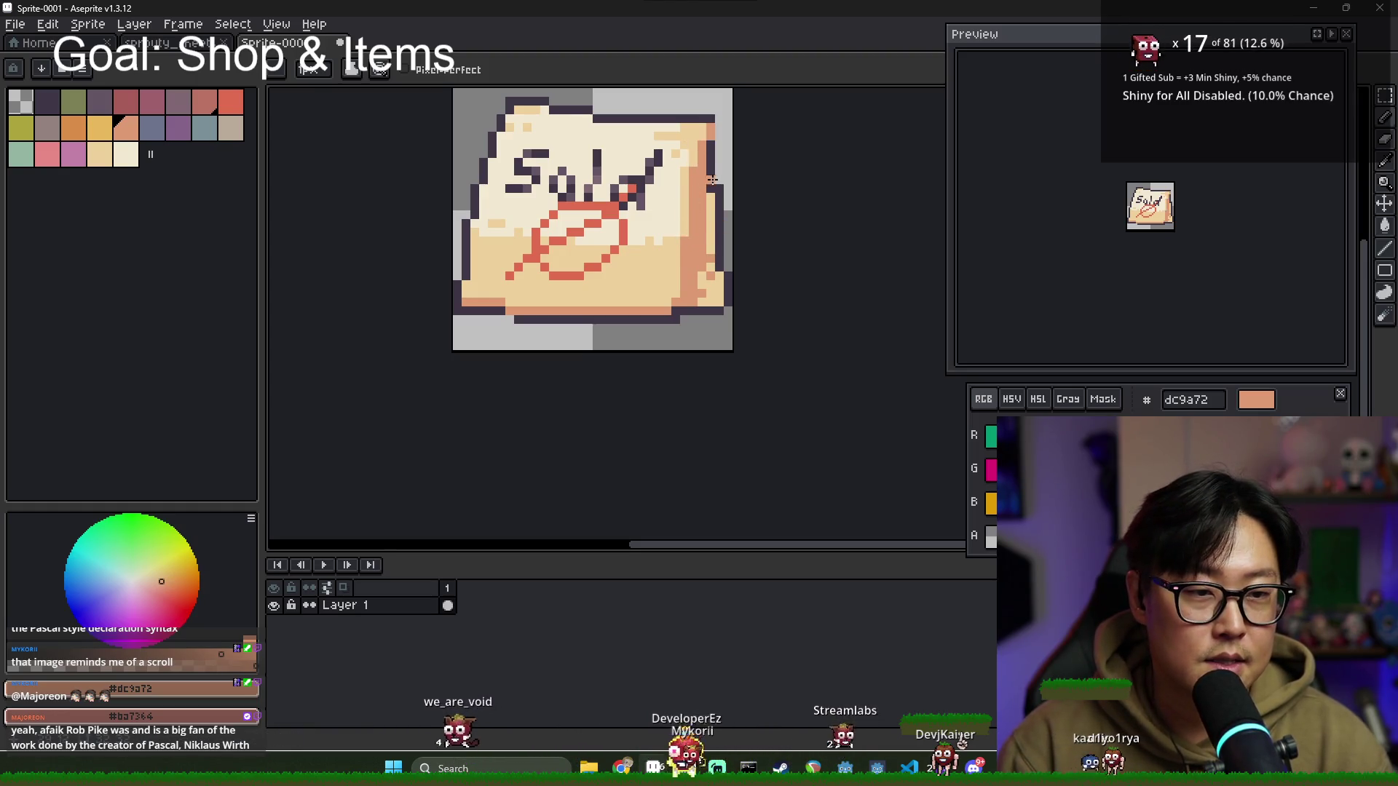
# Step: Draw a darker mauve 806873 stroke down the right edge and start saving the sprite
pyautogui.keyDown('alt'); pyautogui.click(712, 179); pyautogui.keyUp('alt')
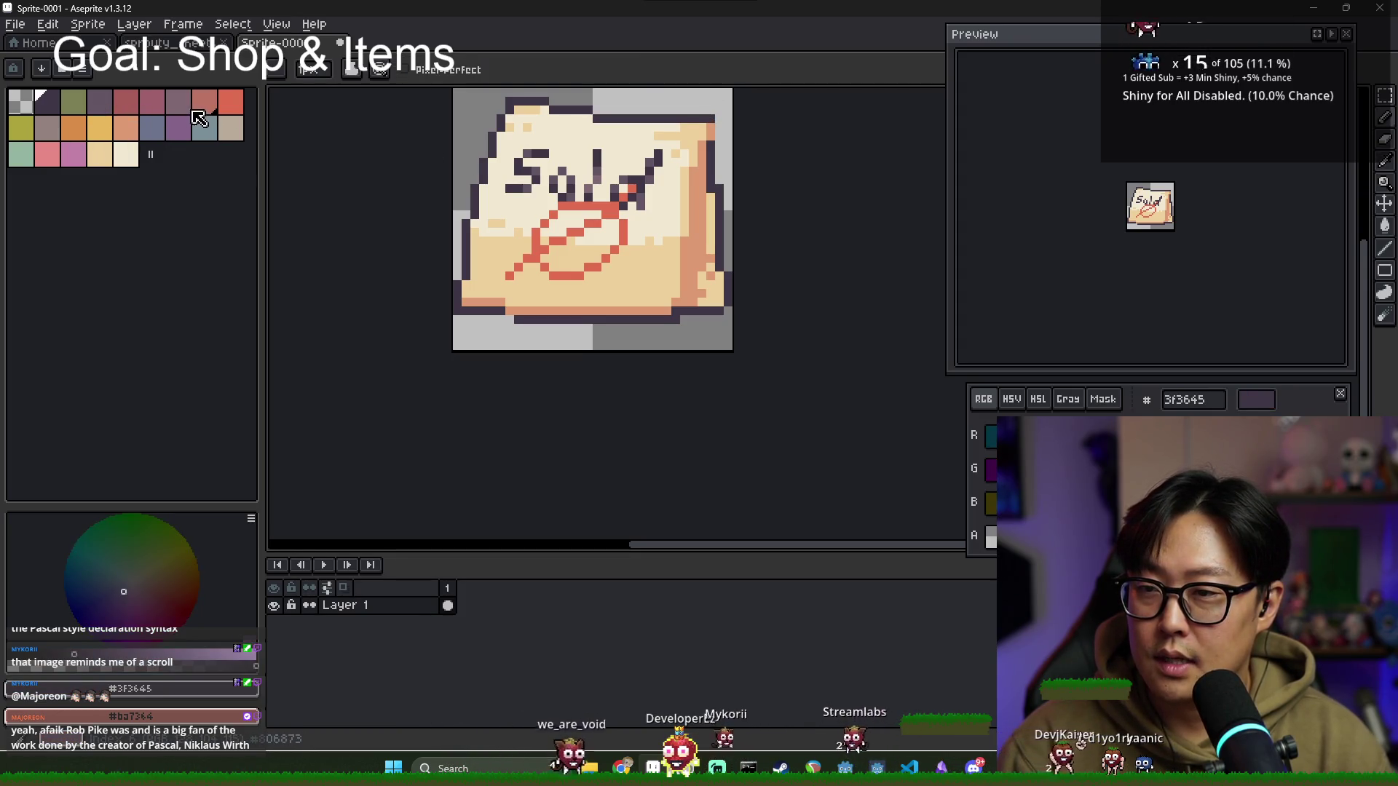
pyautogui.click(192, 112)
pyautogui.moveTo(709, 130); pyautogui.dragTo(697, 175)
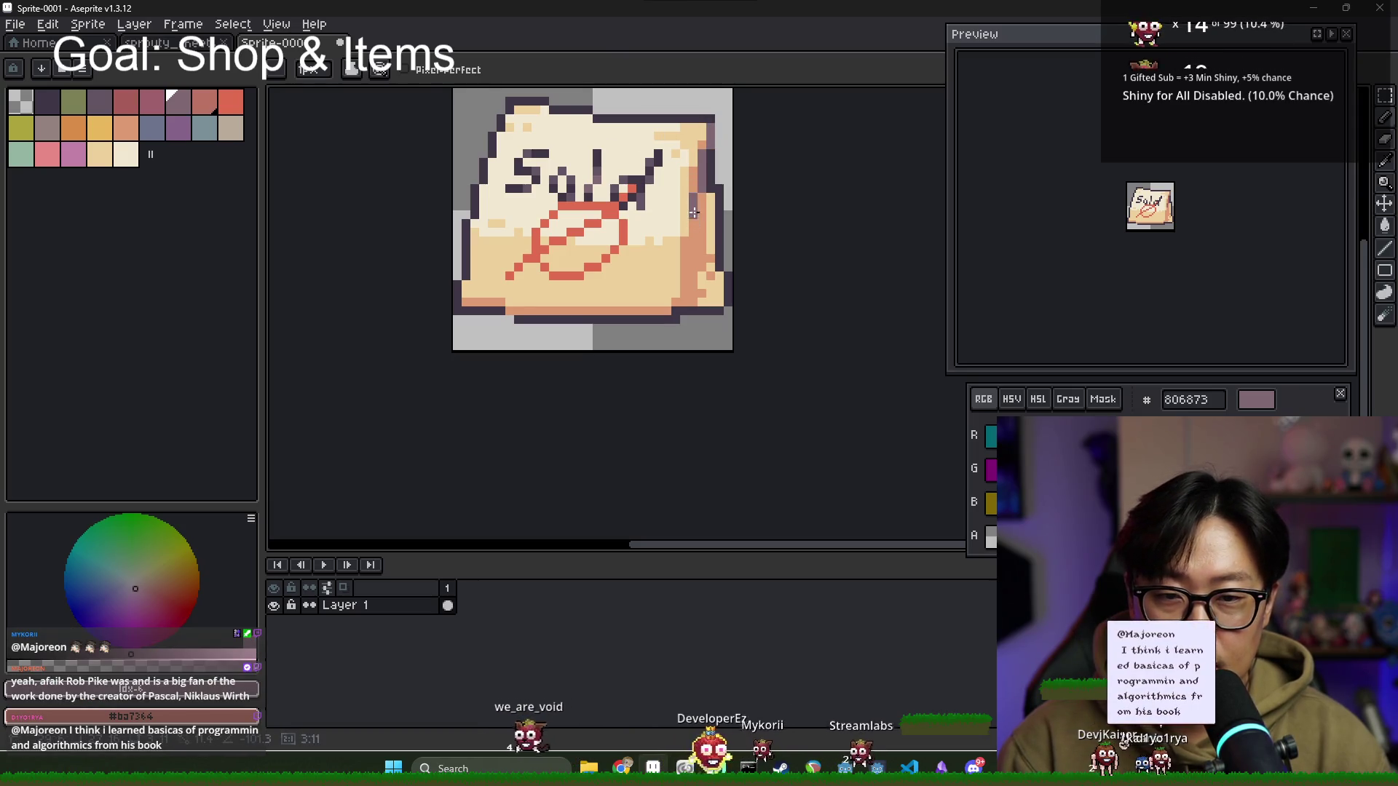
pyautogui.hotkey('ctrl', 's')
pyautogui.write('sold_sig')
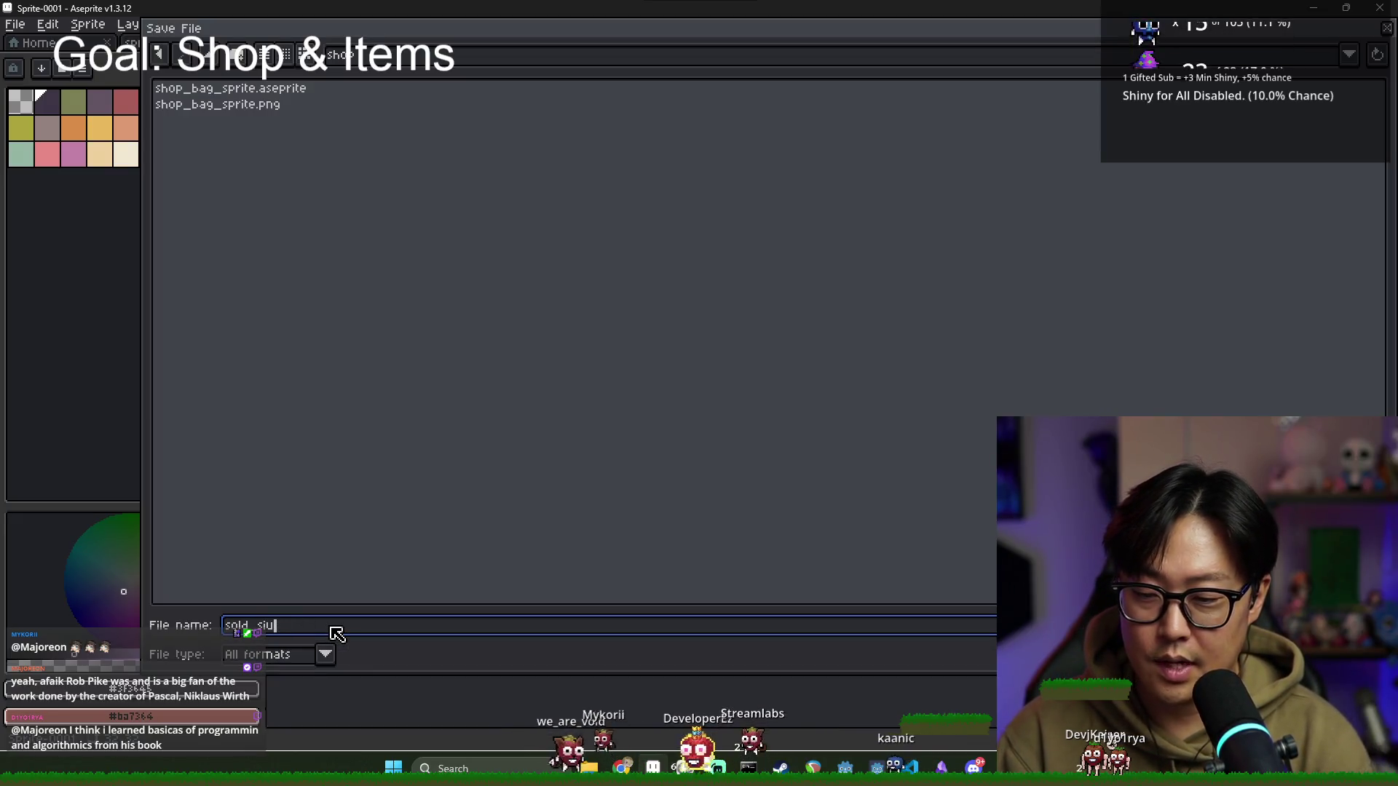
pyautogui.write('ite')
# Step: Save as sold_sign_sprite.aseprite, export it as a single image, resave and close Aseprite
pyautogui.press('Return')
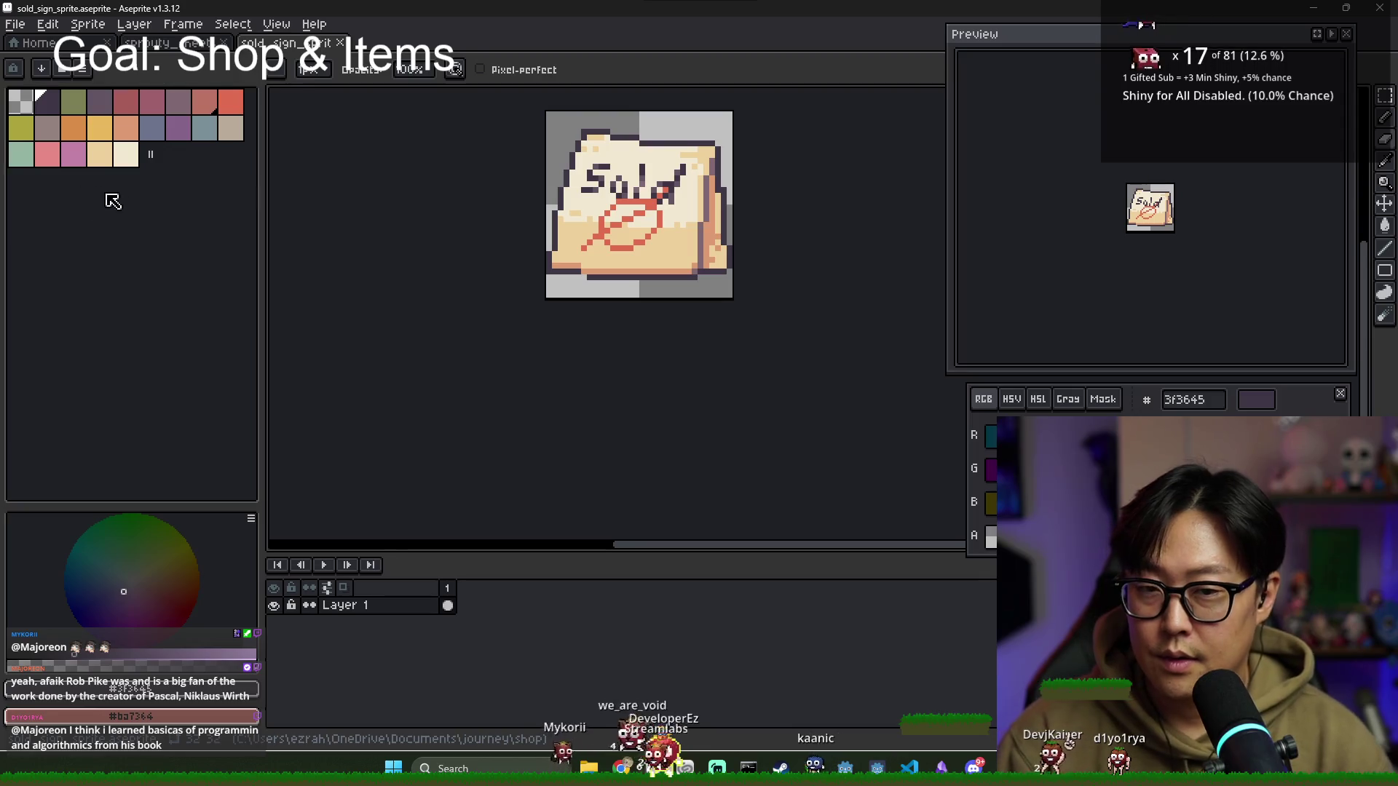
pyautogui.click(15, 24)
pyautogui.moveTo(80, 168)
pyautogui.click(255, 187)
pyautogui.press('Escape')
pyautogui.click(15, 24)
pyautogui.click(211, 169)
pyautogui.click(798, 220)
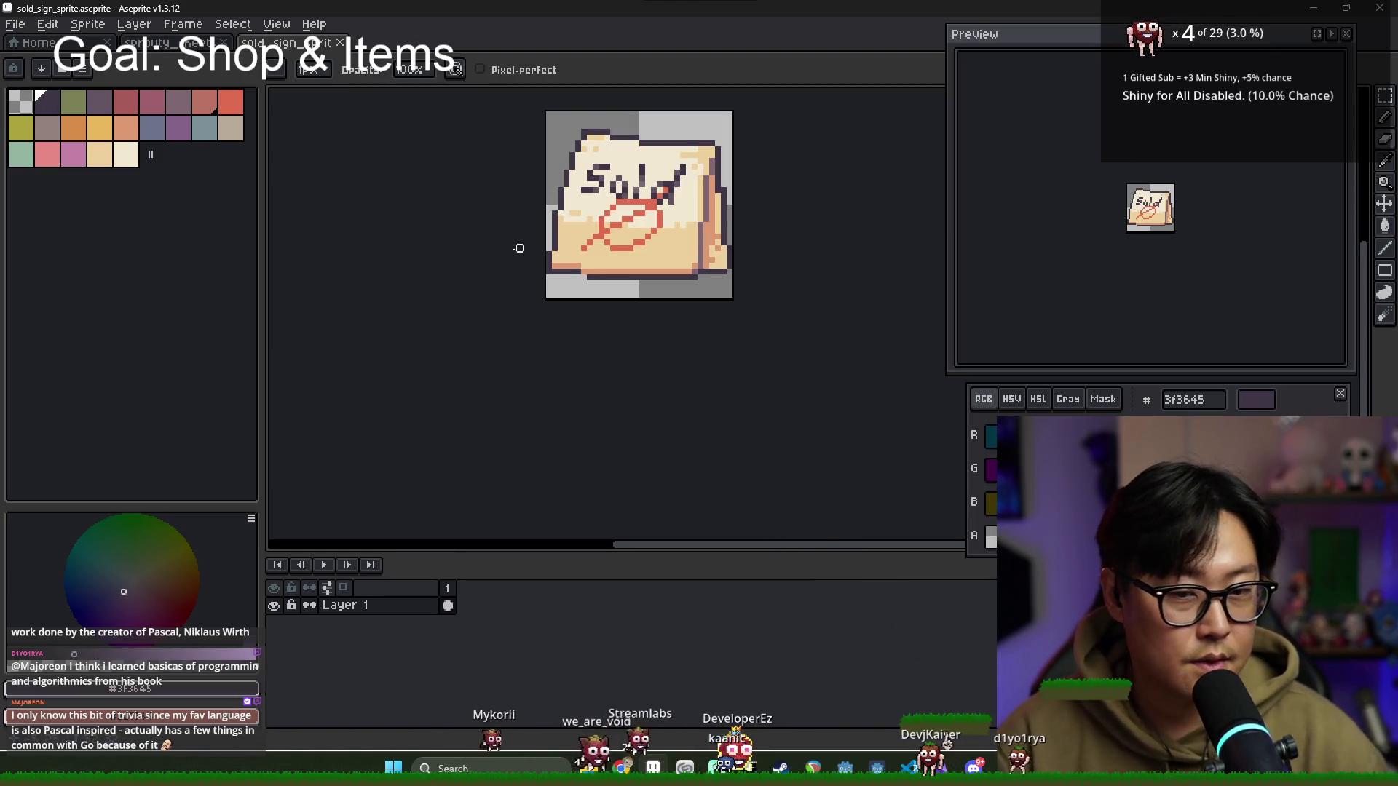
pyautogui.hotkey('ctrl', 's')
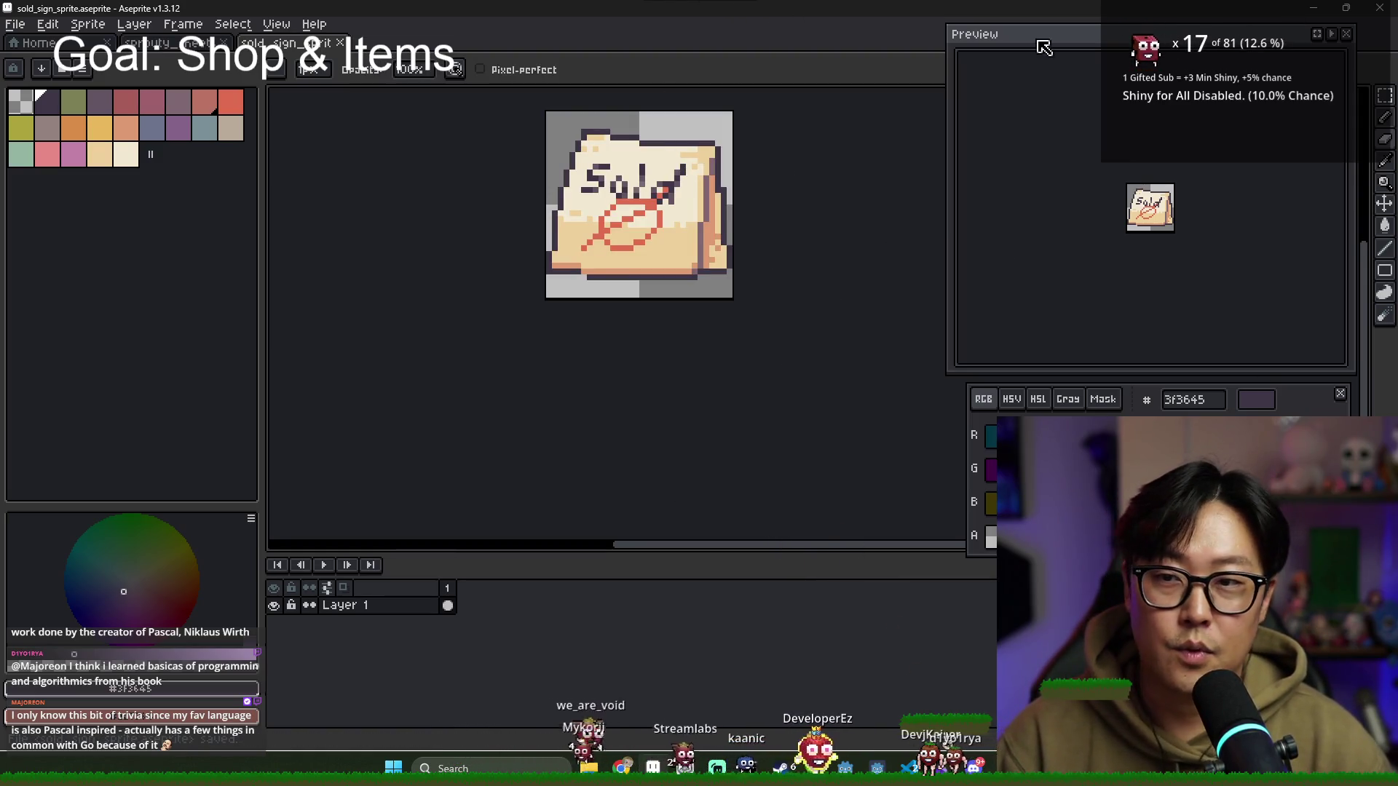
pyautogui.click(1371, 11)
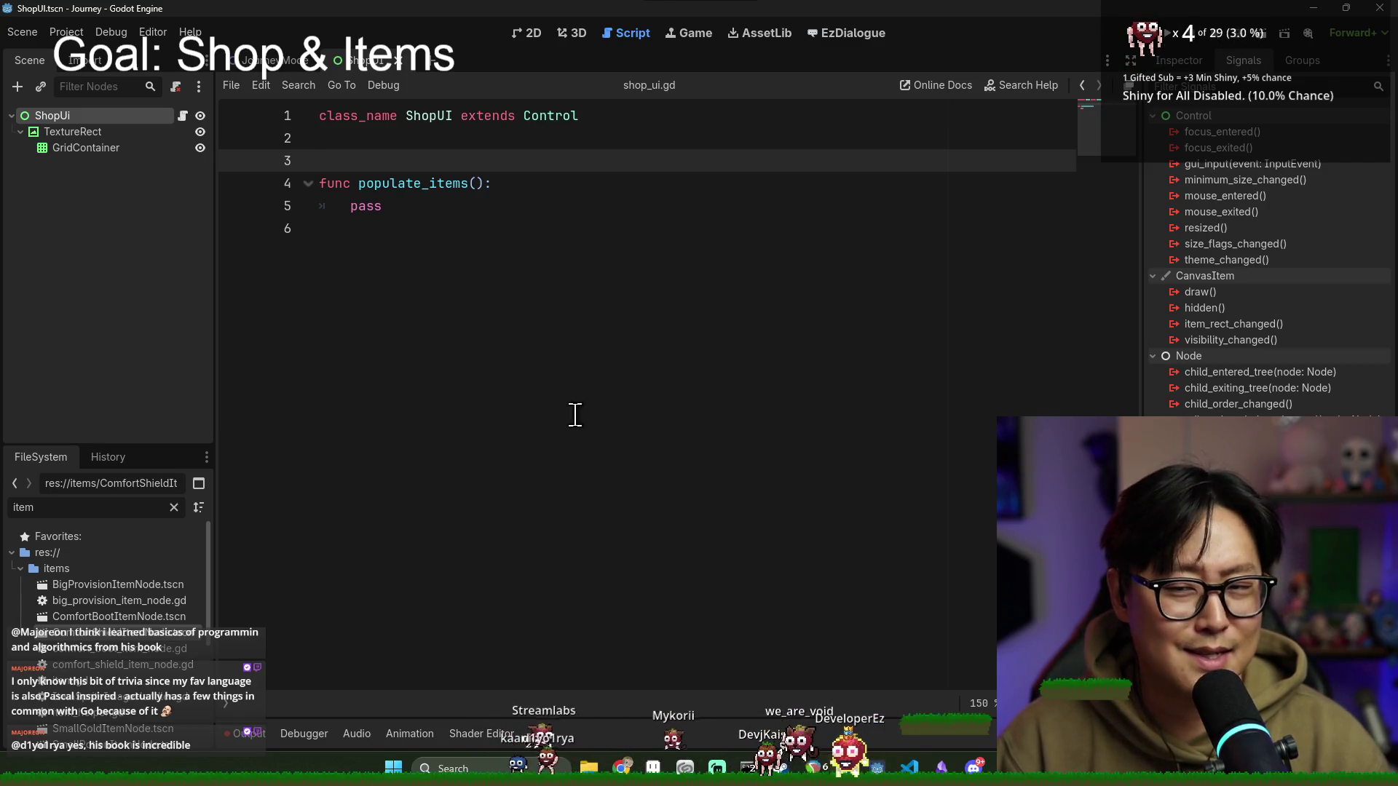
# Step: Delete the blank line 3 in shop_ui.gd and save the script
pyautogui.press('BackSpace')
pyautogui.hotkey('ctrl', 's')
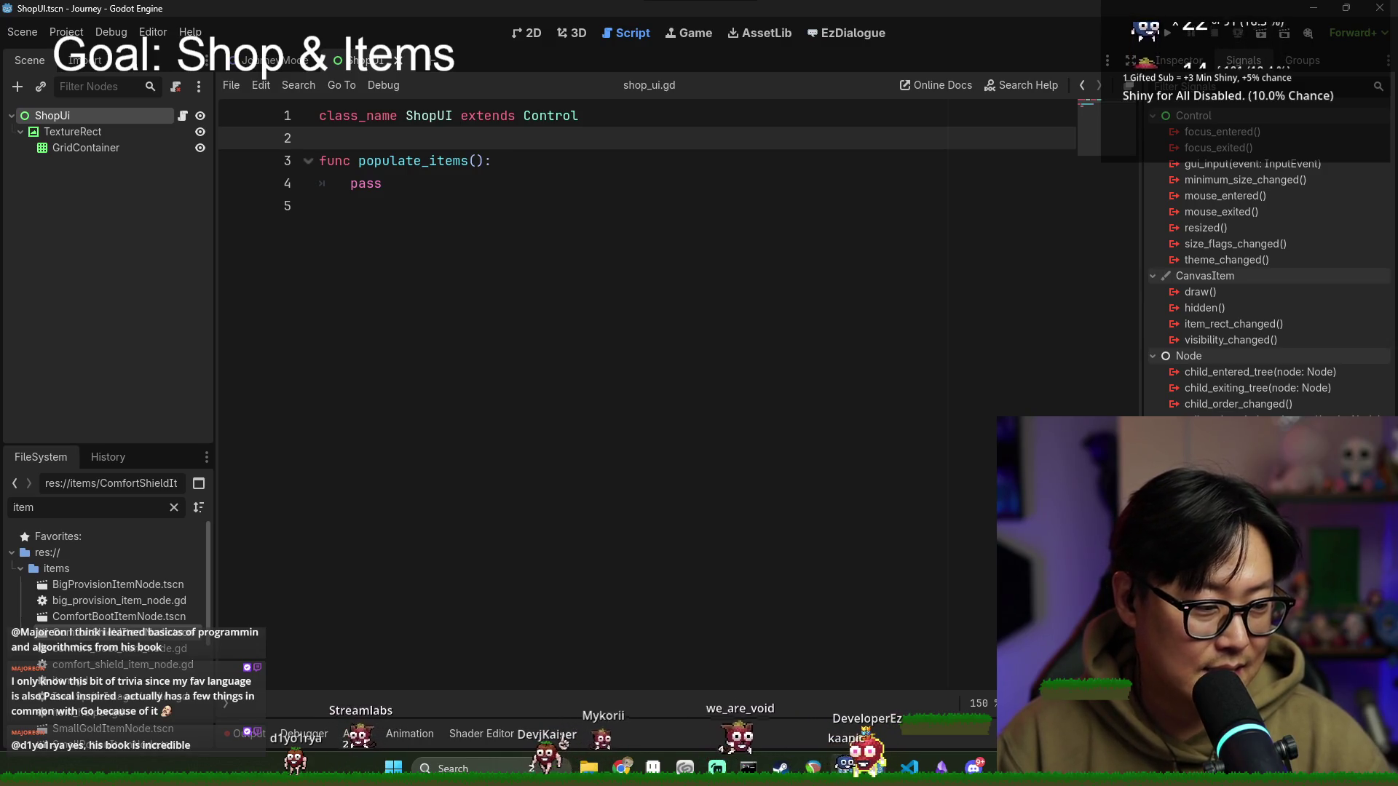
pyautogui.click(490, 375)
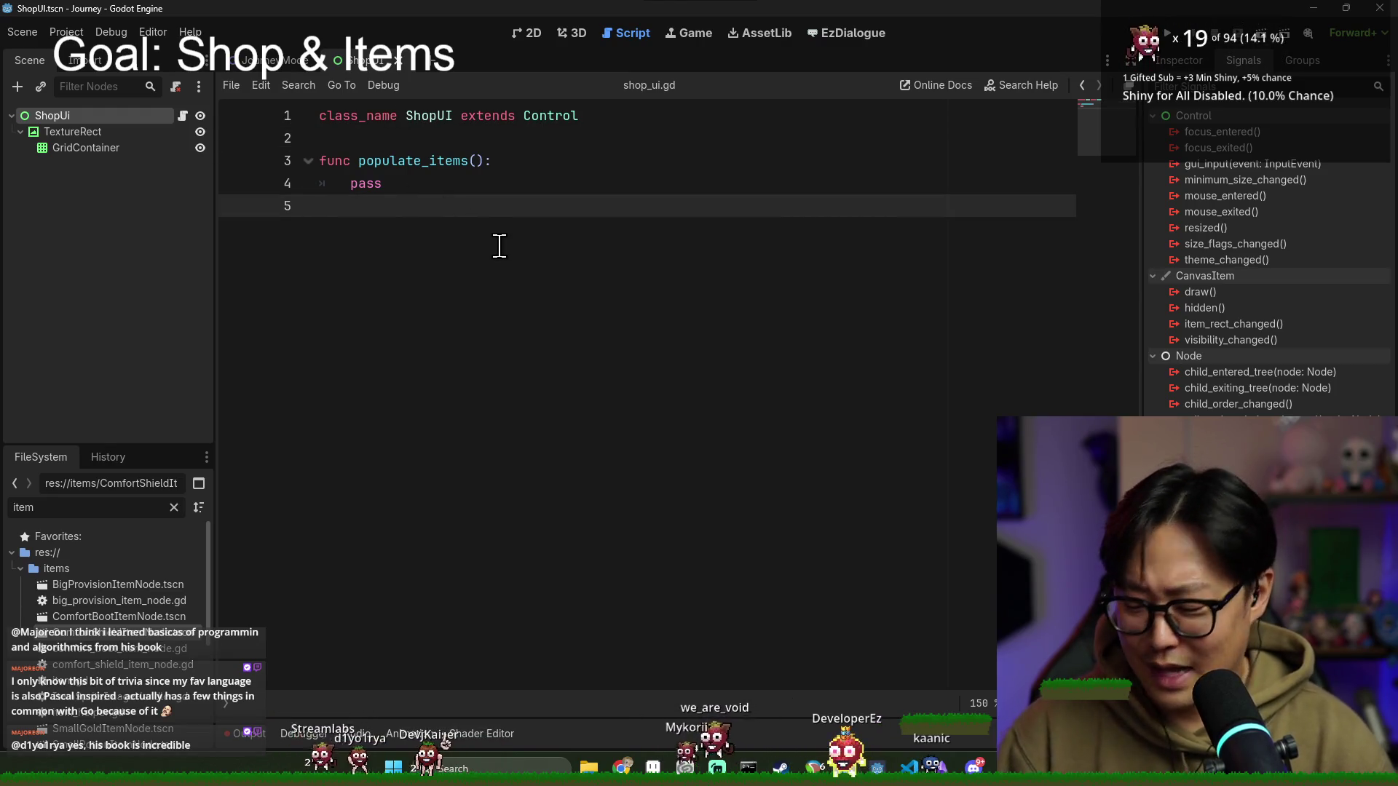
pyautogui.click(486, 188)
pyautogui.click(380, 209)
pyautogui.hotkey('ctrl', 's')
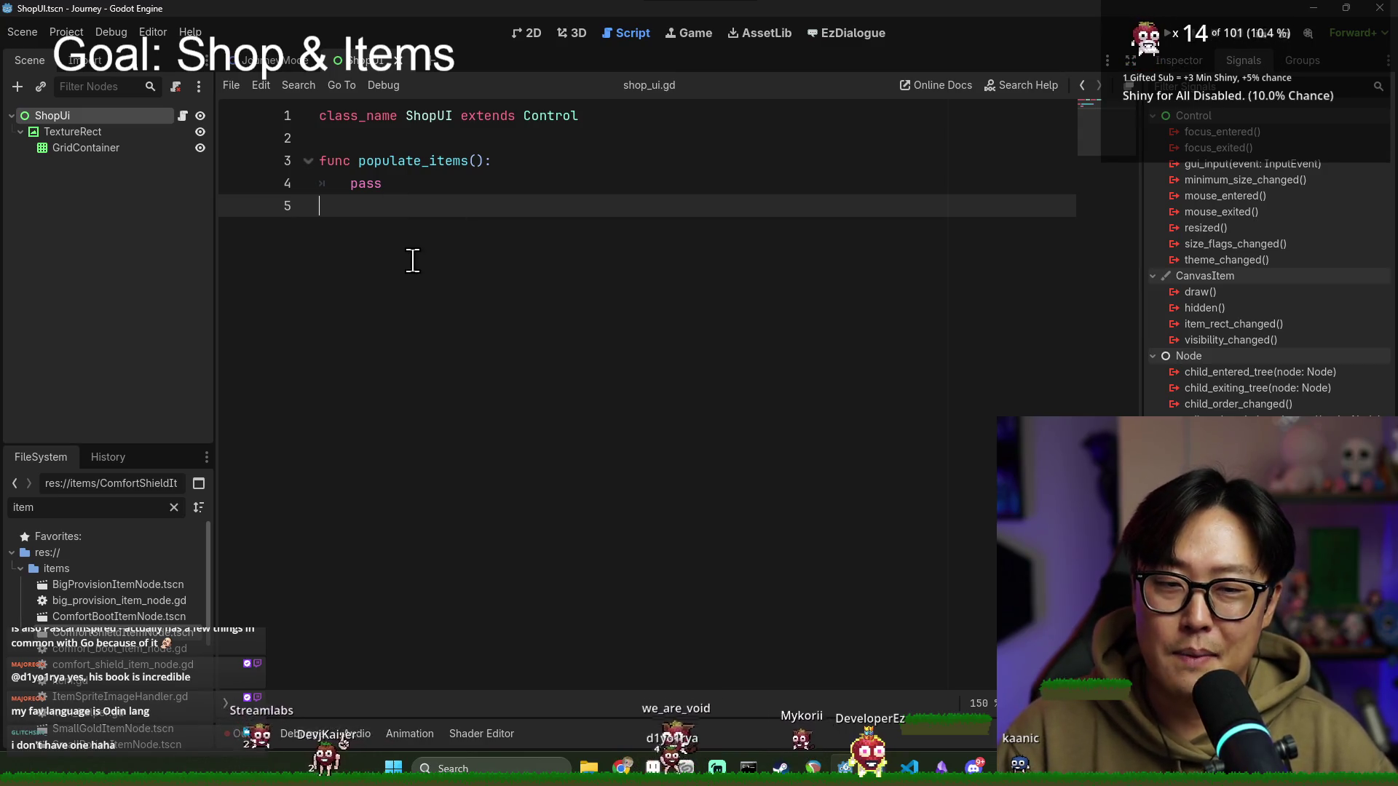
pyautogui.press('Return')
pyautogui.hotkey('ctrl', 's')
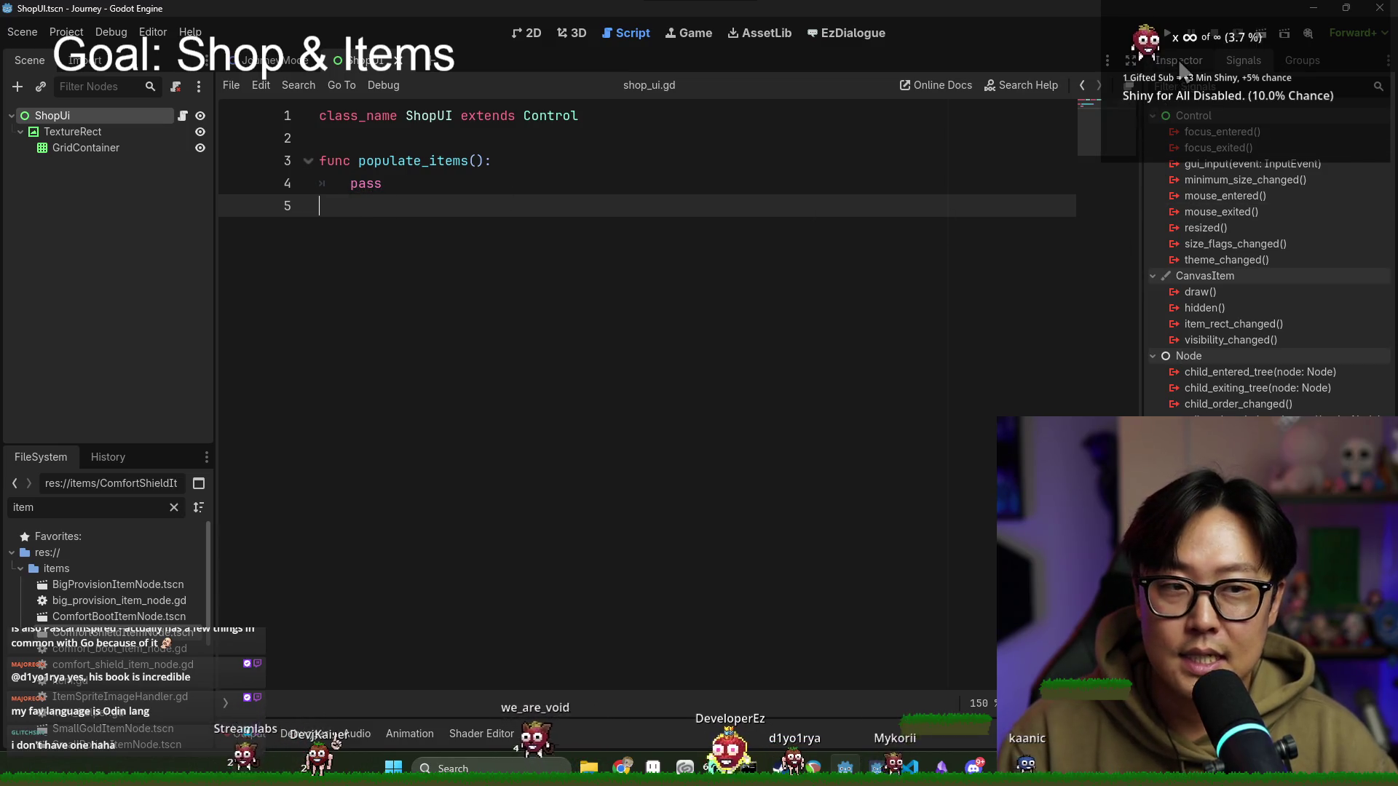
pyautogui.doubleClick(374, 160)
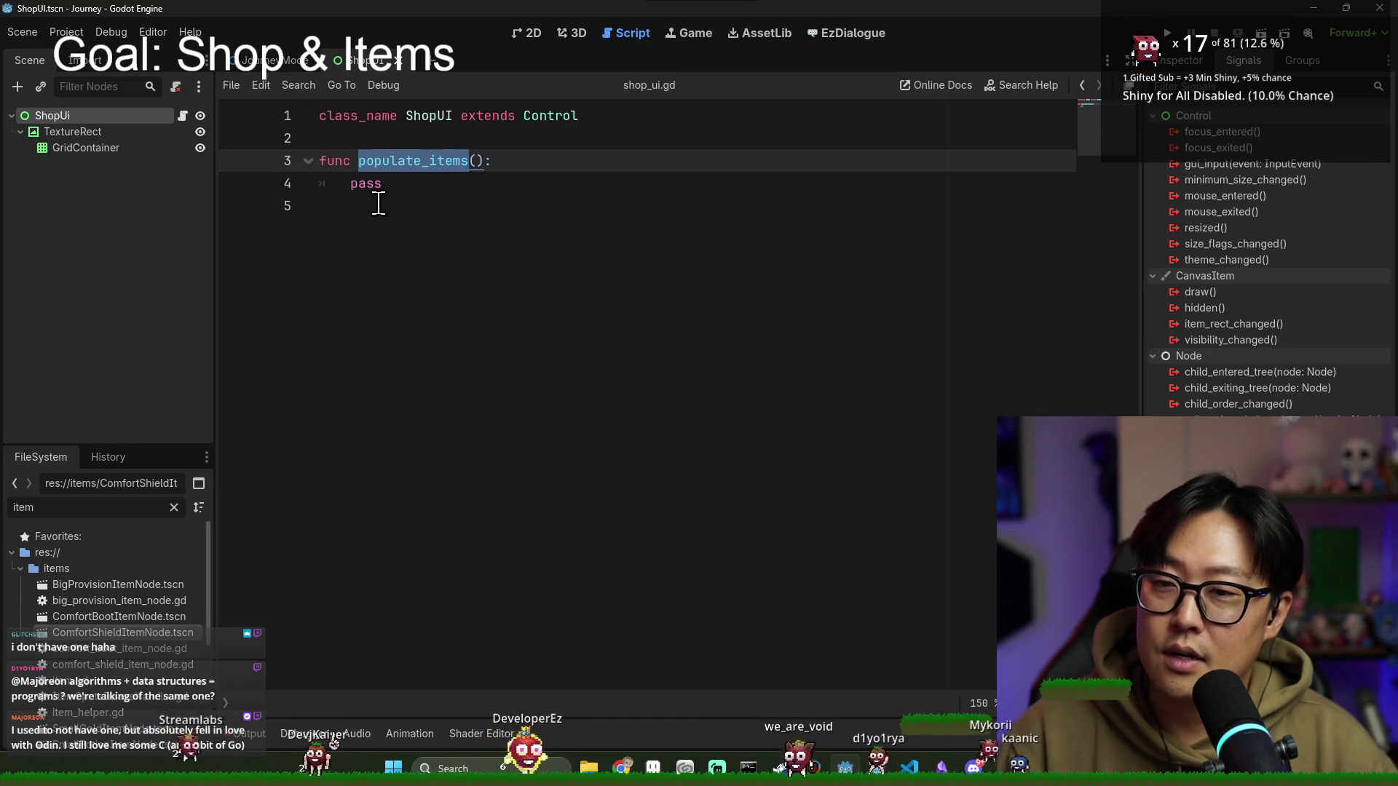
pyautogui.doubleClick(362, 183)
pyautogui.click(333, 209)
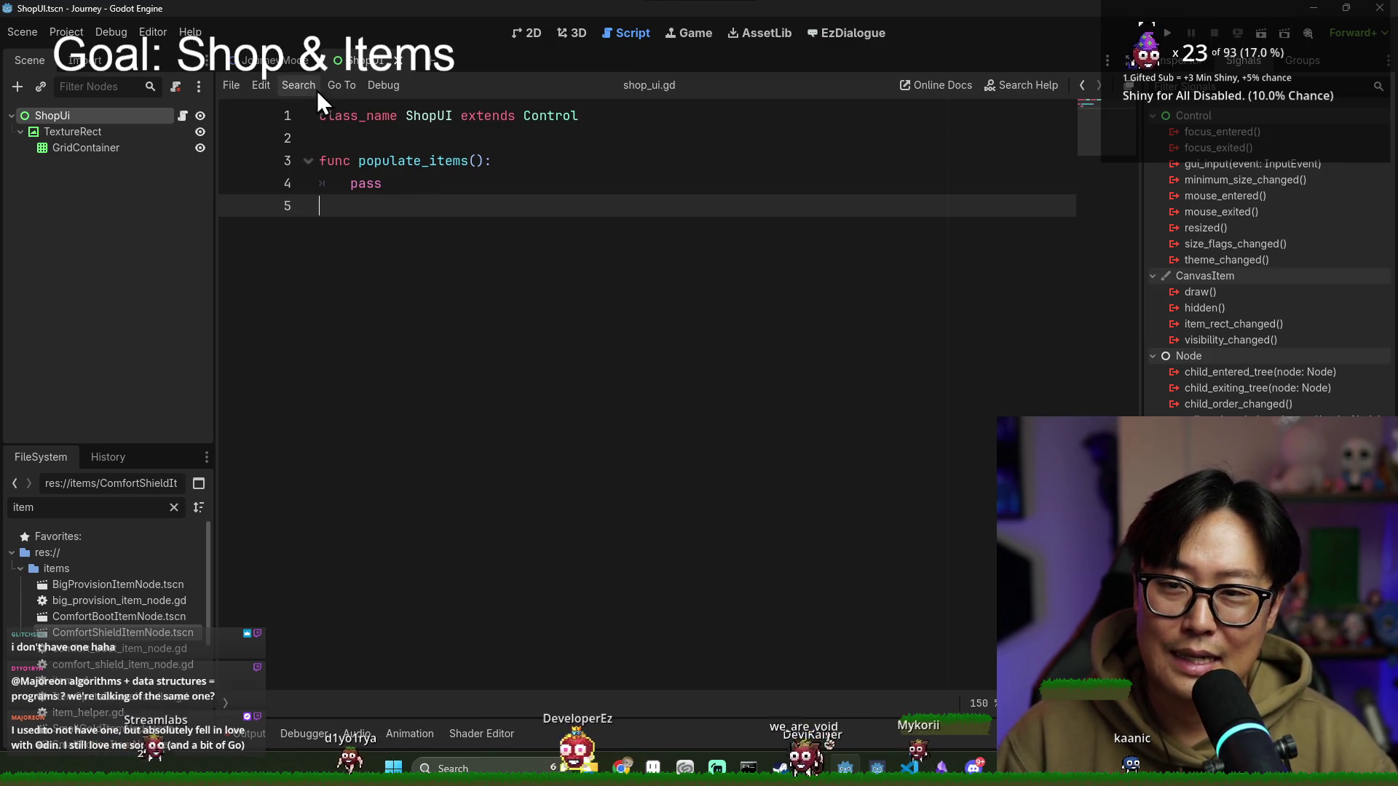
pyautogui.click(271, 56)
pyautogui.click(361, 60)
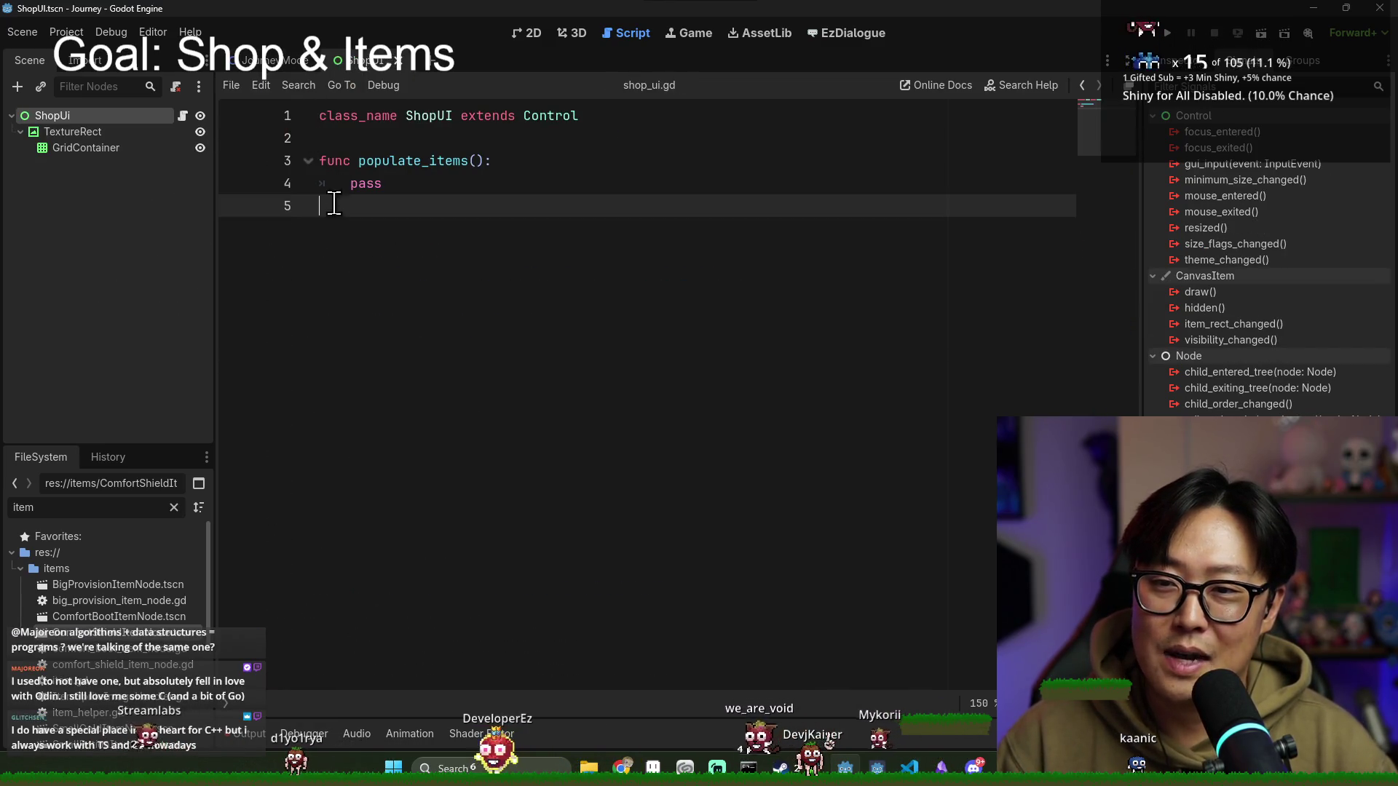
pyautogui.click(422, 141)
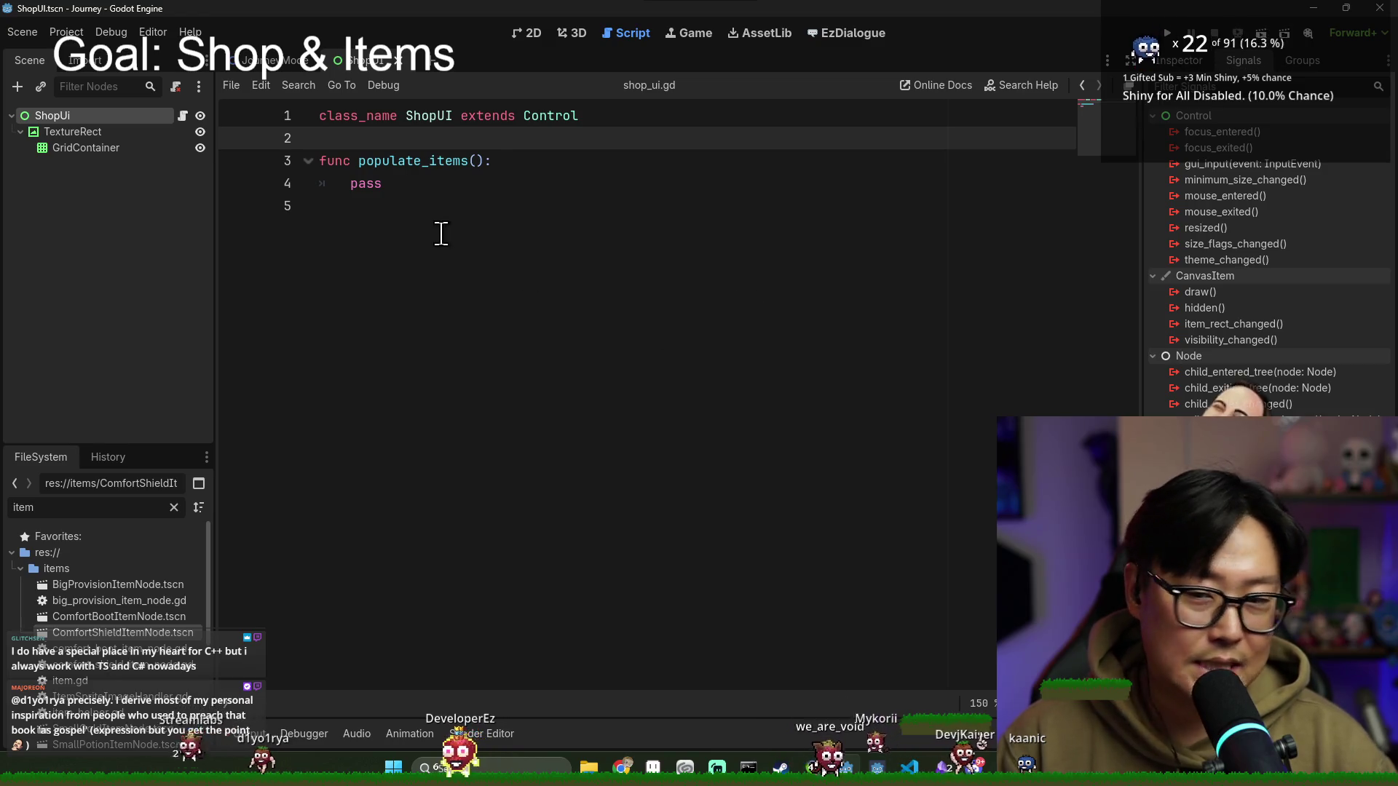
pyautogui.click(375, 224)
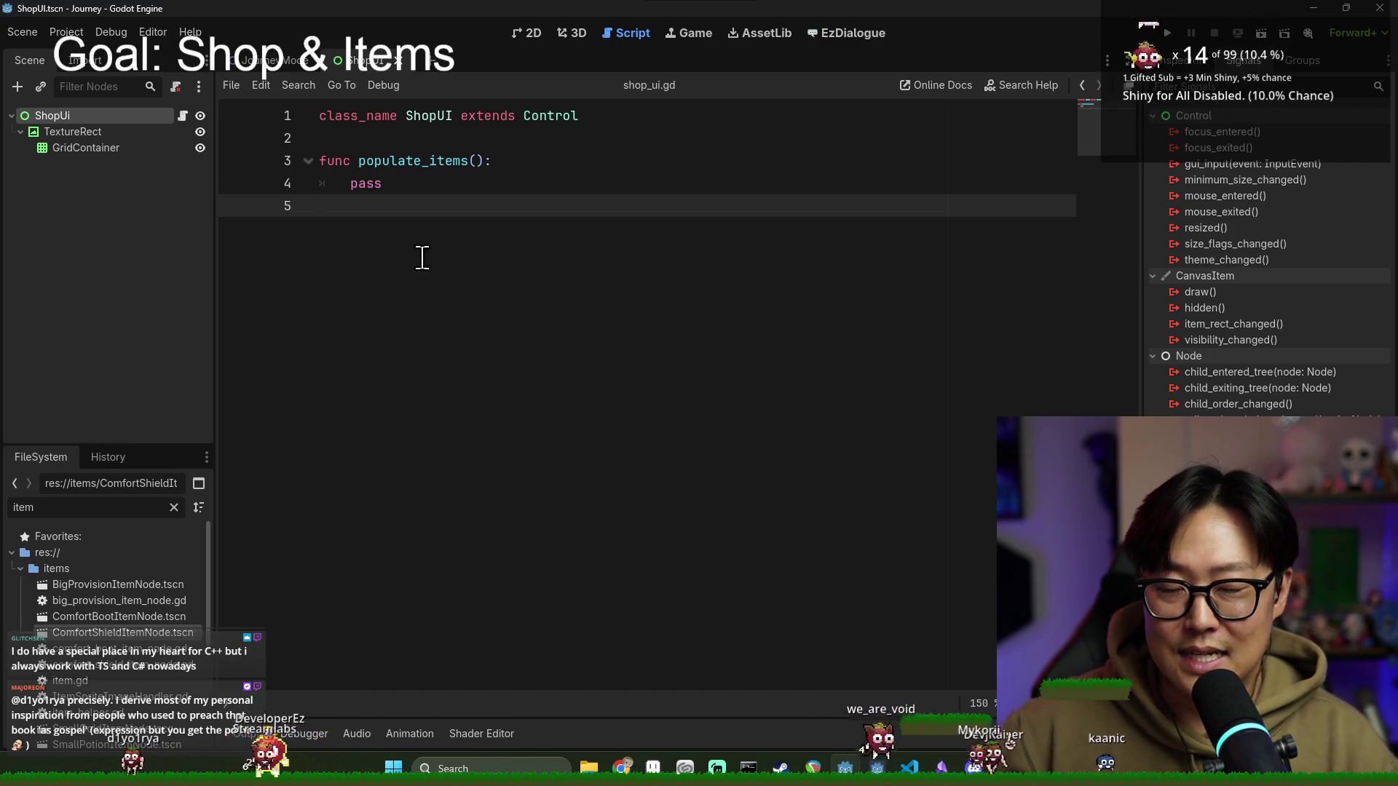
pyautogui.press('Up')
pyautogui.press('Up')
pyautogui.press('Up')
pyautogui.click(415, 205)
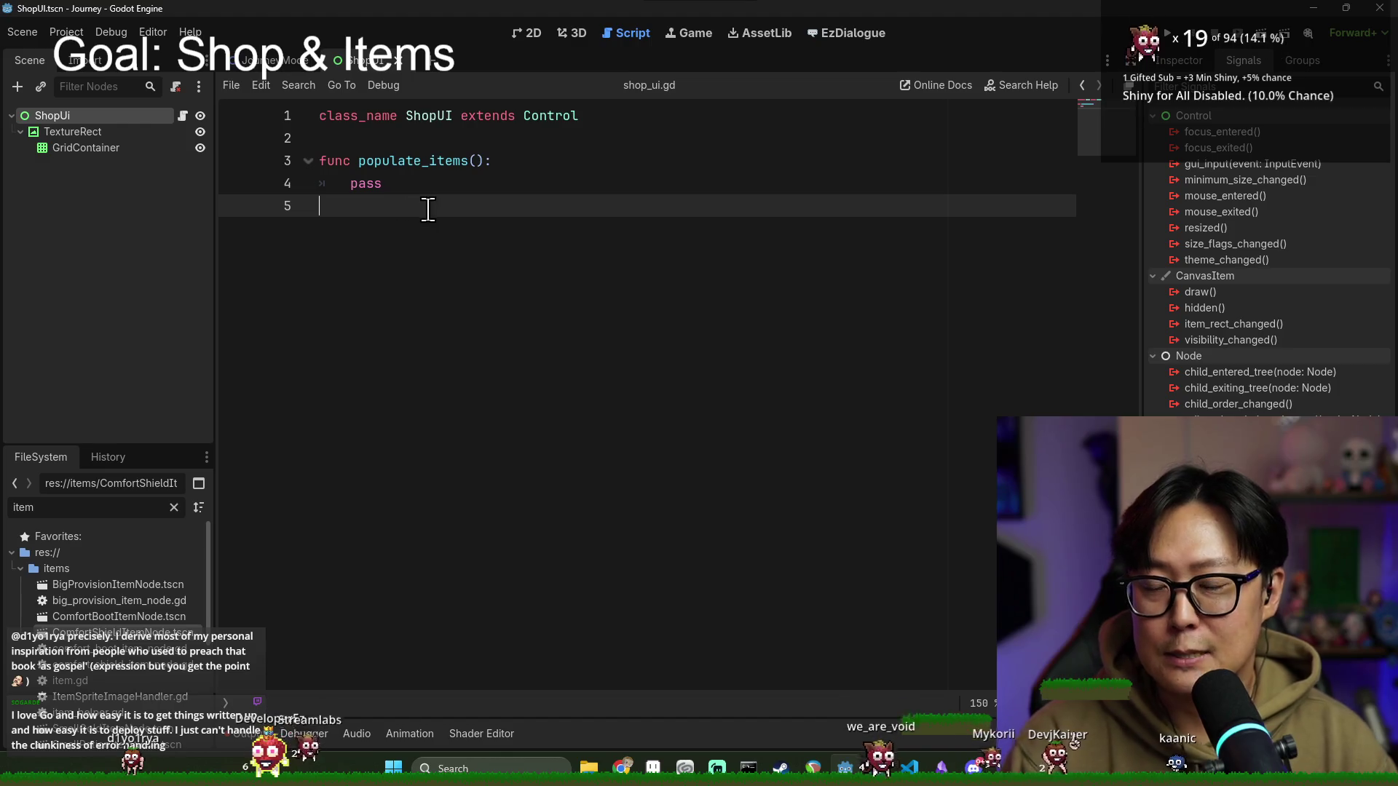
pyautogui.press('Return')
pyautogui.doubleClick(390, 161)
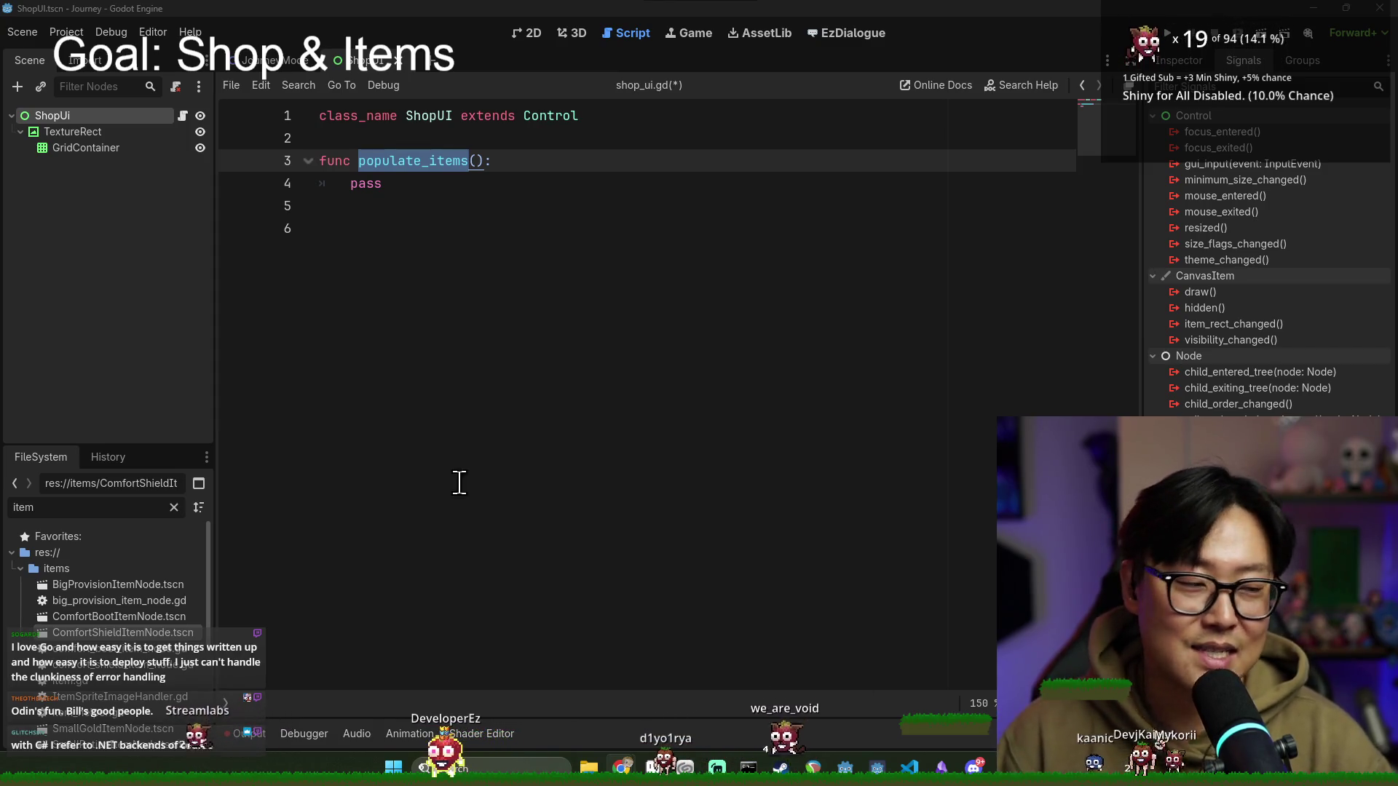
pyautogui.click(477, 205)
pyautogui.hotkey('ctrl', 's')
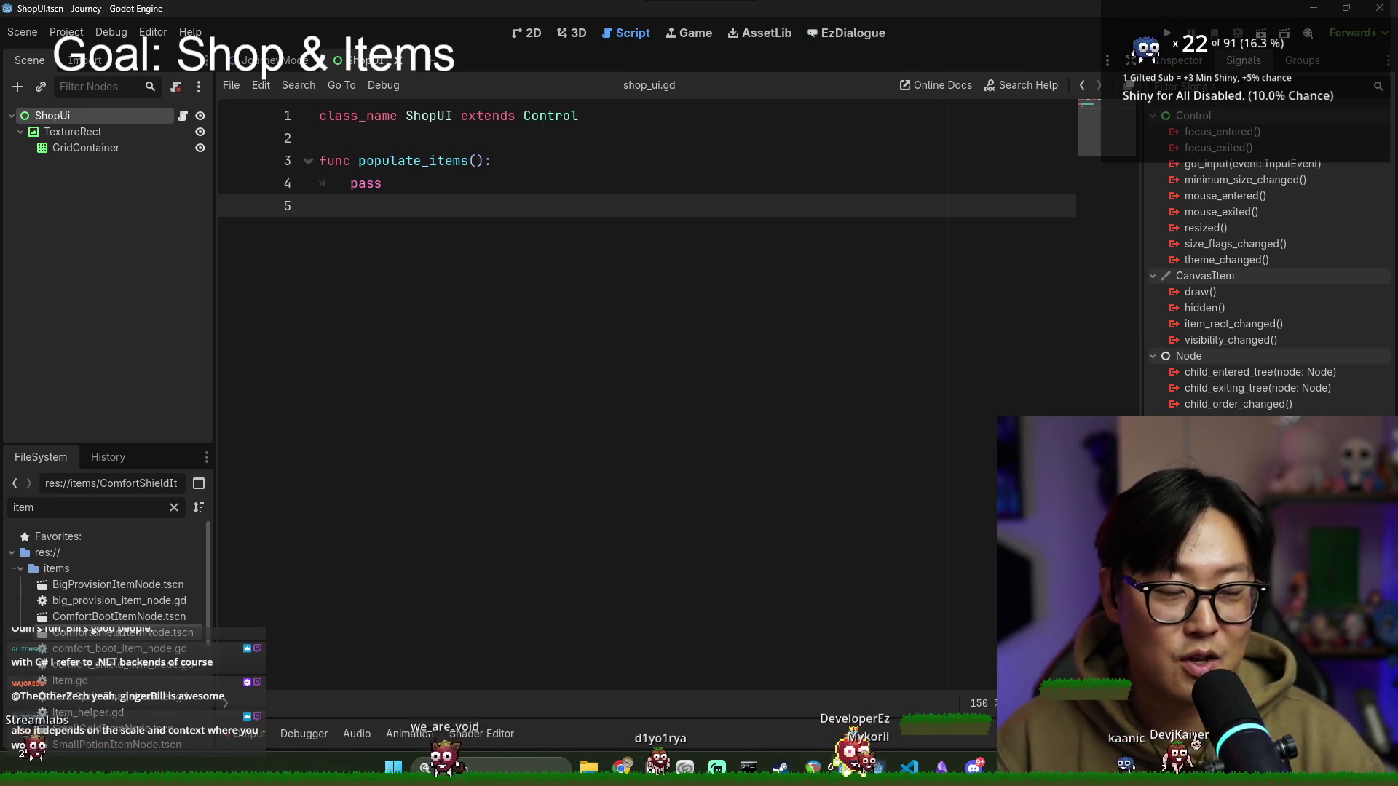
pyautogui.hotkey('ctrl', 's')
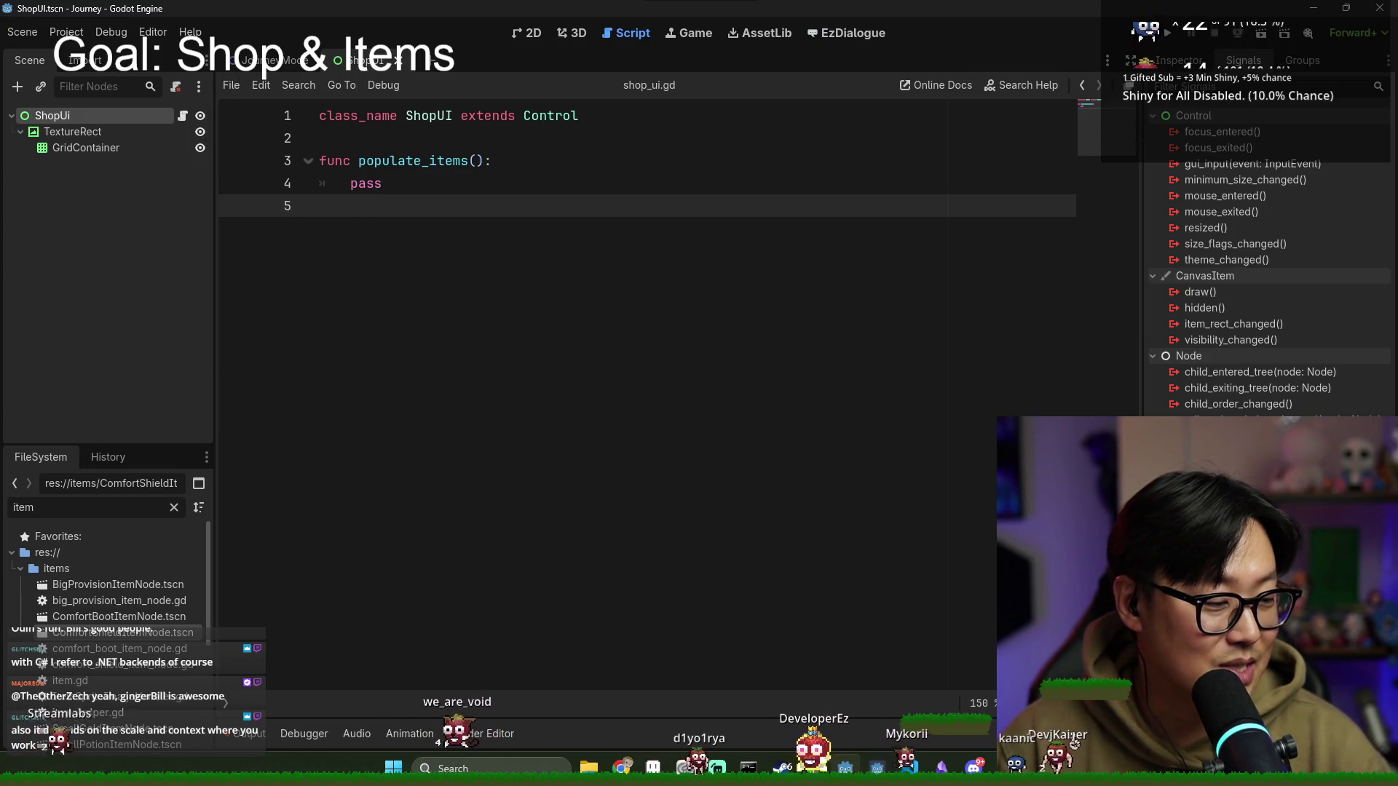
pyautogui.hotkey('ctrl', 's')
pyautogui.click(375, 138)
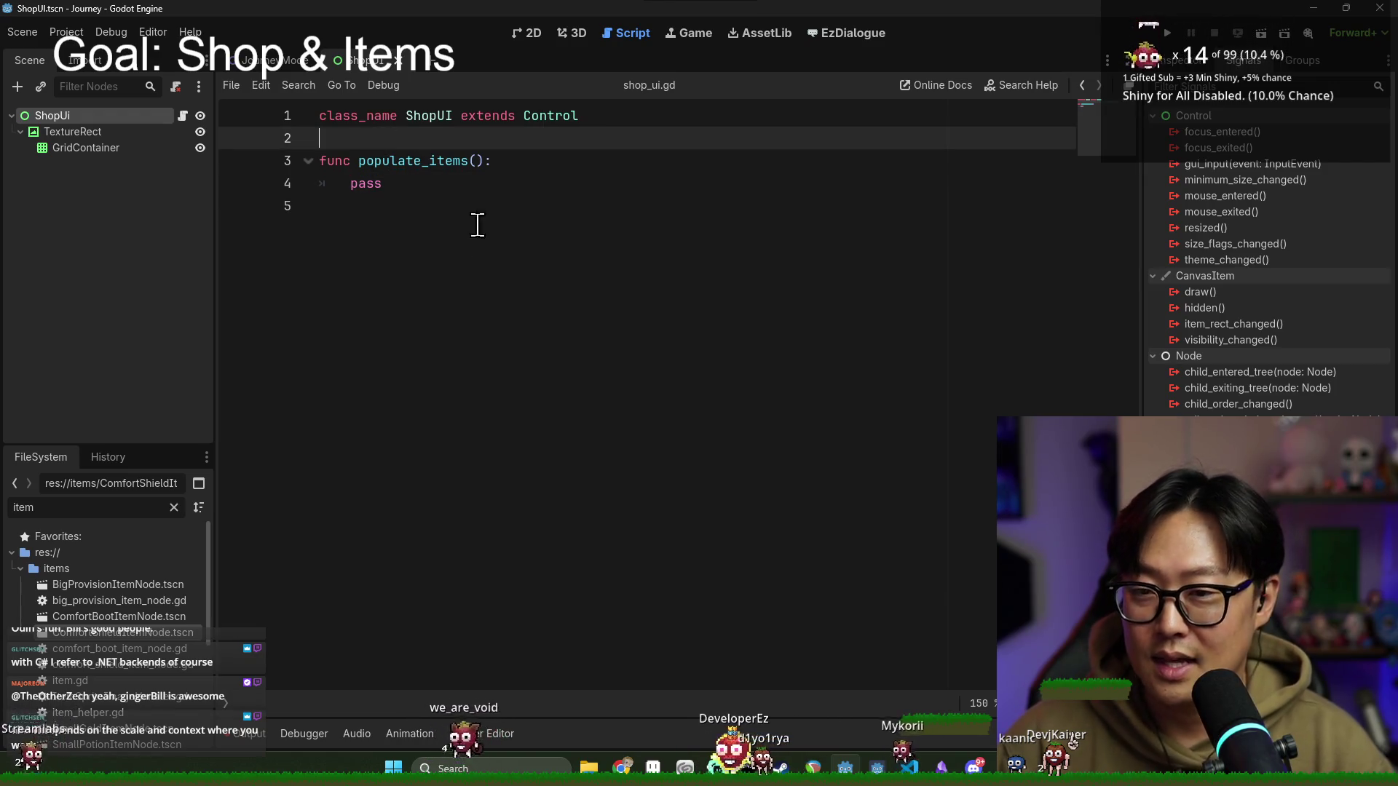
pyautogui.click(467, 243)
pyautogui.press('Return')
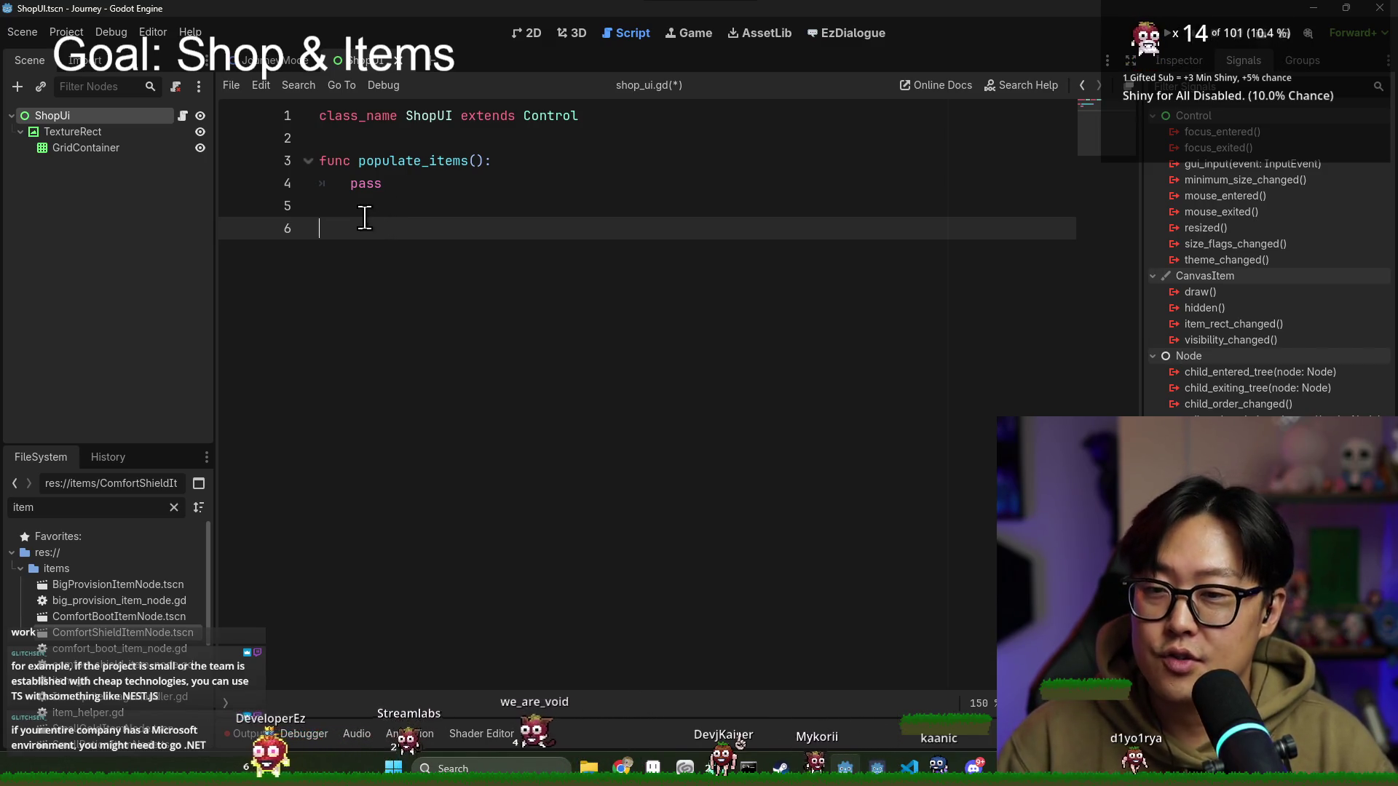
pyautogui.click(375, 211)
pyautogui.click(411, 240)
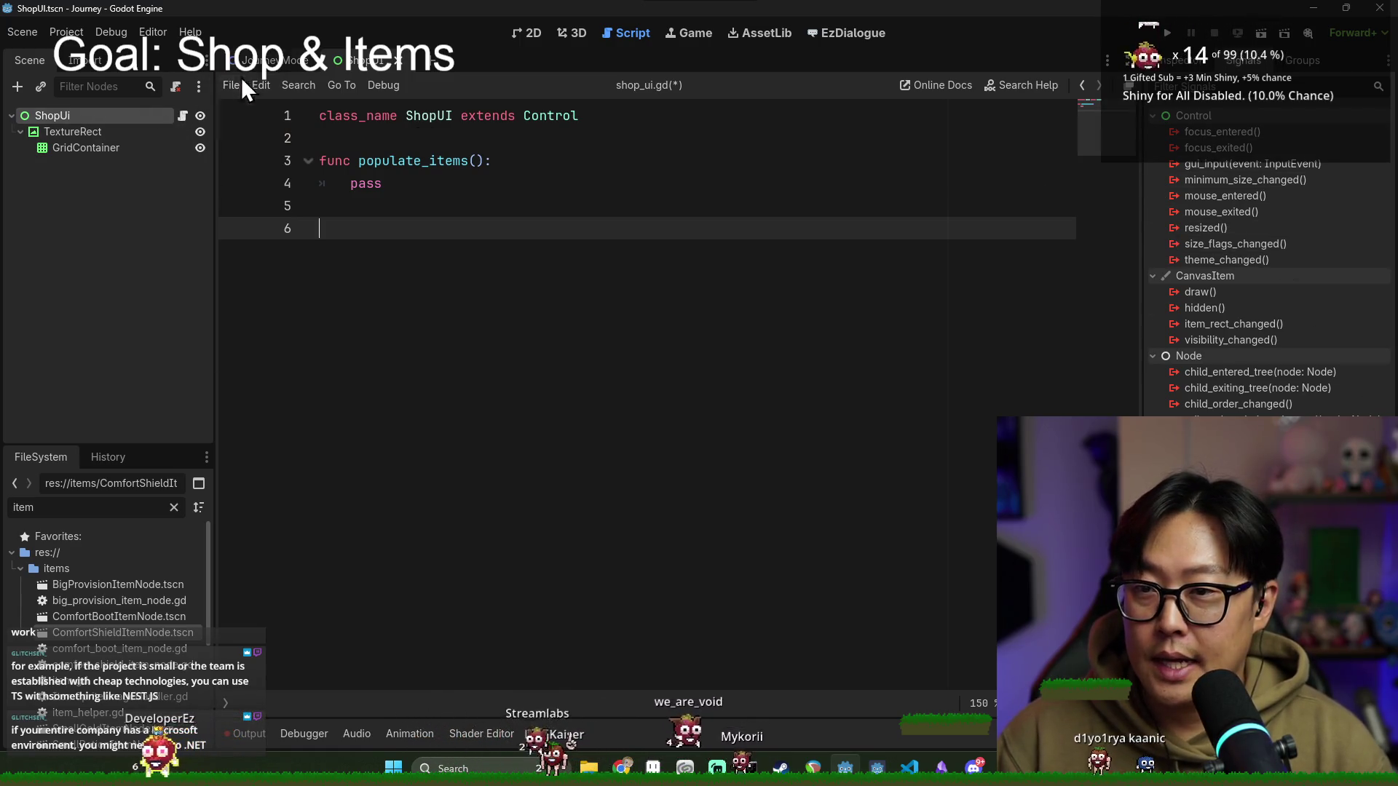
# Step: Save the ShopUI scene, then open shop_manager.gd from the JourneyMode scene
pyautogui.doubleClick(420, 160)
pyautogui.doubleClick(400, 162)
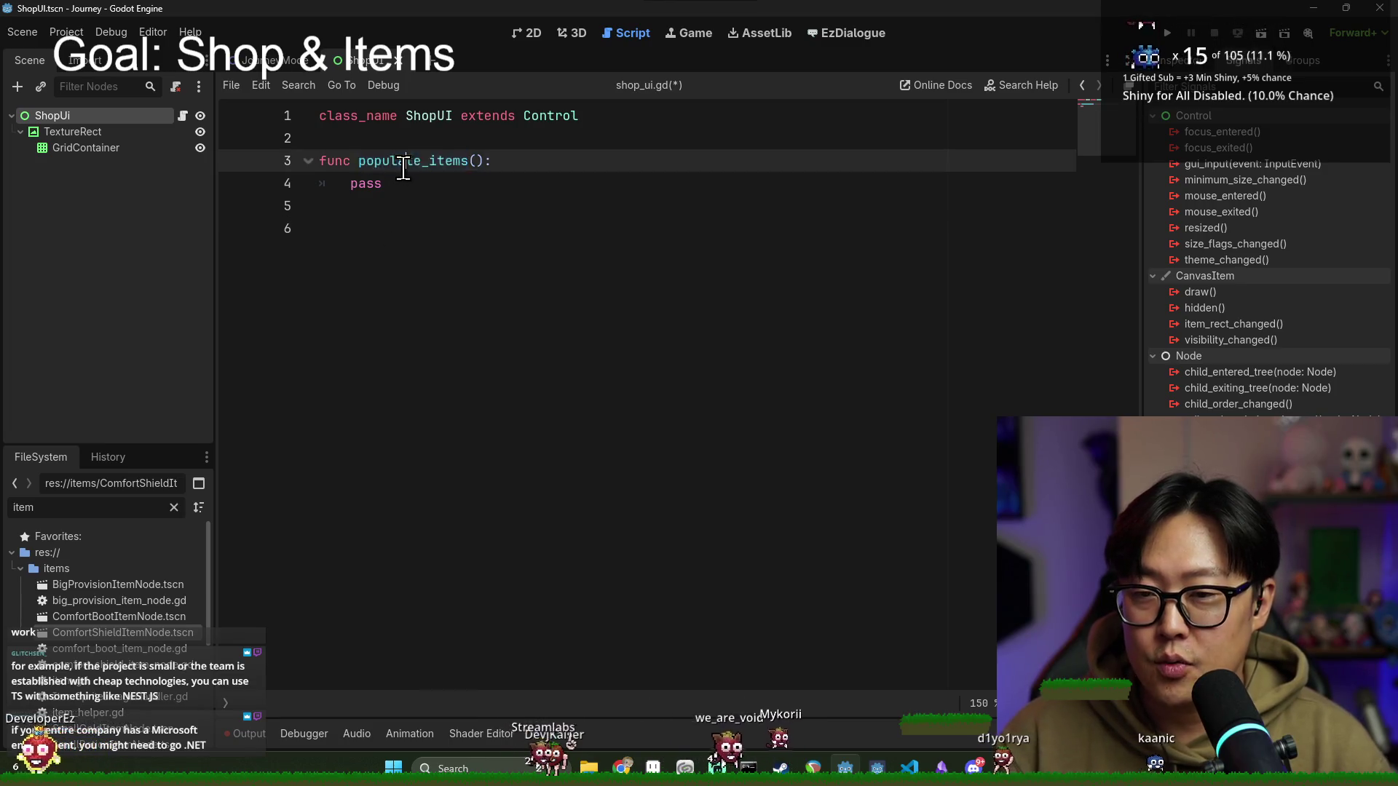
pyautogui.click(260, 64)
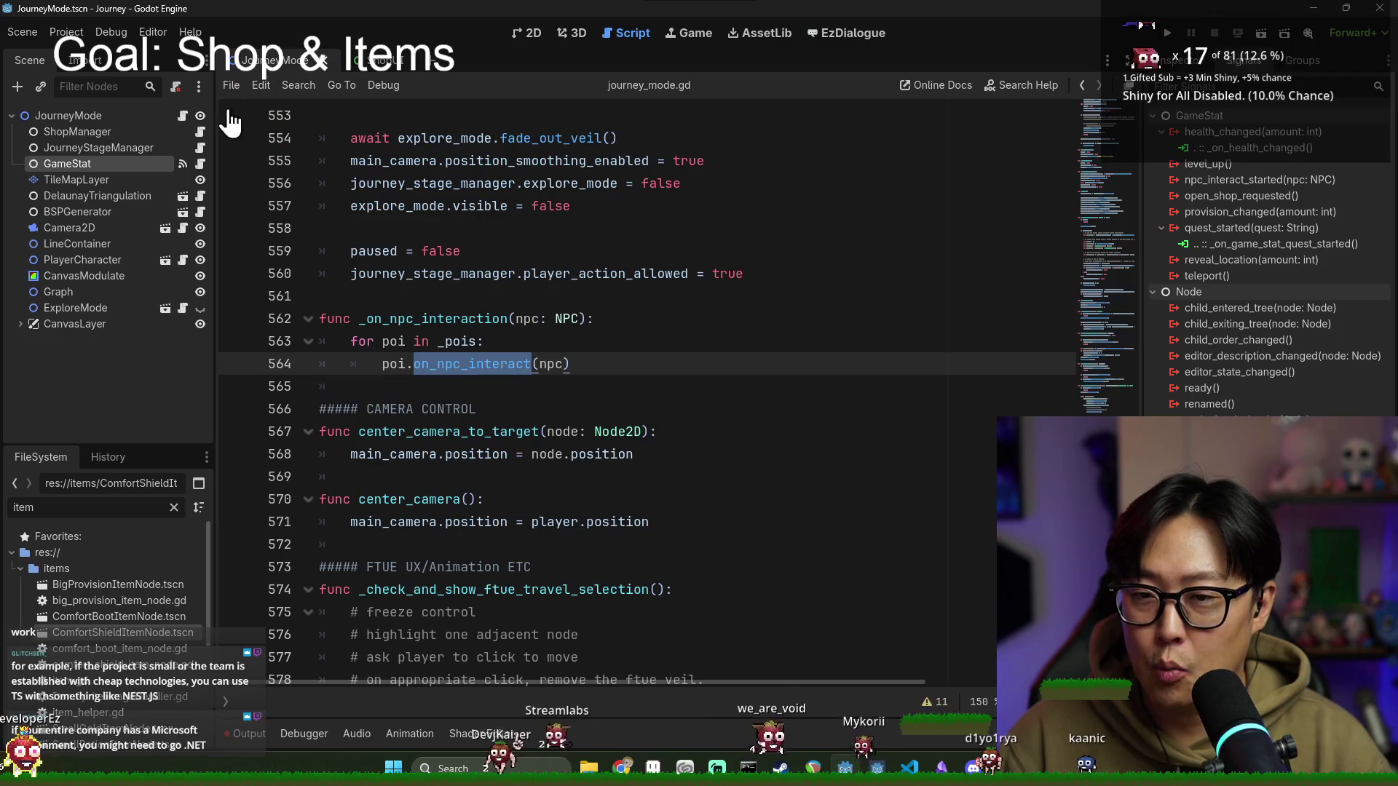
pyautogui.click(378, 64)
pyautogui.hotkey('ctrl', 's')
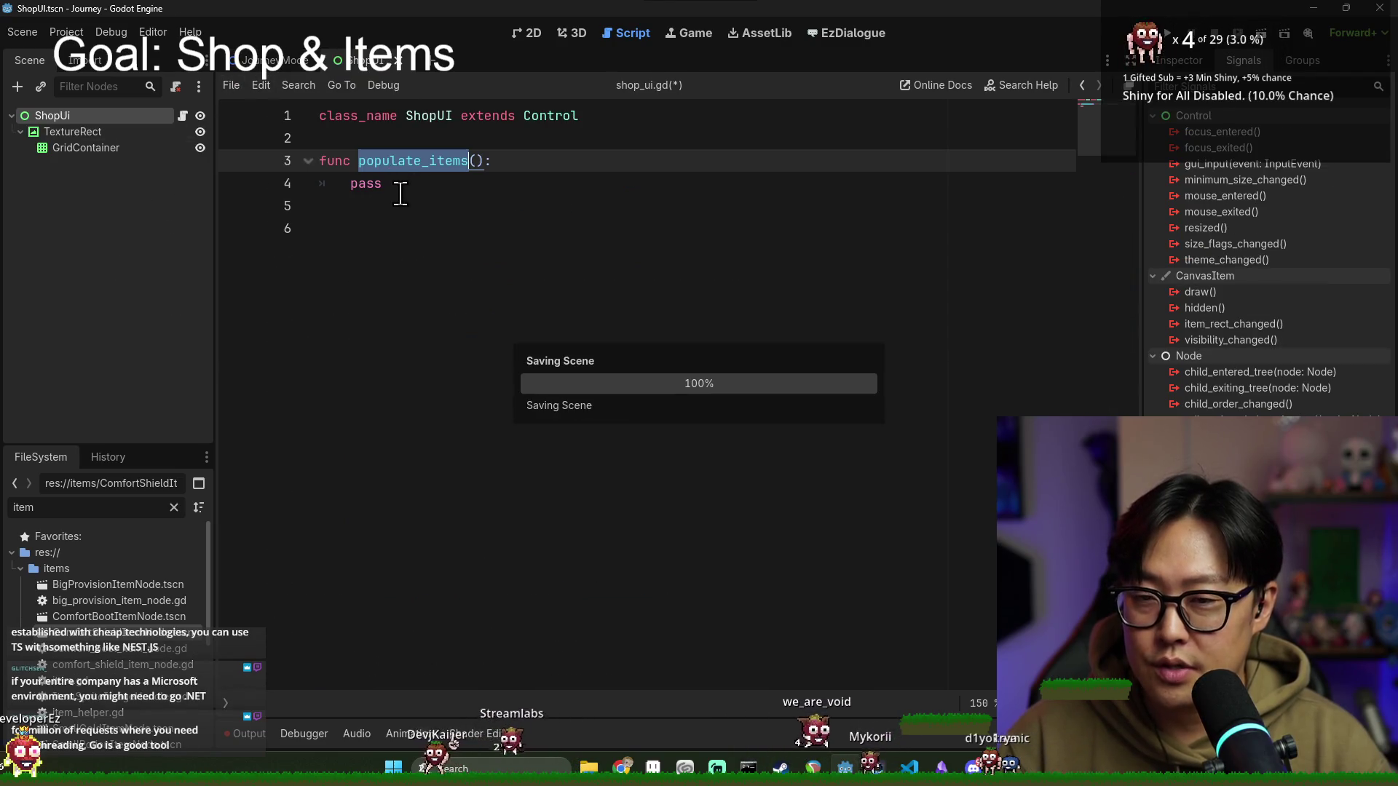
pyautogui.click(400, 188)
pyautogui.click(251, 65)
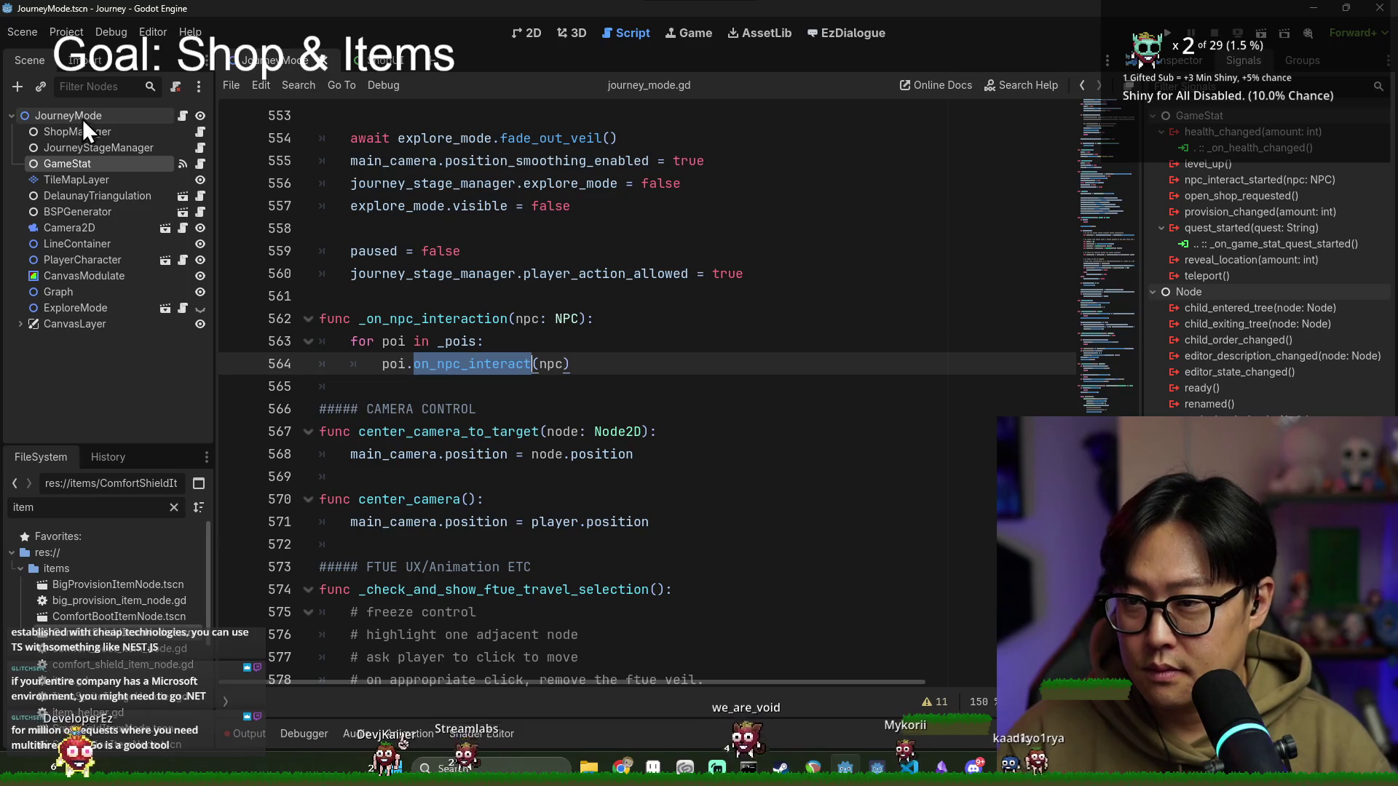
pyautogui.click(201, 132)
pyautogui.hotkey('ctrl', 's')
# Step: Review open_shop's shop_resource parameter and the ShopResource class definition, then save
pyautogui.doubleClick(428, 206)
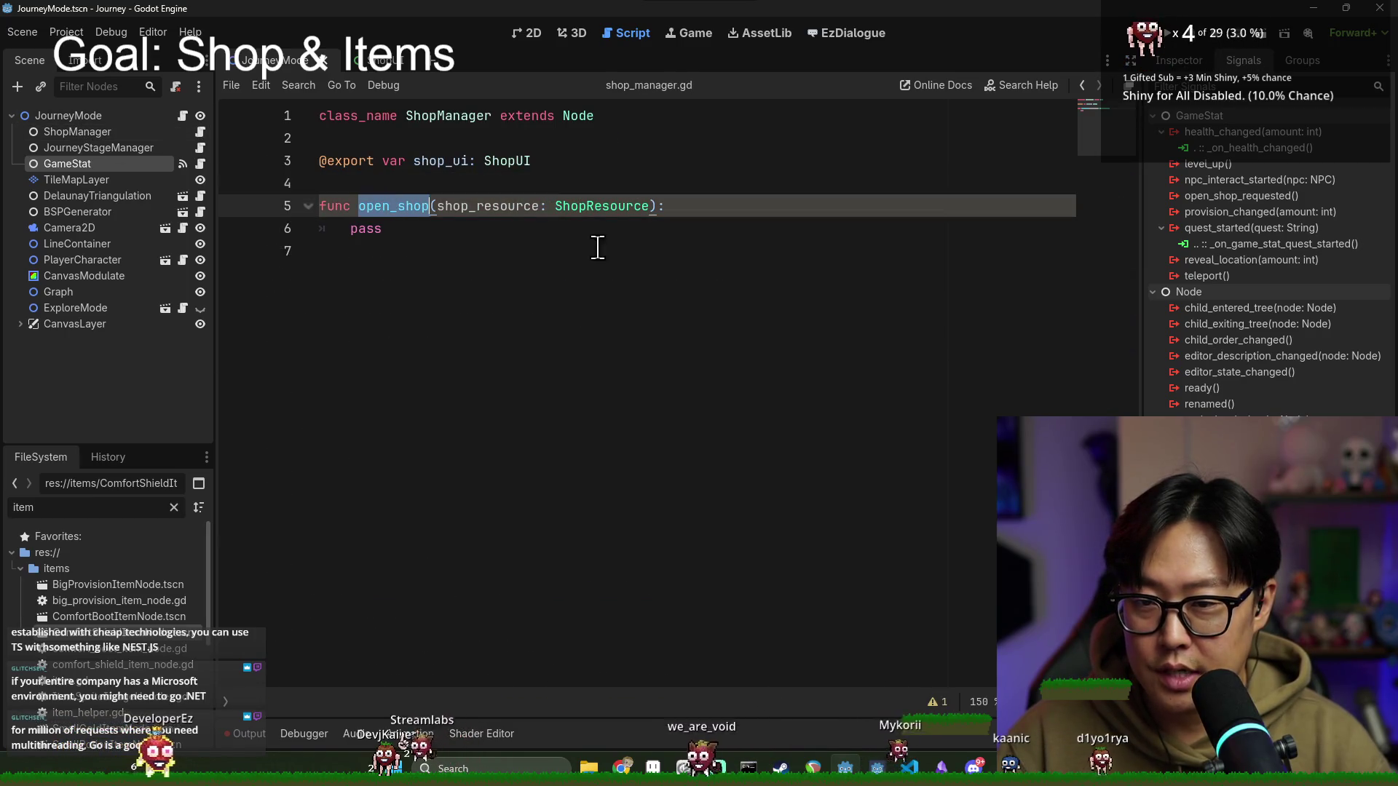
pyautogui.doubleClick(437, 161)
pyautogui.doubleClick(401, 208)
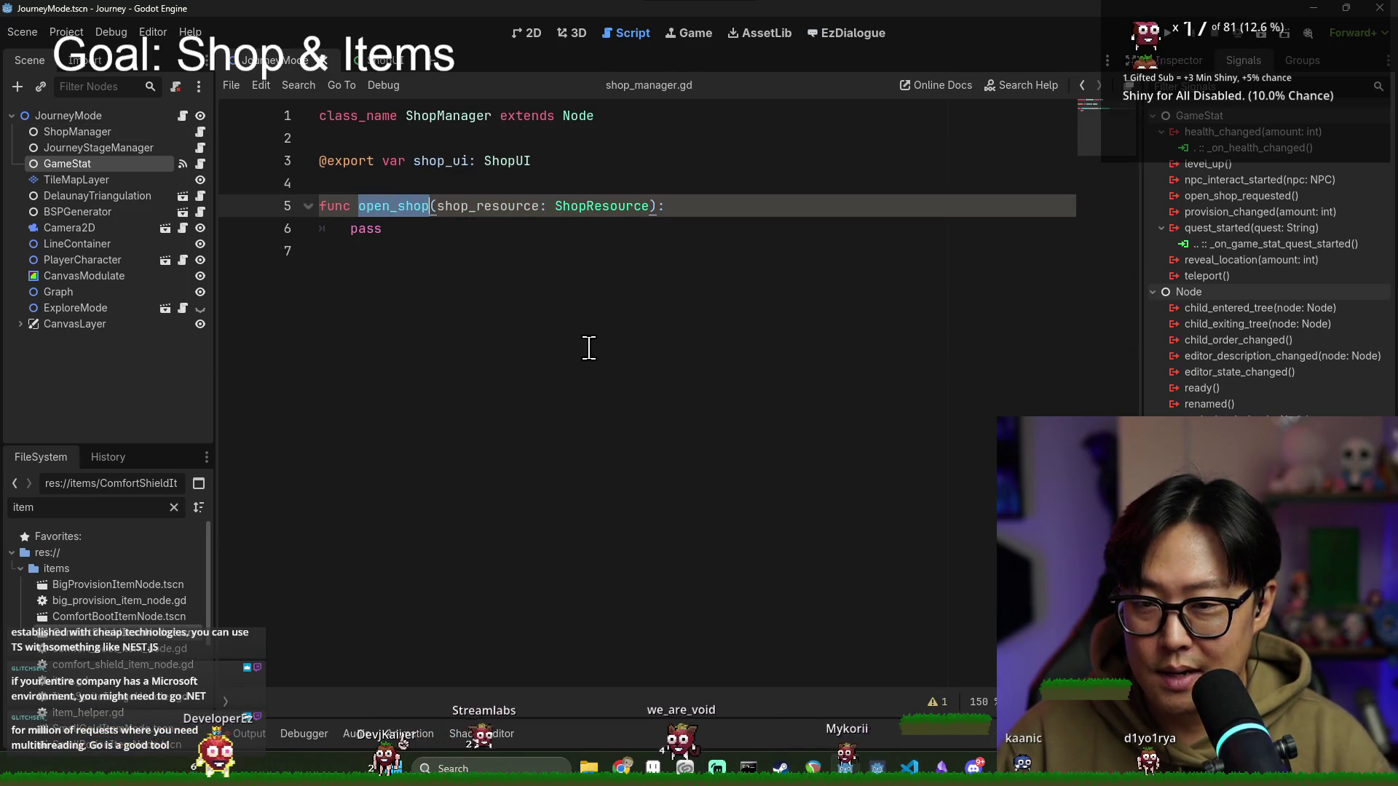
pyautogui.keyDown('ctrl'); pyautogui.click(580, 207); pyautogui.keyUp('ctrl')
pyautogui.hotkey('alt', 'Left')
pyautogui.doubleClick(535, 206)
pyautogui.click(536, 206)
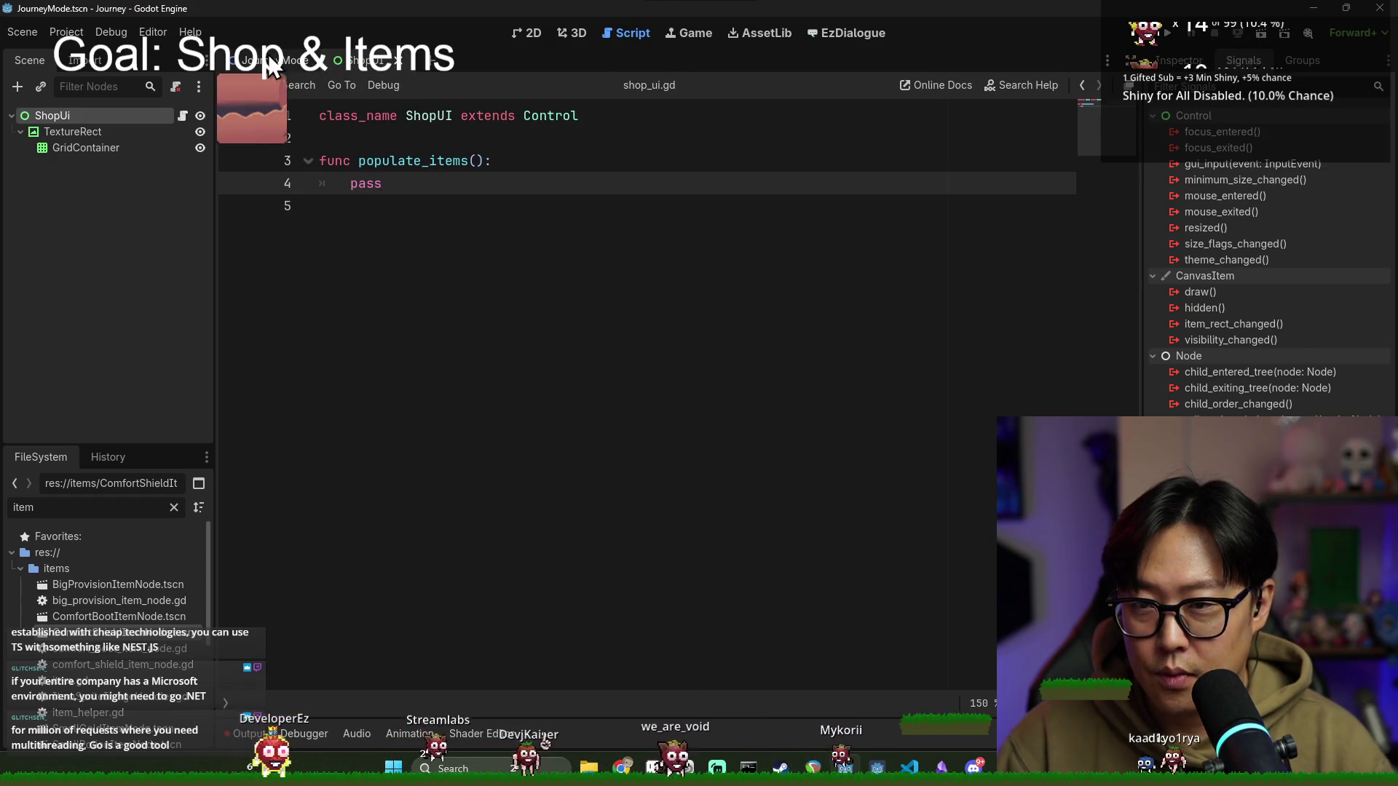
pyautogui.hotkey('ctrl', 's')
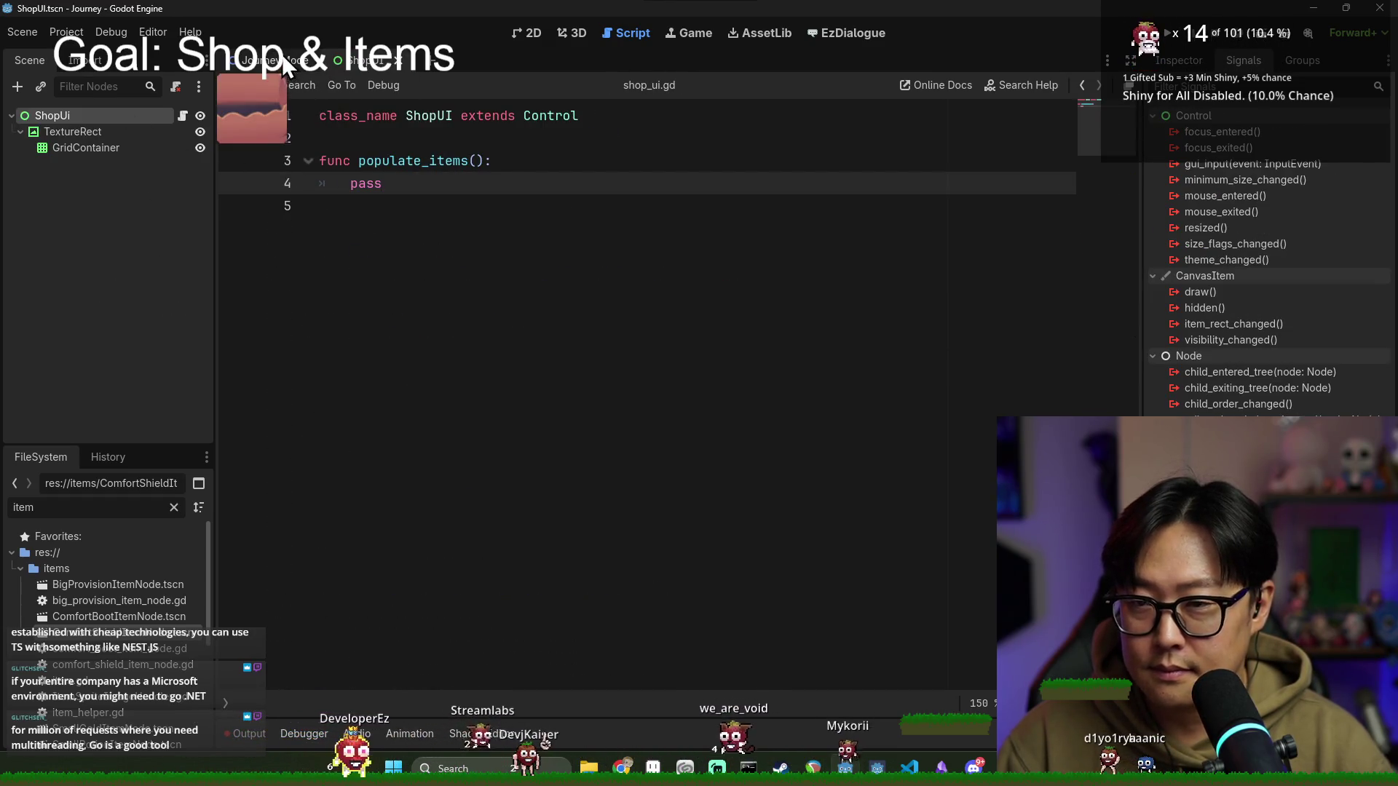
# Step: Add a shop_ui.populate_items() call on a new line in open_shop
pyautogui.click(200, 132)
pyautogui.click(437, 162)
pyautogui.click(714, 209)
pyautogui.press('Return')
pyautogui.write('shop_ui.')
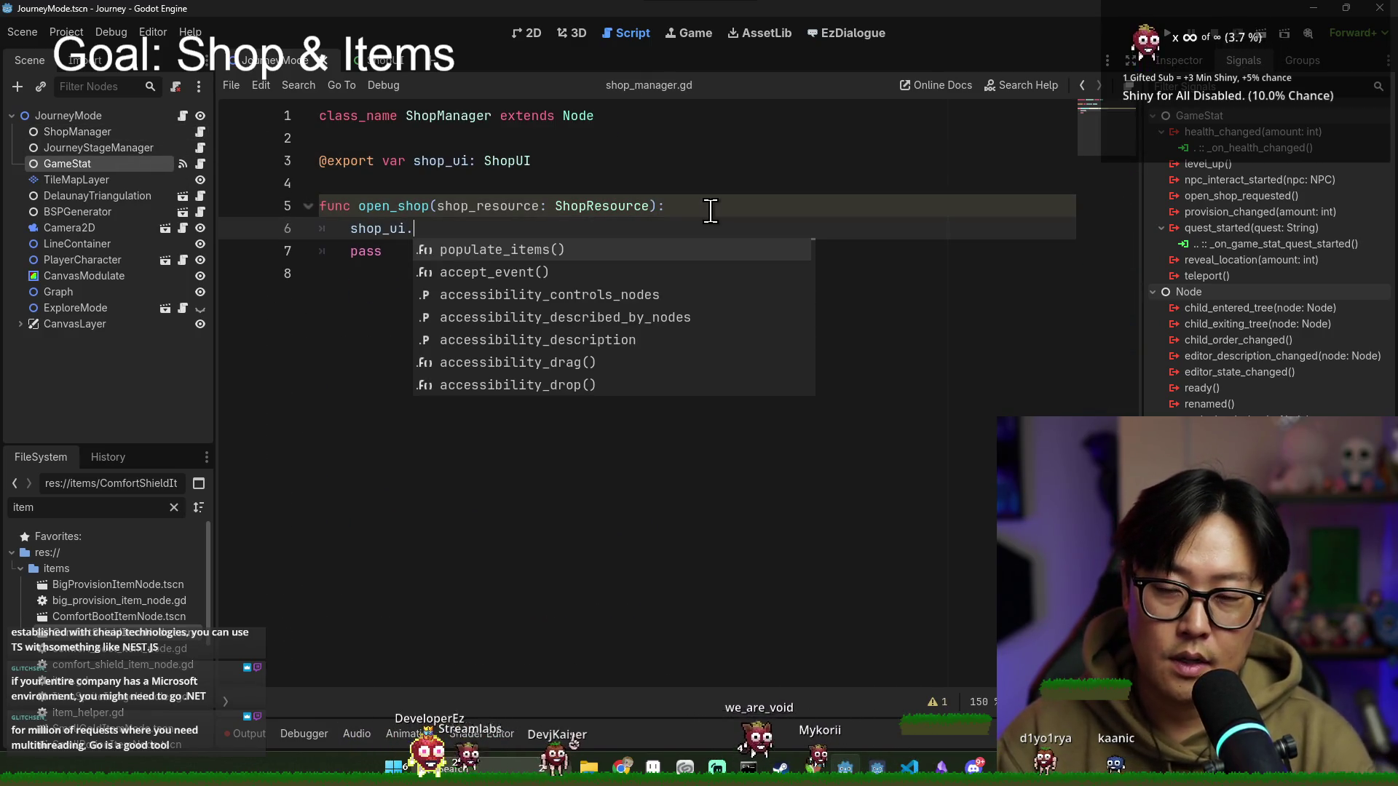
pyautogui.press('Return')
# Step: Pass shop_resource as the call's argument and delete the leftover pass line
pyautogui.doubleClick(385, 228)
pyautogui.doubleClick(481, 227)
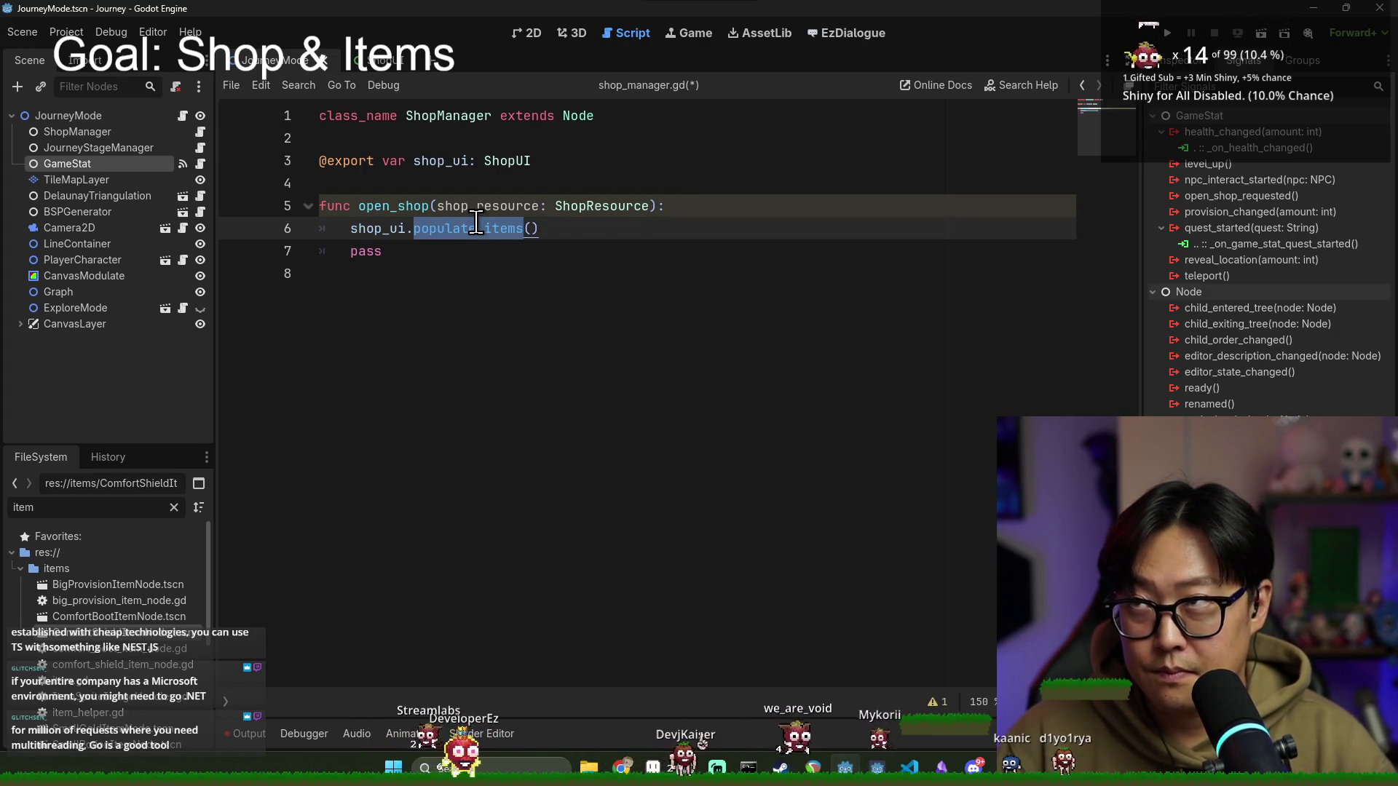
pyautogui.write('open')
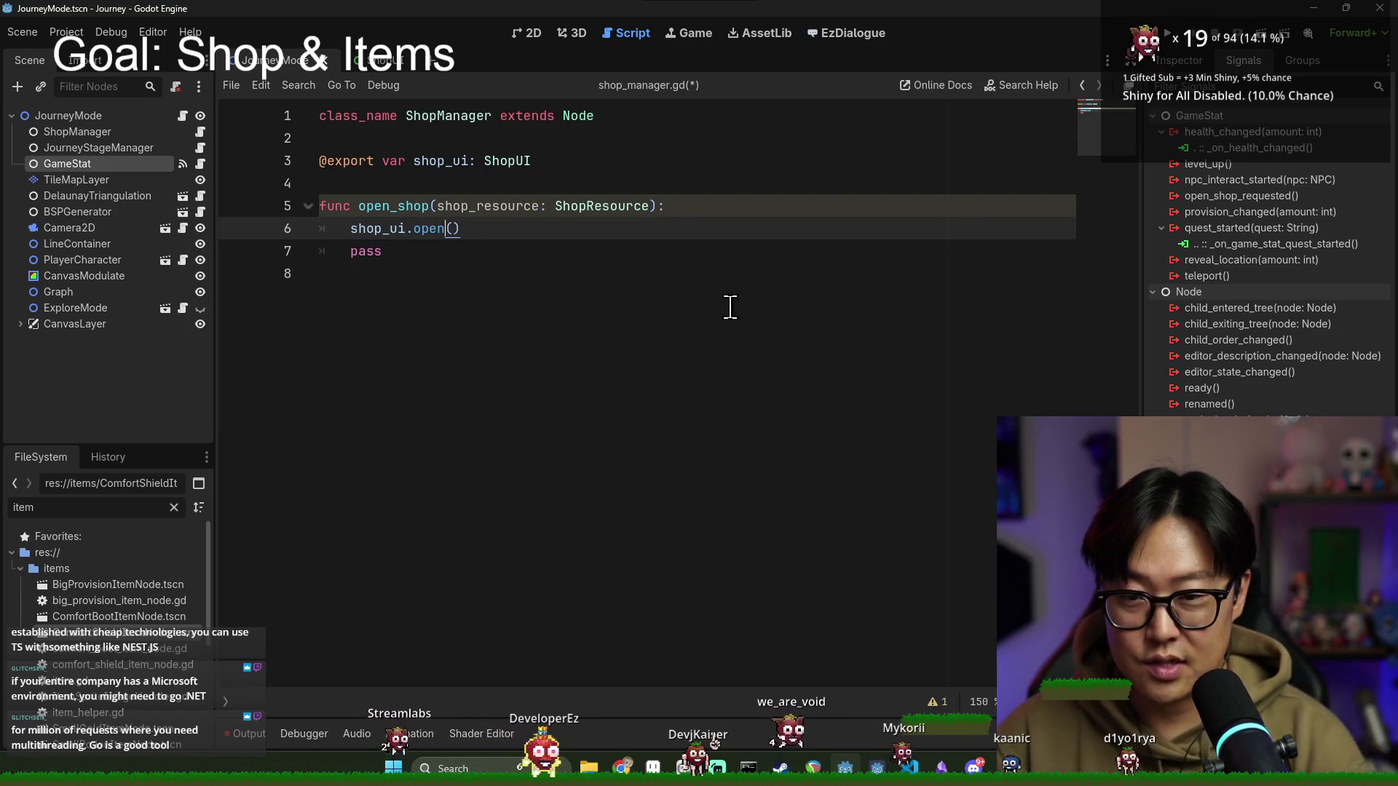
pyautogui.click(415, 229)
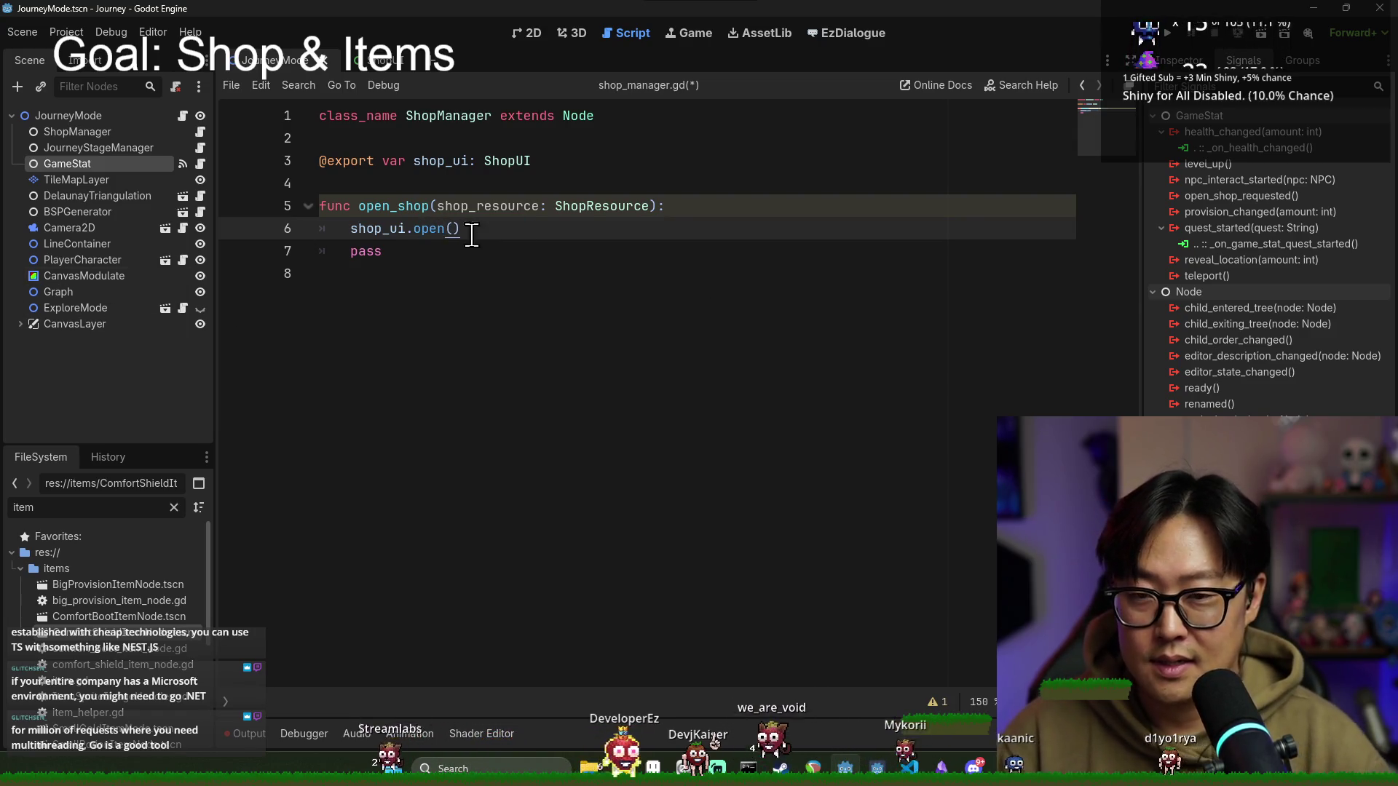
pyautogui.hotkey('ctrl', 's')
pyautogui.click(453, 228)
pyautogui.write('shop_resource')
pyautogui.moveTo(575, 228); pyautogui.dragTo(524, 281)
pyautogui.press('BackSpace')
pyautogui.hotkey('ctrl', 's')
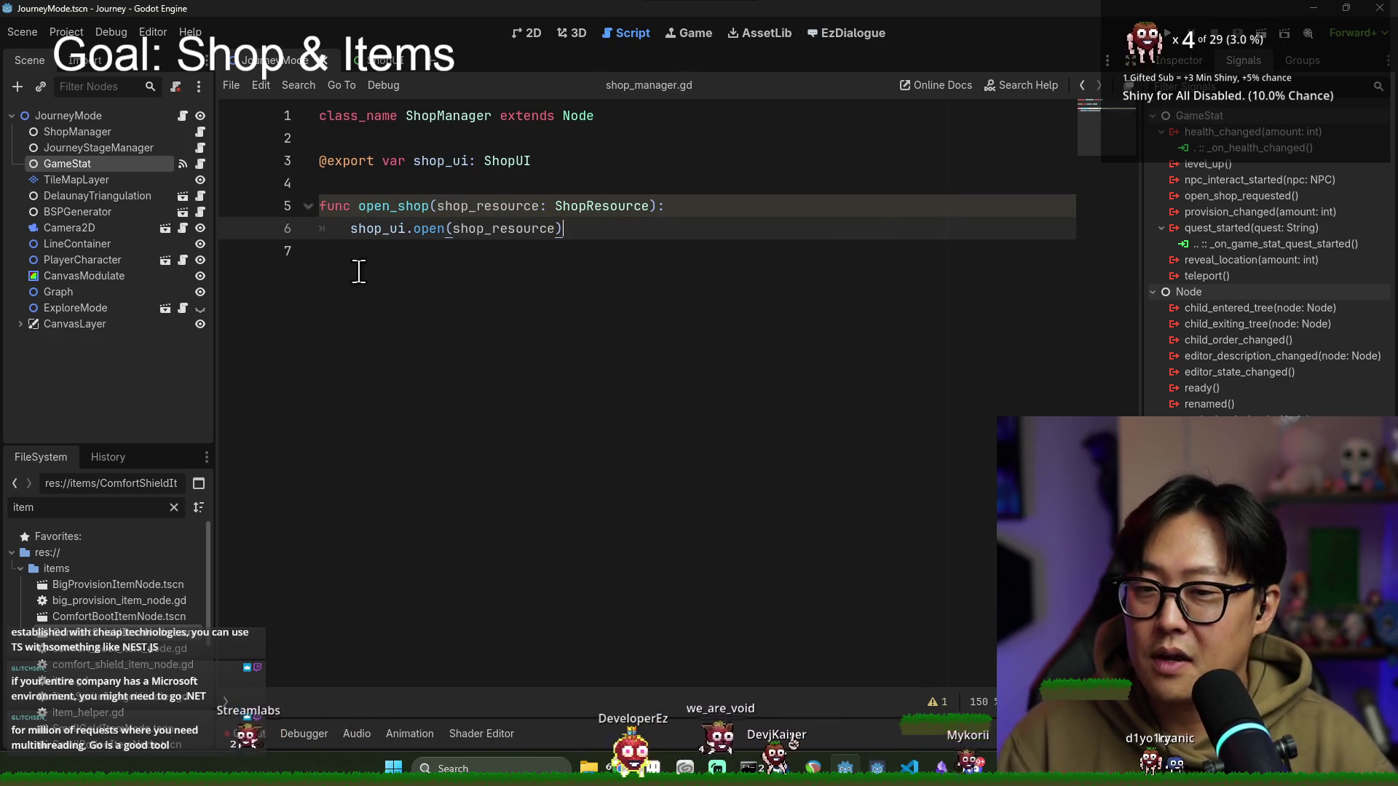
# Step: Fix the method name so line 6 reads shop_ui.populate_items(shop_resource), and save
pyautogui.doubleClick(364, 228)
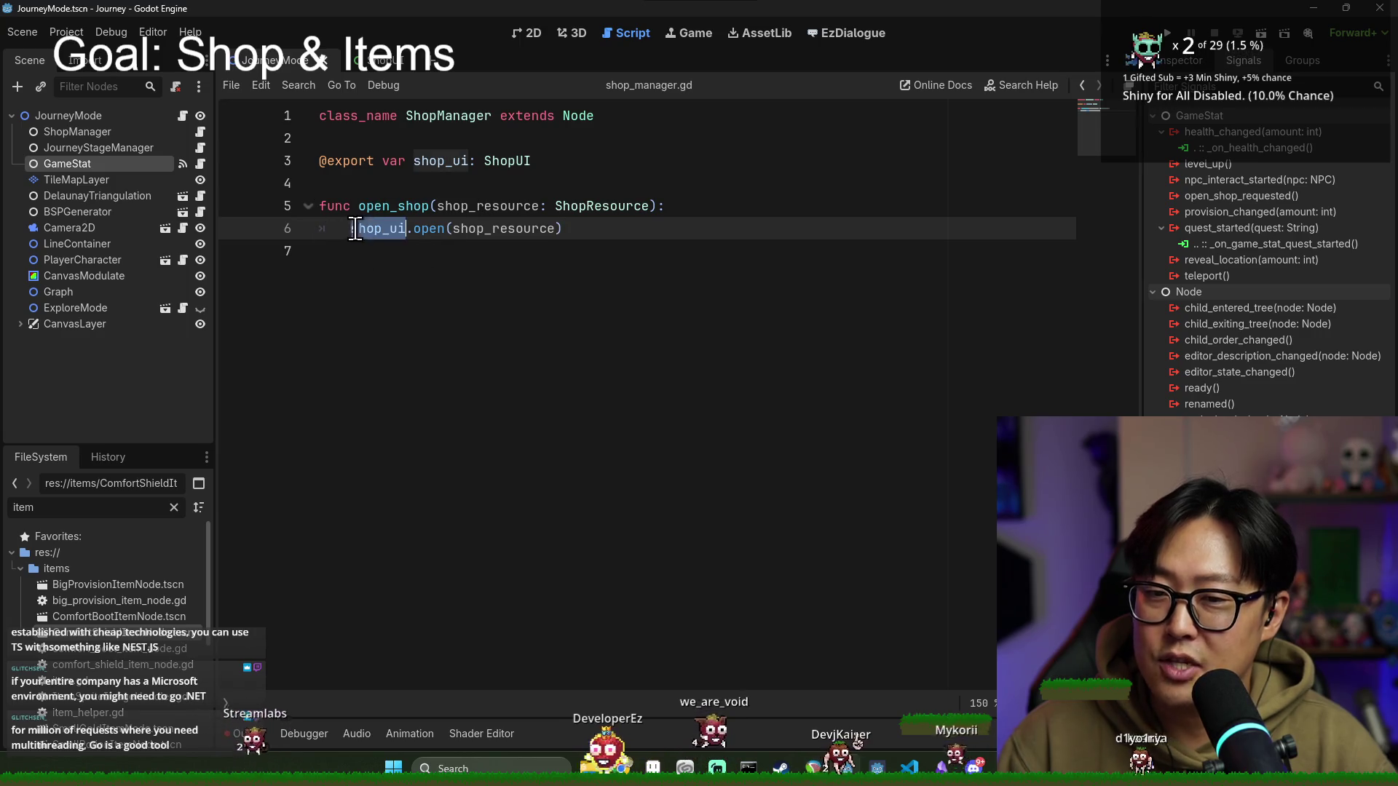
pyautogui.click(391, 230)
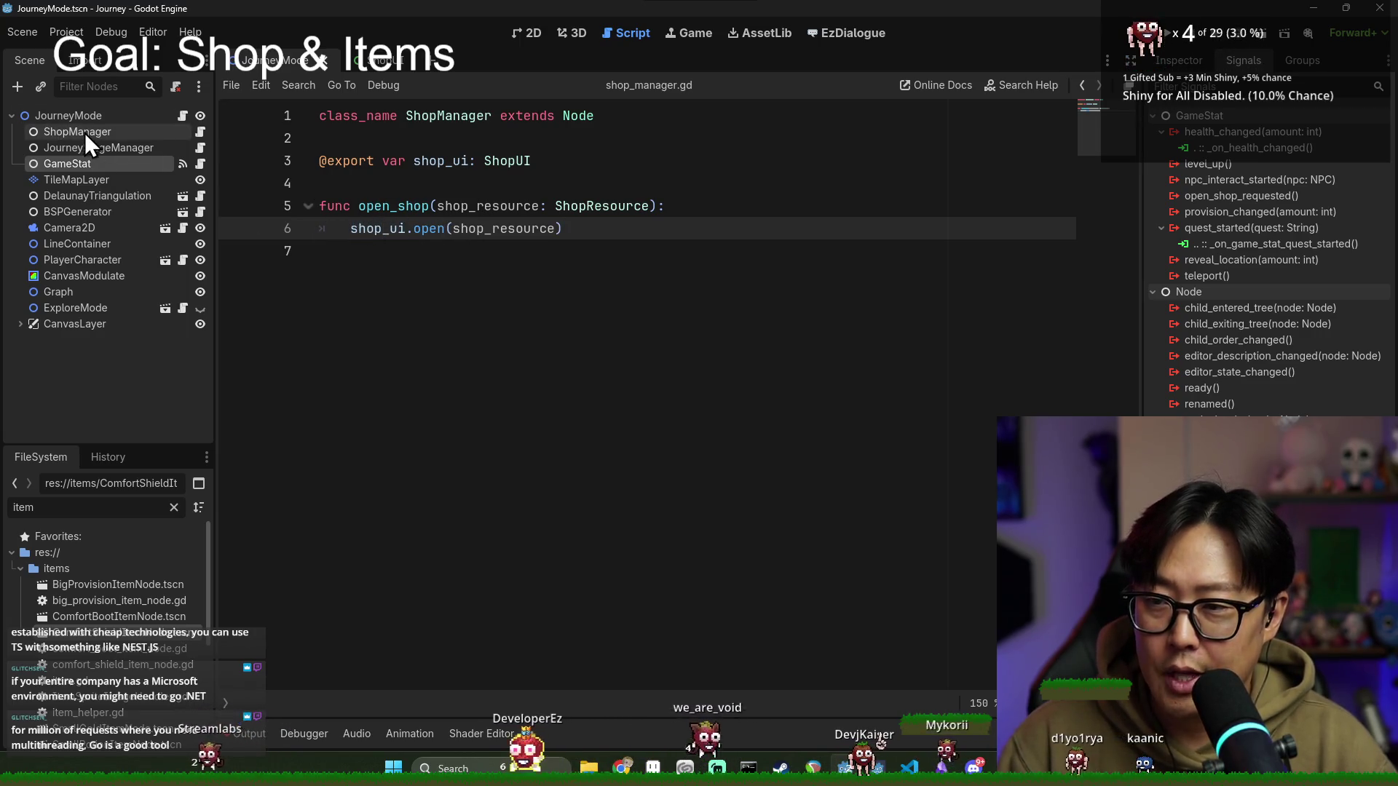
pyautogui.doubleClick(390, 230)
pyautogui.doubleClick(453, 228)
pyautogui.doubleClick(364, 229)
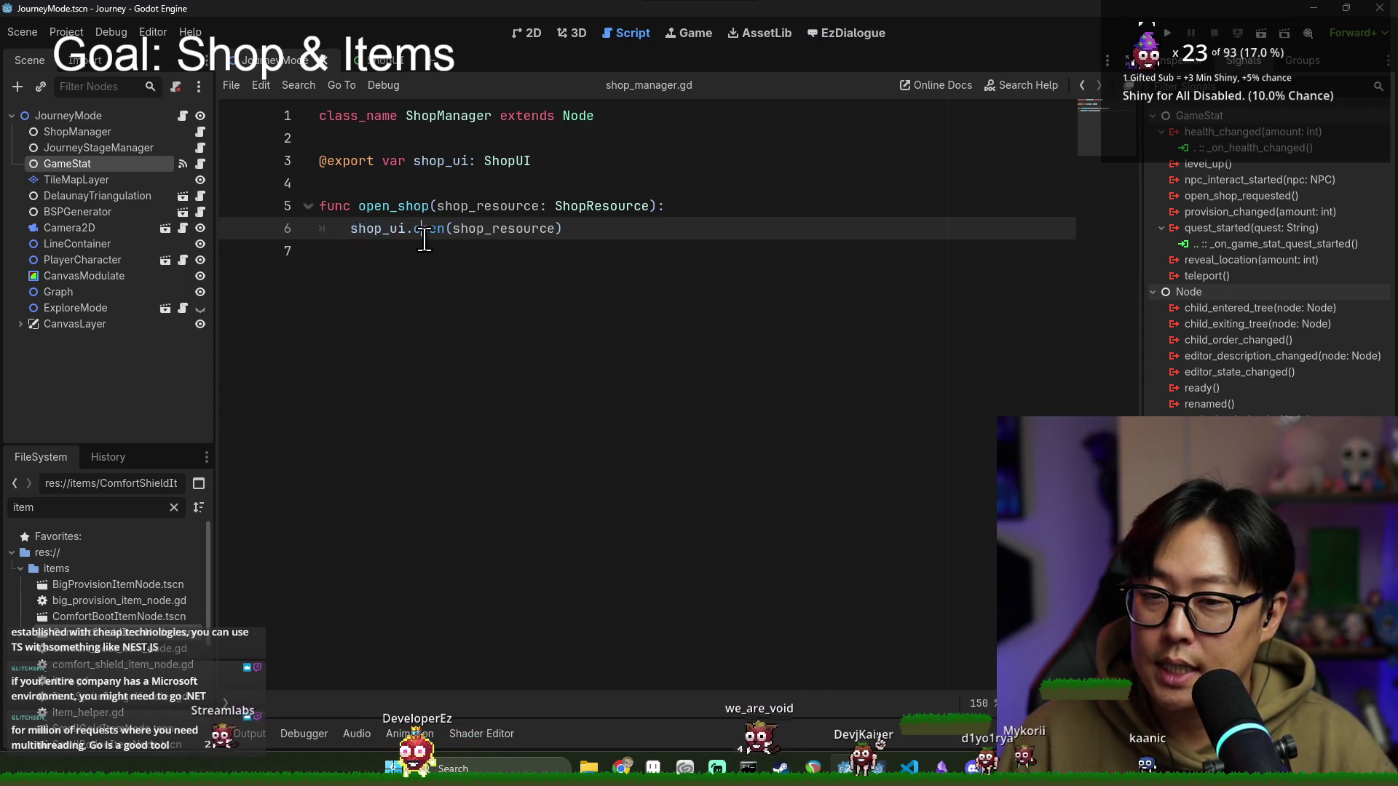
pyautogui.doubleClick(429, 229)
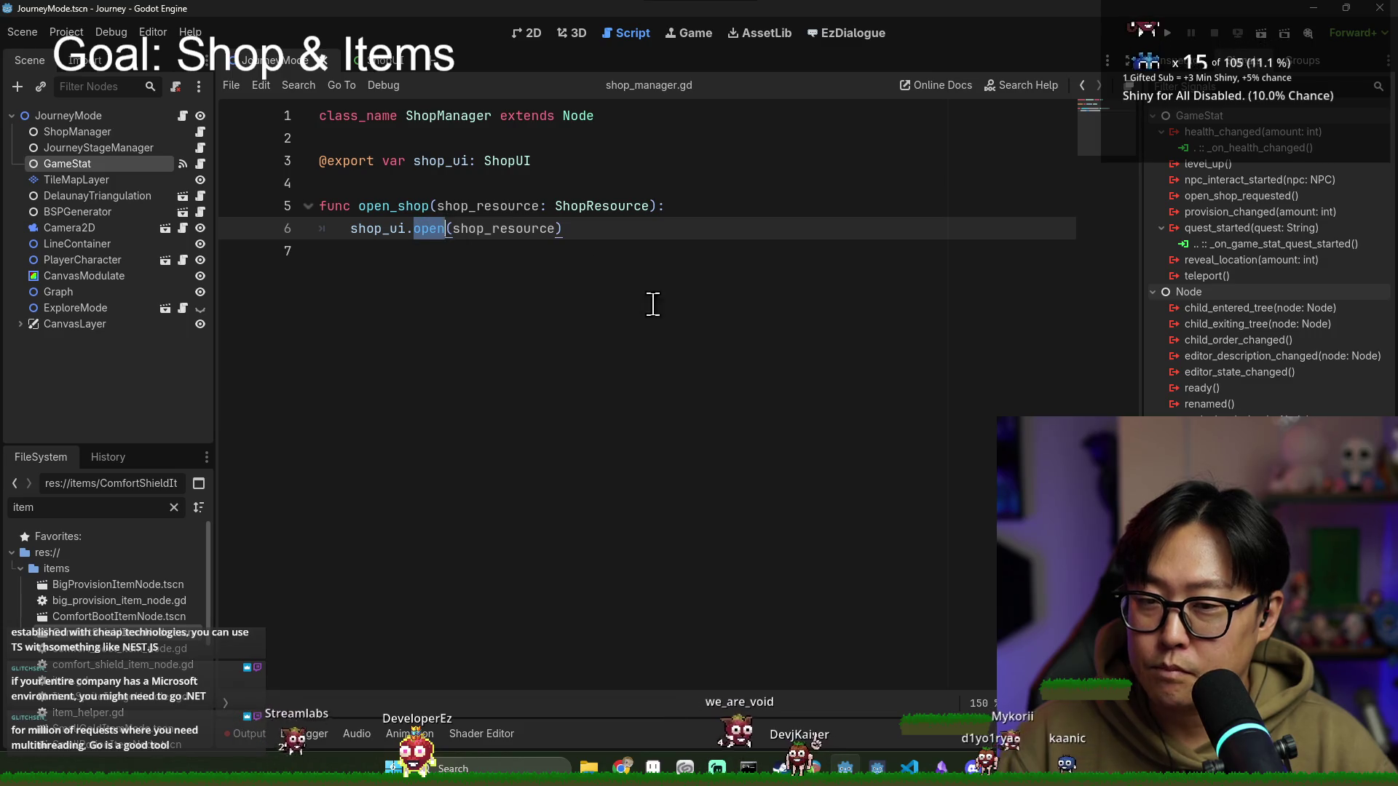
pyautogui.press('BackSpace')
pyautogui.write('p')
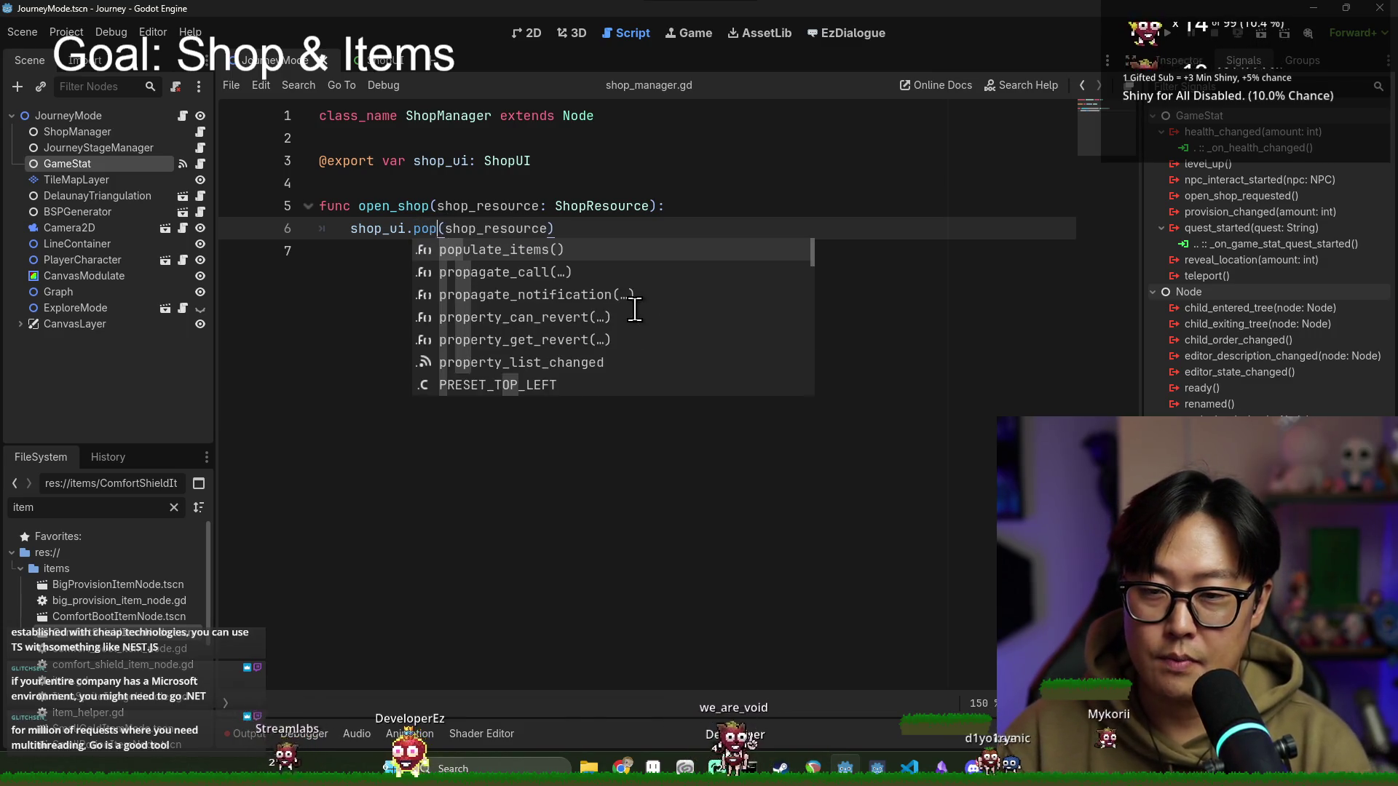
pyautogui.press('Return')
pyautogui.hotkey('ctrl', 's')
# Step: Give ShopUI's populate_items a shop_resource: ShopResource parameter and save
pyautogui.keyDown('ctrl'); pyautogui.click(470, 228); pyautogui.keyUp('ctrl')
pyautogui.click(476, 161)
pyautogui.write('sho_')
pyautogui.write('p_resource:):')
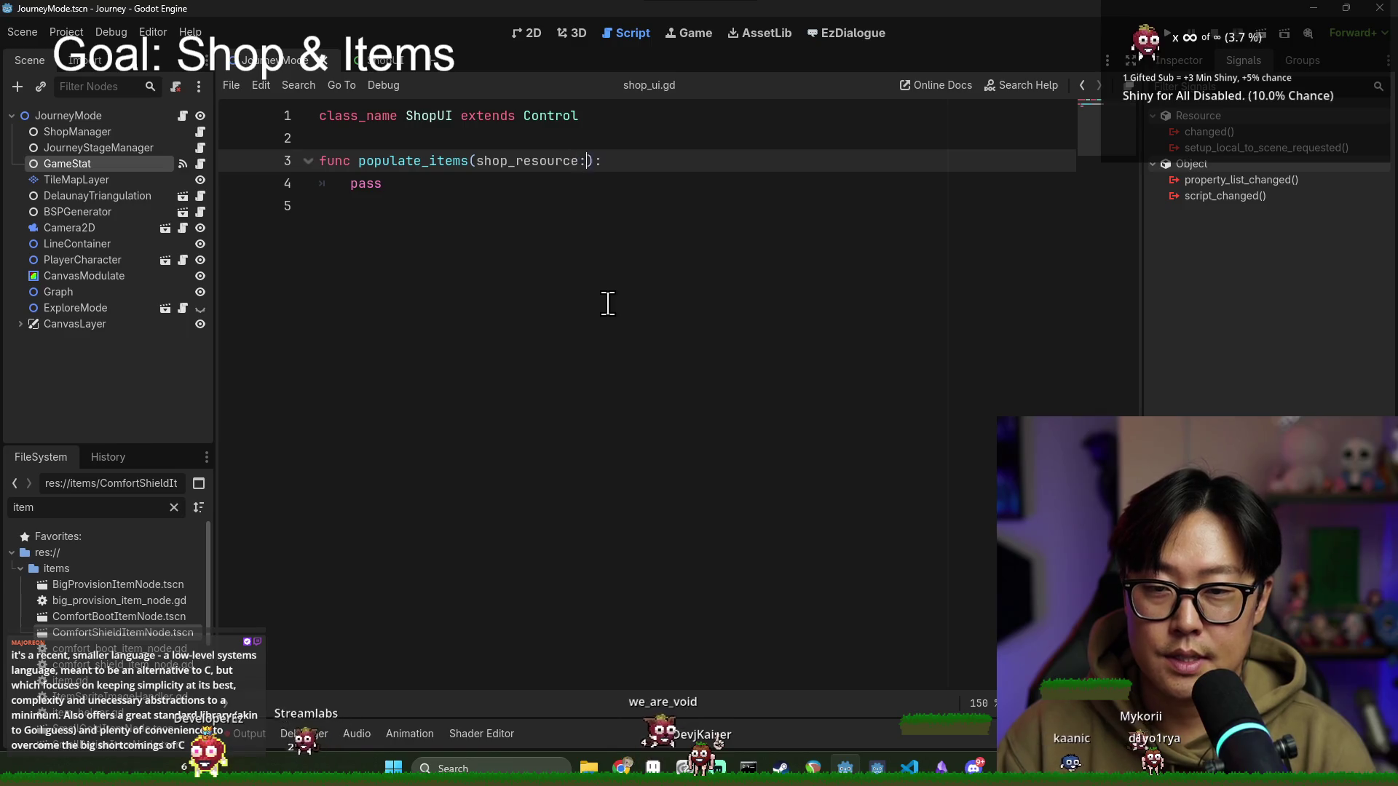
pyautogui.write('Resour')
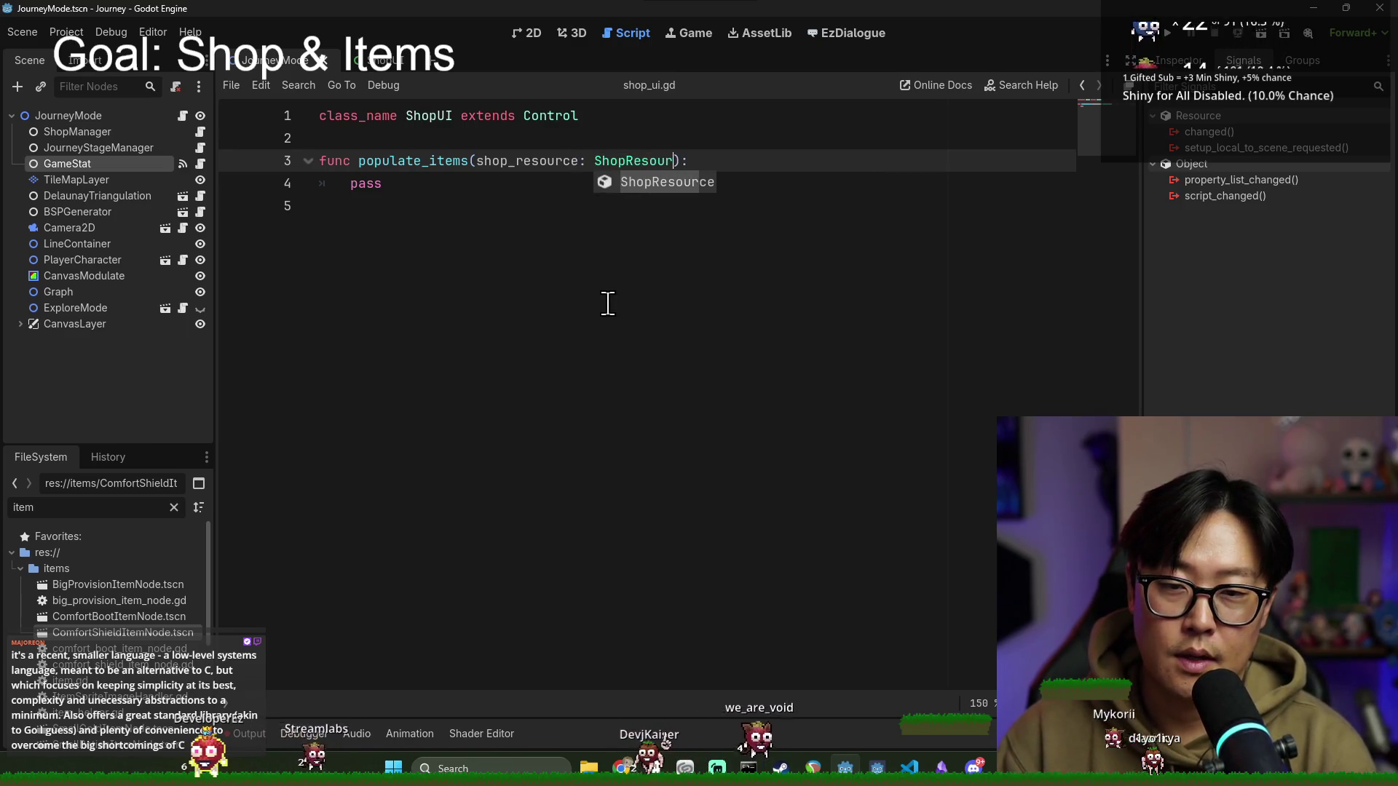
pyautogui.press('Return')
pyautogui.hotkey('ctrl', 's')
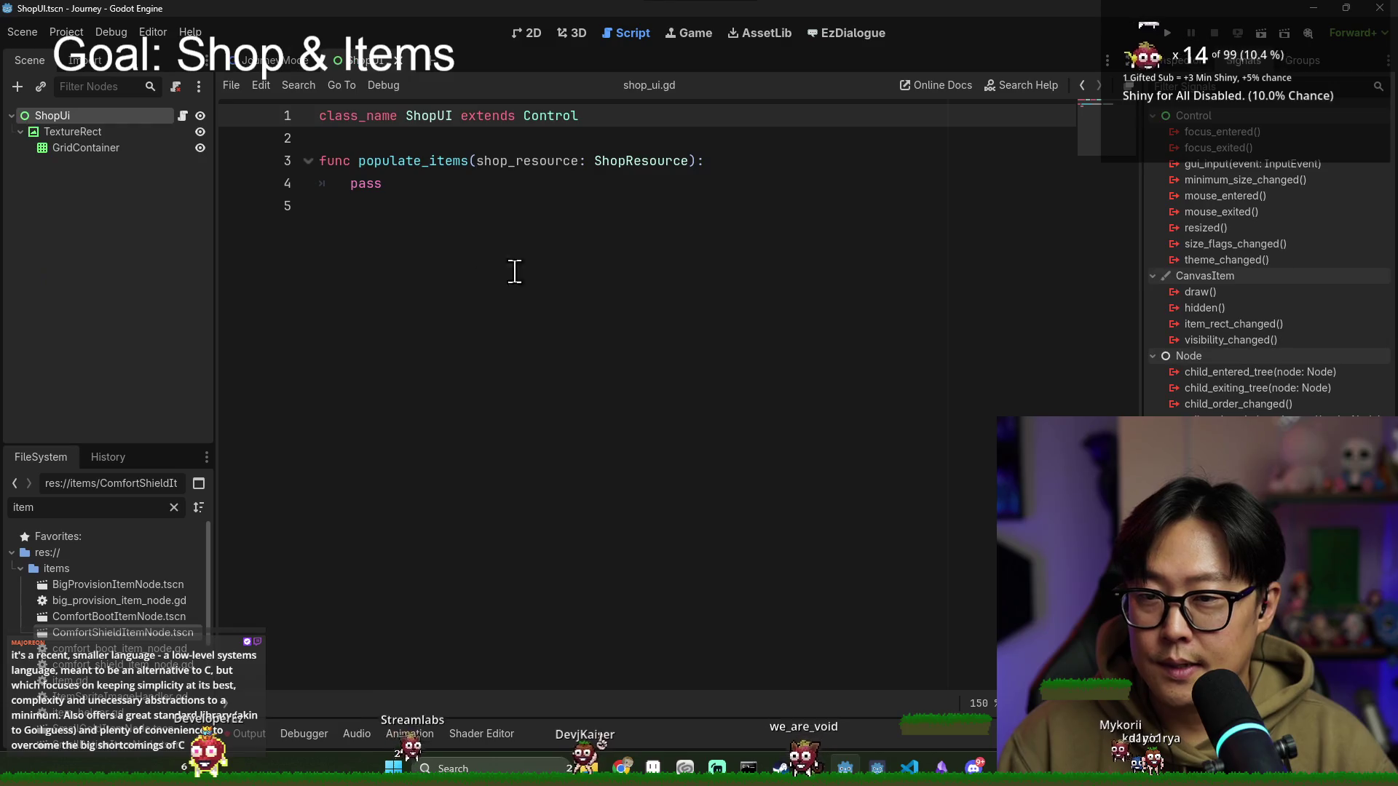
# Step: Return to shop_manager.gd, save, and start a new line after the populate call
pyautogui.click(273, 59)
pyautogui.click(199, 131)
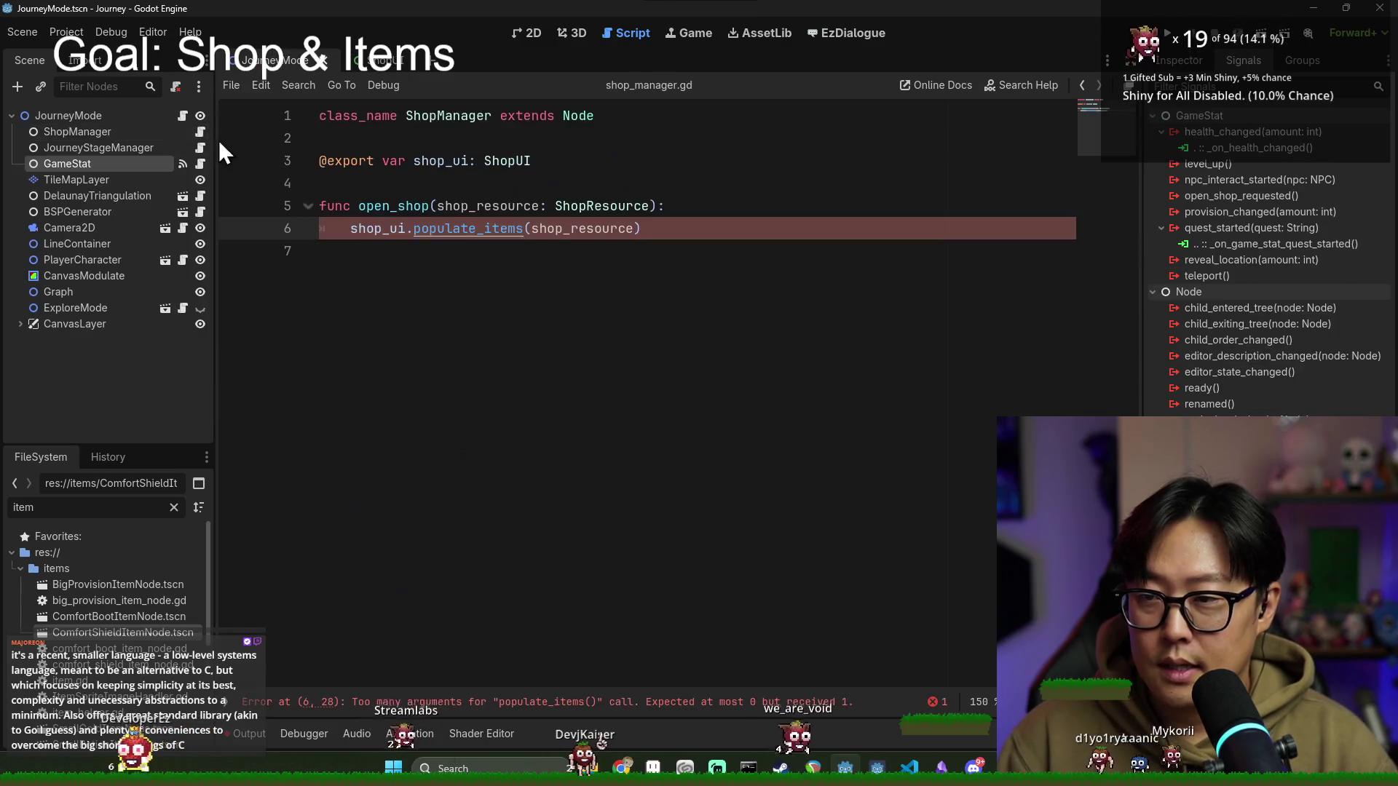
pyautogui.hotkey('ctrl', 's')
pyautogui.press('End')
pyautogui.press('Return')
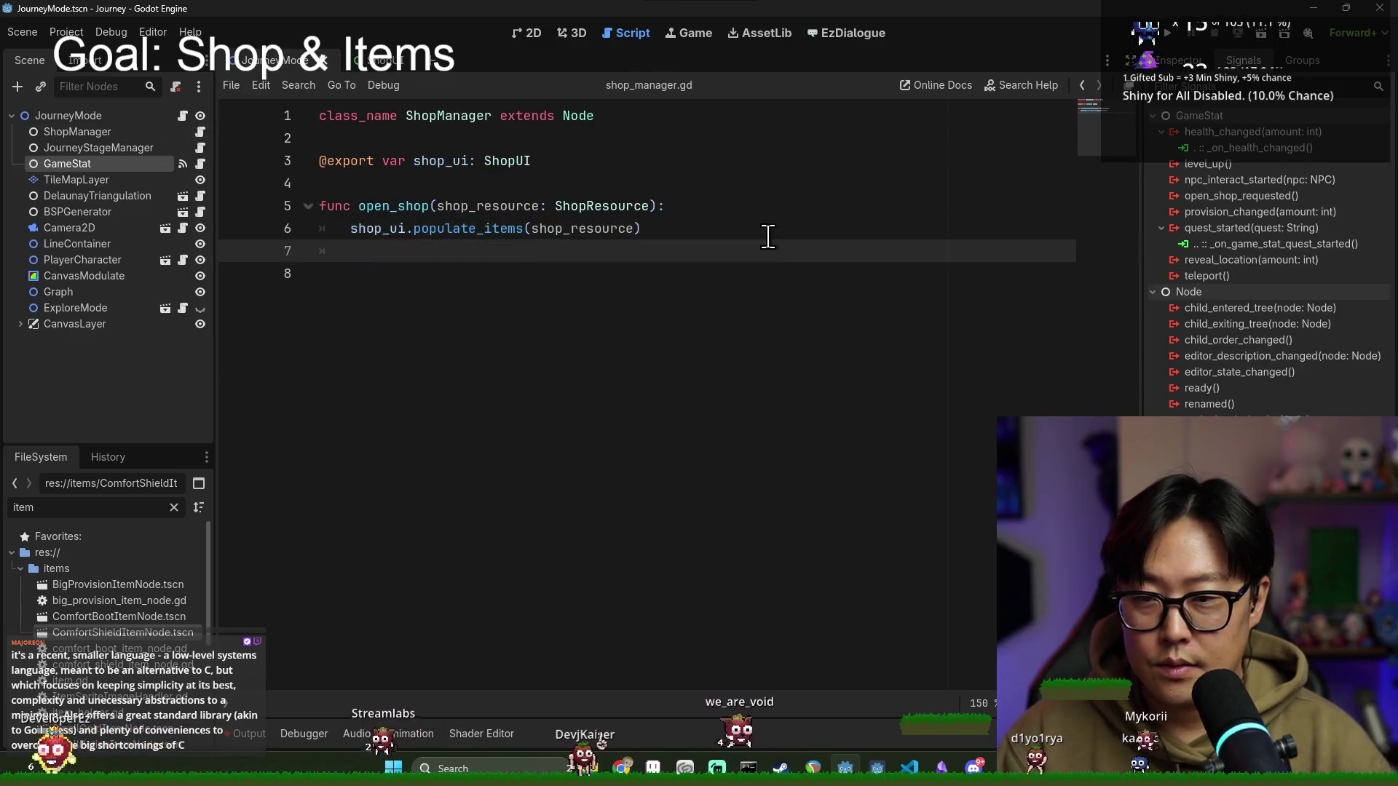
# Step: Add shop_ui.visible = true to open_shop, spaced below the populate call
pyautogui.write('shop_ui.visible =')
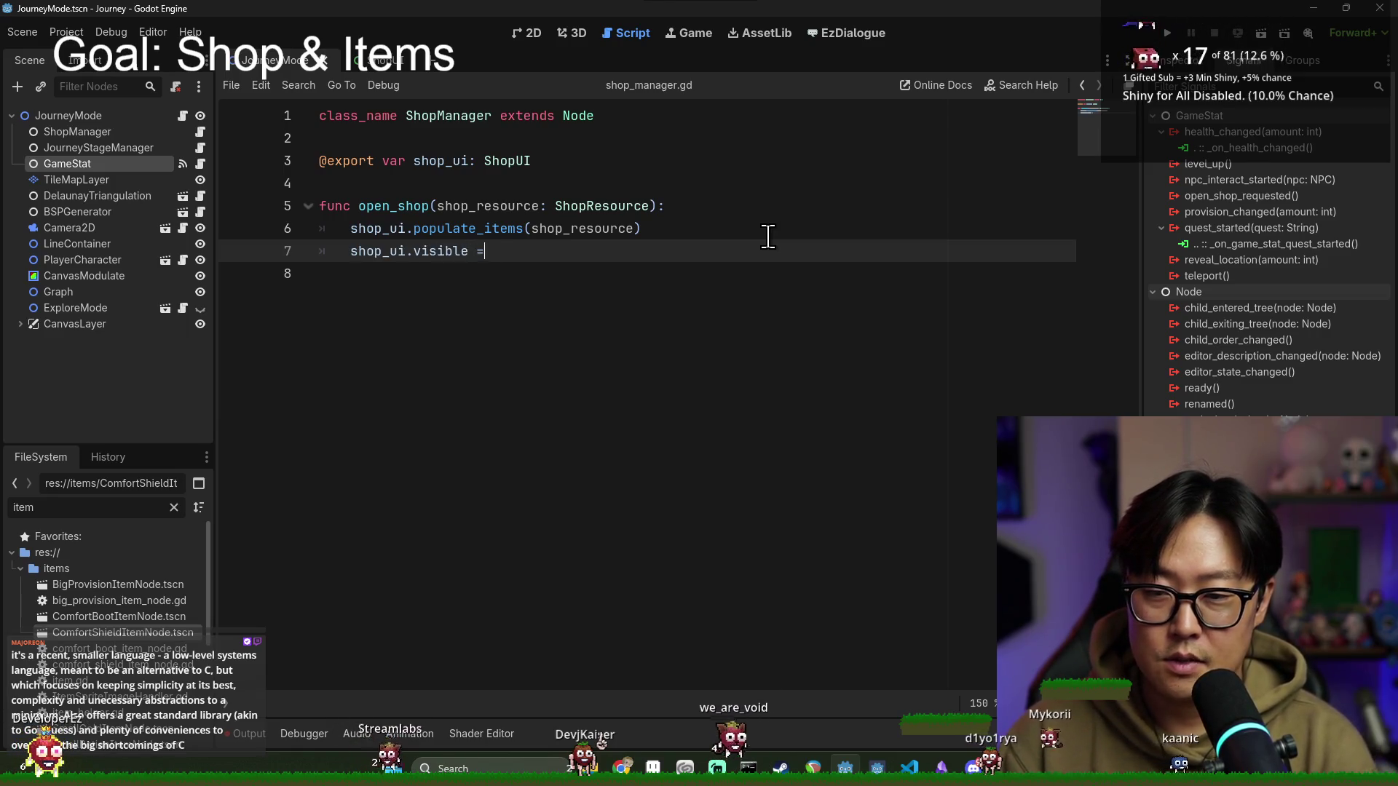
pyautogui.hotkey('ctrl', 's')
pyautogui.press('Return')
pyautogui.click(699, 228)
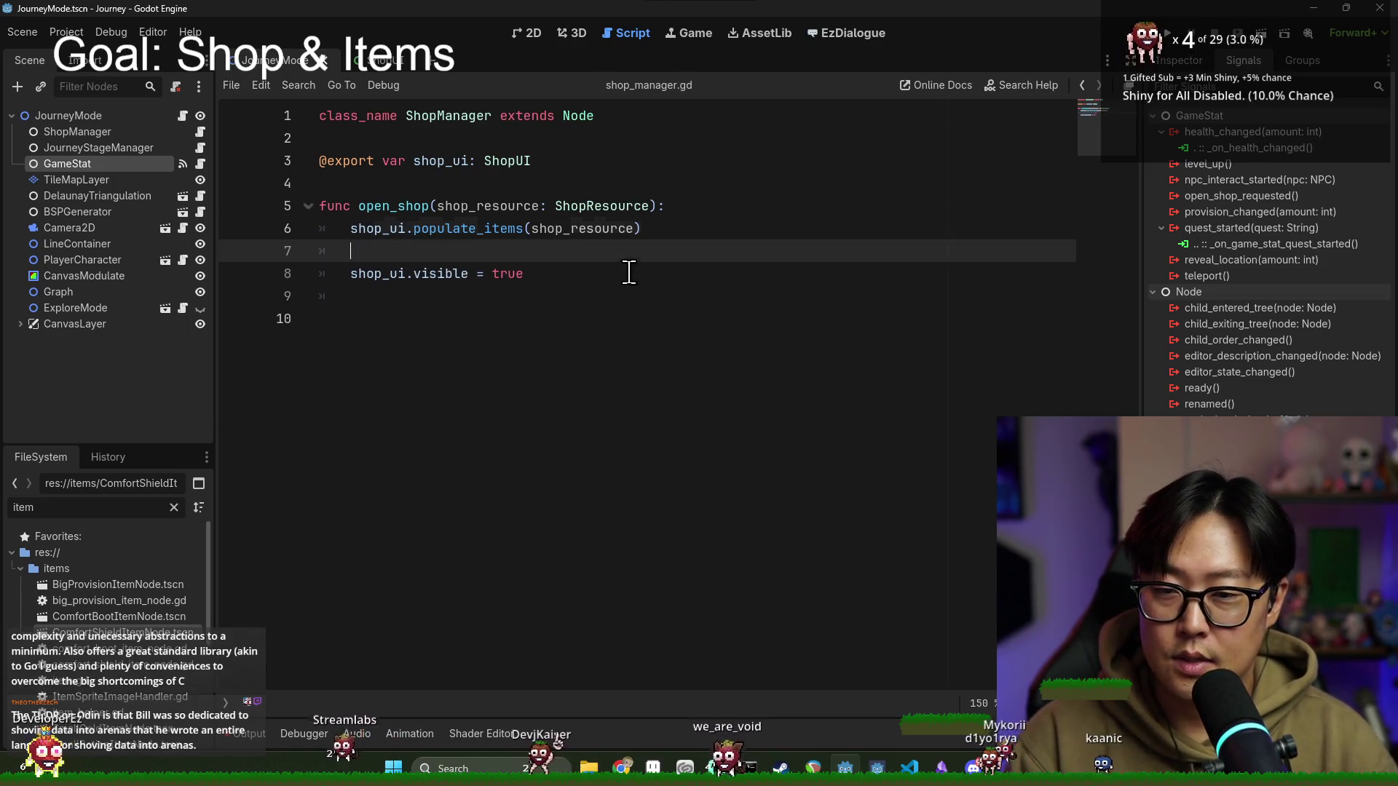
pyautogui.press('Return')
pyautogui.press('Return')
pyautogui.press('Return')
pyautogui.hotkey('ctrl', 's')
# Step: Write a func _enter_shop_animation(): stub with a pass body
pyautogui.click(528, 319)
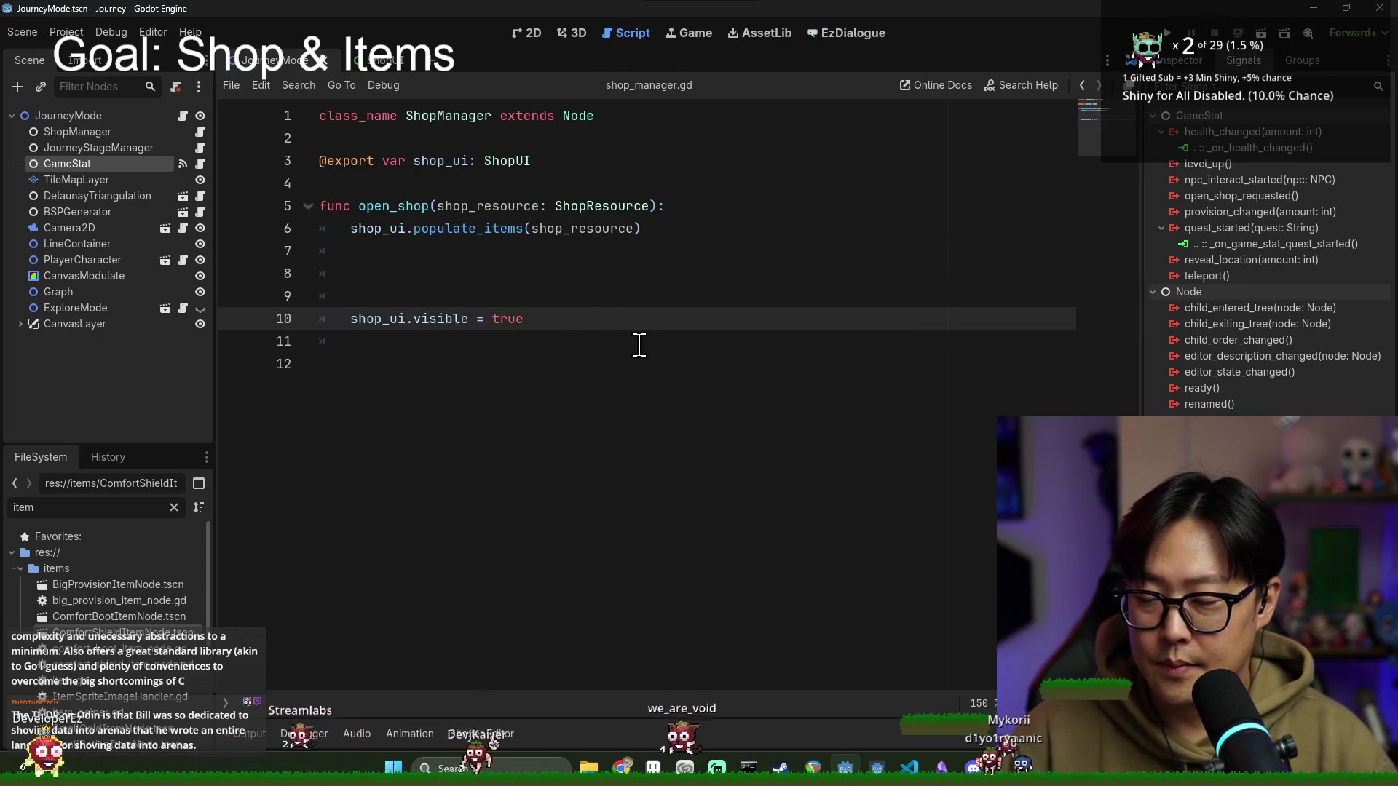
pyautogui.press('Return')
pyautogui.press('Return')
pyautogui.press('BackSpace')
pyautogui.write('func _')
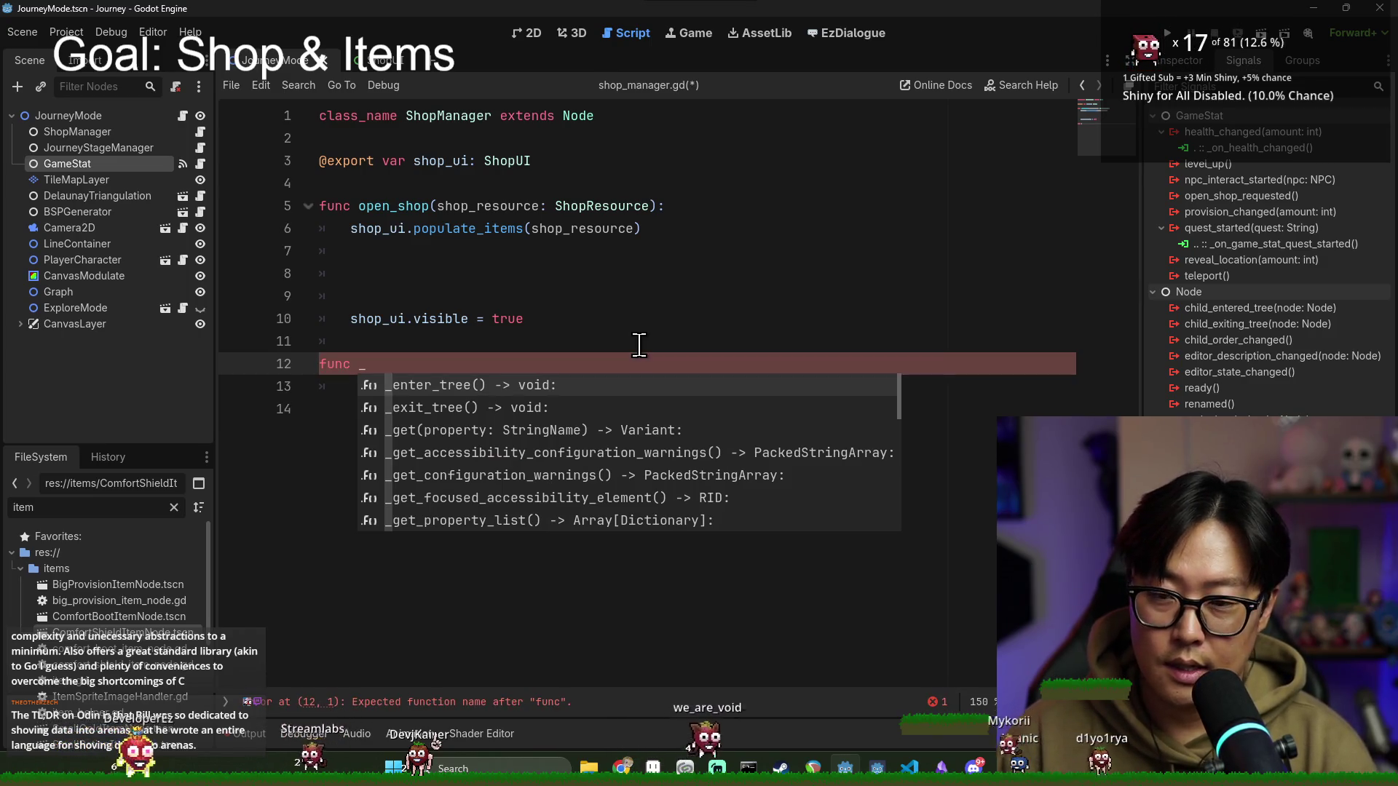
pyautogui.write('enter_shop_anim')
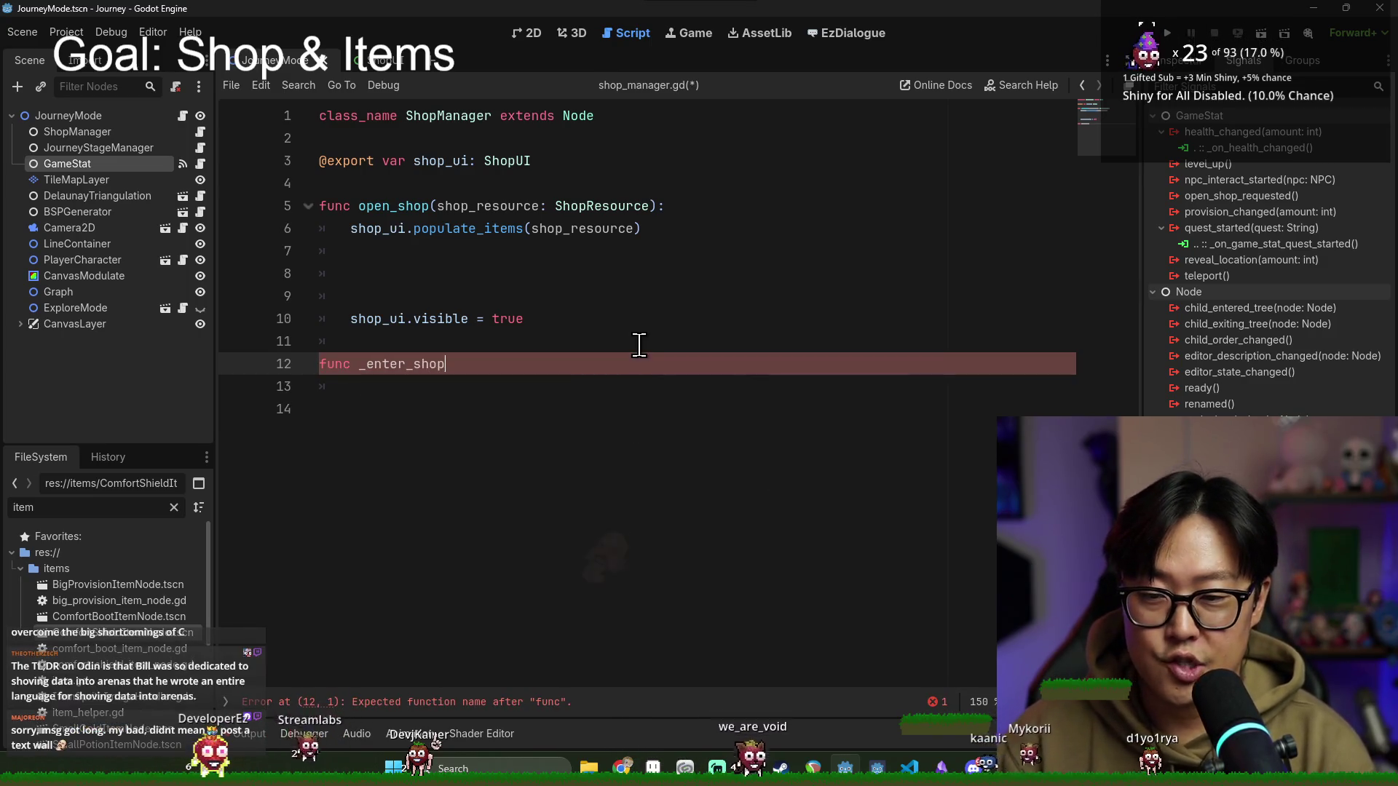
pyautogui.write('ation():')
pyautogui.press('Return')
pyautogui.write('pass')
# Step: Write a func _exit_shop_animation(): stub with a pass body and save
pyautogui.press('Return')
pyautogui.press('Return')
pyautogui.press('BackSpace')
pyautogui.write('func _exi')
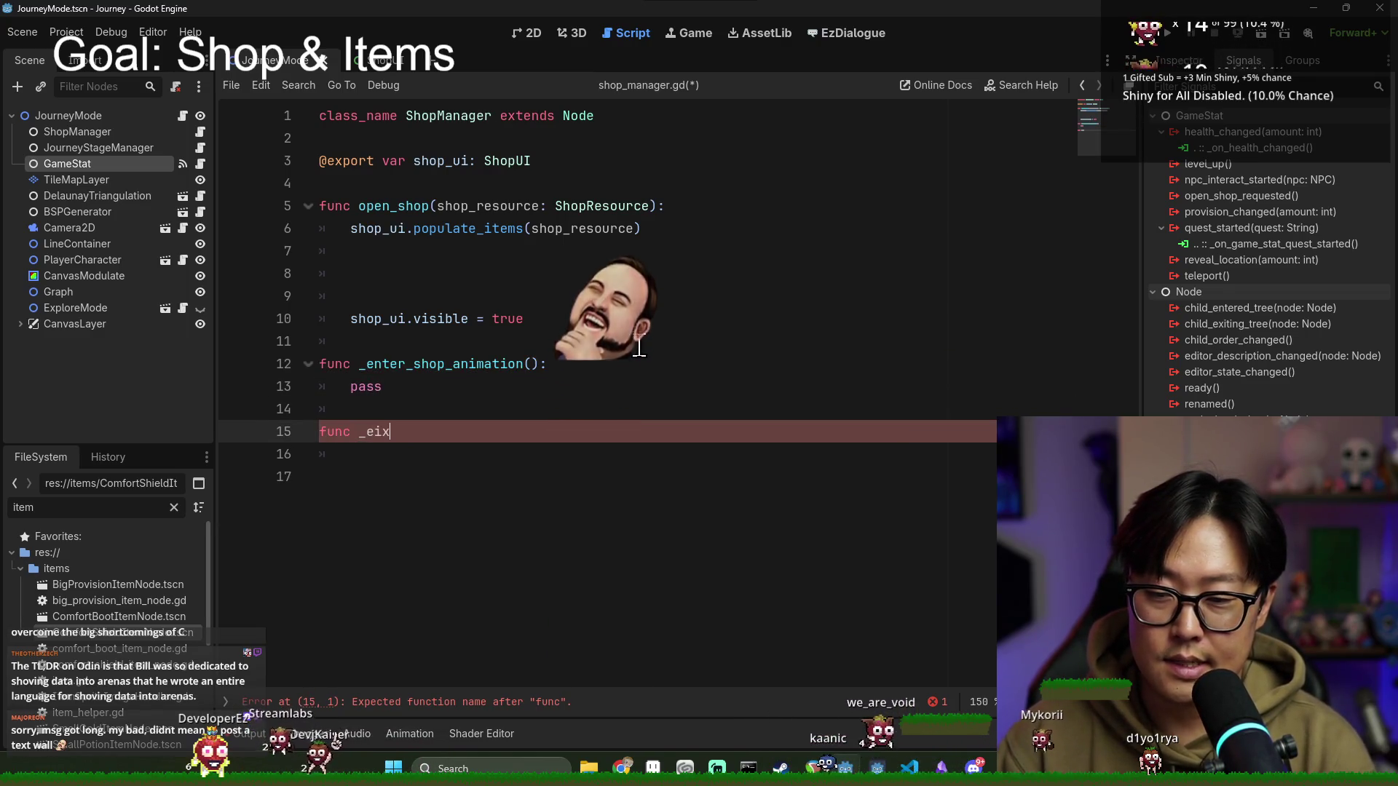
pyautogui.write('t_shop_animation():')
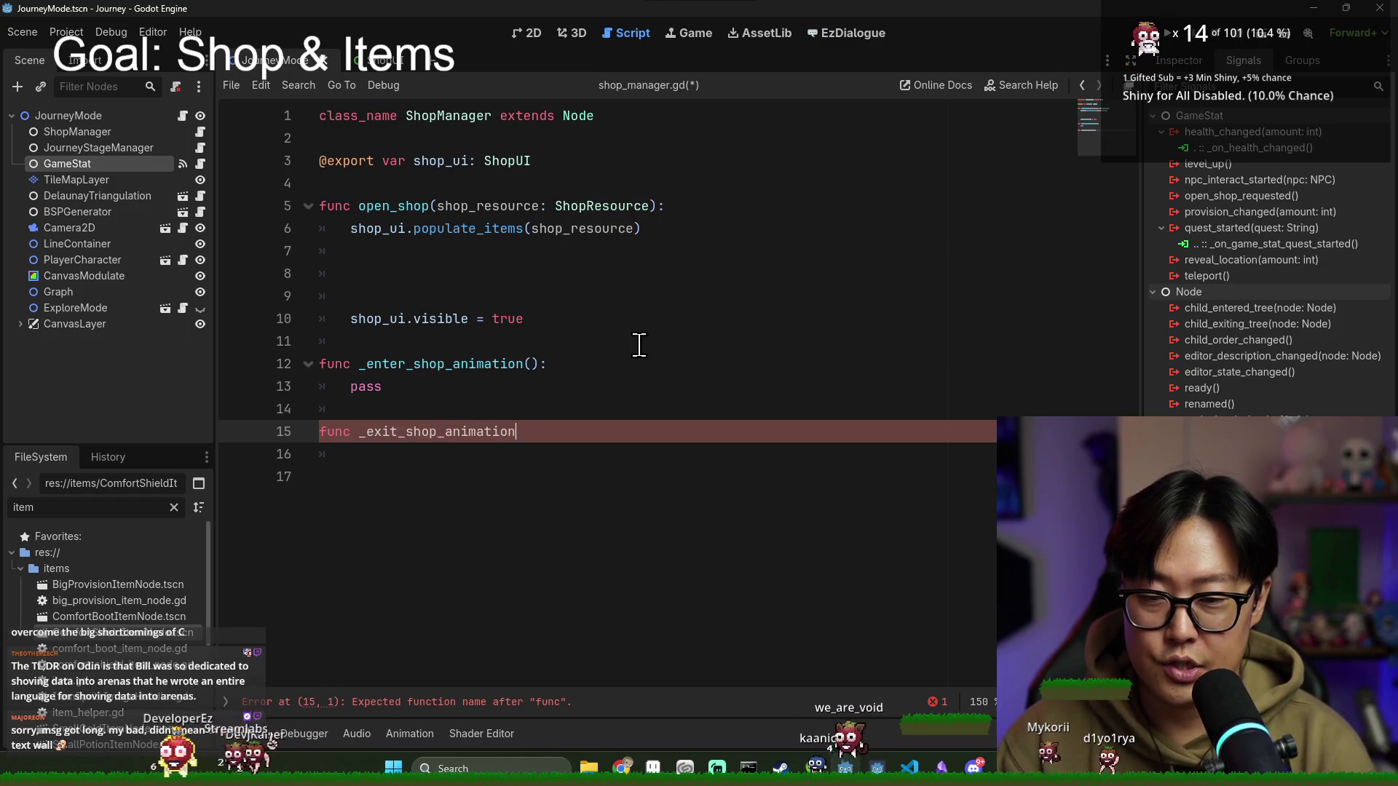
pyautogui.press('Return')
pyautogui.write('pass')
pyautogui.hotkey('ctrl', 's')
pyautogui.click(523, 251)
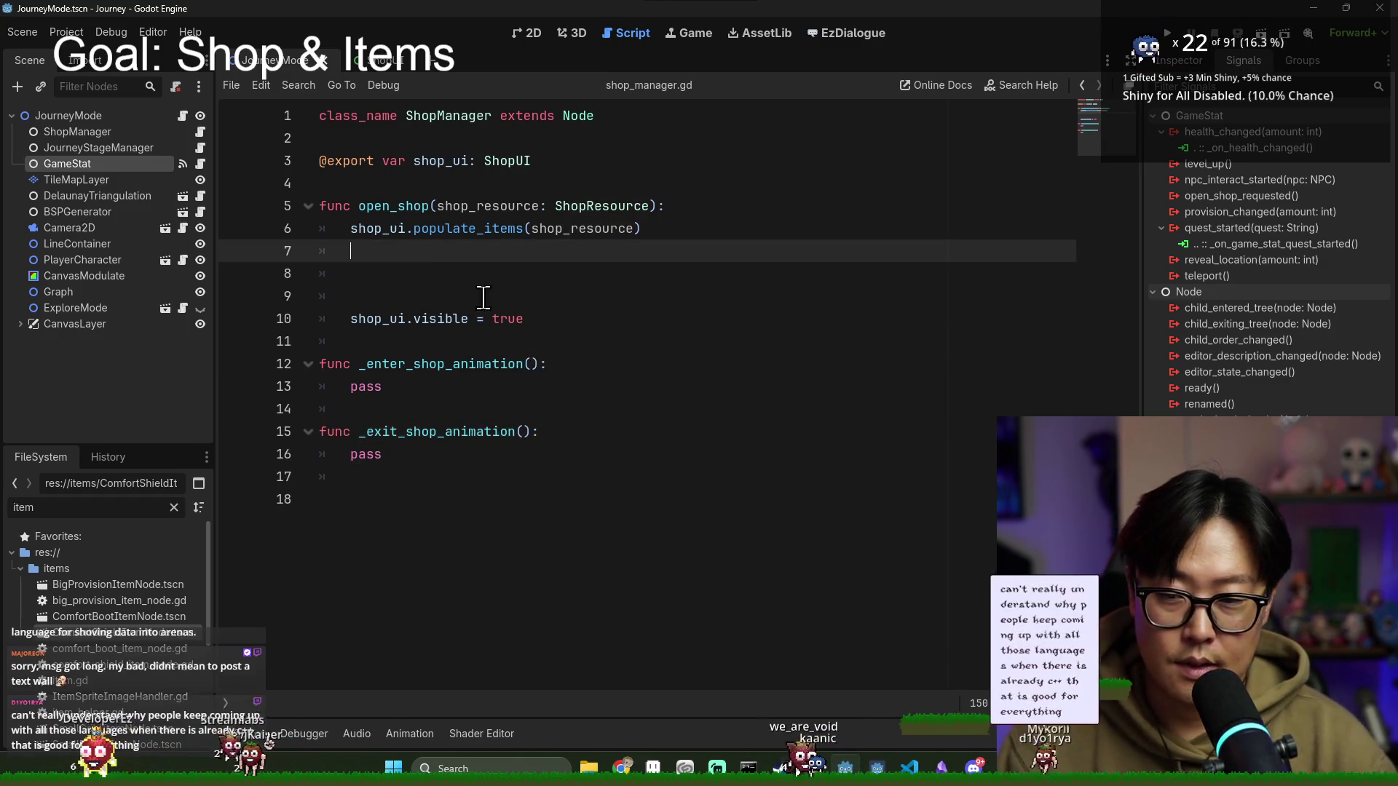
pyautogui.click(523, 408)
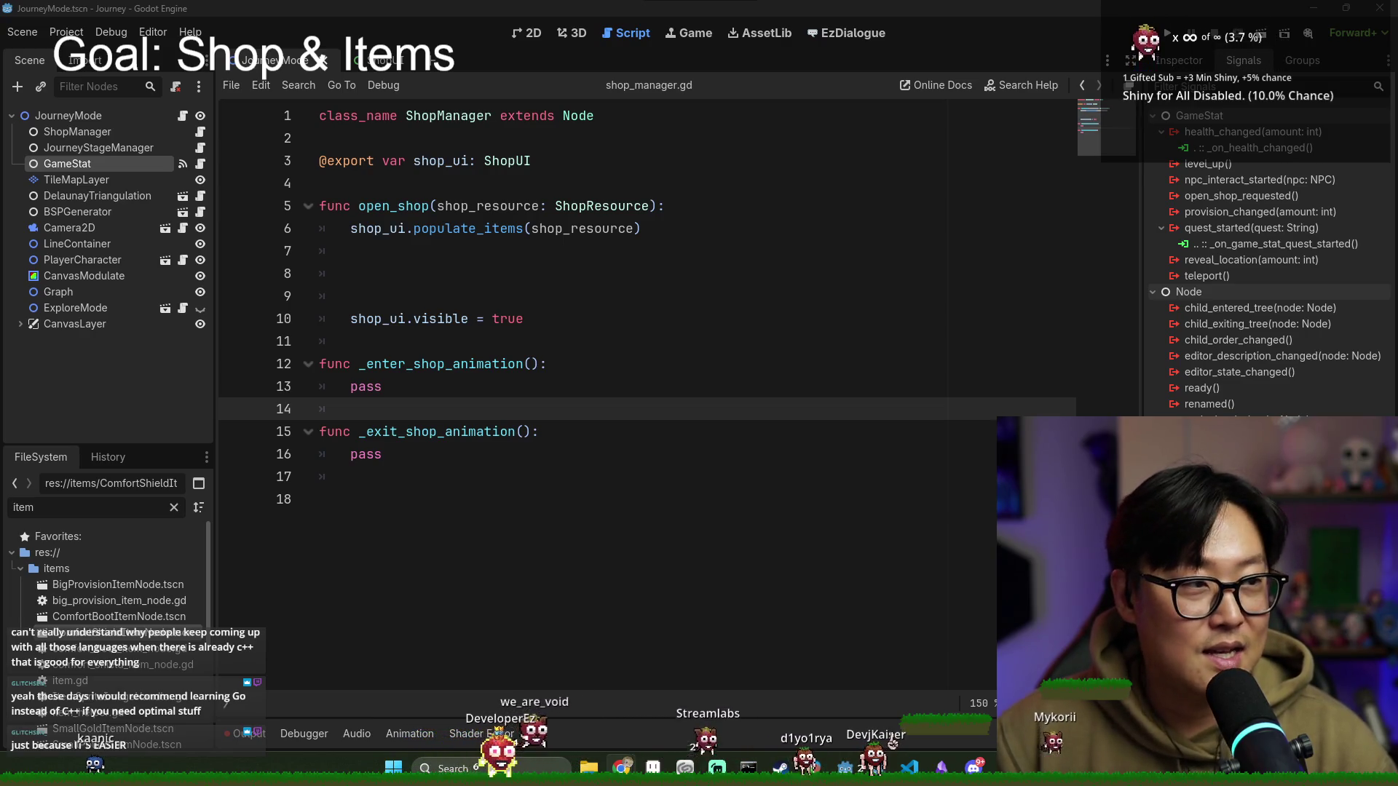
# Step: Delete the extra blank line 9 so shop_ui.visible = true moves to line 8
pyautogui.click(440, 289)
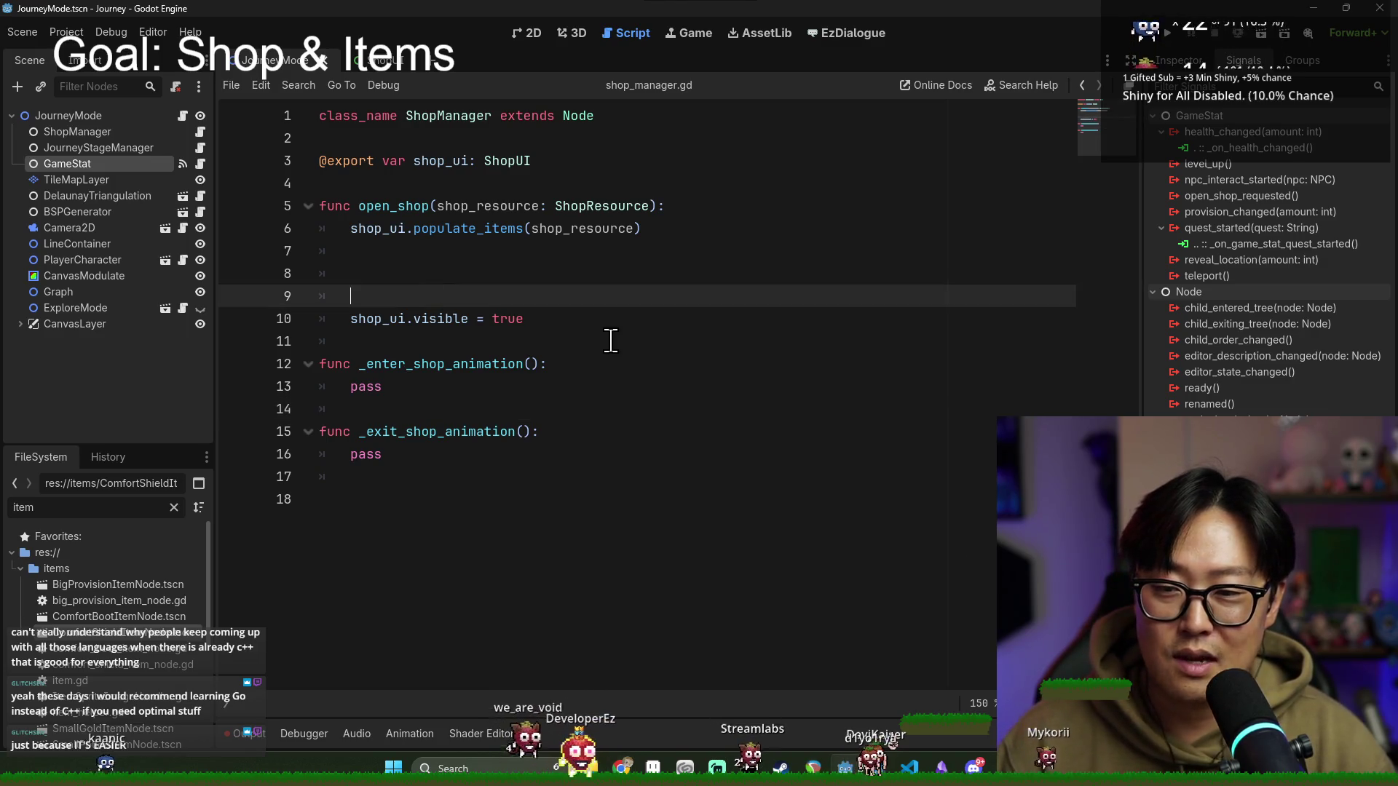
pyautogui.press('BackSpace')
pyautogui.press('BackSpace')
pyautogui.press('BackSpace')
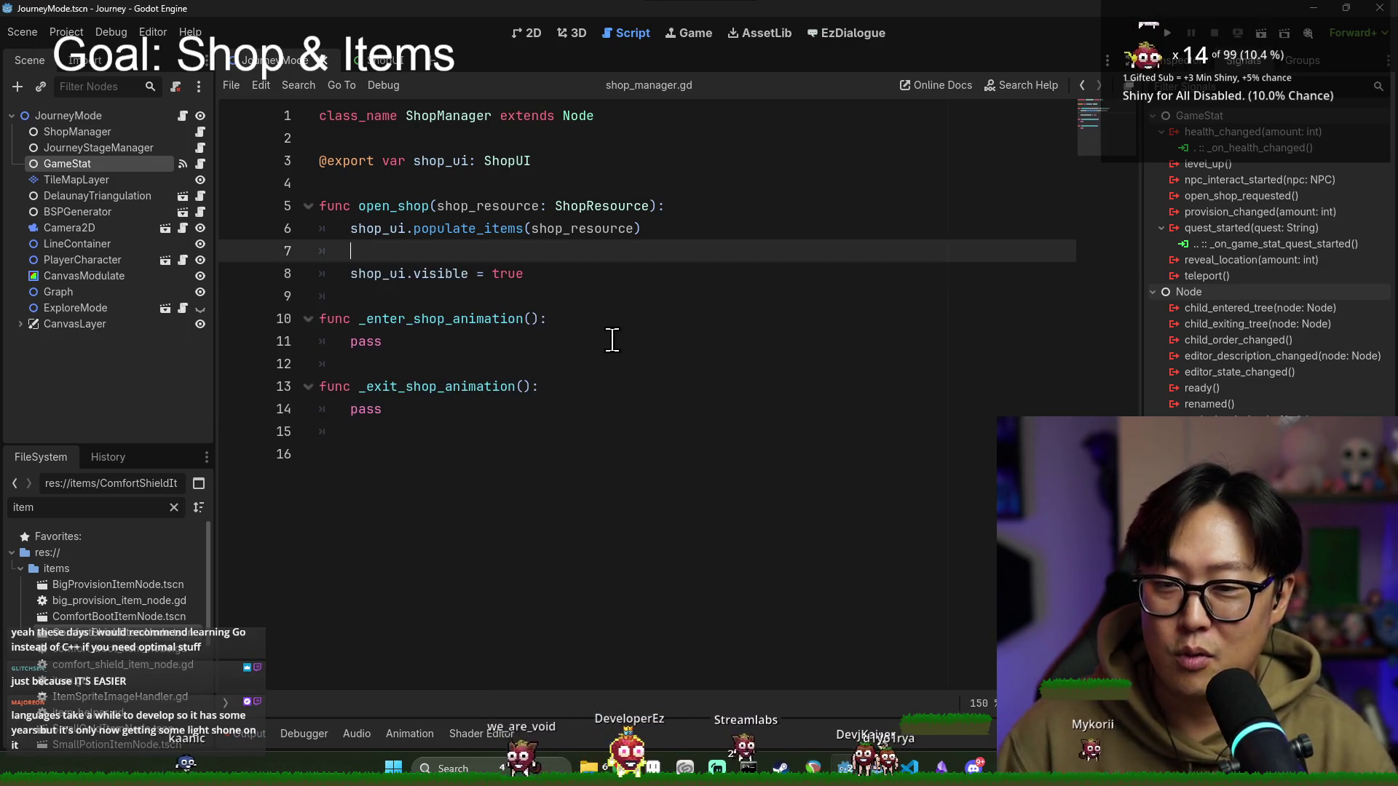
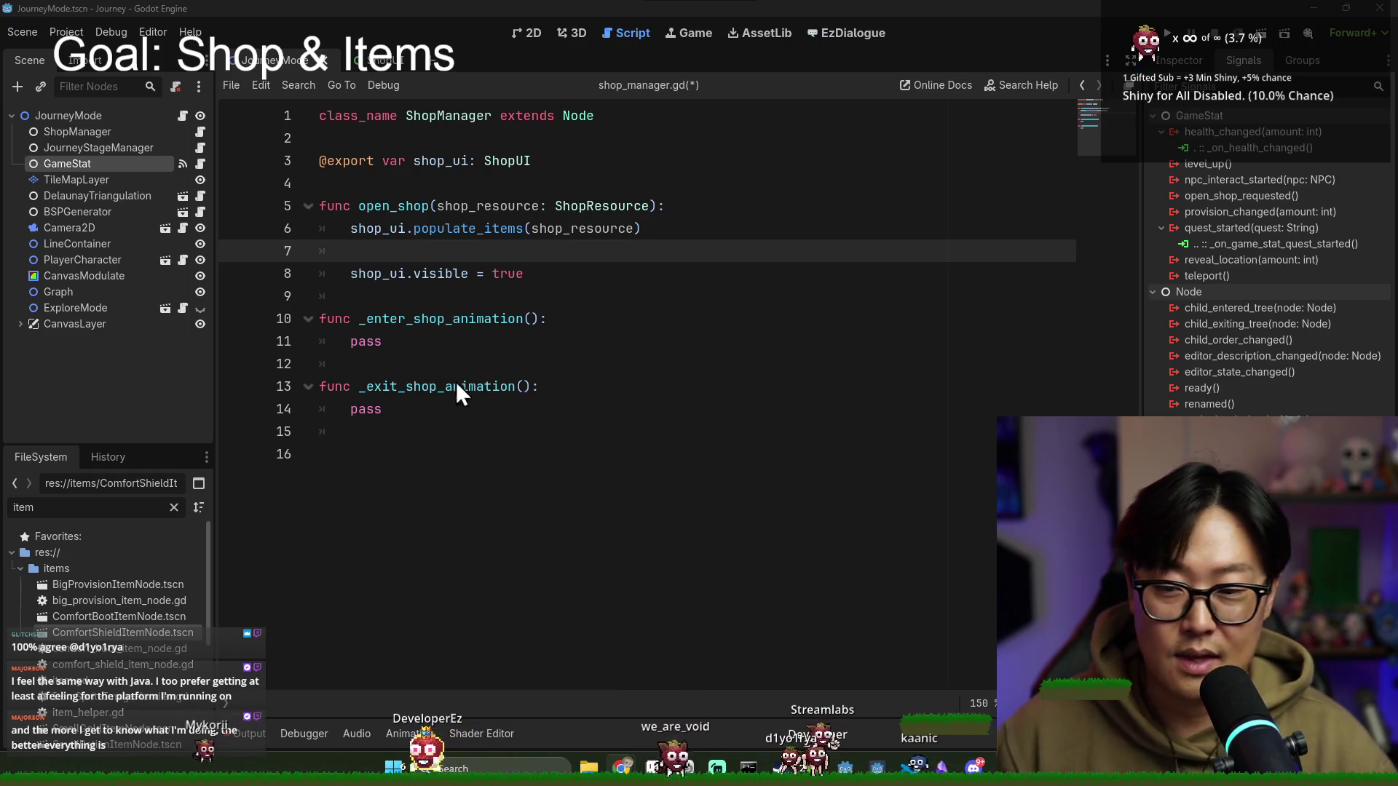
# Step: Save shop_manager.gd and the current scene so no unsaved changes remain
pyautogui.hotkey('ctrl', 's')
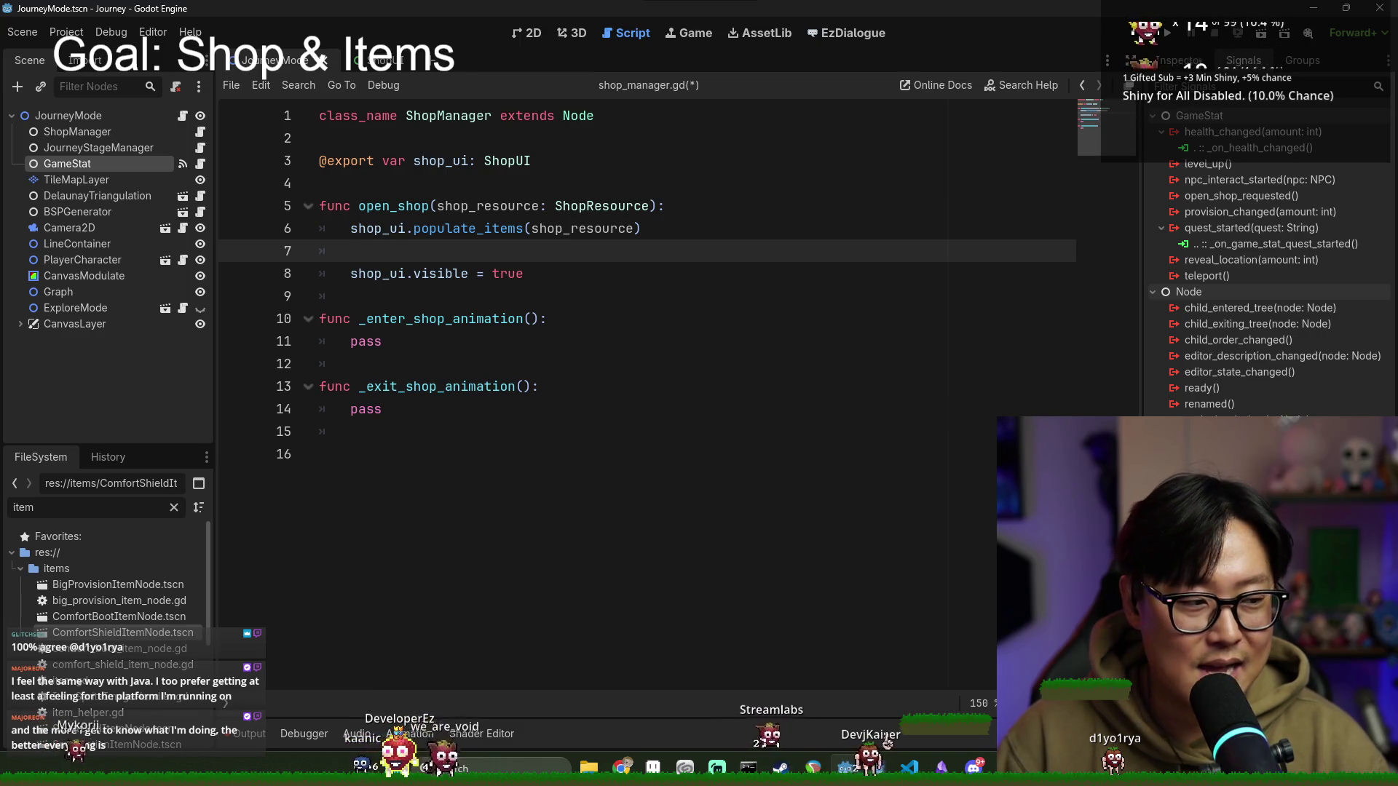
pyautogui.hotkey('ctrl', 's')
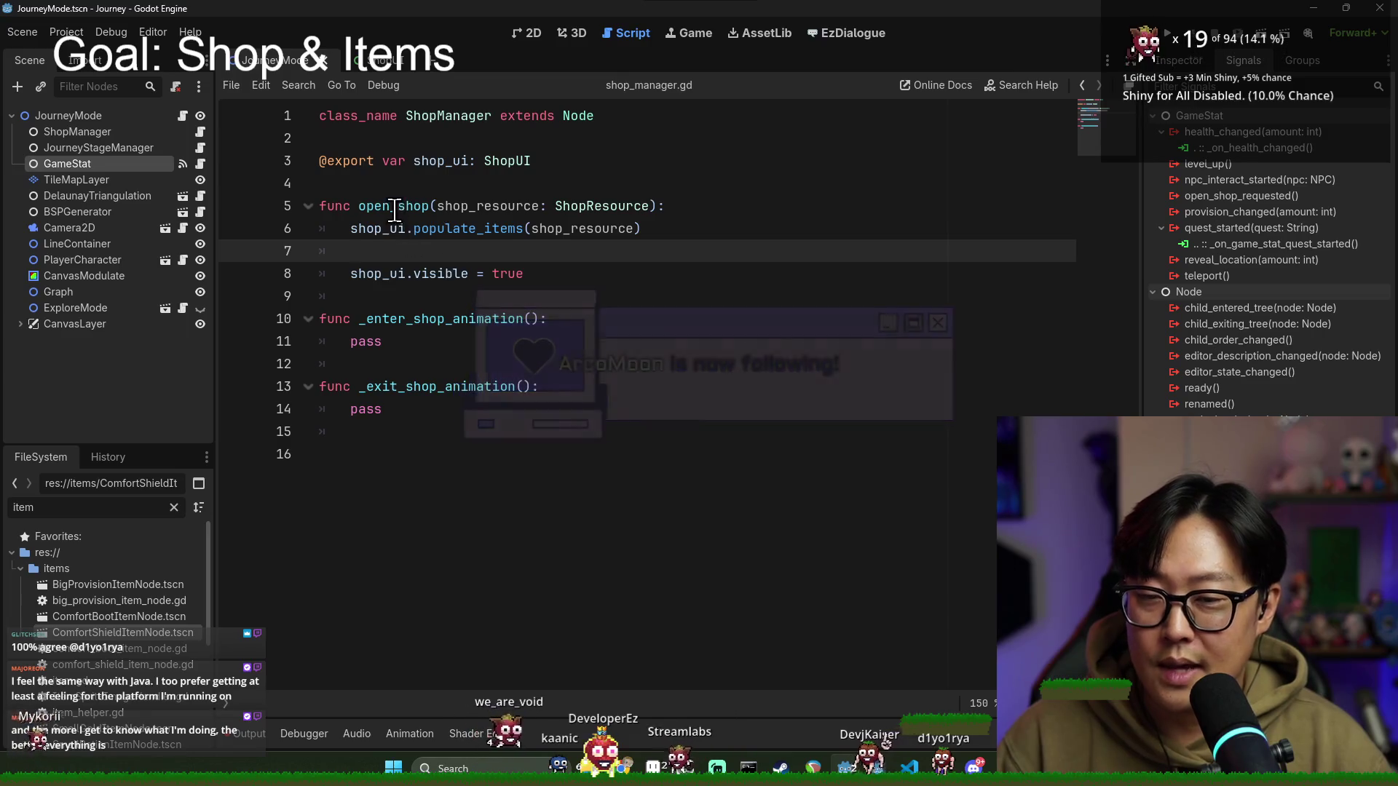
pyautogui.doubleClick(441, 274)
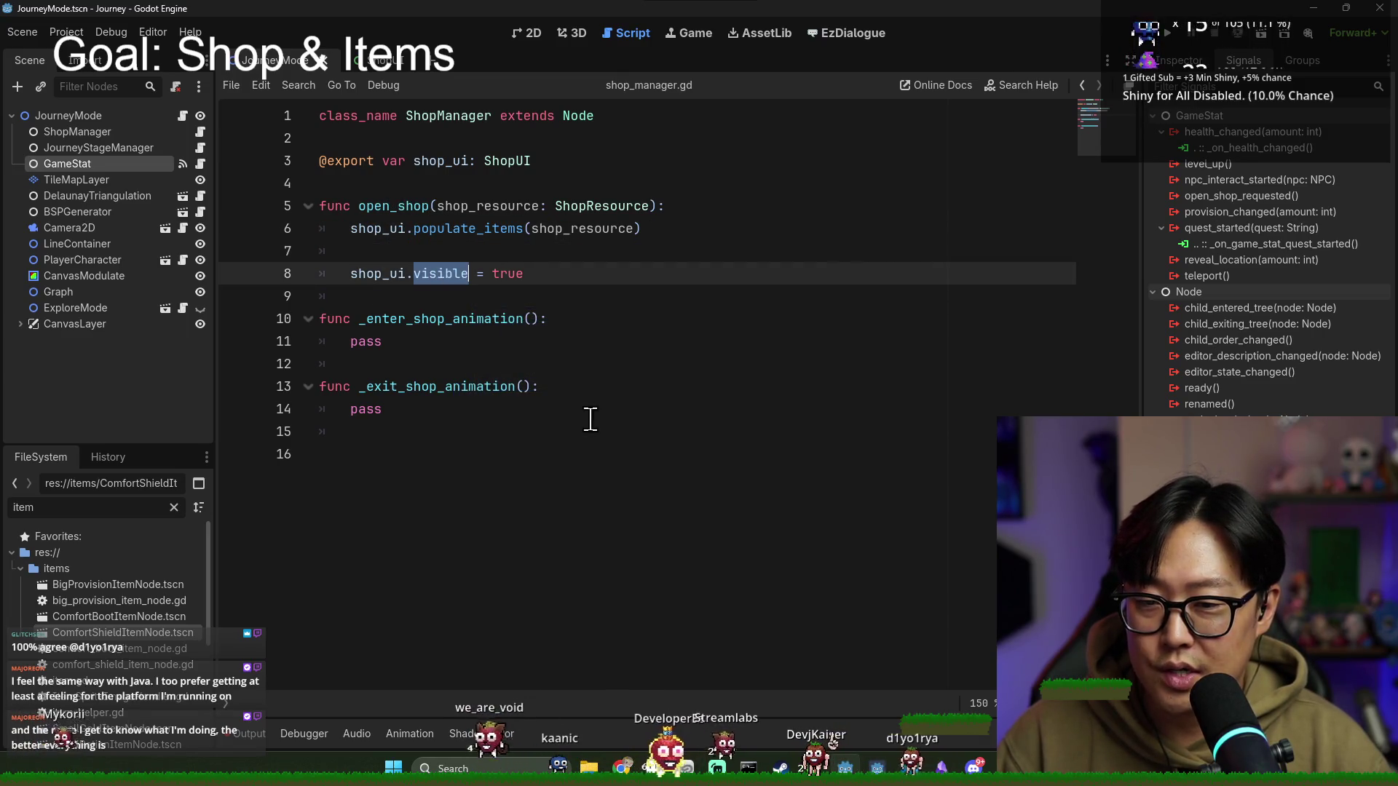
# Step: Add an _enter_shop_animation() call on line 7 of open_shop
pyautogui.doubleClick(375, 325)
pyautogui.hotkey('ctrl', 'c')
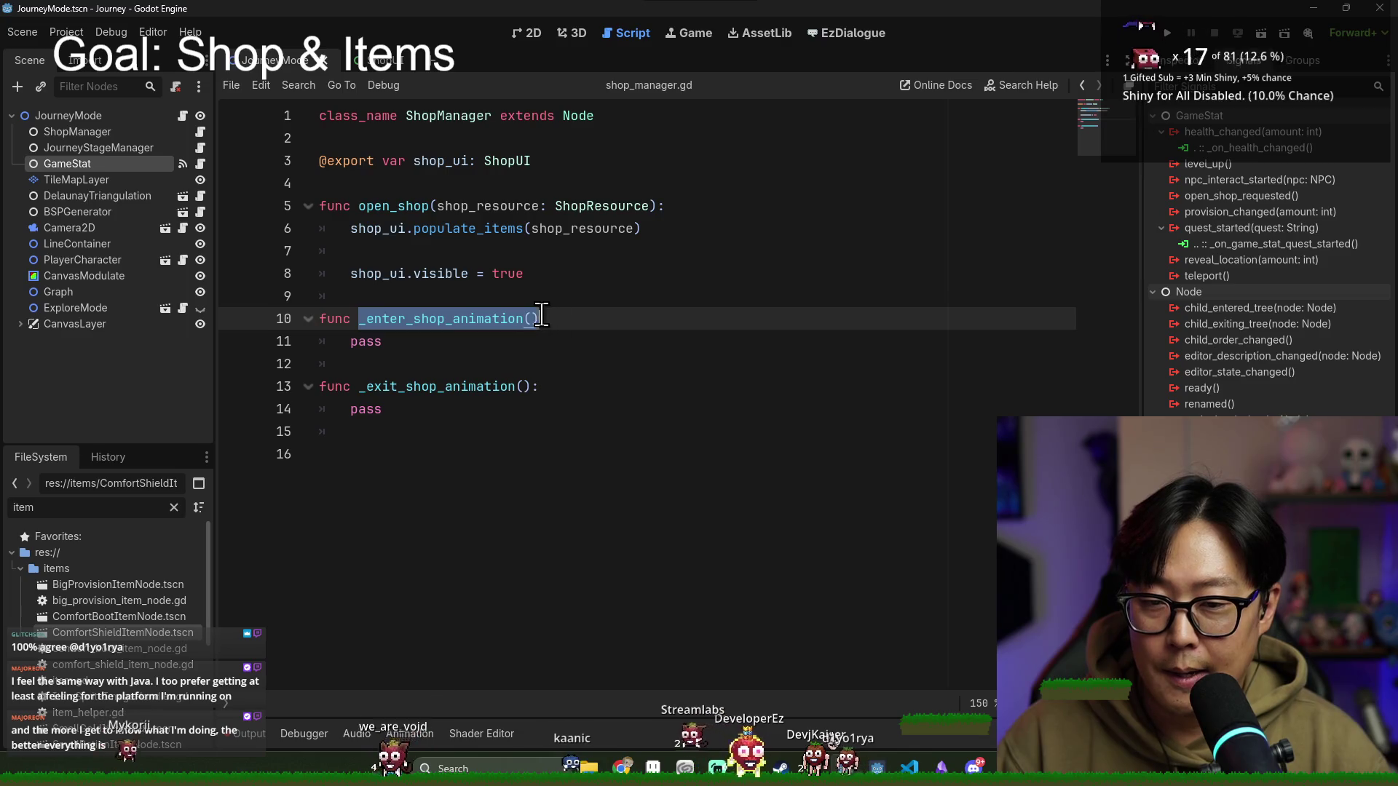
pyautogui.click(625, 255)
pyautogui.hotkey('ctrl', 'v')
pyautogui.write('()')
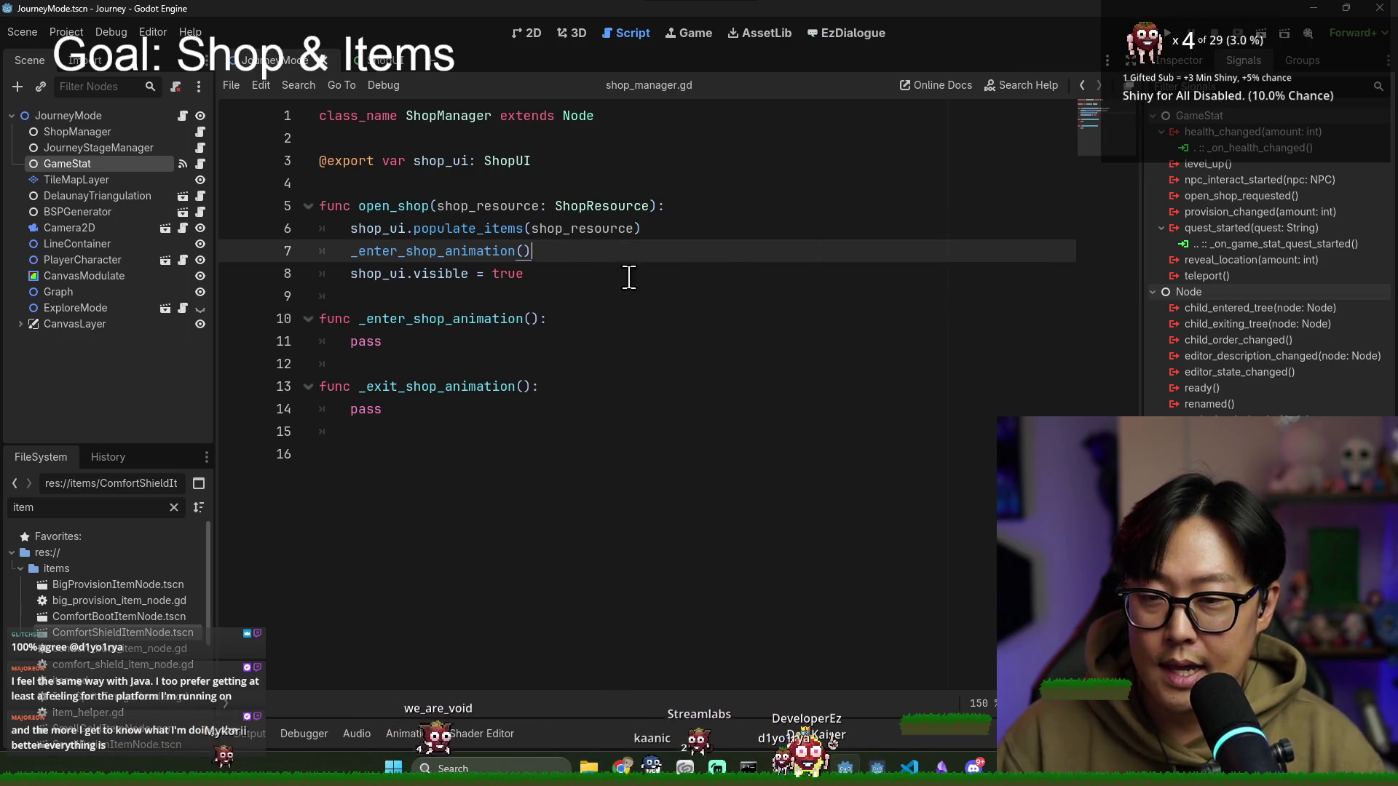
# Step: Move the shop_ui visible line out of open_shop into _enter_shop_animation
pyautogui.doubleClick(465, 266)
pyautogui.hotkey('ctrl', 'x')
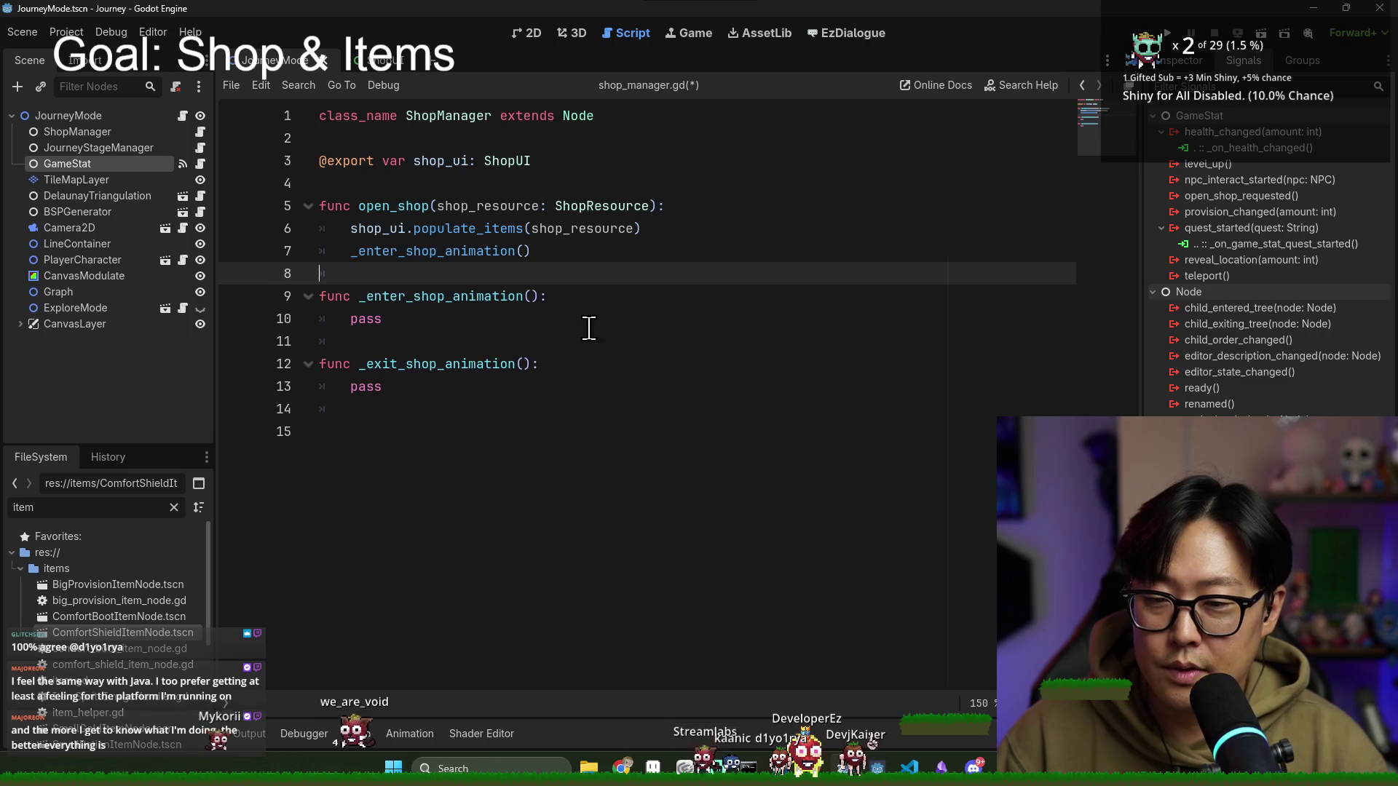
pyautogui.click(594, 290)
pyautogui.write('\\')
pyautogui.press('Return')
pyautogui.hotkey('ctrl', 'v')
pyautogui.click(596, 293)
pyautogui.press('BackSpace')
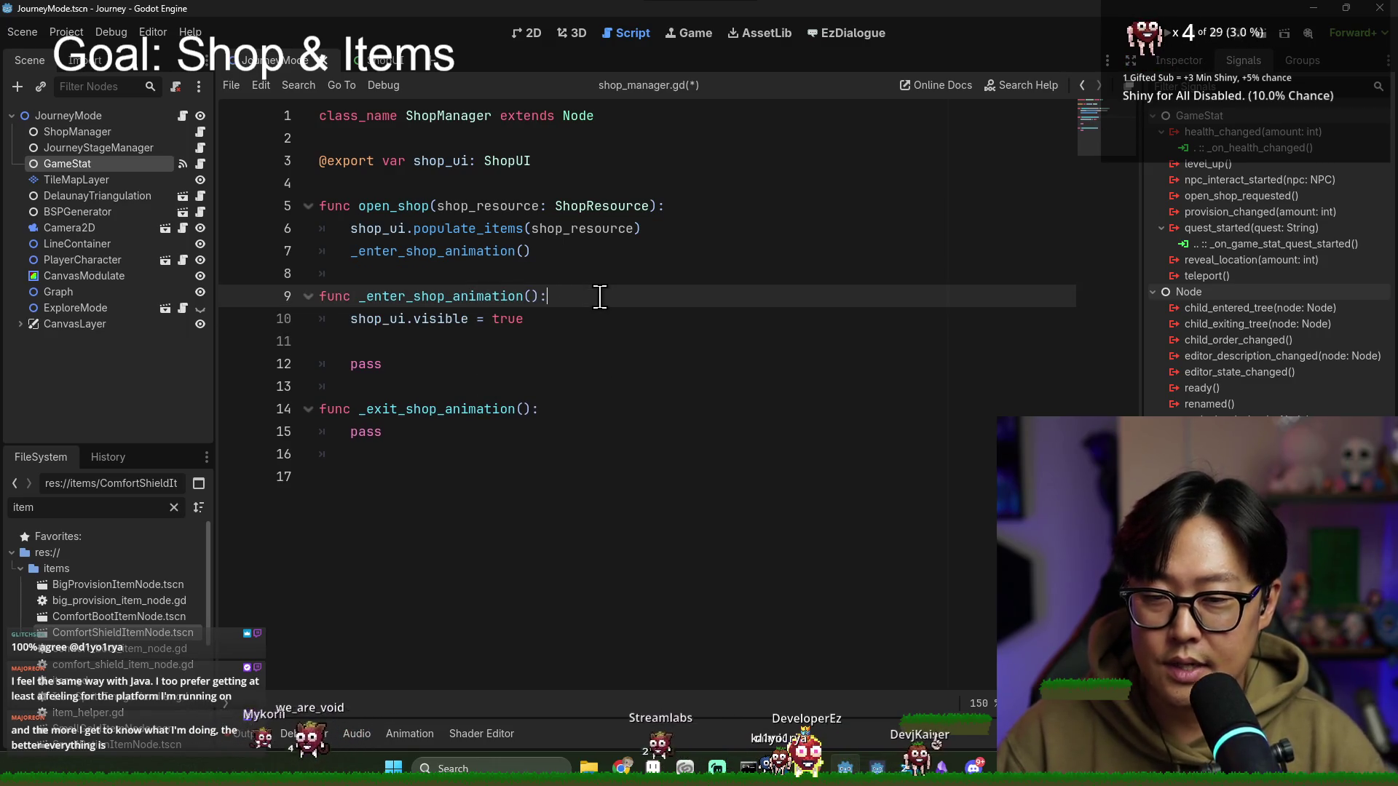
# Step: Add the visibility line to _exit_shop_animation set to false, and save
pyautogui.click(577, 412)
pyautogui.press('Return')
pyautogui.hotkey('ctrl', 'v')
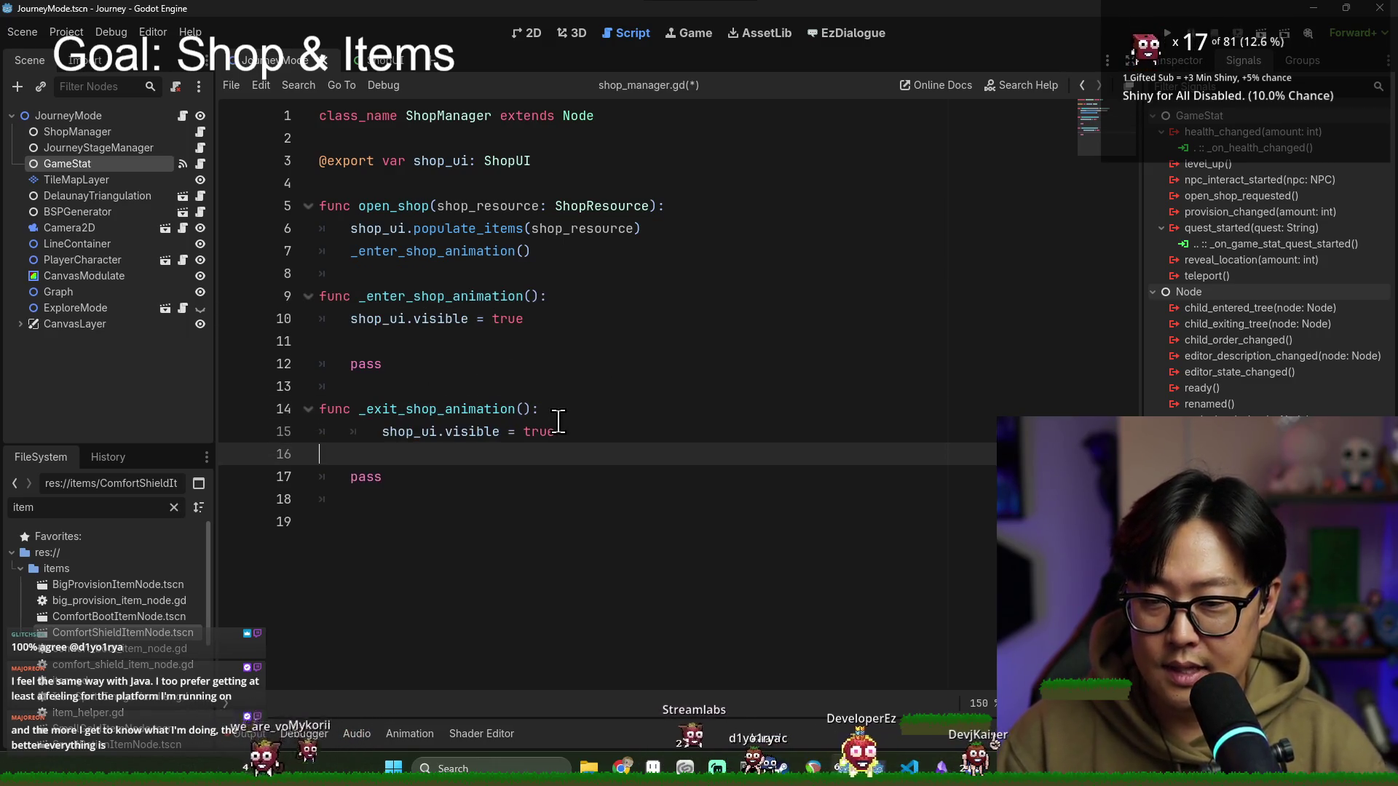
pyautogui.click(531, 432)
pyautogui.doubleClick(516, 431)
pyautogui.write('false')
pyautogui.hotkey('ctrl', 's')
# Step: Delete the leftover pass lines from both animation functions and save the script
pyautogui.click(400, 477)
pyautogui.hotkey('shift', 'Up')
pyautogui.press('BackSpace')
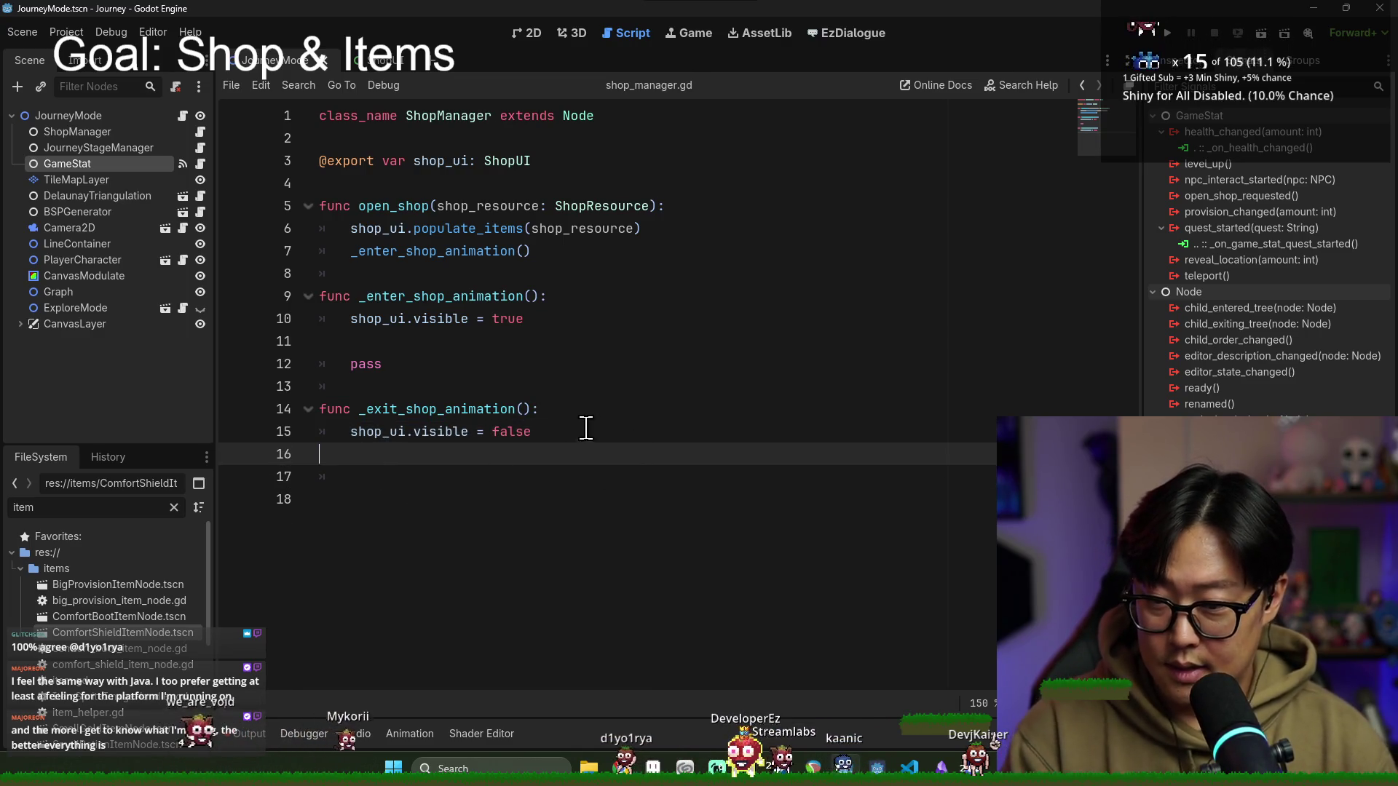
pyautogui.click(472, 366)
pyautogui.press('BackSpace')
pyautogui.press('BackSpace')
pyautogui.press('BackSpace')
pyautogui.press('BackSpace')
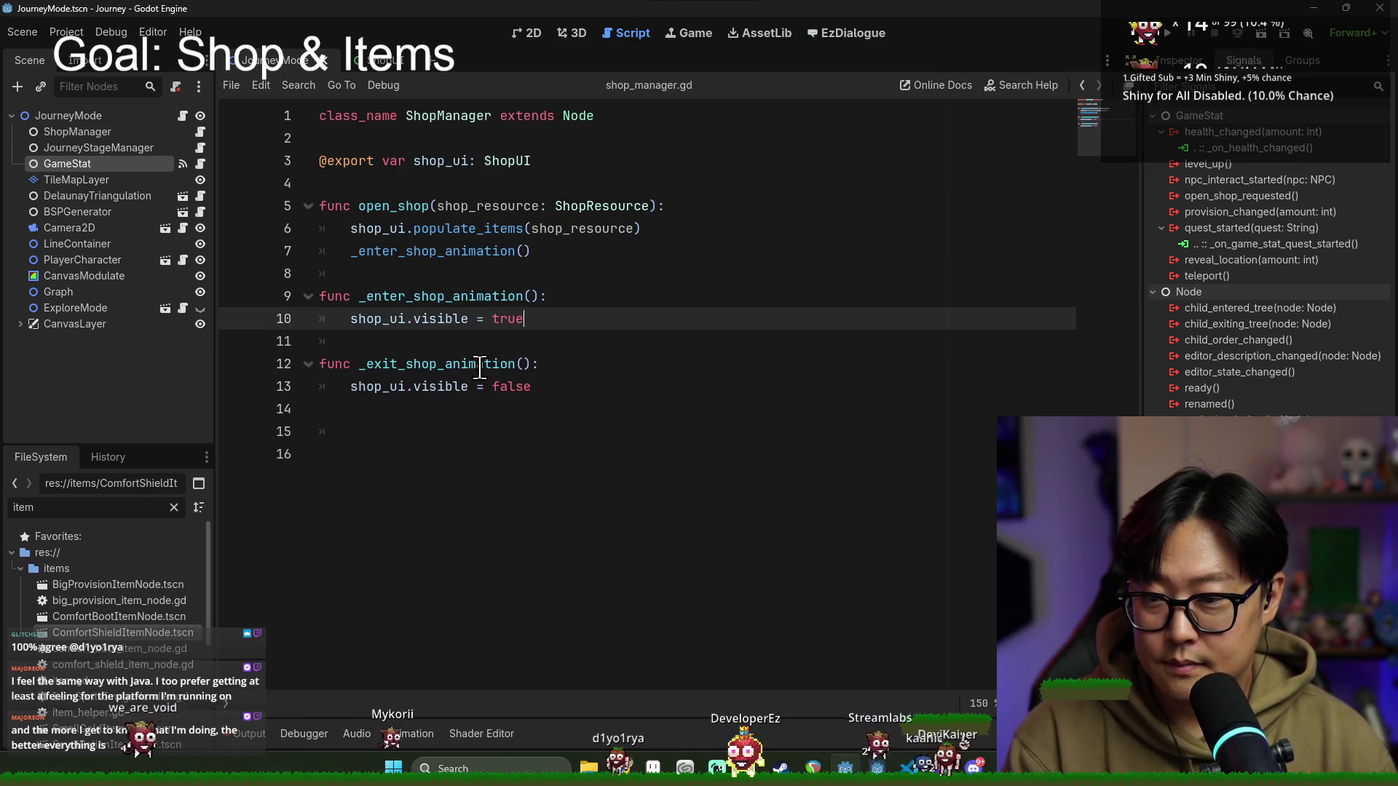
pyautogui.hotkey('ctrl', 's')
pyautogui.click(37, 309)
pyautogui.click(20, 324)
pyautogui.hotkey('ctrl', 's')
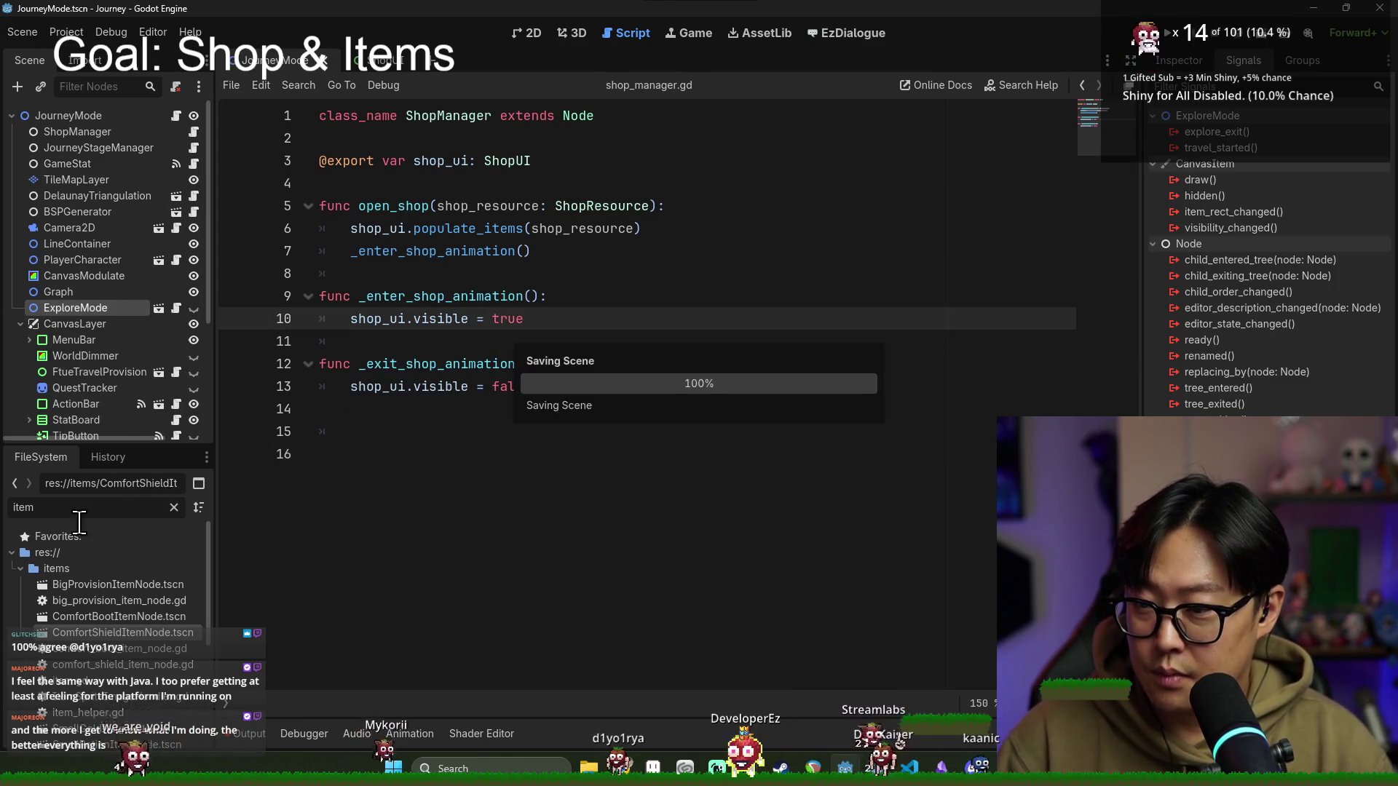
# Step: Filter FileSystem for 'shopui' and add ShopUI.tscn under CanvasLayer in JourneyMode
pyautogui.doubleClick(78, 507)
pyautogui.write('shopui')
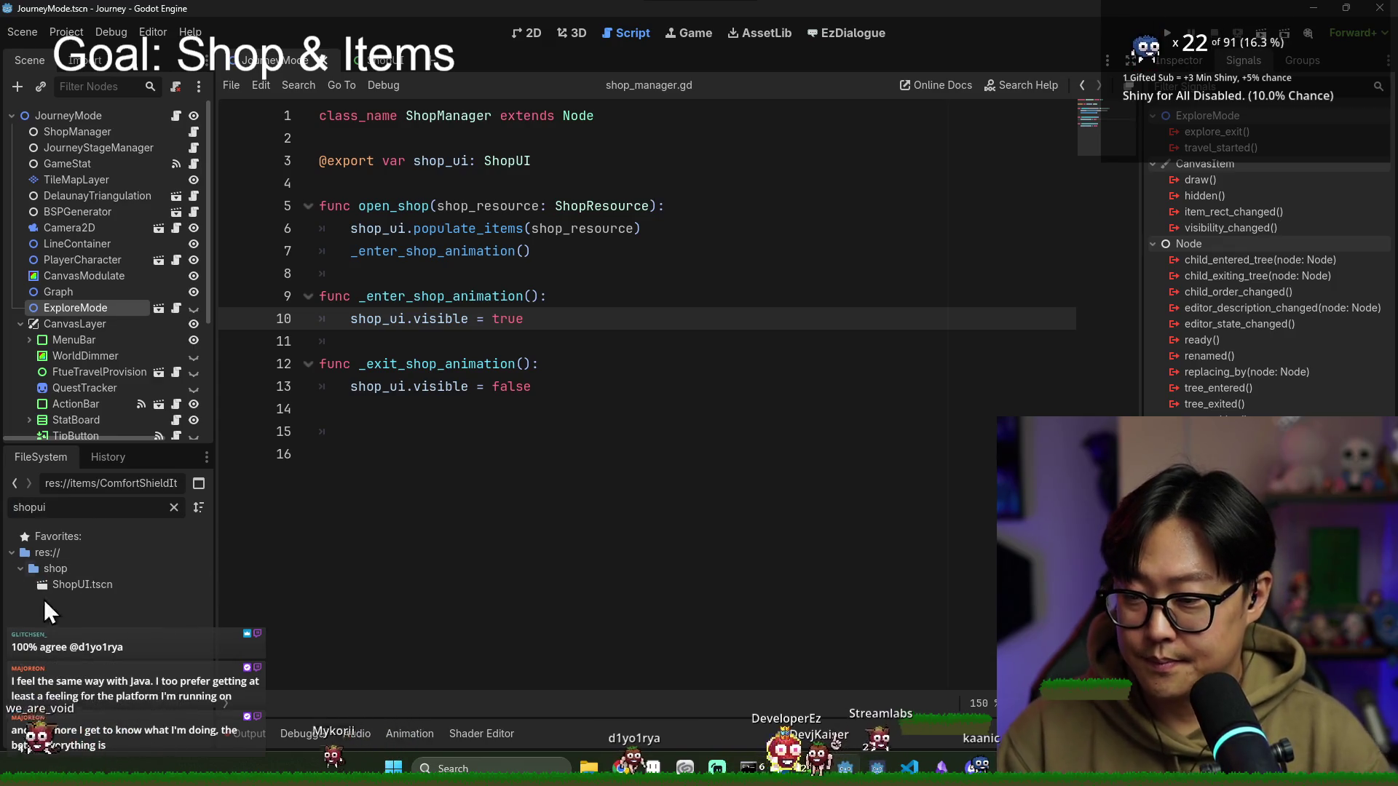
pyautogui.moveTo(83, 587)
pyautogui.mouseDown()
pyautogui.moveTo(64, 330)
pyautogui.moveTo(88, 326)
pyautogui.mouseUp()
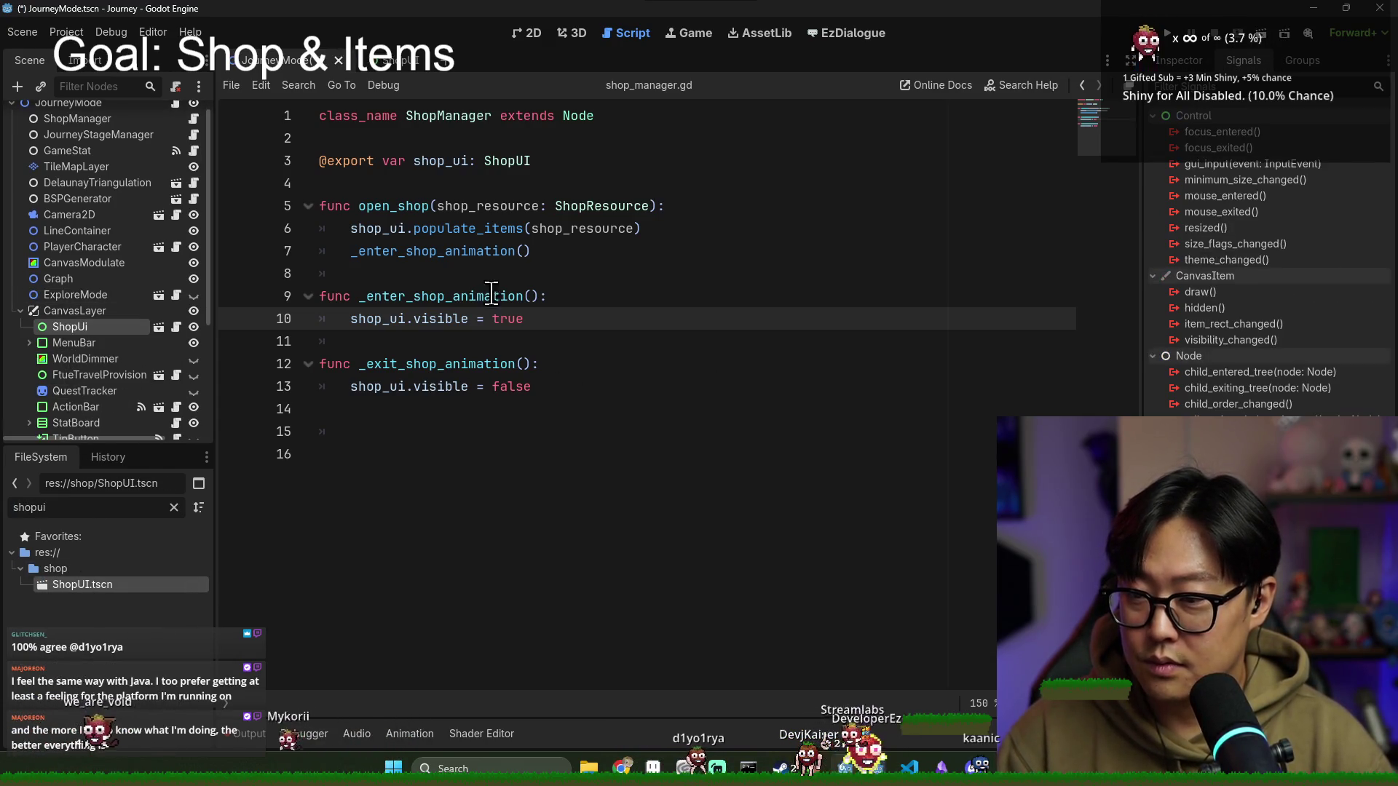
pyautogui.hotkey('ctrl', 's')
# Step: Hide the ShopUi instance in the scene tree and save JourneyMode
pyautogui.click(529, 33)
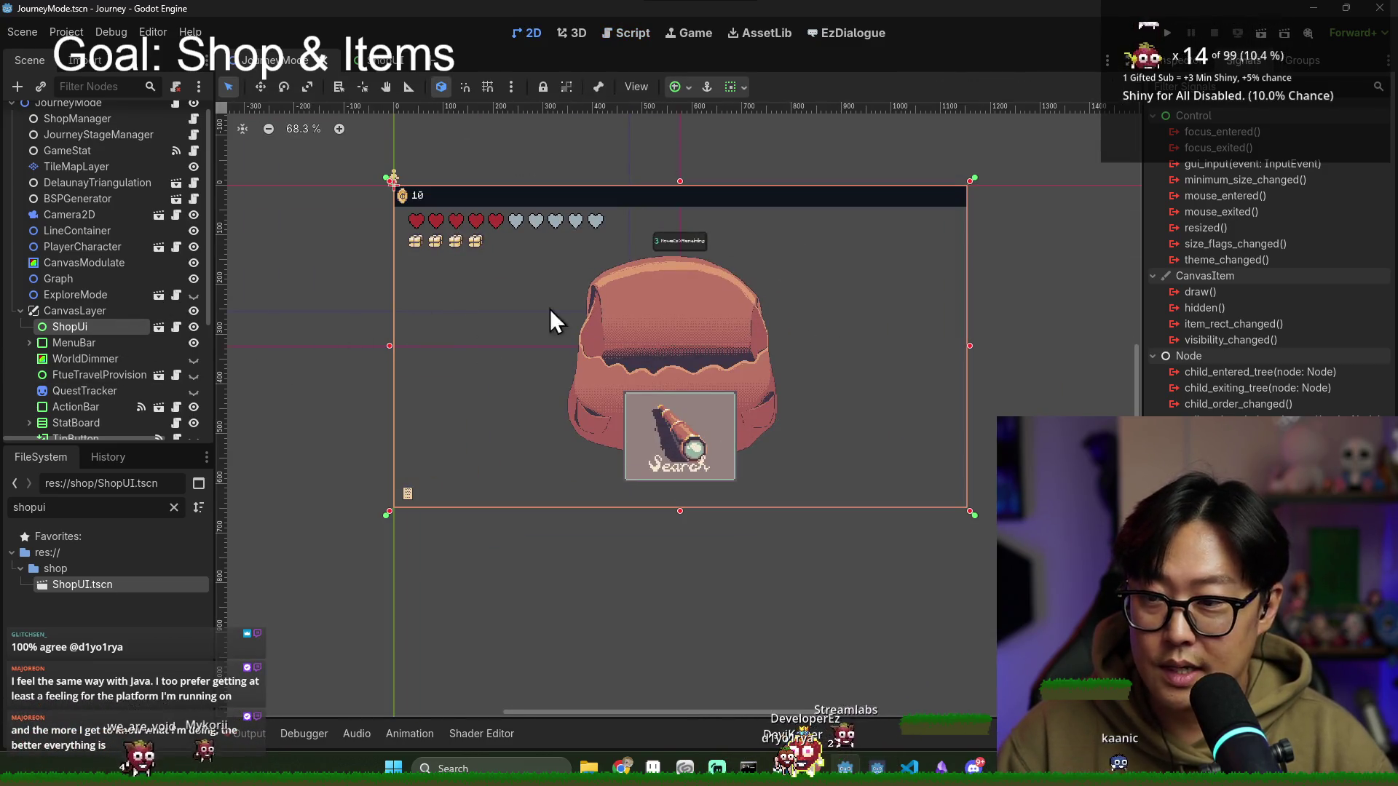
pyautogui.click(1179, 60)
pyautogui.hotkey('ctrl', 's')
pyautogui.click(194, 327)
pyautogui.hotkey('ctrl', 's')
pyautogui.scroll(1, 114, 294)
pyautogui.hotkey('ctrl', 's')
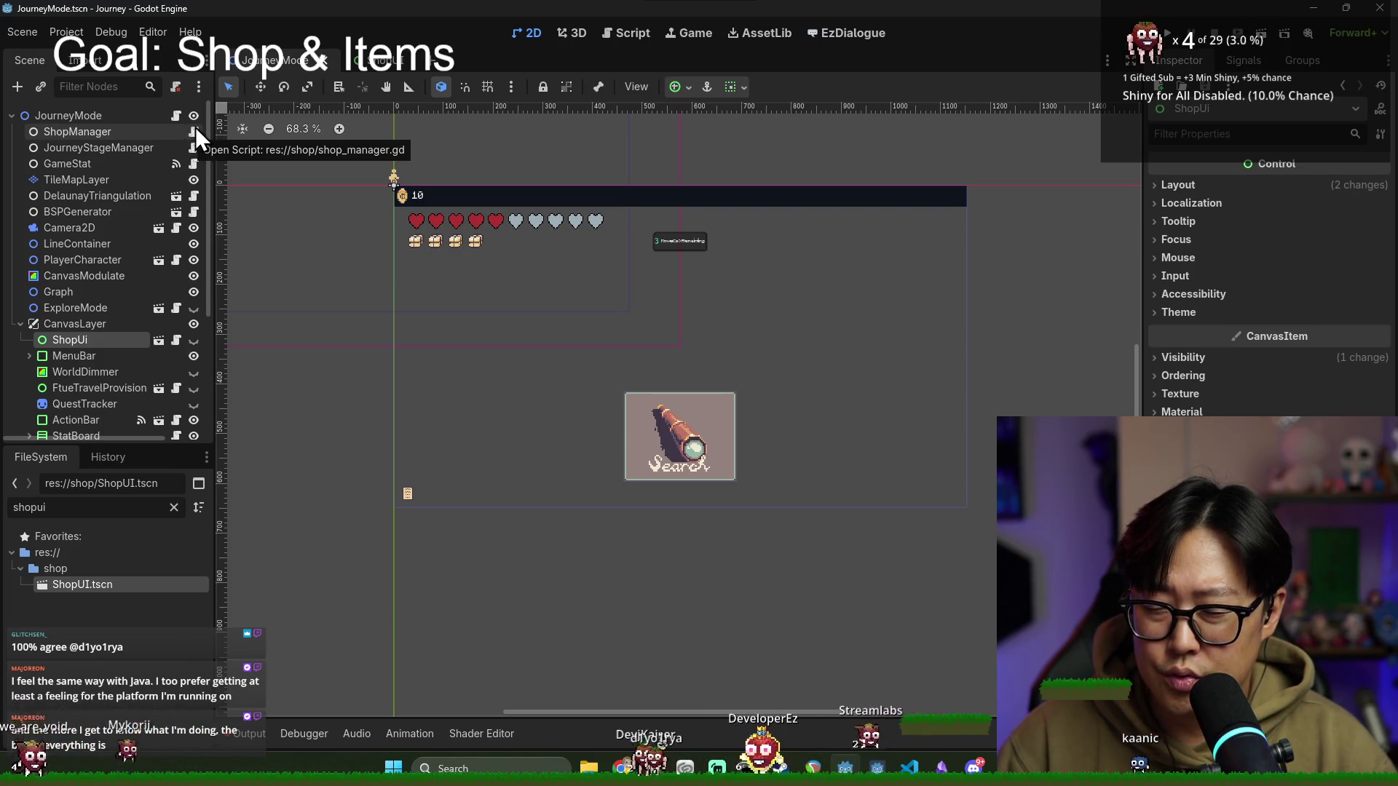
# Step: Review _enter_shop_animation in shop_manager.gd and jump to the ShopUI class script
pyautogui.click(195, 135)
pyautogui.click(568, 320)
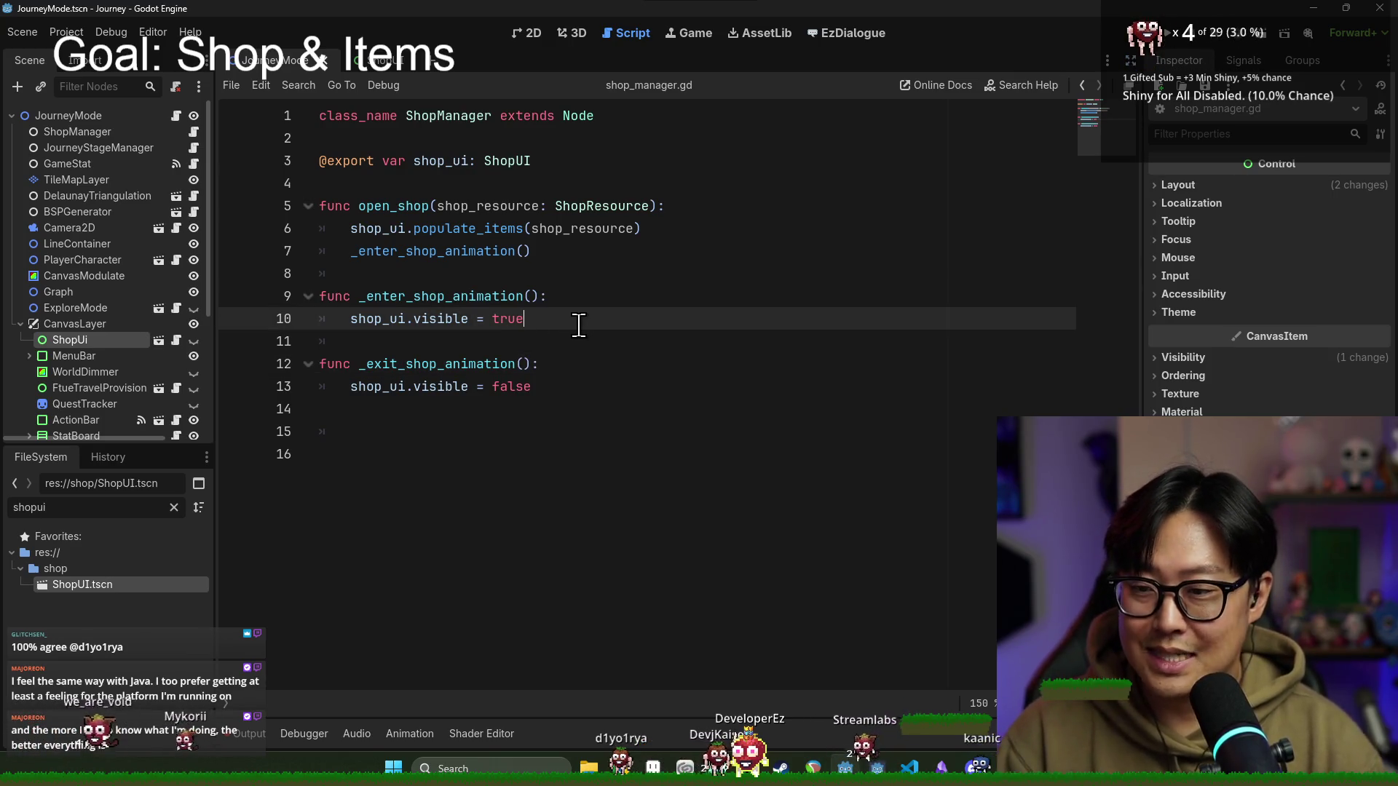
pyautogui.hotkey('ctrl', 's')
pyautogui.click(372, 299)
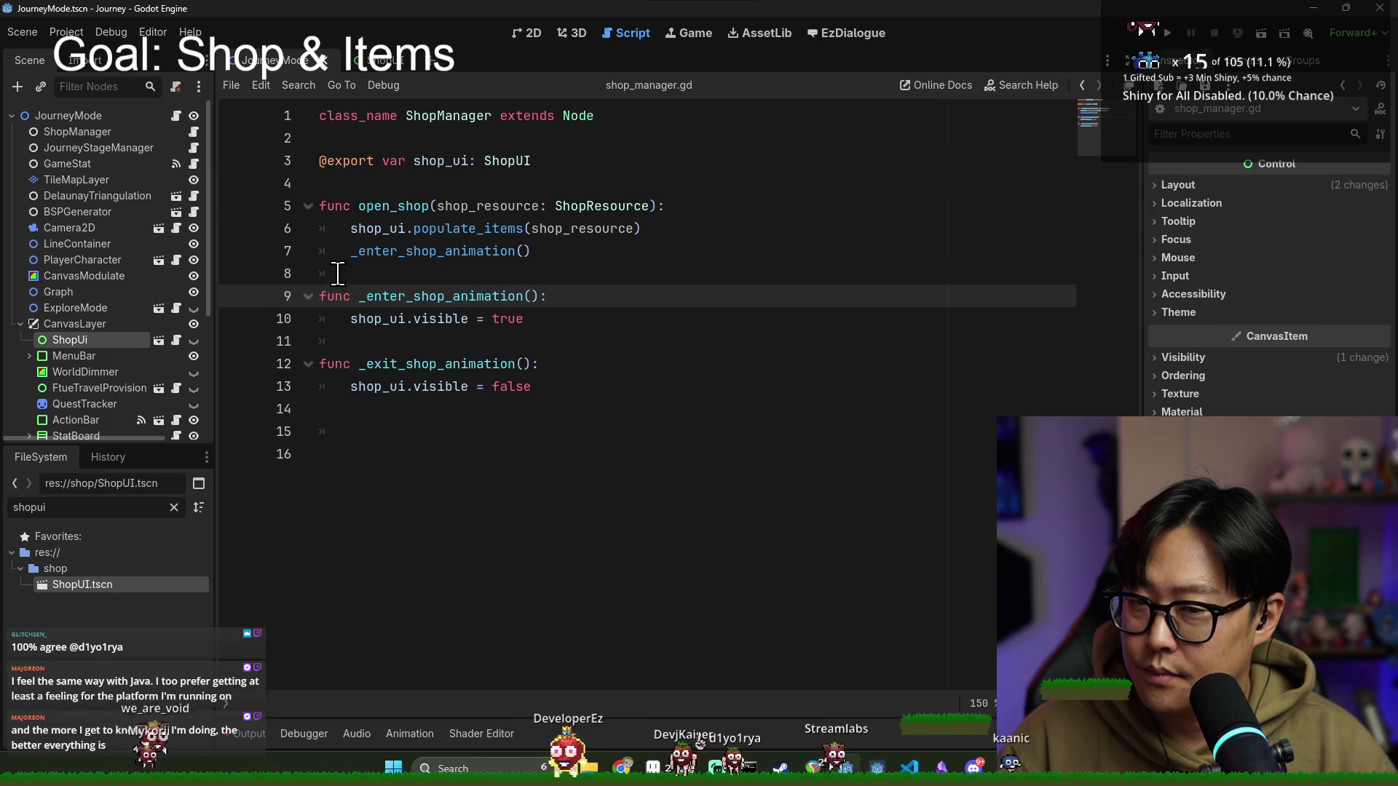
pyautogui.click(398, 251)
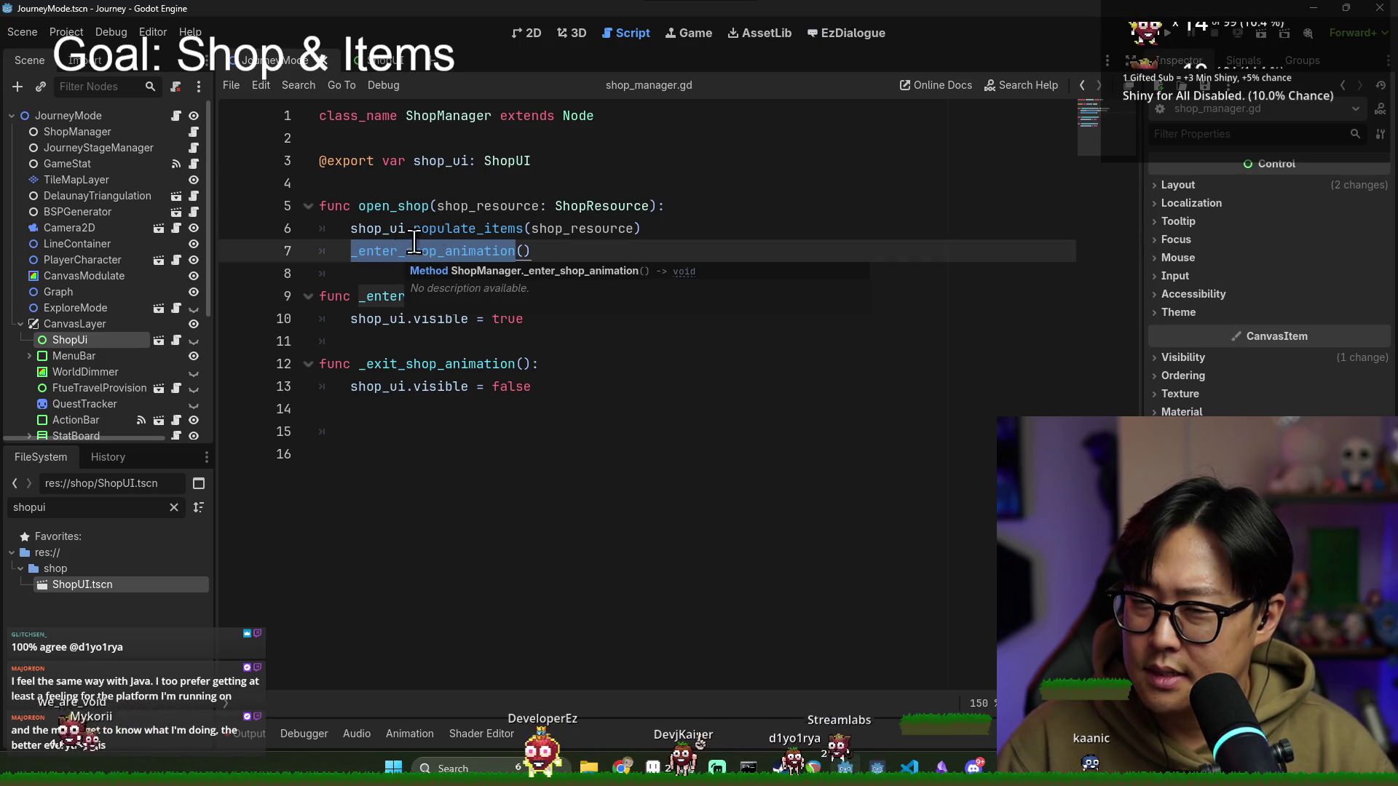
pyautogui.click(367, 230)
pyautogui.keyDown('ctrl'); pyautogui.click(514, 167); pyautogui.keyUp('ctrl')
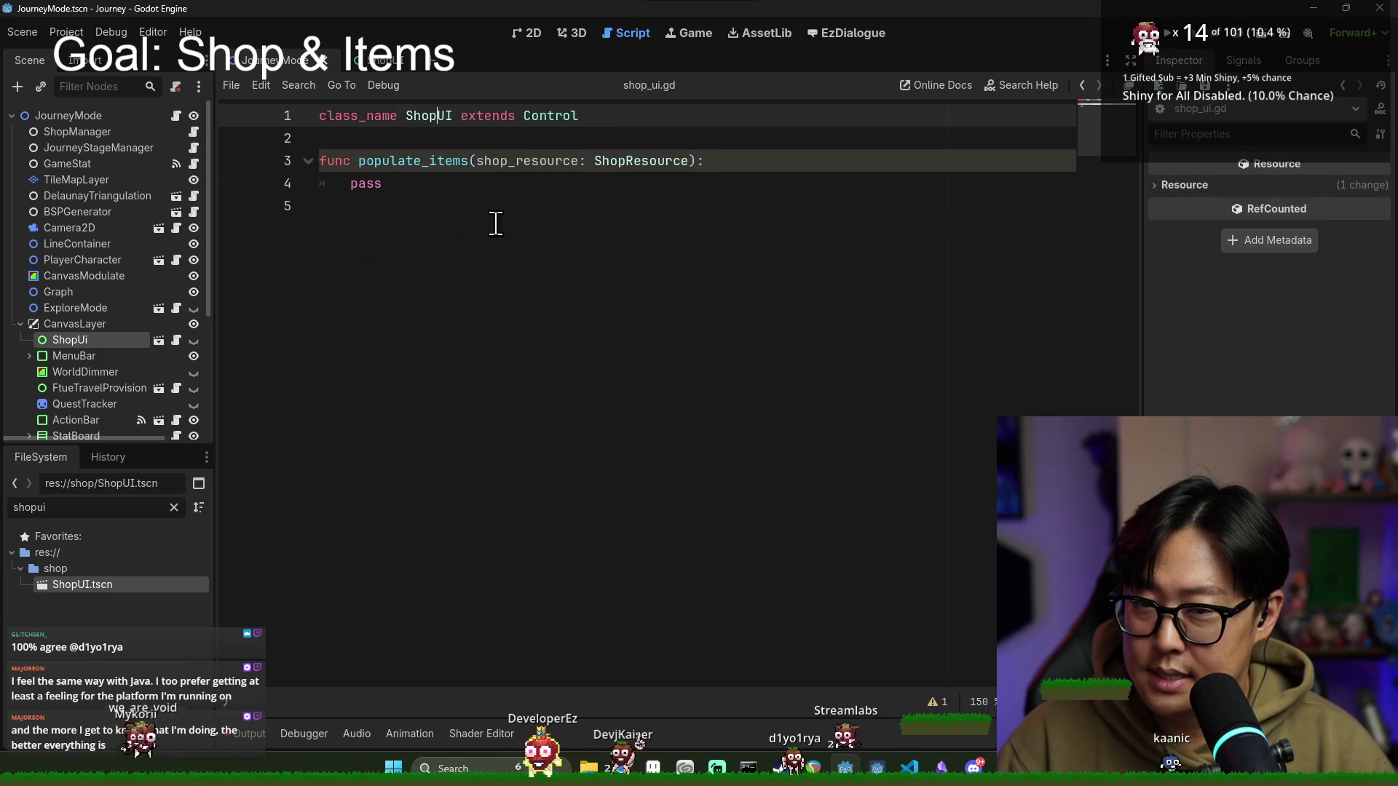
# Step: Open the ShopUI scene in the 2D view and save it
pyautogui.click(533, 30)
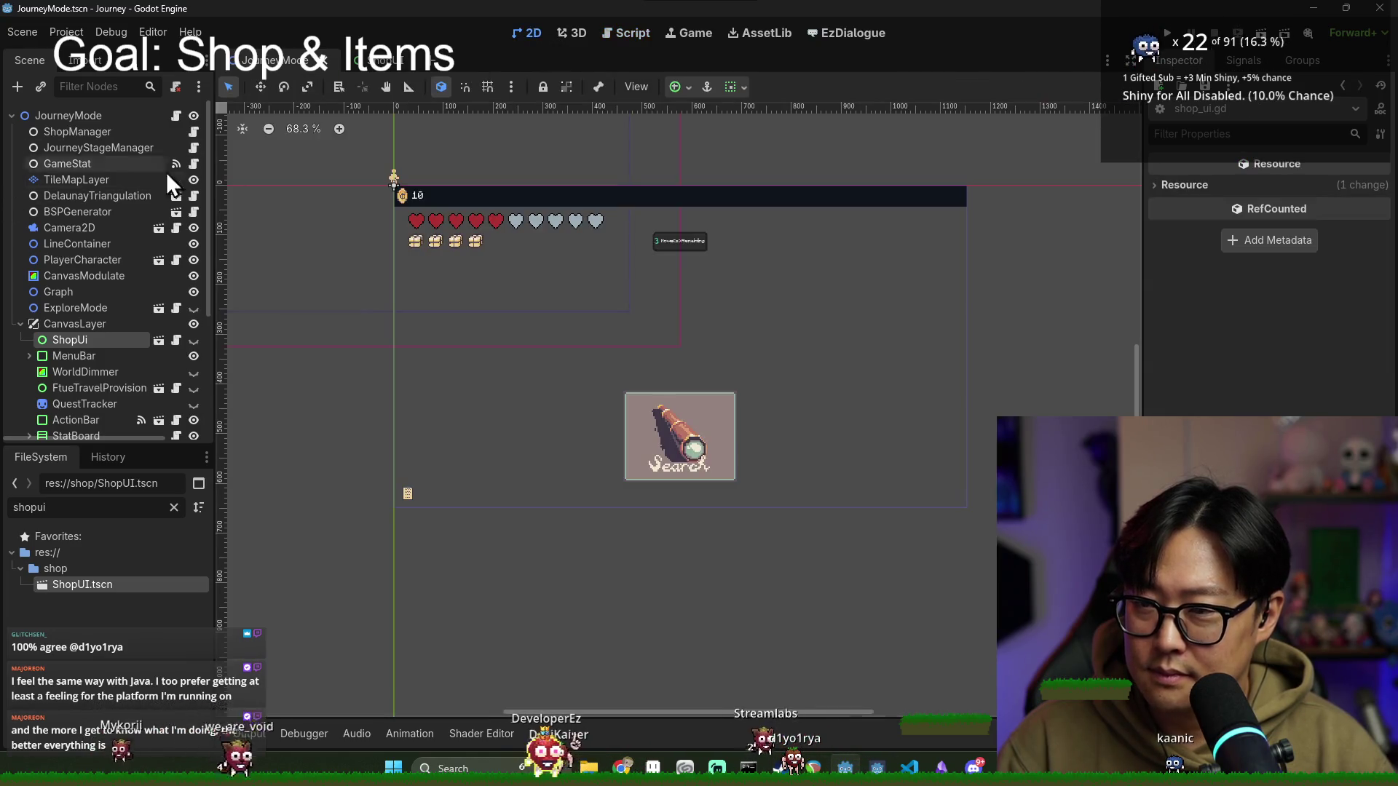
pyautogui.click(366, 63)
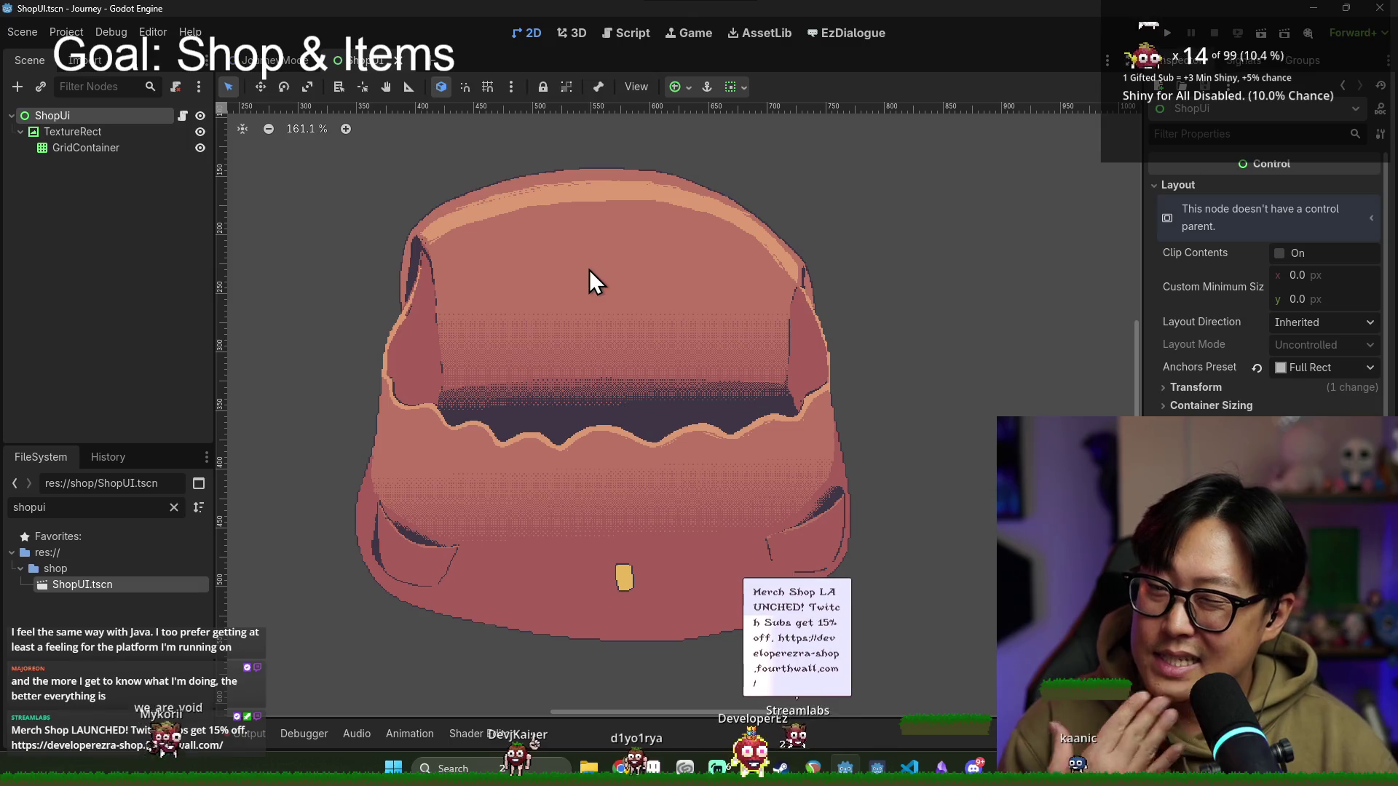
pyautogui.hotkey('ctrl', 's')
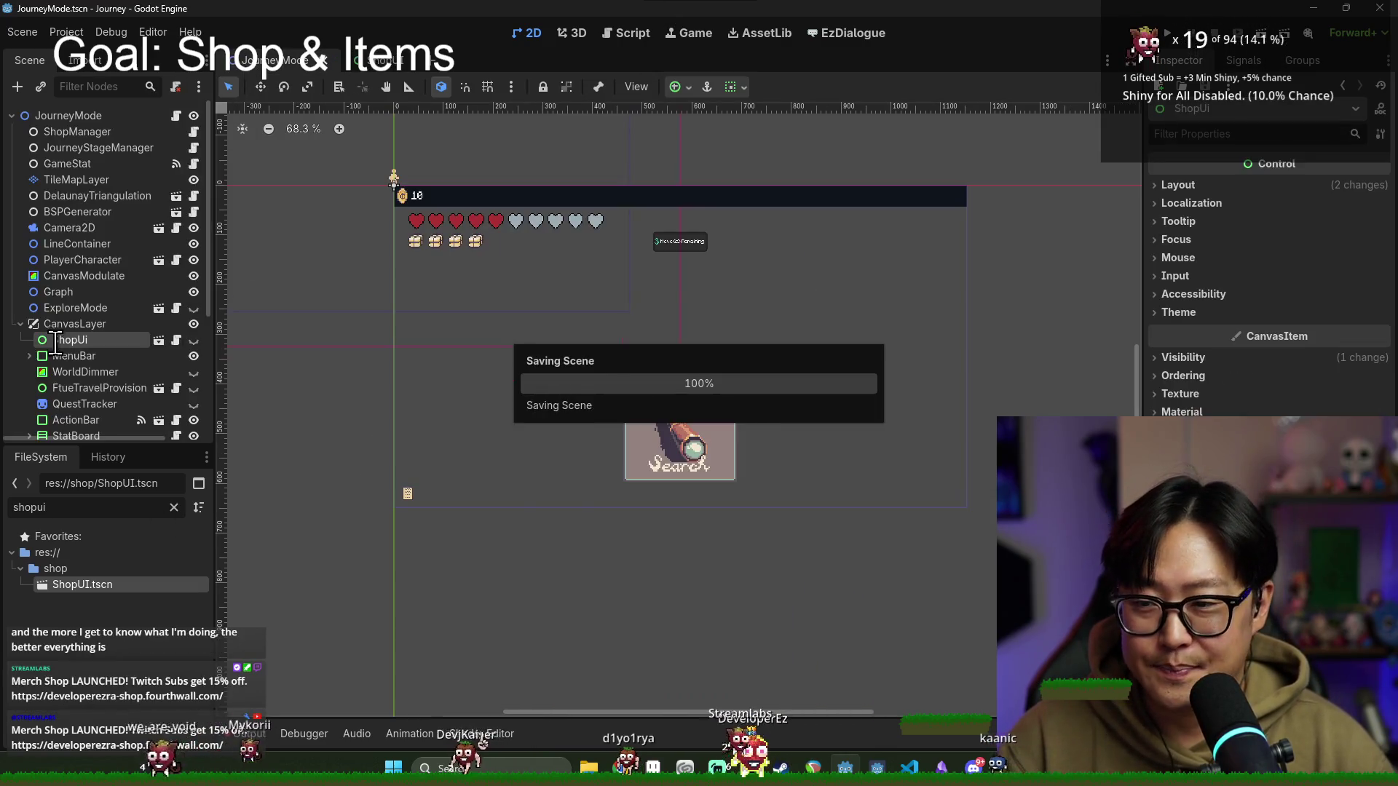
# Step: Start a new line in _enter_shop_animation for the window_size variable
pyautogui.click(195, 132)
pyautogui.click(586, 295)
pyautogui.hotkey('ctrl', 's')
pyautogui.press('Return')
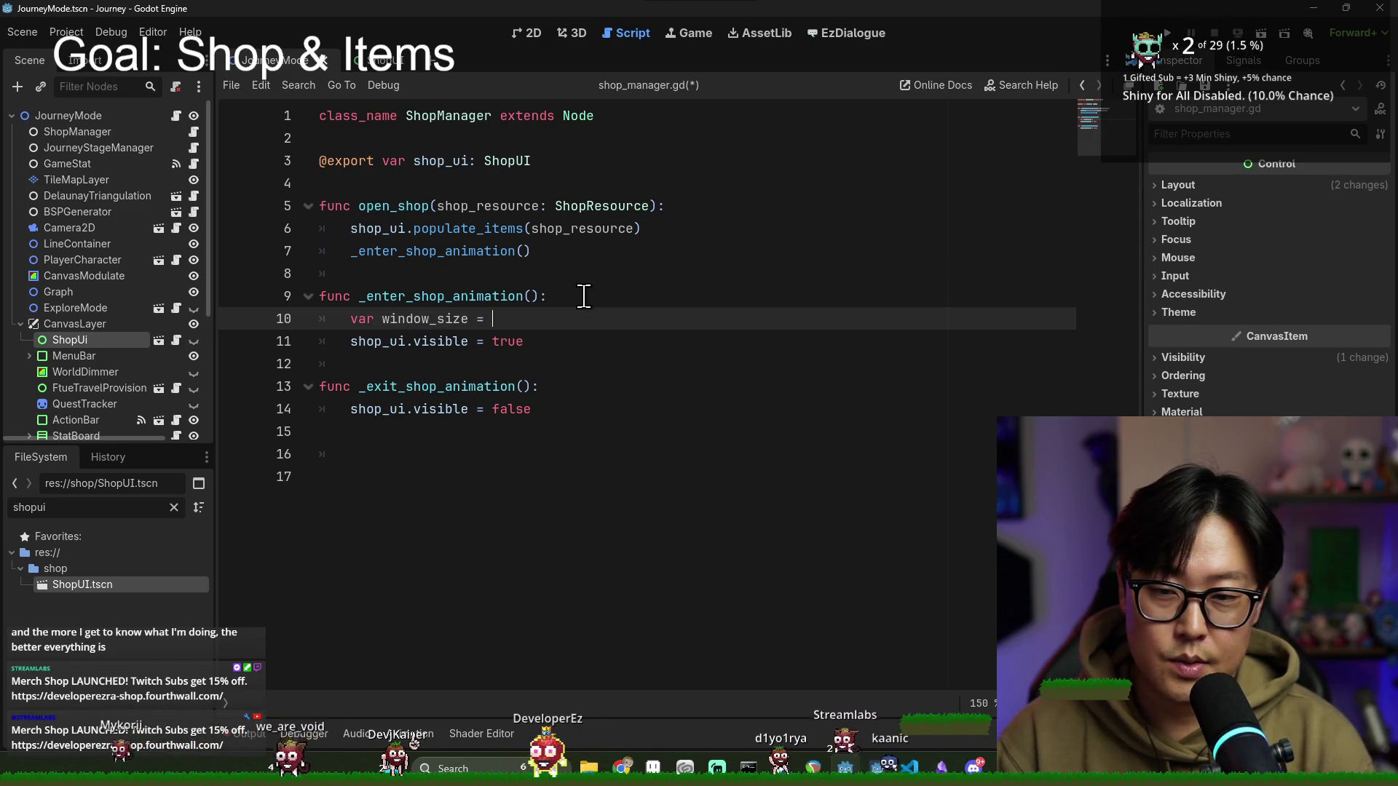
# Step: Set window_size from get_window().size and begin an out_of_screen_vector variable
pyautogui.write('get_window().sizE()')
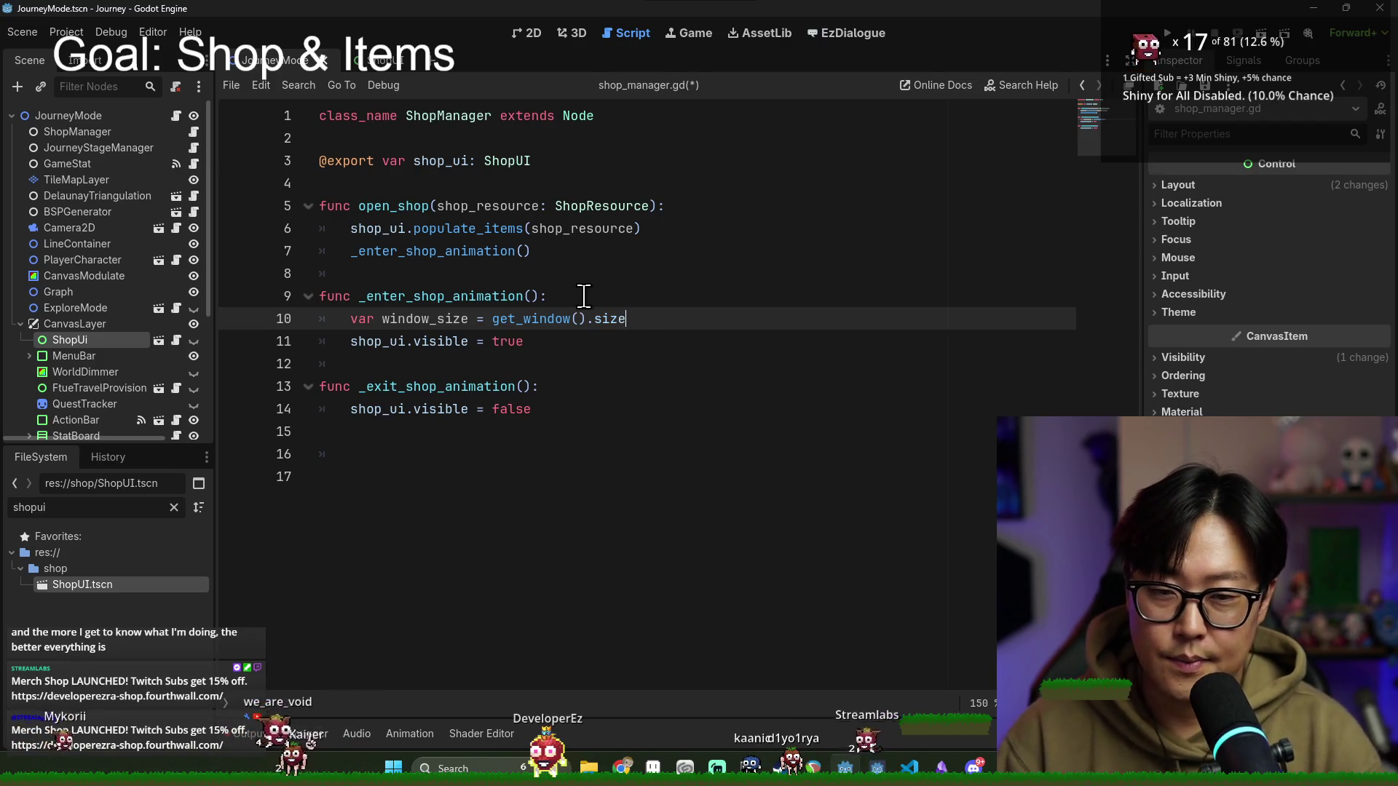
pyautogui.hotkey('ctrl', 's')
pyautogui.press('Return')
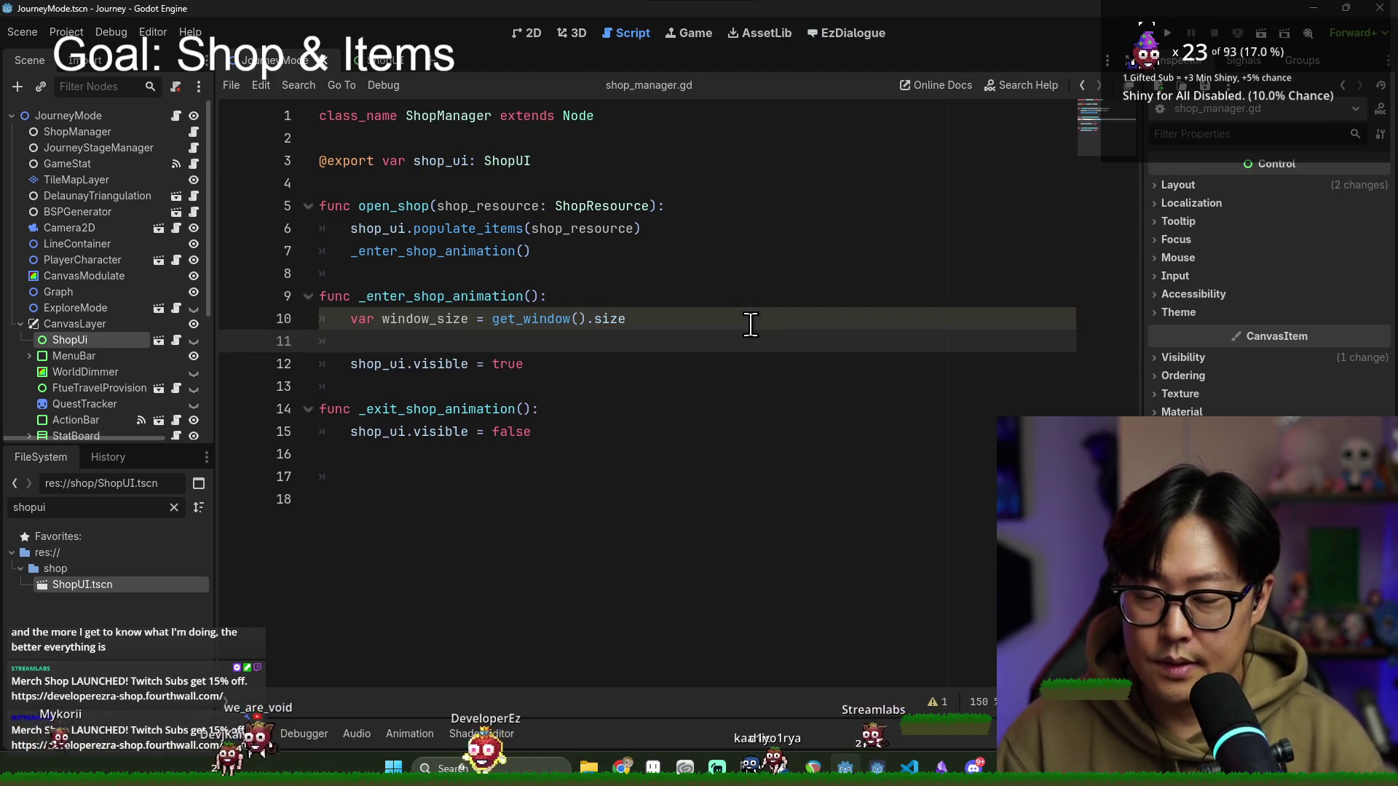
pyautogui.write('var out_o')
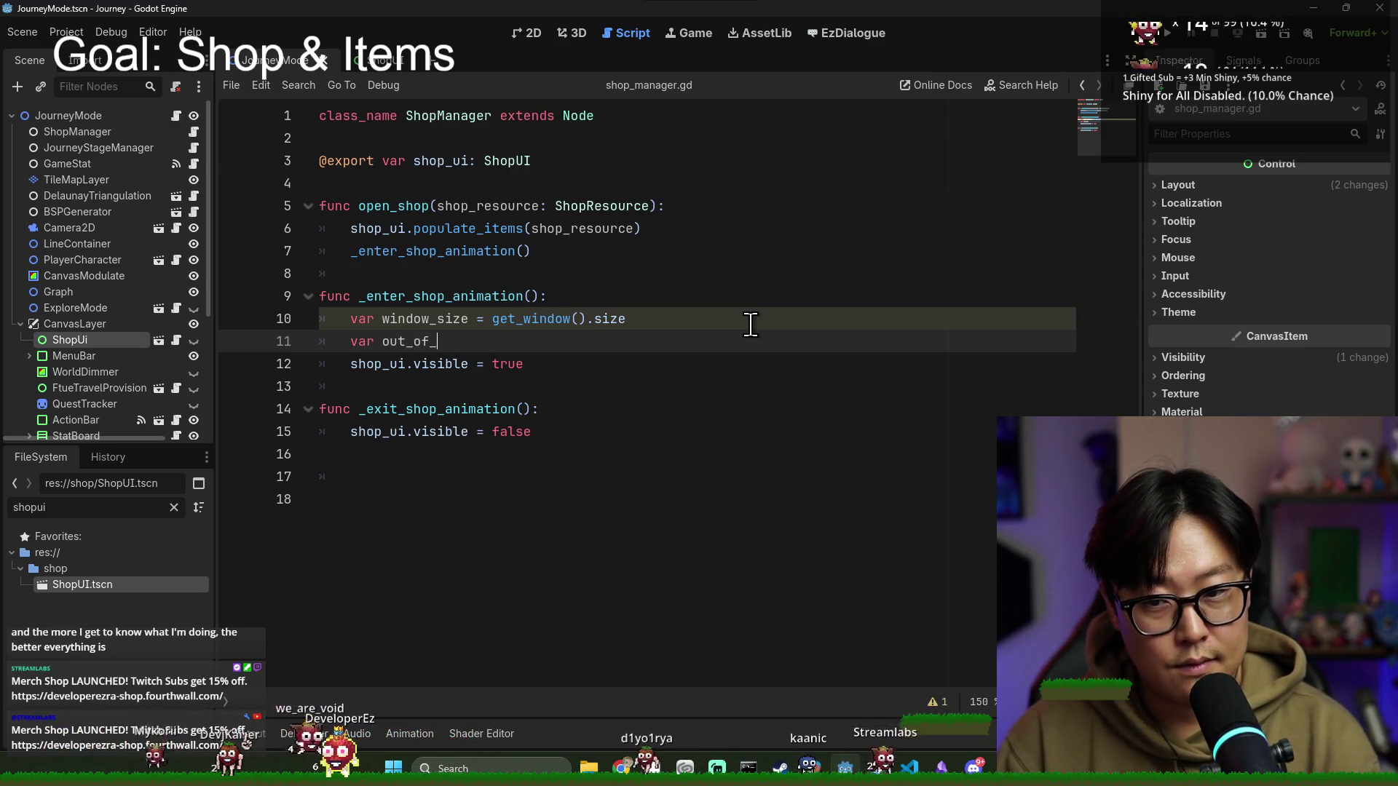
pyautogui.write('f_')
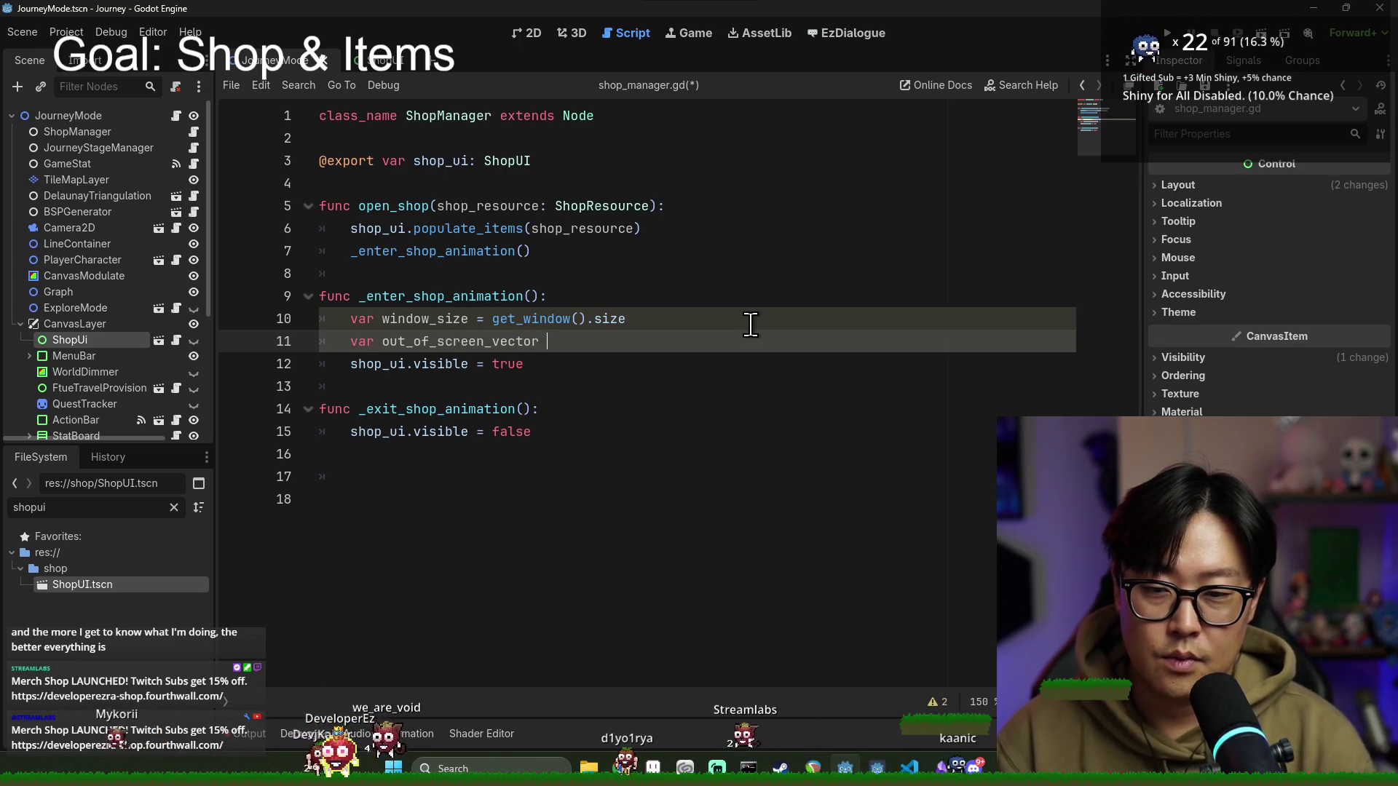
pyautogui.press('BackSpace')
pyautogui.press('BackSpace')
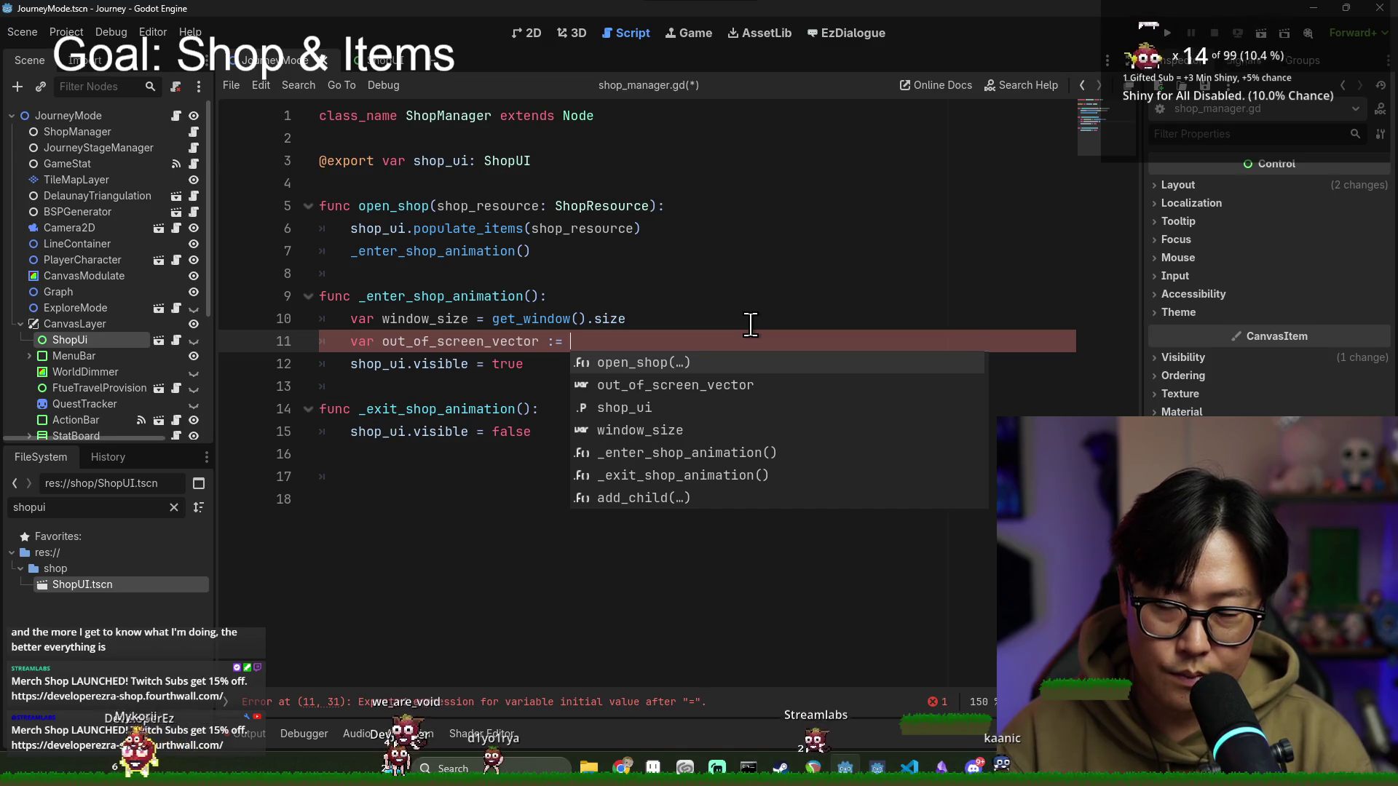
# Step: View the ShopUI canvas, then return to JourneyMode and shop_manager.gd
pyautogui.click(158, 340)
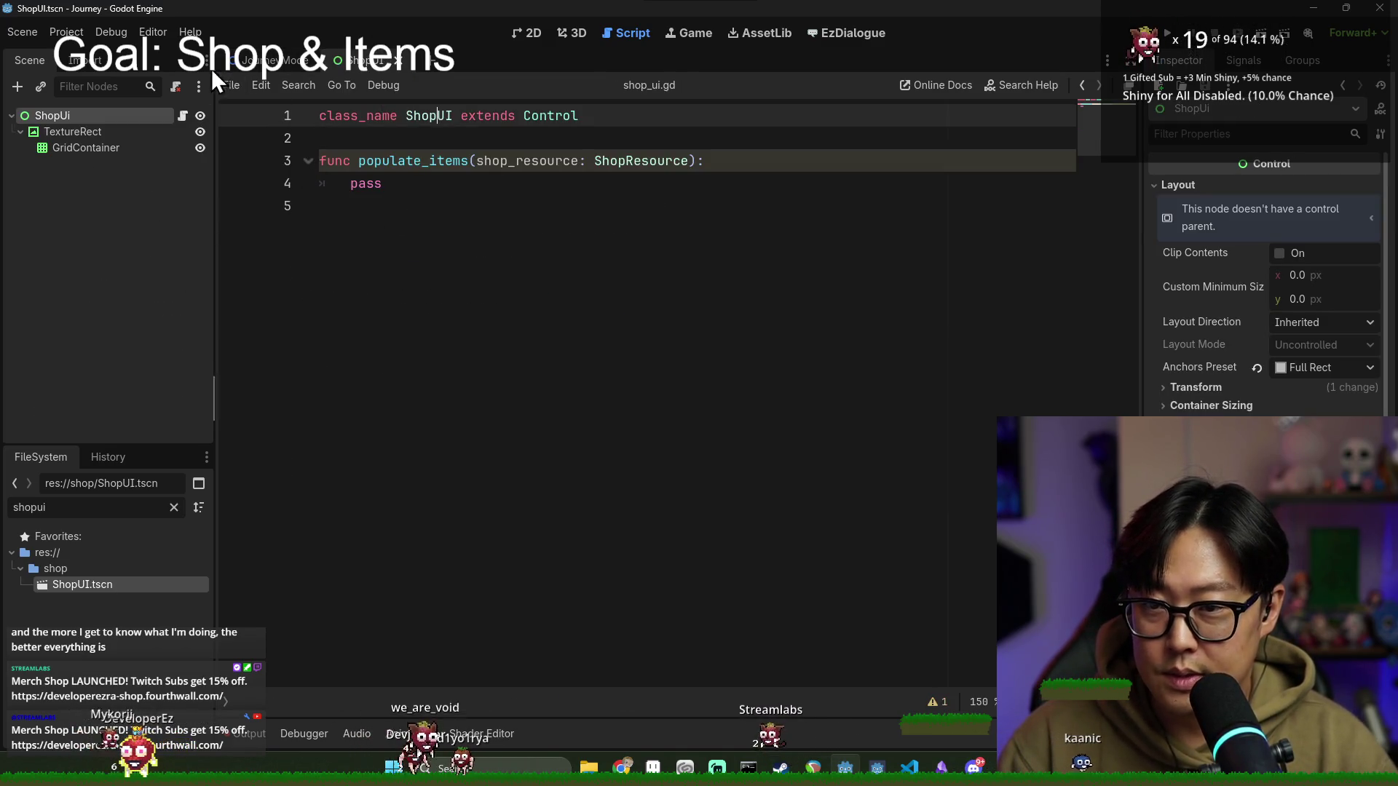
pyautogui.click(523, 32)
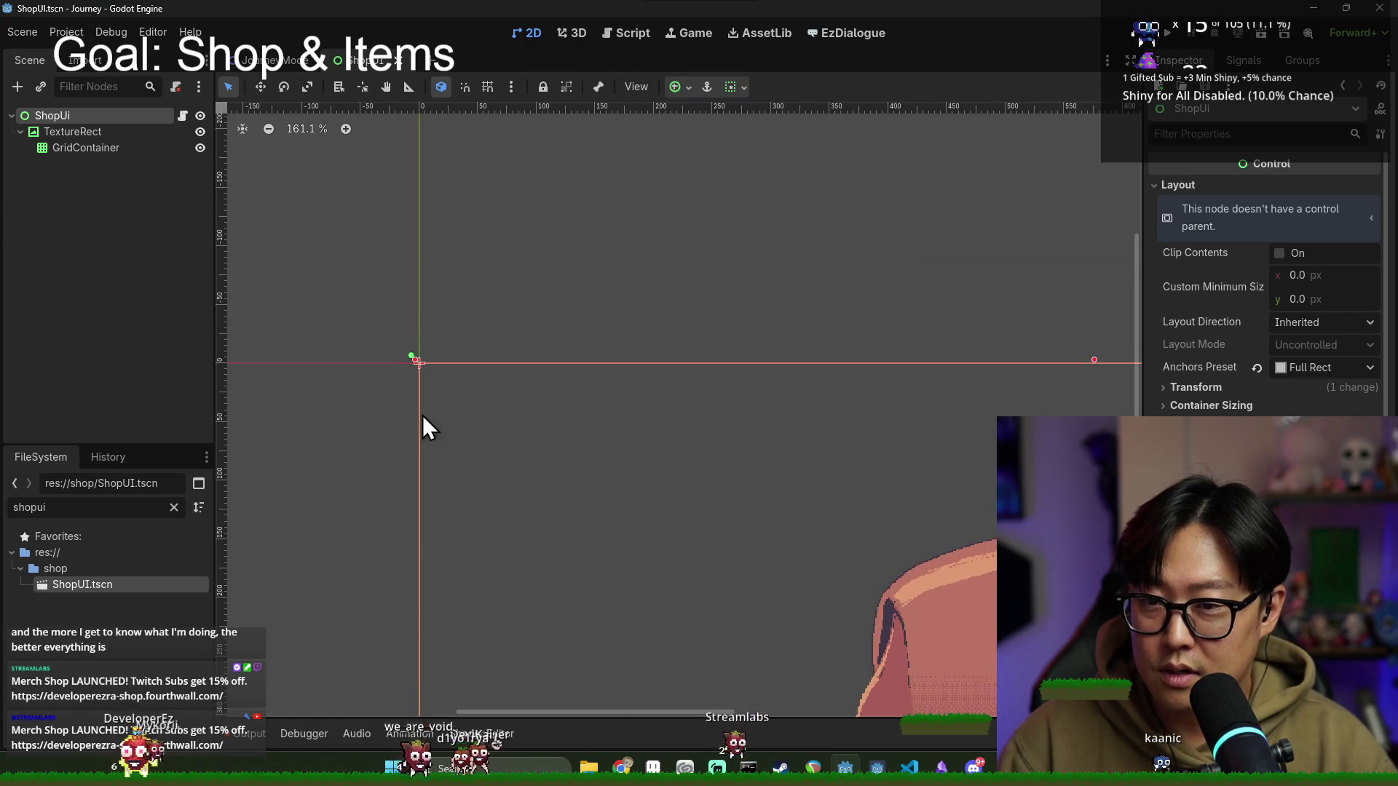
pyautogui.hotkey('ctrl', 's')
pyautogui.hotkey('ctrl', 'Tab')
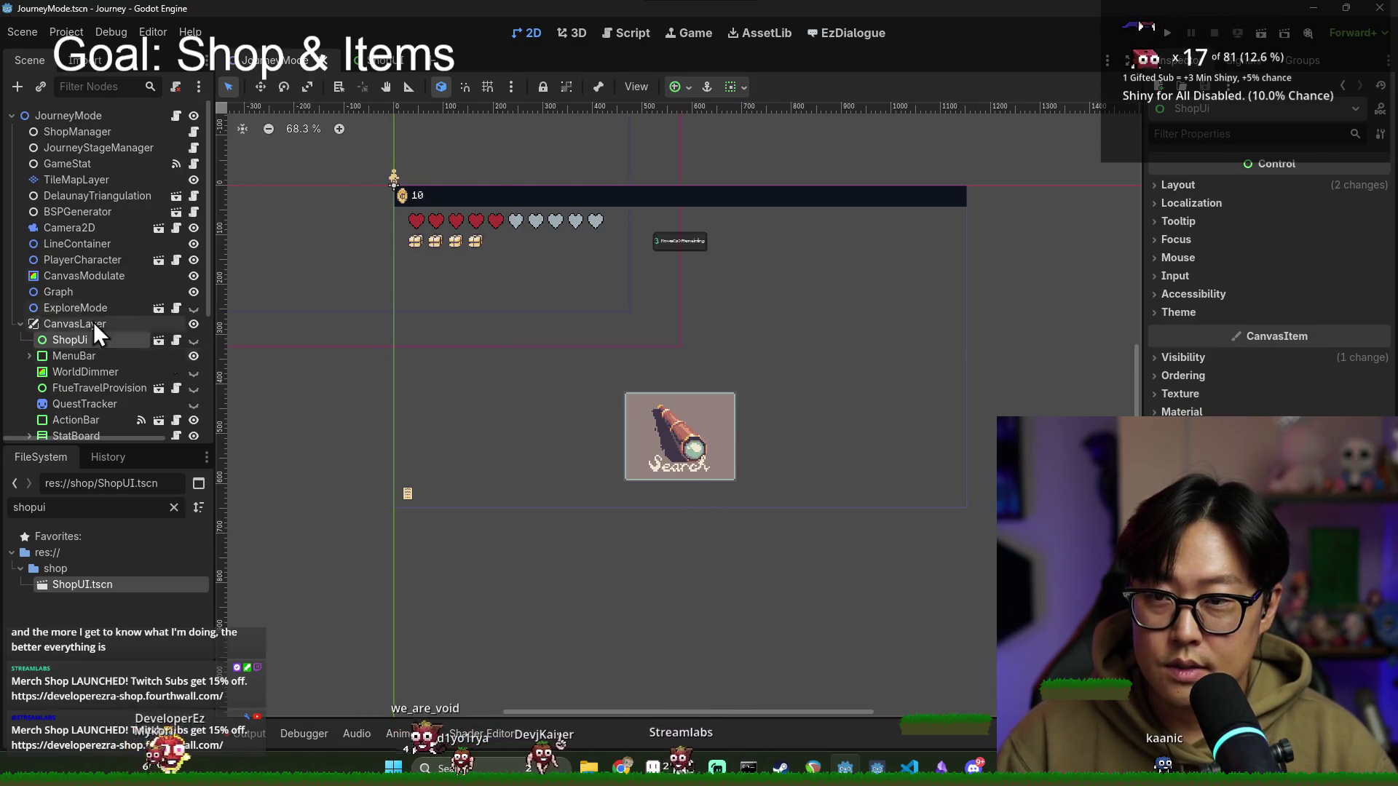
pyautogui.click(194, 147)
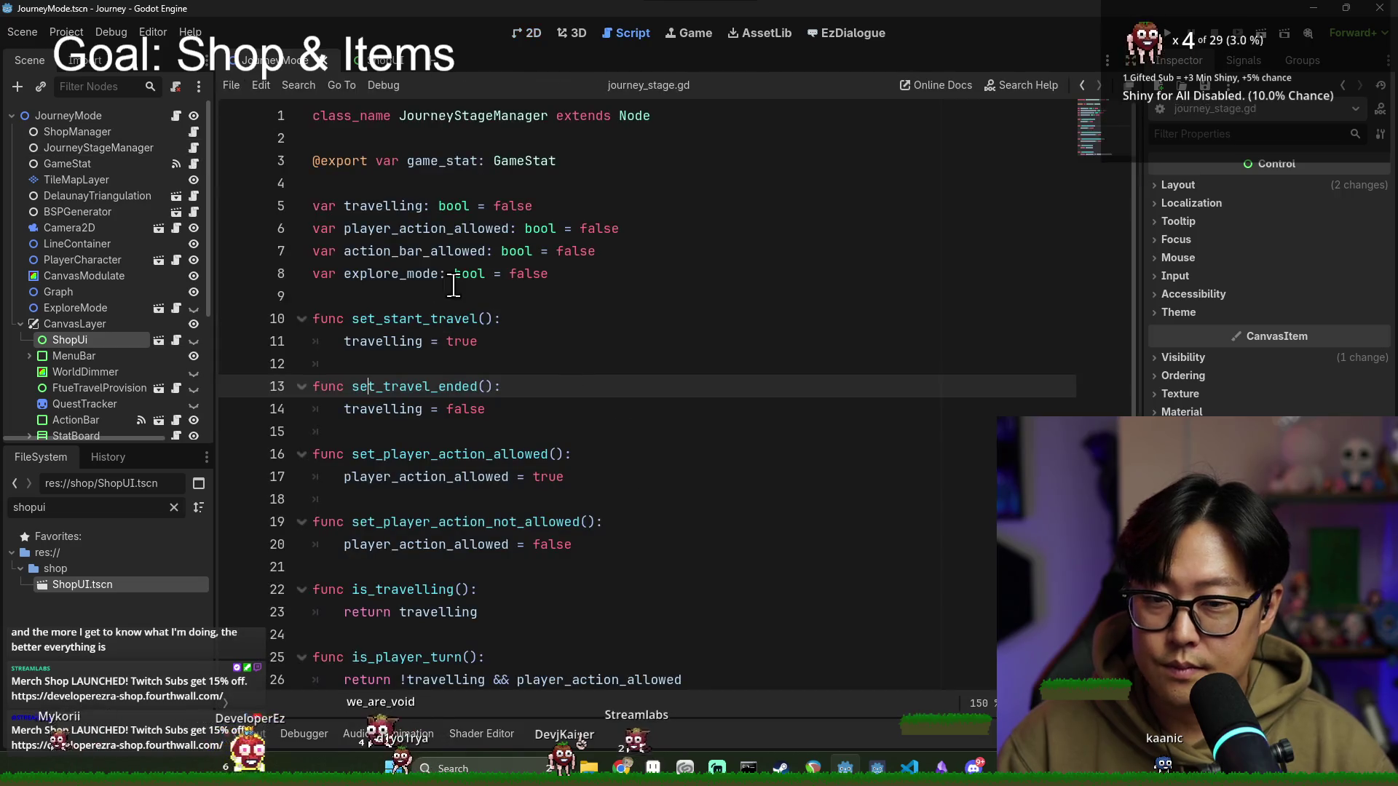
pyautogui.click(193, 132)
pyautogui.click(641, 344)
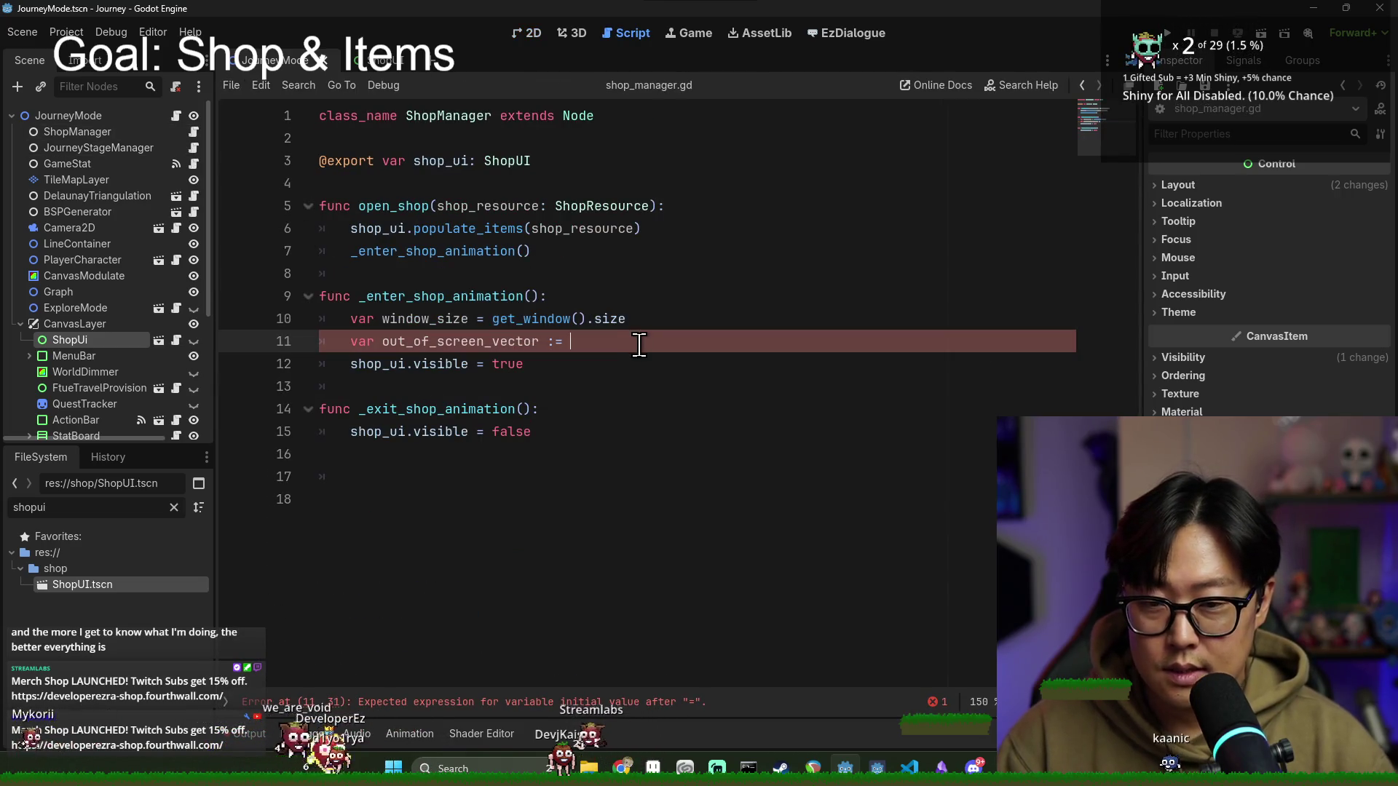
# Step: Define out_of_screen_vector as Vector2(0, window_size...) and save
pyautogui.write('Vector2(0, window.')
pyautogui.press('BackSpace')
pyautogui.write('_size.y)')
pyautogui.press('End')
pyautogui.press('Return')
pyautogui.hotkey('ctrl', 's')
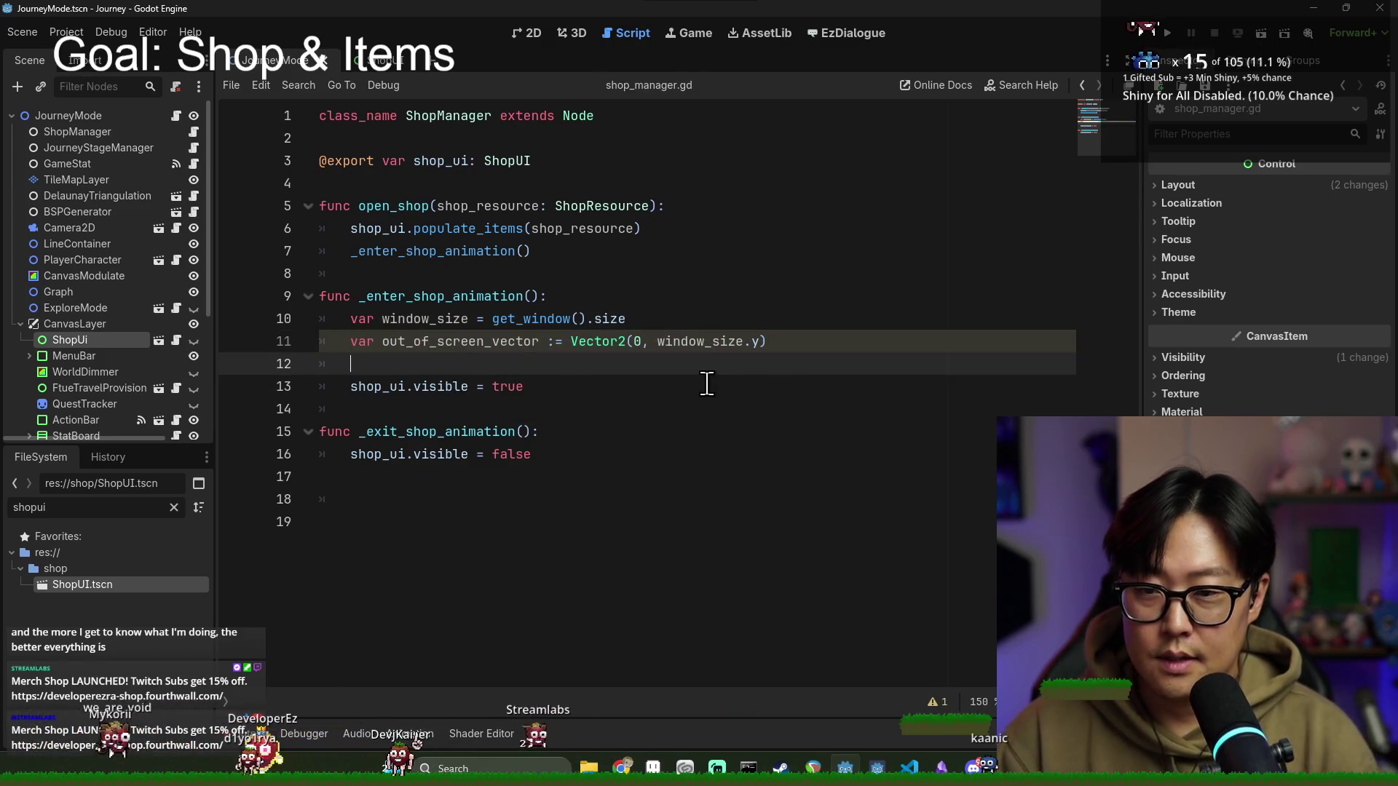
# Step: Assign out_of_screen_vector to shop_ui.position on line 12 and save
pyautogui.doubleClick(458, 161)
pyautogui.hotkey('ctrl', 'c')
pyautogui.click(583, 364)
pyautogui.hotkey('ctrl', 'v')
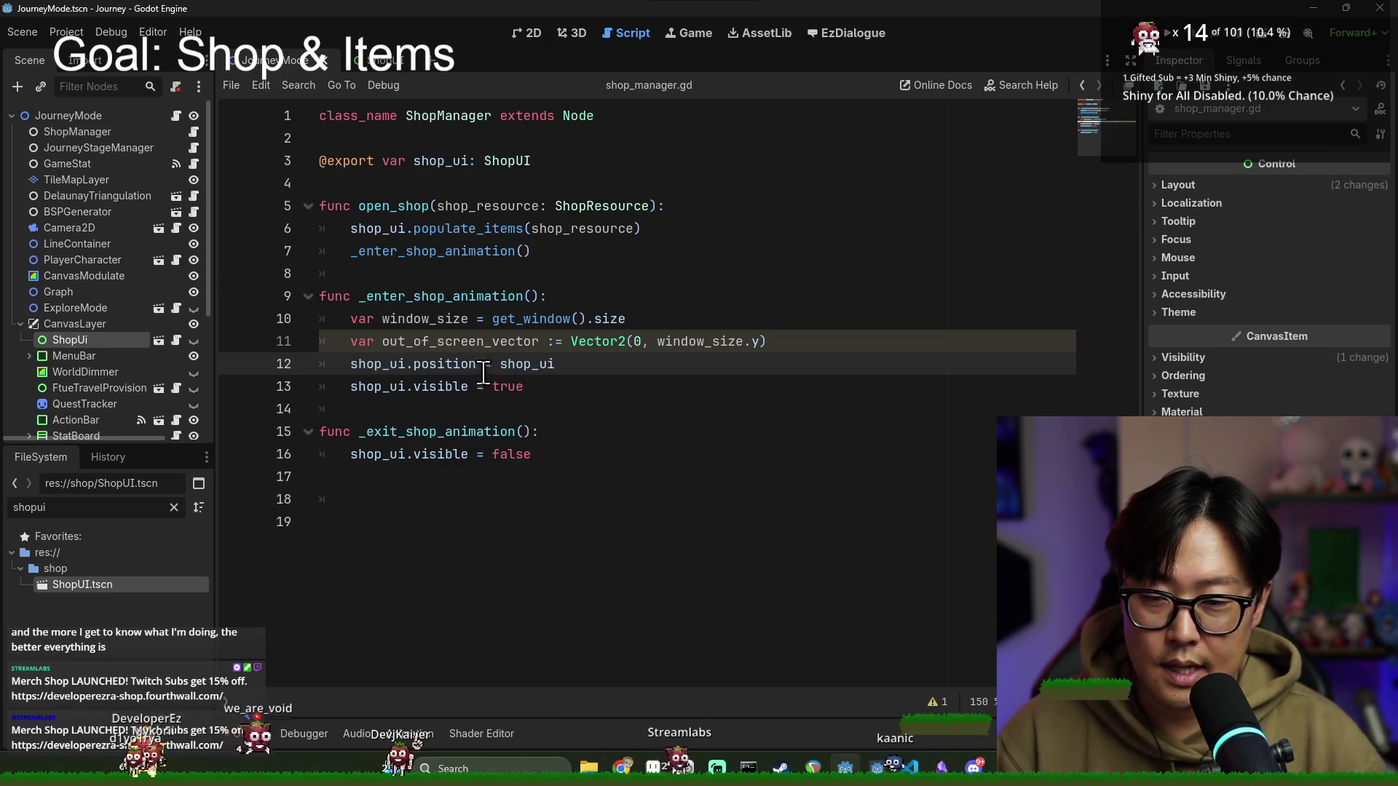
pyautogui.doubleClick(459, 342)
pyautogui.hotkey('ctrl', 'c')
pyautogui.doubleClick(527, 364)
pyautogui.hotkey('ctrl', 'v')
pyautogui.hotkey('ctrl', 's')
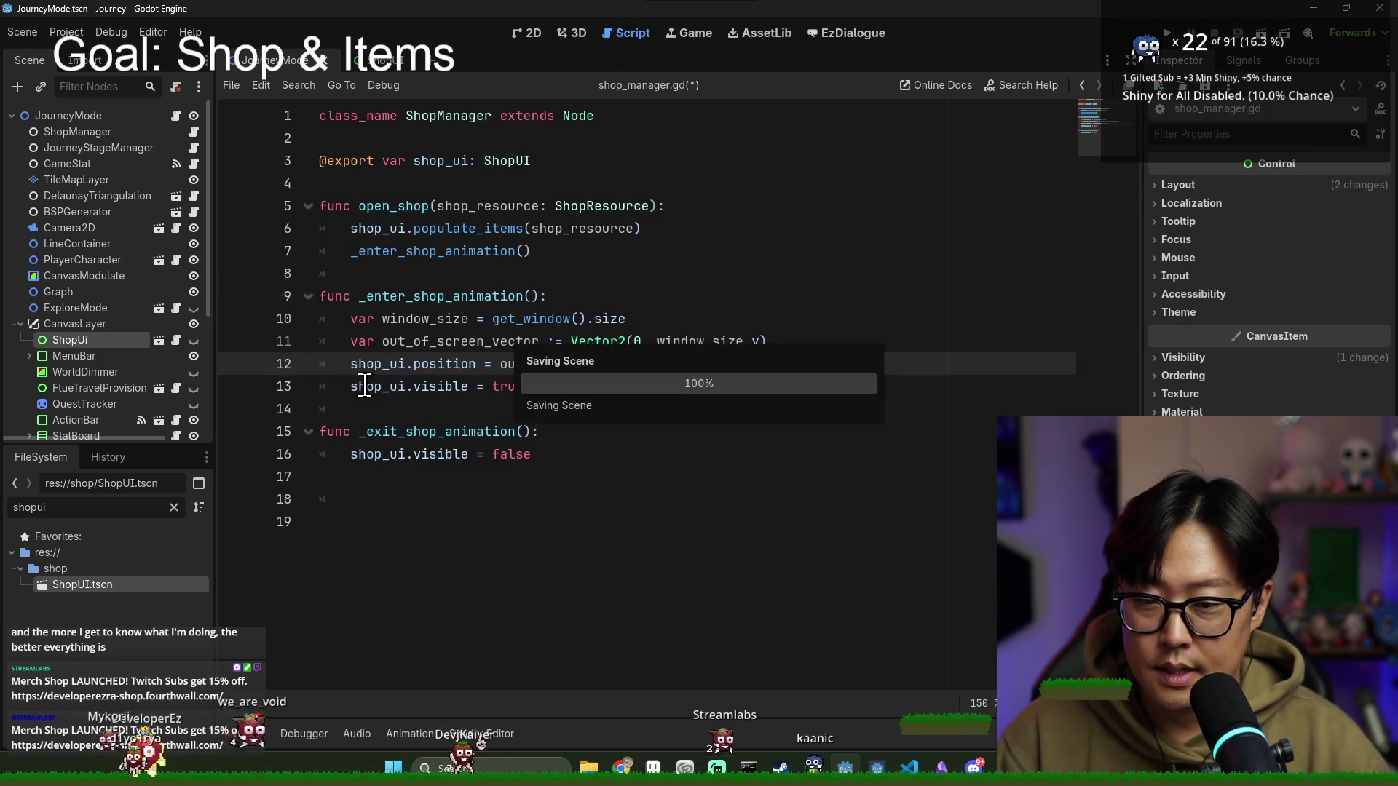
pyautogui.press('Return')
pyautogui.press('Return')
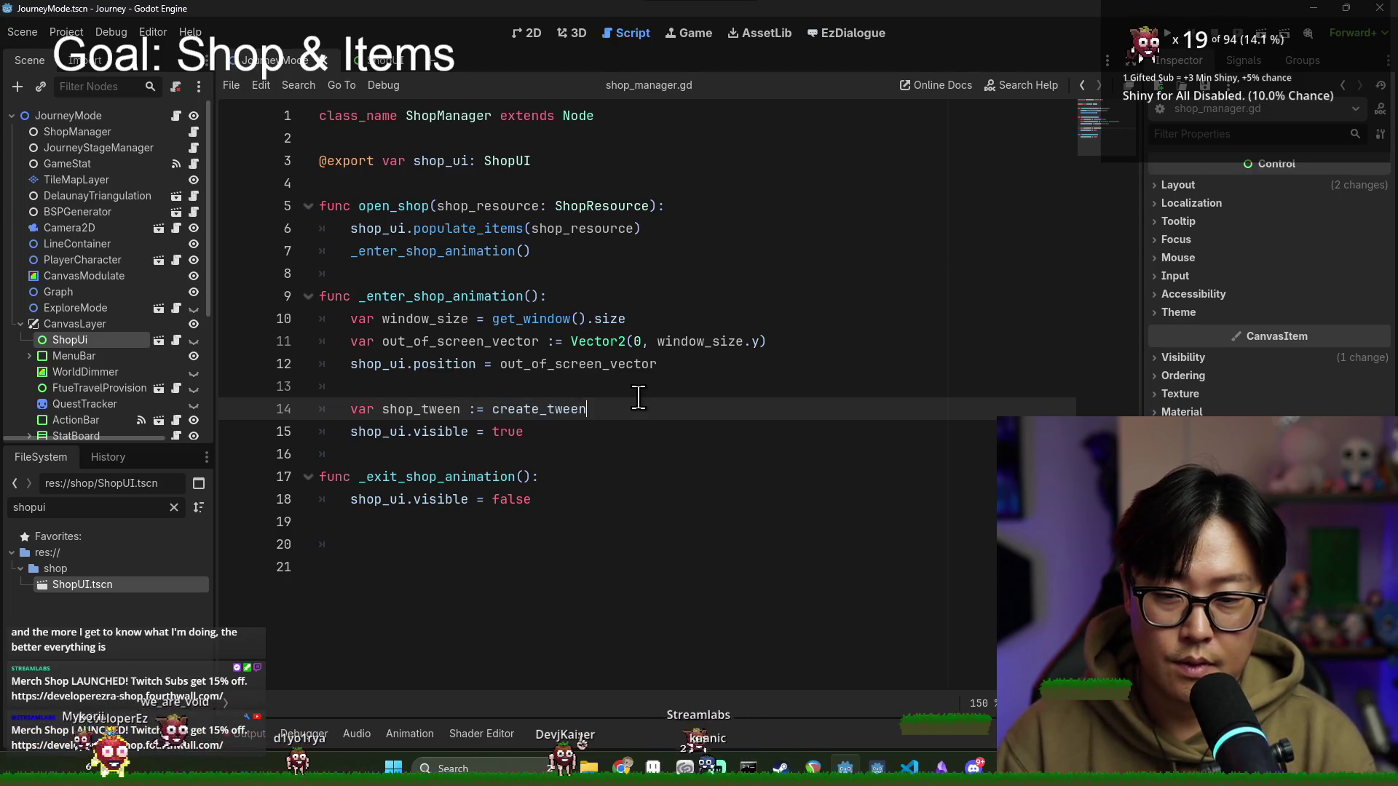
# Step: Finish create_tween() and begin a shop_tween.tween_property call on shop_ui
pyautogui.write('()')
pyautogui.press('Return')
pyautogui.write('shop_tween.')
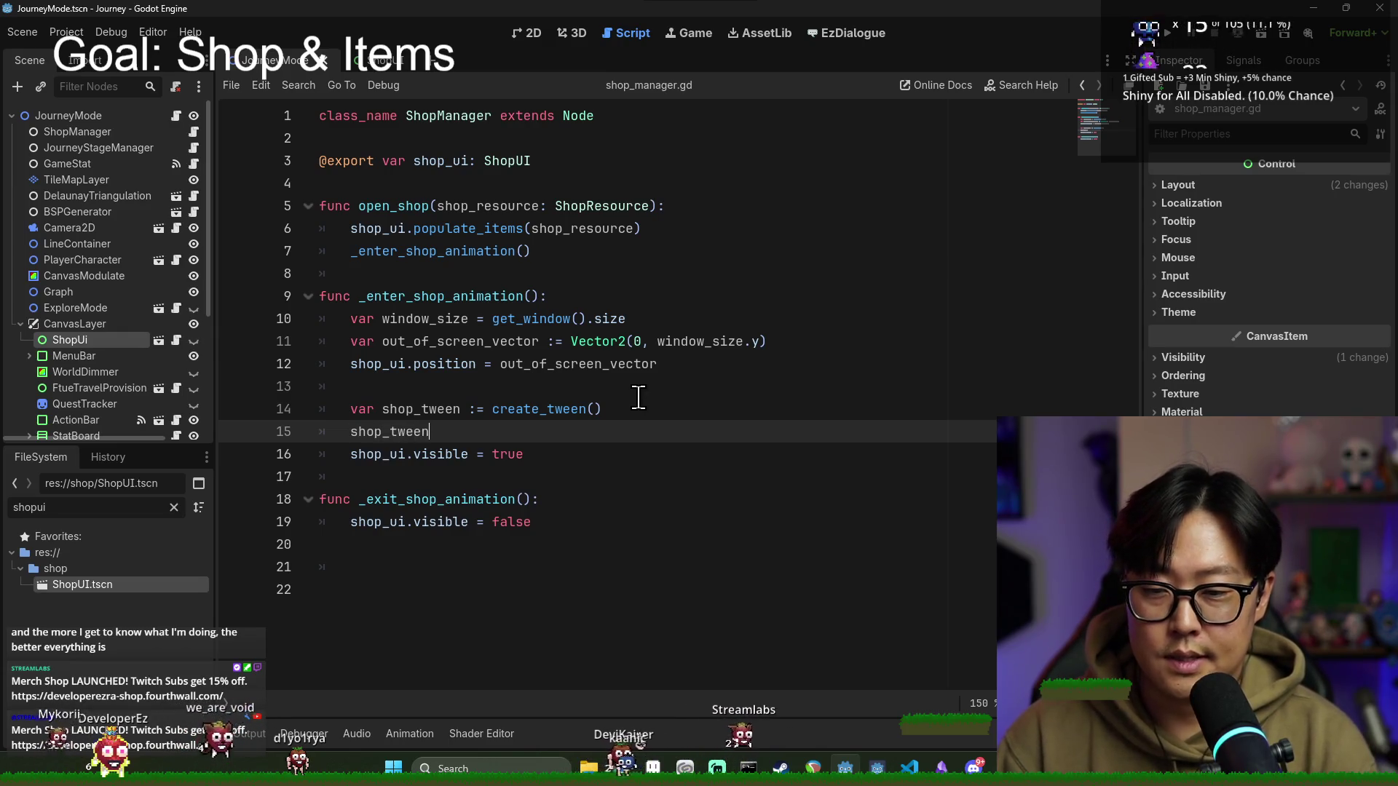
pyautogui.write('proper')
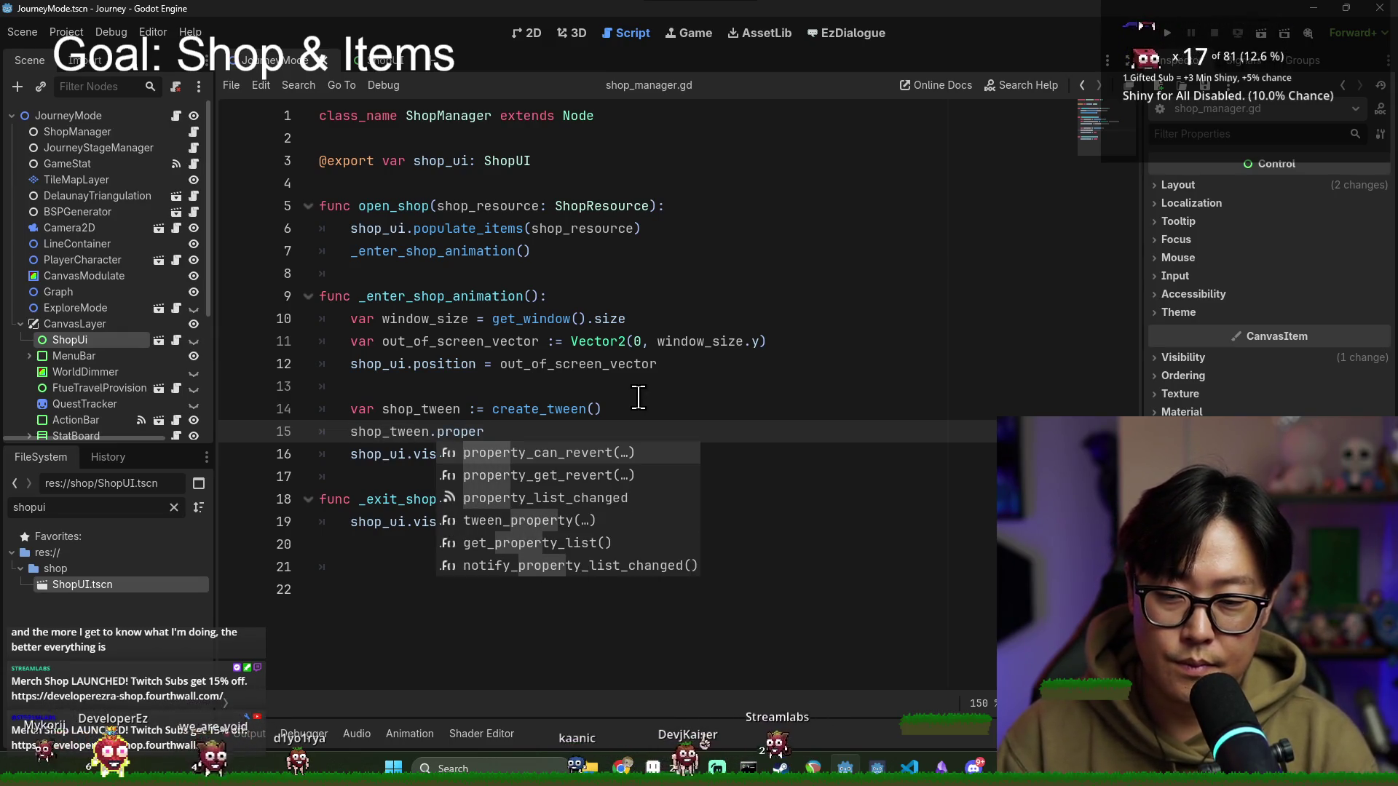
pyautogui.press('Down')
pyautogui.press('Down')
pyautogui.press('Down')
pyautogui.press('Return')
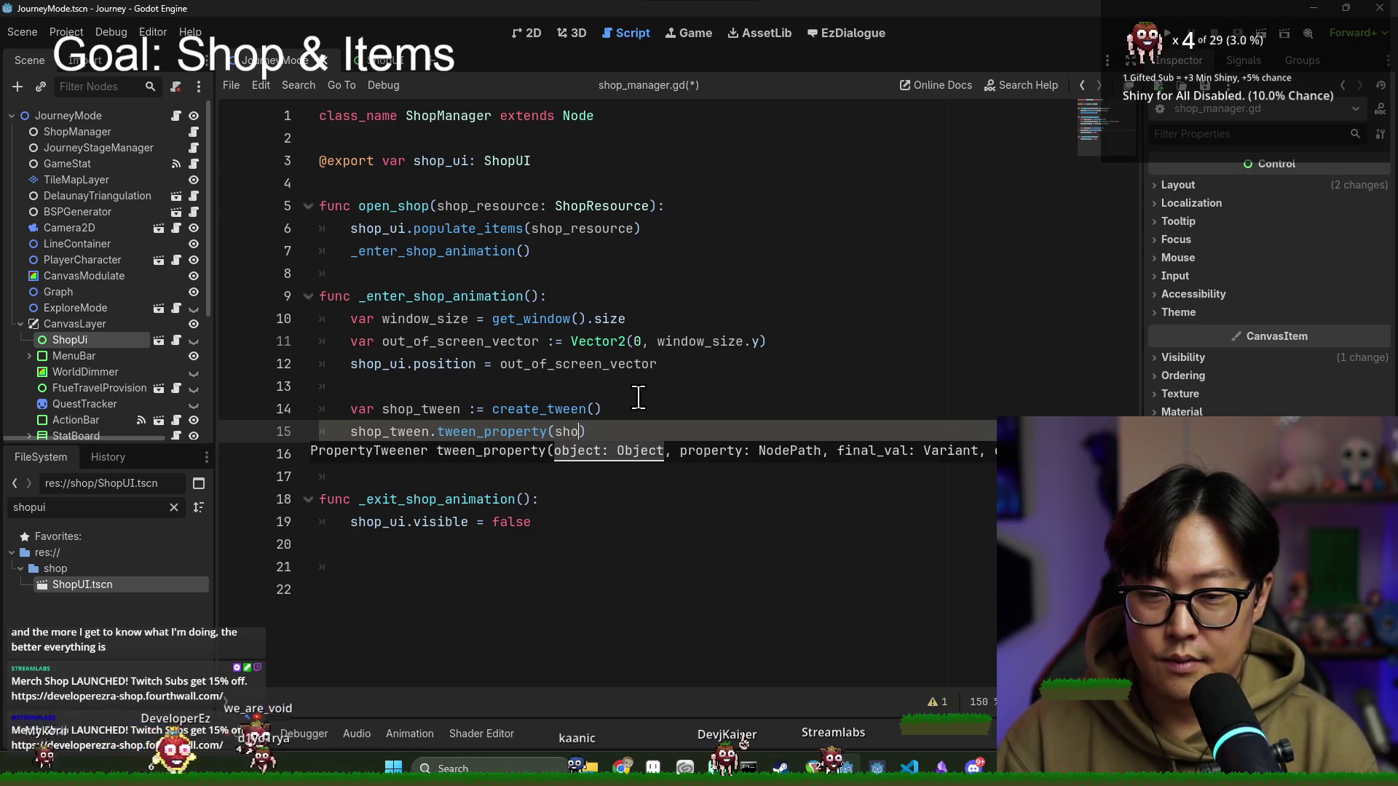
pyautogui.write('p_ui,')
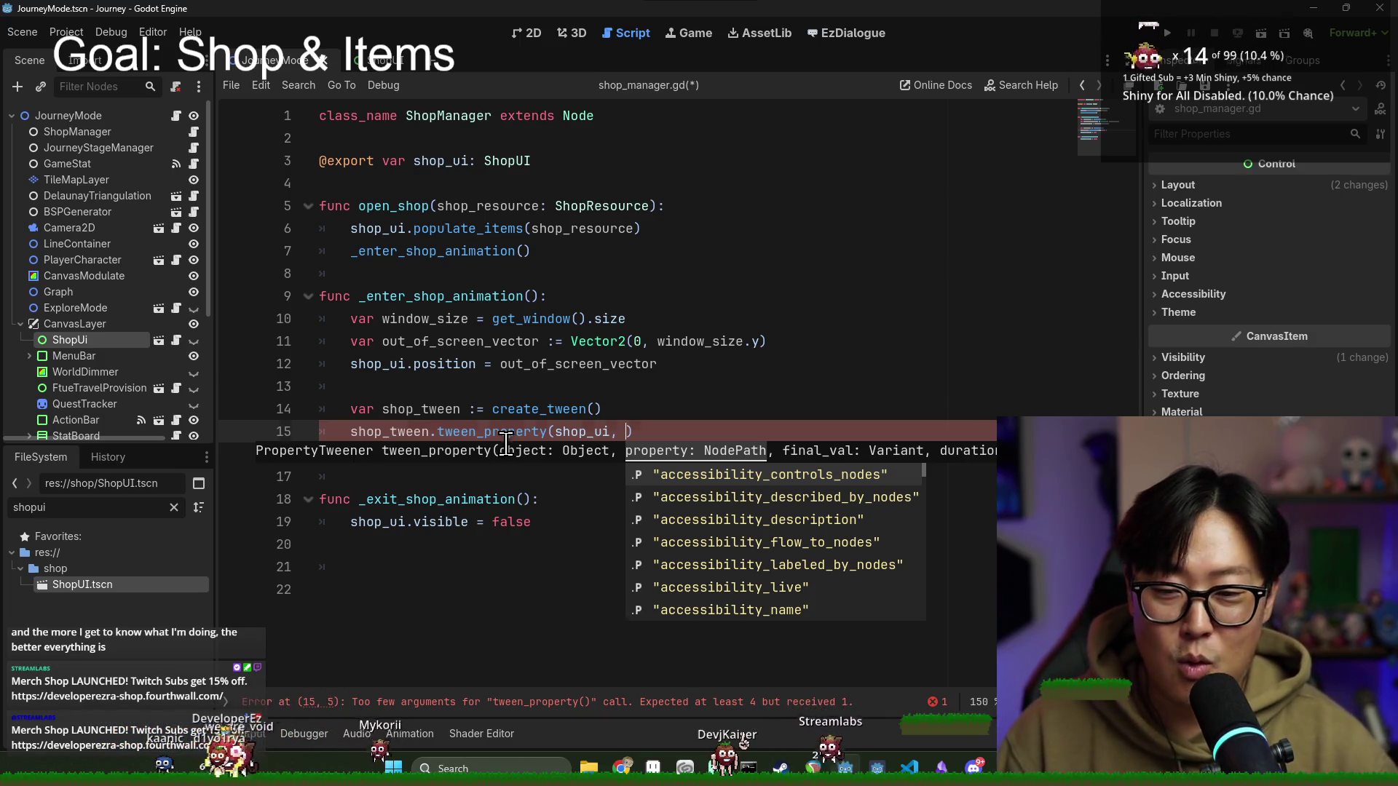
pyautogui.hotkey('ctrl', 's')
# Step: Complete tween_property with "position", Vector2(0, 0) and a 2. second duration
pyautogui.click(653, 522)
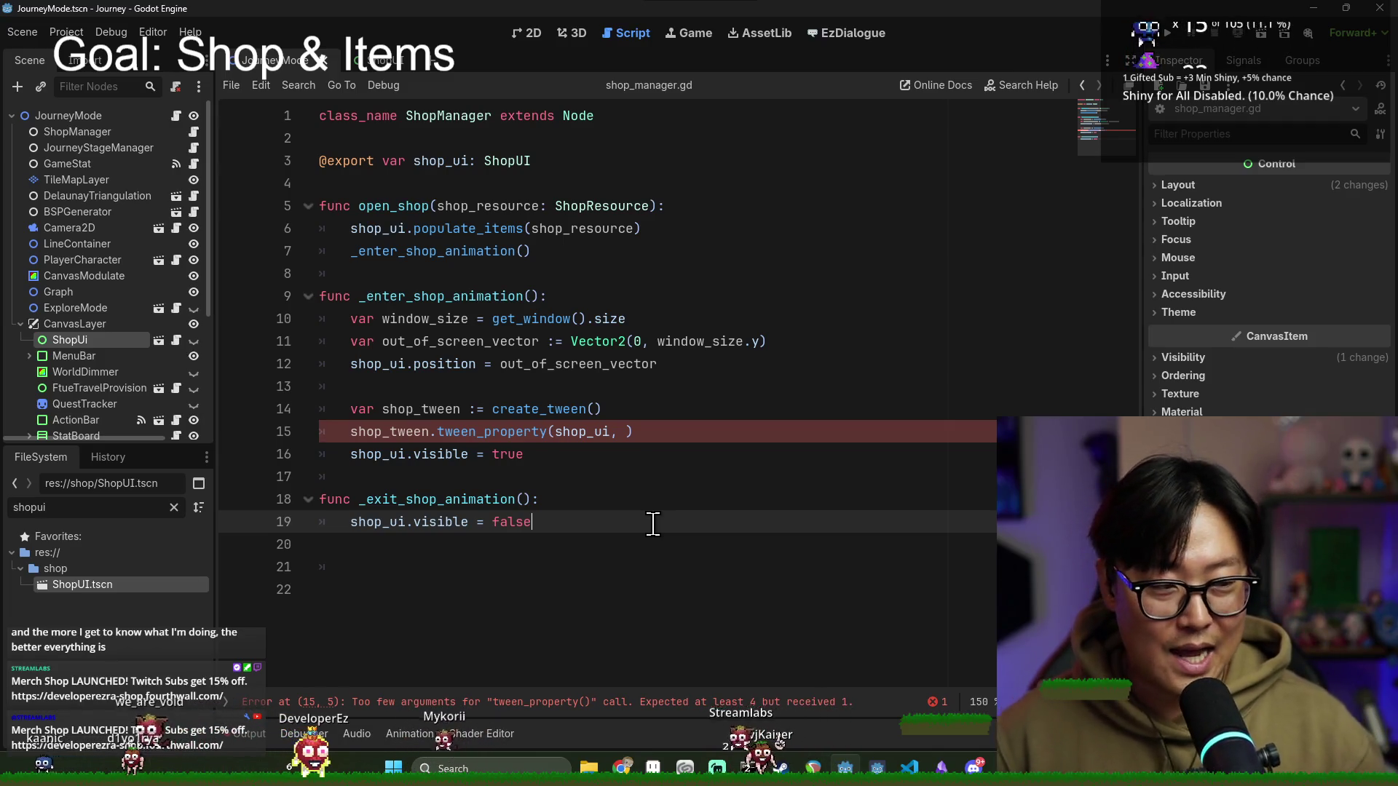
pyautogui.click(627, 432)
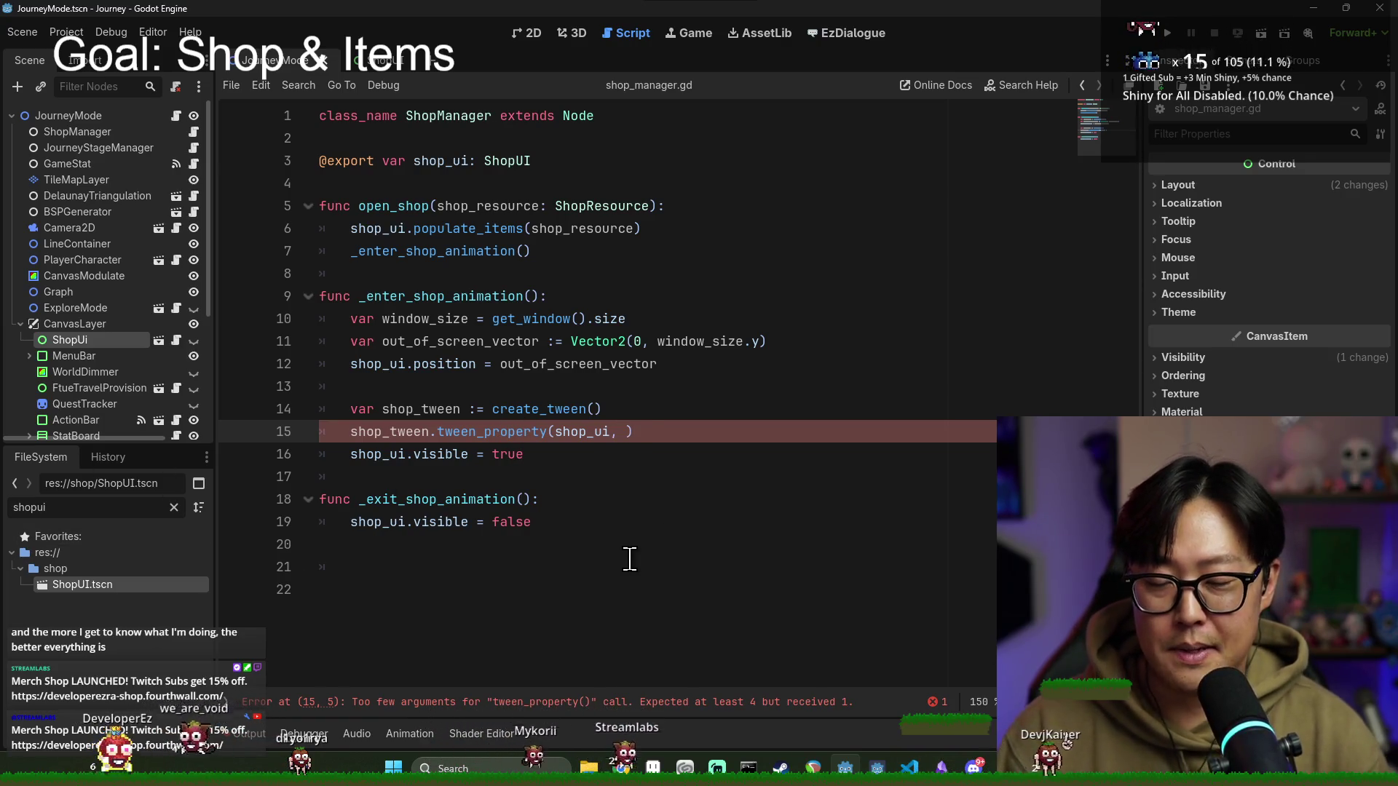
pyautogui.write('position" ,')
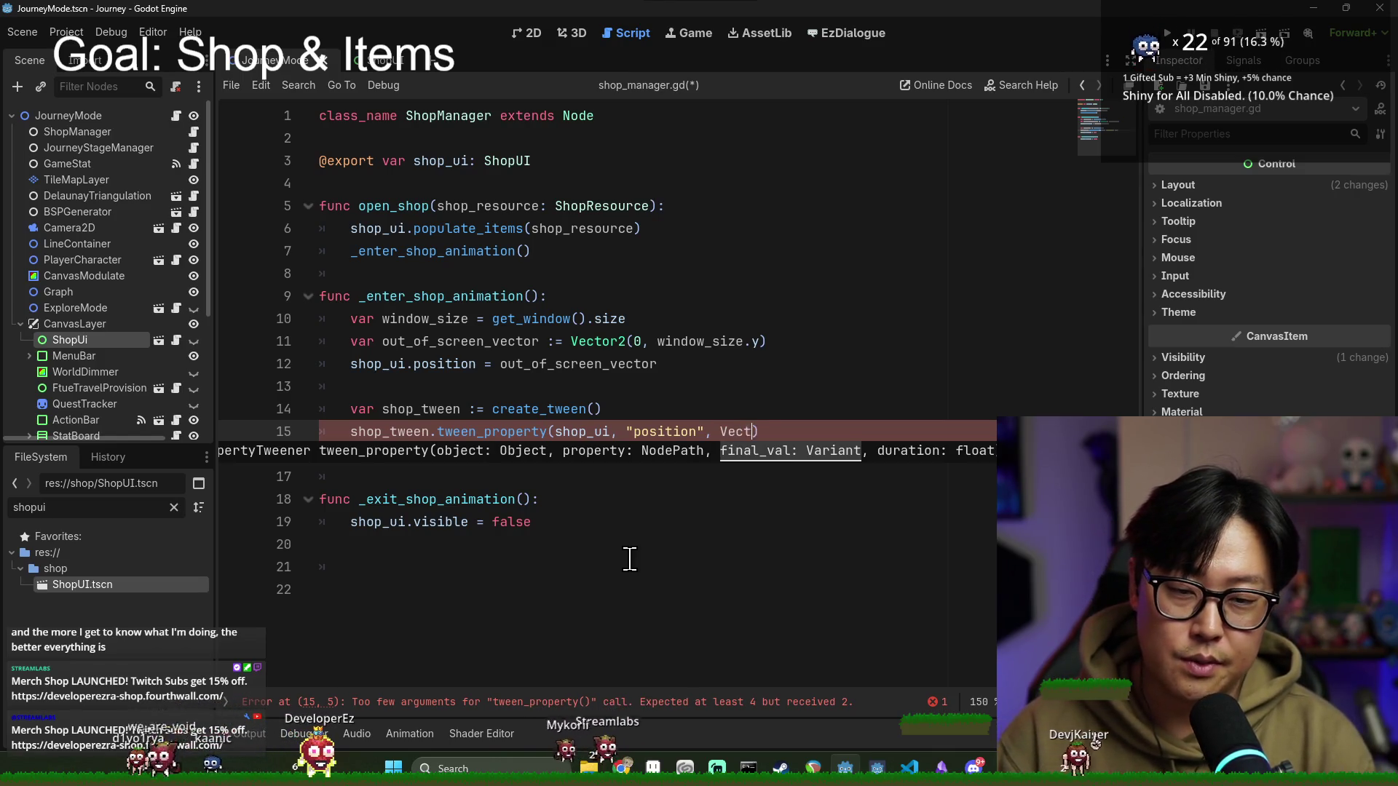
pyautogui.write('2(0, 0')
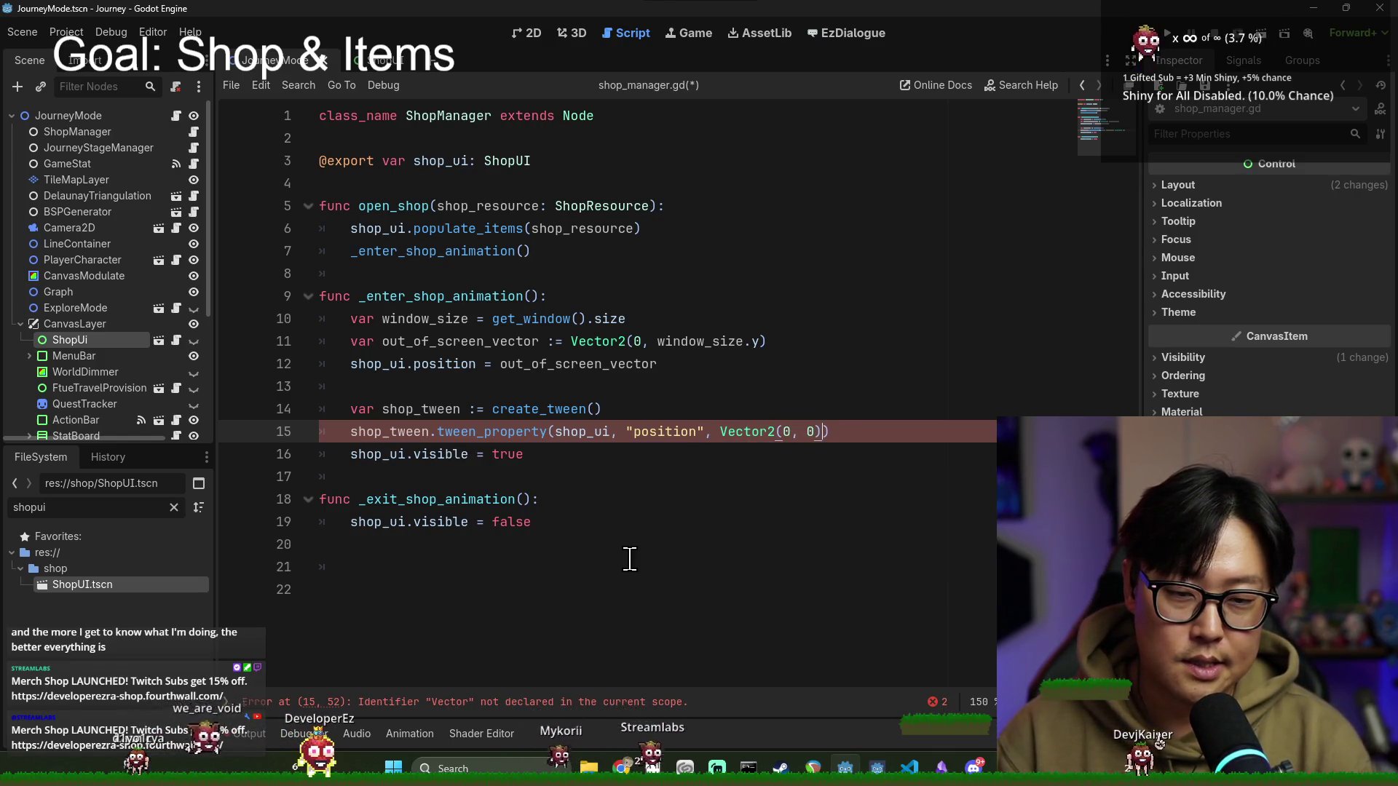
pyautogui.press('BackSpace')
pyautogui.press('BackSpace')
pyautogui.press('BackSpace')
pyautogui.write('.')
pyautogui.hotkey('ctrl', 's')
# Step: Give the tween a Tween.TRANS_CUBIC transition
pyautogui.click(655, 420)
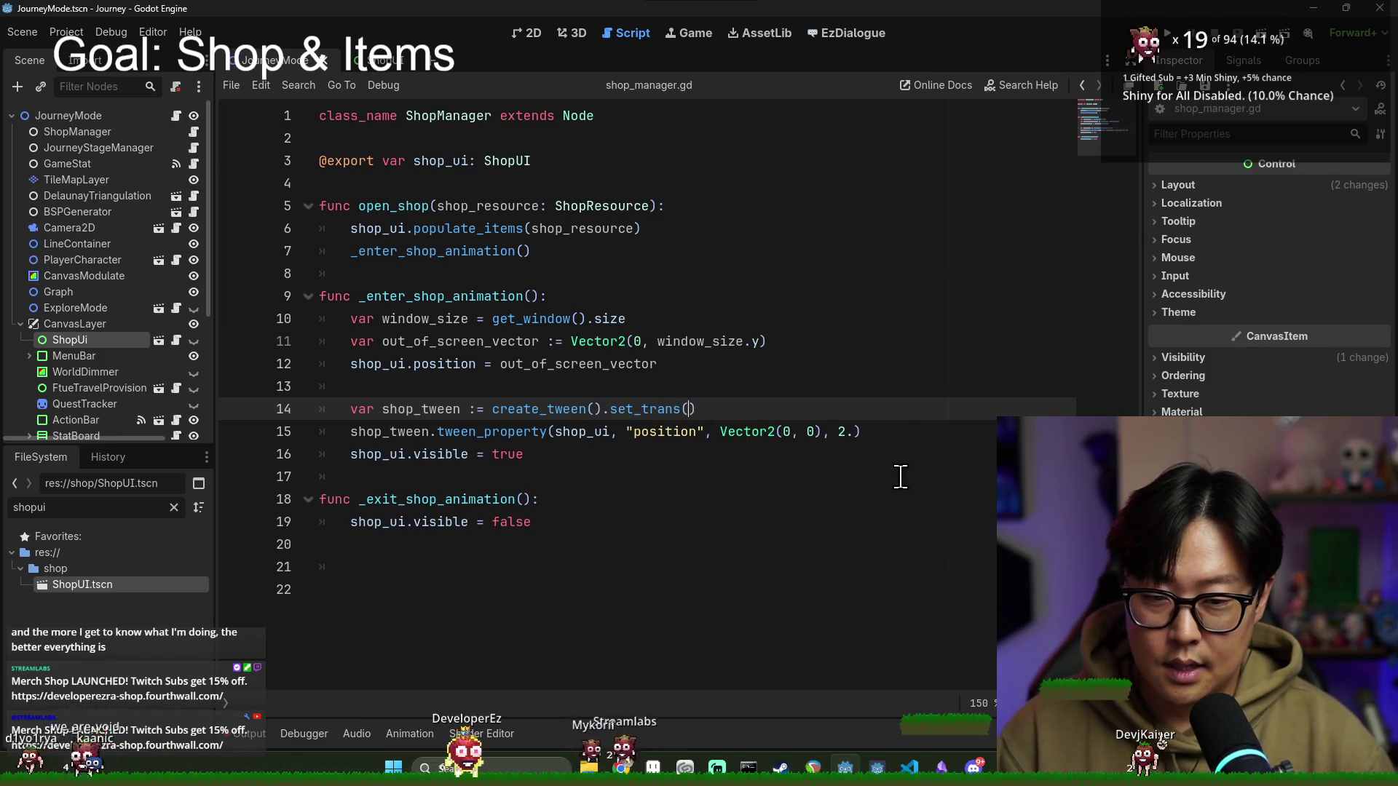
pyautogui.hotkey('ctrl', 'space')
pyautogui.press('Down')
pyautogui.press('Down')
pyautogui.press('Down')
pyautogui.press('Return')
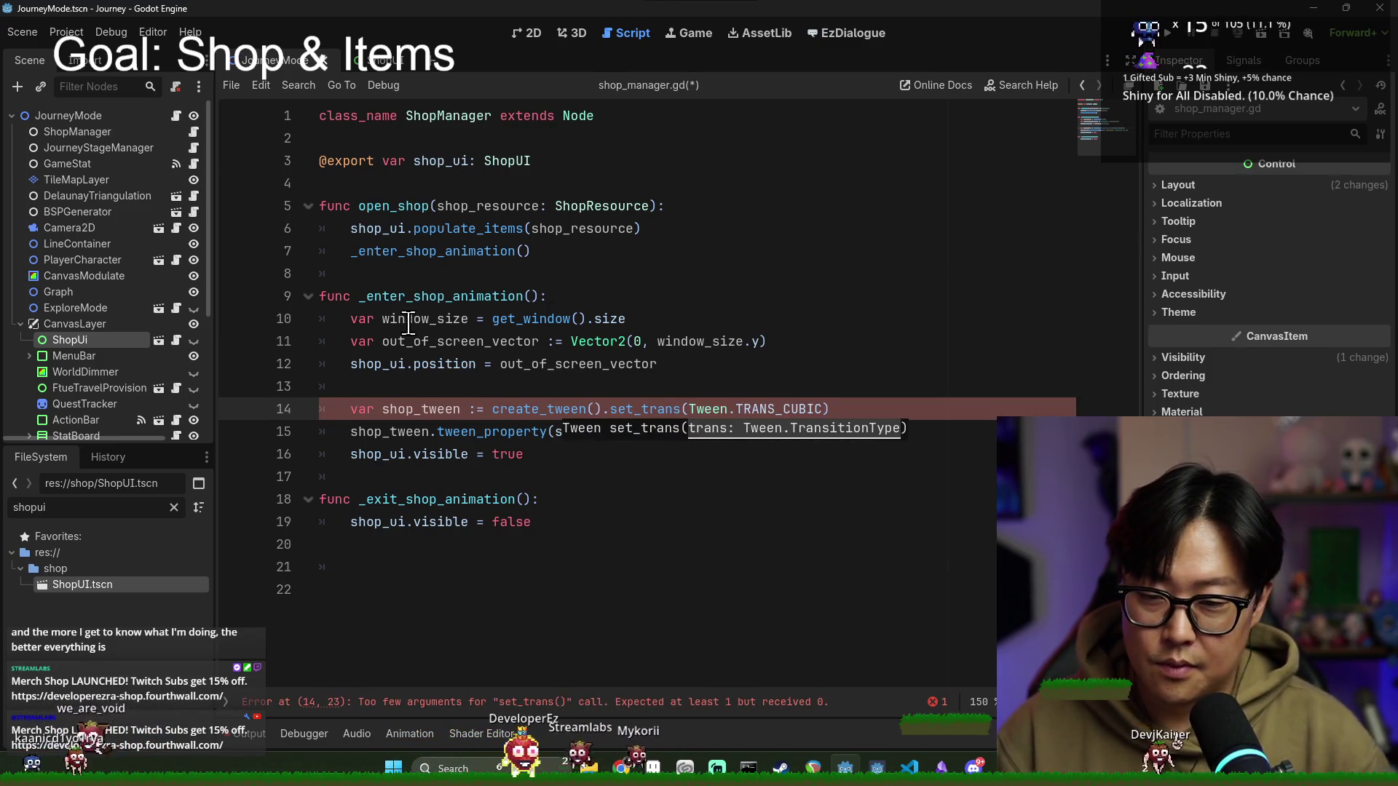
# Step: Add a line awaiting shop_tween.finished below the tween call and save
pyautogui.click(976, 408)
pyautogui.click(931, 433)
pyautogui.press('Return')
pyautogui.write('shop_tween.finished')
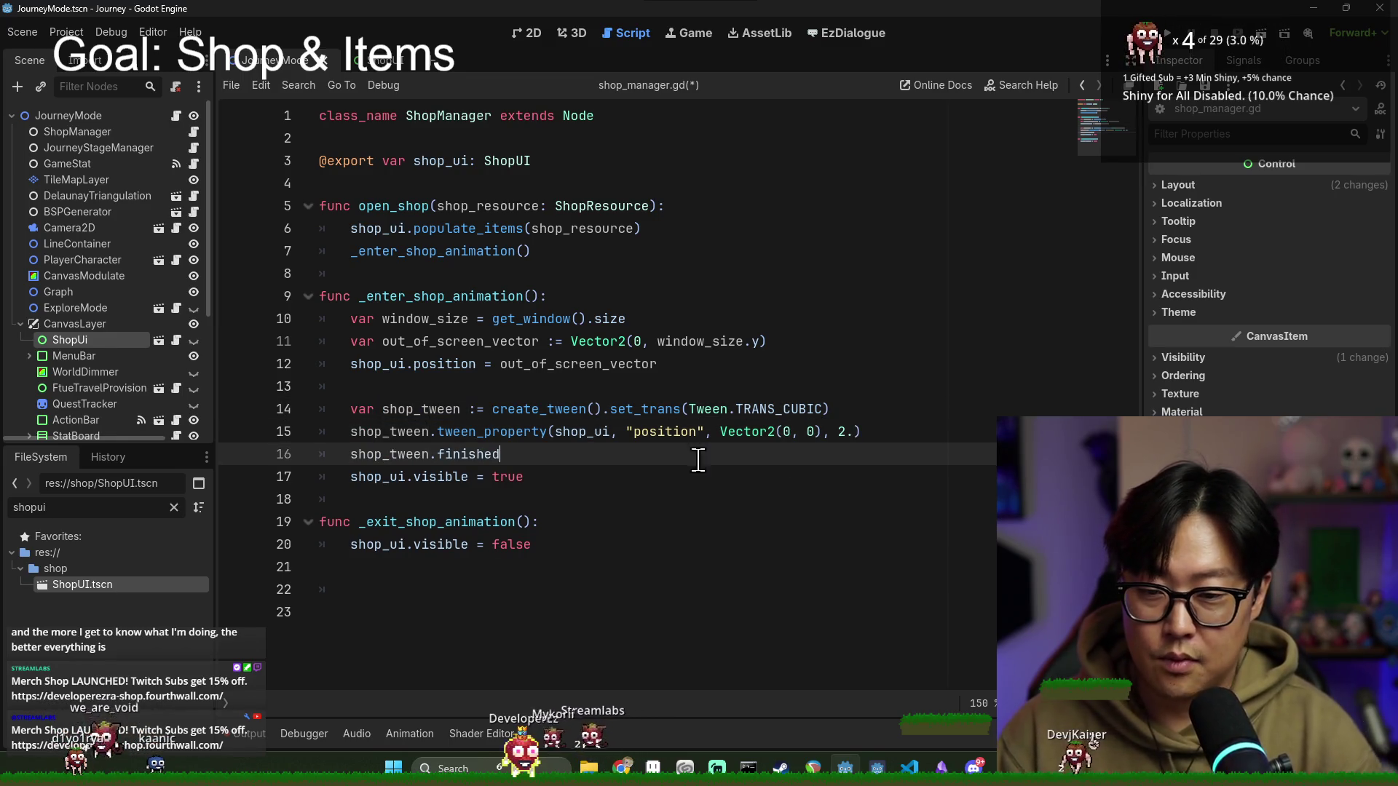
pyautogui.click(352, 451)
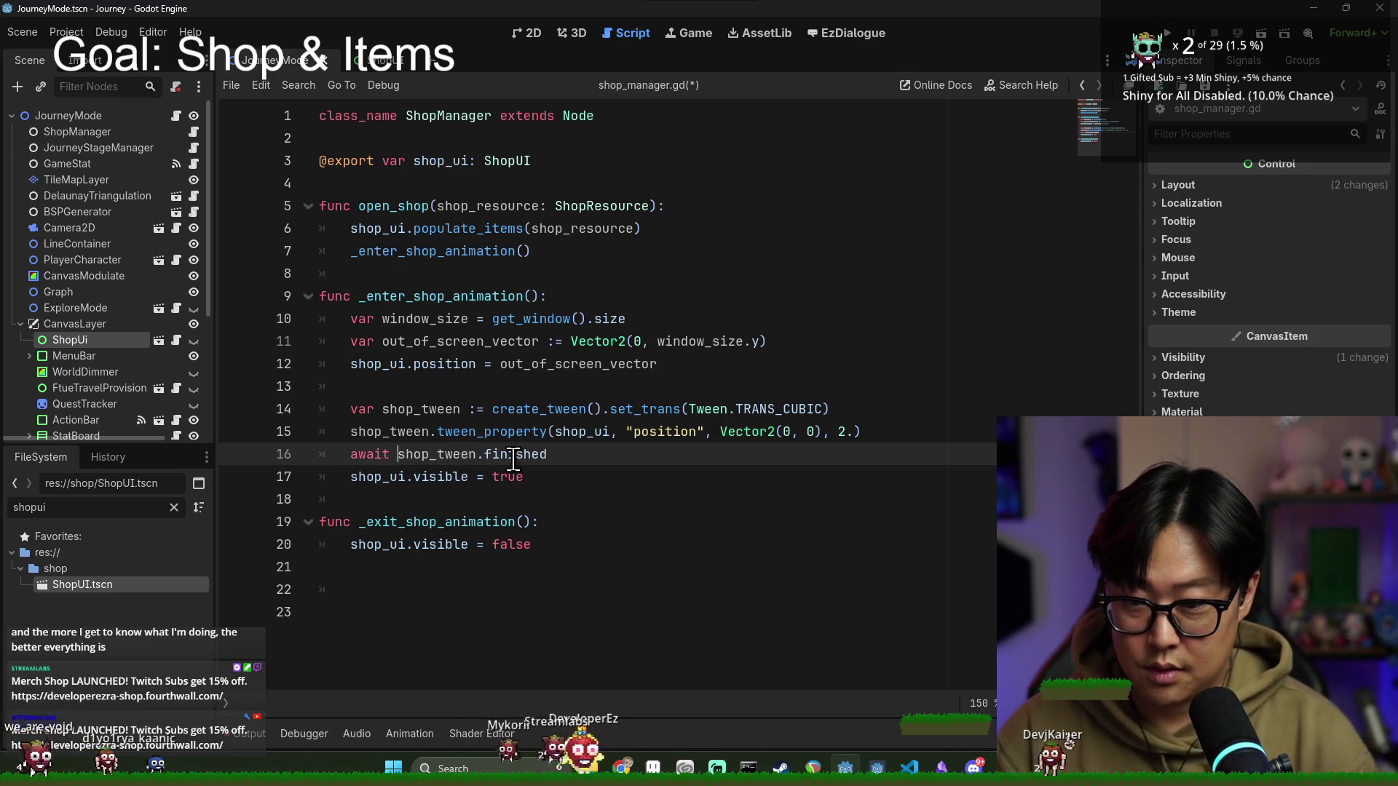
pyautogui.hotkey('ctrl', 's')
# Step: Move the shop_ui.visible = true line above the tween and save
pyautogui.tripleClick(437, 477)
pyautogui.hotkey('ctrl', 'c')
pyautogui.press('Delete')
pyautogui.click(470, 384)
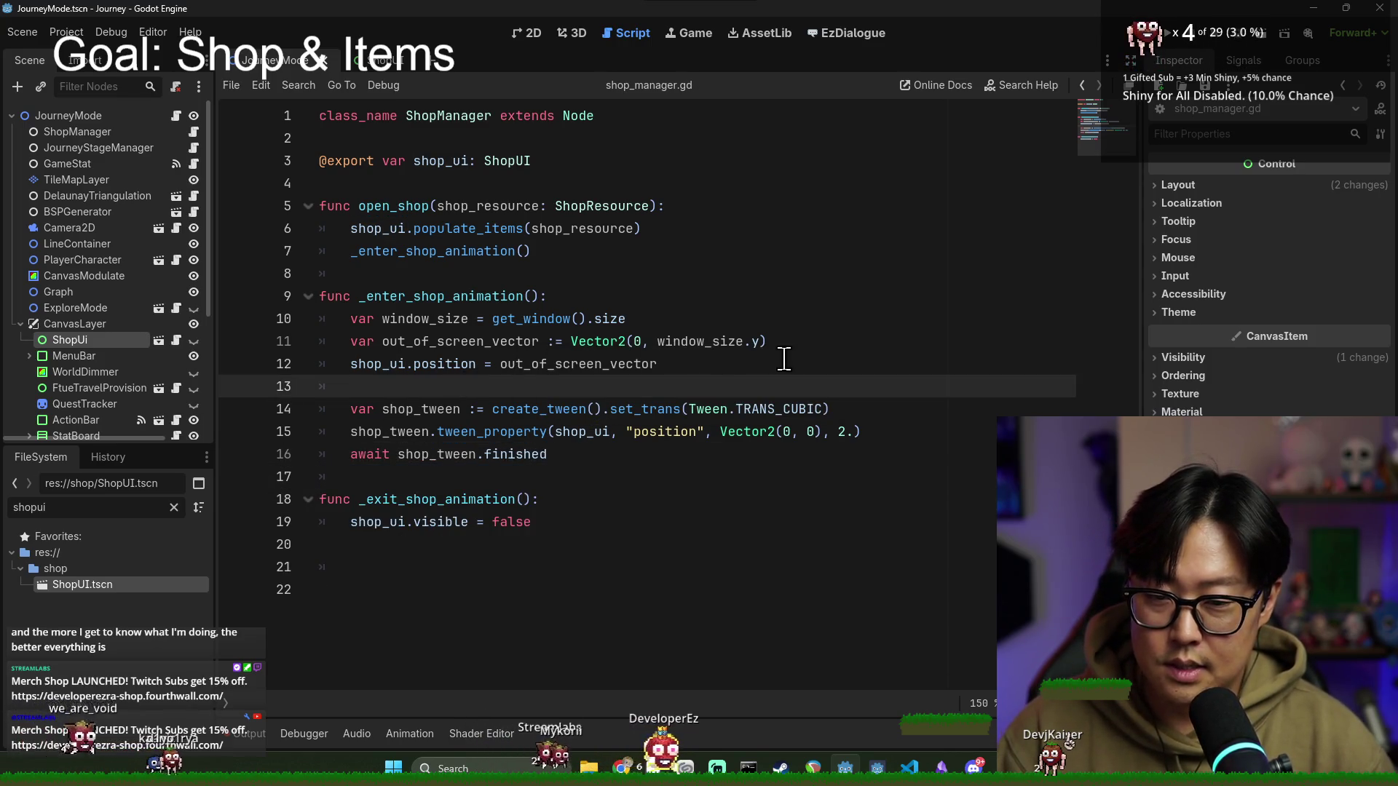
pyautogui.hotkey('ctrl', 'v')
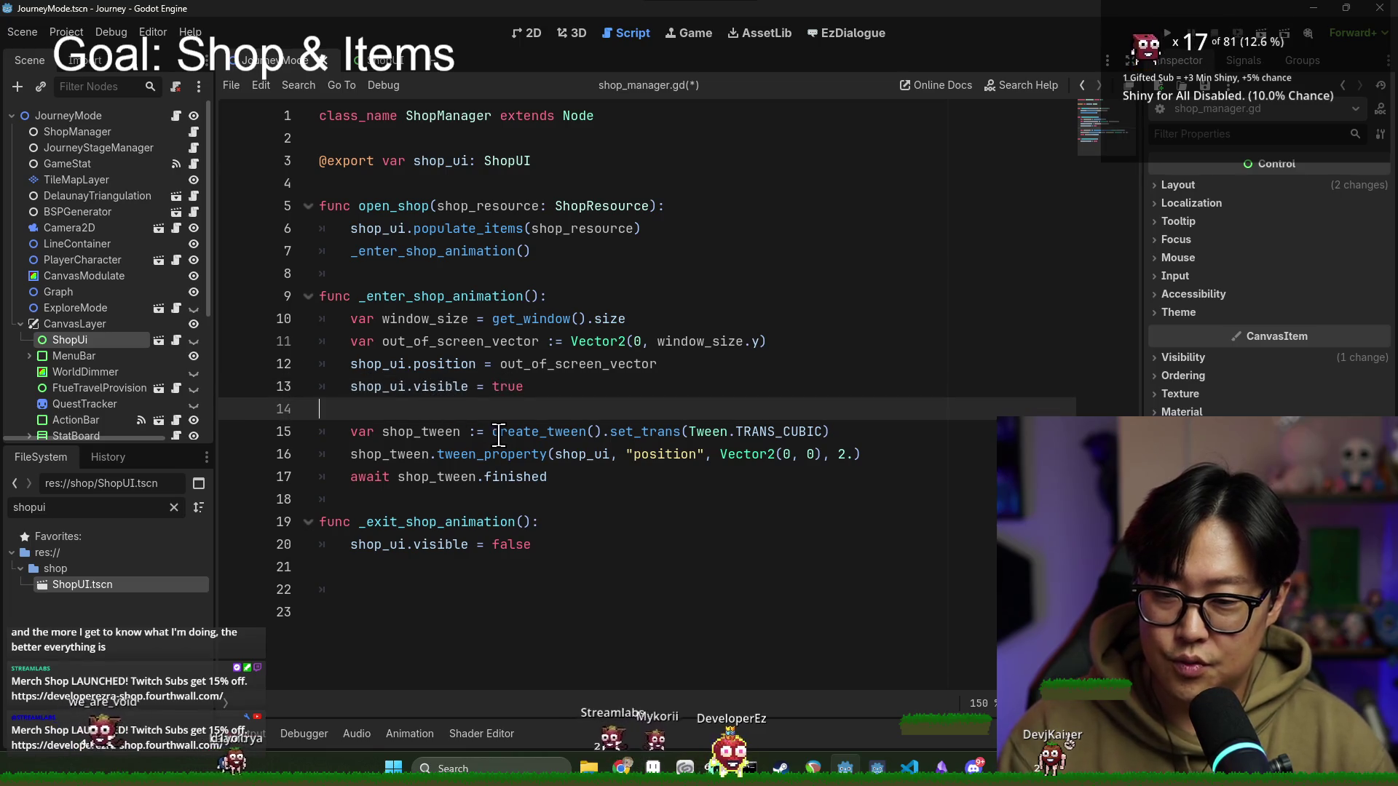
pyautogui.click(567, 467)
pyautogui.hotkey('ctrl', 's')
# Step: Make open_shop await _enter_shop_animation, keeping populate_items in place
pyautogui.doubleClick(523, 296)
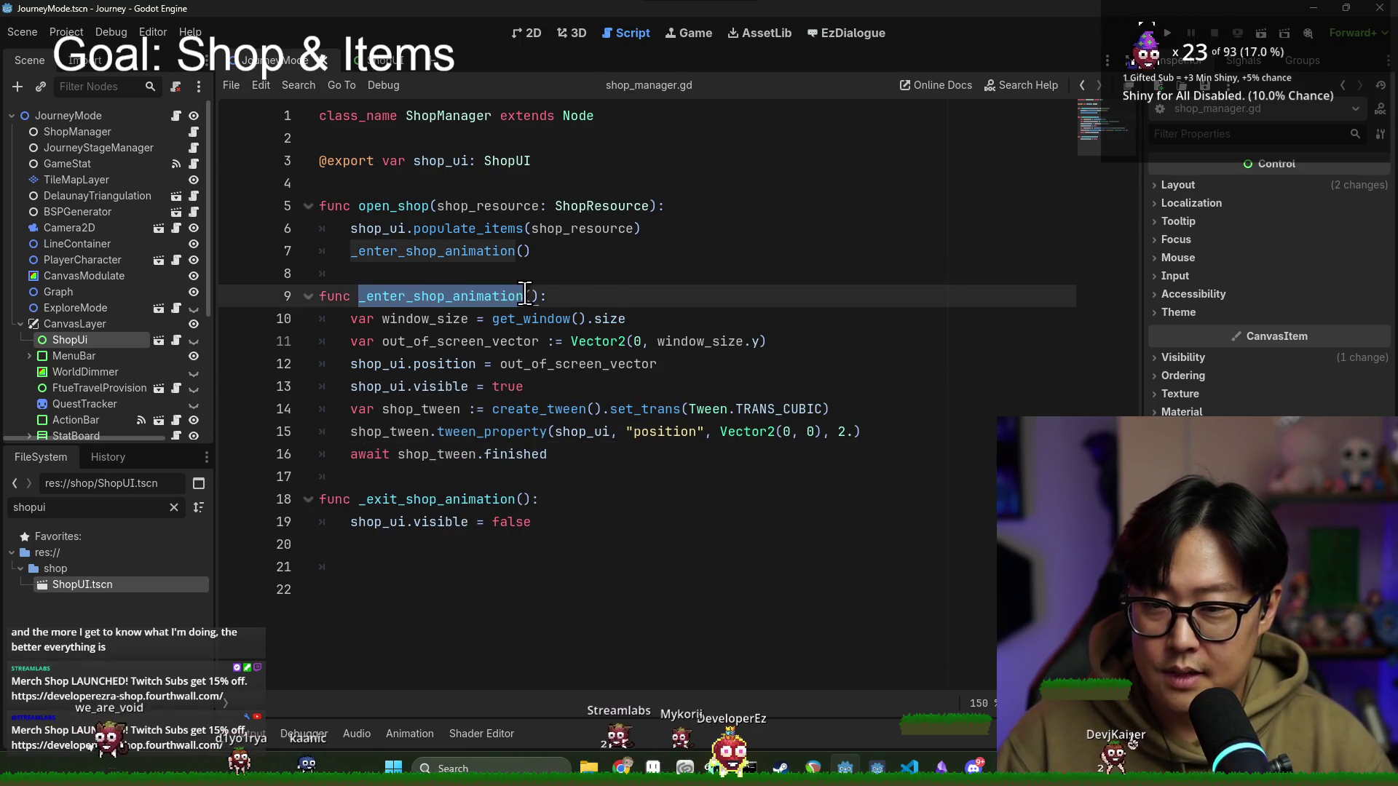
pyautogui.click(355, 253)
pyautogui.write('it')
pyautogui.hotkey('ctrl', 's')
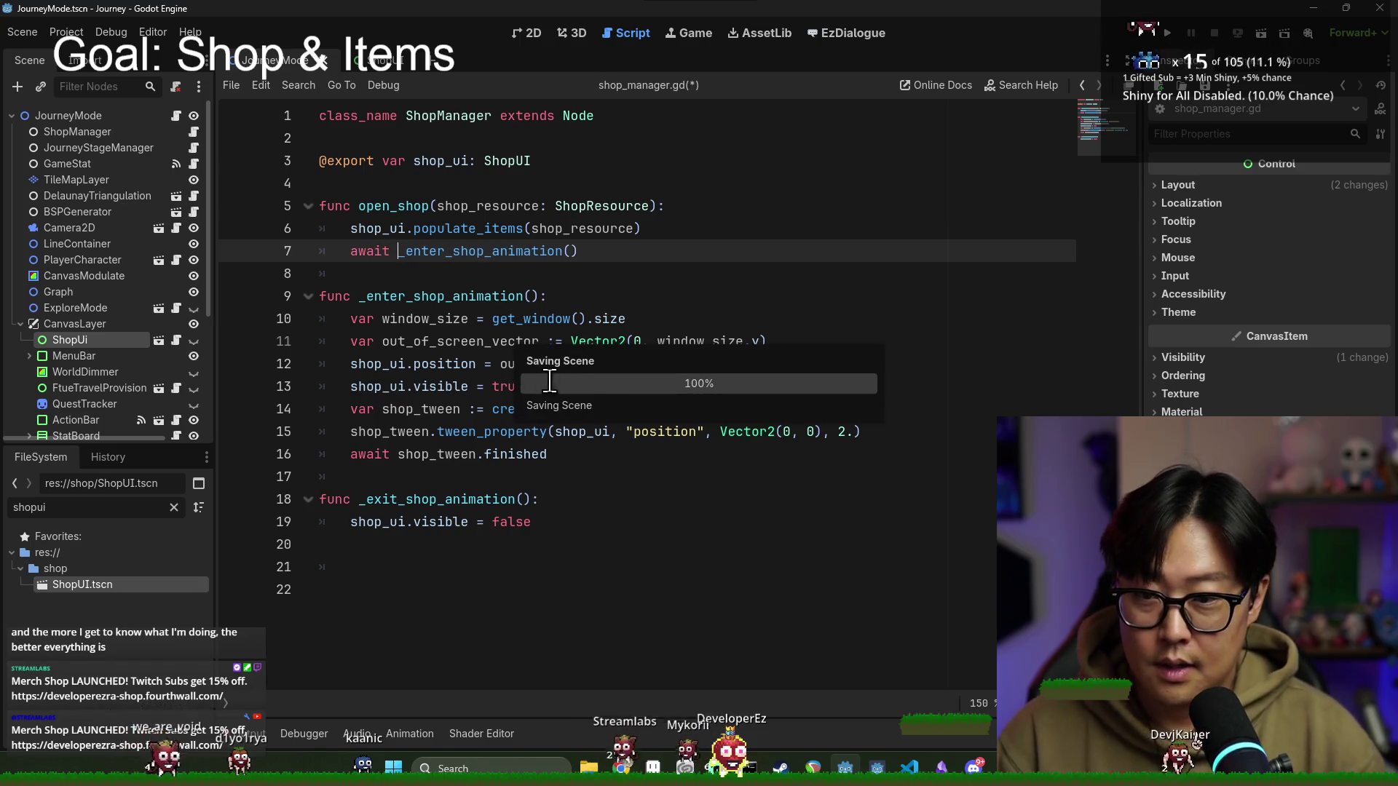
pyautogui.tripleClick(359, 228)
pyautogui.press('BackSpace')
pyautogui.hotkey('ctrl', 'z')
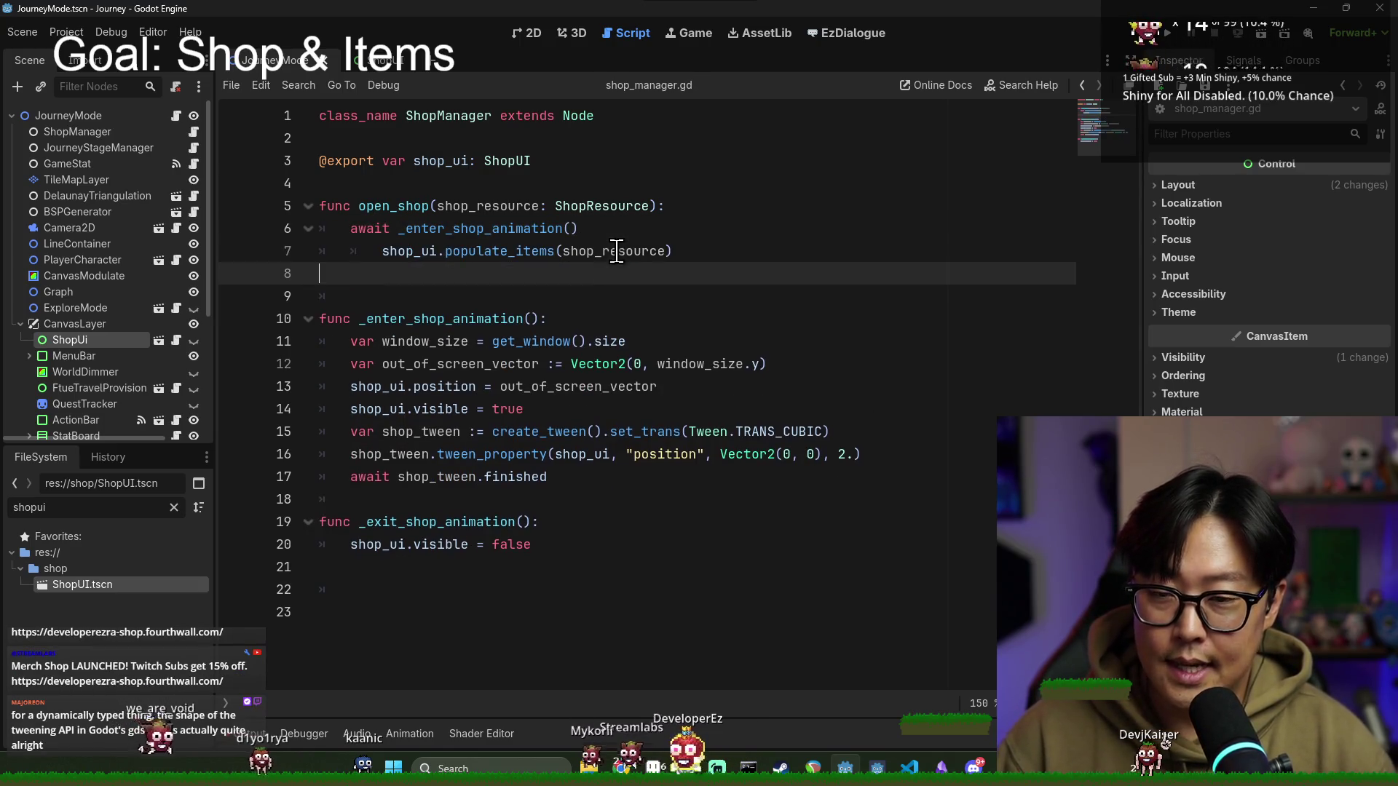
# Step: Jump to populate_items in shop_ui.gd and start an is_active variable on line 2
pyautogui.keyDown('ctrl'); pyautogui.click(399, 250); pyautogui.keyUp('ctrl')
pyautogui.keyDown('ctrl'); pyautogui.click(508, 161); pyautogui.keyUp('ctrl')
pyautogui.click(458, 206)
pyautogui.click(458, 160)
pyautogui.click(602, 116)
pyautogui.hotkey('ctrl', 's')
pyautogui.click(613, 138)
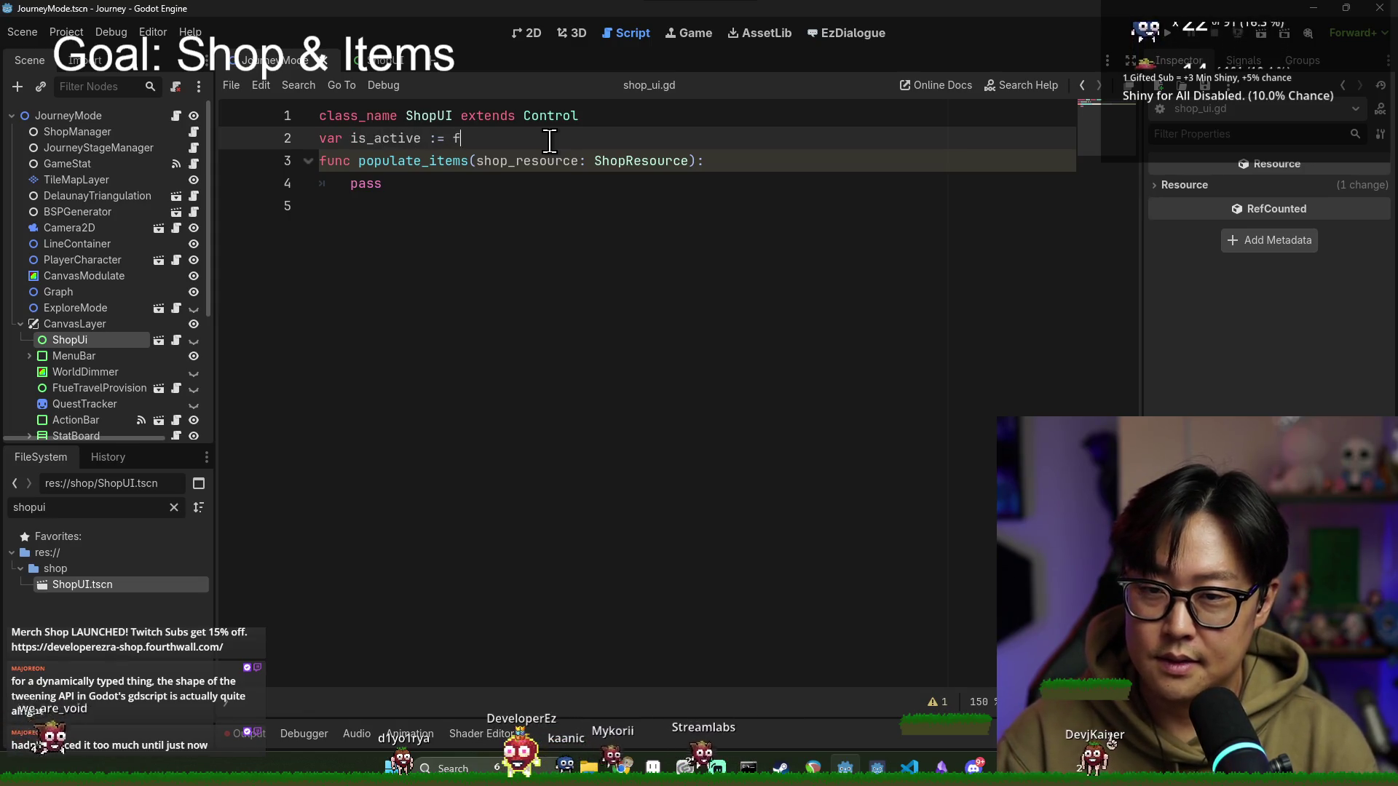
# Step: Finish the is_active variable declaration with blank lines around it and save shop_ui.gd
pyautogui.hotkey('ctrl', 's')
pyautogui.press('Return')
pyautogui.press('Up')
pyautogui.press('Return')
pyautogui.press('End')
pyautogui.hotkey('ctrl', 's')
# Step: Rename the variable to is_user_input_allowed, then close shop_ui.gd saving changes
pyautogui.doubleClick(512, 205)
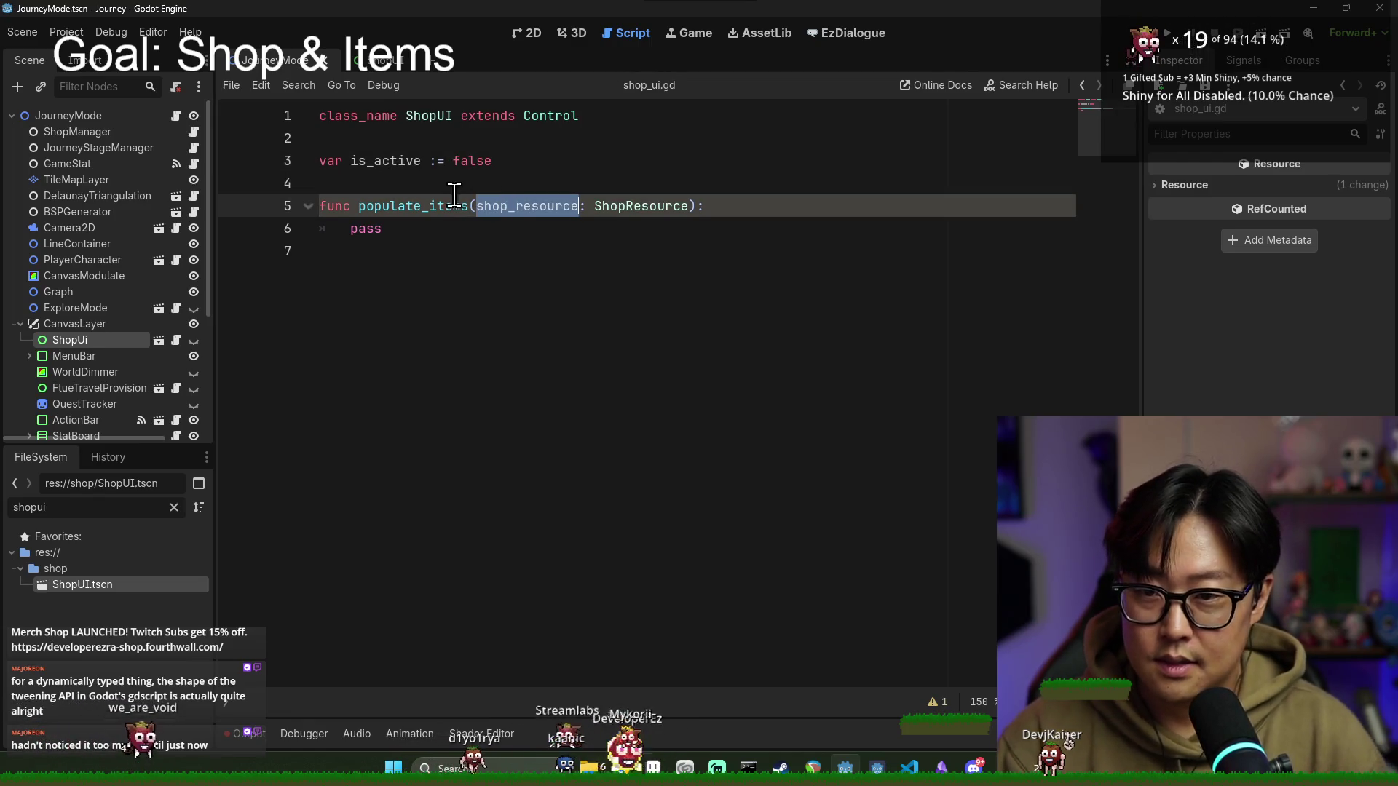
pyautogui.click(372, 161)
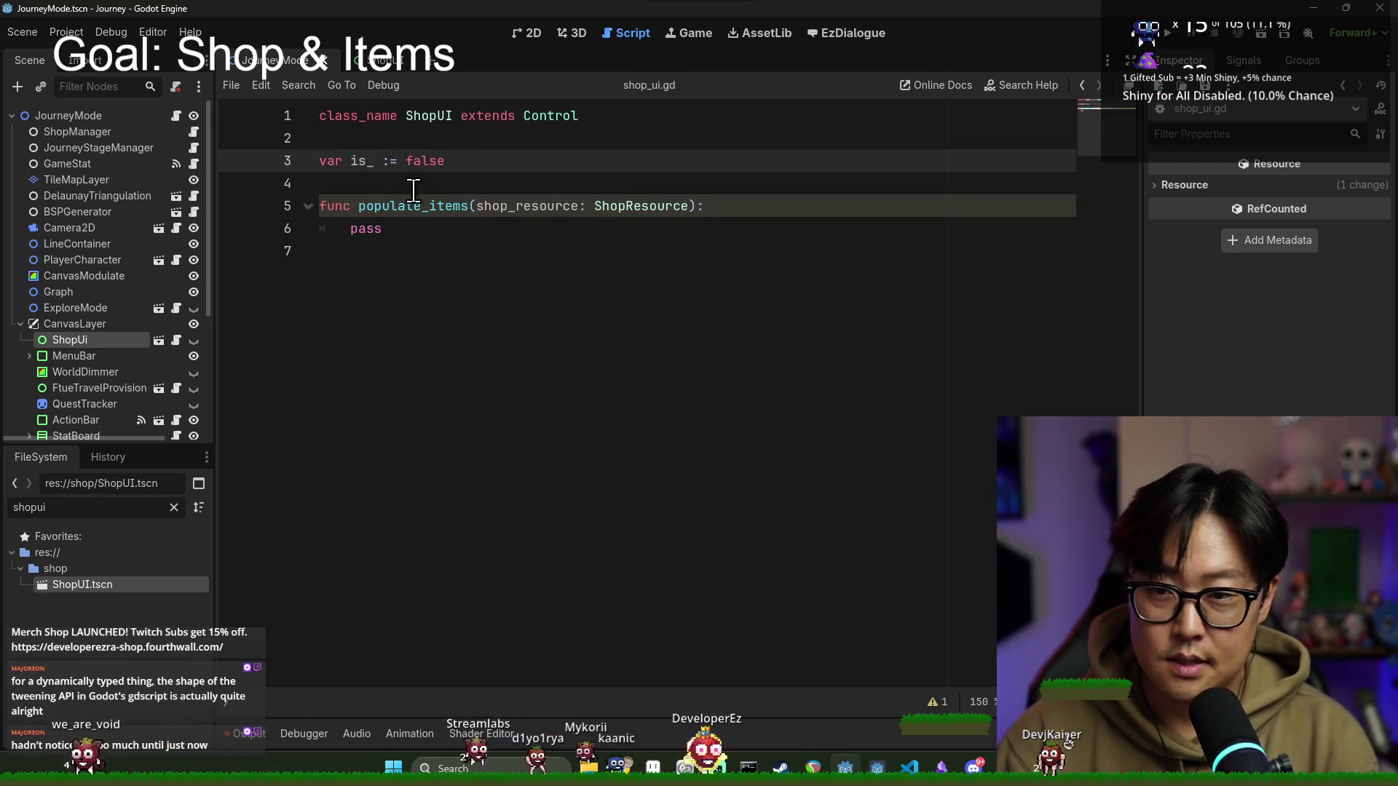
pyautogui.write('lowed')
pyautogui.click(520, 206)
pyautogui.hotkey('ctrl', 'w')
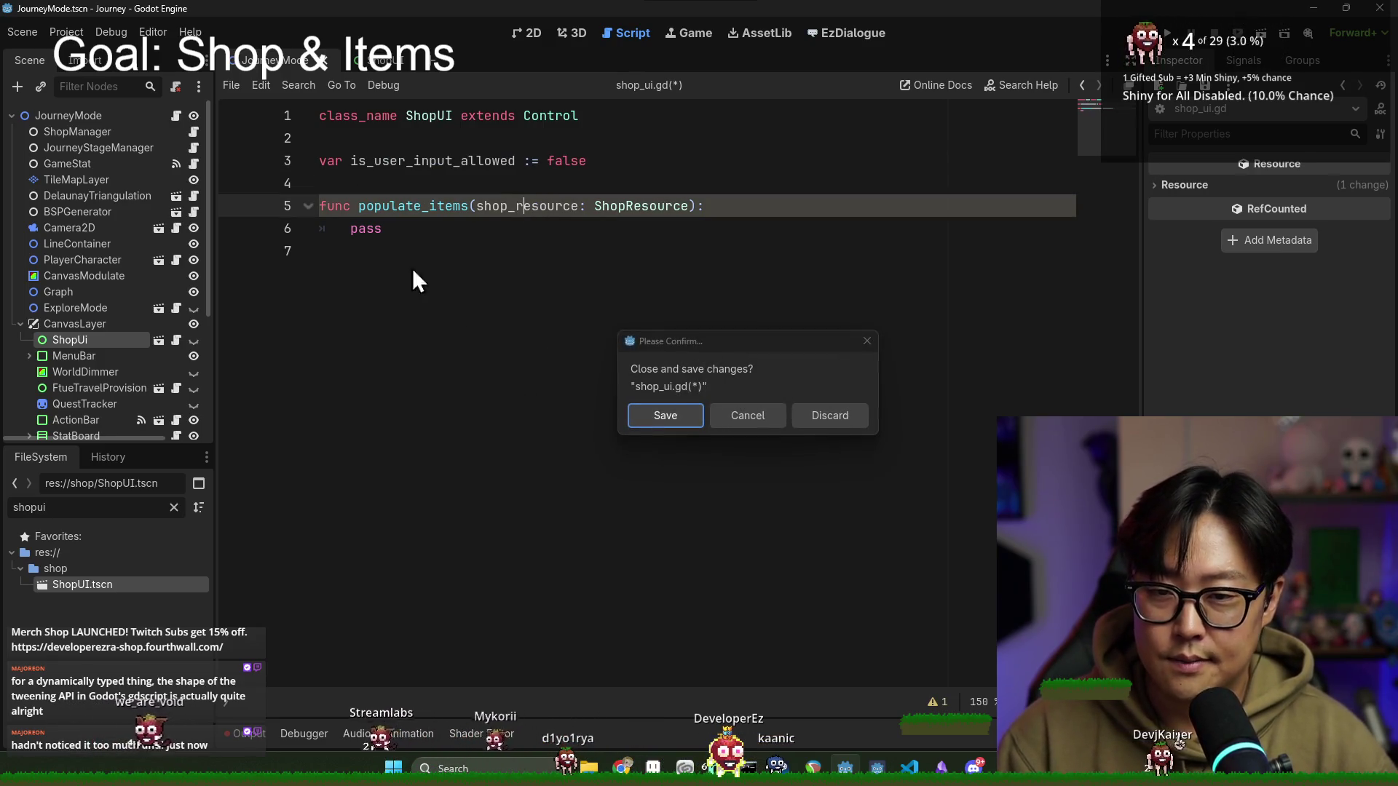
pyautogui.press('Return')
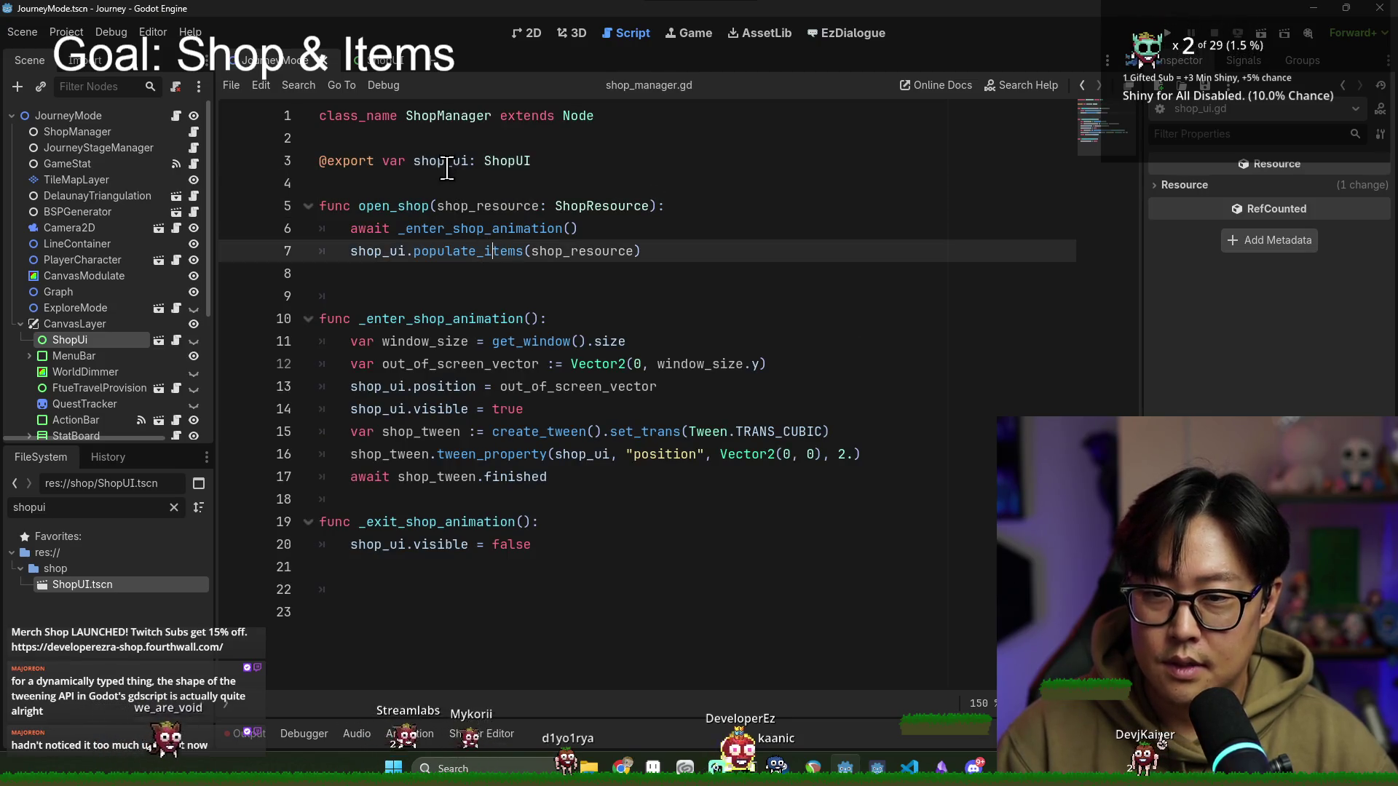
# Step: Remove the empty line after populate_items, save, and begin a shop_ui line after the tween await
pyautogui.click(369, 276)
pyautogui.press('BackSpace')
pyautogui.hotkey('ctrl', 's')
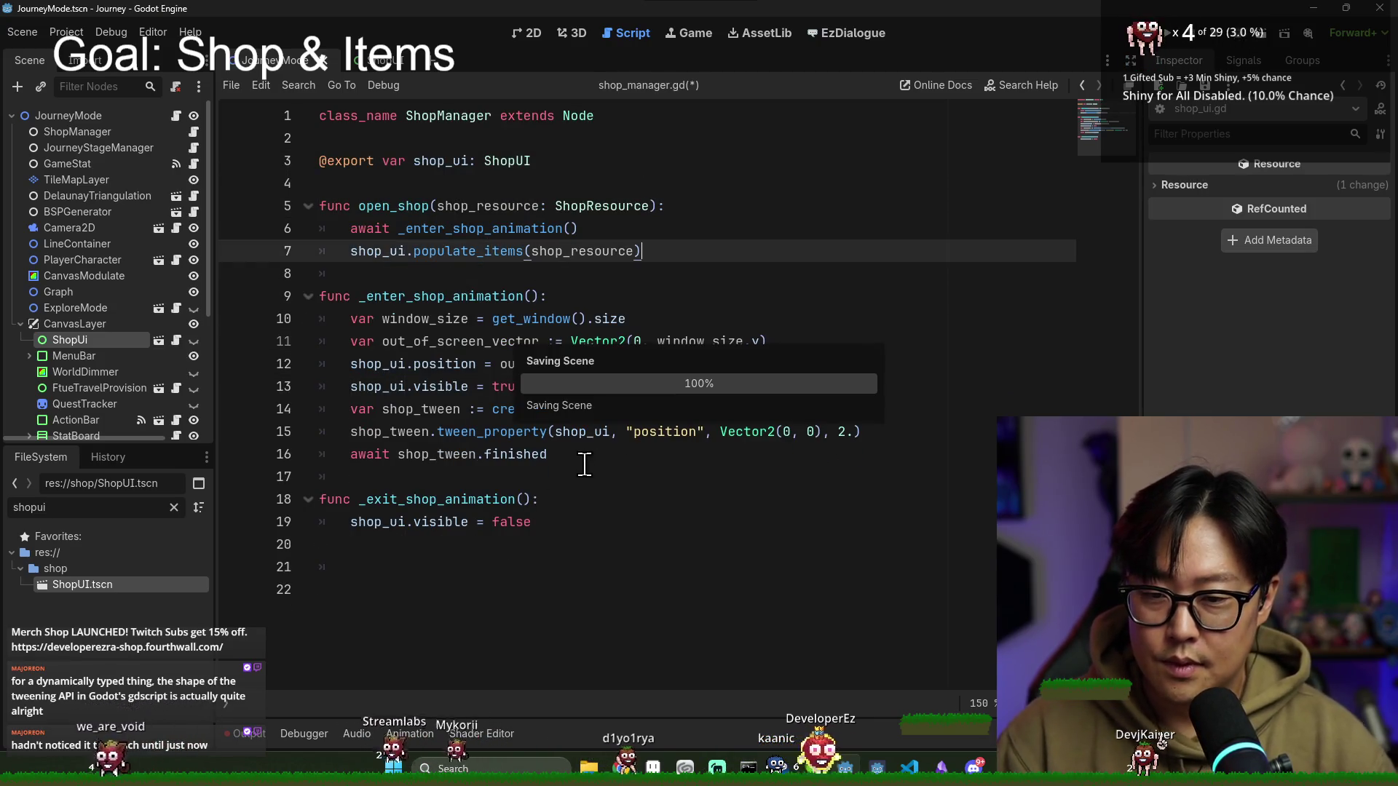
pyautogui.click(609, 462)
pyautogui.press('Return')
pyautogui.write('shop_ui.')
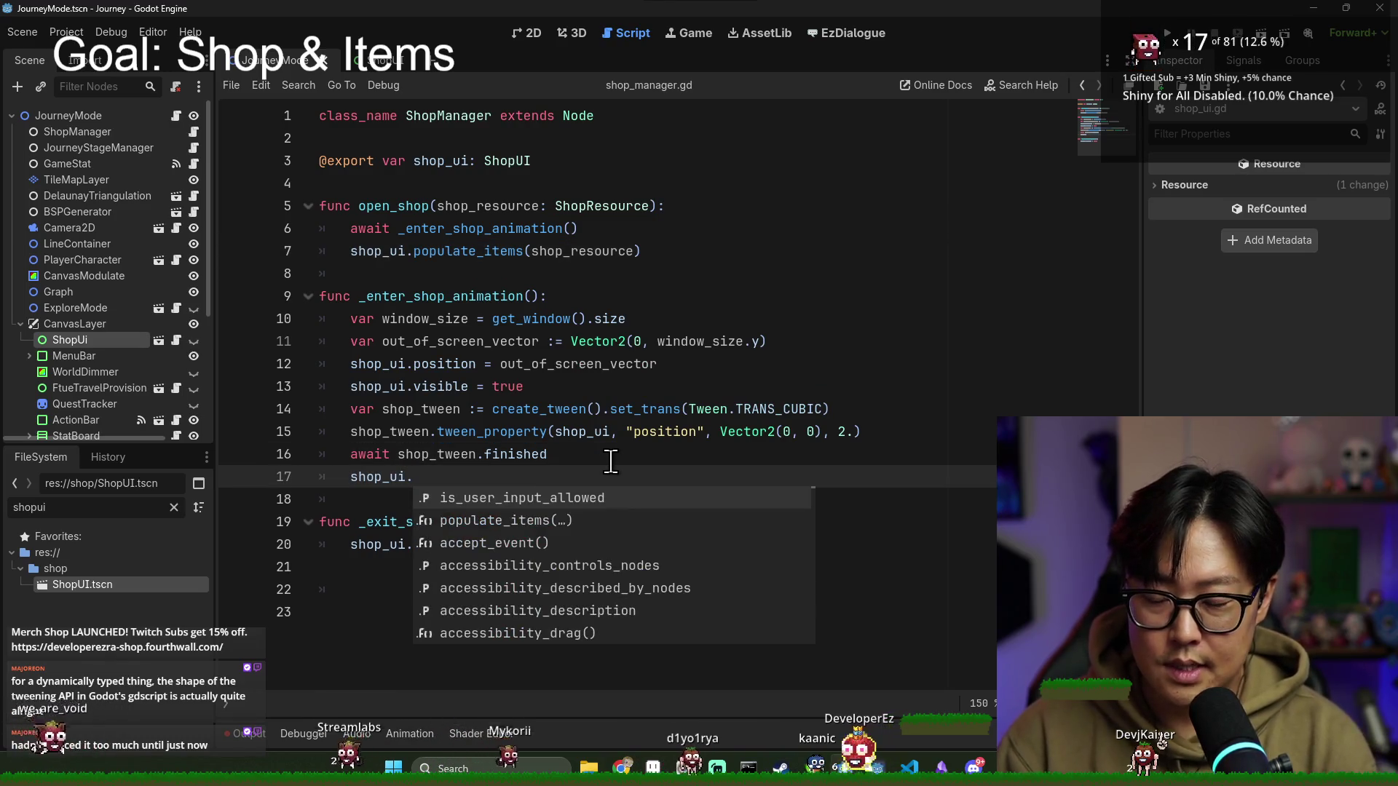
# Step: Move the populate_items call above the enter animation await in open_shop
pyautogui.click(623, 229)
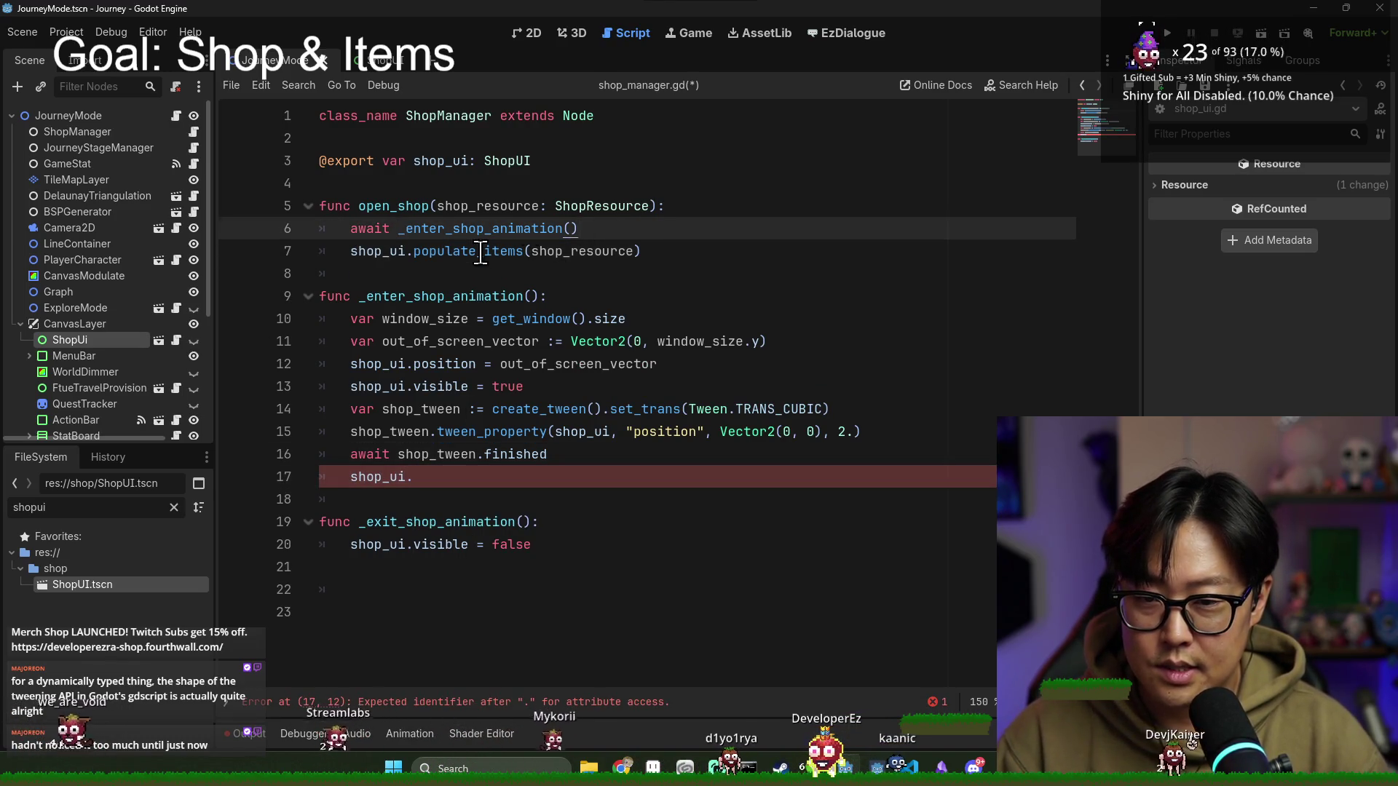
pyautogui.hotkey('ctrl', 'x')
pyautogui.press('Up')
pyautogui.press('Home')
pyautogui.press('Return')
pyautogui.press('Up')
pyautogui.hotkey('ctrl', 'v')
pyautogui.hotkey('shift', 'Tab')
pyautogui.press('Down')
pyautogui.hotkey('ctrl', 'shift', 'k')
# Step: Add shop_ui.is_user_input_allowed = true after the enter animation await, and save
pyautogui.click(616, 251)
pyautogui.press('Return')
pyautogui.write('shop_ui.us')
pyautogui.press('BackSpace')
pyautogui.press('BackSpace')
pyautogui.write('is')
pyautogui.press('Return')
pyautogui.press('BackSpace')
pyautogui.write('true')
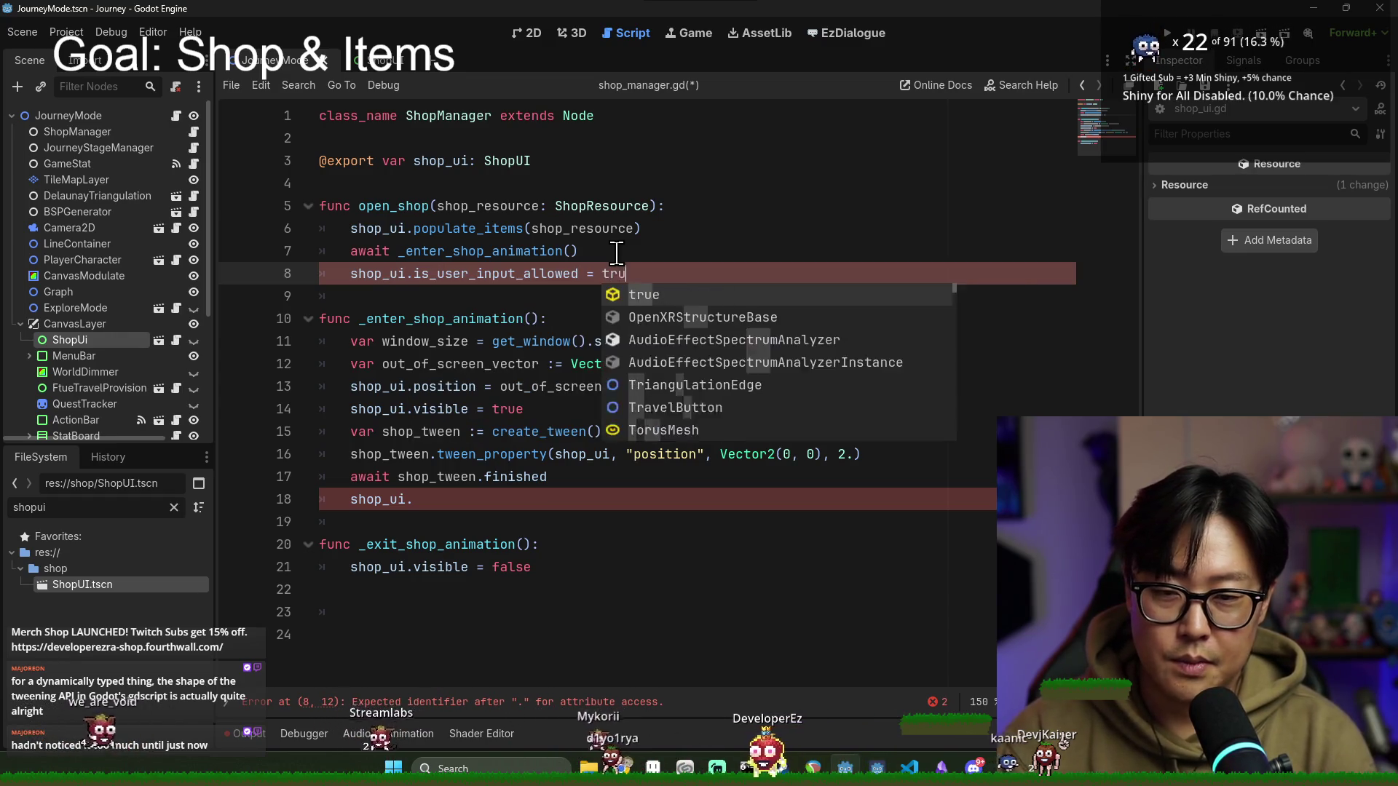
pyautogui.hotkey('ctrl', 's')
# Step: Write a close_shop() function that awaits _exit_shop_animation(), and save
pyautogui.press('Down')
pyautogui.click(370, 186)
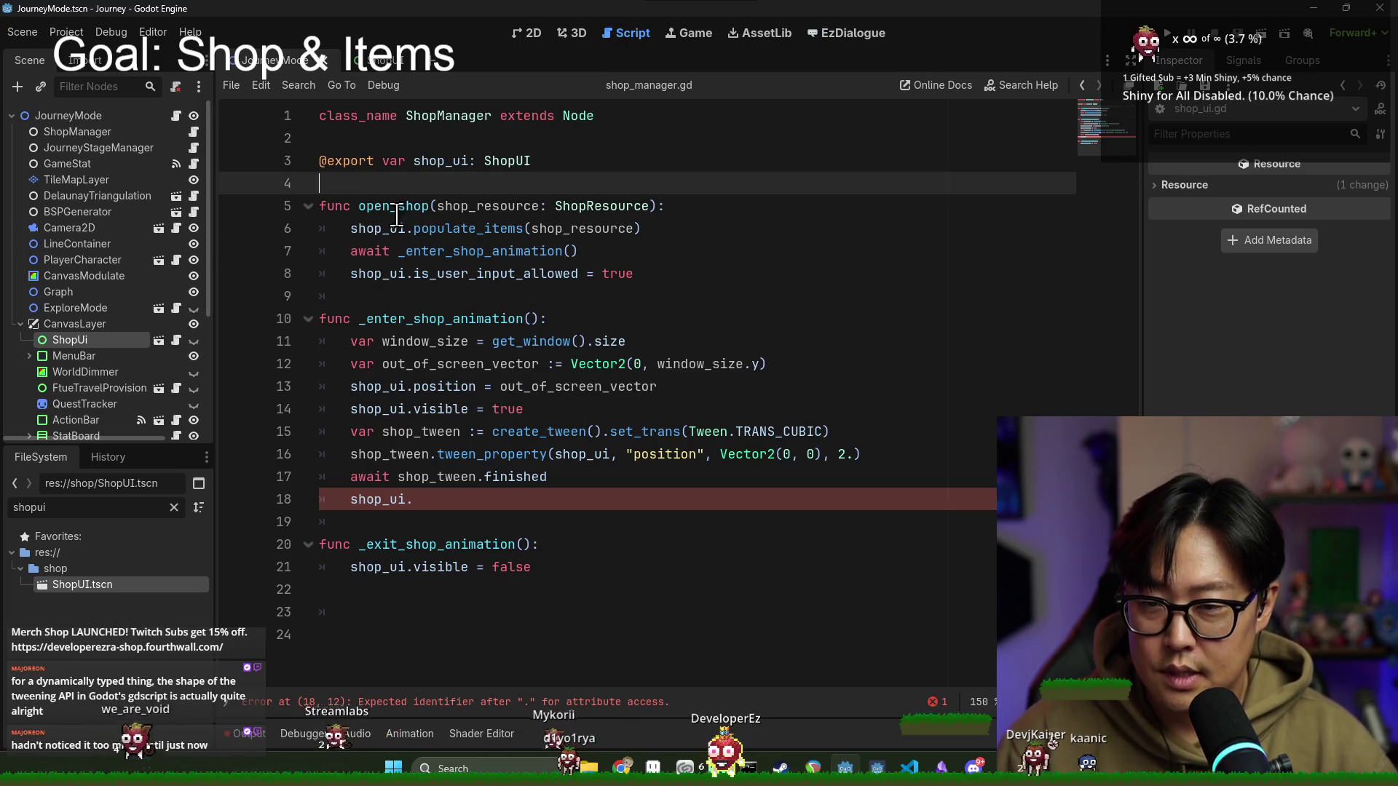
pyautogui.click(748, 270)
pyautogui.press('Return')
pyautogui.press('Return')
pyautogui.press('BackSpace')
pyautogui.write('func close_shop()_')
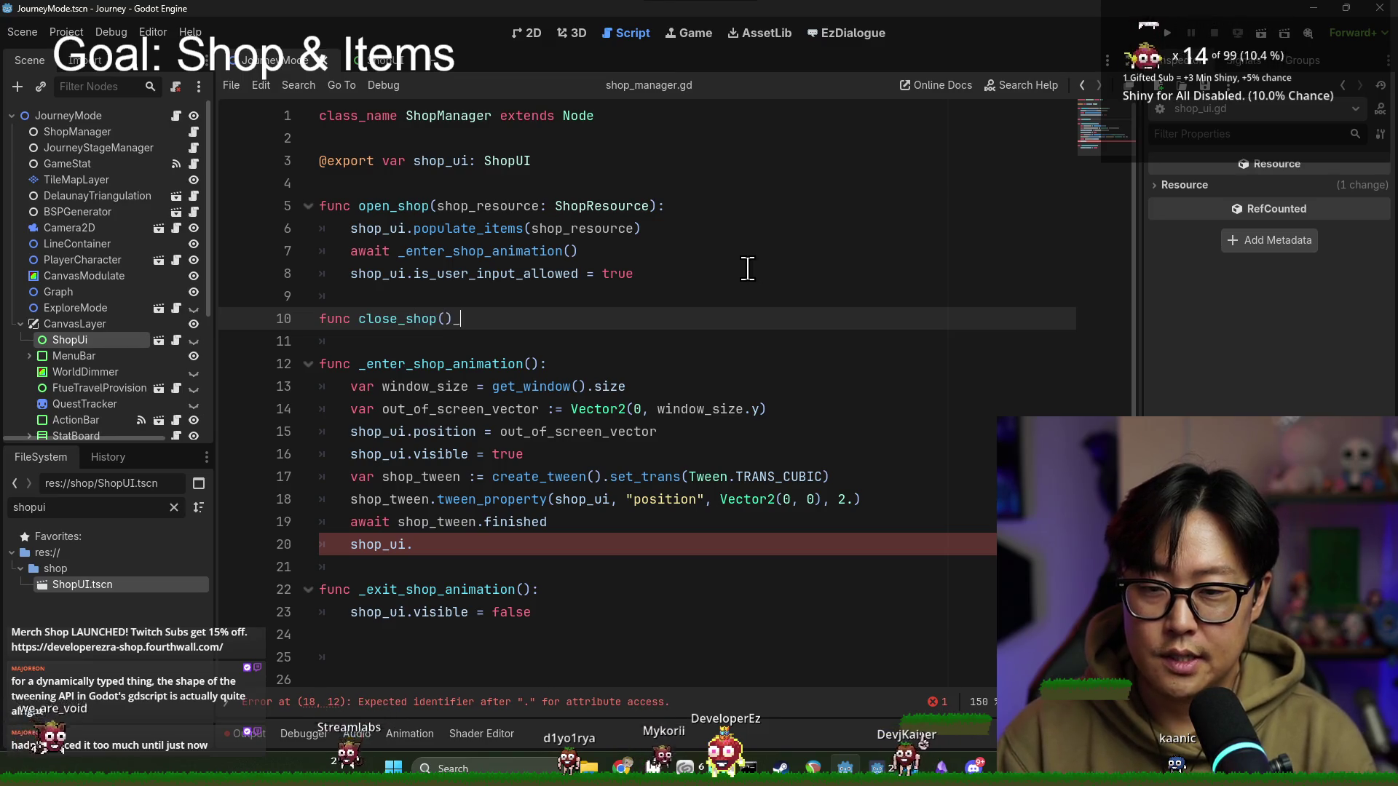
pyautogui.write(':')
pyautogui.press('Return')
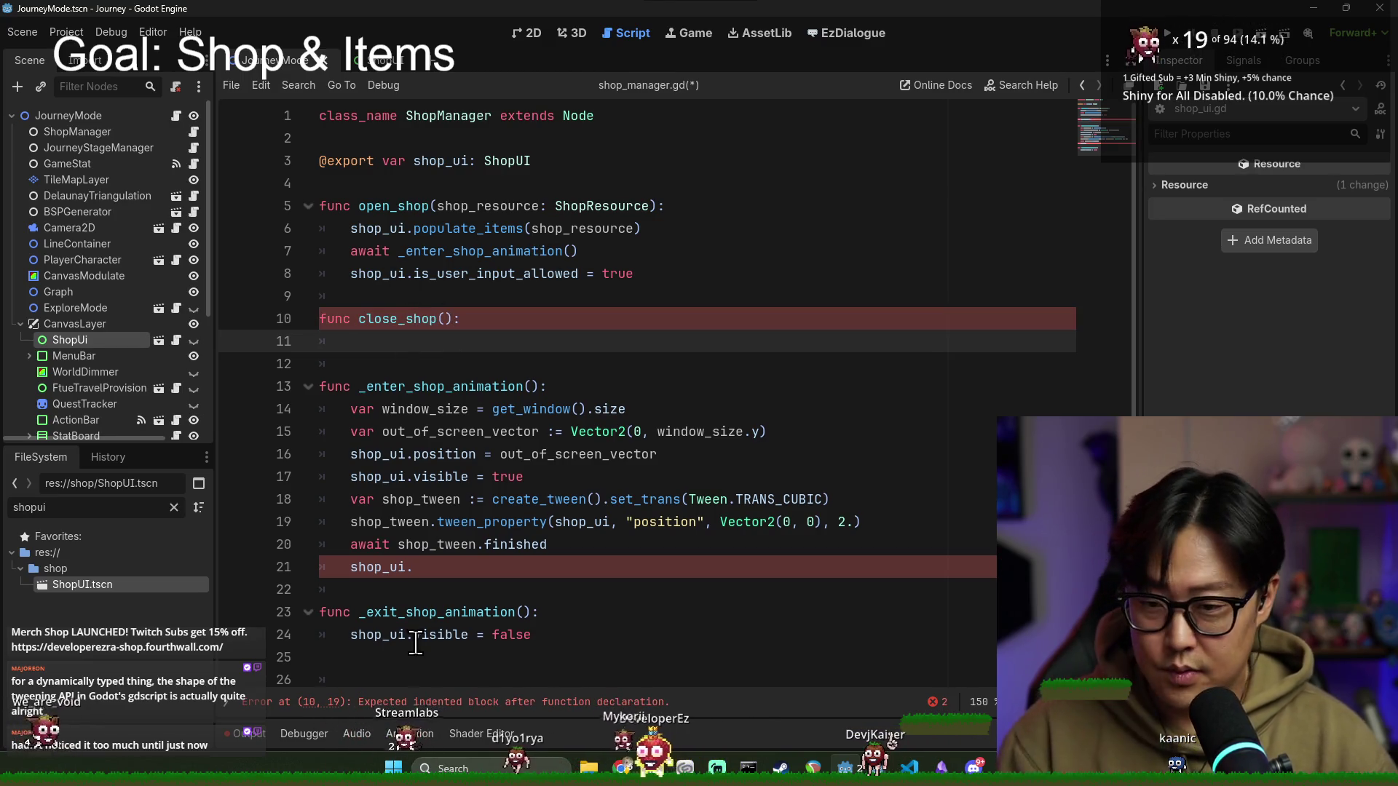
pyautogui.click(437, 612)
pyautogui.doubleClick(436, 611)
pyautogui.click(406, 342)
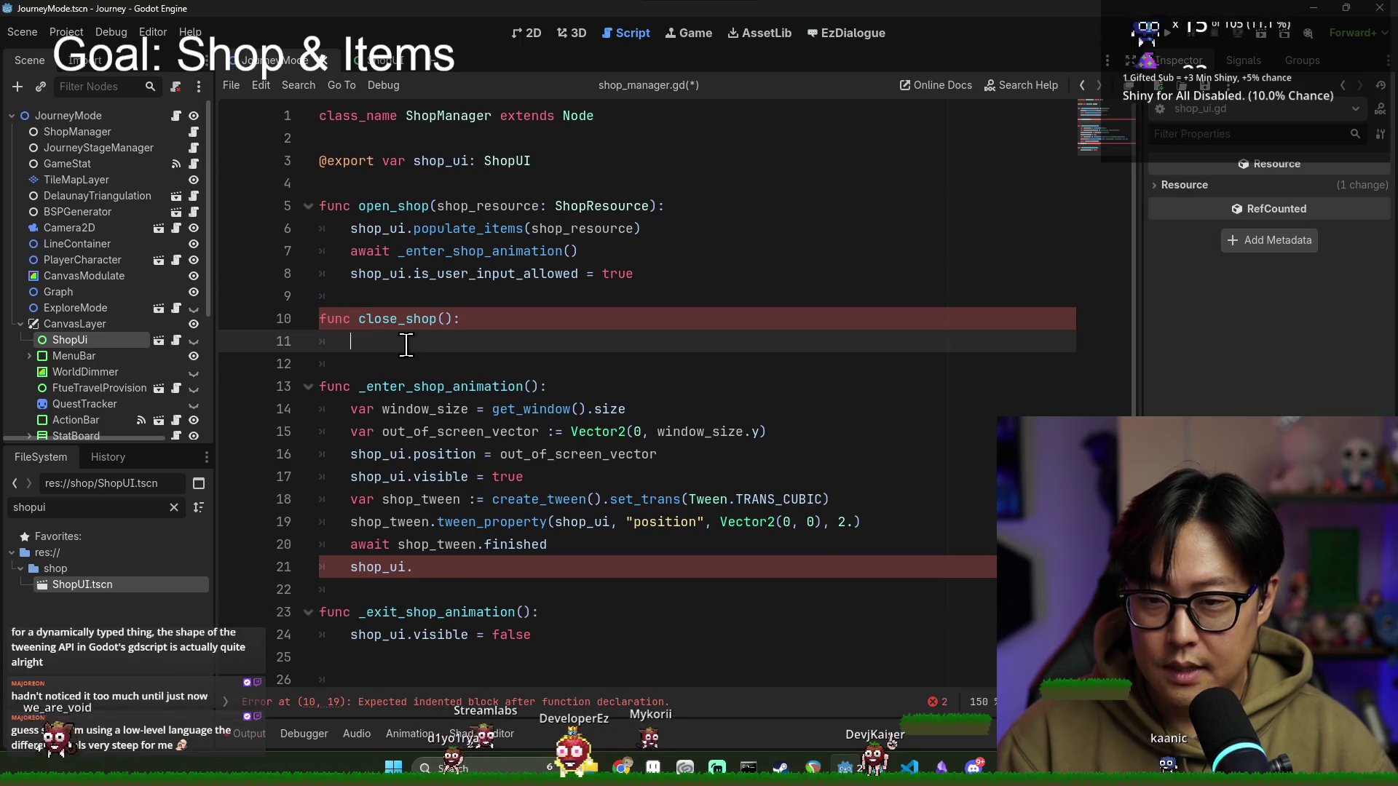
pyautogui.write('await')
pyautogui.hotkey('ctrl', 'v')
pyautogui.write('()')
pyautogui.press('Return')
pyautogui.hotkey('ctrl', 's')
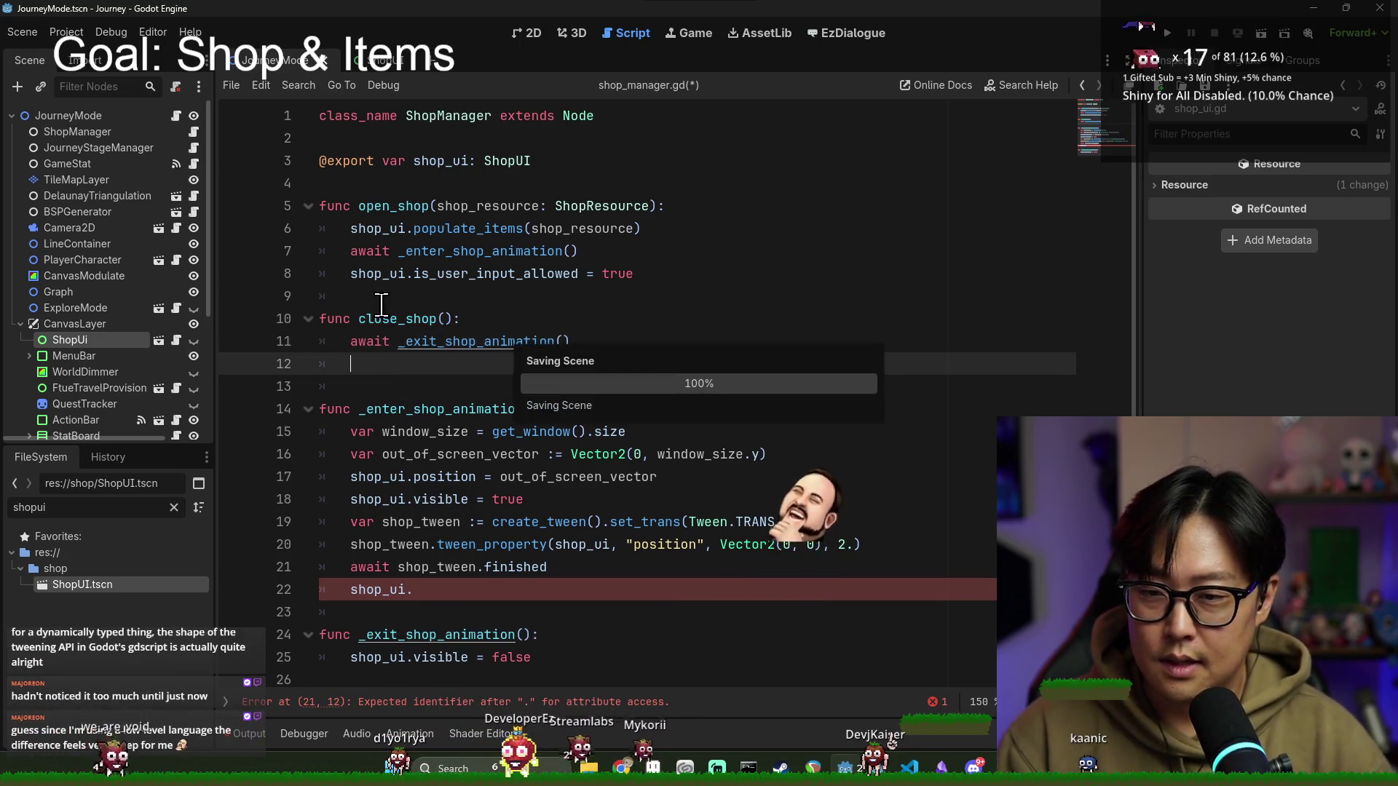
# Step: Put shop_ui.is_user_input_allowed = false first in close_shop, delete leftover lines, and save
pyautogui.doubleClick(360, 274)
pyautogui.keyDown('shift'); pyautogui.click(734, 275); pyautogui.keyUp('shift')
pyautogui.click(494, 364)
pyautogui.hotkey('ctrl', 'v')
pyautogui.doubleClick(622, 363)
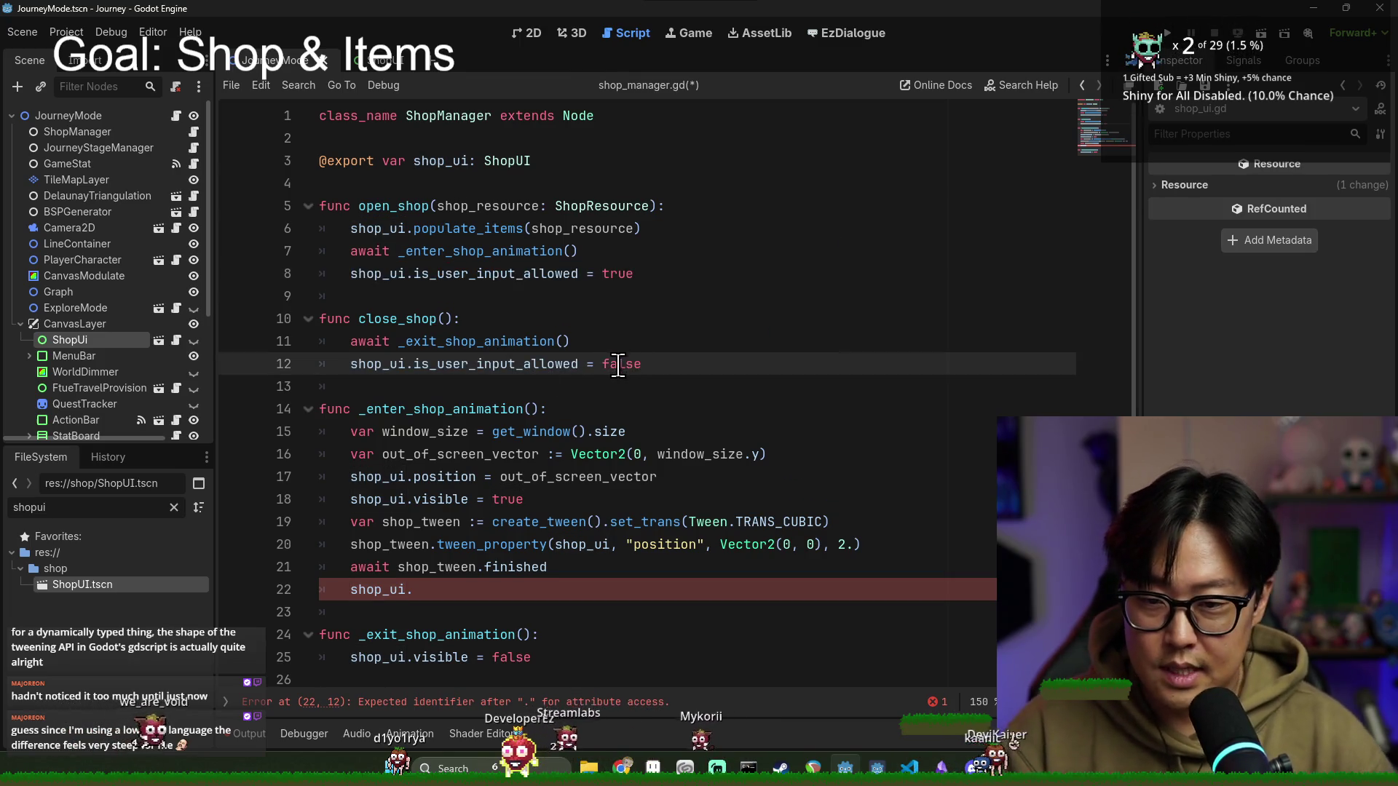
pyautogui.tripleClick(618, 364)
pyautogui.hotkey('ctrl', 'c')
pyautogui.click(578, 318)
pyautogui.hotkey('ctrl', 'v')
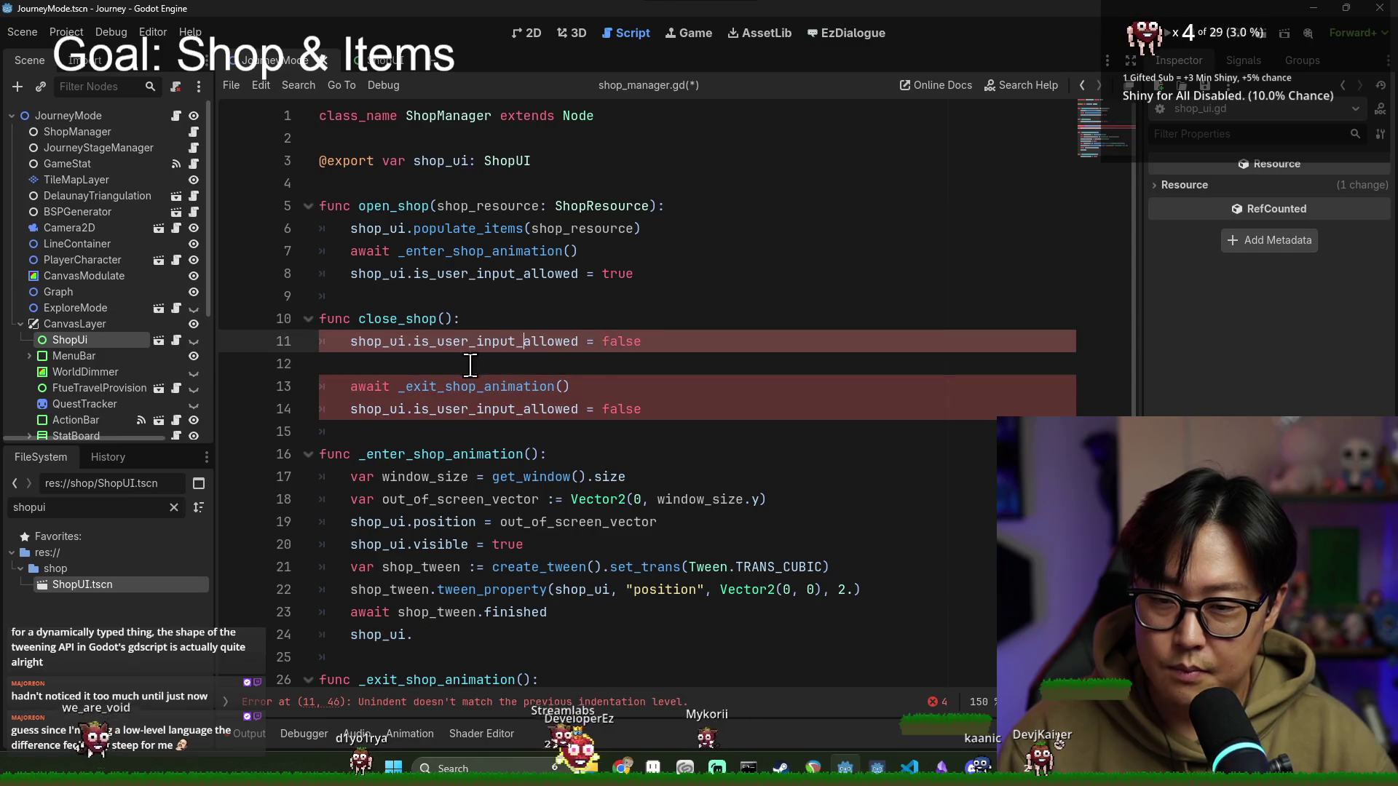
pyautogui.click(472, 367)
pyautogui.press('BackSpace')
pyautogui.tripleClick(468, 387)
pyautogui.press('BackSpace')
pyautogui.click(653, 320)
pyautogui.hotkey('ctrl', 's')
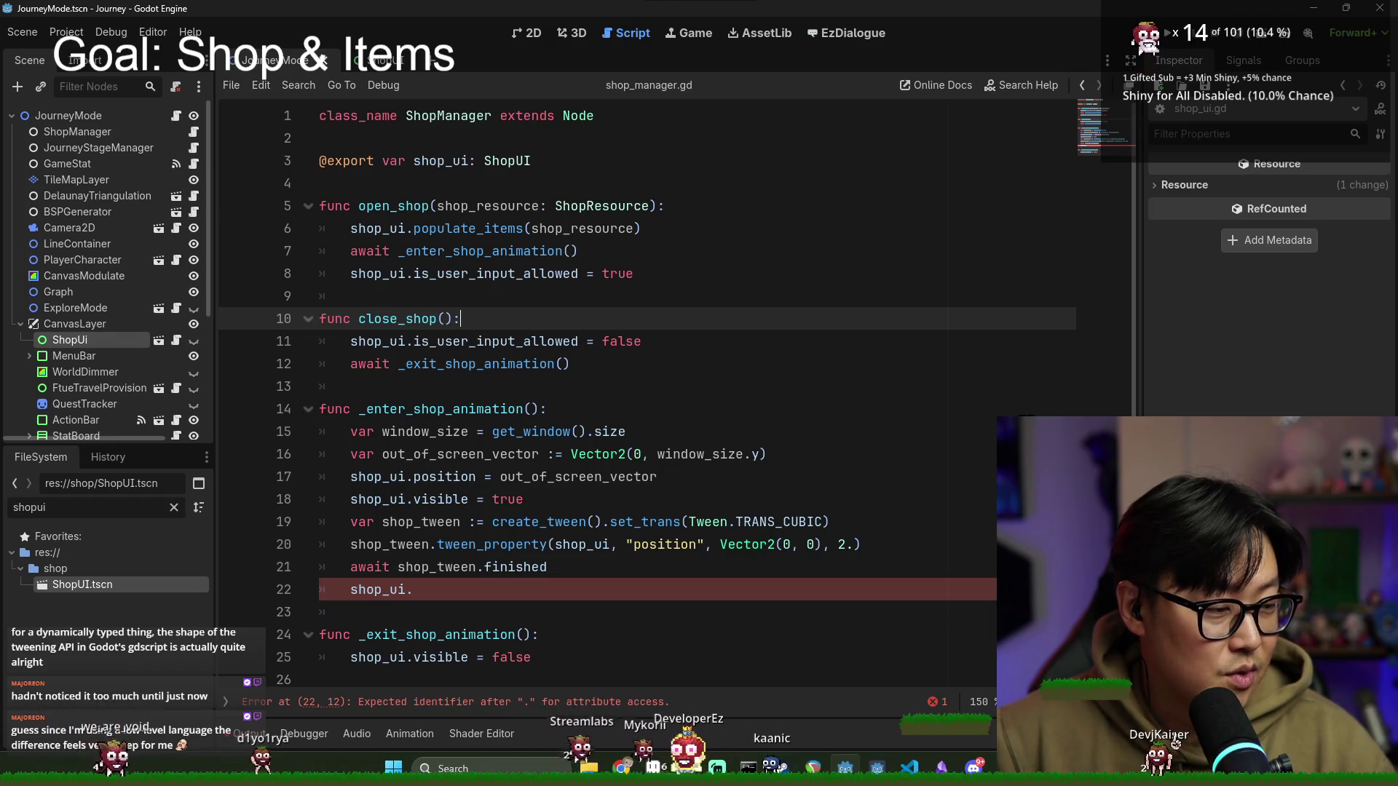
pyautogui.click(476, 586)
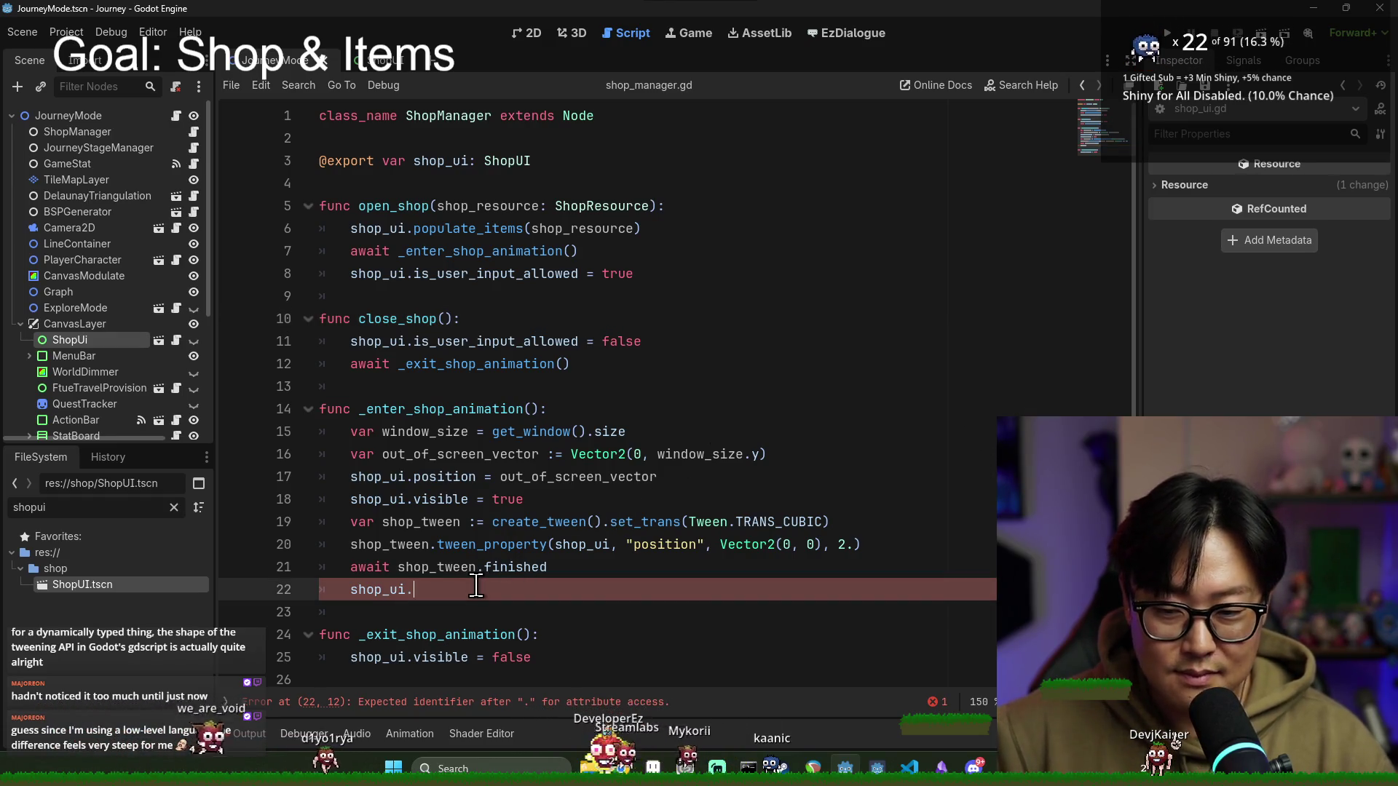
pyautogui.press('BackSpace')
pyautogui.press('BackSpace')
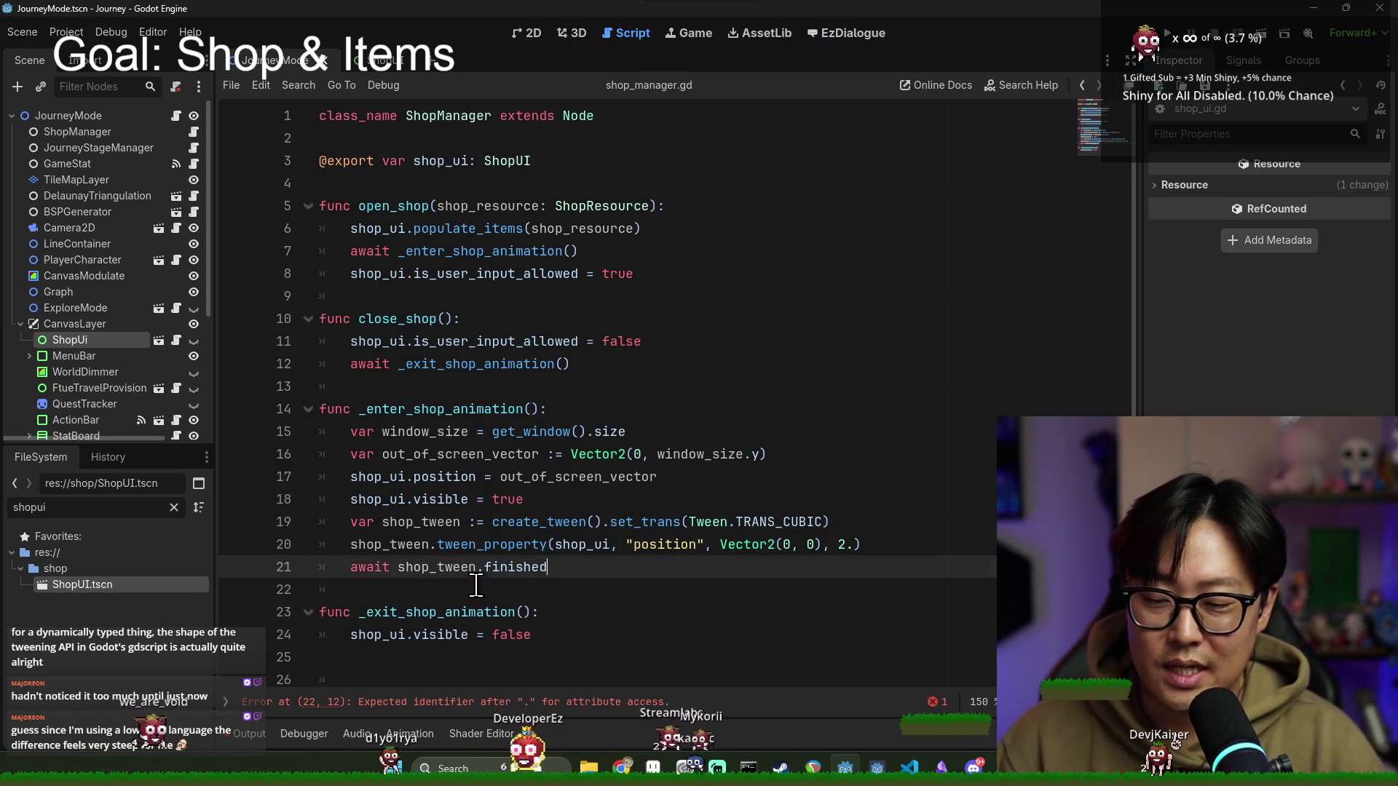
# Step: Save the script and read the set_trans documentation
pyautogui.hotkey('ctrl', 's')
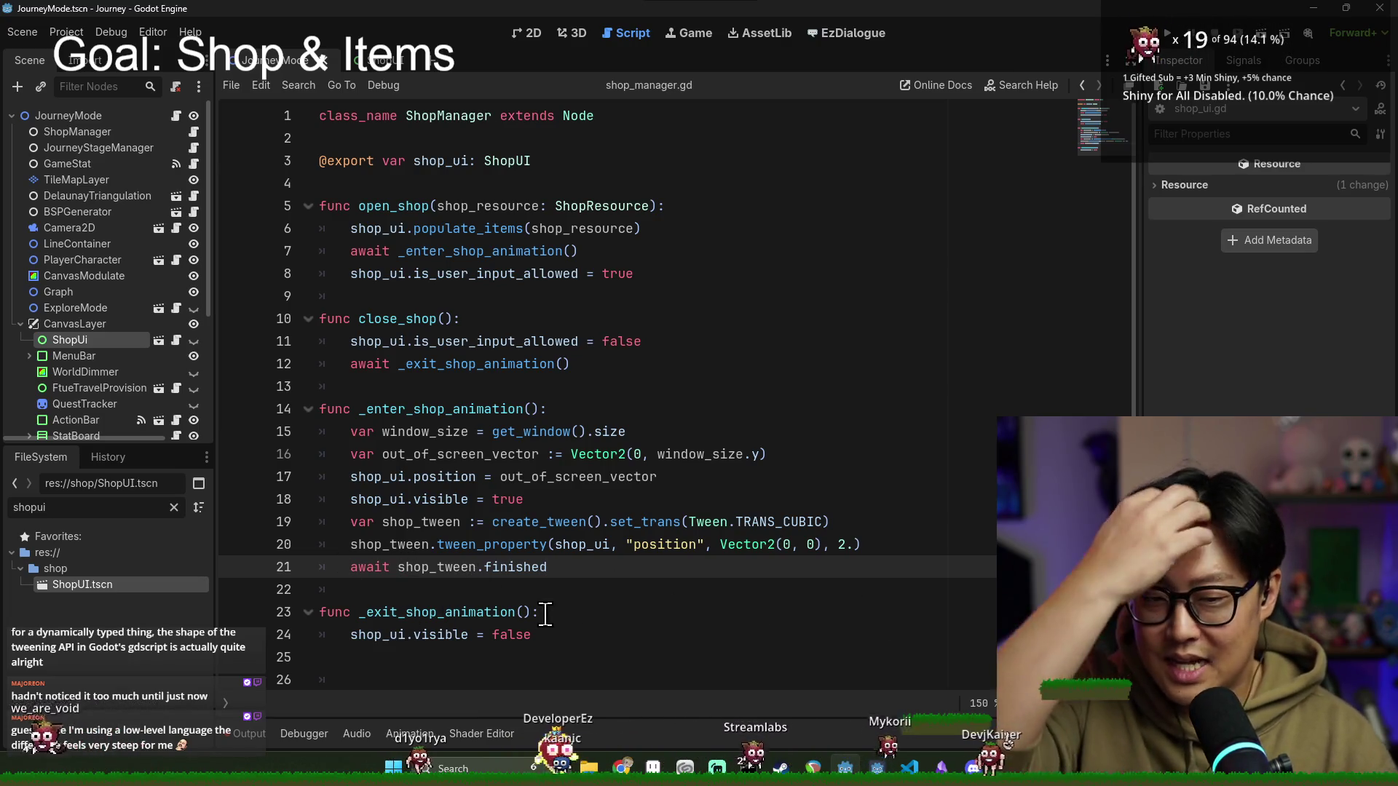
pyautogui.scroll(-1, 823, 583)
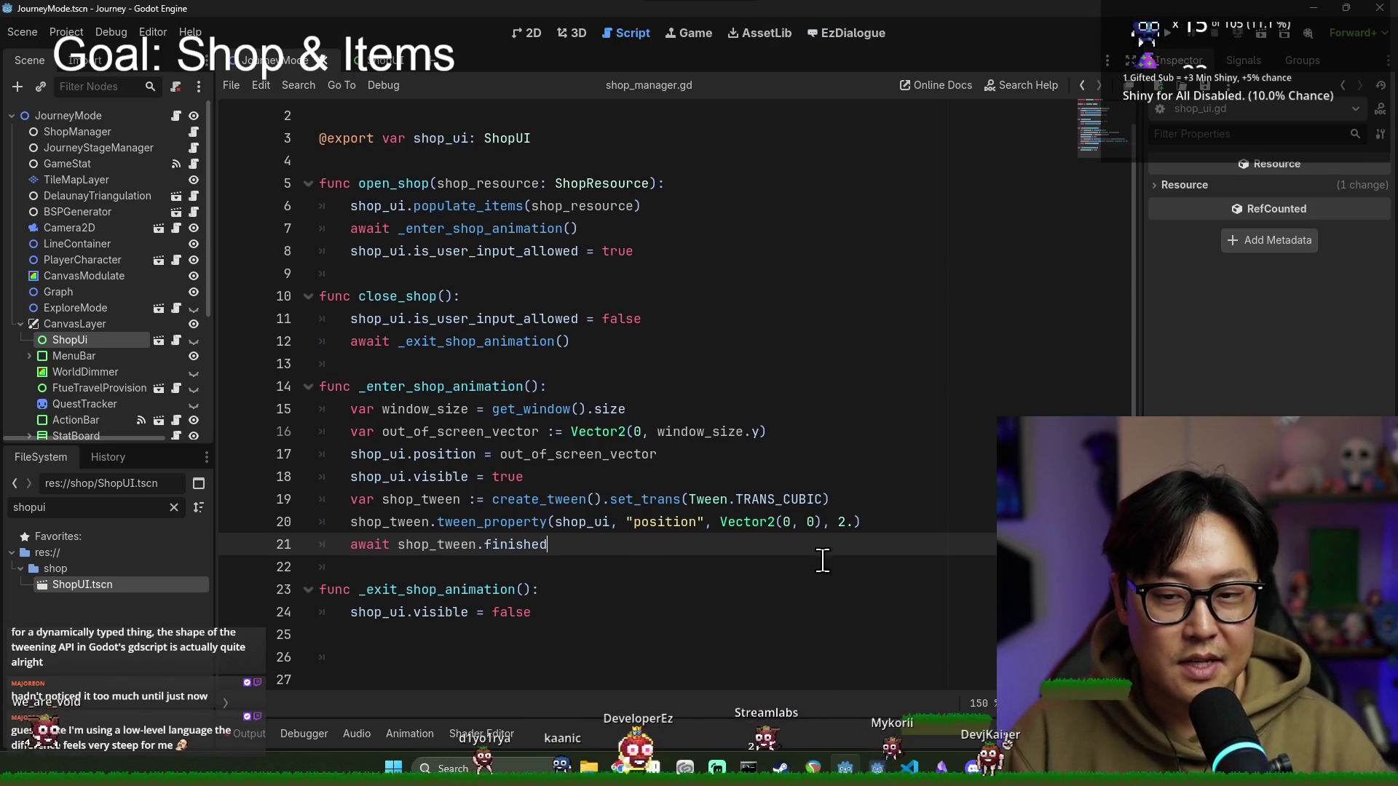
pyautogui.click(648, 500)
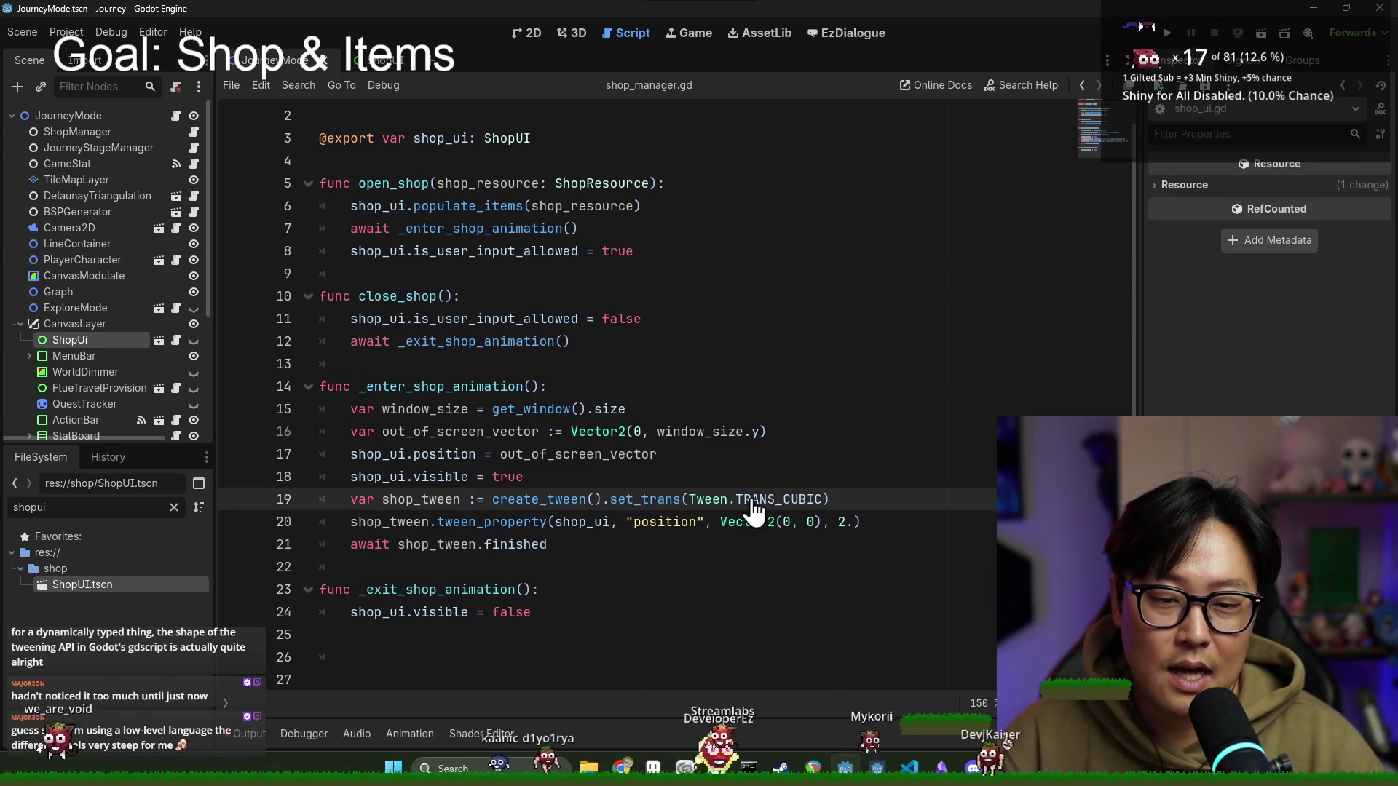
pyautogui.keyDown('ctrl'); pyautogui.click(648, 499); pyautogui.keyUp('ctrl')
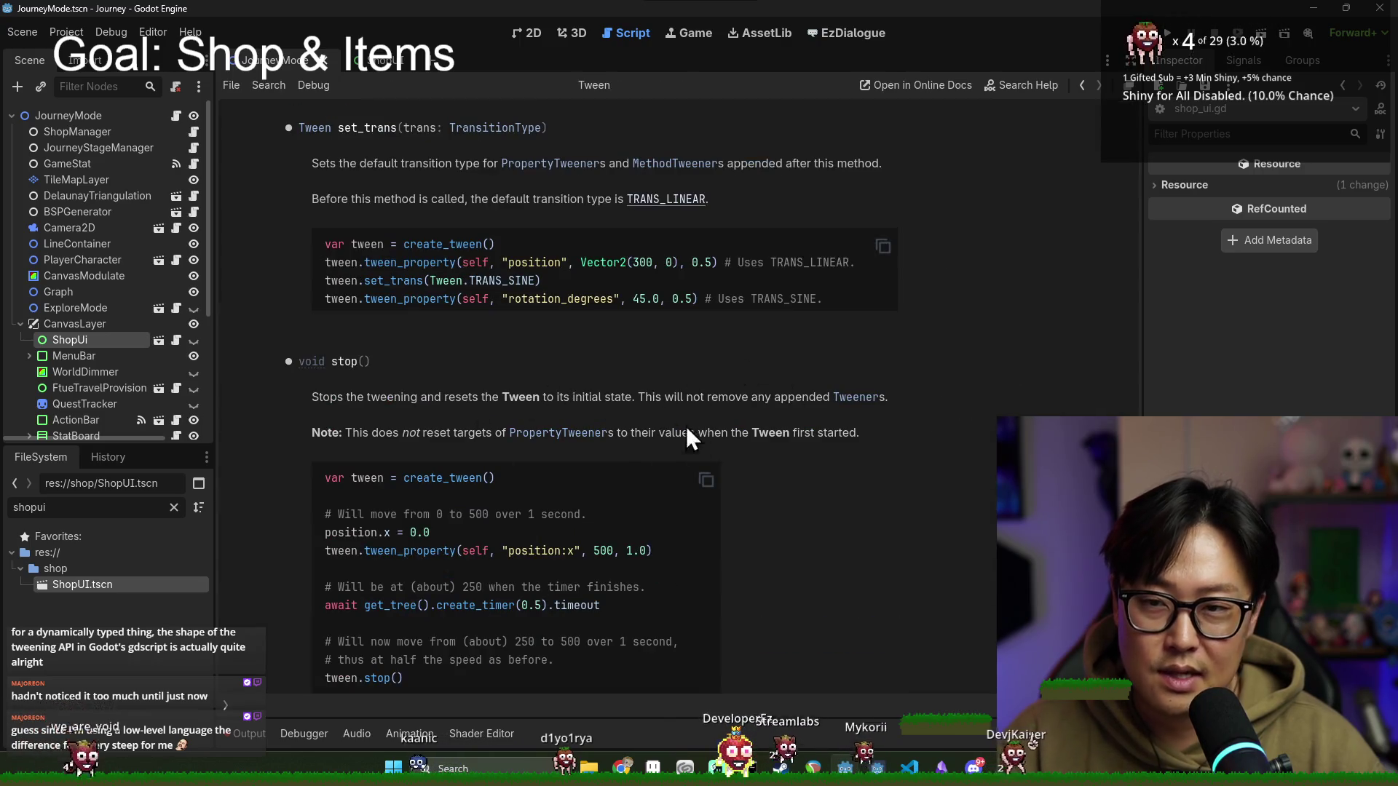
pyautogui.scroll(-6, 631, 495)
pyautogui.scroll(-8, 655, 510)
pyautogui.scroll(7, 659, 488)
pyautogui.scroll(-2, 658, 493)
pyautogui.scroll(-3, 648, 491)
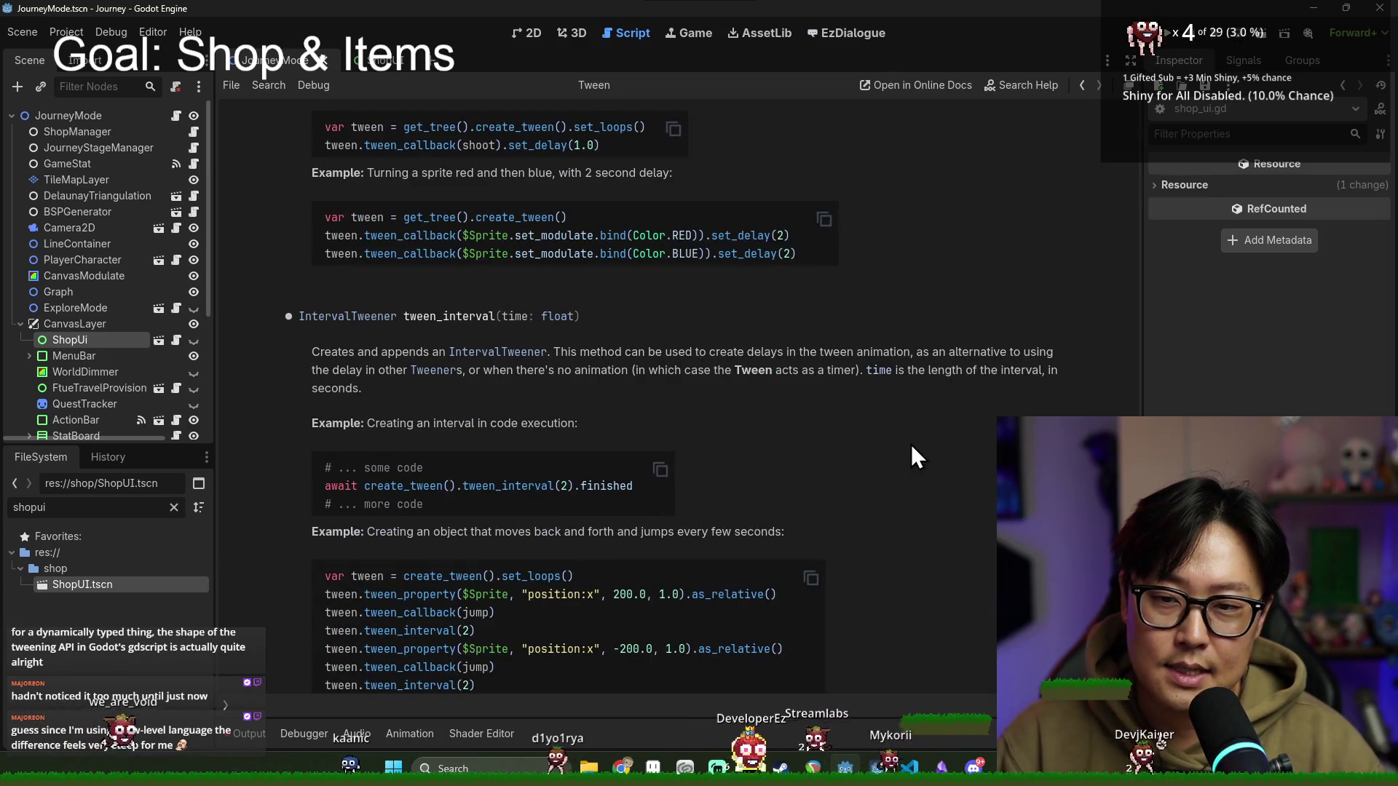
pyautogui.hotkey('alt', 'Left')
# Step: Review the await calls and shop_ui uses in shop_manager.gd
pyautogui.click(688, 545)
pyautogui.hotkey('ctrl', 's')
pyautogui.click(484, 634)
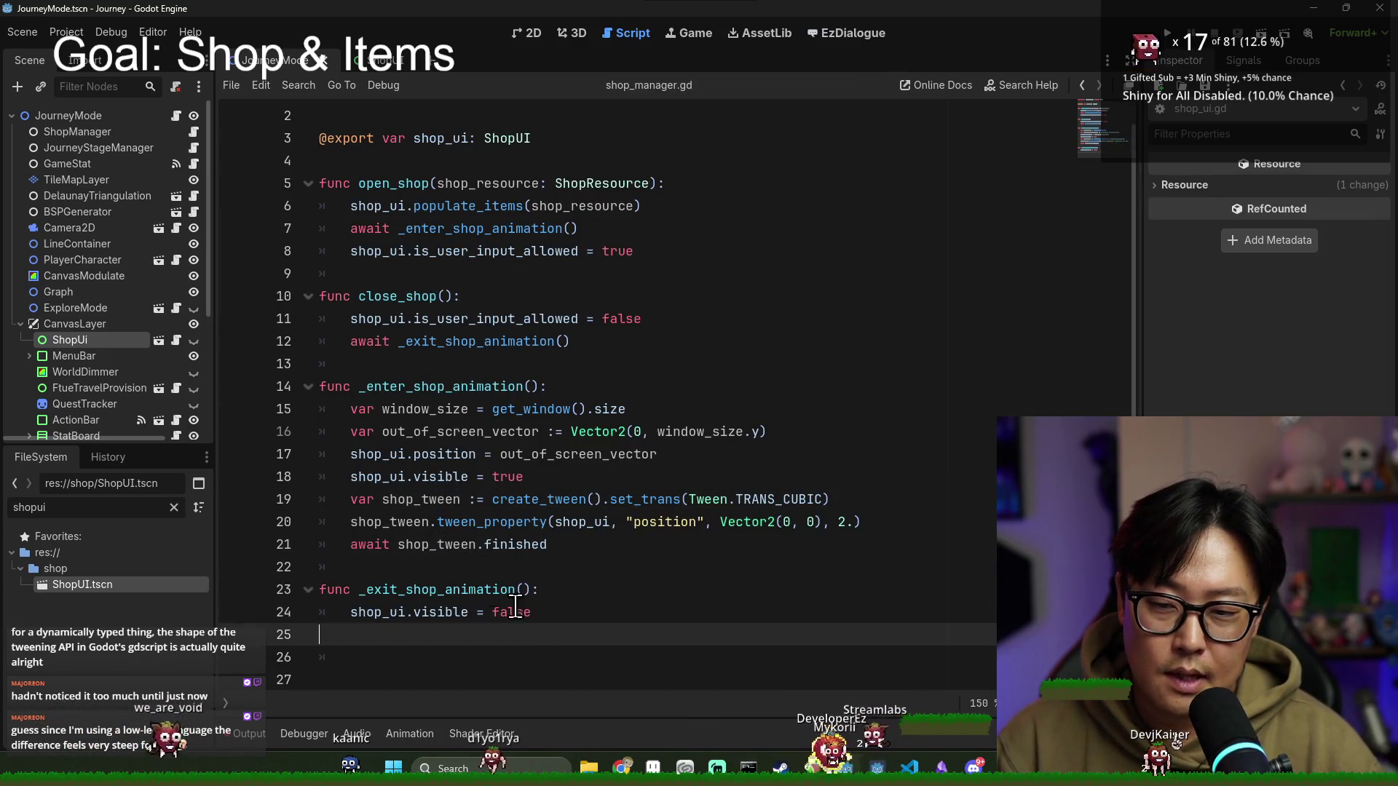
pyautogui.click(470, 500)
pyautogui.hotkey('ctrl', 's')
pyautogui.hotkey('ctrl', 's')
pyautogui.press('Down')
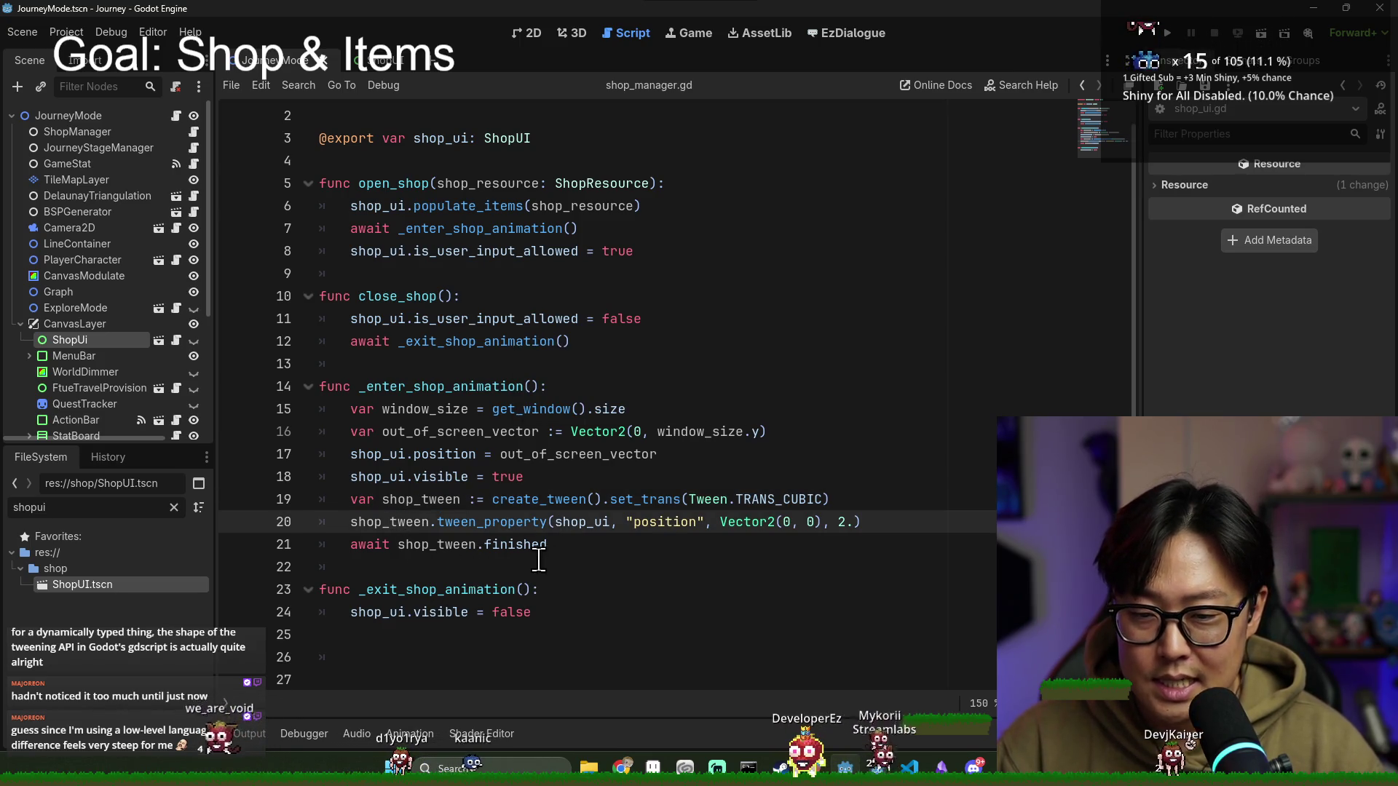
pyautogui.doubleClick(386, 545)
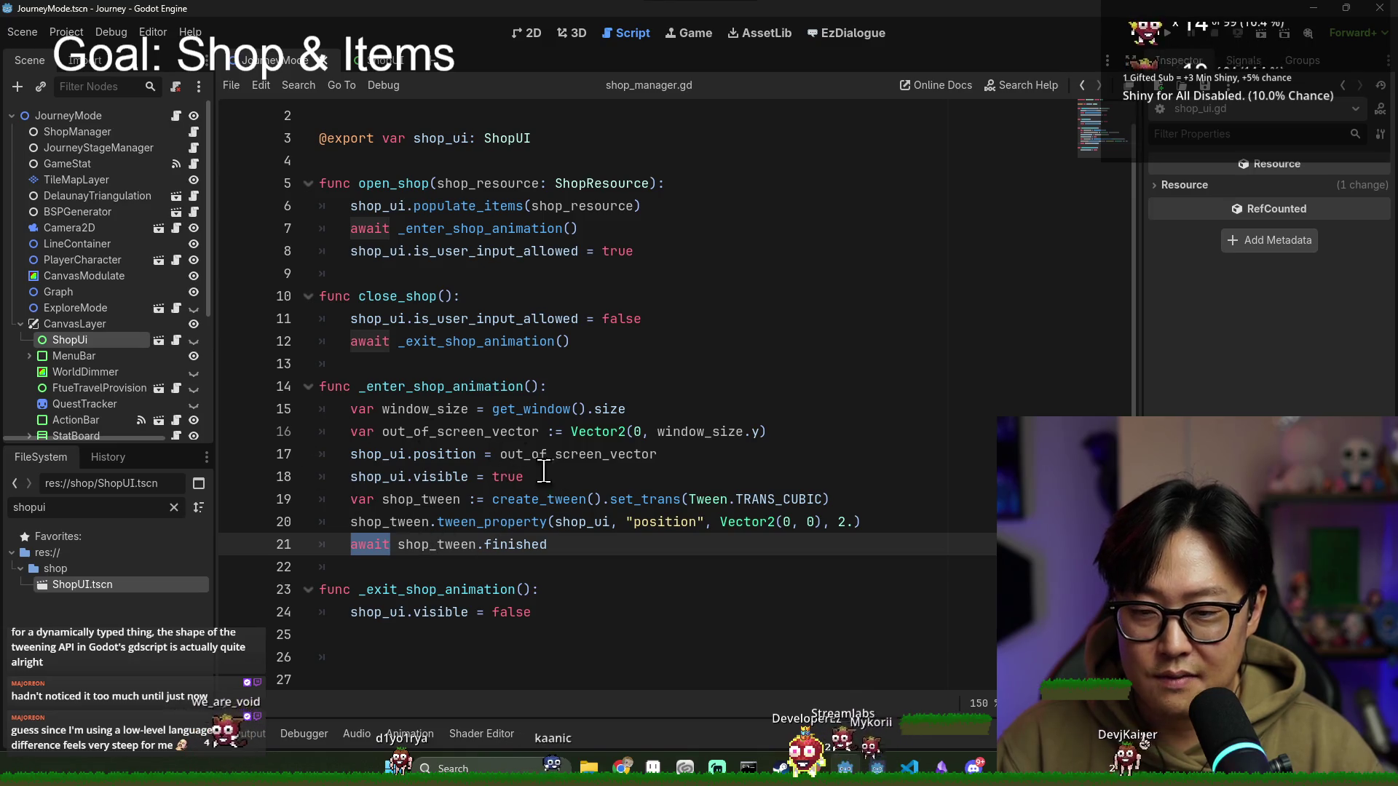
pyautogui.hotkey('ctrl', 's')
pyautogui.doubleClick(379, 612)
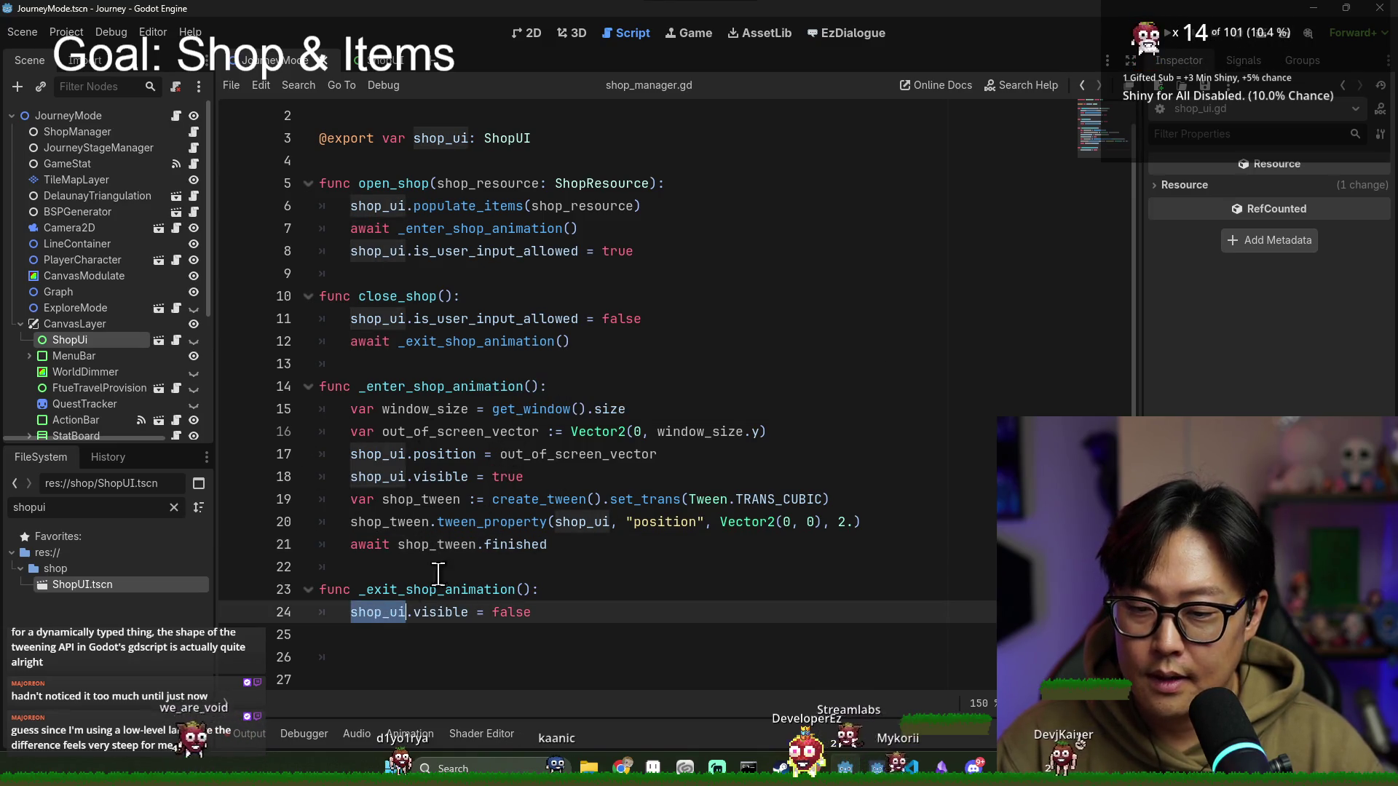
# Step: Copy the window size and offset lines into _exit_shop_animation
pyautogui.click(376, 404)
pyautogui.moveTo(351, 409)
pyautogui.mouseDown()
pyautogui.moveTo(818, 421)
pyautogui.moveTo(772, 432)
pyautogui.mouseUp()
pyautogui.hotkey('ctrl', 'c')
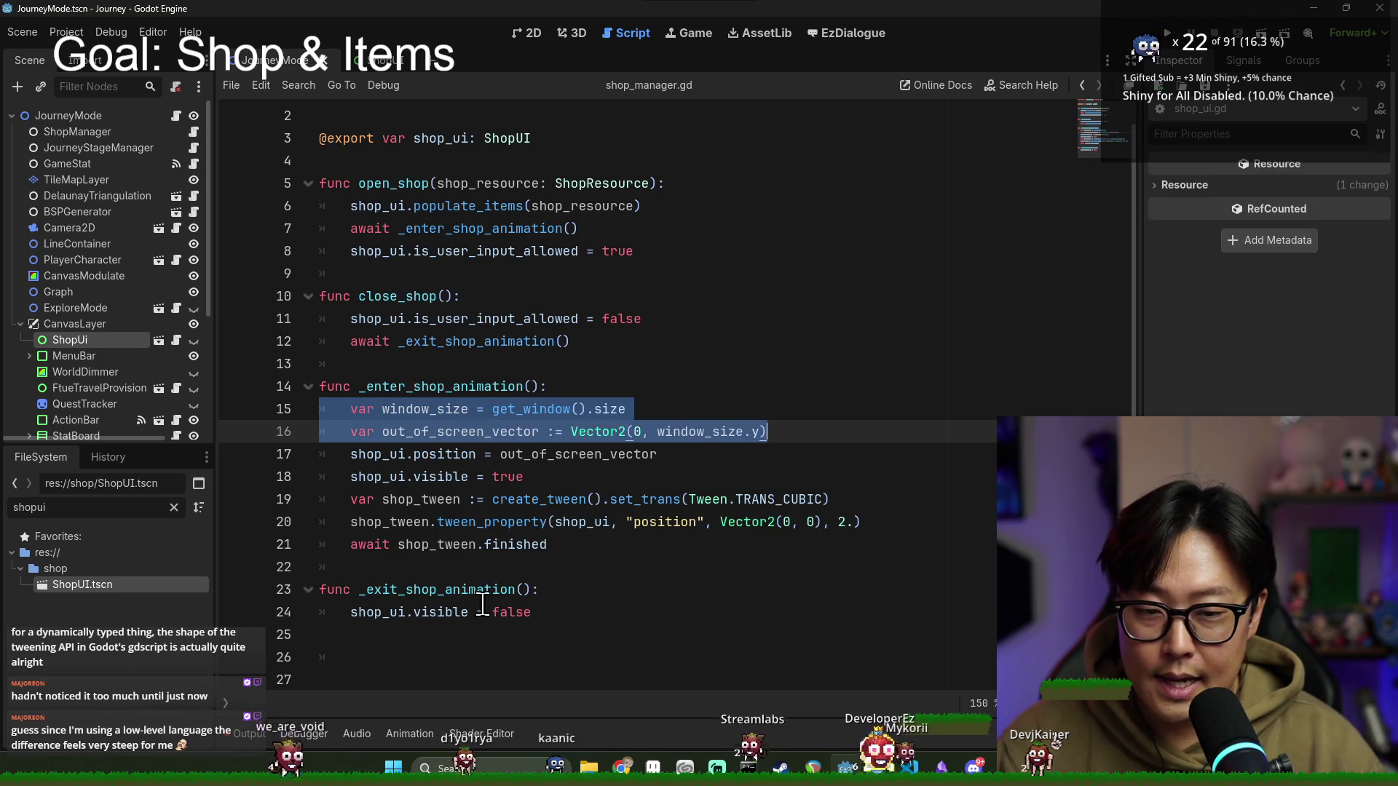
pyautogui.click(571, 589)
pyautogui.press('Return')
pyautogui.hotkey('ctrl', 'v')
pyautogui.press('Up')
pyautogui.press('Home')
pyautogui.press('BackSpace')
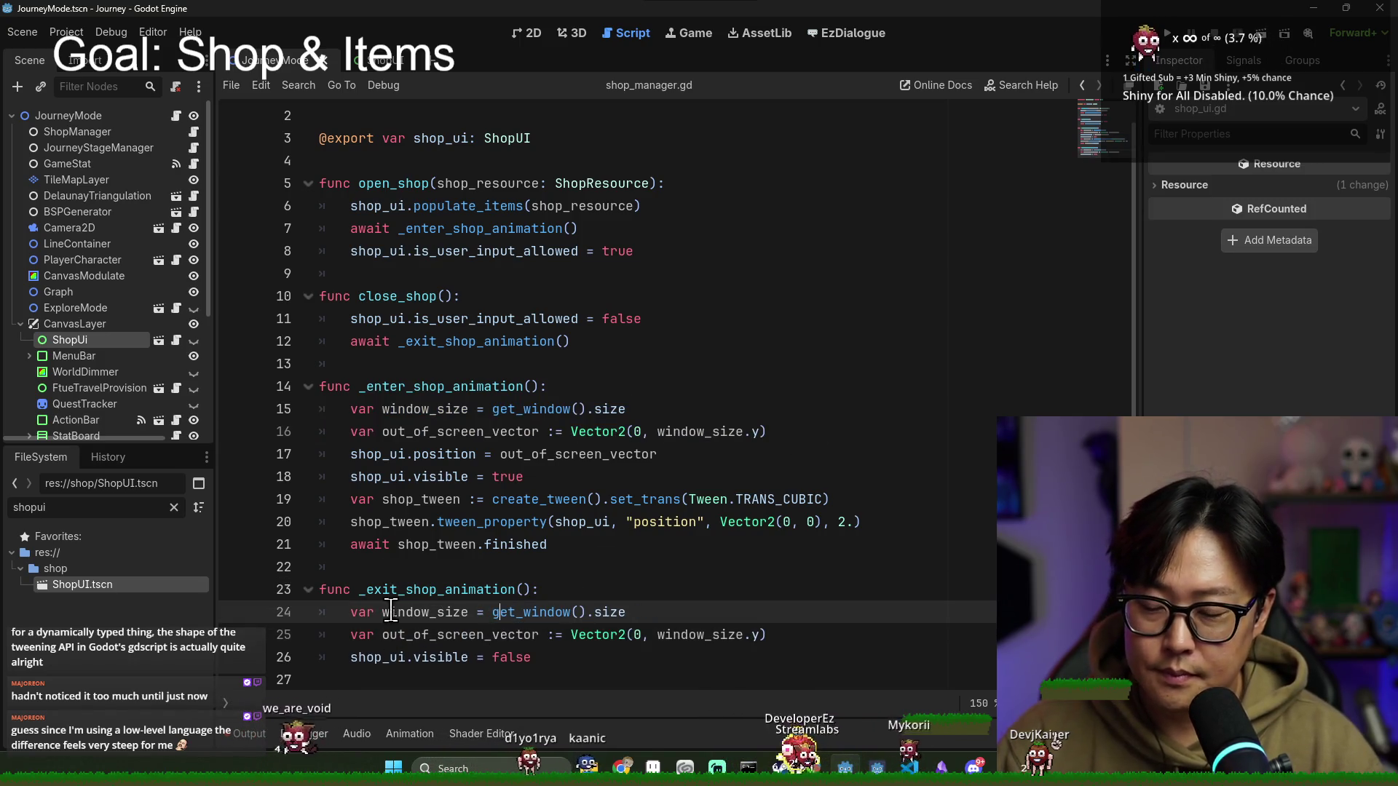
# Step: Copy the three tween lines into _exit_shop_animation
pyautogui.click(400, 454)
pyautogui.tripleClick(400, 454)
pyautogui.scroll(-1, 451, 446)
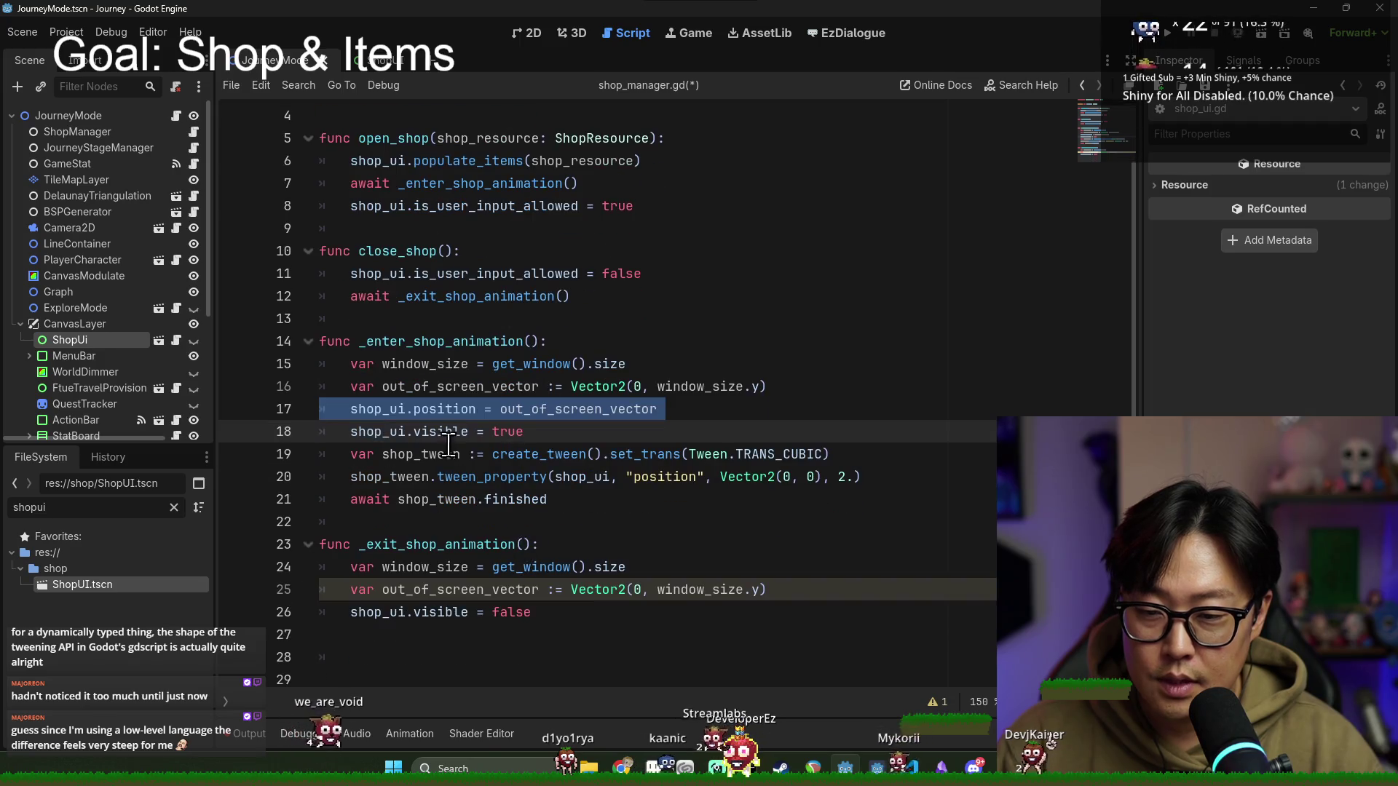
pyautogui.moveTo(394, 455)
pyautogui.mouseDown()
pyautogui.moveTo(484, 499)
pyautogui.moveTo(737, 500)
pyautogui.mouseUp()
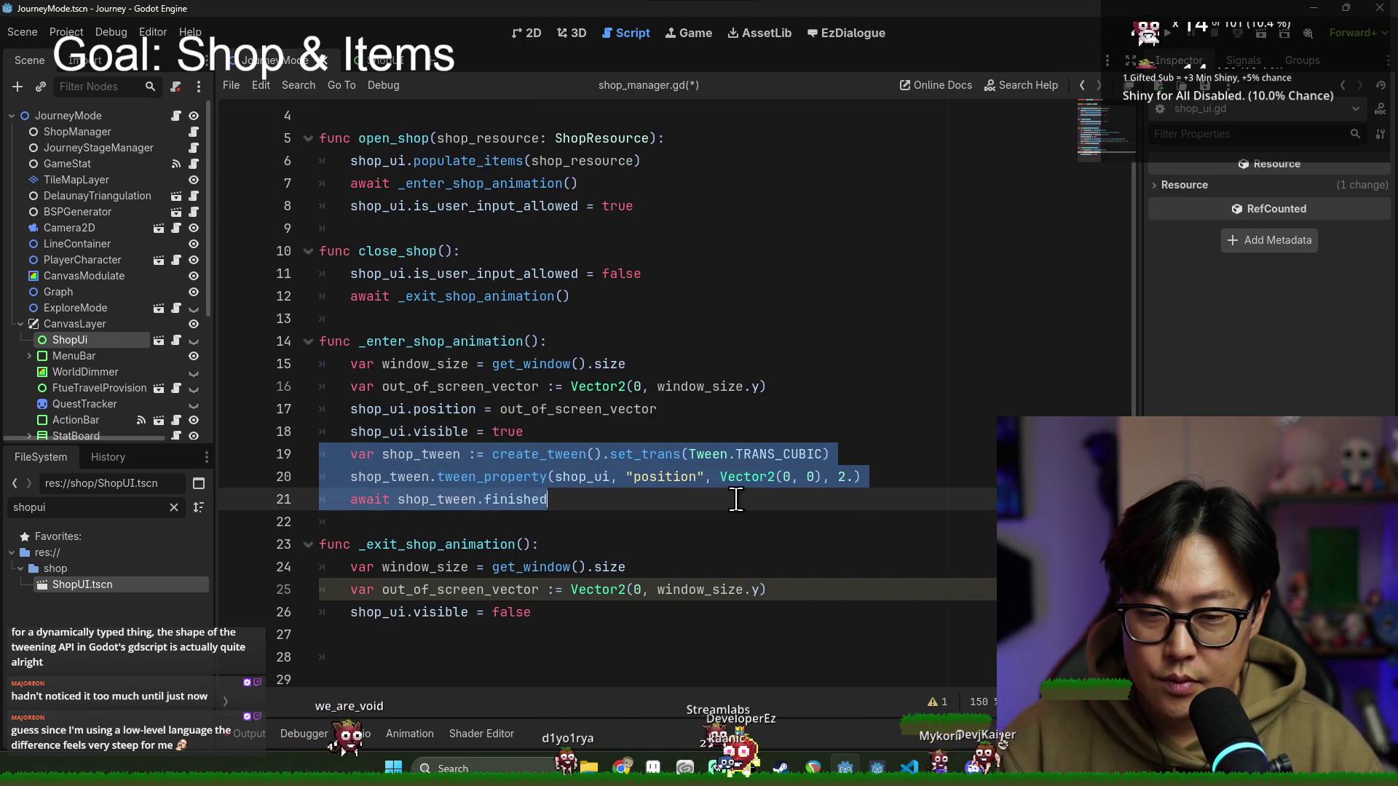
pyautogui.click(564, 618)
pyautogui.press('Return')
pyautogui.hotkey('ctrl', 'v')
# Step: Move shop_ui.visible = false below the tween await and trim trailing empty lines
pyautogui.tripleClick(561, 611)
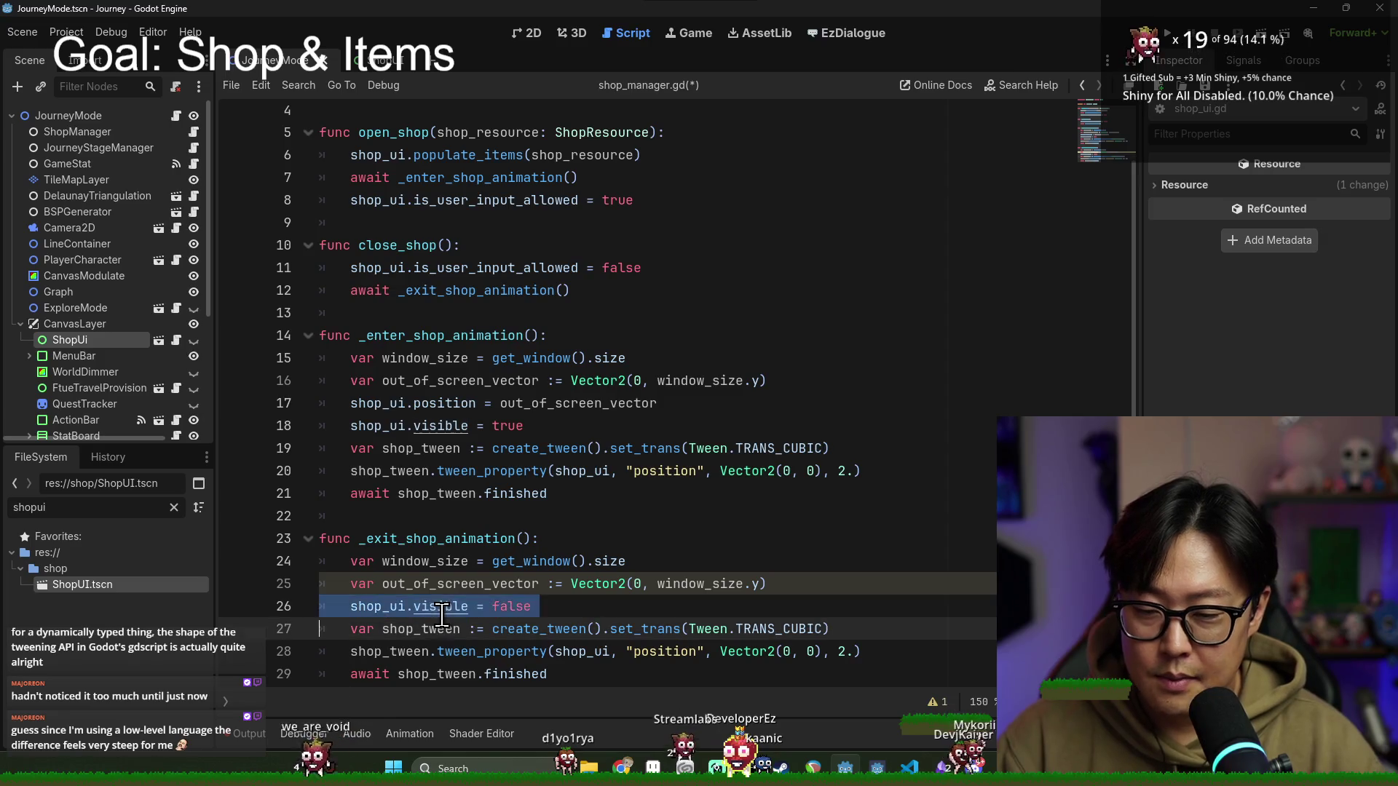
pyautogui.press('BackSpace')
pyautogui.scroll(-1, 557, 610)
pyautogui.click(557, 612)
pyautogui.press('Return')
pyautogui.hotkey('ctrl', 'v')
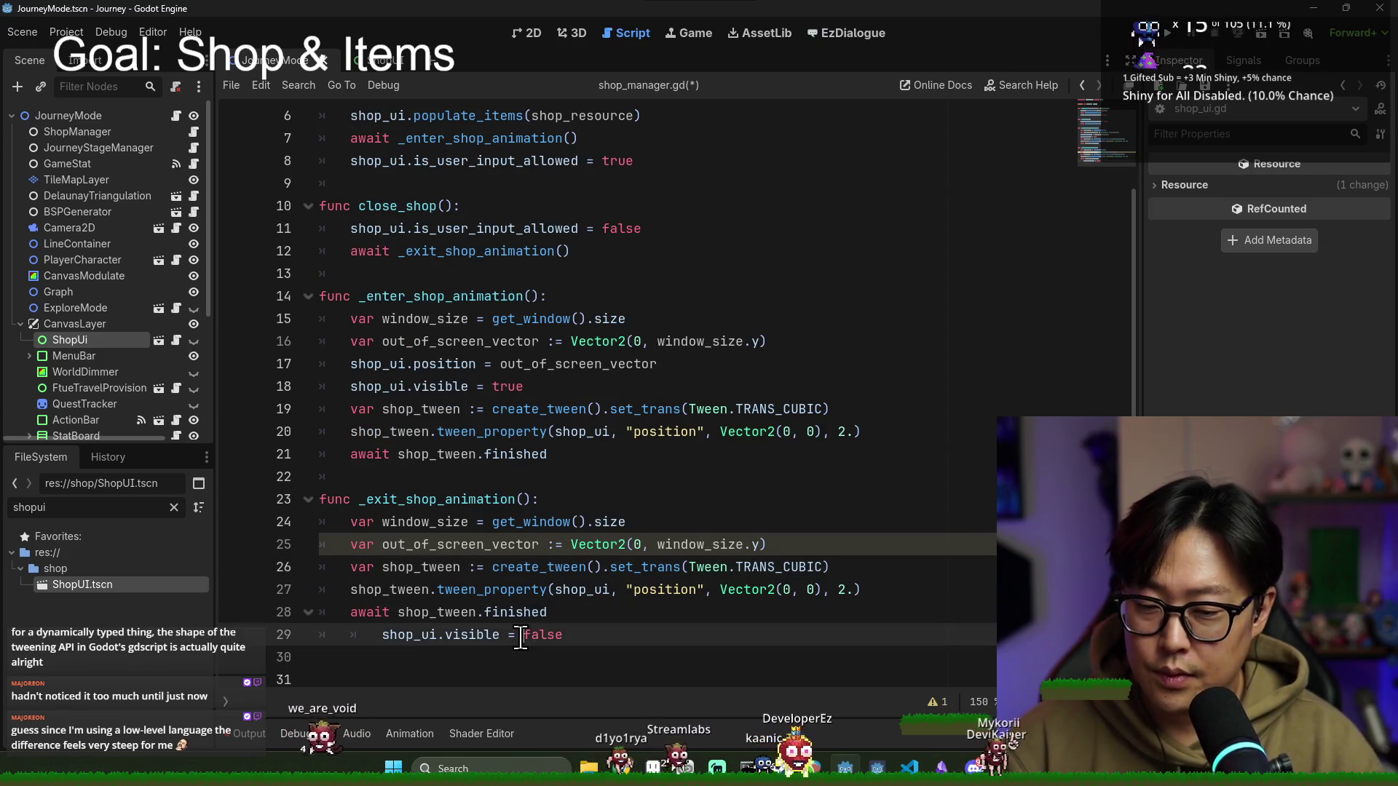
pyautogui.click(539, 635)
pyautogui.press('BackSpace')
pyautogui.hotkey('shift', 'Tab')
pyautogui.scroll(-1, 519, 639)
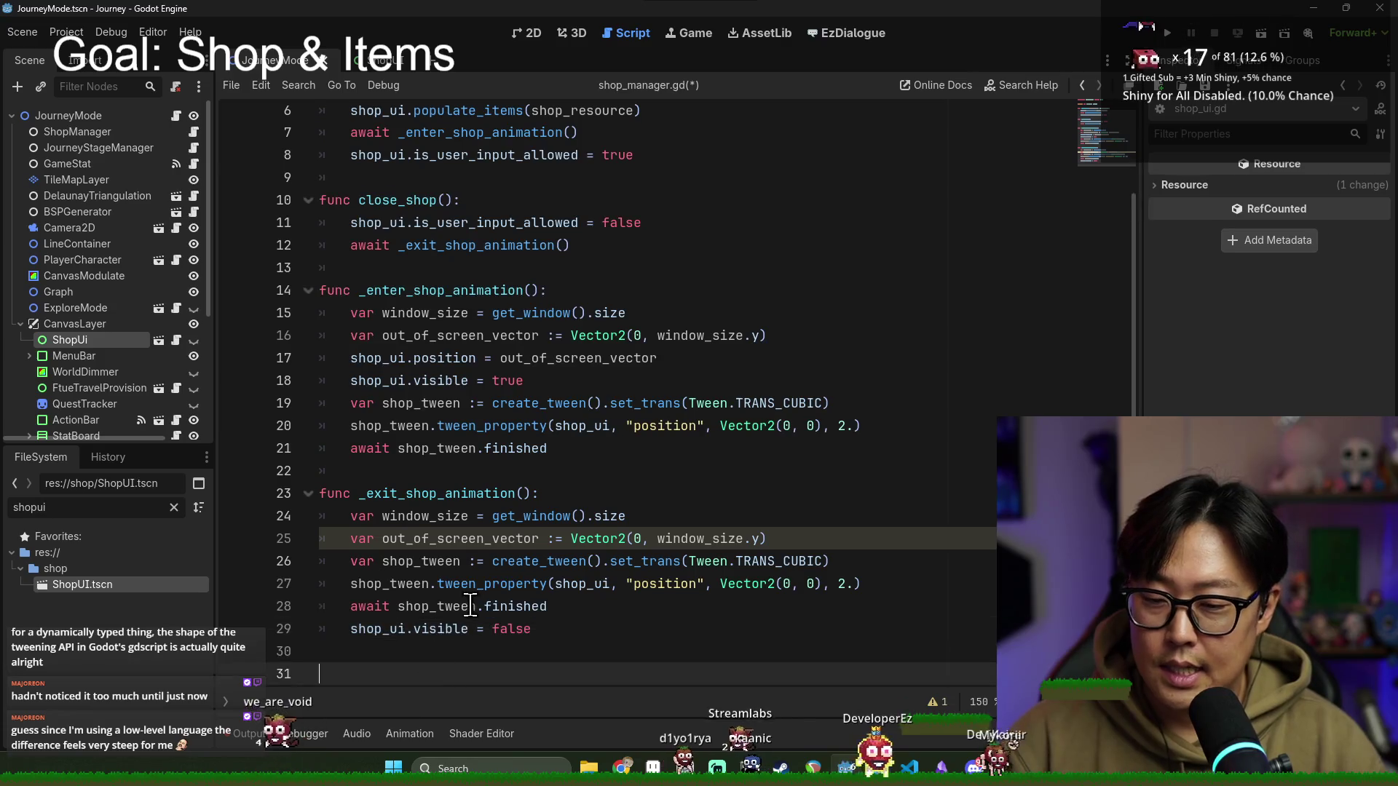
pyautogui.click(519, 639)
pyautogui.press('Delete')
pyautogui.press('Delete')
pyautogui.press('BackSpace')
# Step: Replace Vector2(0, 0) in the exit tween with out_of_screen_vector, and save
pyautogui.click(671, 546)
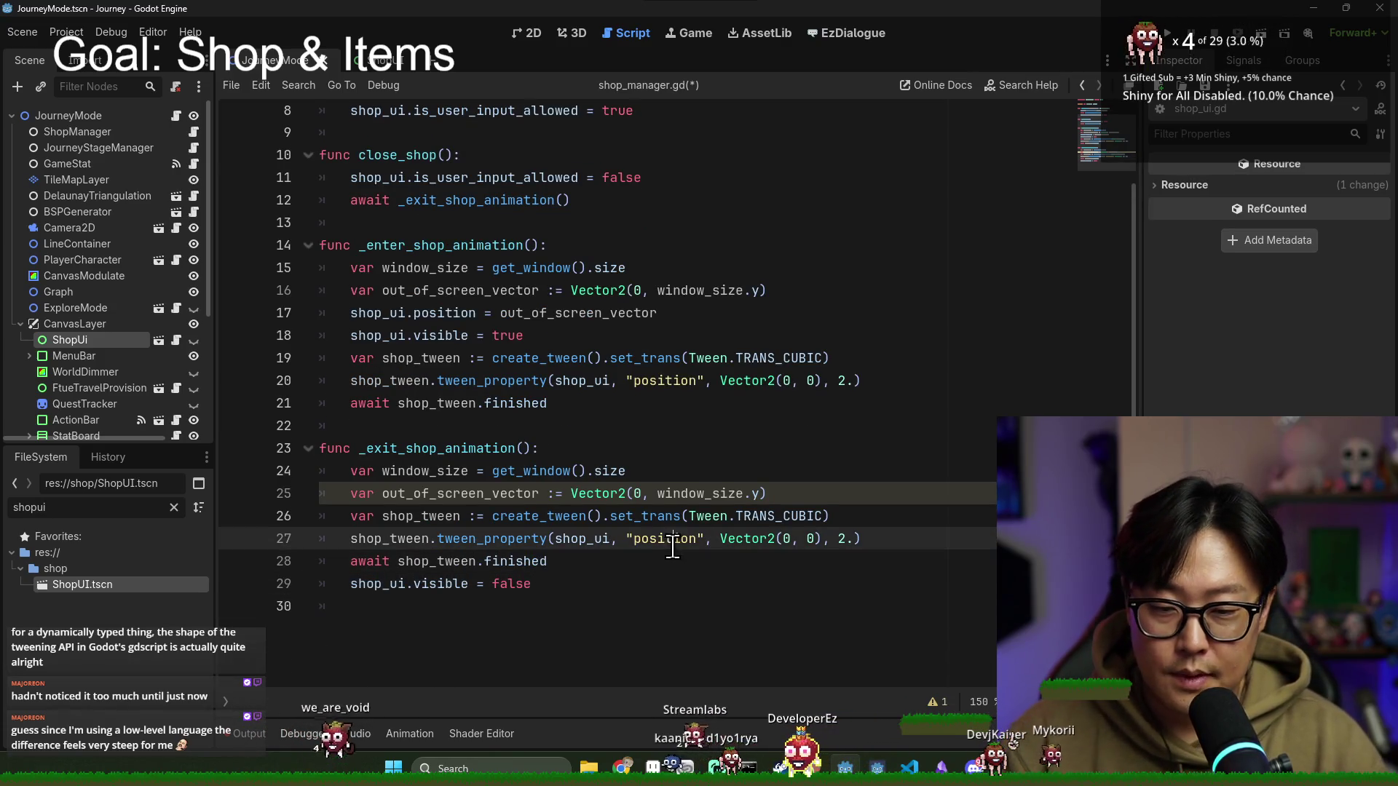
pyautogui.doubleClick(446, 494)
pyautogui.hotkey('ctrl', 'c')
pyautogui.moveTo(720, 539); pyautogui.dragTo(825, 539)
pyautogui.hotkey('ctrl', 'v')
pyautogui.click(818, 403)
pyautogui.hotkey('ctrl', 's')
# Step: Change the exit tween duration to 1.2 seconds
pyautogui.click(394, 517)
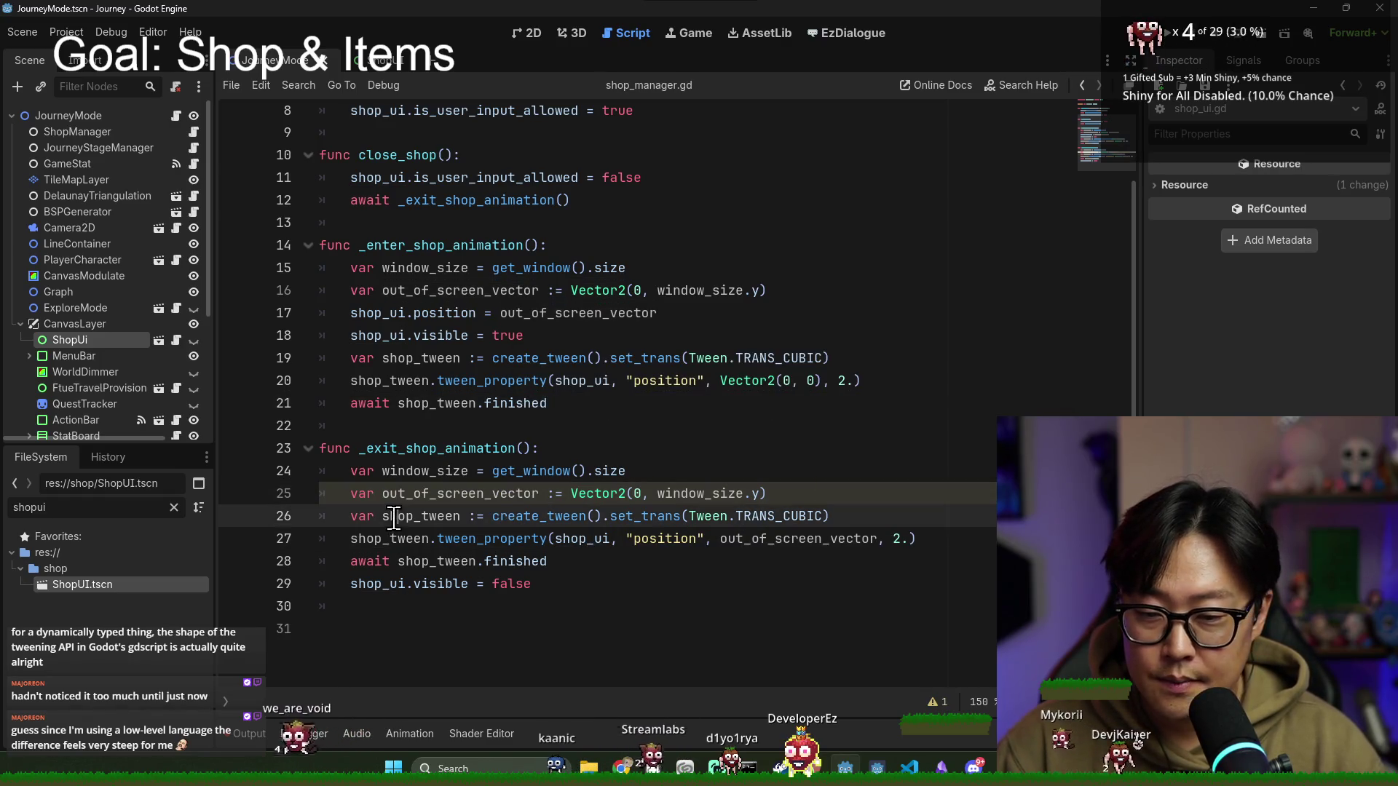
pyautogui.scroll(1, 394, 546)
pyautogui.click(910, 587)
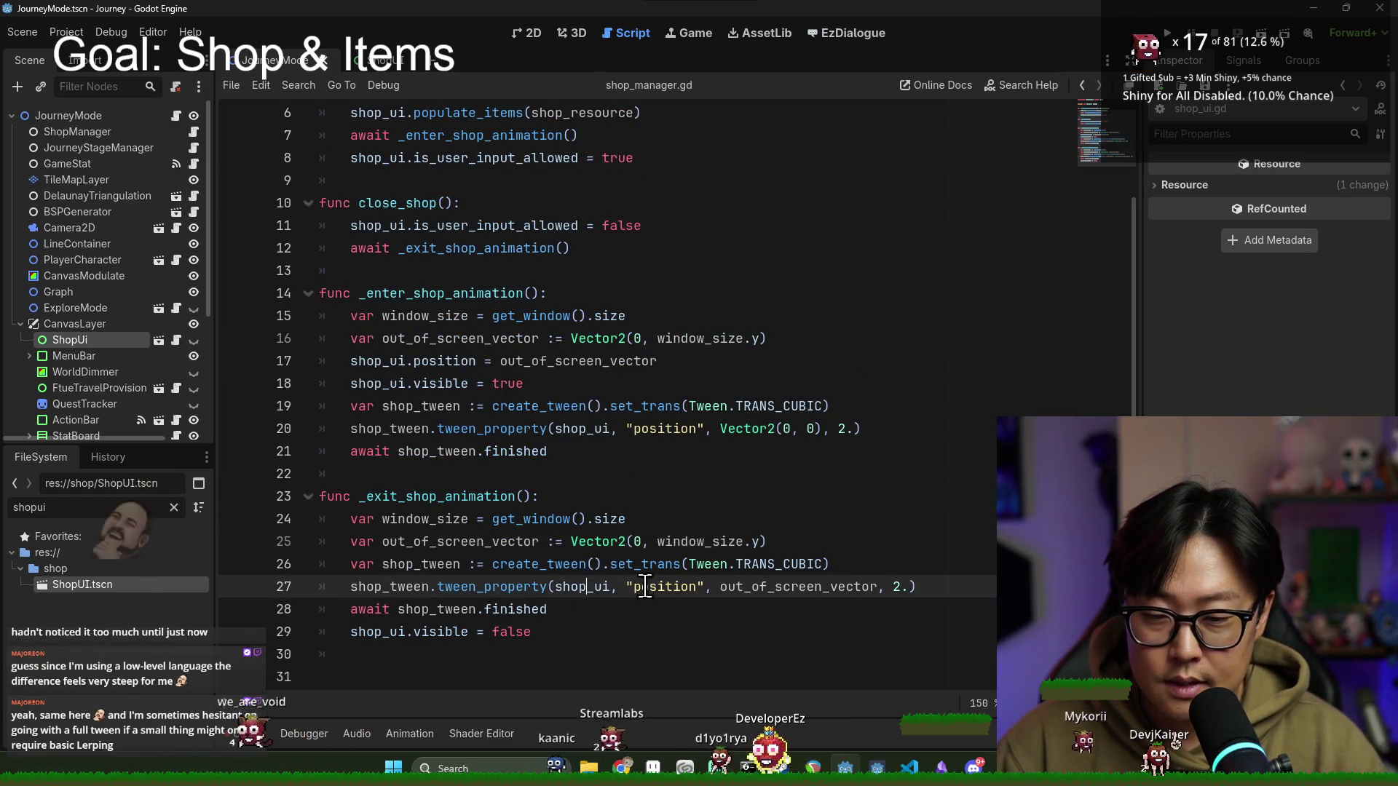
pyautogui.click(729, 270)
pyautogui.hotkey('ctrl', 's')
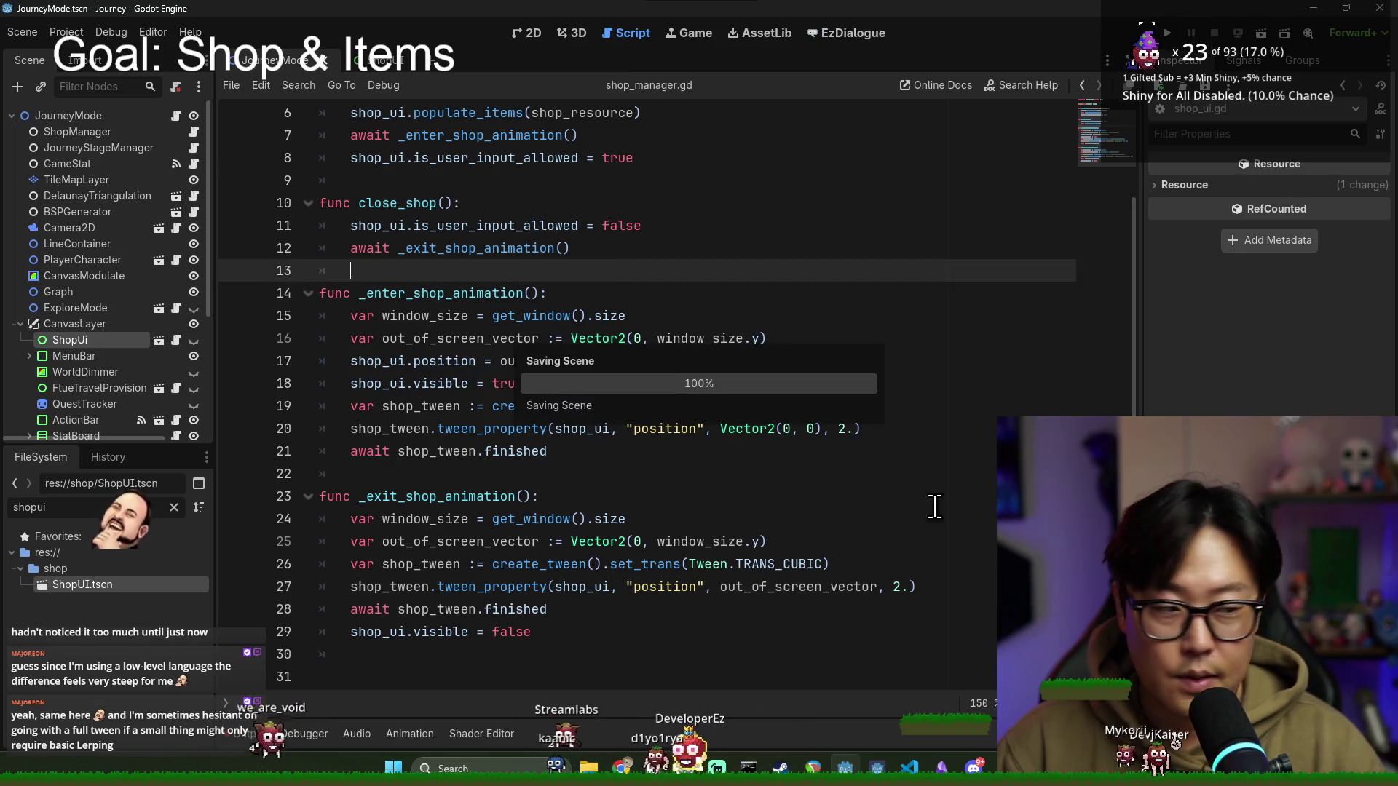
pyautogui.click(911, 587)
pyautogui.press('BackSpace')
pyautogui.press('BackSpace')
pyautogui.write('0')
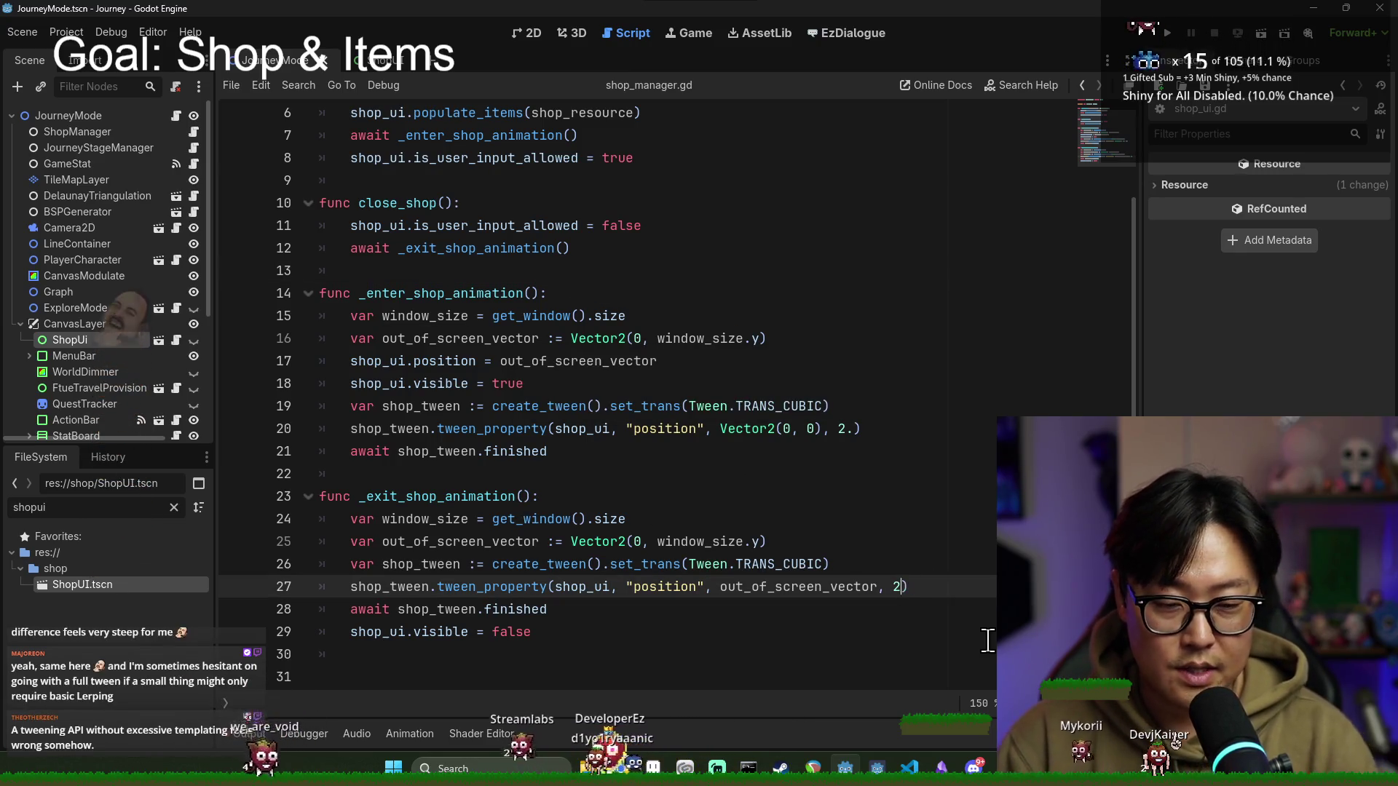
pyautogui.press('BackSpace')
pyautogui.write('1.2')
pyautogui.press('Up')
pyautogui.press('Up')
pyautogui.press('Up')
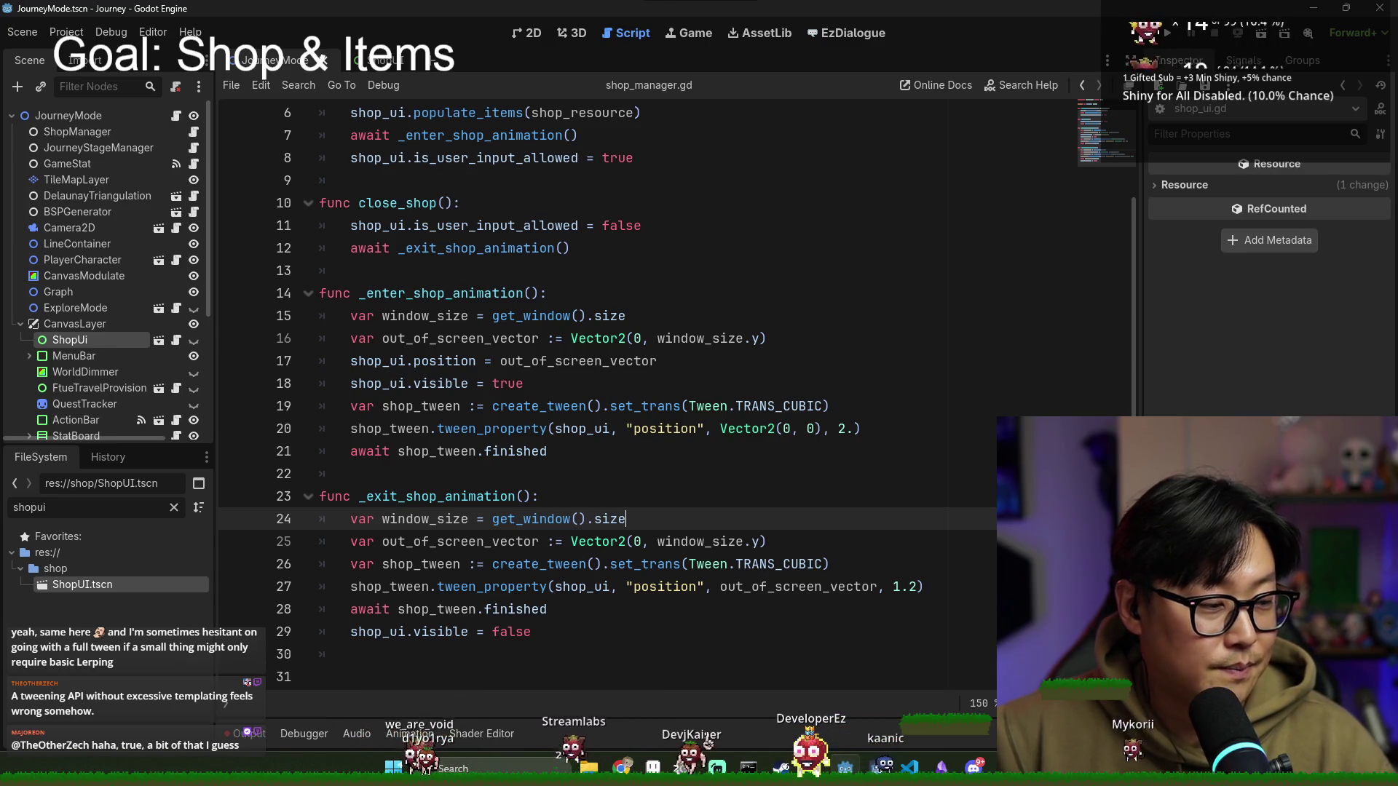
pyautogui.click(665, 545)
pyautogui.click(718, 615)
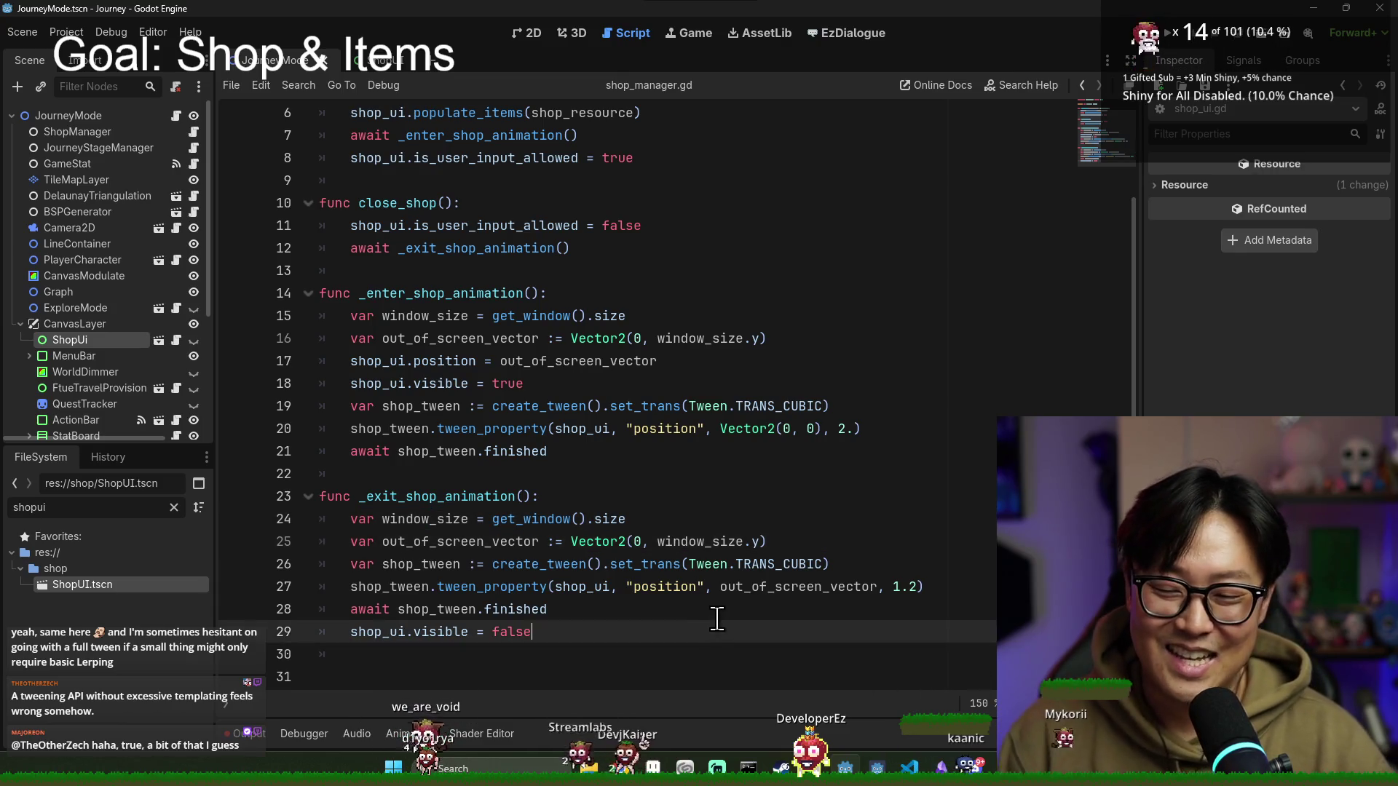
pyautogui.hotkey('ctrl', 's')
pyautogui.click(549, 655)
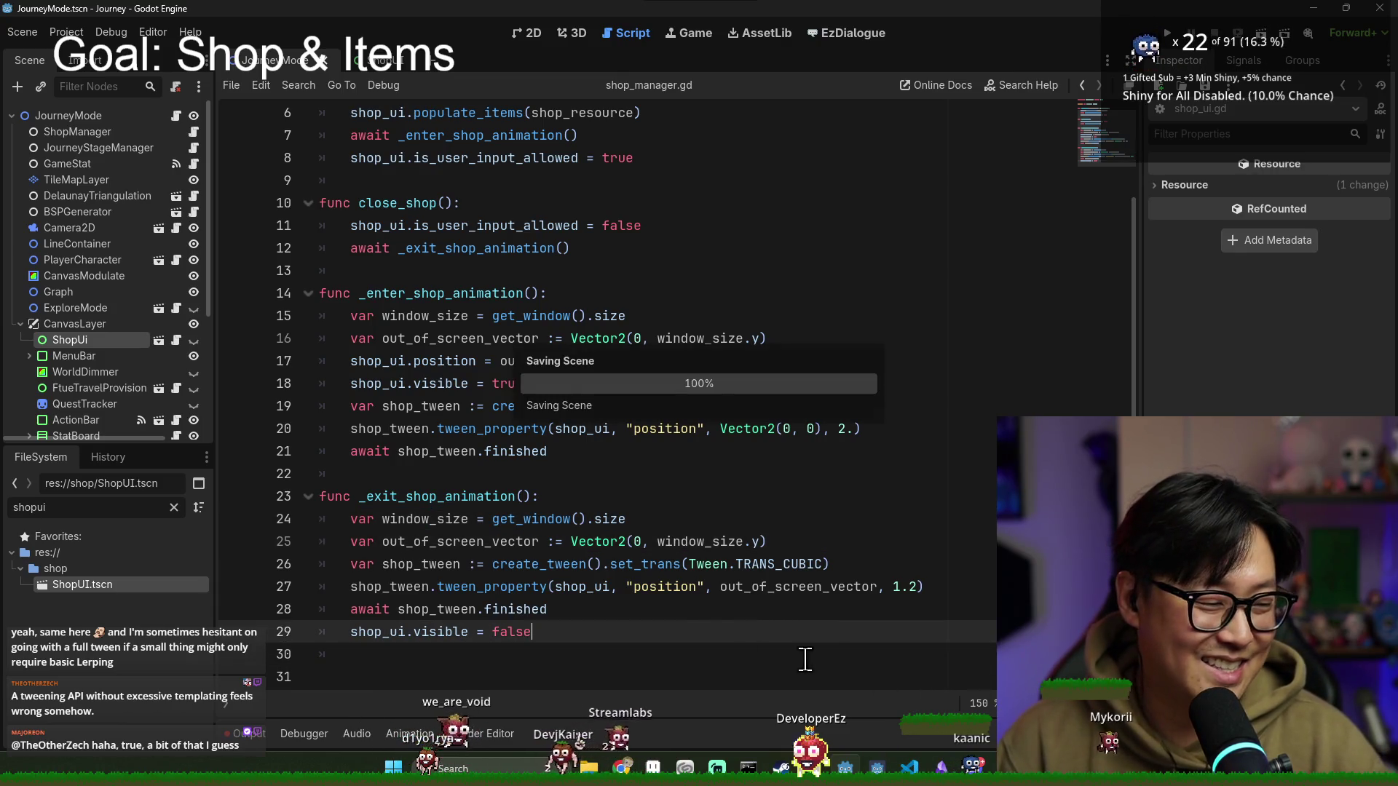
pyautogui.click(584, 612)
pyautogui.press('Down')
pyautogui.hotkey('ctrl', 's')
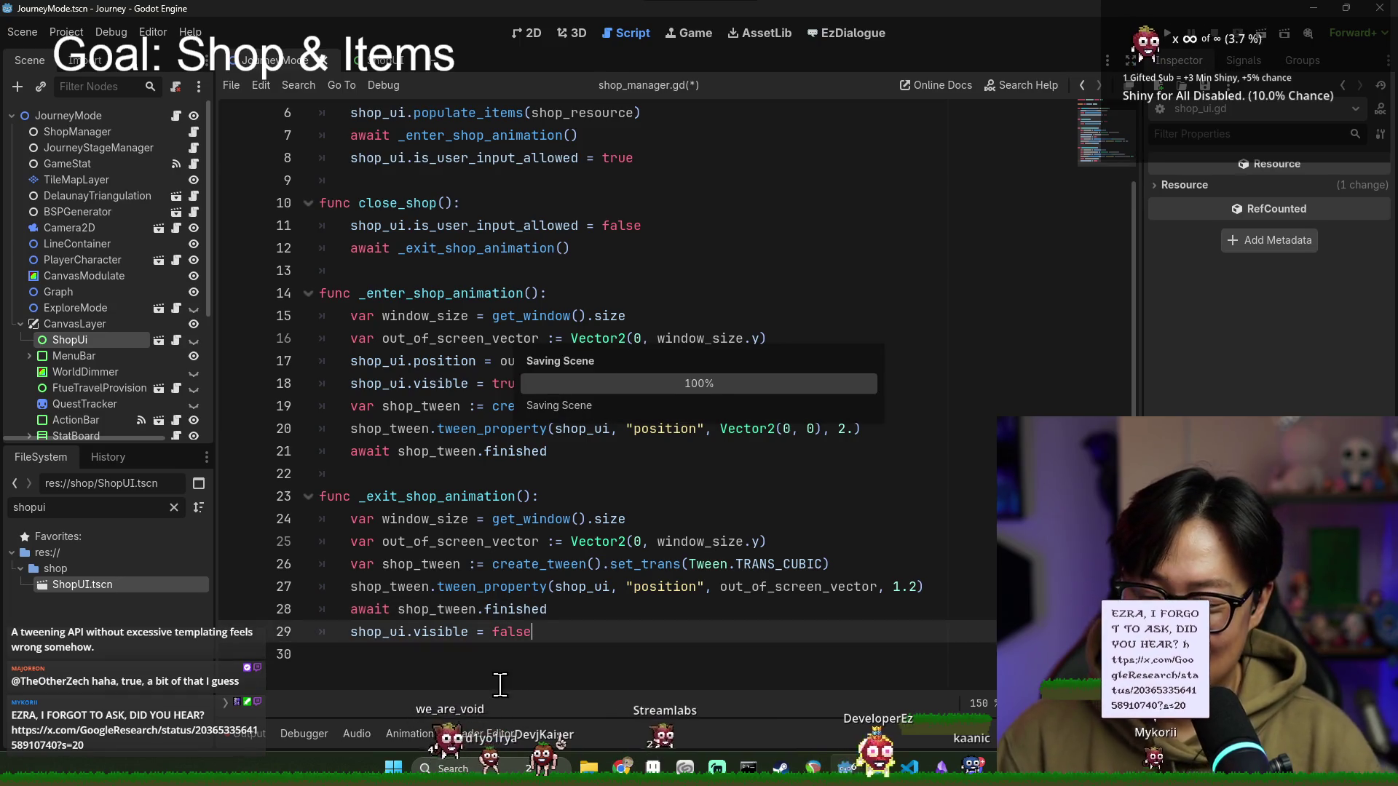
pyautogui.click(244, 735)
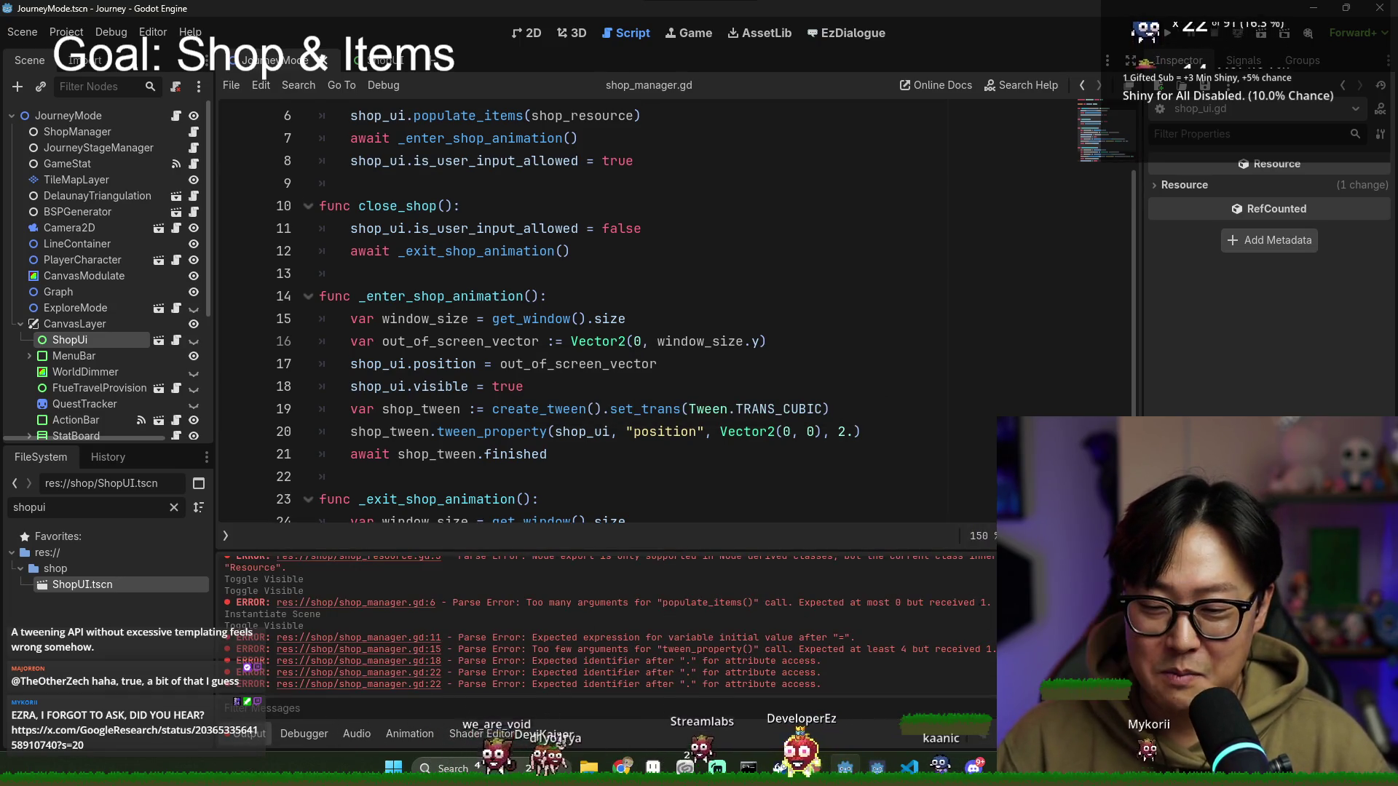
pyautogui.click(244, 734)
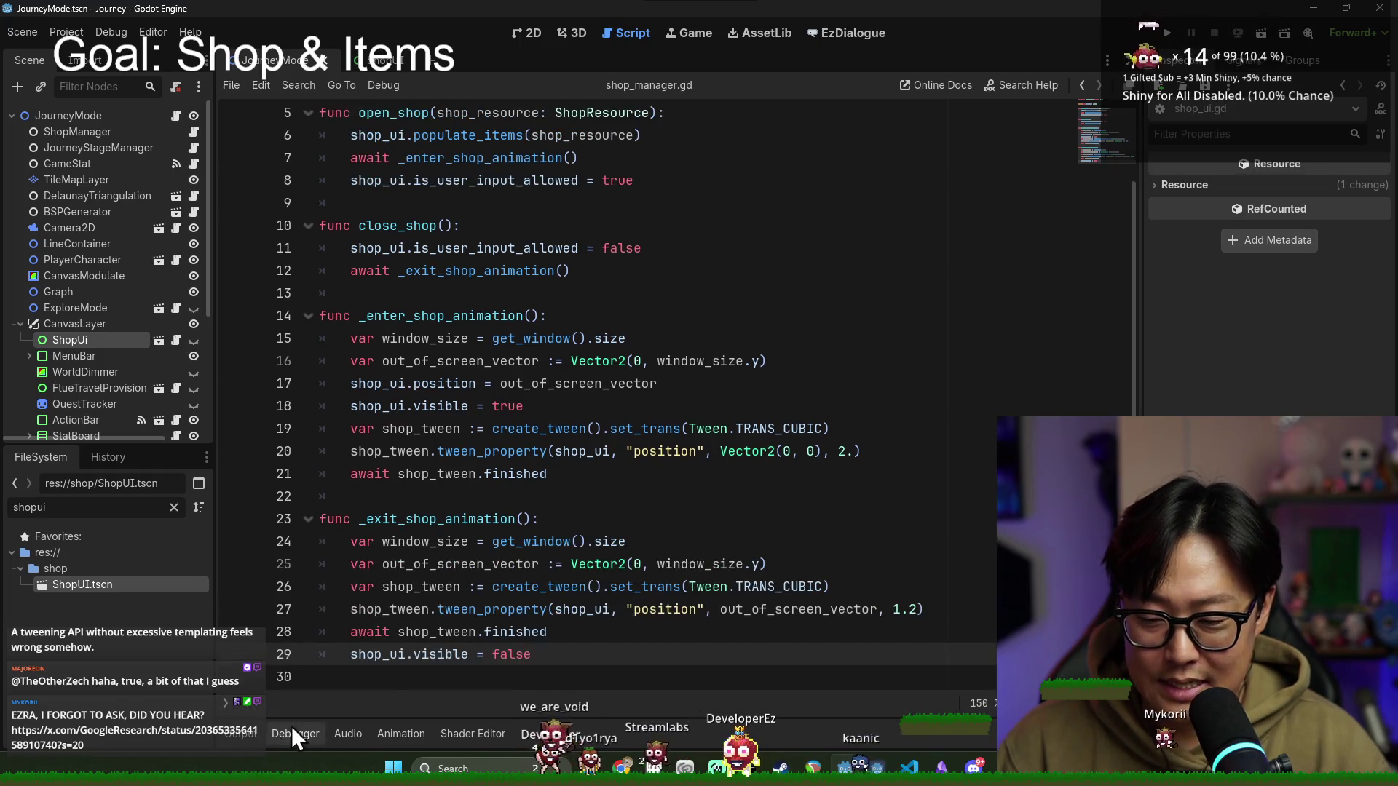
pyautogui.press('Down')
pyautogui.press('Up')
pyautogui.press('Up')
pyautogui.press('Up')
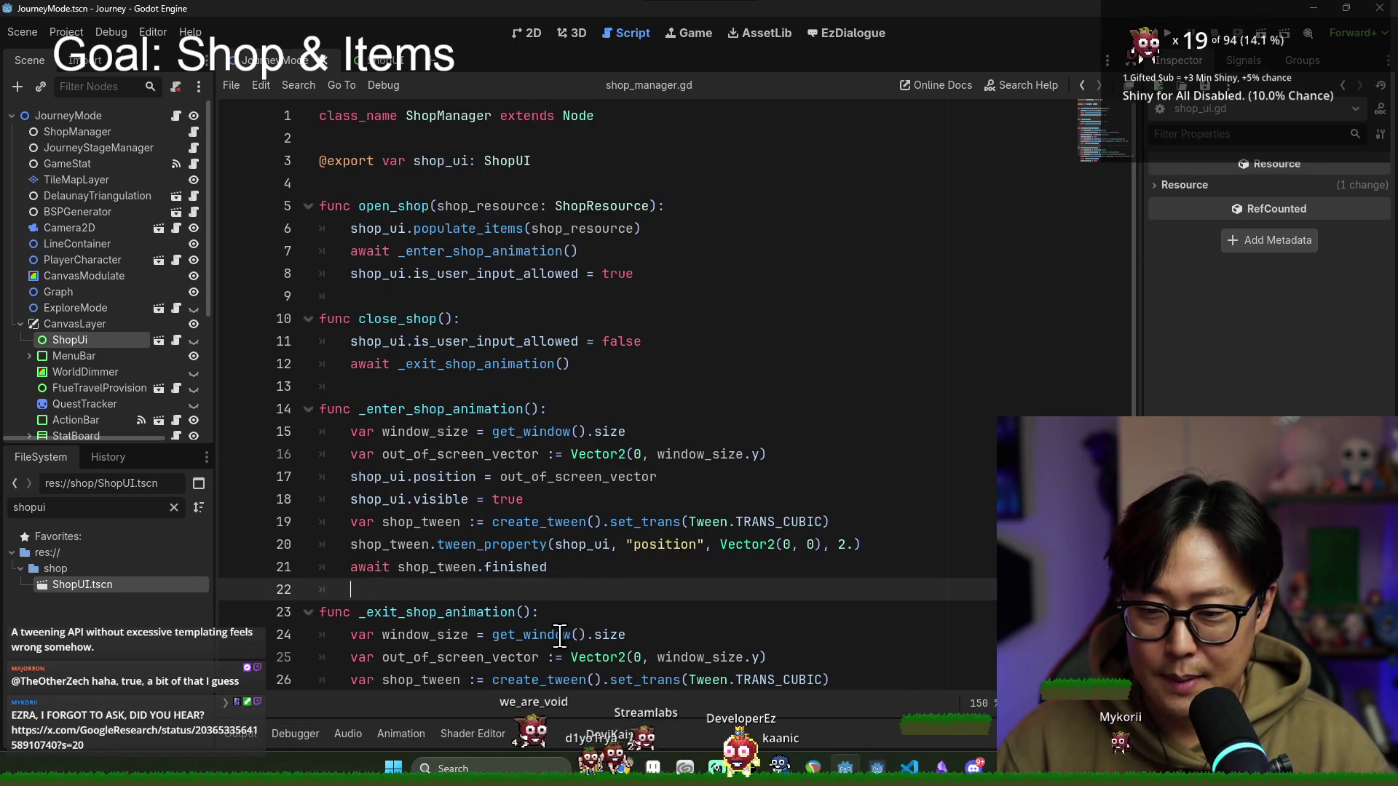
pyautogui.press('Down')
pyautogui.press('Down')
pyautogui.press('Down')
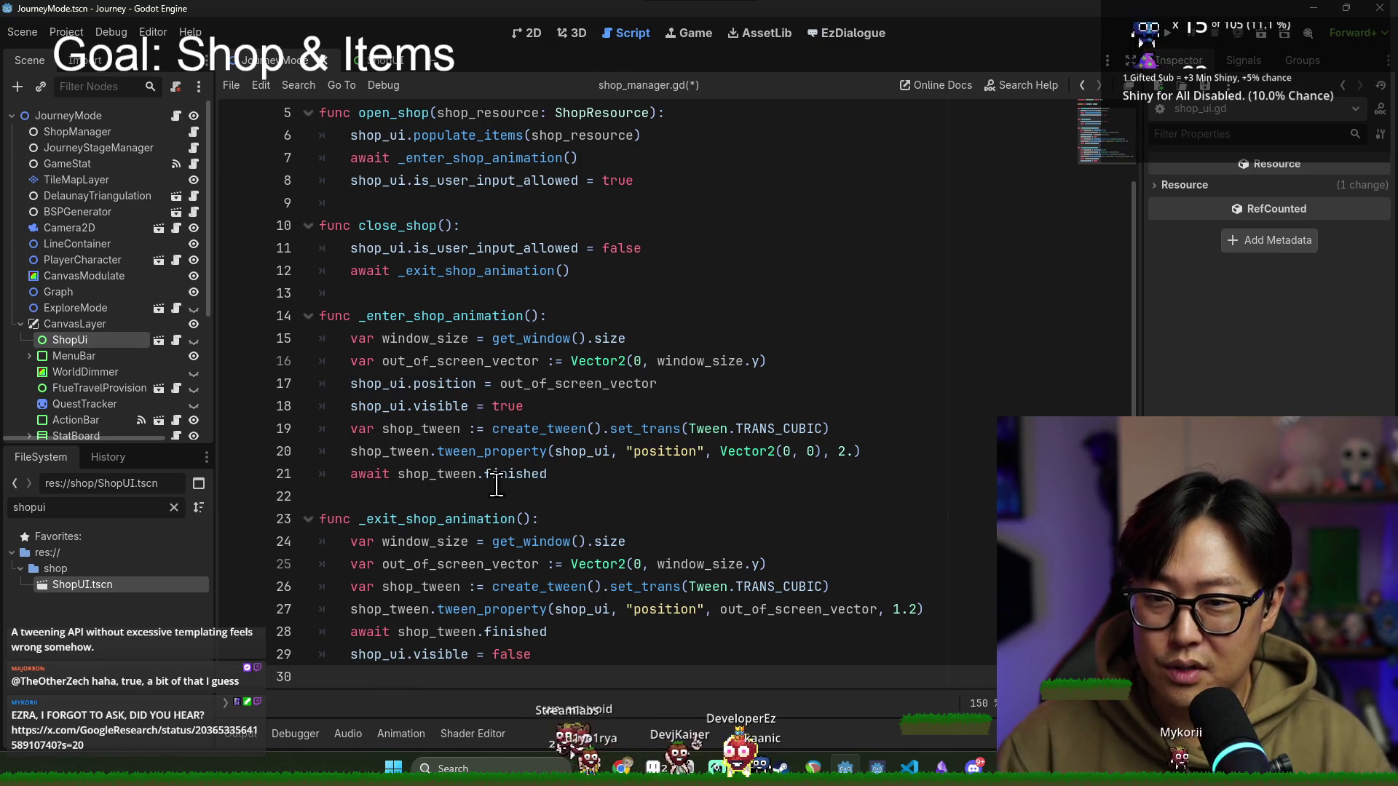
pyautogui.hotkey('ctrl', 's')
pyautogui.scroll(2, 437, 408)
pyautogui.click(378, 386)
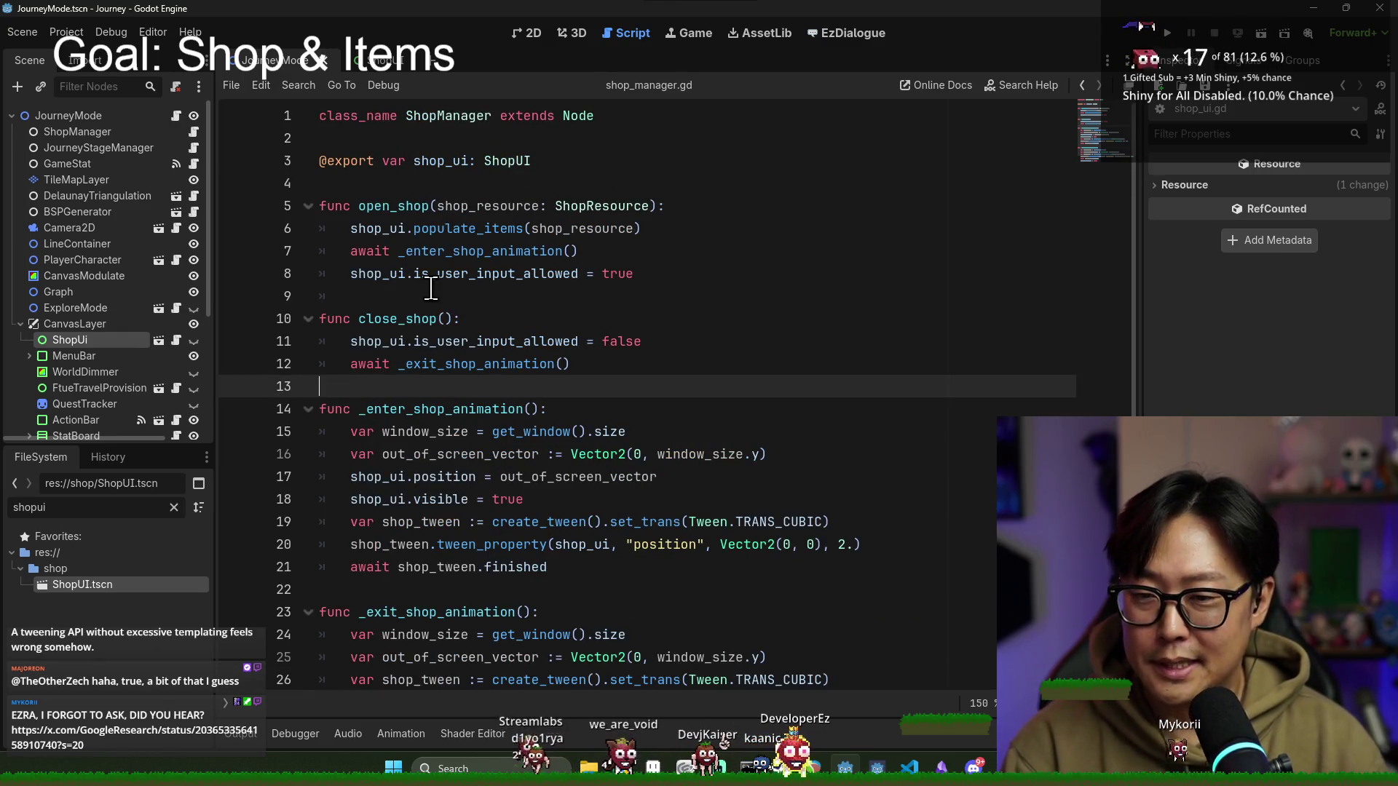
pyautogui.click(437, 318)
pyautogui.hotkey('ctrl', 's')
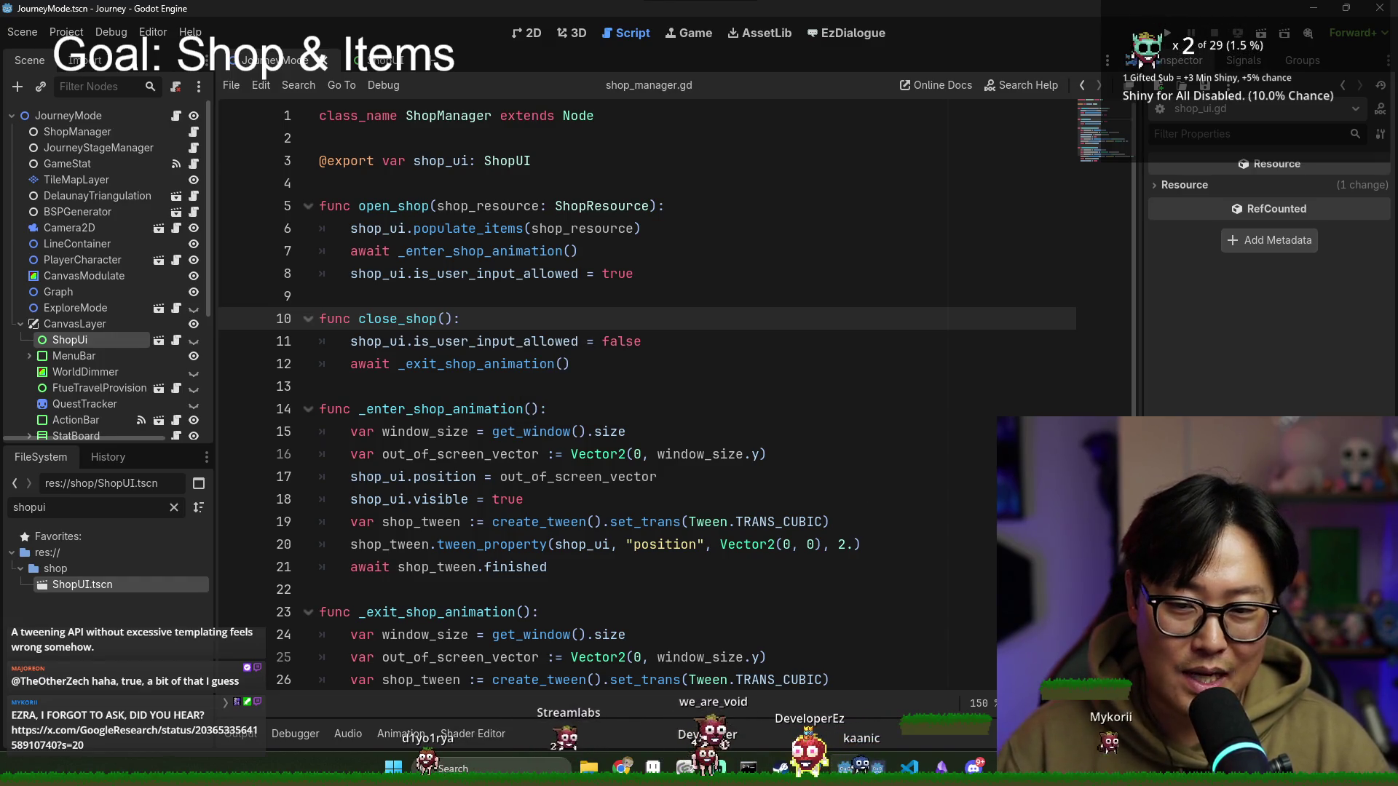
pyautogui.click(765, 500)
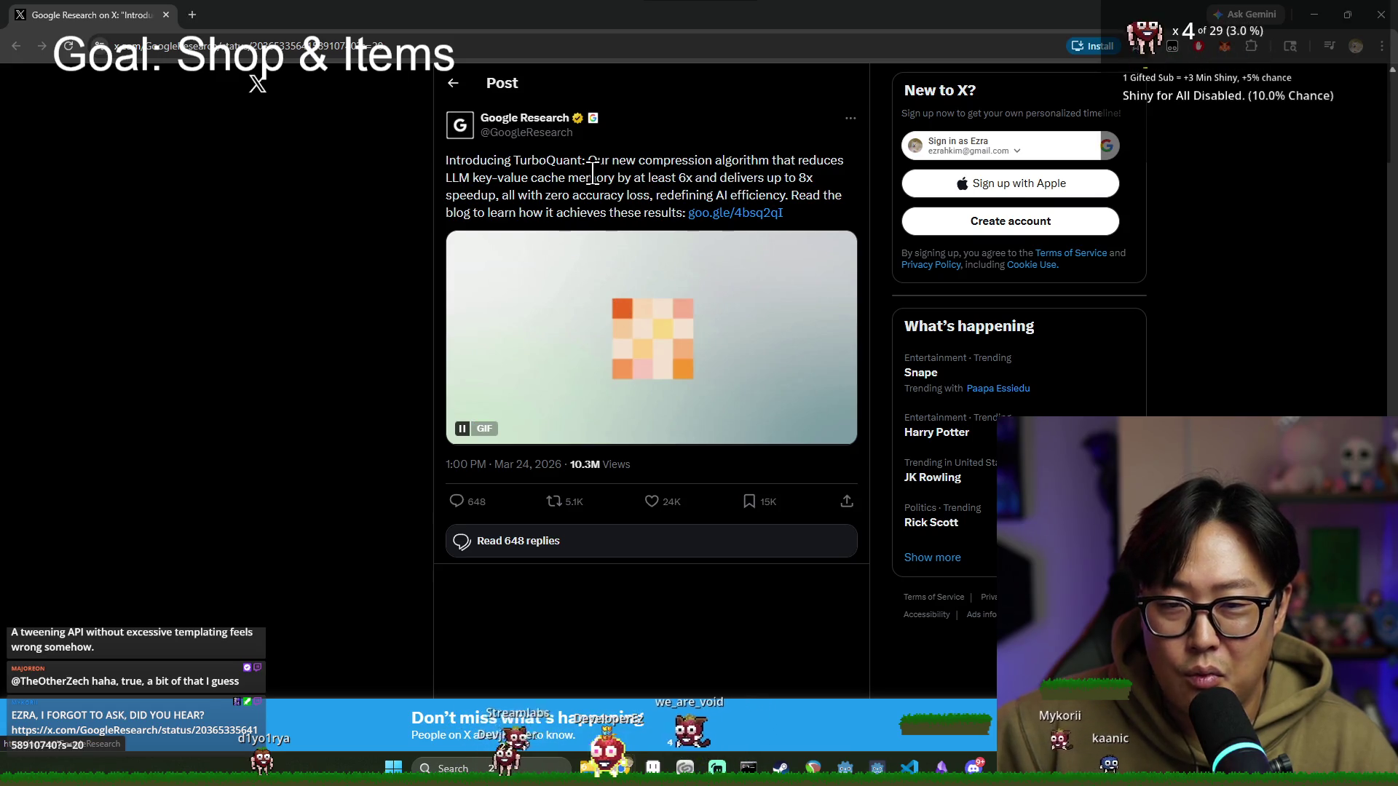
# Step: Highlight phrases in the TurboQuant post, then follow its goo.gle blog link
pyautogui.moveTo(696, 155); pyautogui.dragTo(767, 156)
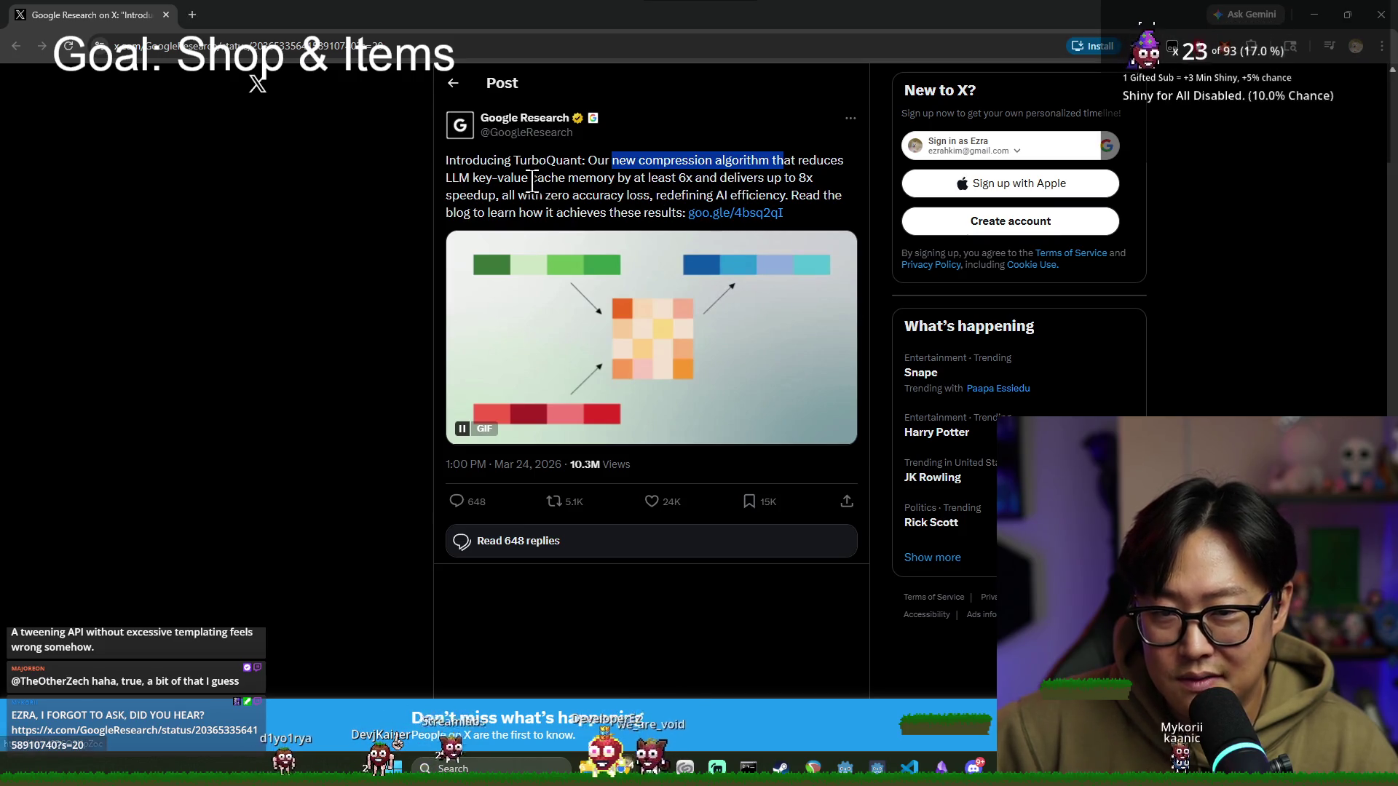
pyautogui.moveTo(514, 160); pyautogui.dragTo(583, 179)
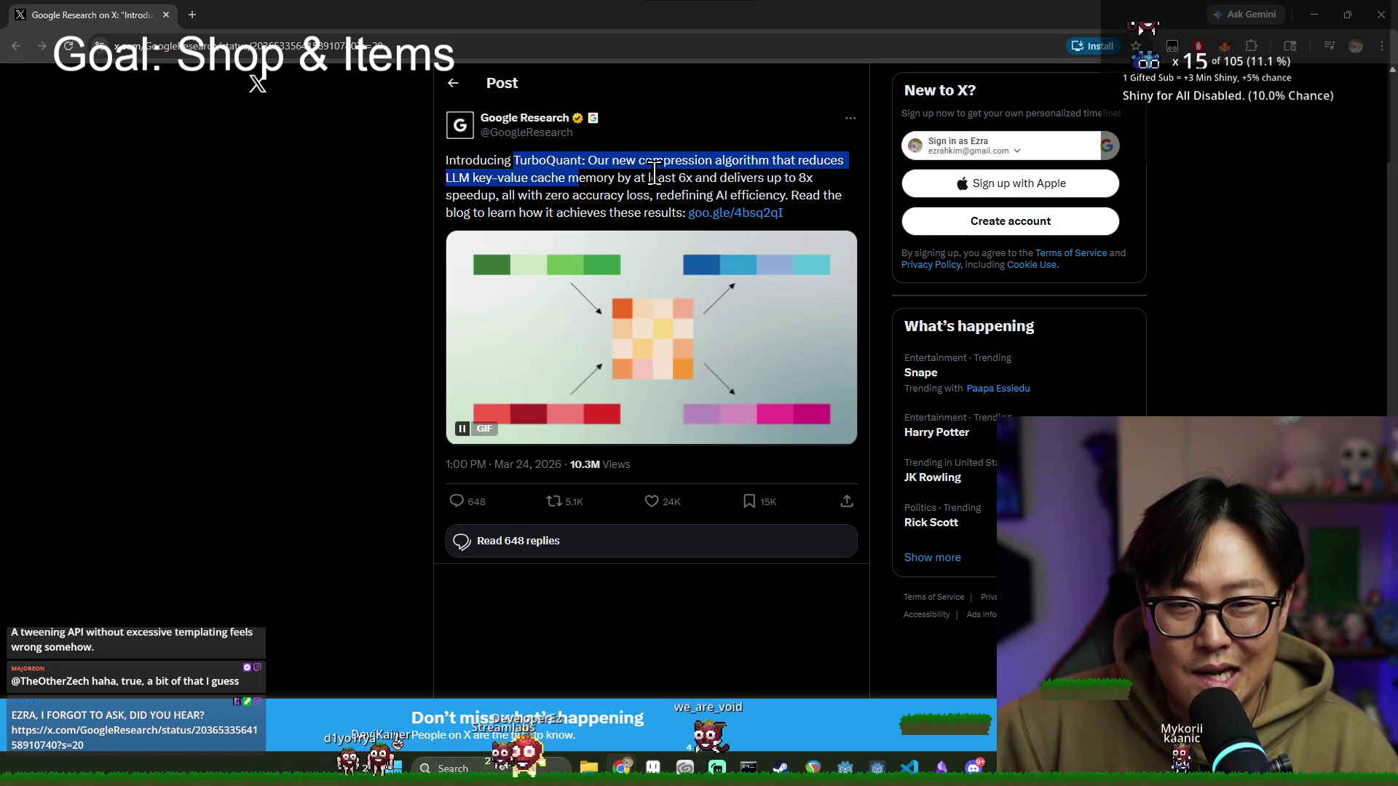
pyautogui.click(607, 181)
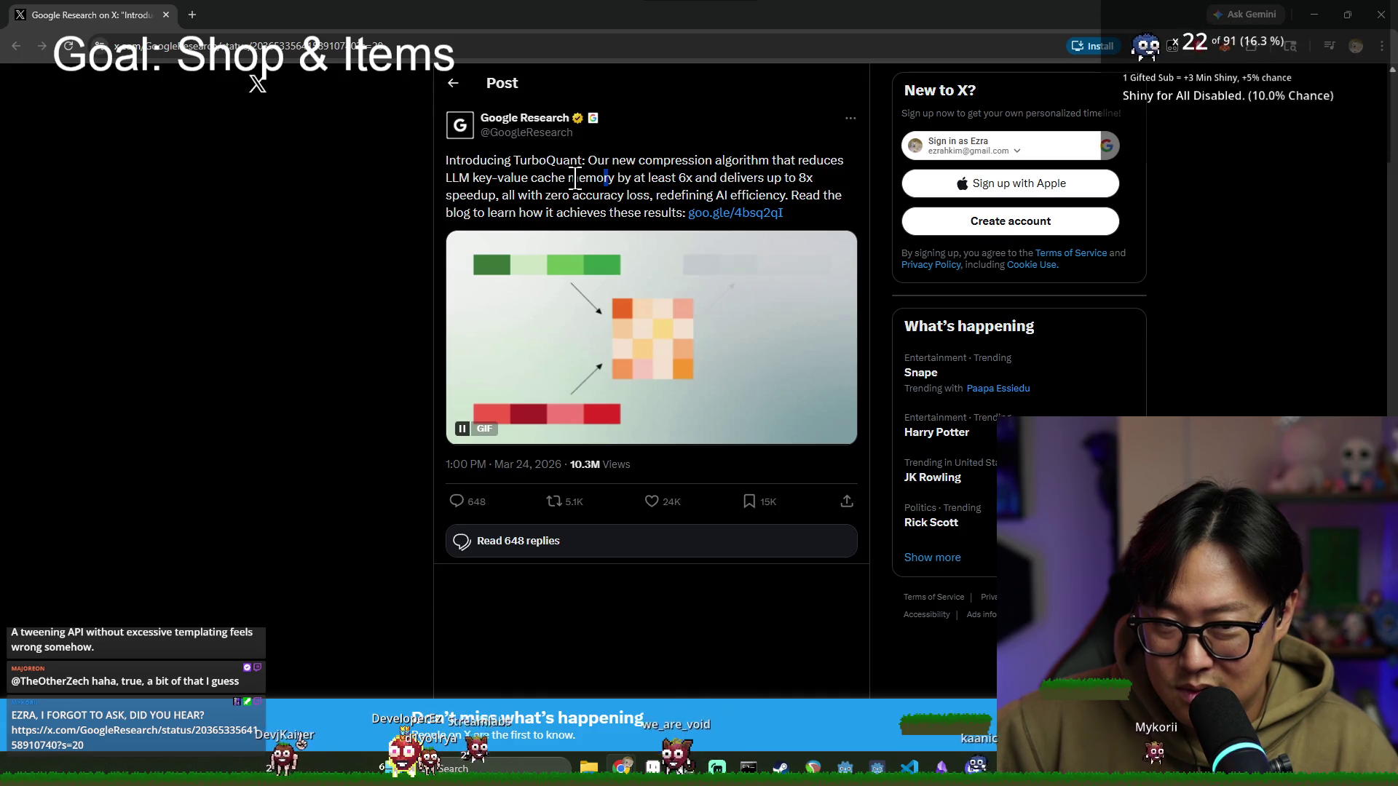
pyautogui.click(750, 215)
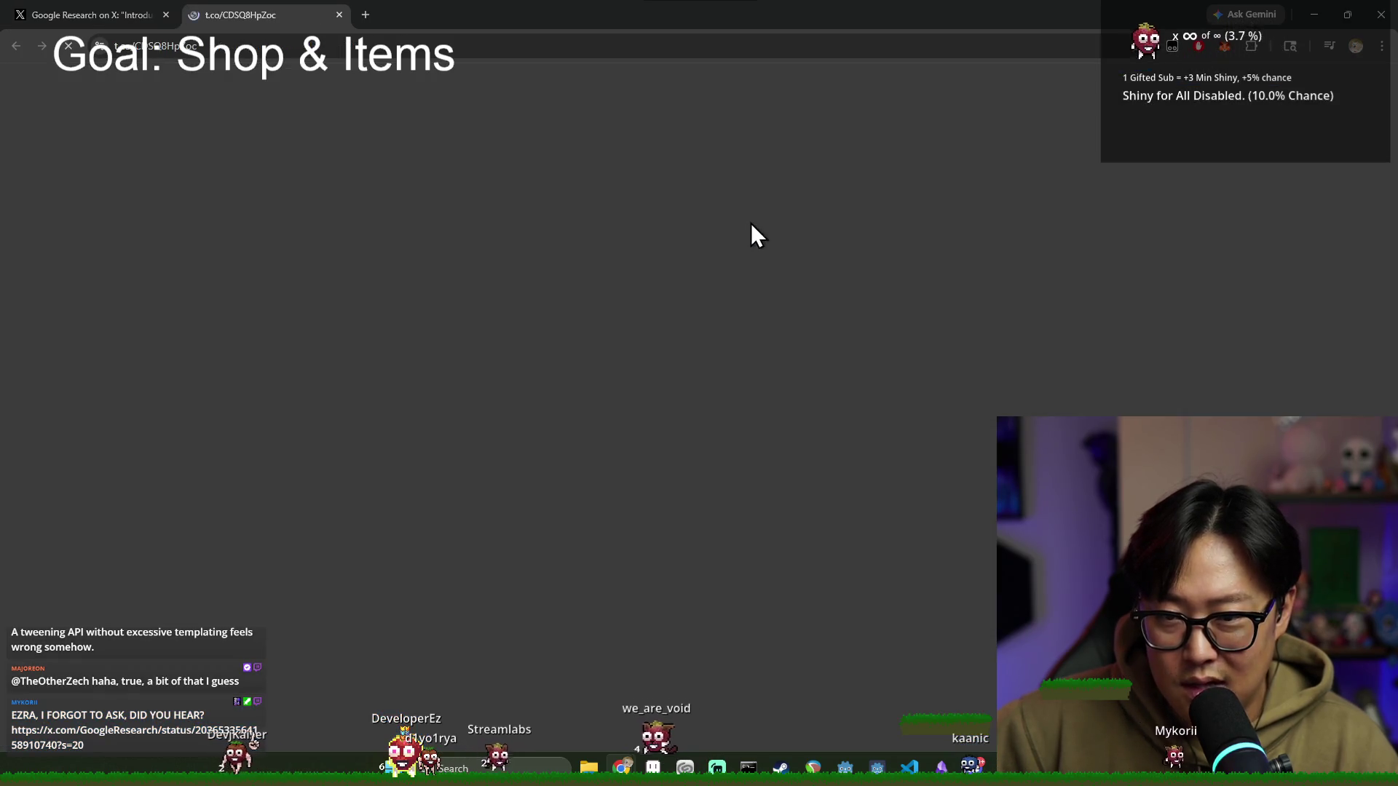
# Step: Switch to the loaded TurboQuant blog article tab and skim its opening
pyautogui.click(73, 14)
pyautogui.hotkey('ctrl', 'Tab')
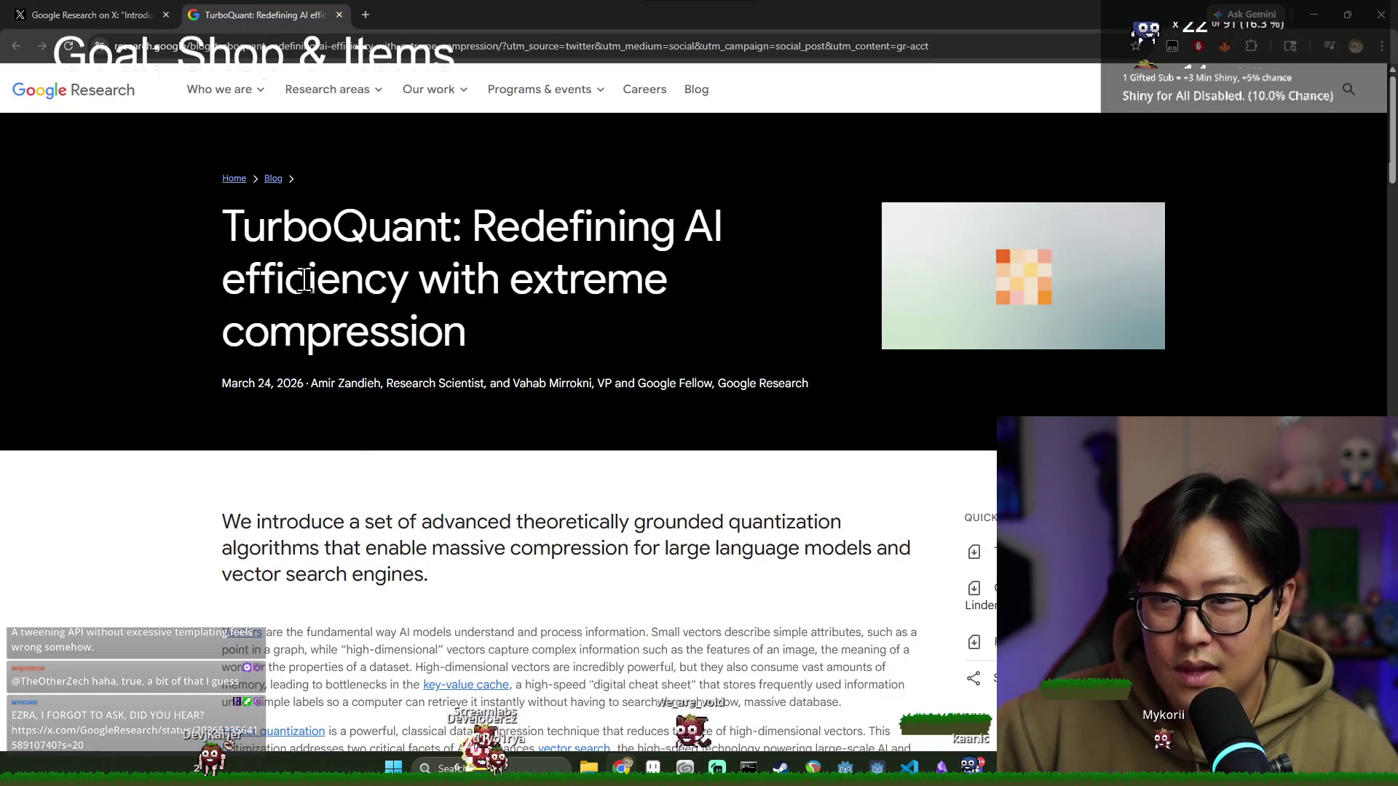
pyautogui.scroll(-2, 553, 255)
pyautogui.scroll(1, 640, 270)
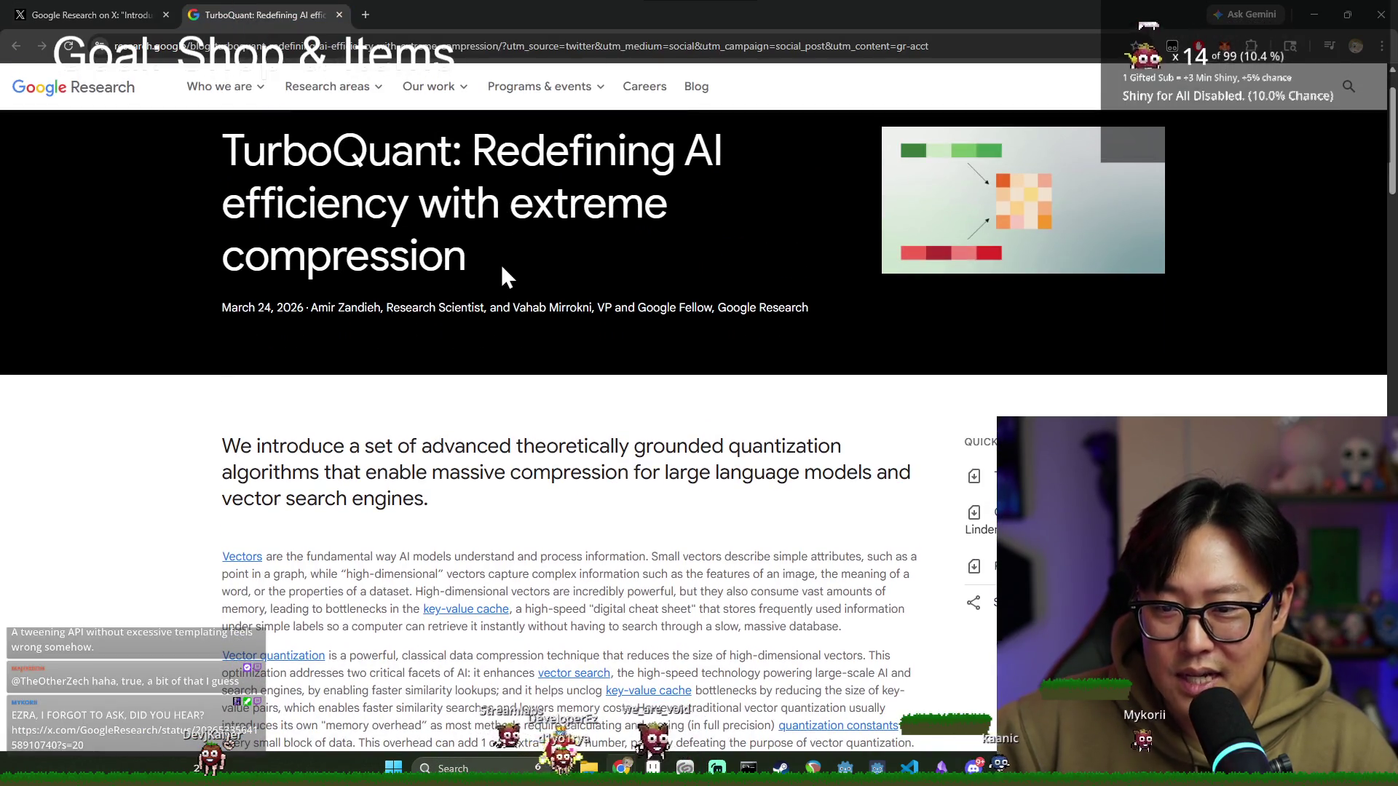
pyautogui.scroll(-1, 520, 255)
pyautogui.scroll(2, 591, 301)
pyautogui.scroll(-5, 581, 303)
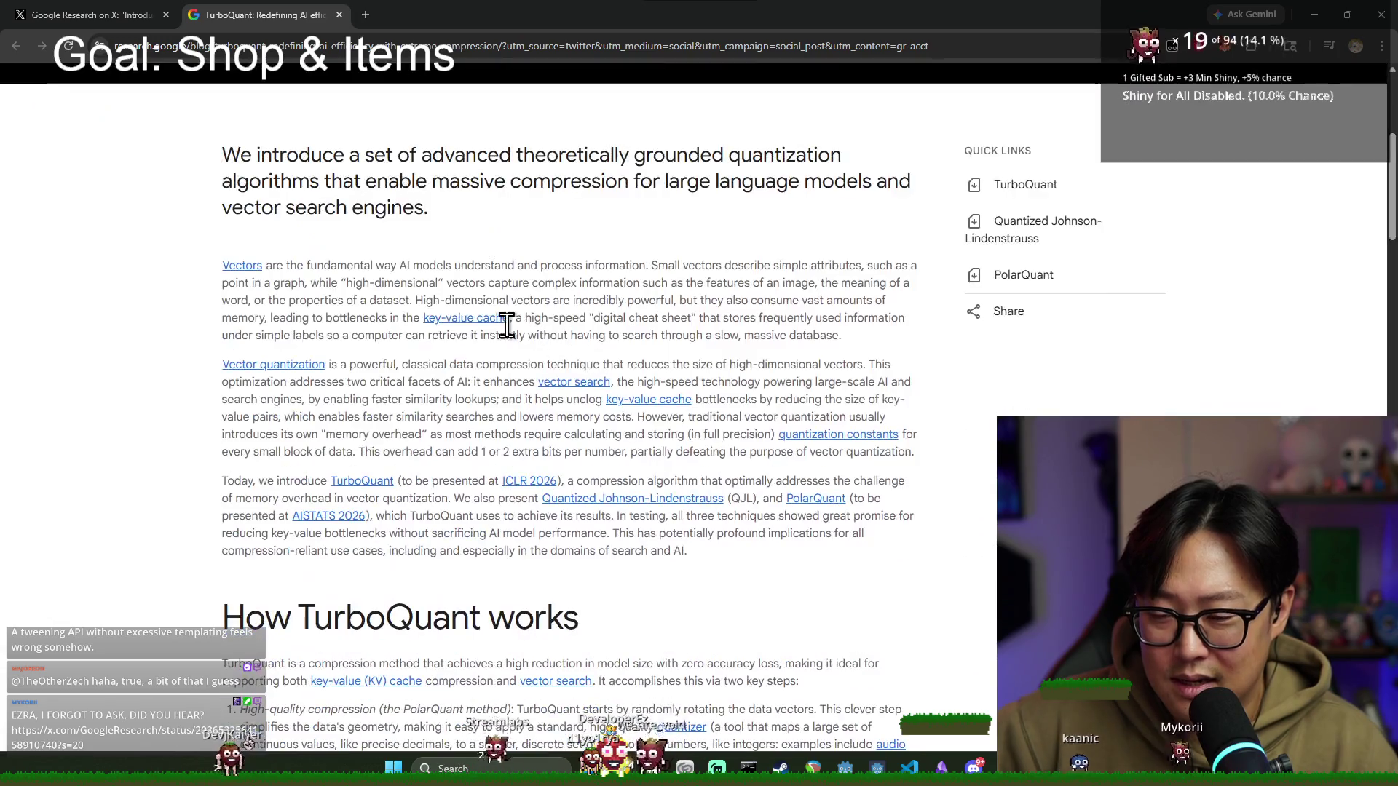
# Step: Highlight parts of the article's intro sentence while reading, then clear the selection
pyautogui.moveTo(279, 159)
pyautogui.mouseDown()
pyautogui.moveTo(828, 156)
pyautogui.moveTo(743, 181)
pyautogui.mouseUp()
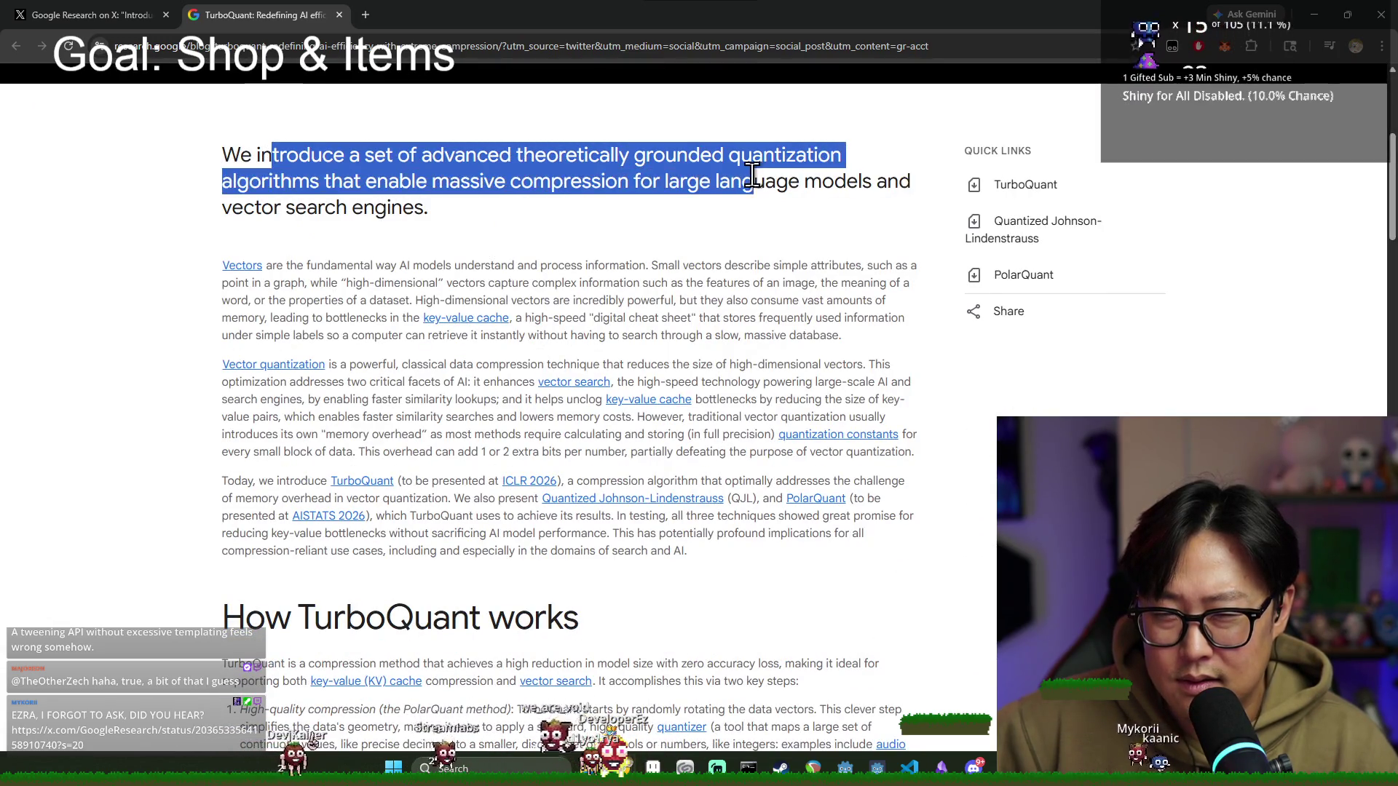
pyautogui.click(239, 202)
pyautogui.moveTo(233, 183); pyautogui.dragTo(406, 184)
pyautogui.moveTo(499, 154)
pyautogui.mouseDown()
pyautogui.moveTo(765, 157)
pyautogui.moveTo(302, 198)
pyautogui.mouseUp()
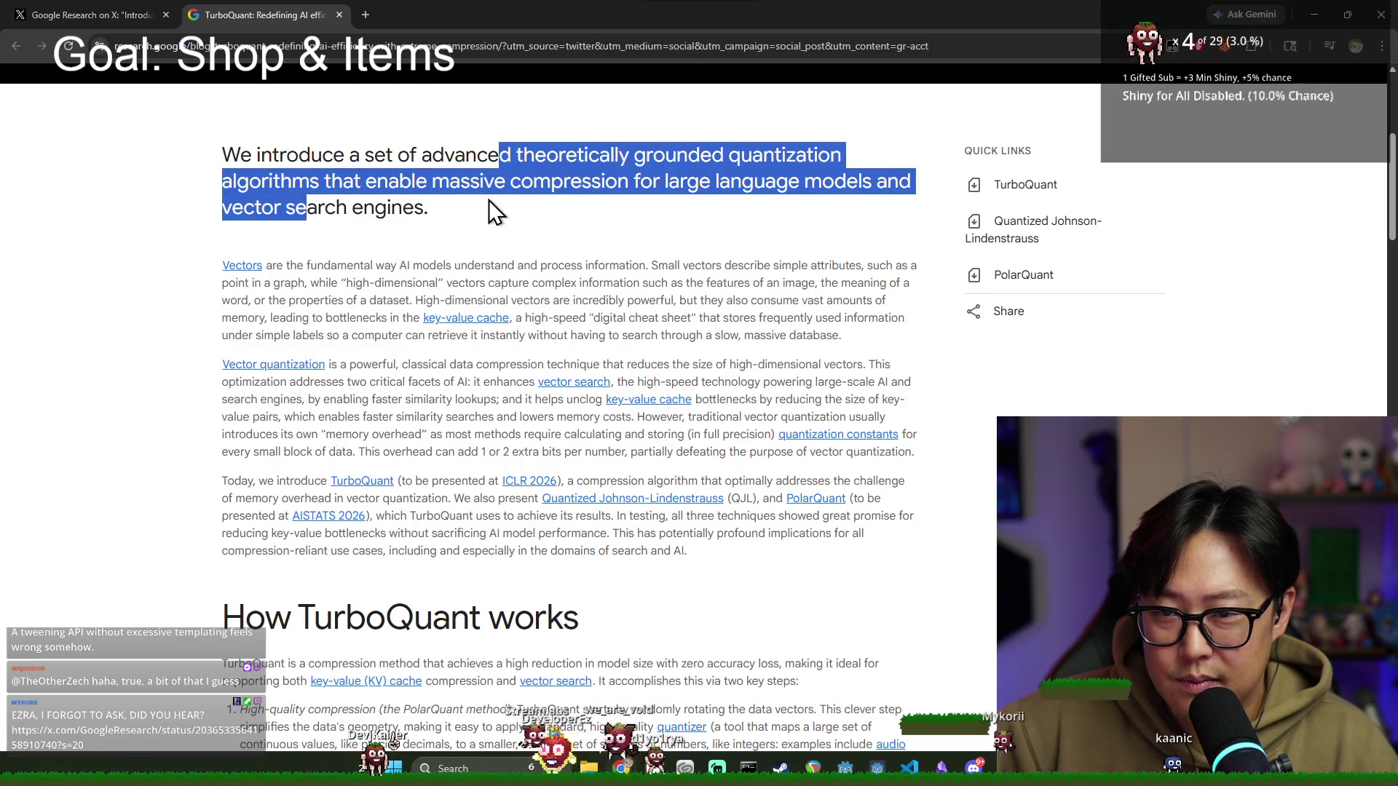
pyautogui.click(572, 186)
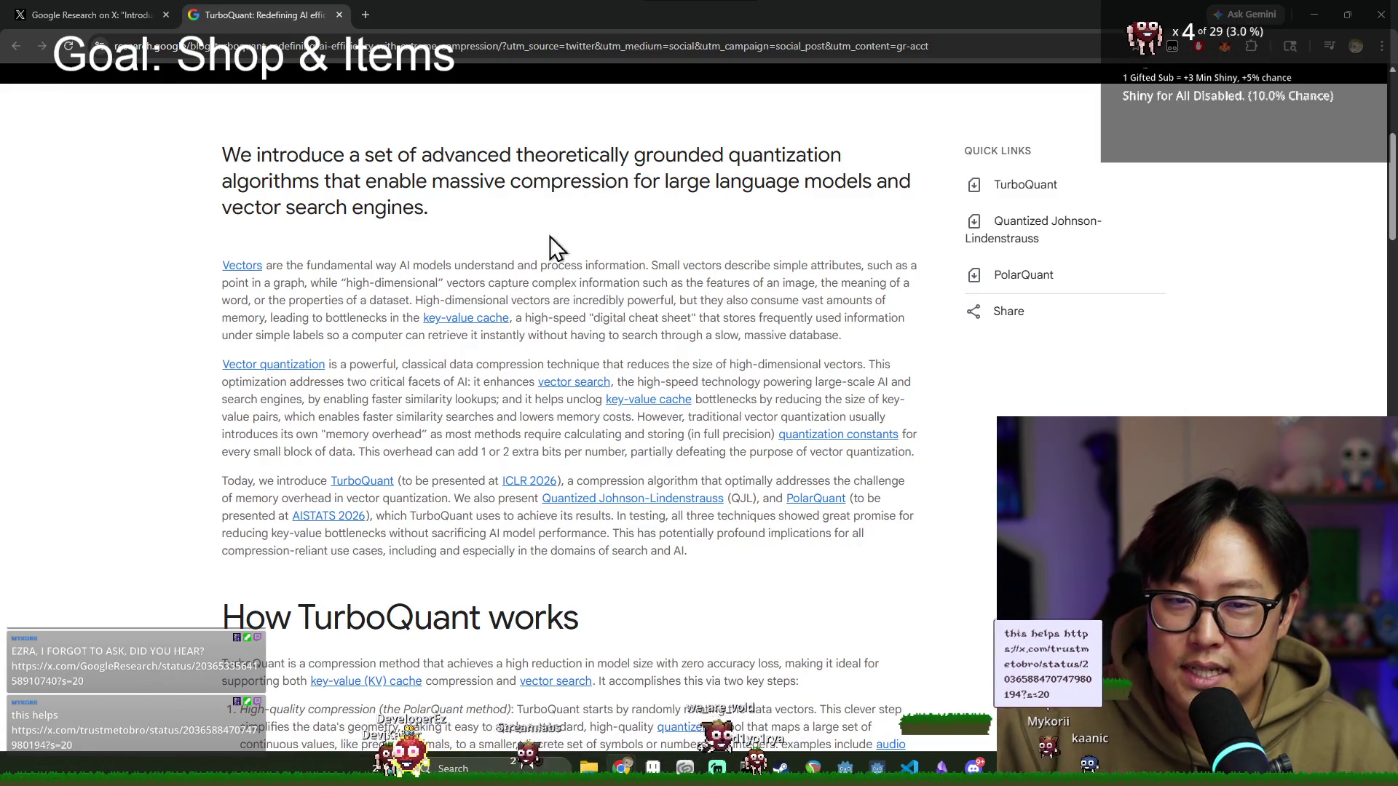
pyautogui.moveTo(261, 193); pyautogui.dragTo(447, 232)
pyautogui.click(447, 231)
# Step: Scroll through the rest of the TurboQuant article and close its tab
pyautogui.scroll(-2, 447, 231)
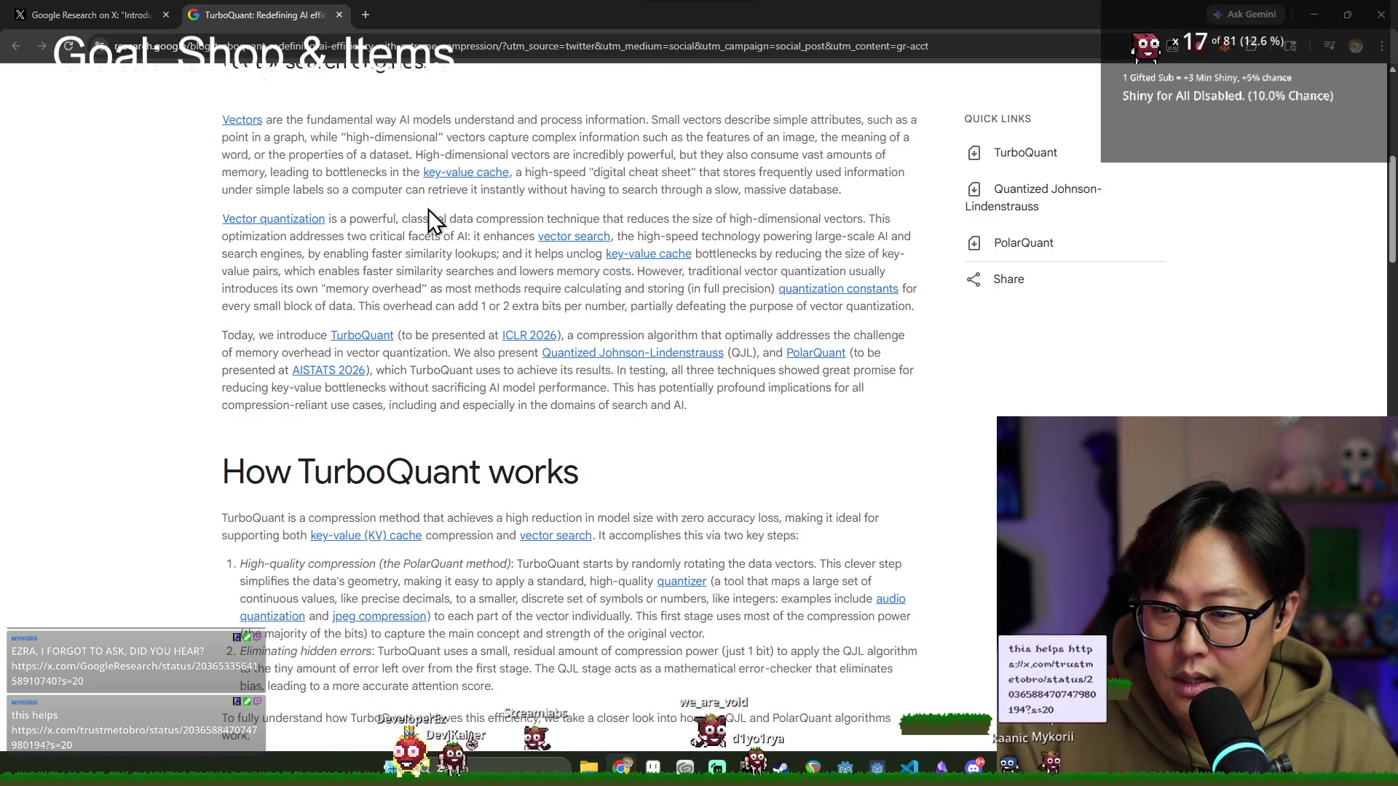
pyautogui.scroll(3, 426, 209)
pyautogui.scroll(-1, 446, 216)
pyautogui.scroll(-5, 468, 247)
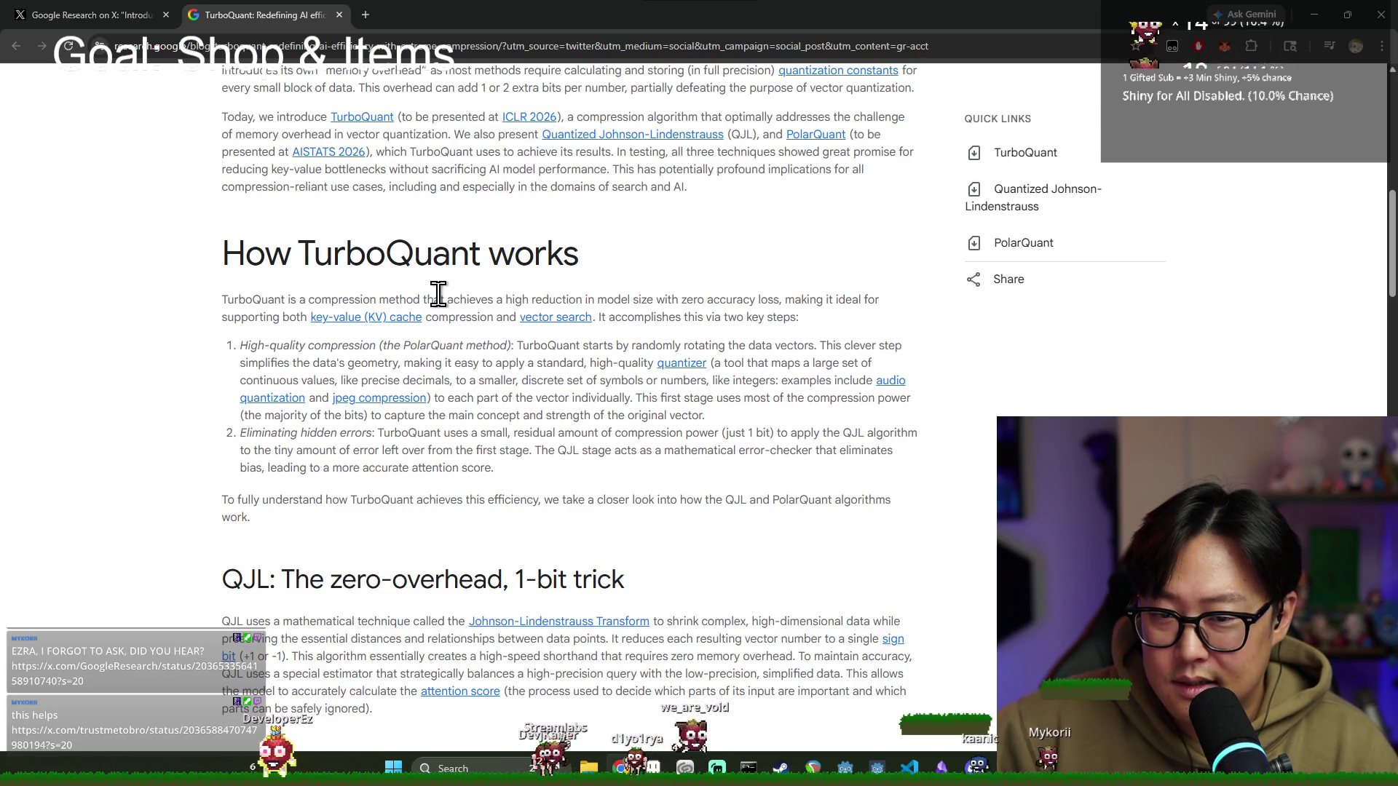
pyautogui.scroll(-8, 444, 299)
pyautogui.scroll(-1, 461, 308)
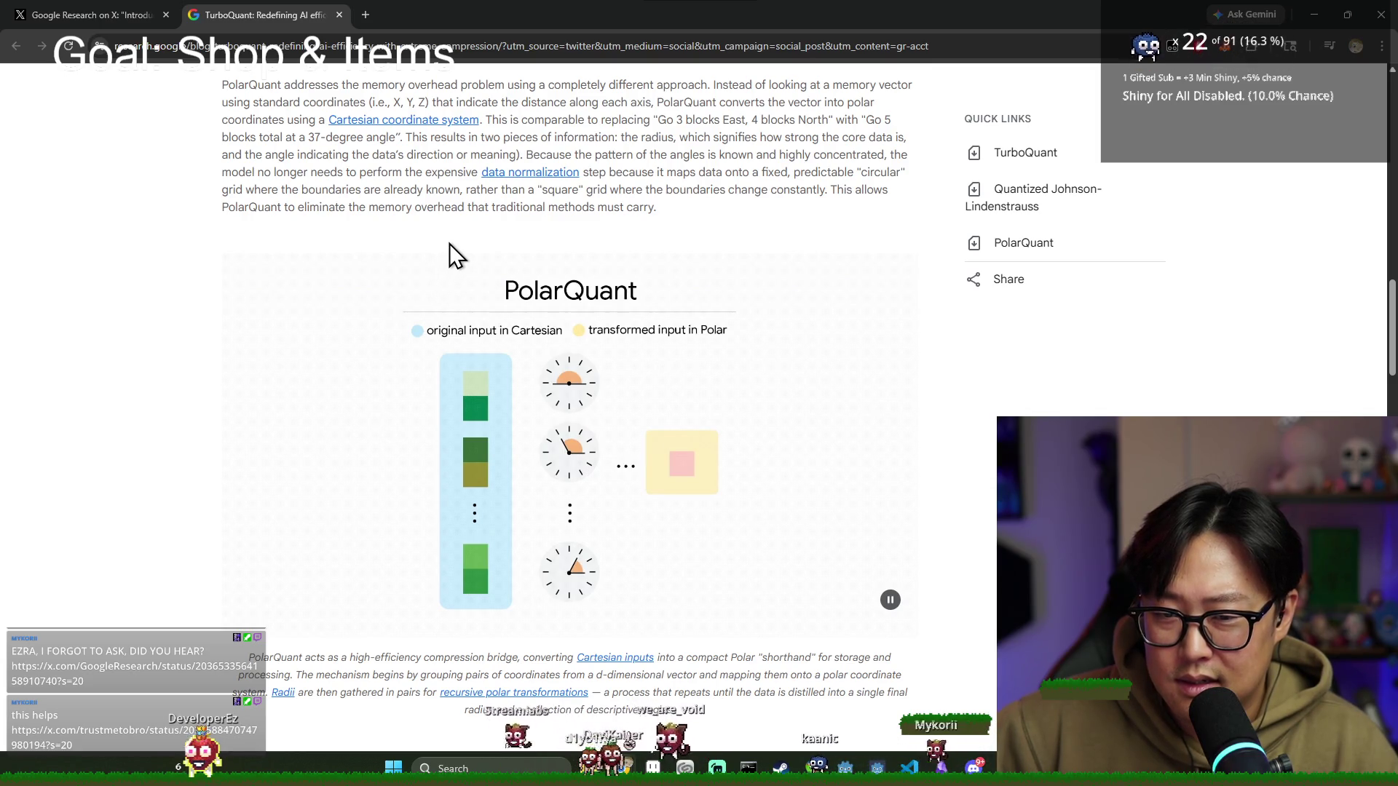
pyautogui.scroll(-10, 466, 240)
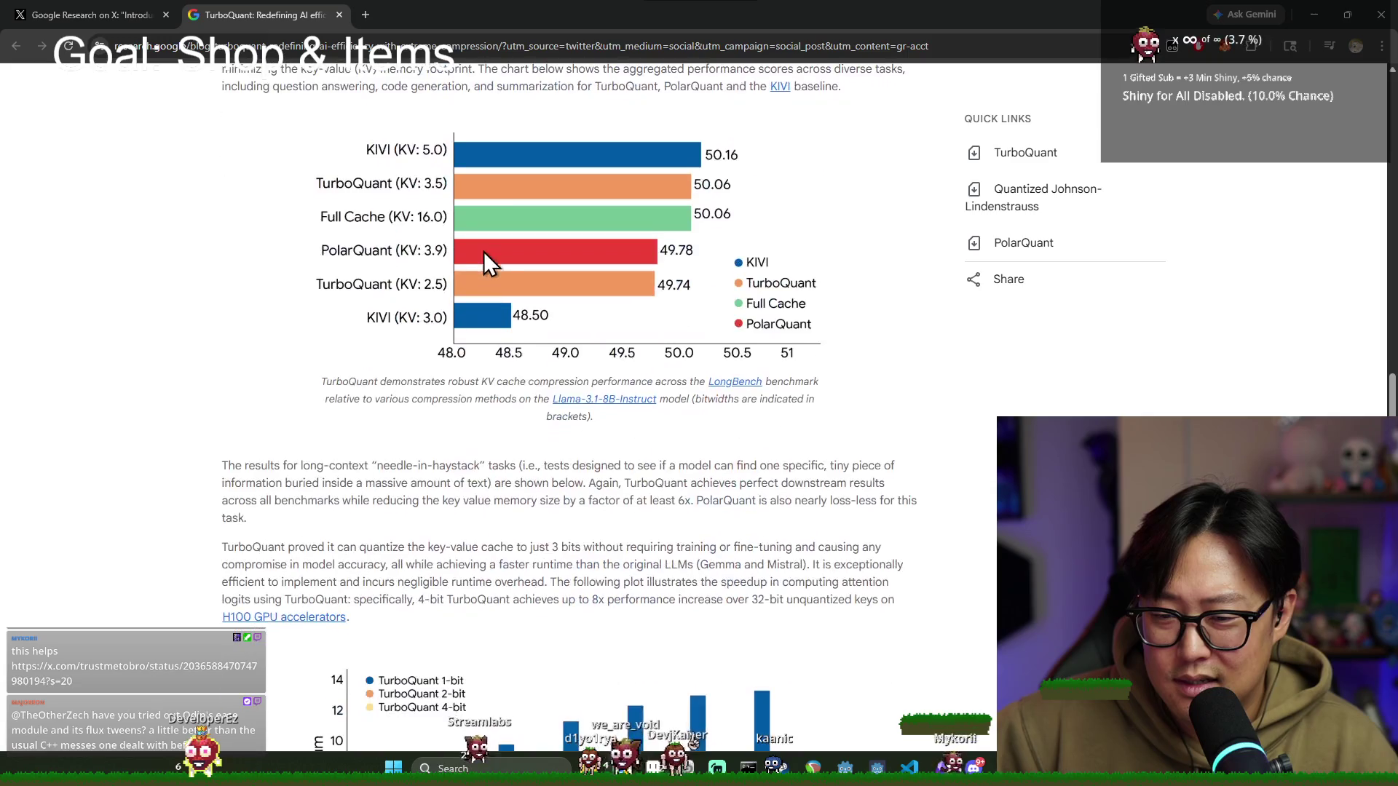
pyautogui.scroll(-5, 485, 248)
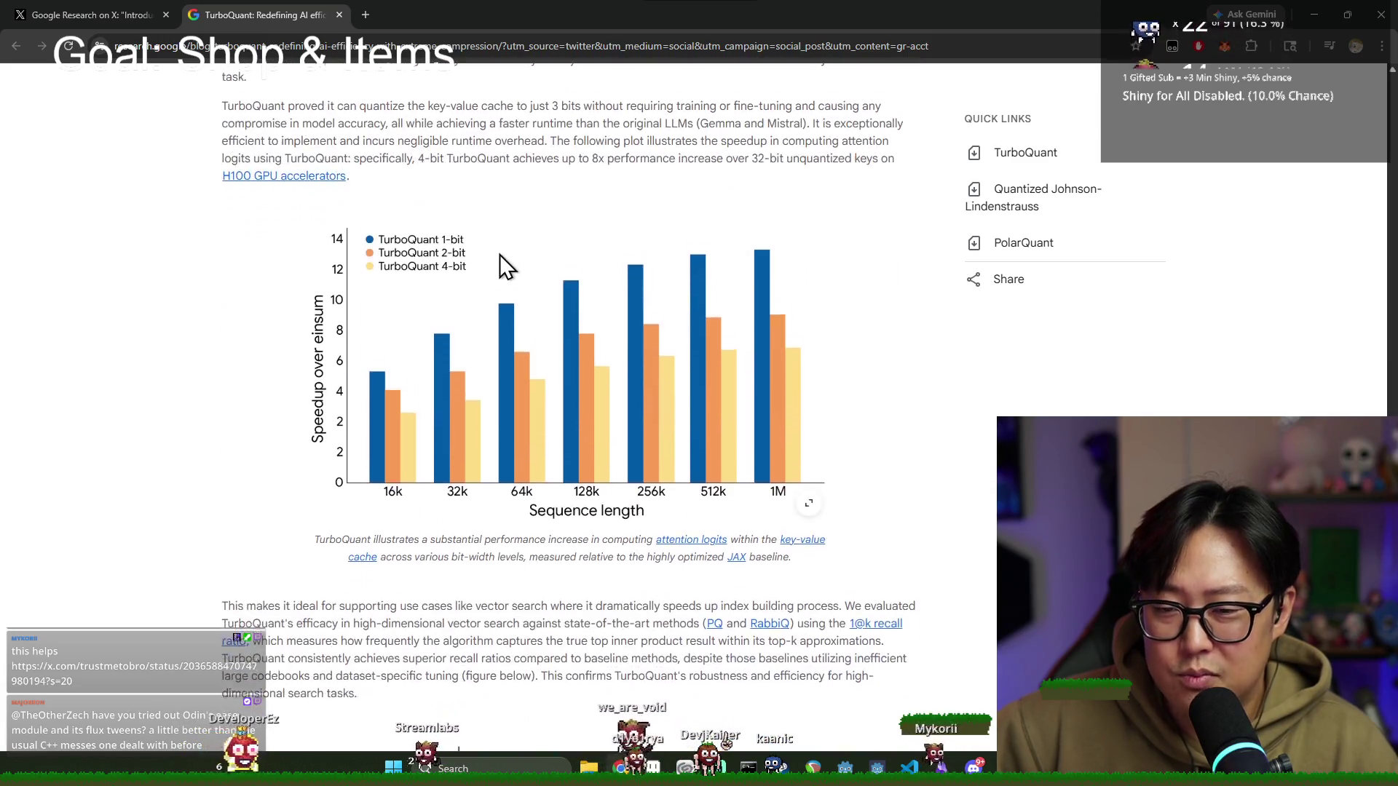
pyautogui.scroll(-11, 502, 248)
pyautogui.scroll(-4, 505, 232)
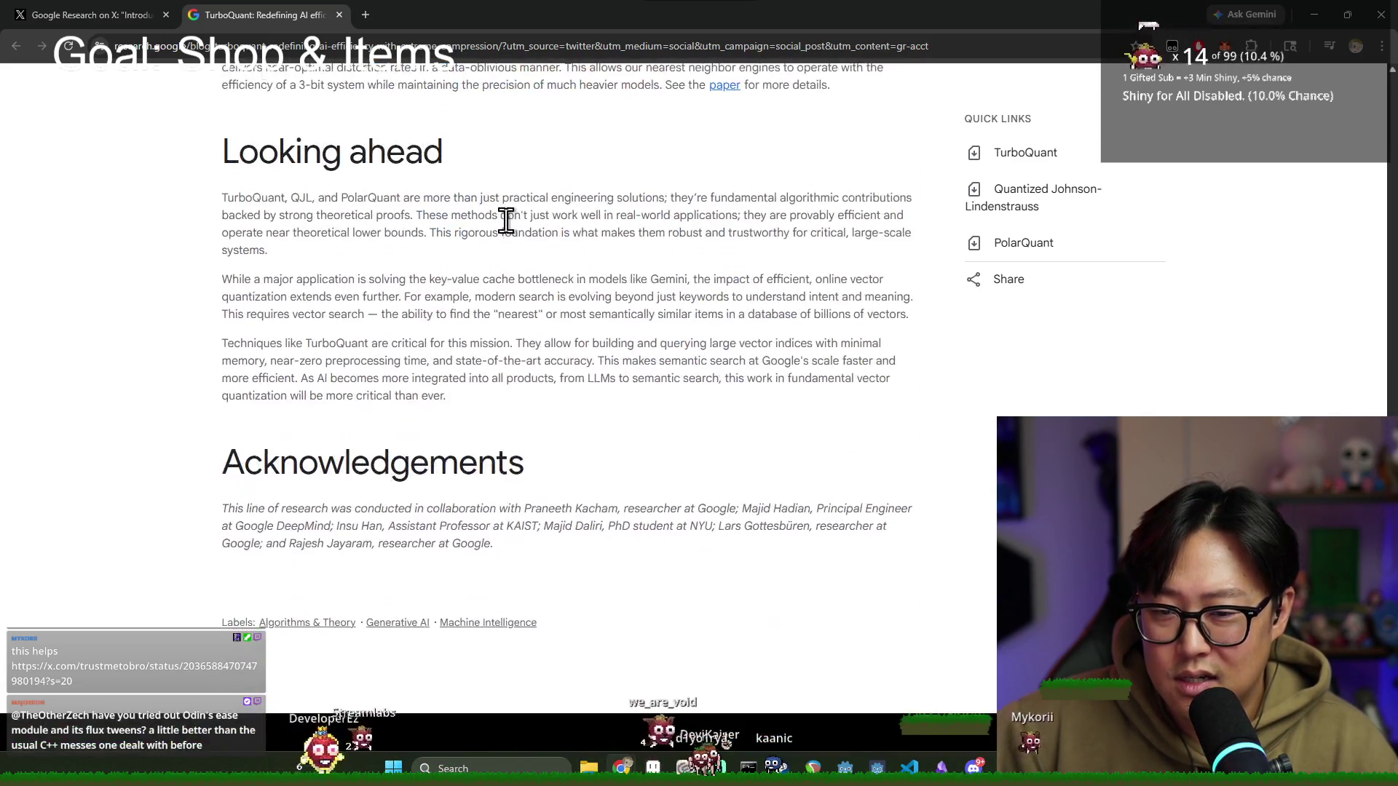
pyautogui.scroll(20, 490, 287)
pyautogui.scroll(15, 704, 393)
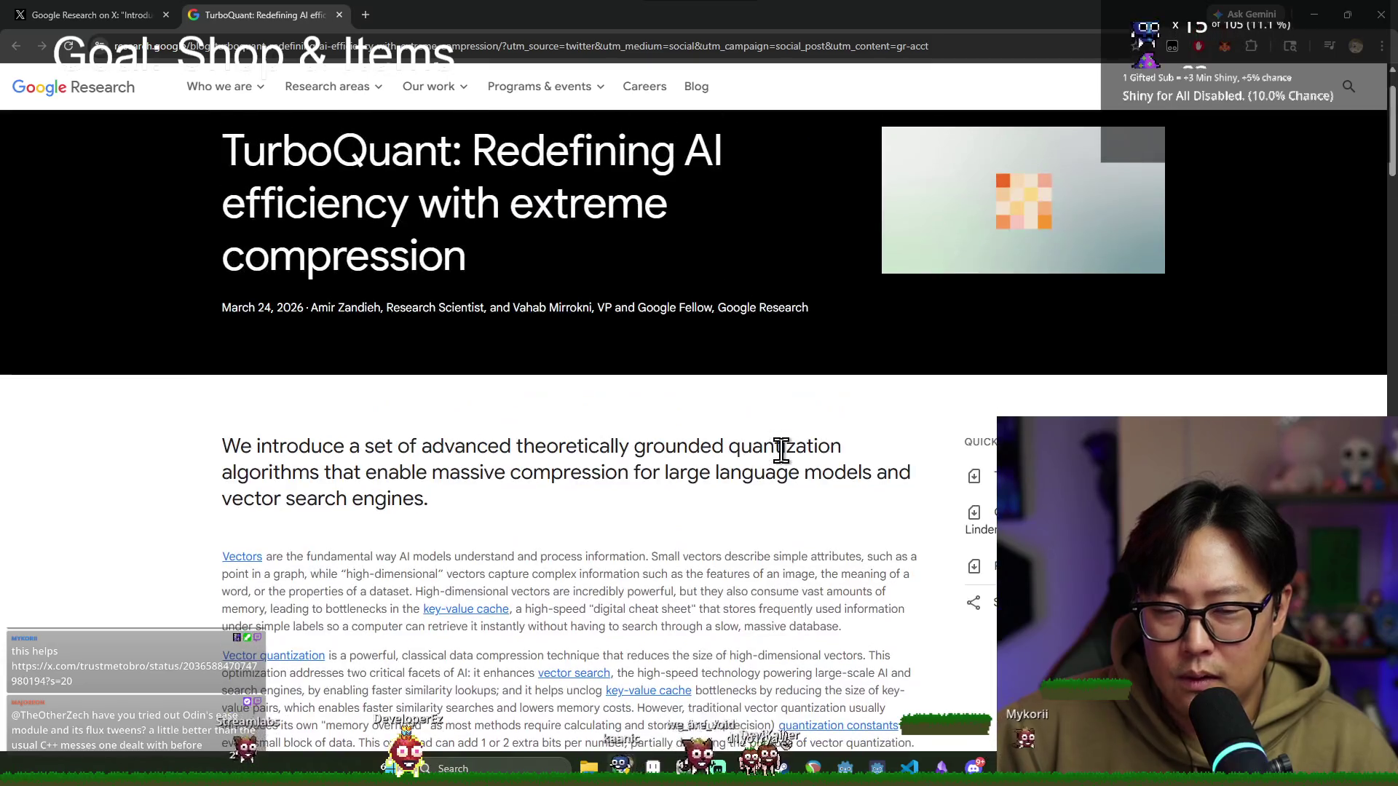
pyautogui.click(340, 19)
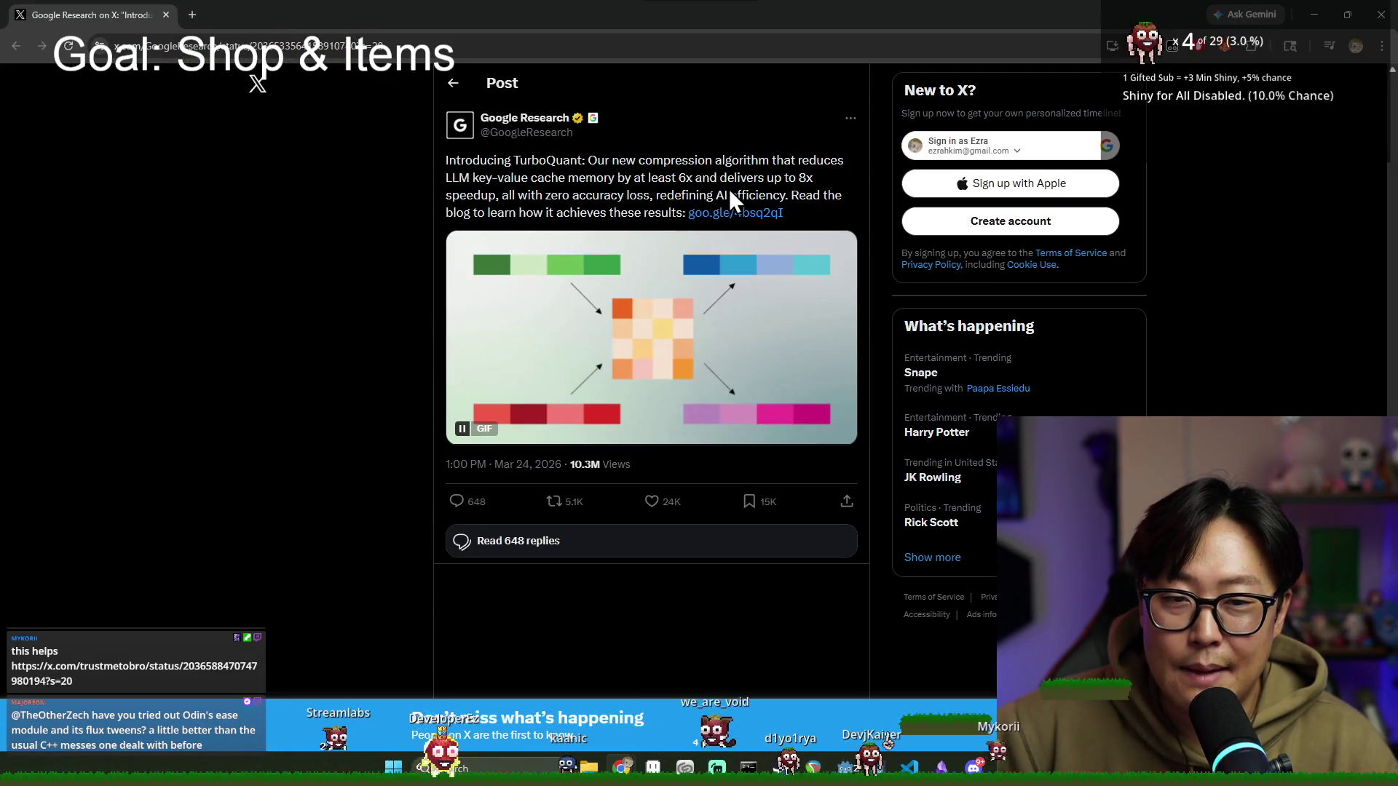
# Step: Highlight the phrase 'zero accuracy loss' in the Google Research post several times
pyautogui.moveTo(544, 195); pyautogui.dragTo(650, 195)
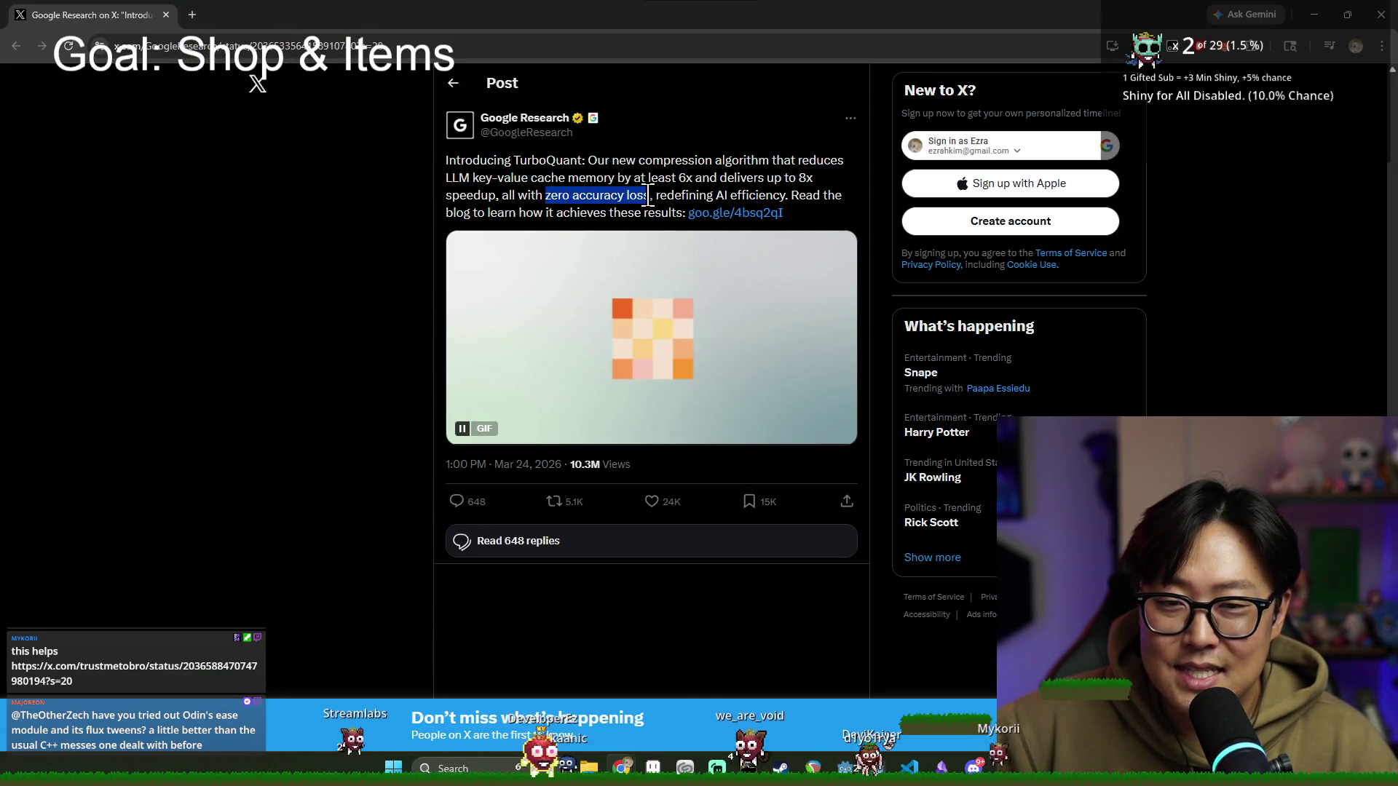
pyautogui.click(546, 195)
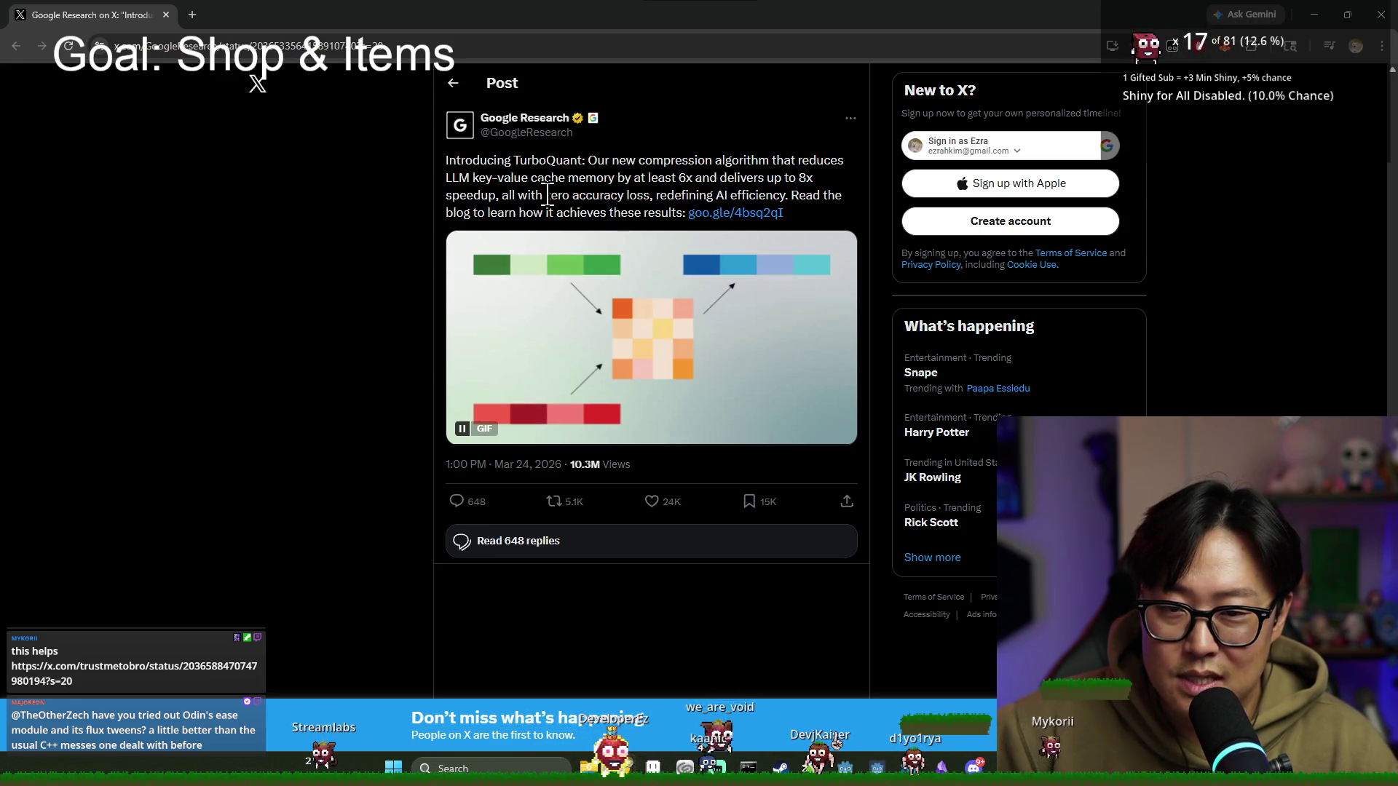
pyautogui.moveTo(648, 195)
pyautogui.mouseDown()
pyautogui.moveTo(548, 213)
pyautogui.moveTo(537, 191)
pyautogui.mouseUp()
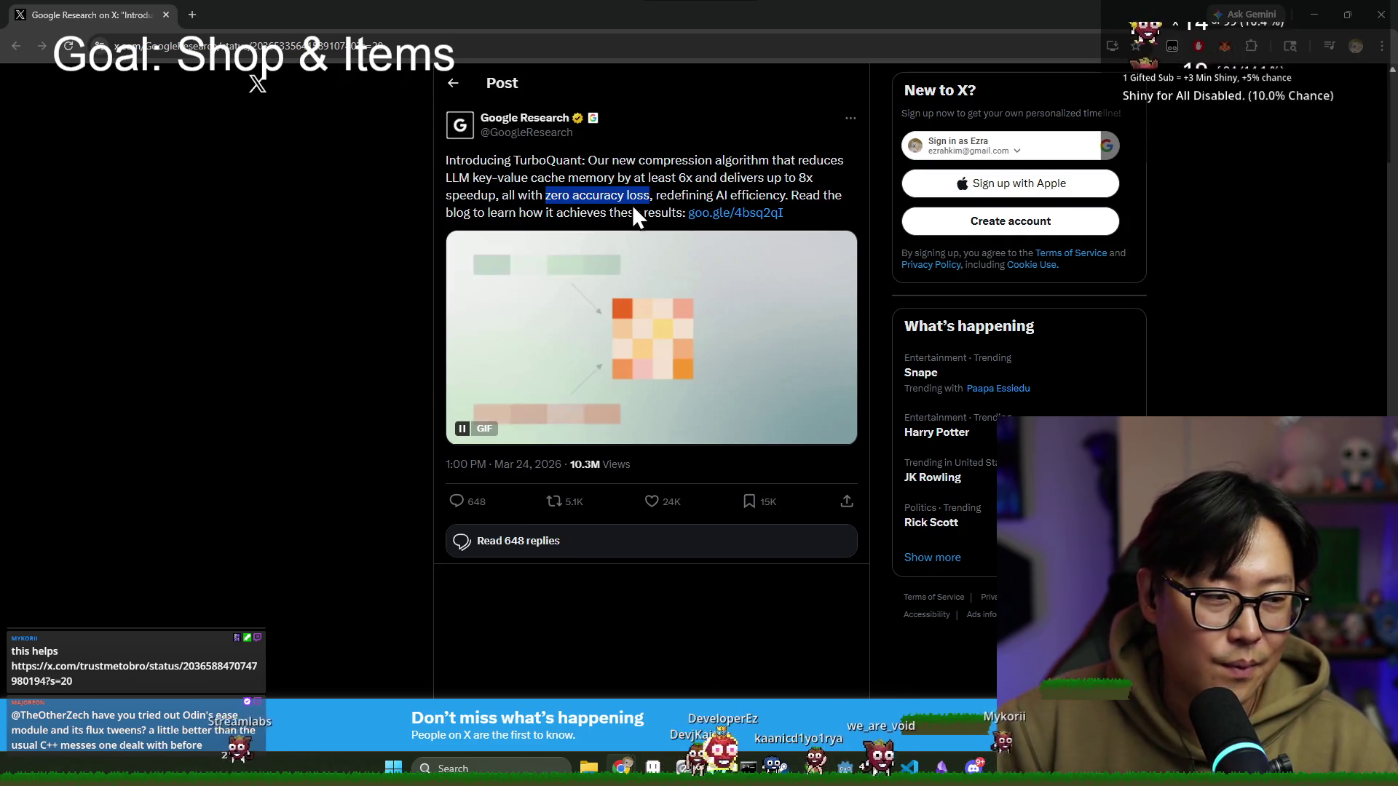
pyautogui.click(548, 195)
pyautogui.moveTo(549, 194)
pyautogui.mouseDown()
pyautogui.moveTo(652, 196)
pyautogui.moveTo(501, 198)
pyautogui.mouseUp()
pyautogui.click(658, 202)
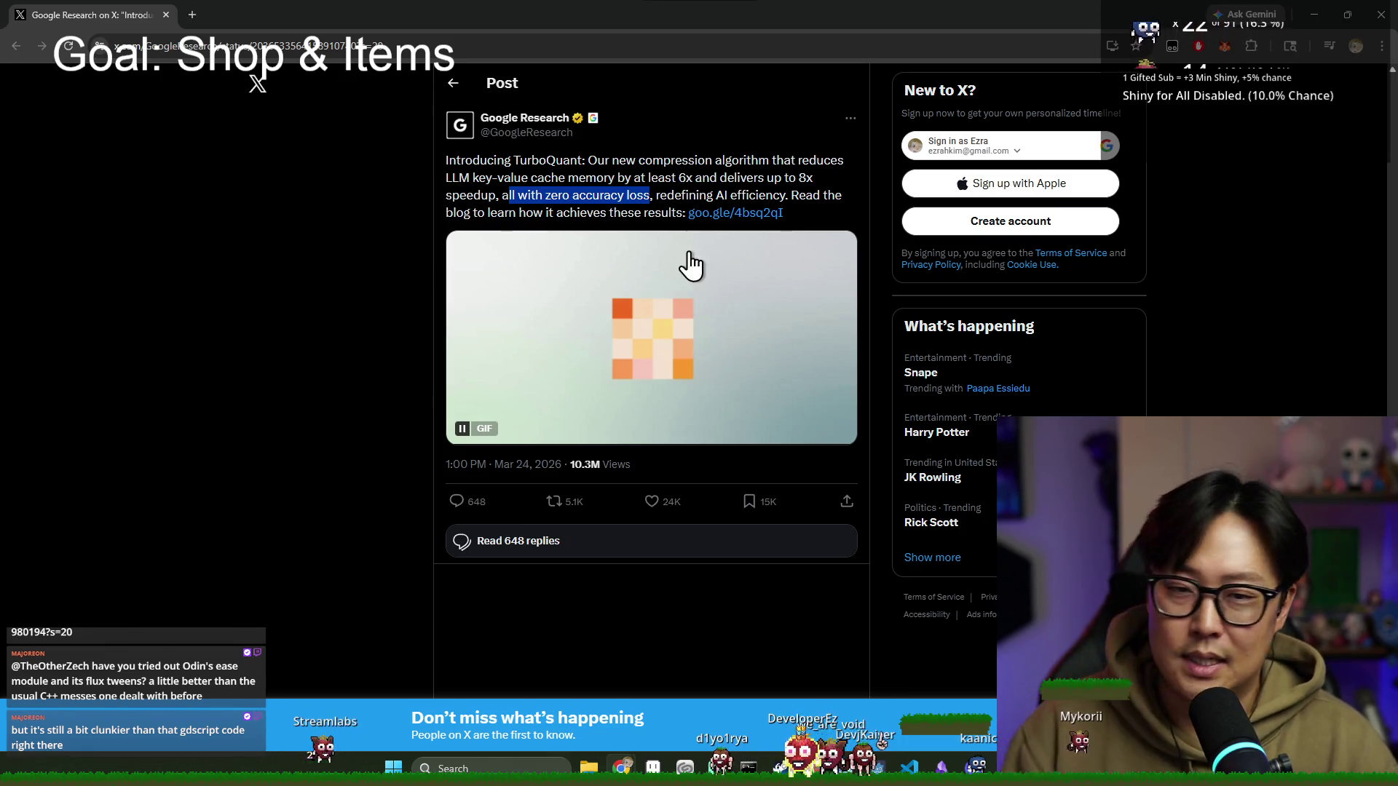
# Step: Highlight 'with zero accuracy loss' once more, clear it, and close the browser window
pyautogui.click(881, 219)
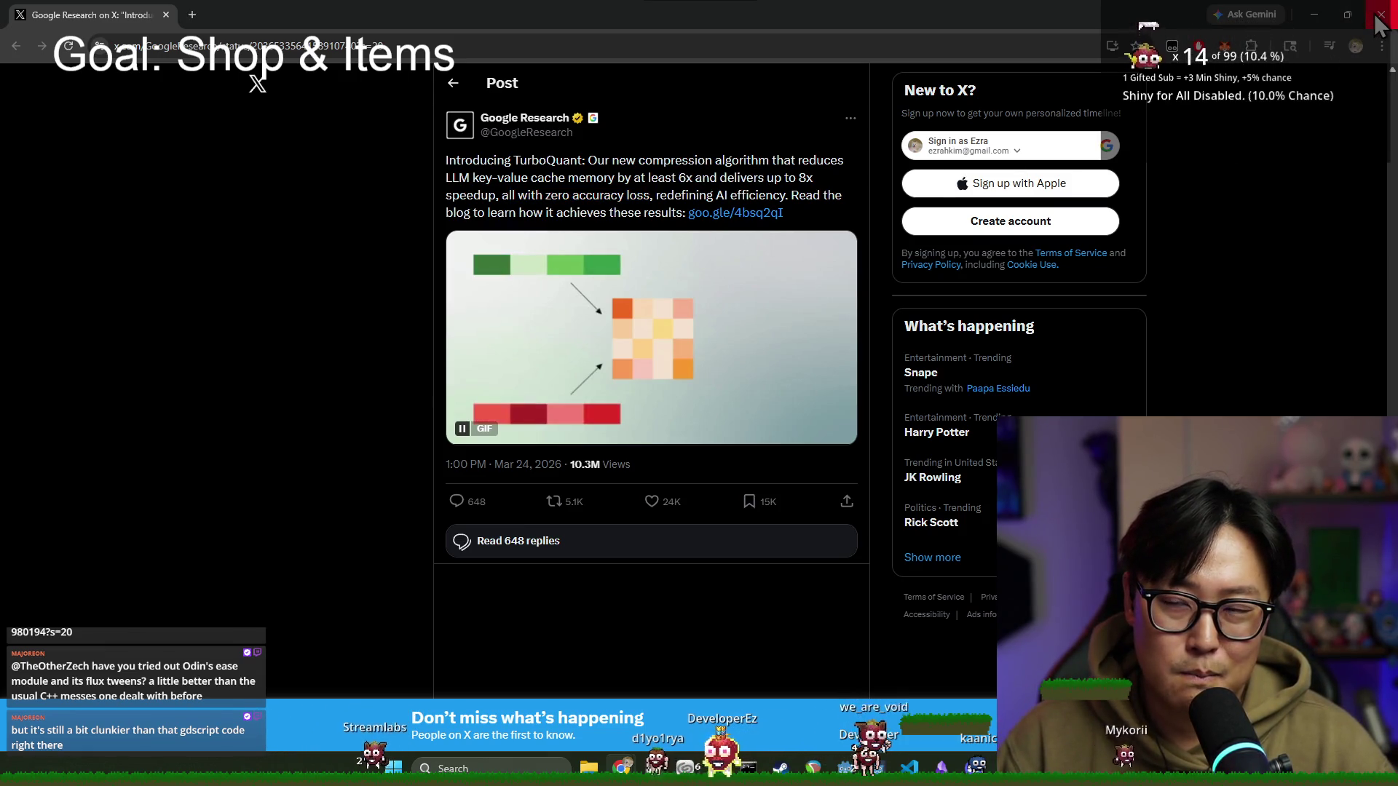
pyautogui.moveTo(516, 195); pyautogui.dragTo(648, 195)
pyautogui.click(1320, 146)
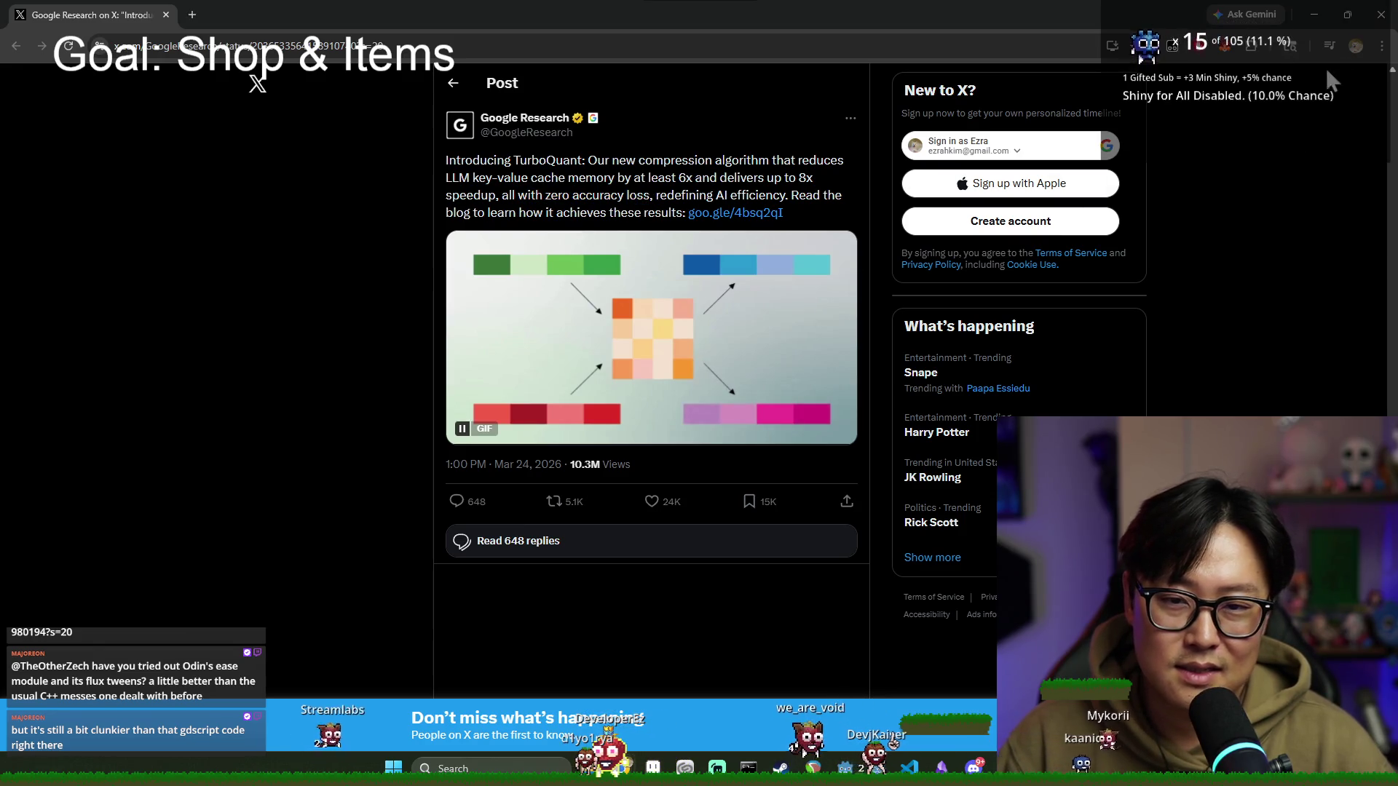
pyautogui.click(1366, 21)
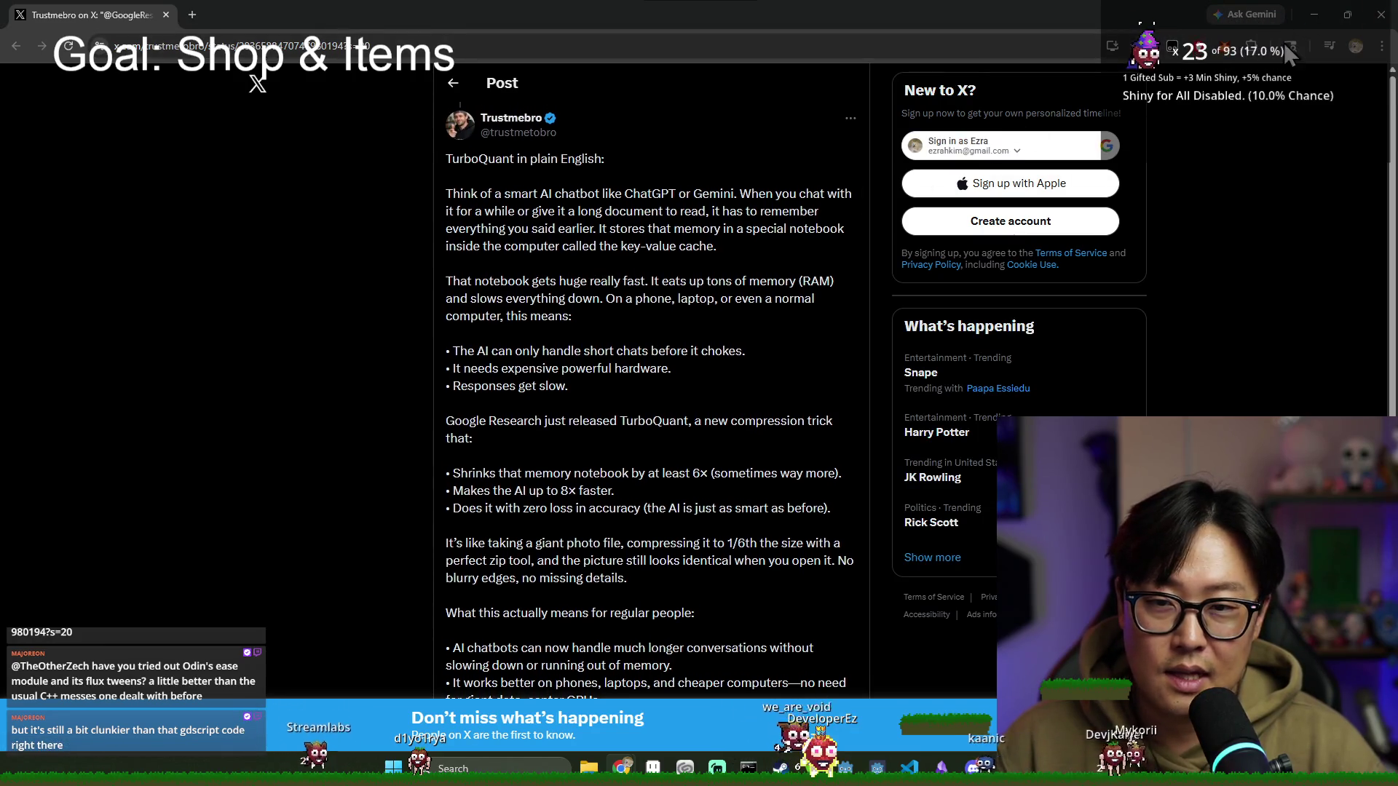
# Step: Scroll the plain-English TurboQuant explainer post down to its reply counts and close the browser
pyautogui.click(1379, 16)
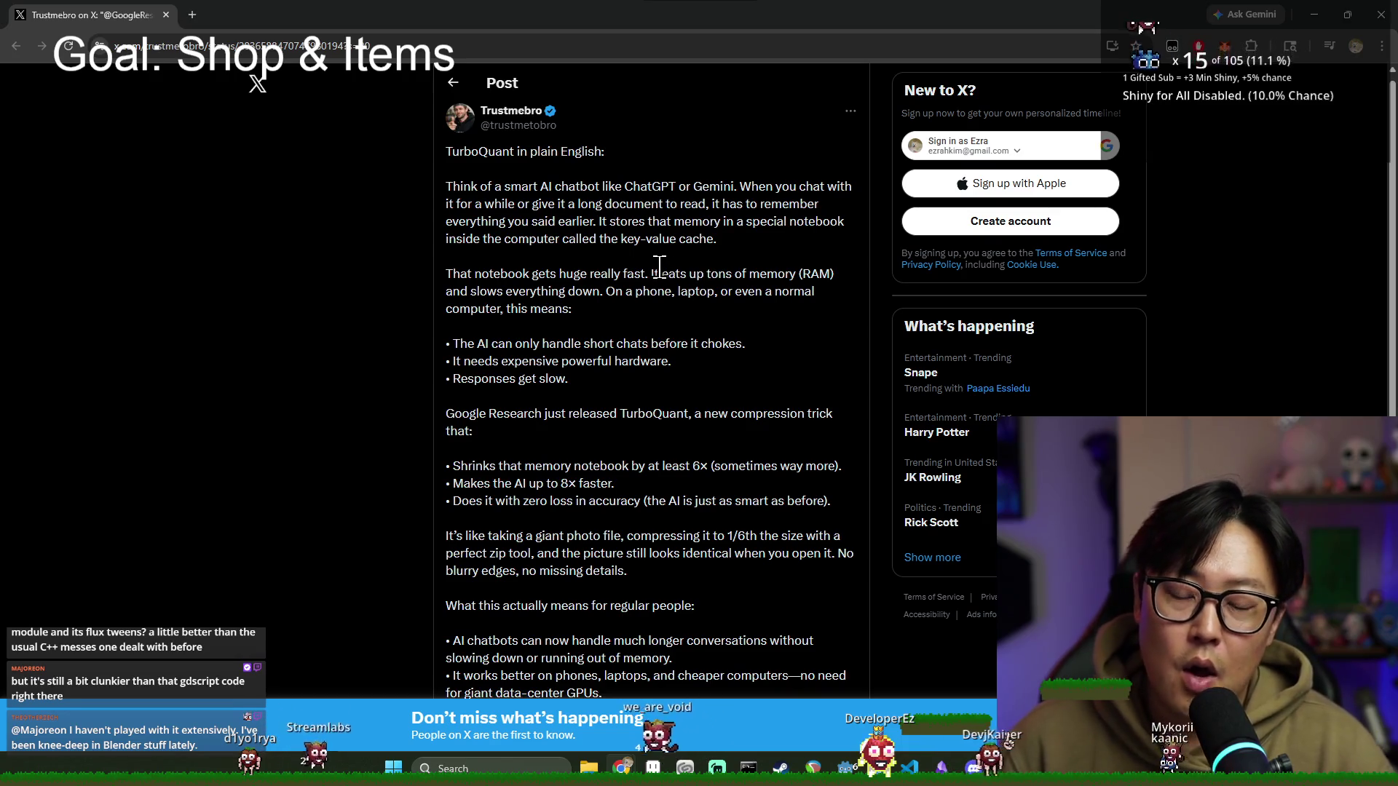
pyautogui.scroll(-1, 619, 306)
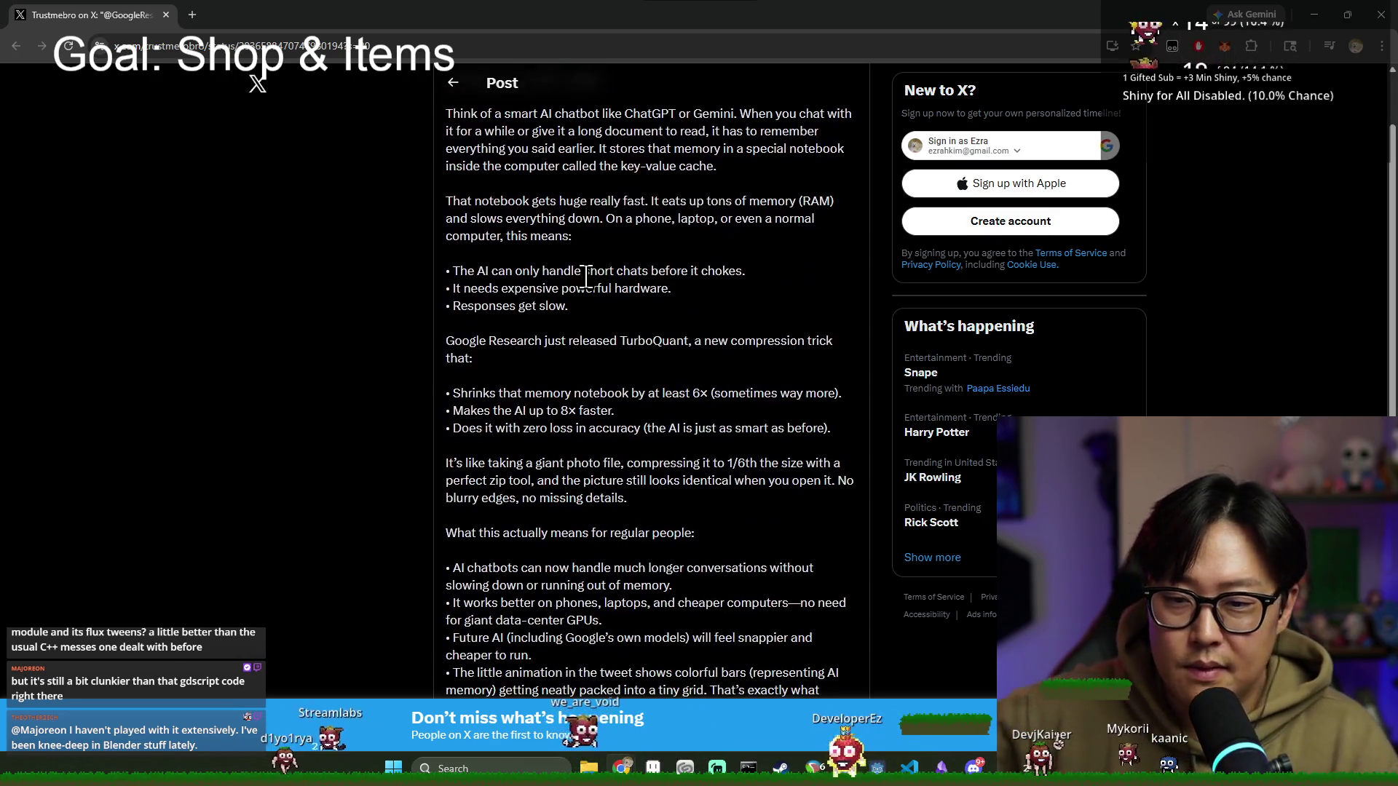
pyautogui.scroll(-2, 538, 357)
pyautogui.scroll(-3, 539, 357)
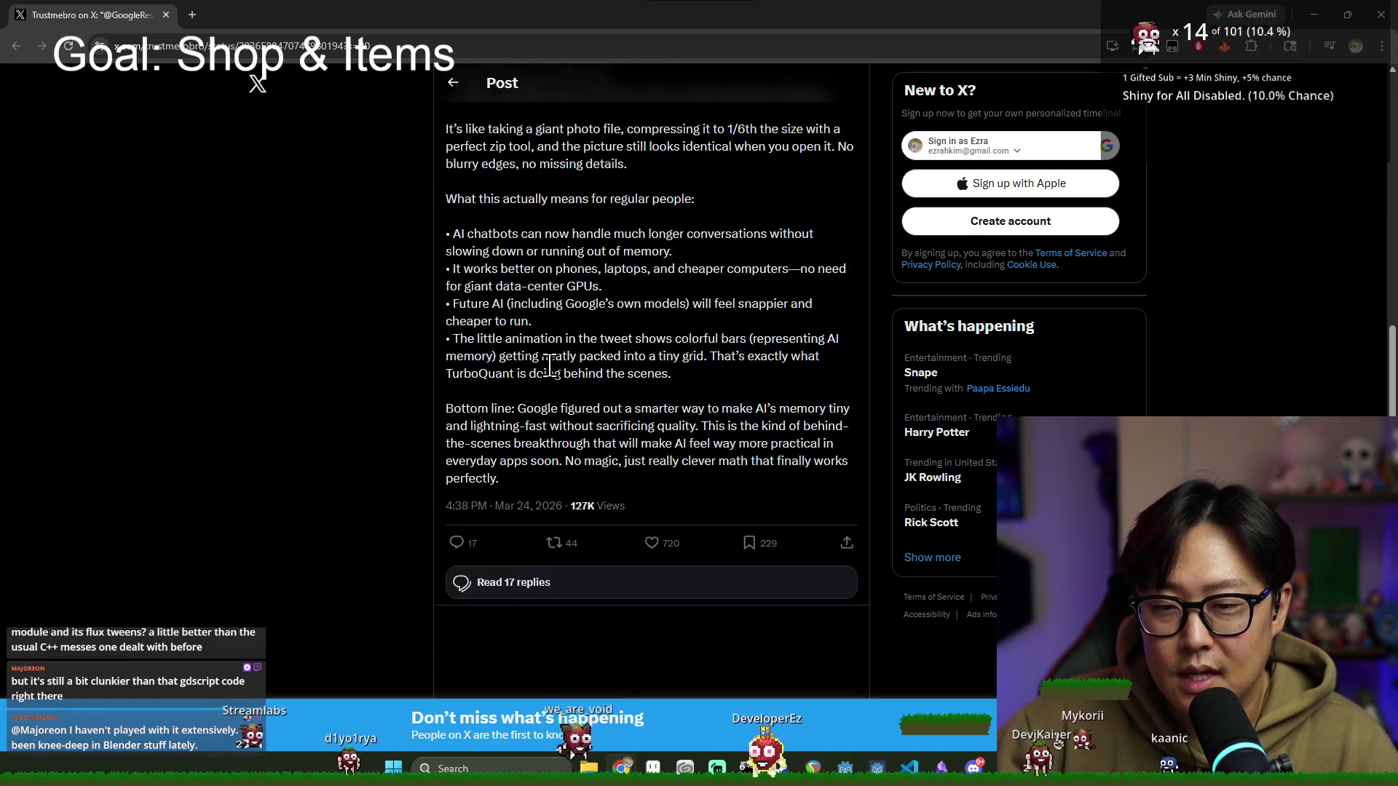
pyautogui.click(166, 14)
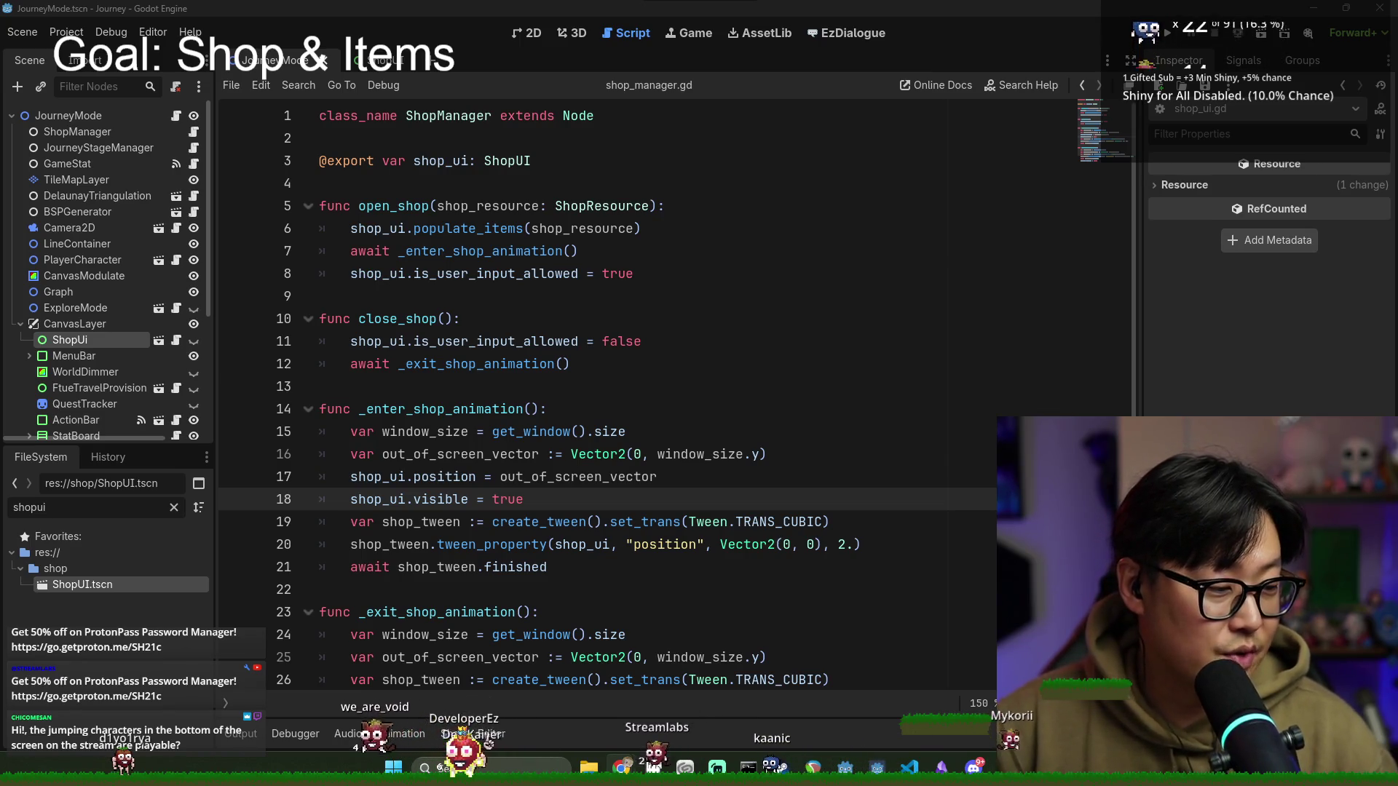
# Step: Bring the StreamGachapon window to the front with Alt+Tab
pyautogui.hotkey('alt', 'Tab')
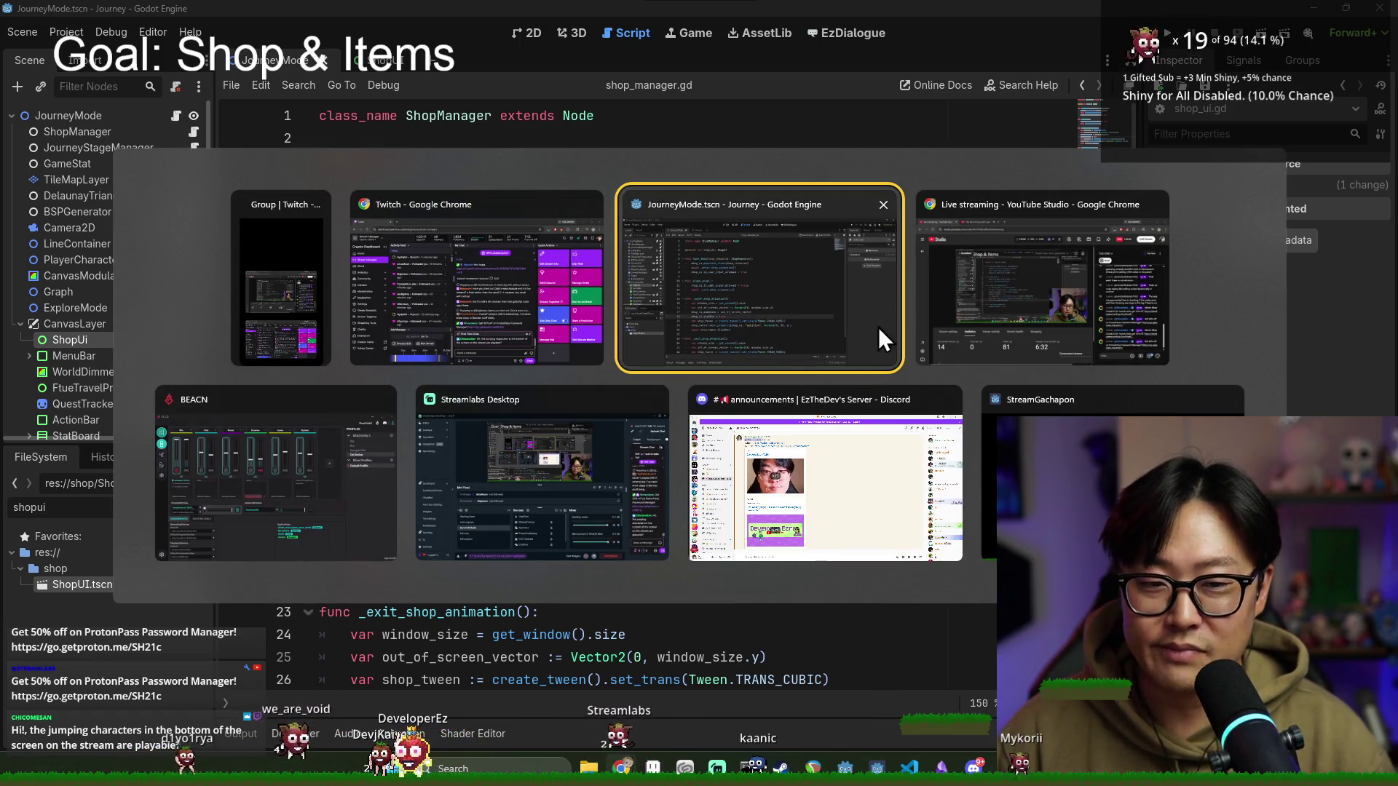
pyautogui.click(1092, 481)
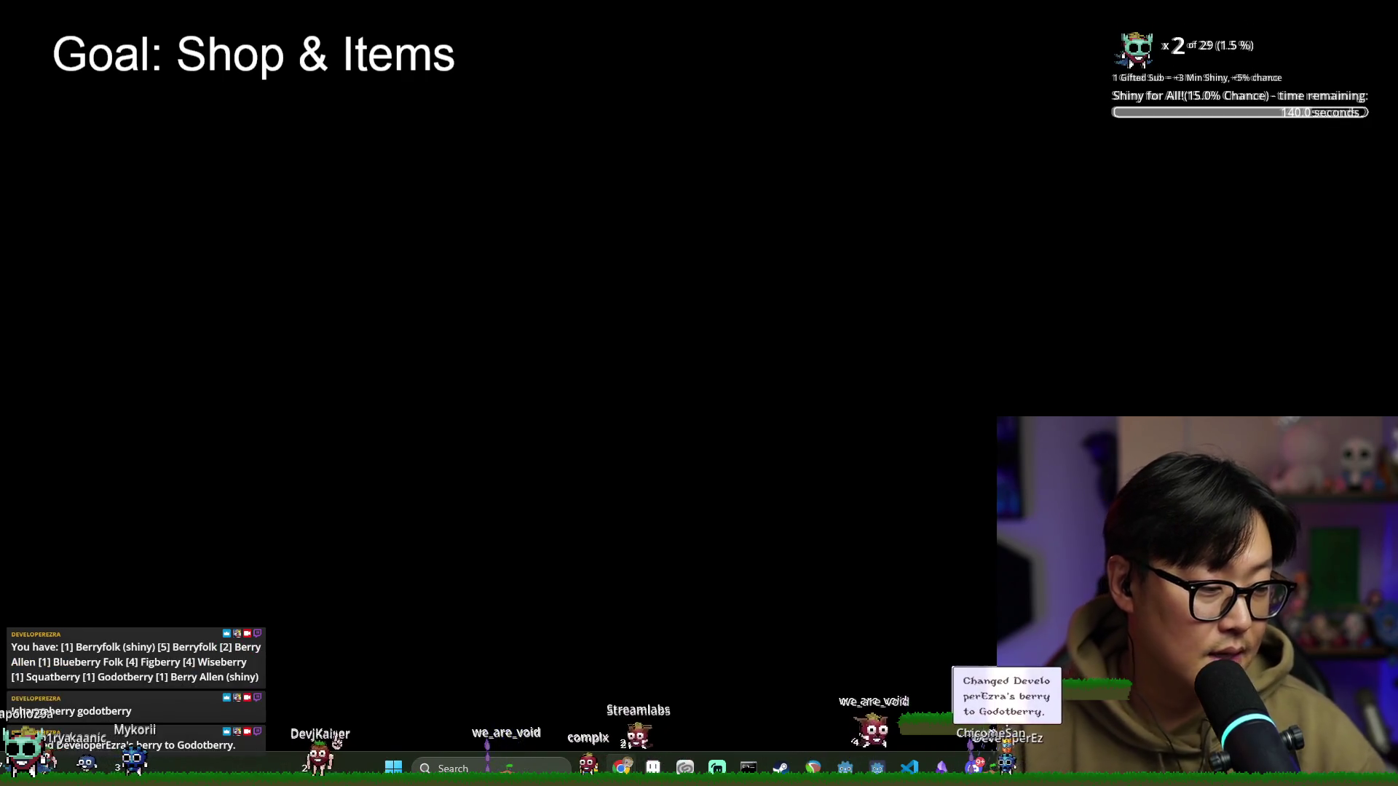
# Step: Return to the Godot editor and put the caret at the end of line 12 in shop_manager.gd
pyautogui.hotkey('alt', 'Tab')
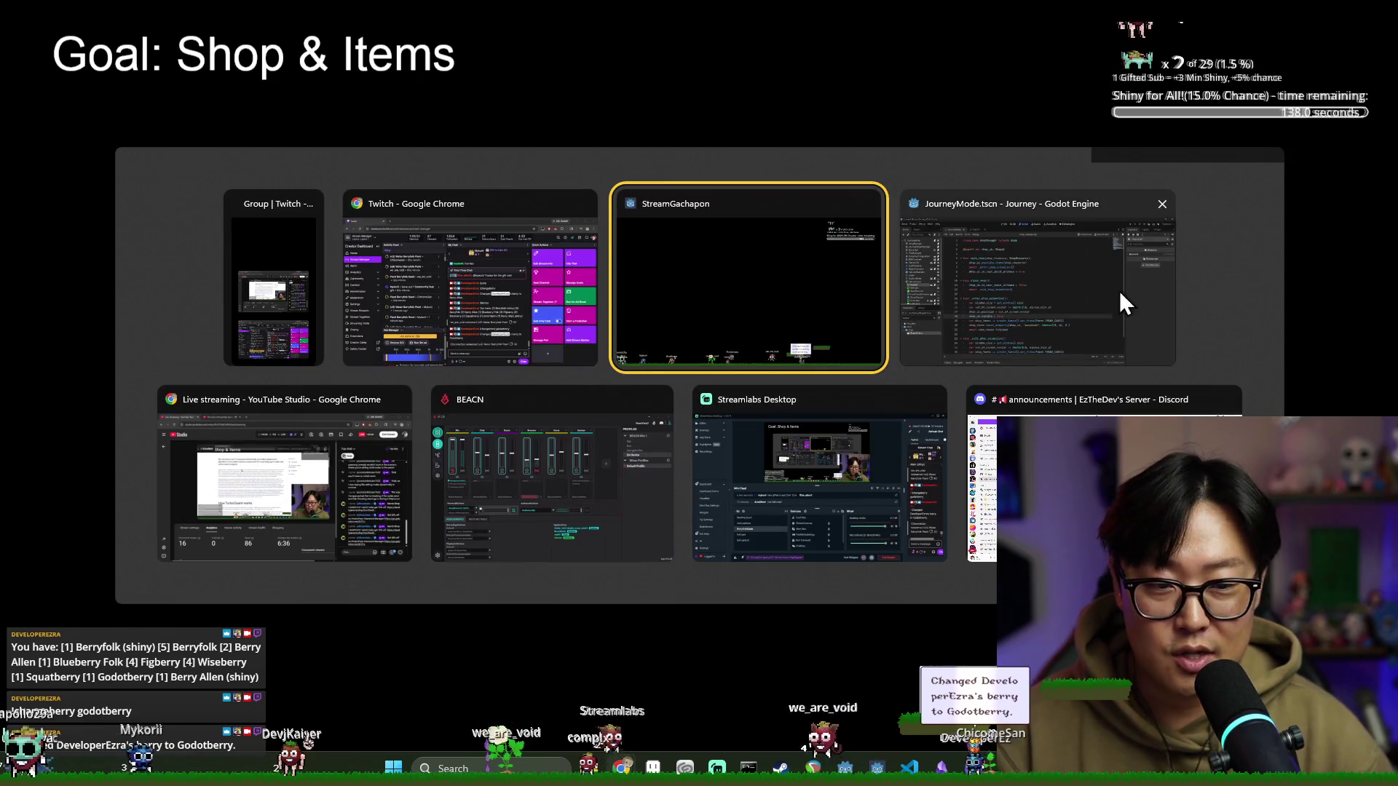
pyautogui.click(1050, 293)
pyautogui.click(866, 364)
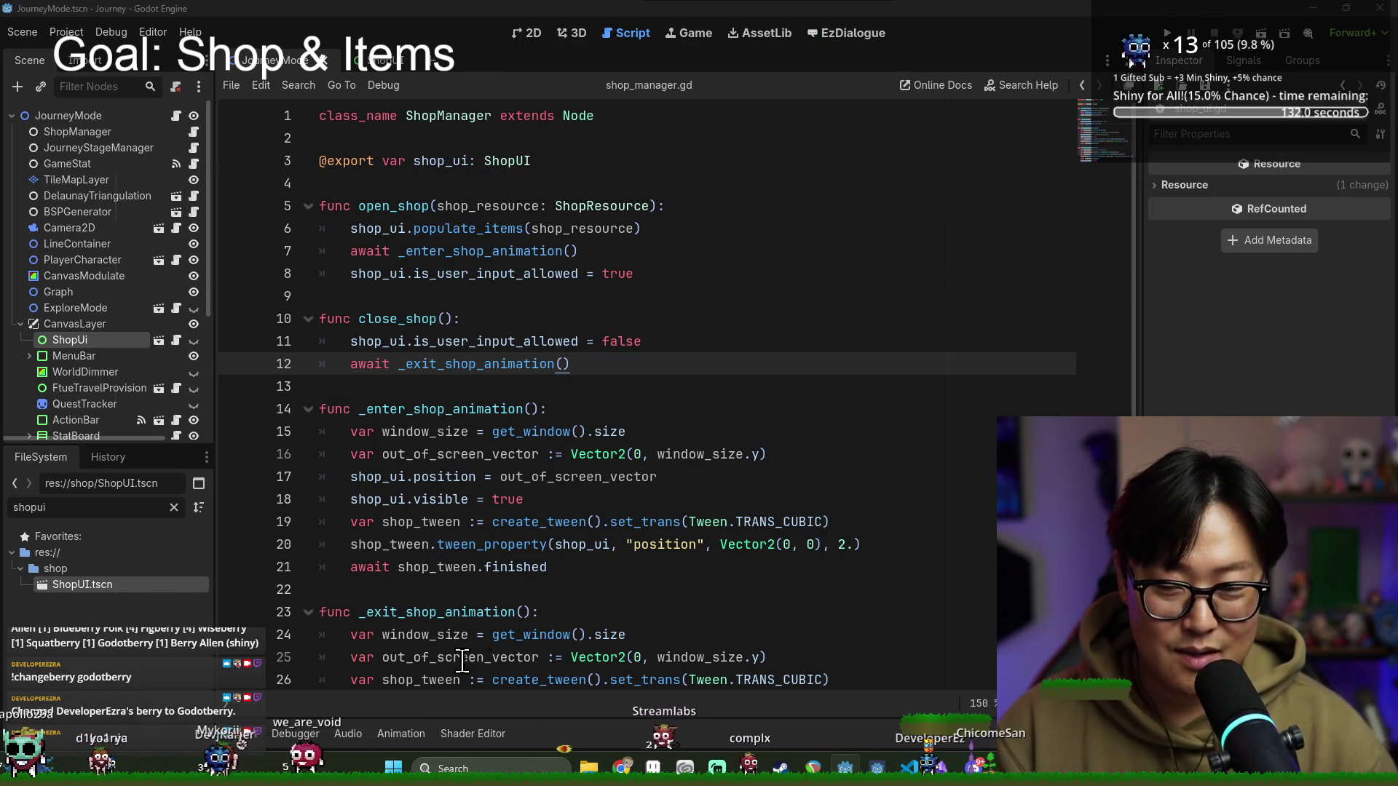
pyautogui.hotkey('alt', 'Tab')
pyautogui.click(1050, 261)
pyautogui.hotkey('alt', 'Tab')
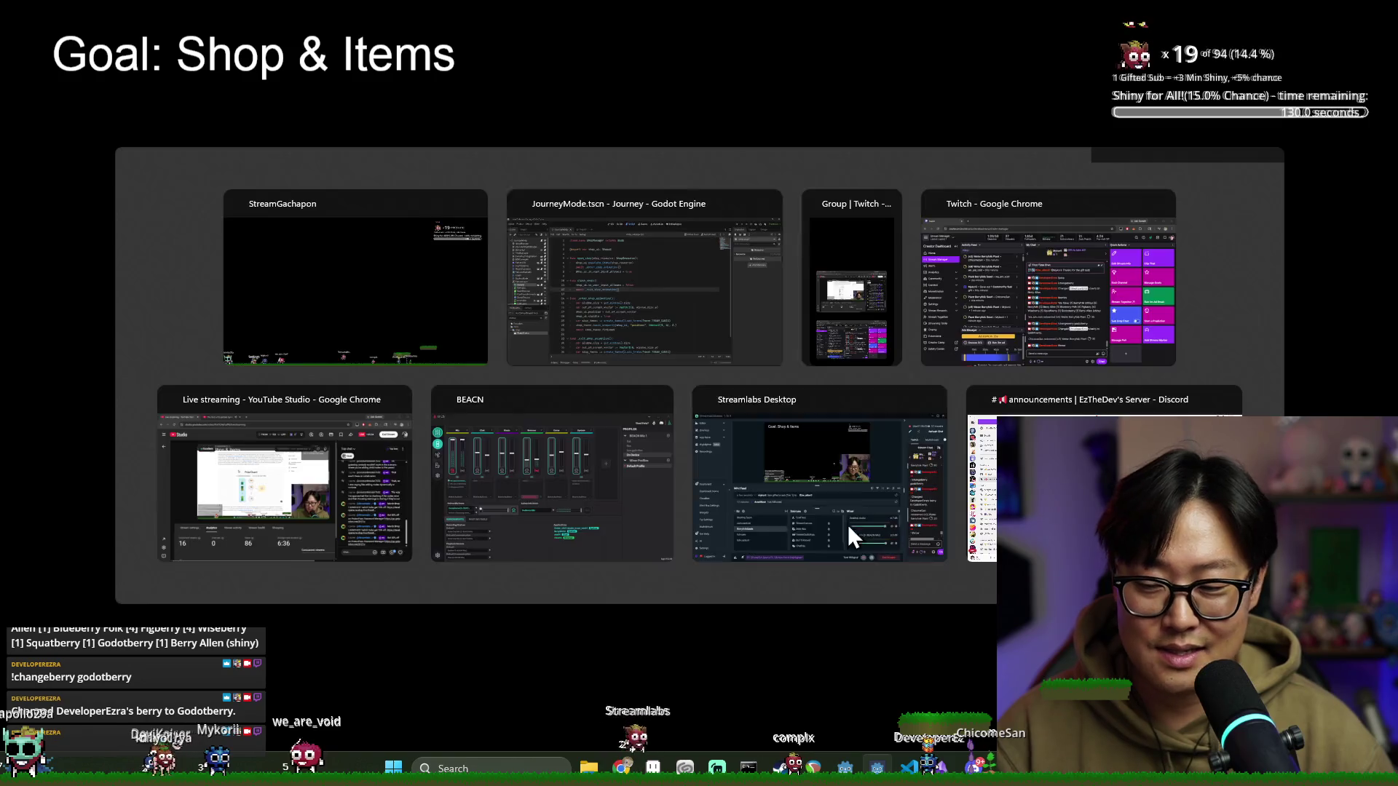
pyautogui.click(587, 294)
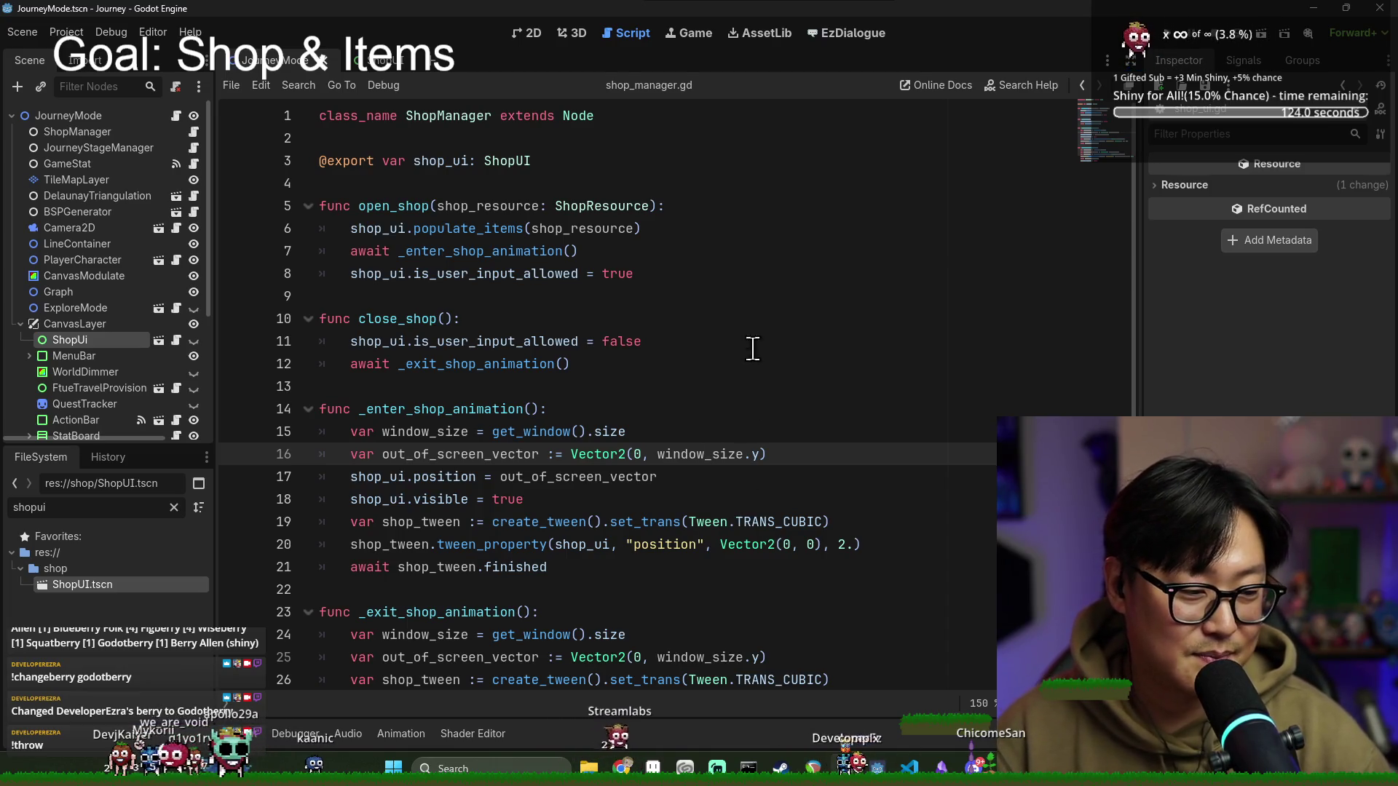
pyautogui.click(733, 289)
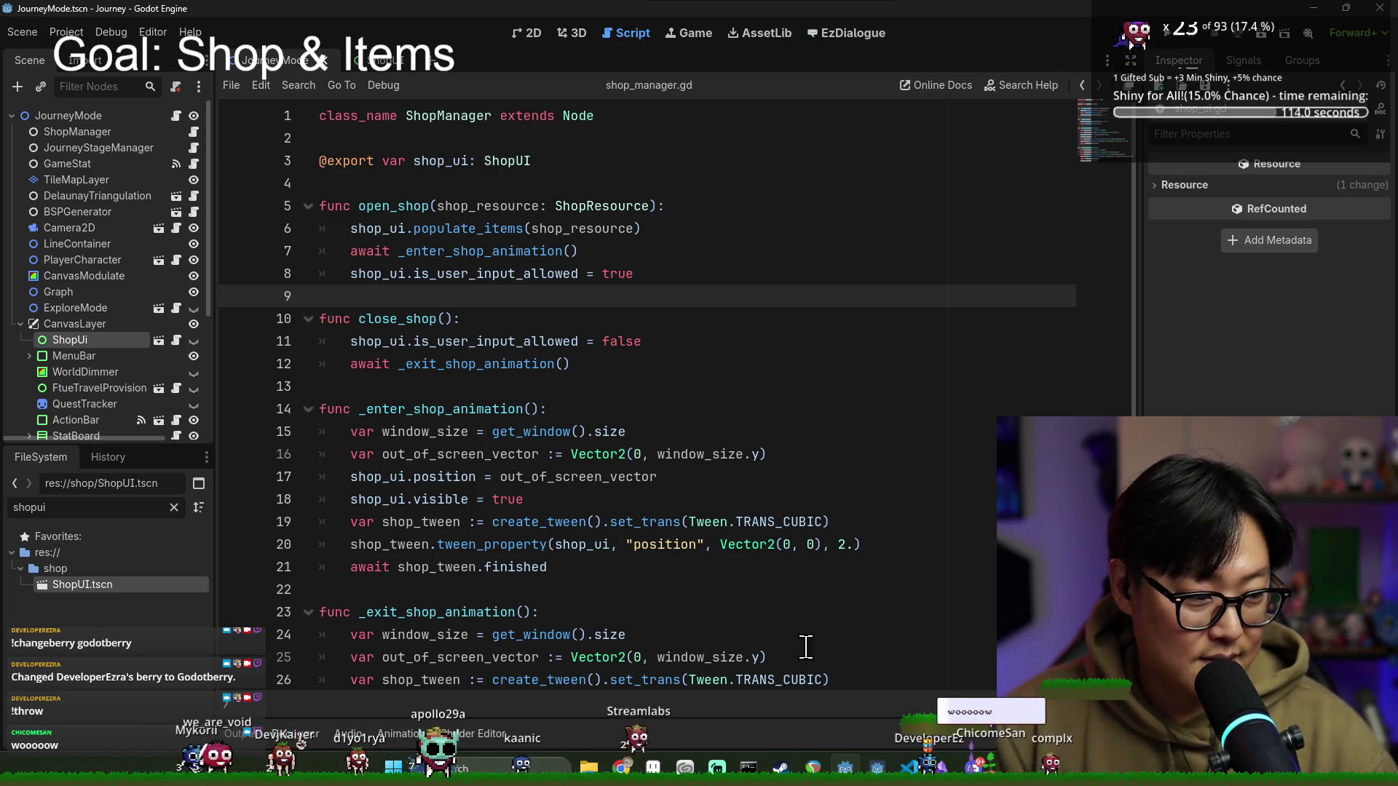
pyautogui.click(539, 408)
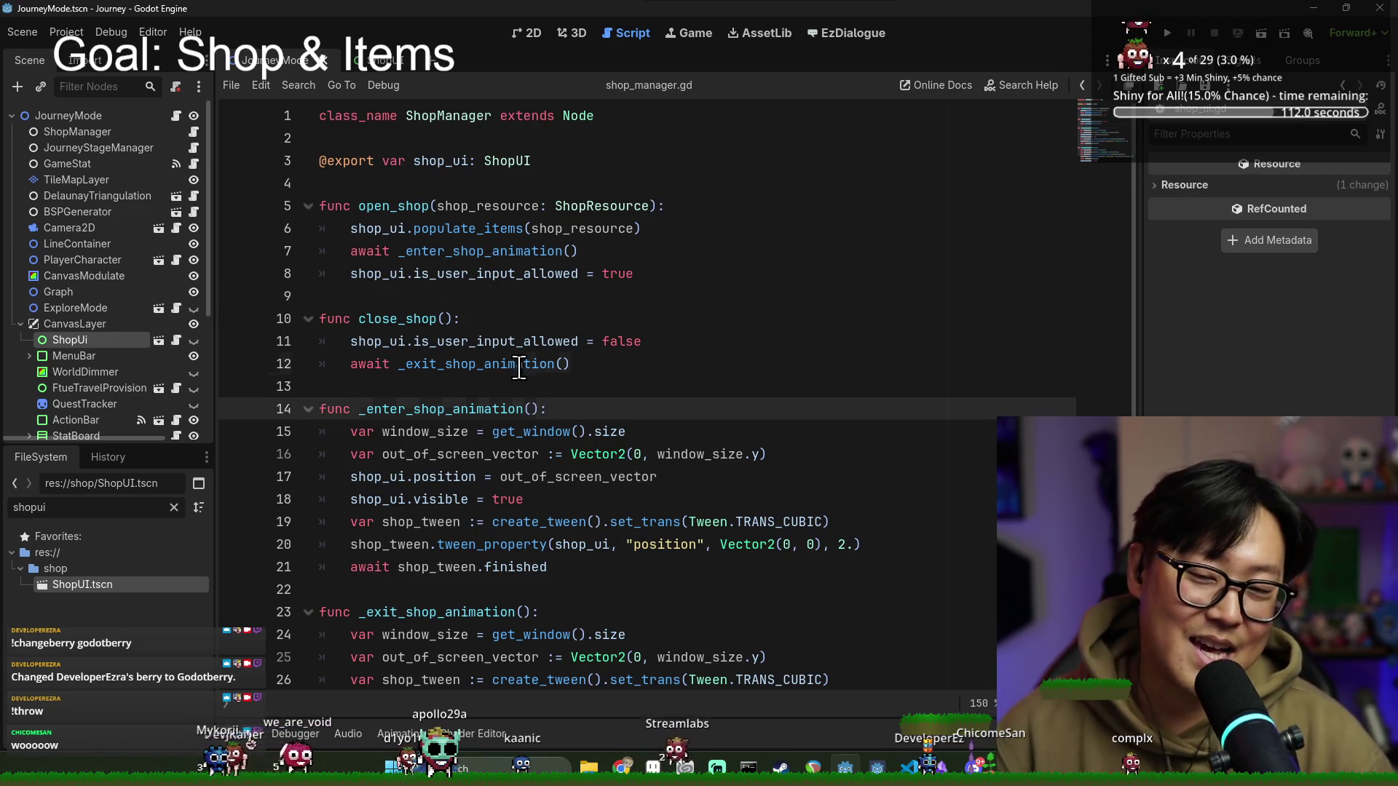
pyautogui.hotkey('alt', 'Tab')
pyautogui.hotkey('alt', 'Tab')
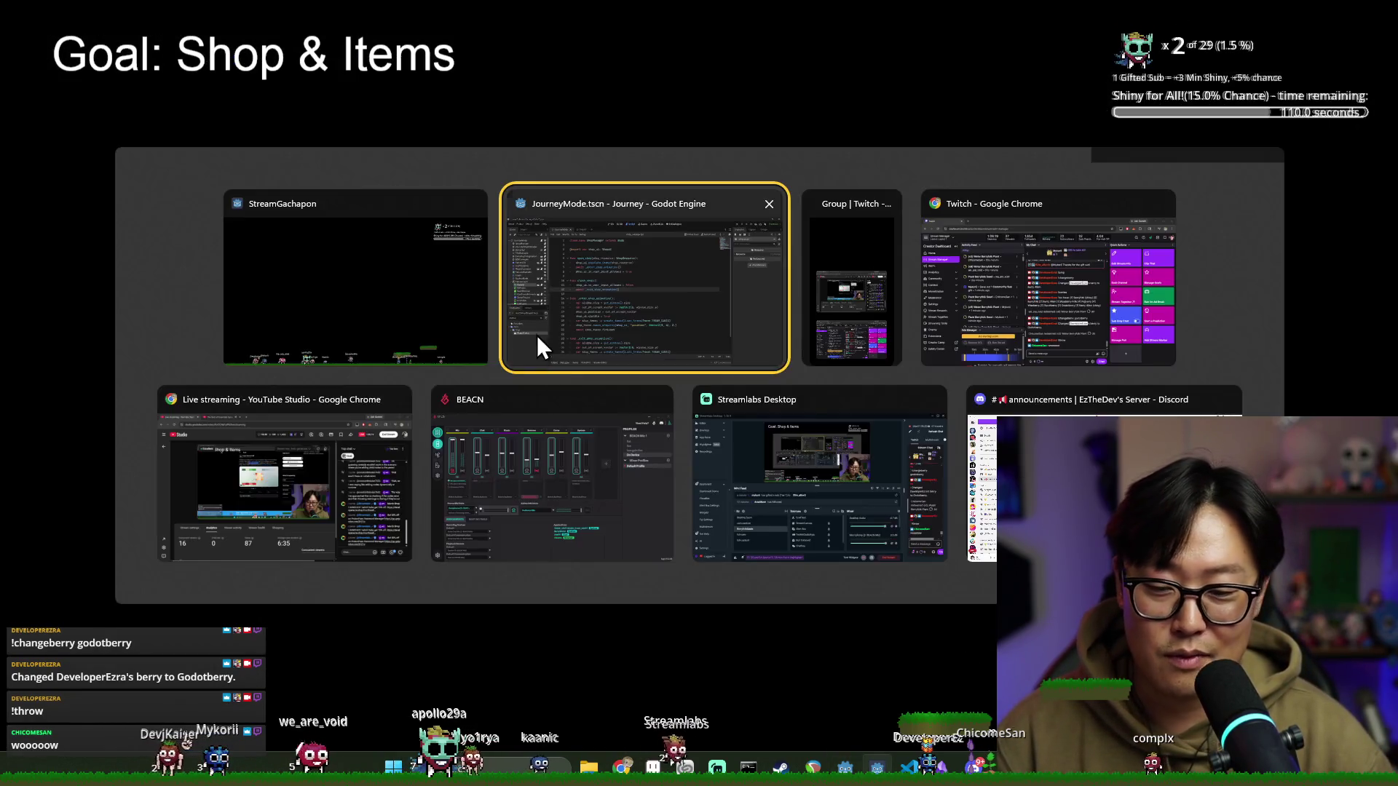
pyautogui.click(550, 322)
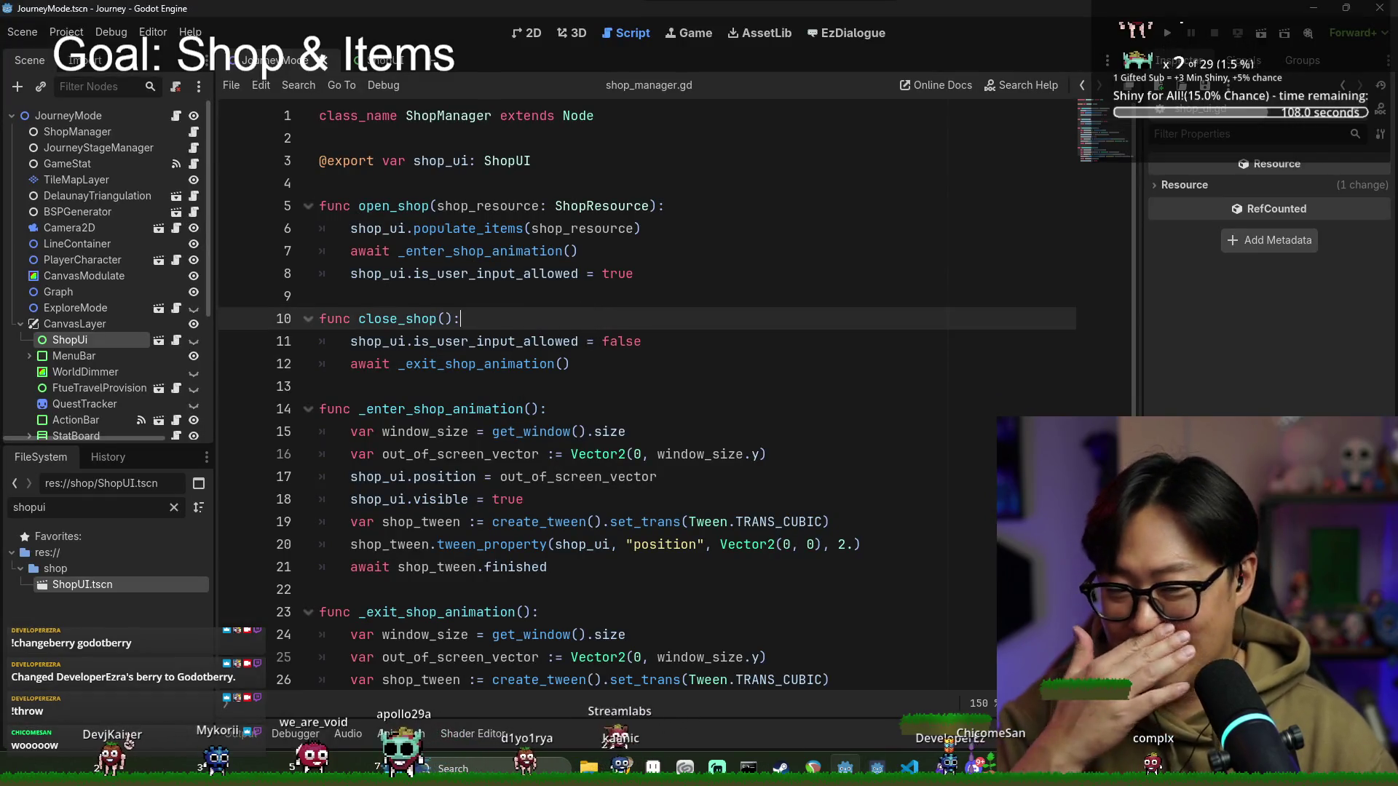
pyautogui.scroll(-2, 474, 458)
pyautogui.moveTo(474, 458)
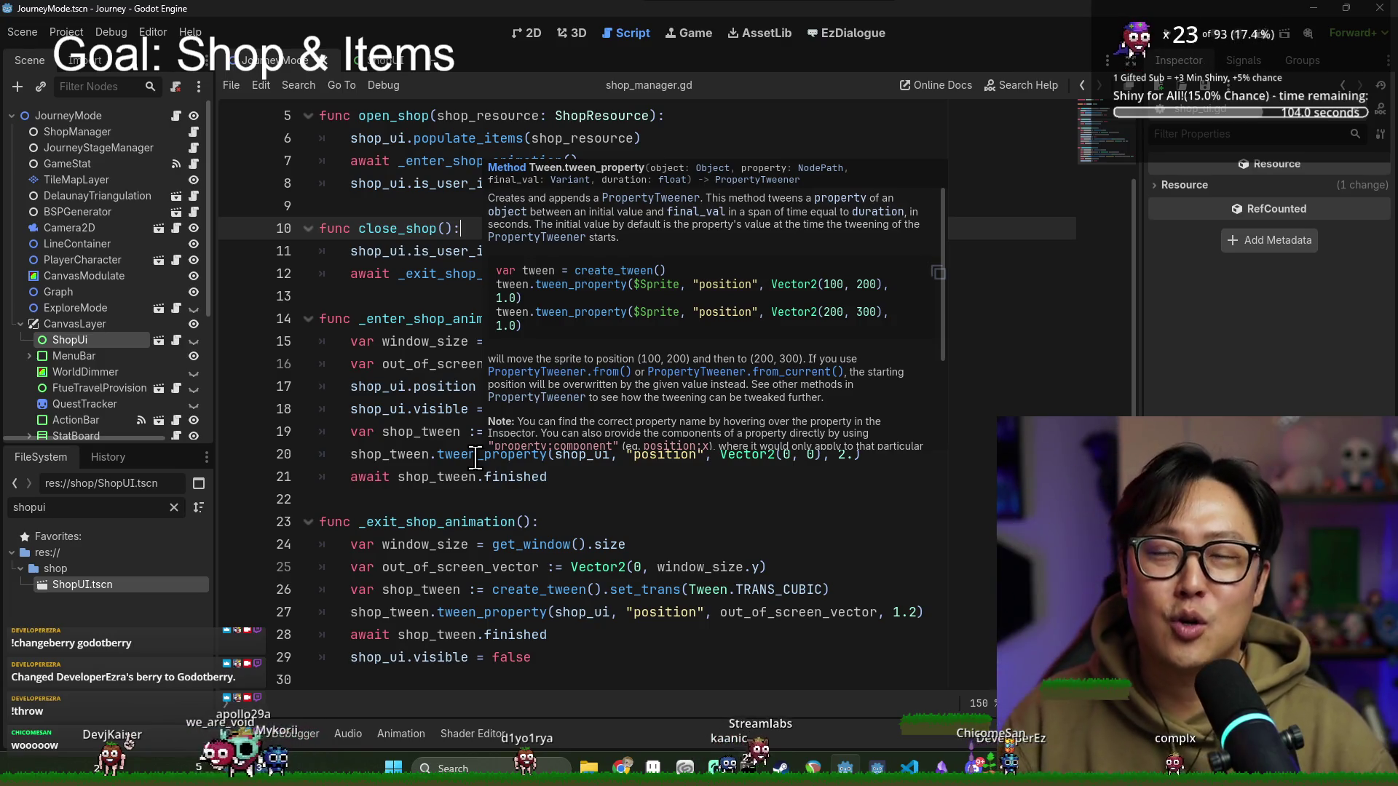
pyautogui.click(406, 395)
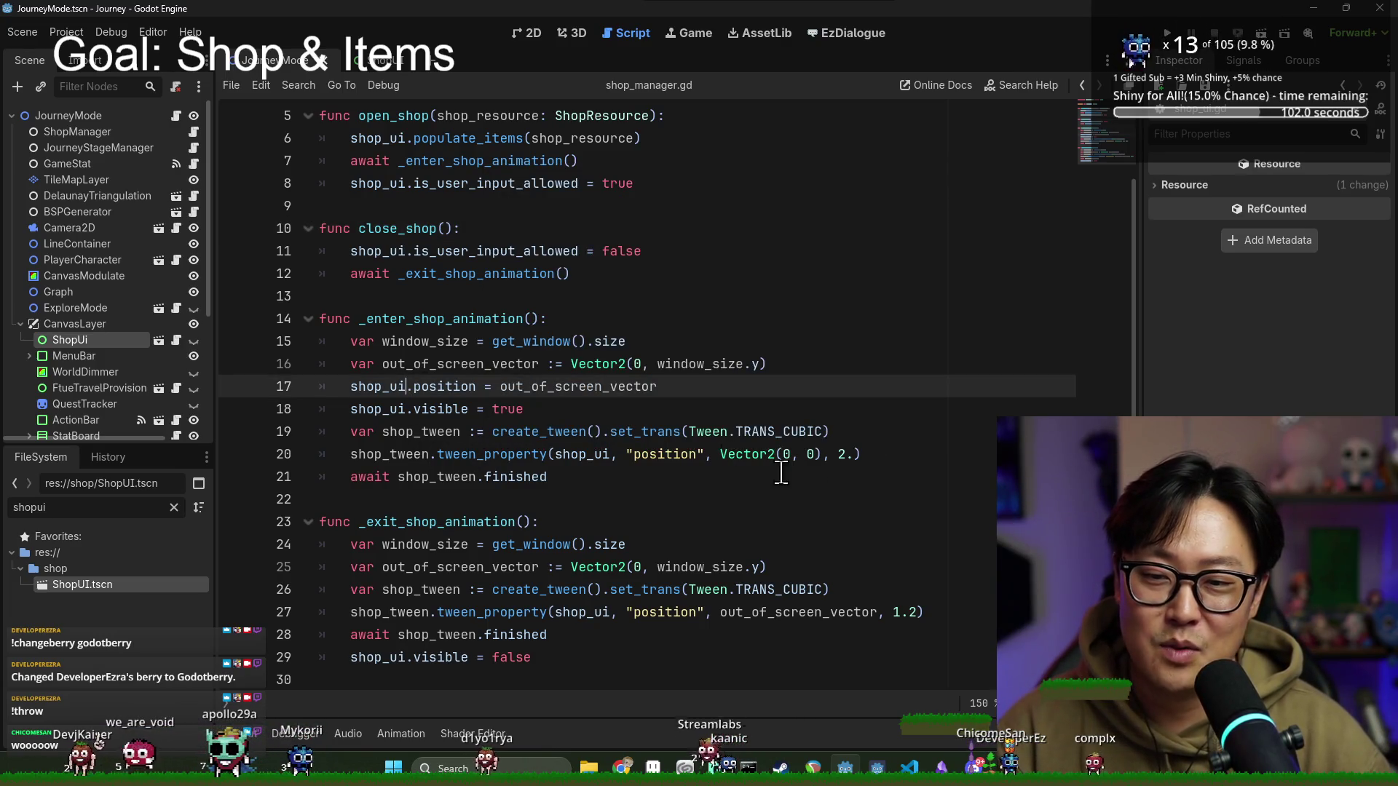
pyautogui.hotkey('alt', 'Tab')
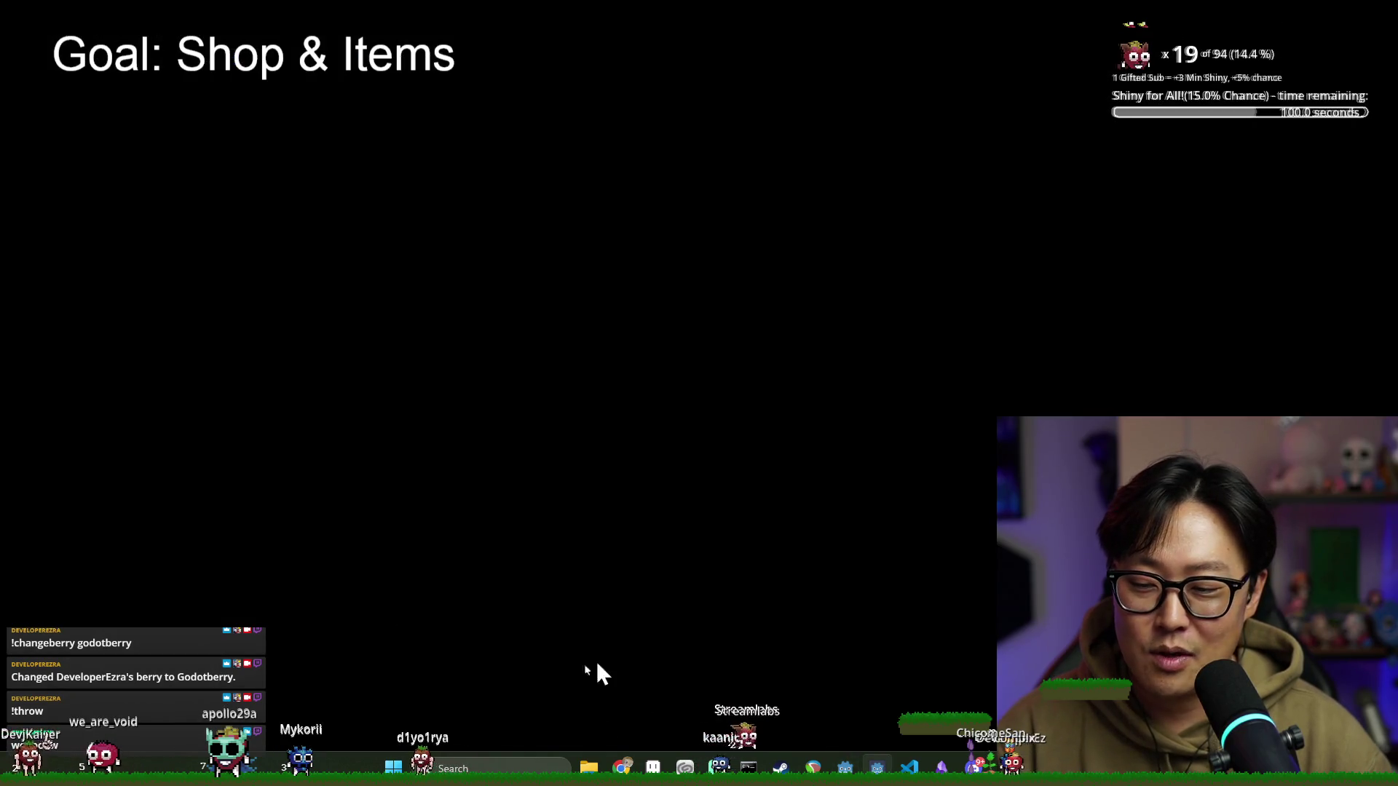
pyautogui.hotkey('alt', 'Tab')
pyautogui.hotkey('ctrl', 's')
pyautogui.scroll(2, 441, 415)
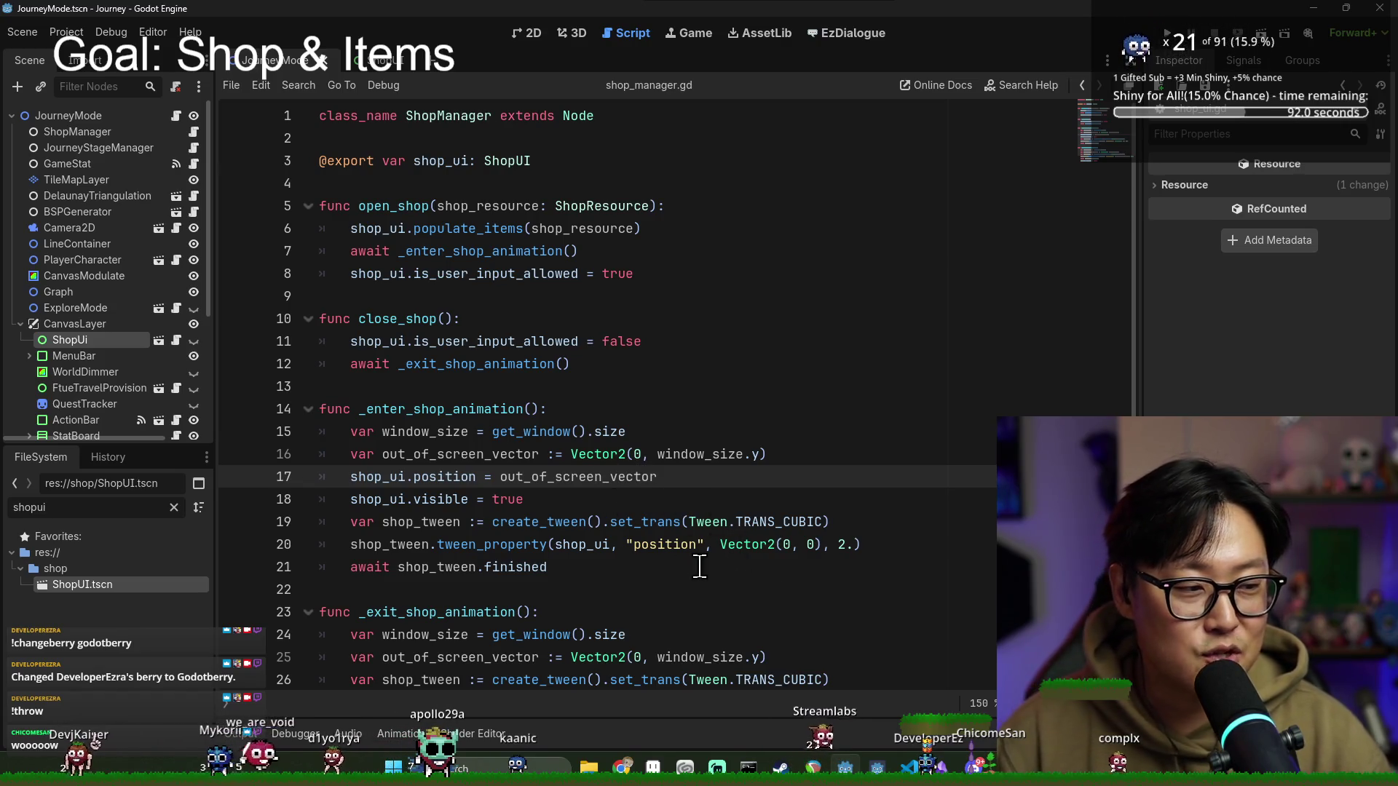
pyautogui.hotkey('ctrl', 's')
pyautogui.click(540, 476)
pyautogui.scroll(-2, 432, 416)
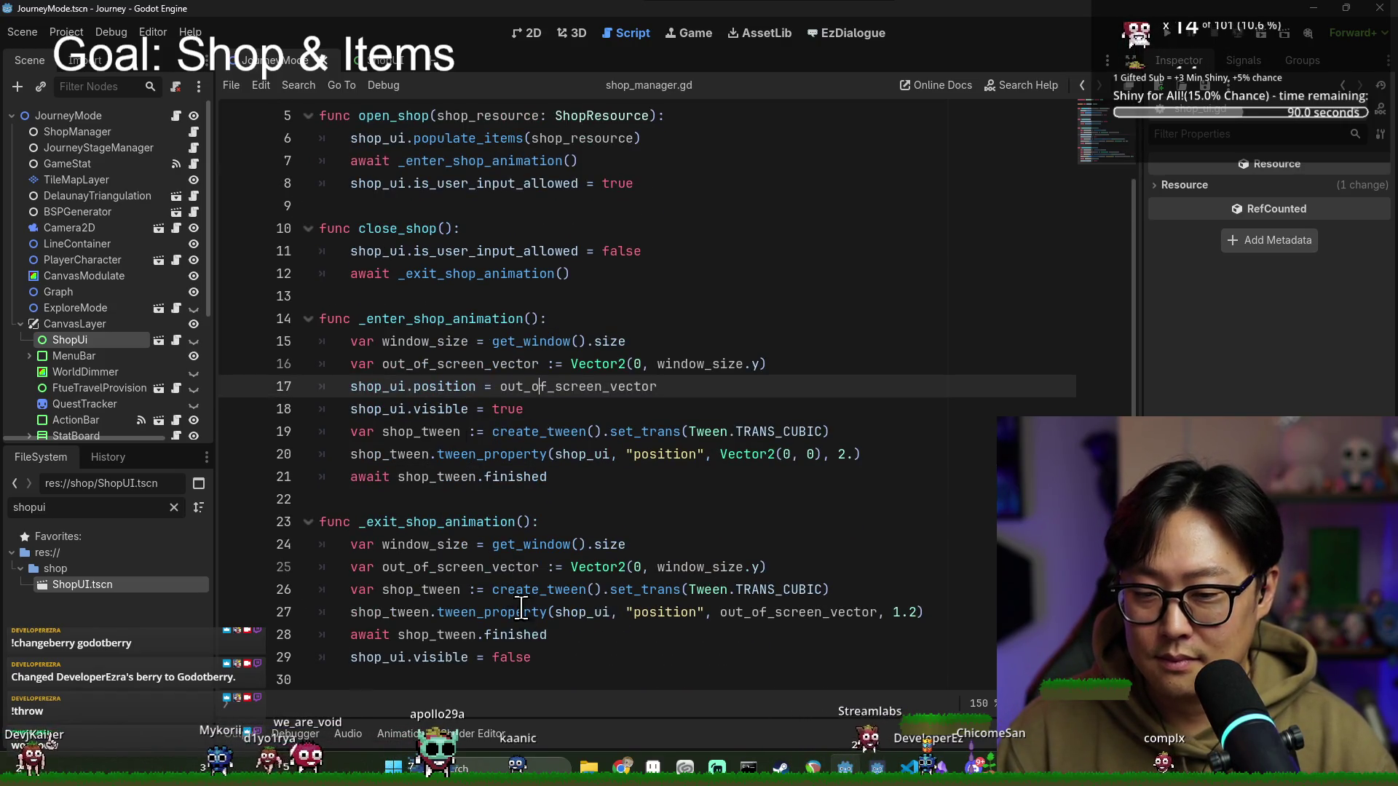
pyautogui.scroll(2, 445, 393)
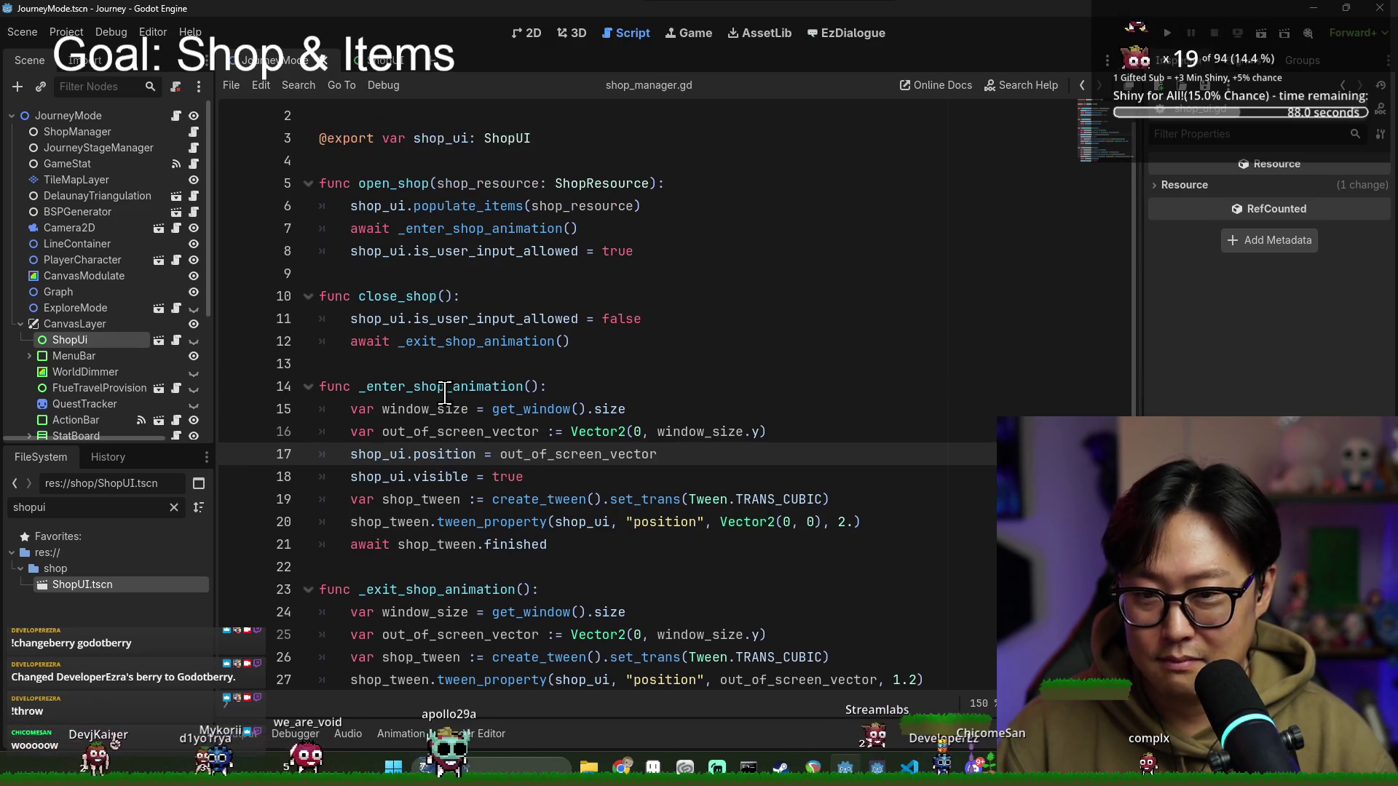
pyautogui.scroll(1, 444, 393)
pyautogui.hotkey('ctrl', 's')
pyautogui.click(393, 183)
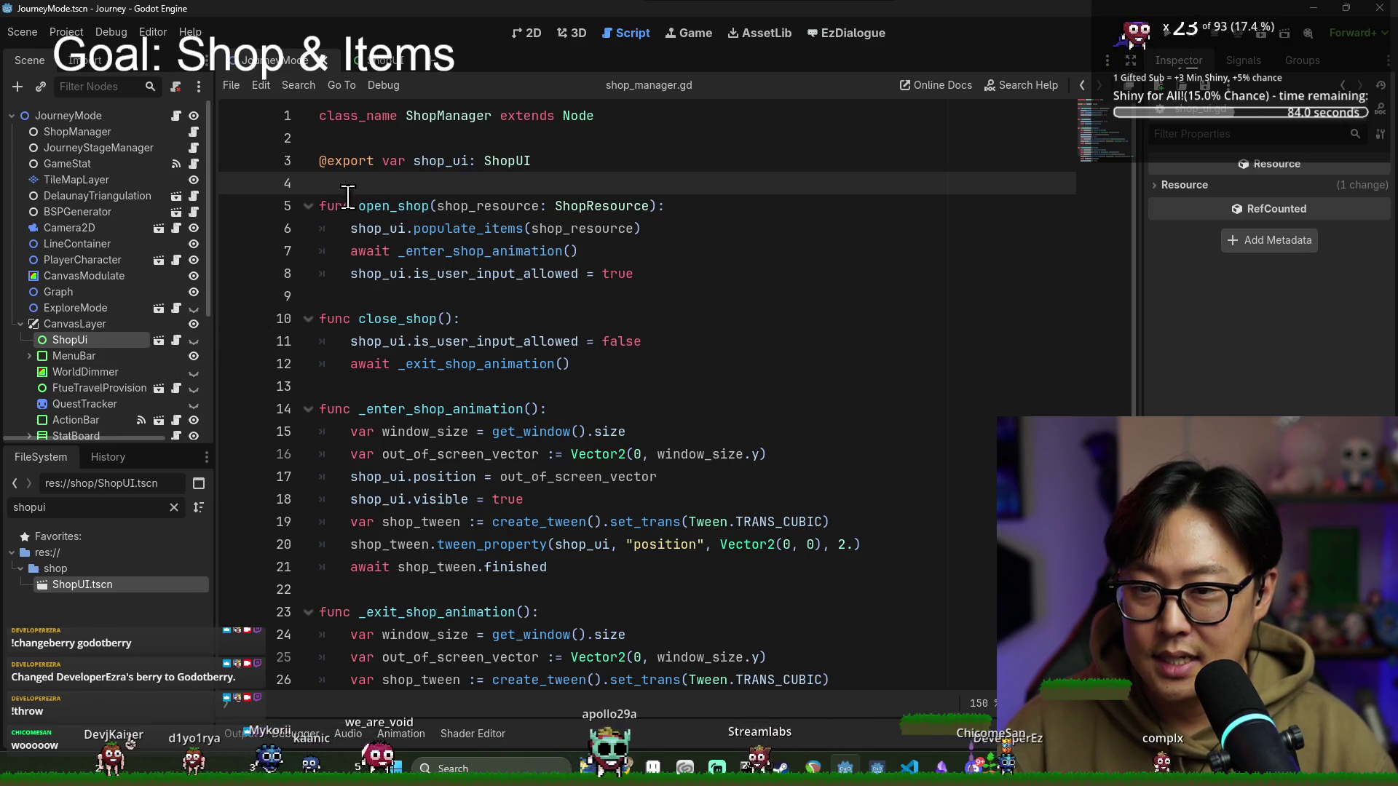
pyautogui.doubleClick(386, 206)
pyautogui.click(466, 251)
pyautogui.hotkey('ctrl', 's')
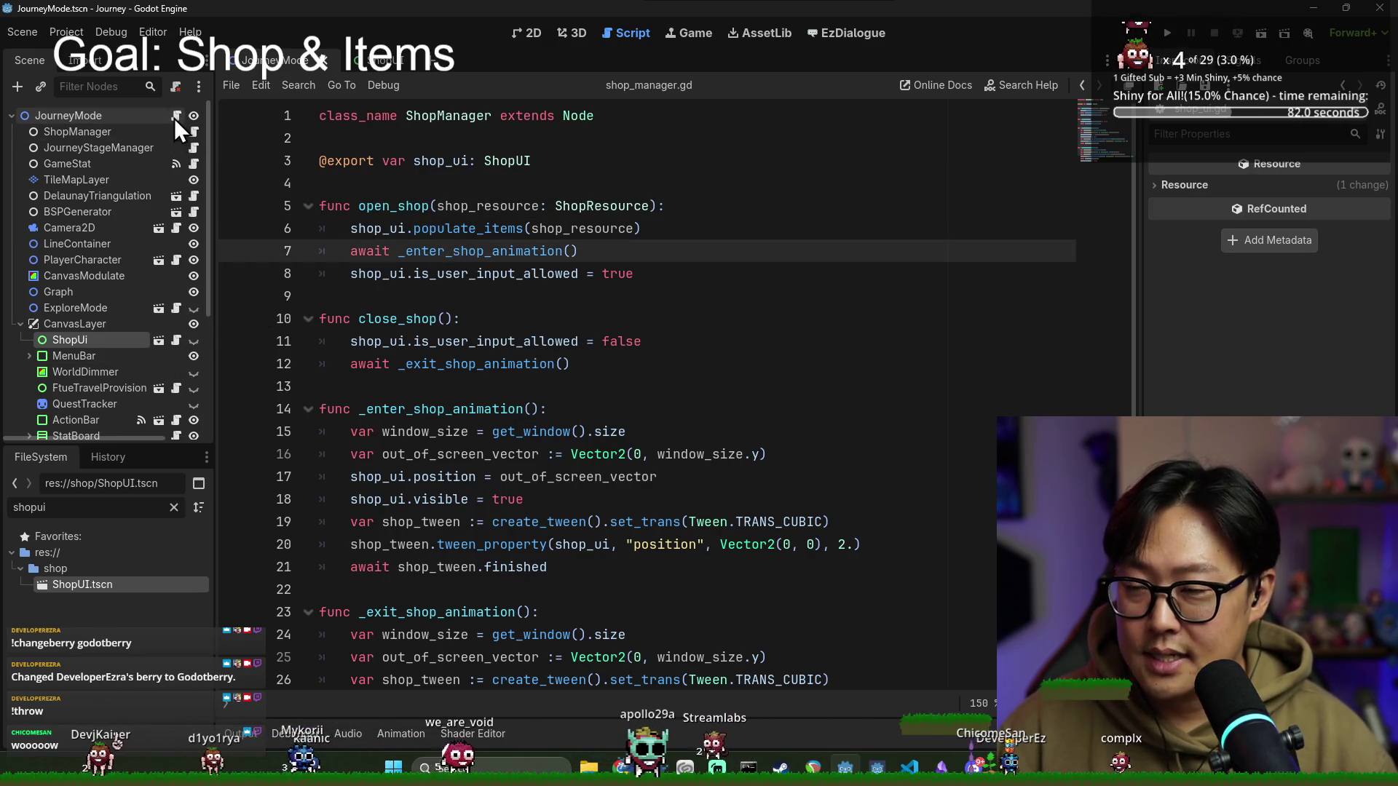
pyautogui.doubleClick(409, 206)
pyautogui.click(72, 536)
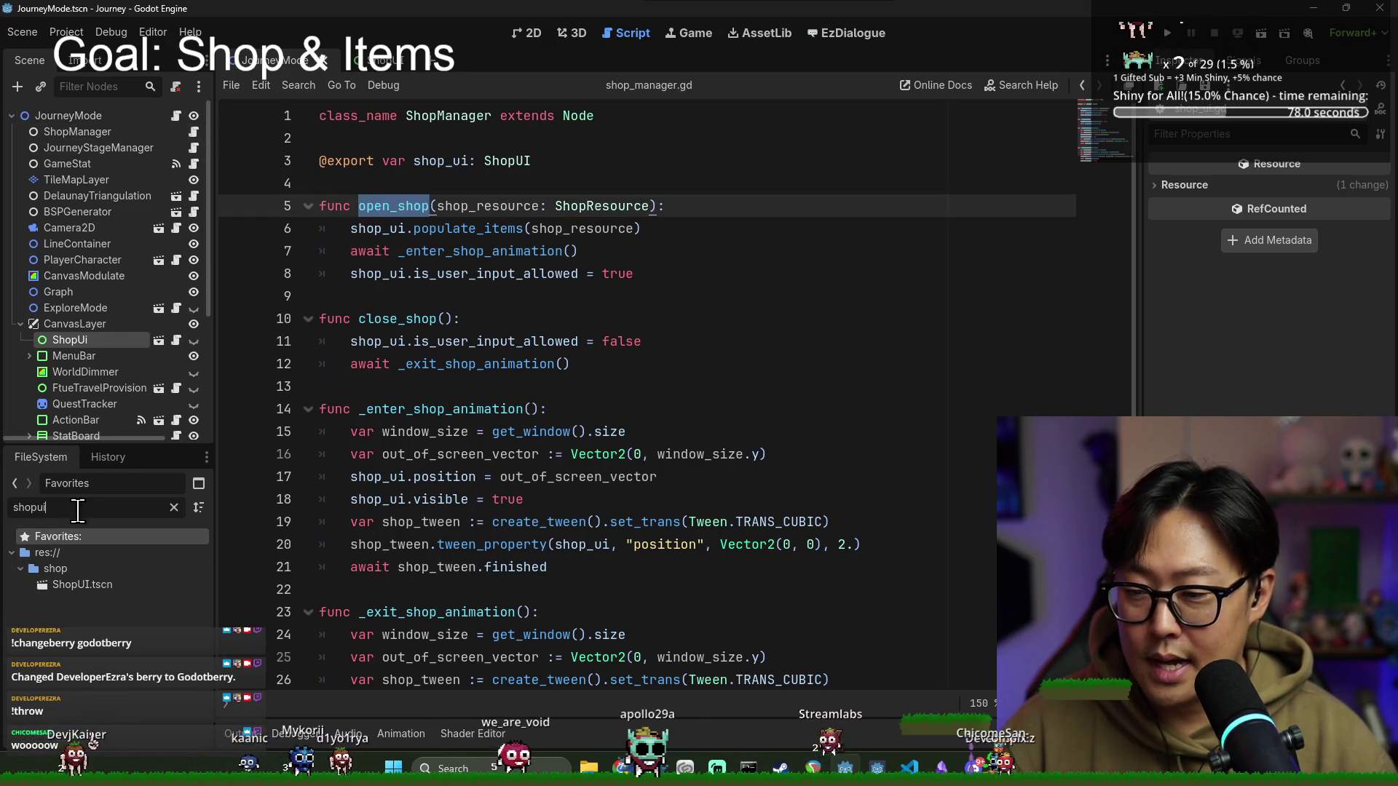
# Step: Filter the FileSystem dock for 'sprouty' and open the Sprouty scene
pyautogui.doubleClick(78, 507)
pyautogui.write('sprouty')
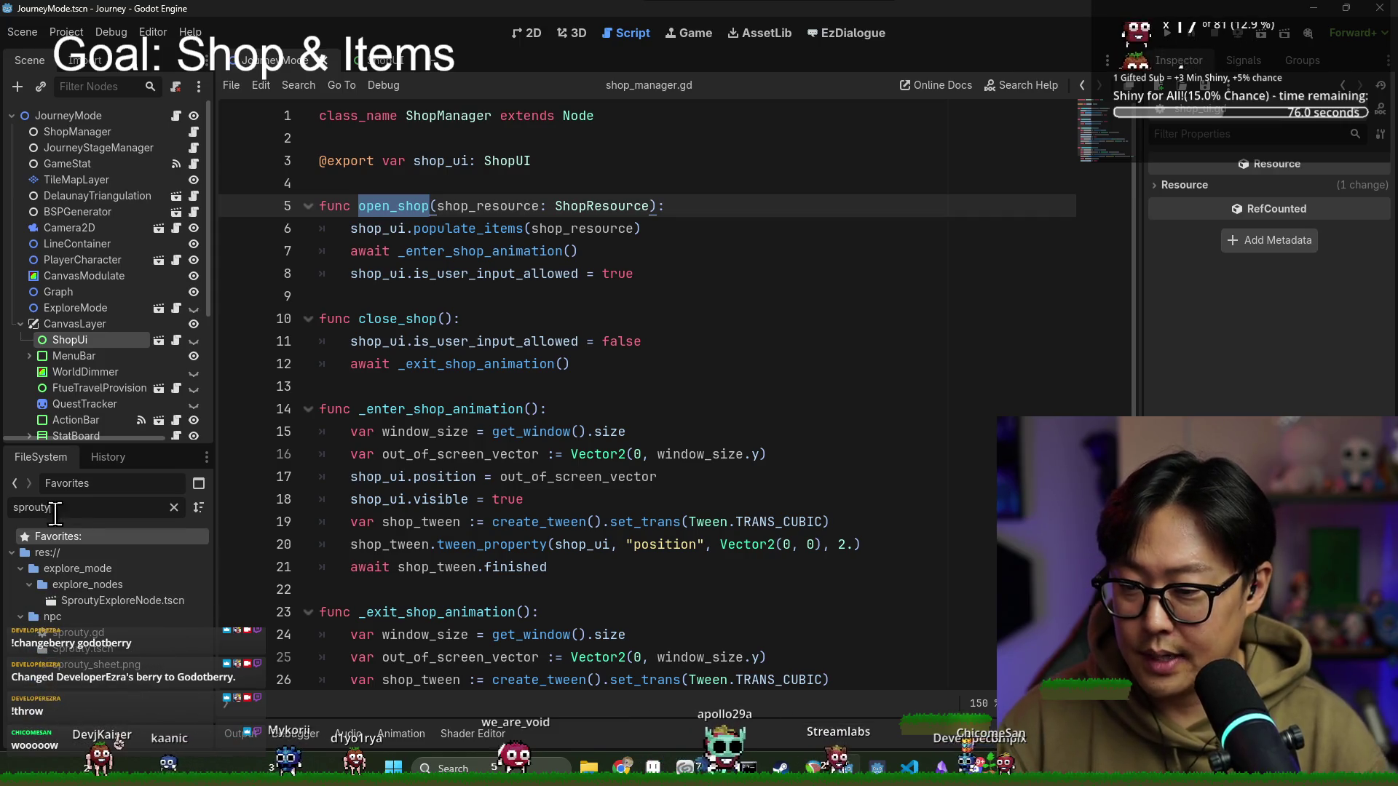
pyautogui.doubleClick(116, 647)
# Step: Look over the open_shop_requested signal in sprouty.gd, then run the project from JourneyMode
pyautogui.click(381, 188)
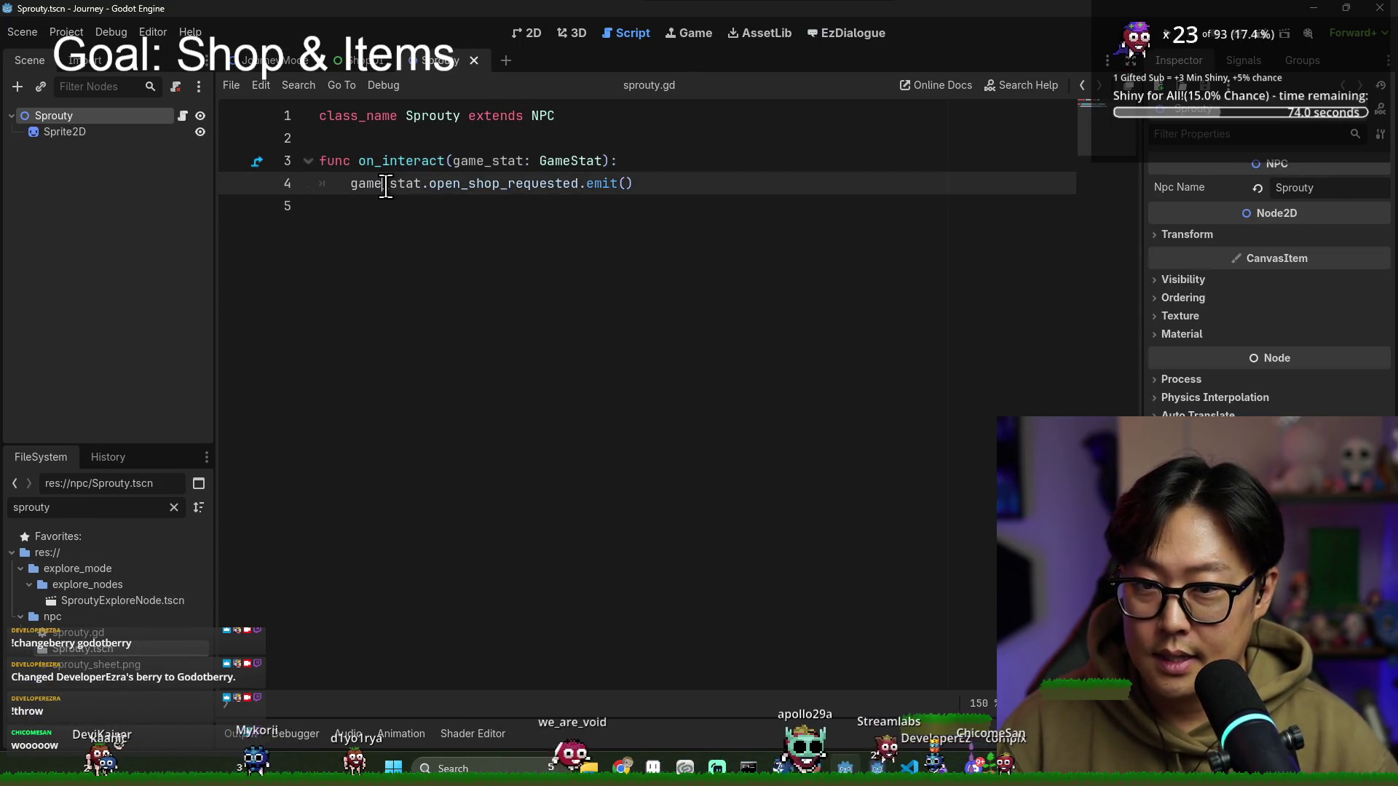
pyautogui.doubleClick(502, 184)
pyautogui.click(537, 281)
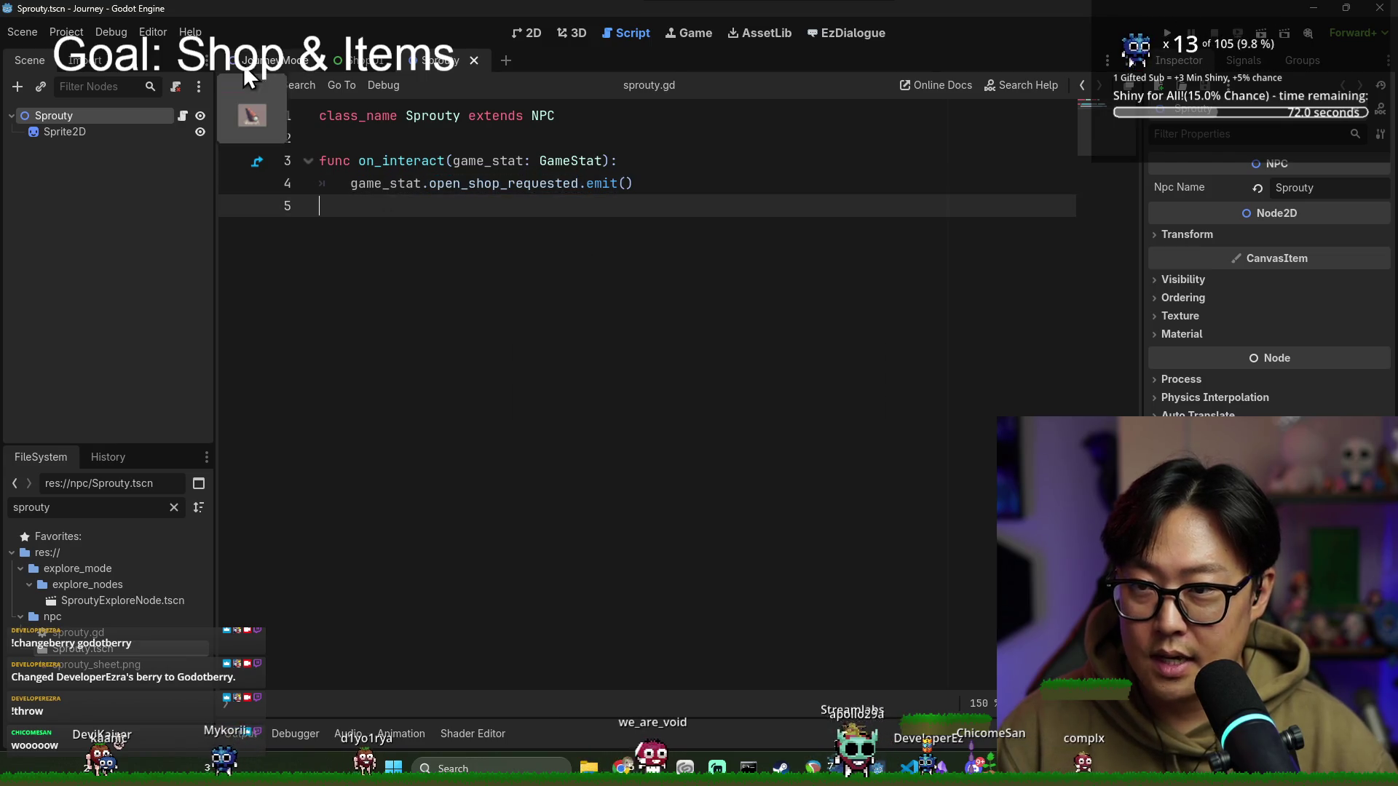
pyautogui.click(268, 60)
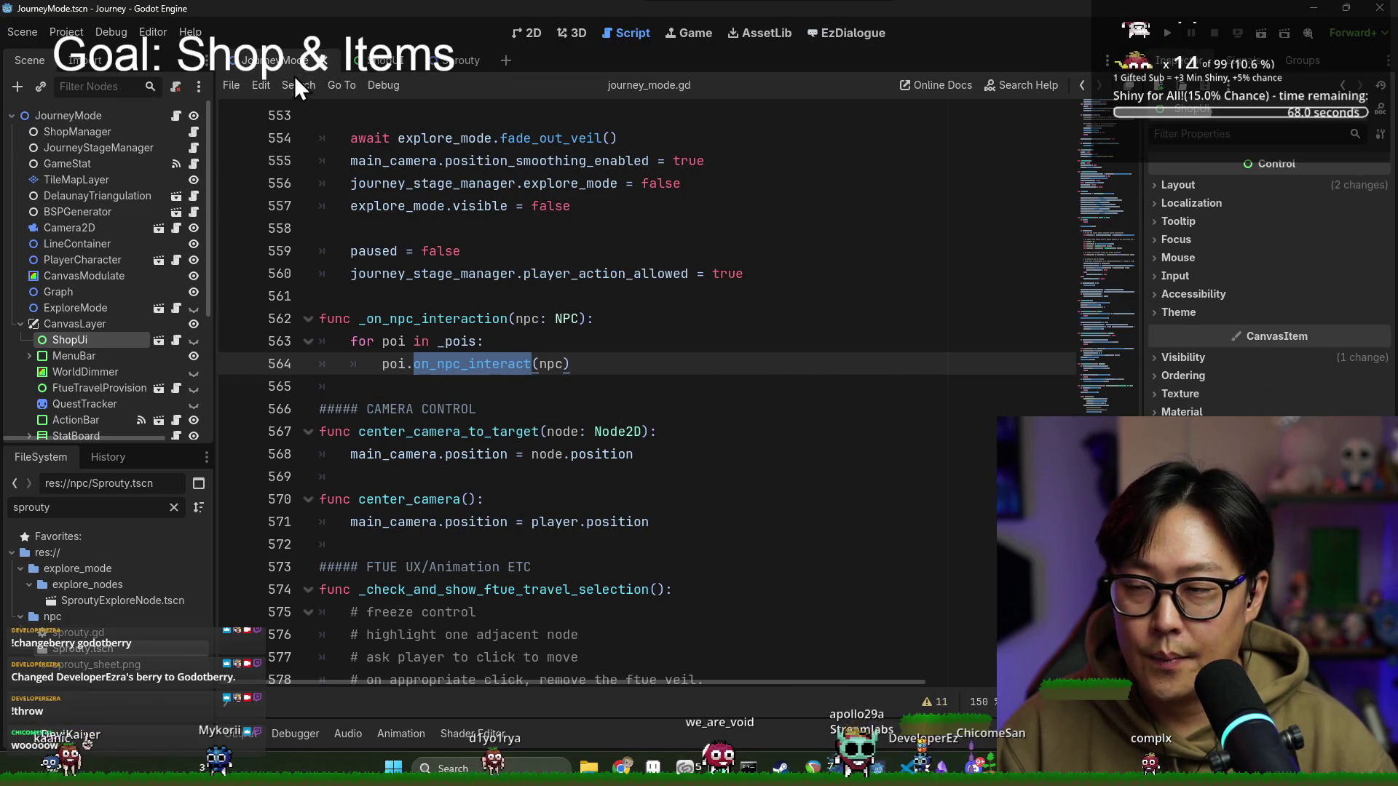
pyautogui.click(1166, 32)
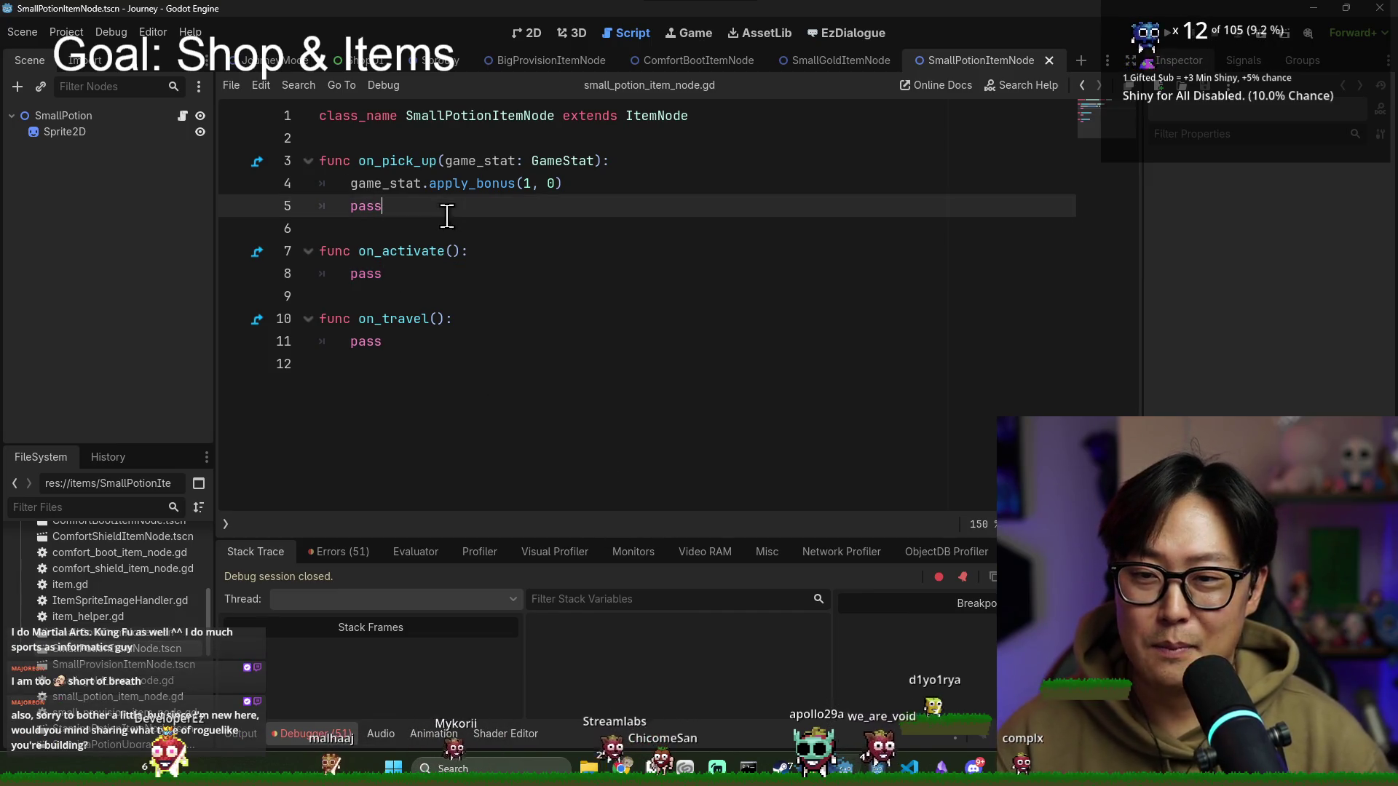
# Step: Delete the redundant pass line under apply_bonus(1, 0) and save the script
pyautogui.moveTo(445, 211); pyautogui.dragTo(623, 184)
pyautogui.press('BackSpace')
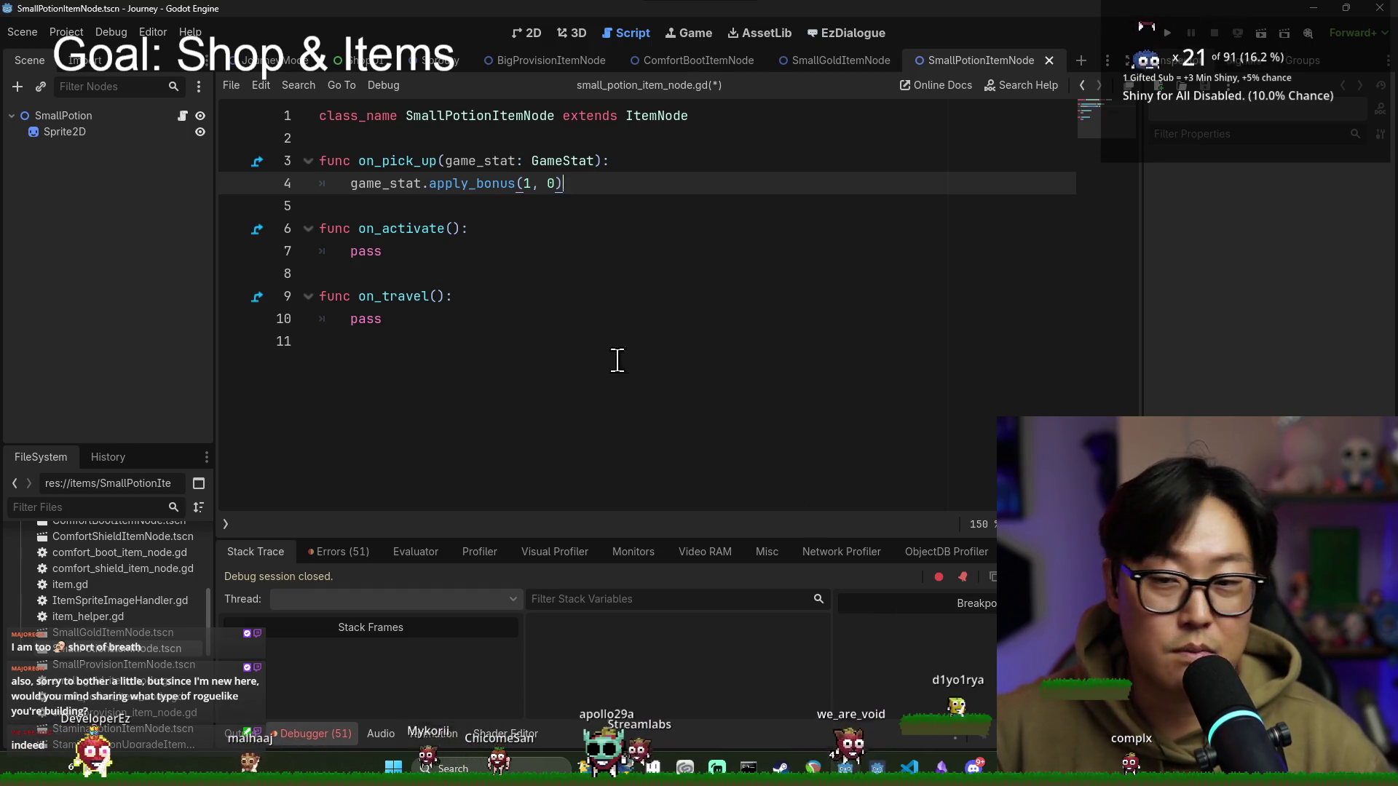
pyautogui.press('Down')
pyautogui.press('Down')
pyautogui.press('Left')
pyautogui.hotkey('ctrl', 's')
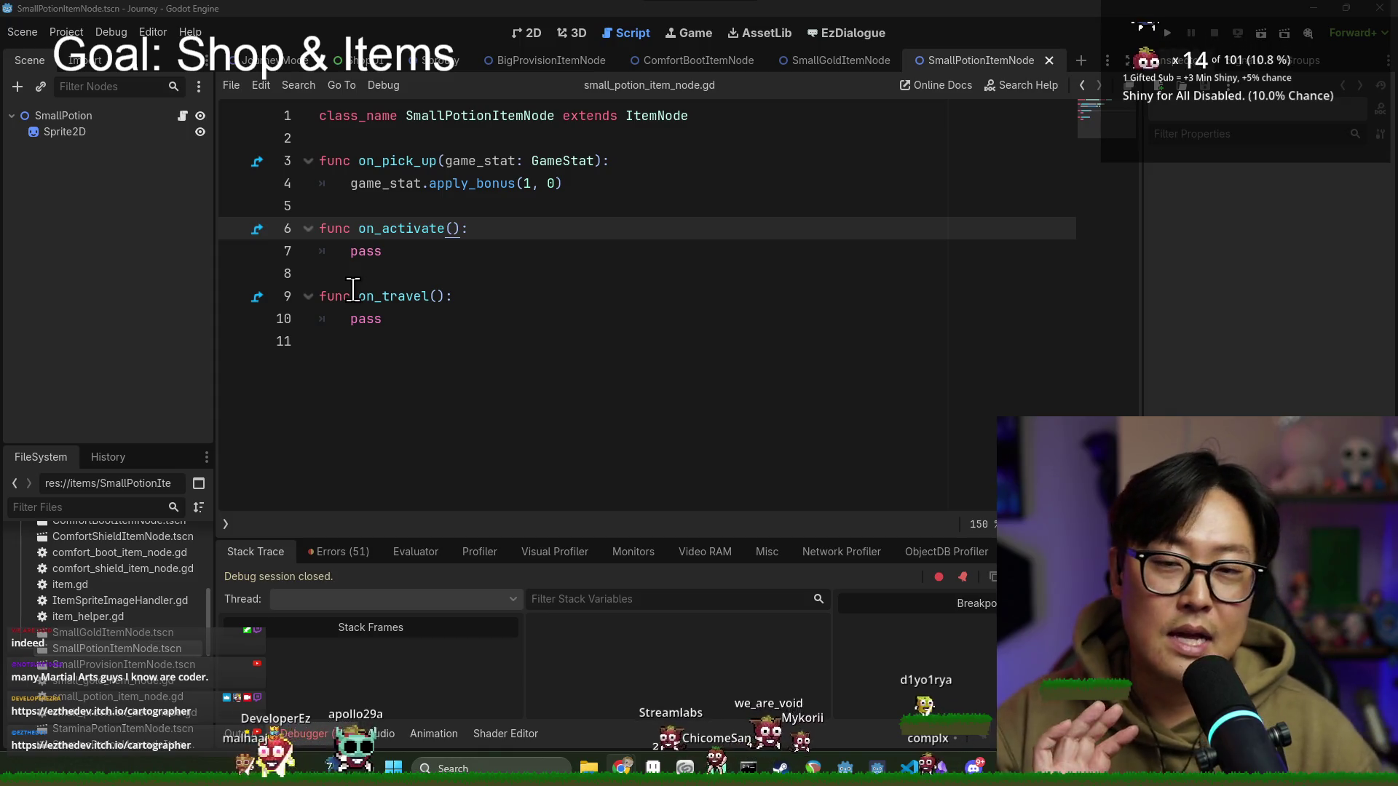
# Step: Review small_potion_item_node.gd and save it again
pyautogui.click(524, 269)
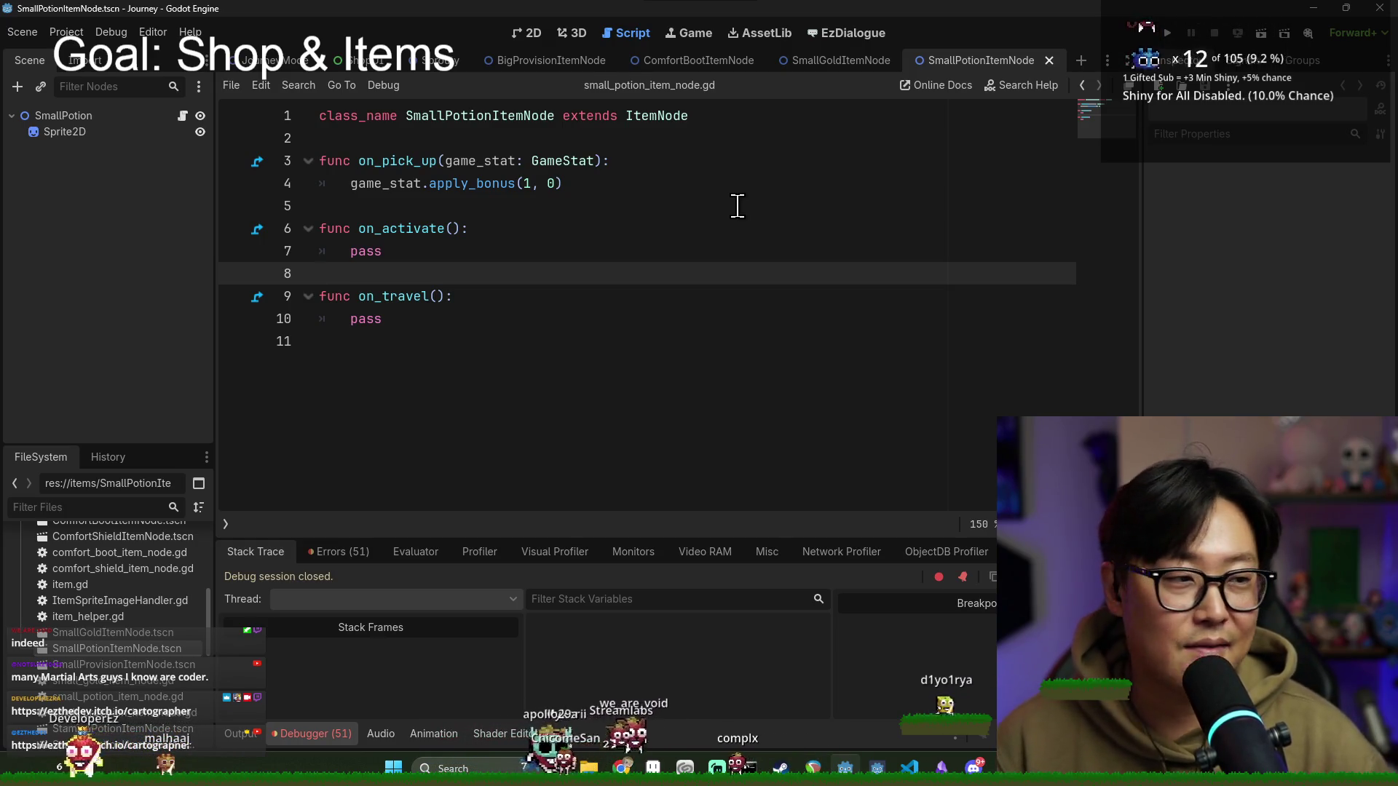
pyautogui.click(490, 210)
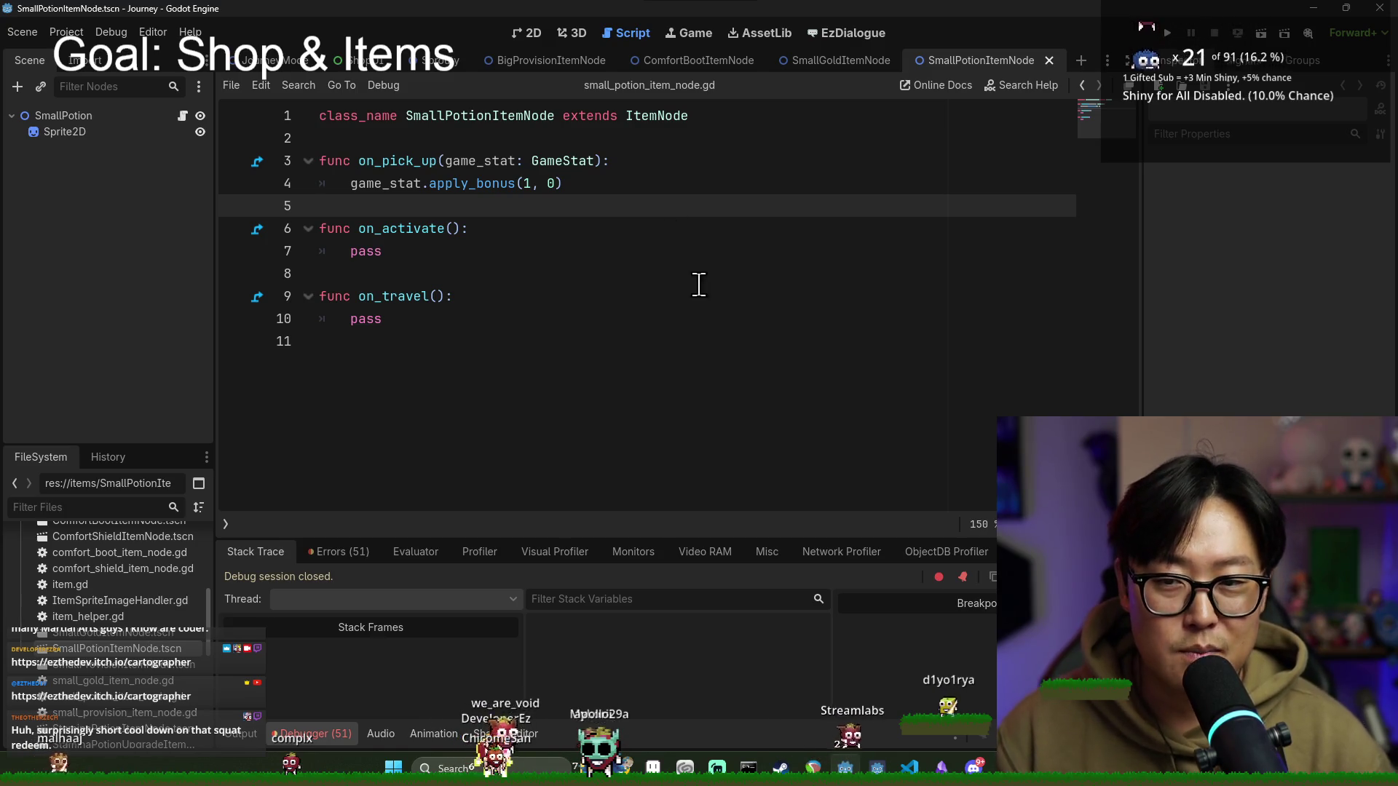
pyautogui.click(515, 159)
pyautogui.hotkey('ctrl', 's')
pyautogui.click(512, 120)
pyautogui.click(667, 434)
pyautogui.hotkey('ctrl', 's')
pyautogui.click(477, 260)
pyautogui.click(396, 209)
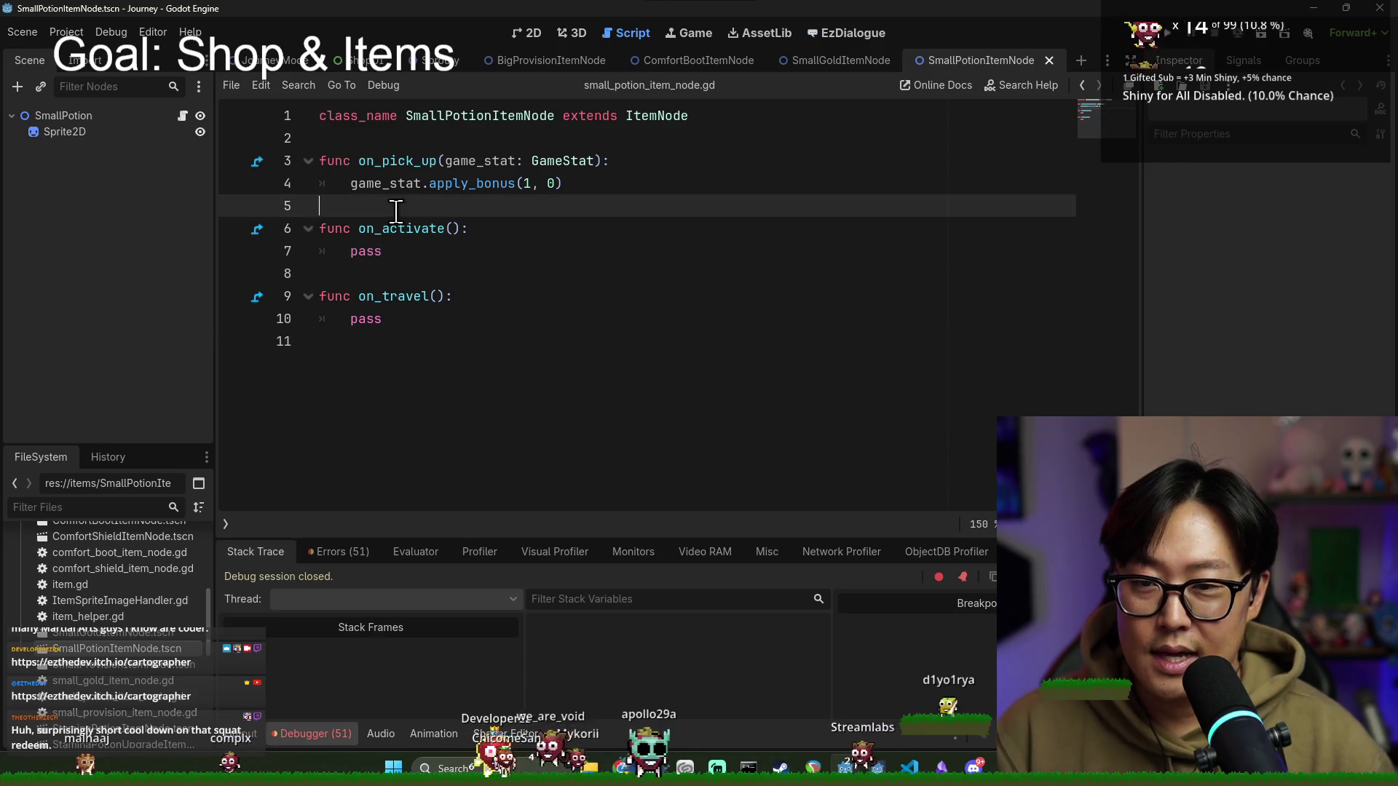
pyautogui.click(428, 121)
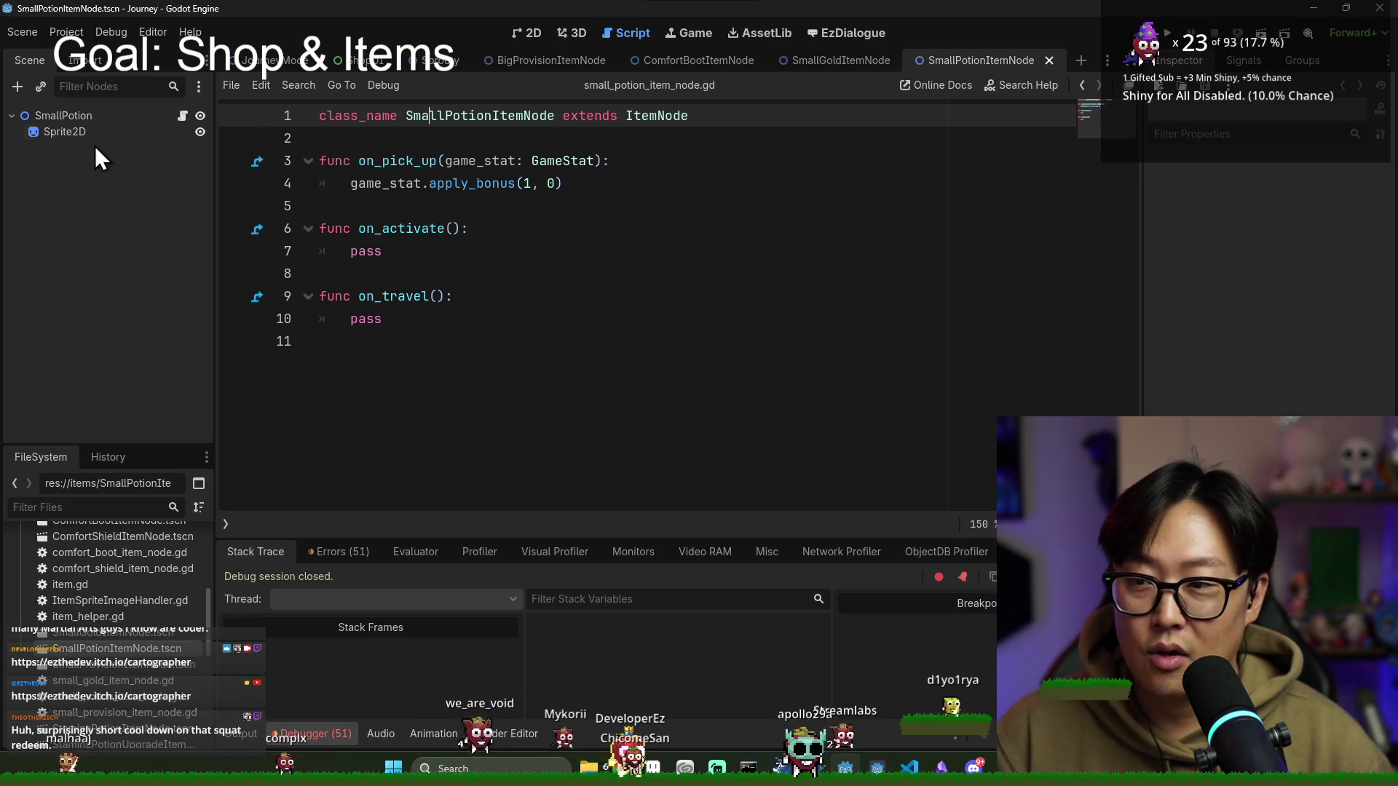
# Step: Set SmallPotionItemNode's Image Handler to Sprite2D and save the scene
pyautogui.click(86, 119)
pyautogui.click(1304, 194)
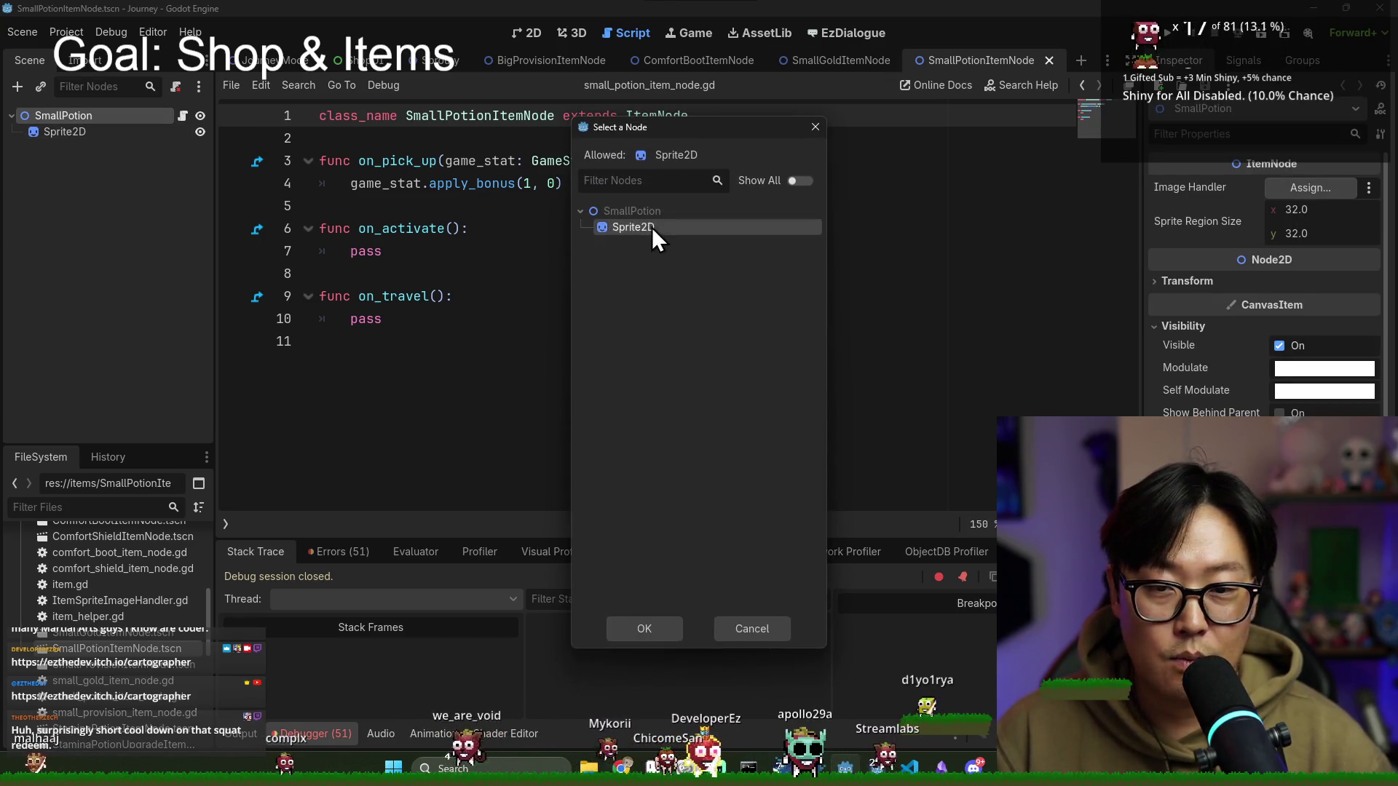
pyautogui.doubleClick(652, 227)
pyautogui.hotkey('ctrl', 's')
# Step: Open SmallProvisionItemNode, set its Image Handler to Sprite2D, and save
pyautogui.doubleClick(76, 669)
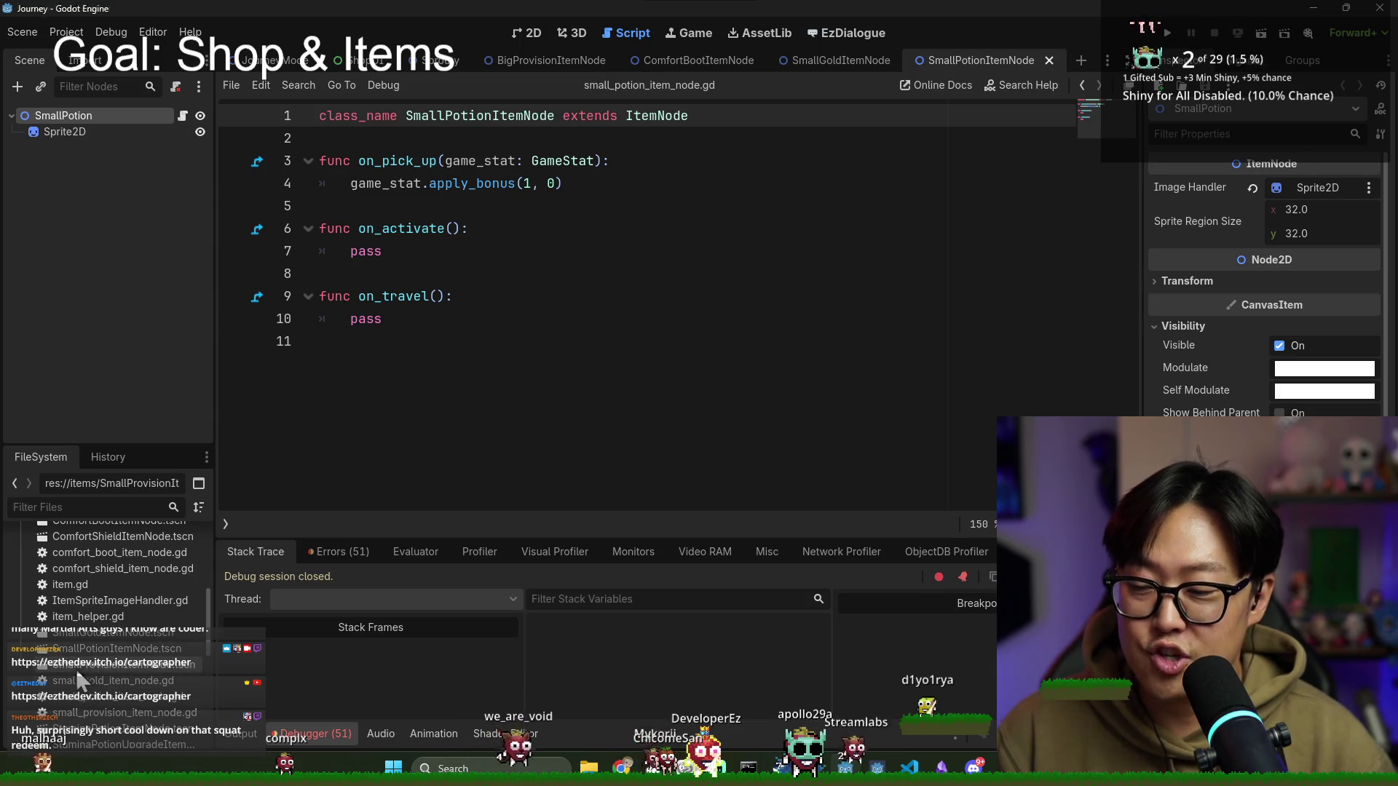
pyautogui.click(42, 117)
pyautogui.click(1311, 188)
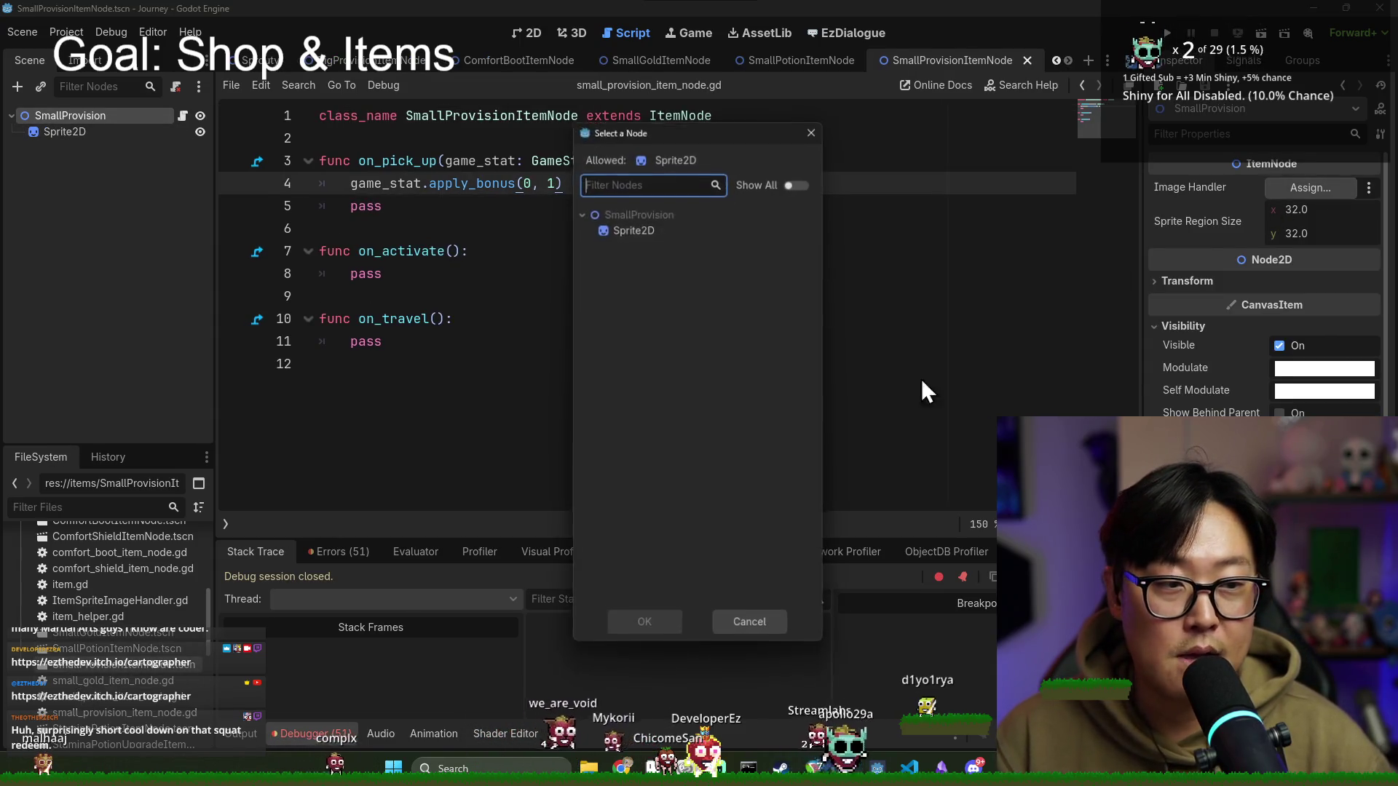
pyautogui.doubleClick(626, 233)
pyautogui.hotkey('ctrl', 's')
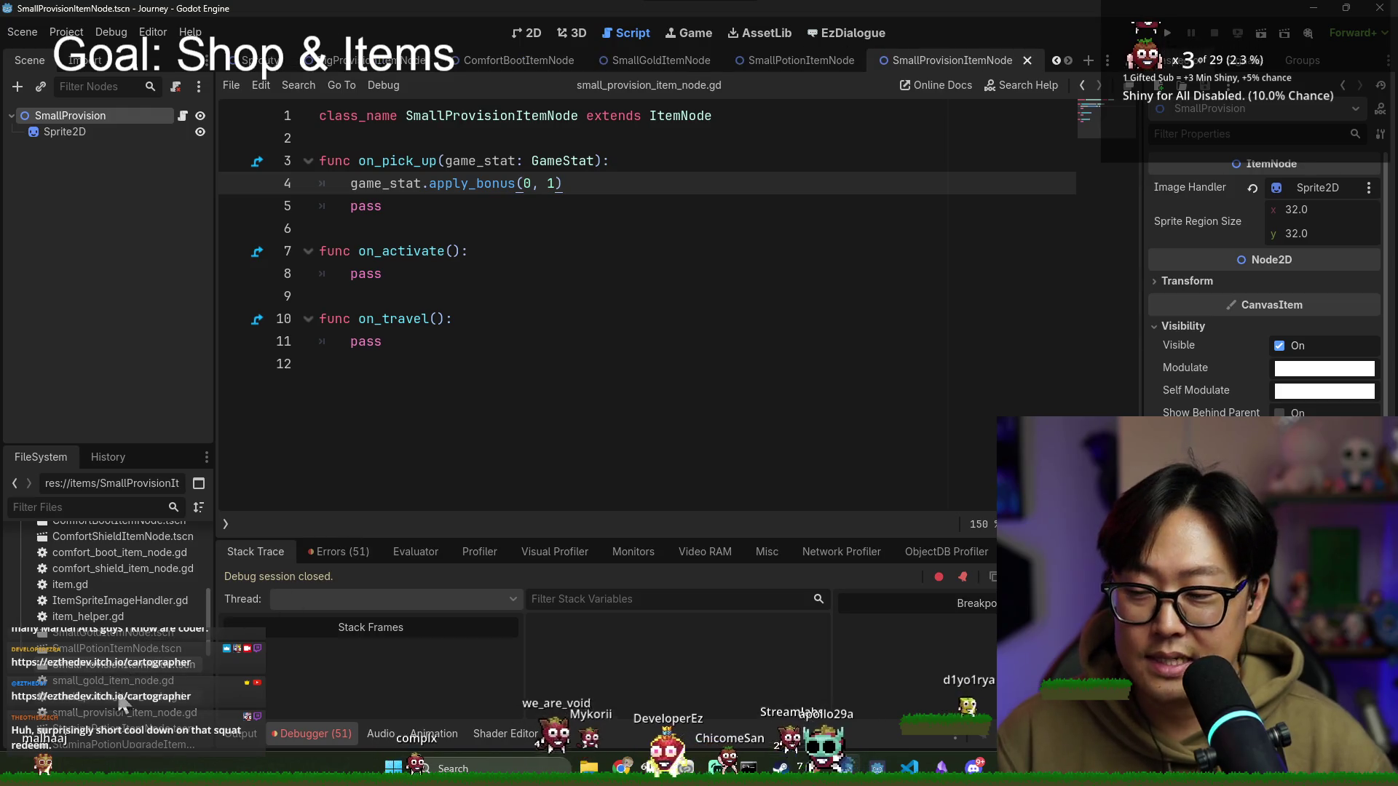
# Step: Open StaminaPotionItemNode, assign Sprite2D as its Image Handler, and save
pyautogui.click(94, 737)
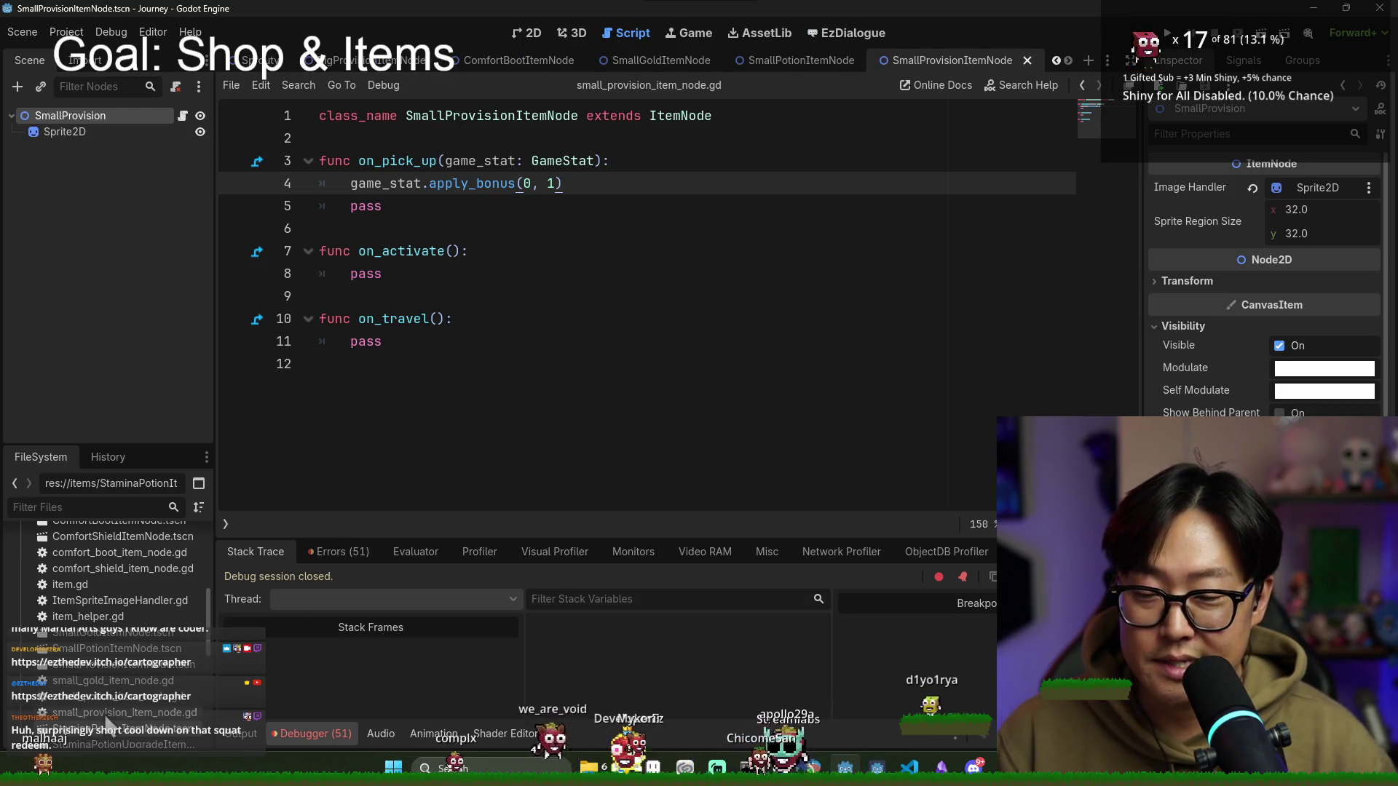
pyautogui.click(81, 119)
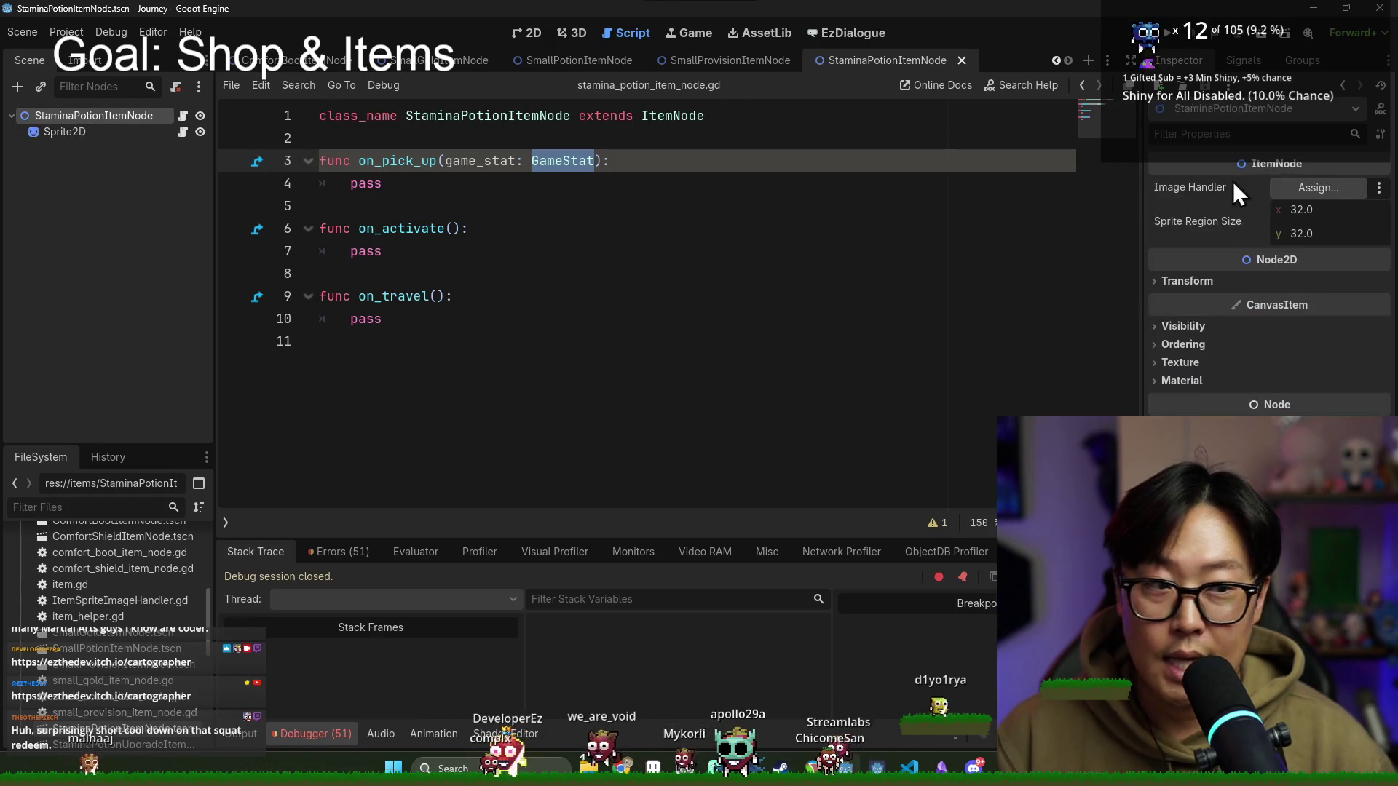
pyautogui.click(1318, 188)
pyautogui.click(632, 226)
pyautogui.press('Return')
pyautogui.hotkey('ctrl', 's')
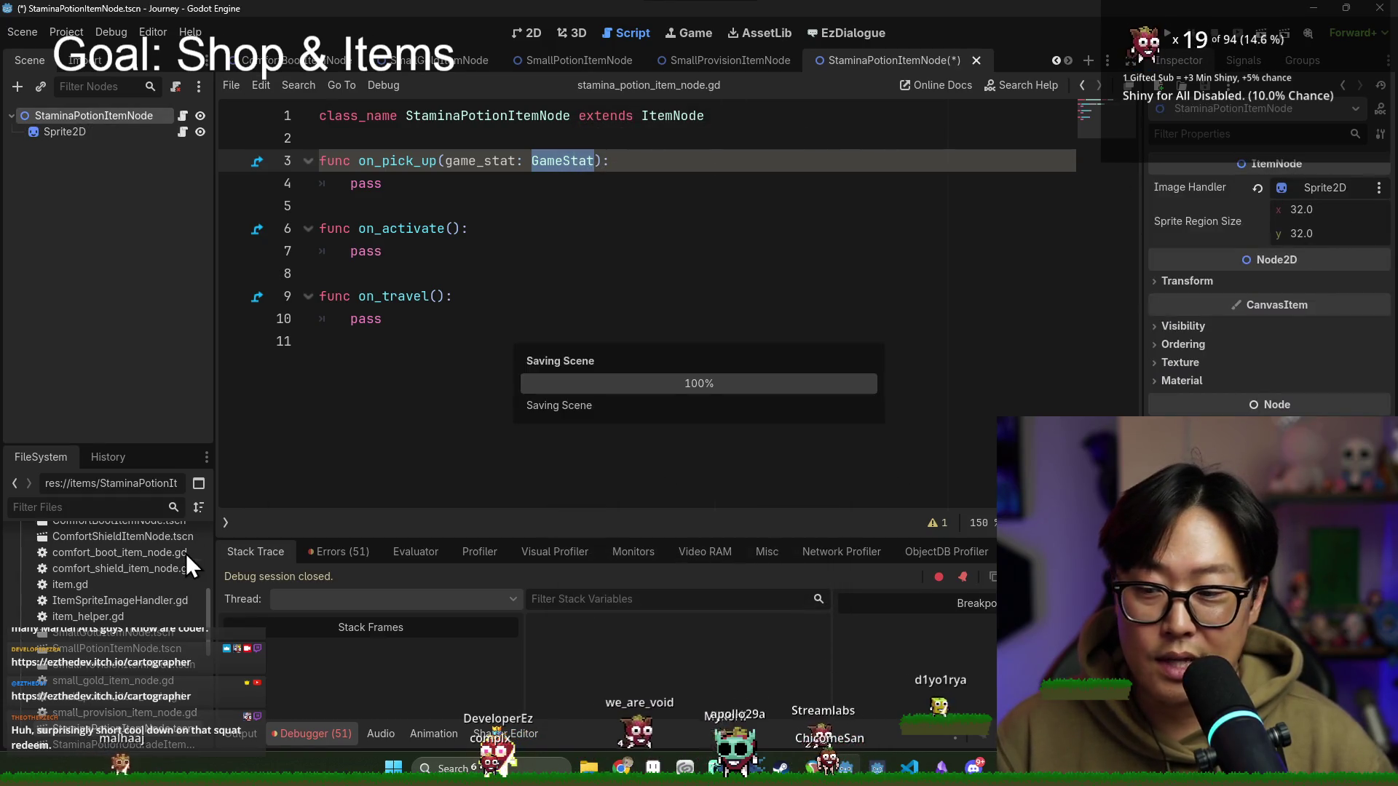
pyautogui.scroll(-2, 117, 655)
pyautogui.hotkey('ctrl', 's')
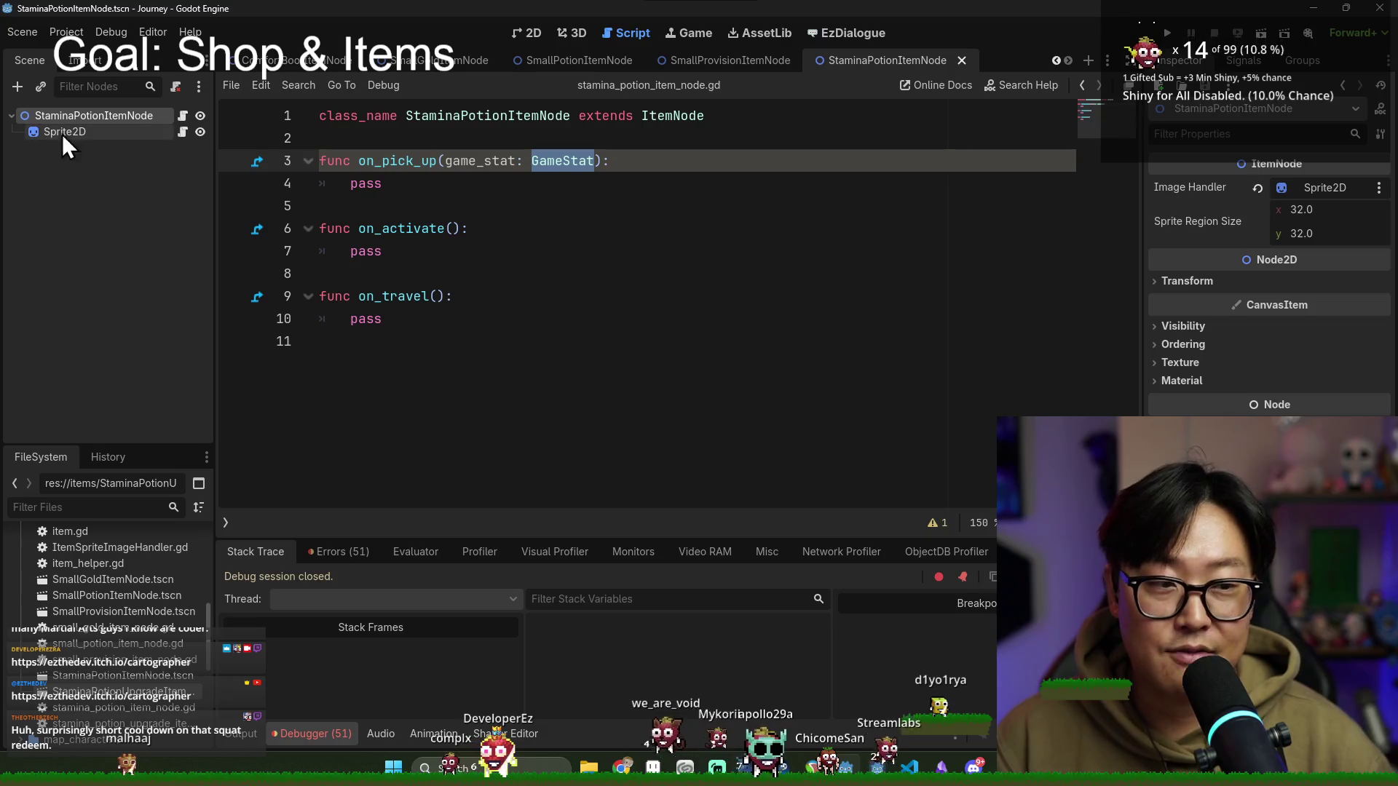
pyautogui.click(60, 128)
# Step: Set StaminaPotionUpgradeItemNode's Image Handler to Sprite2D, save, and close the scene
pyautogui.doubleClick(62, 697)
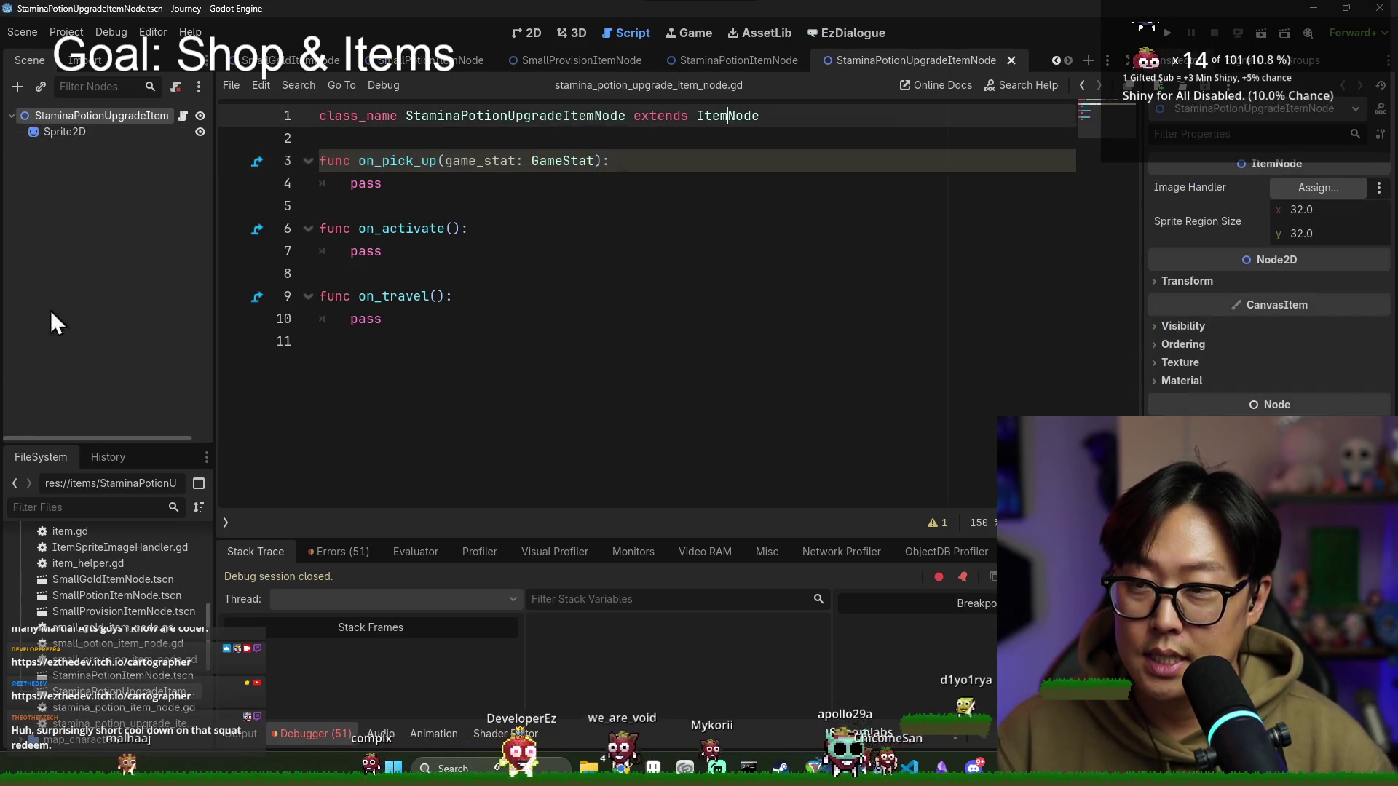
pyautogui.click(1308, 190)
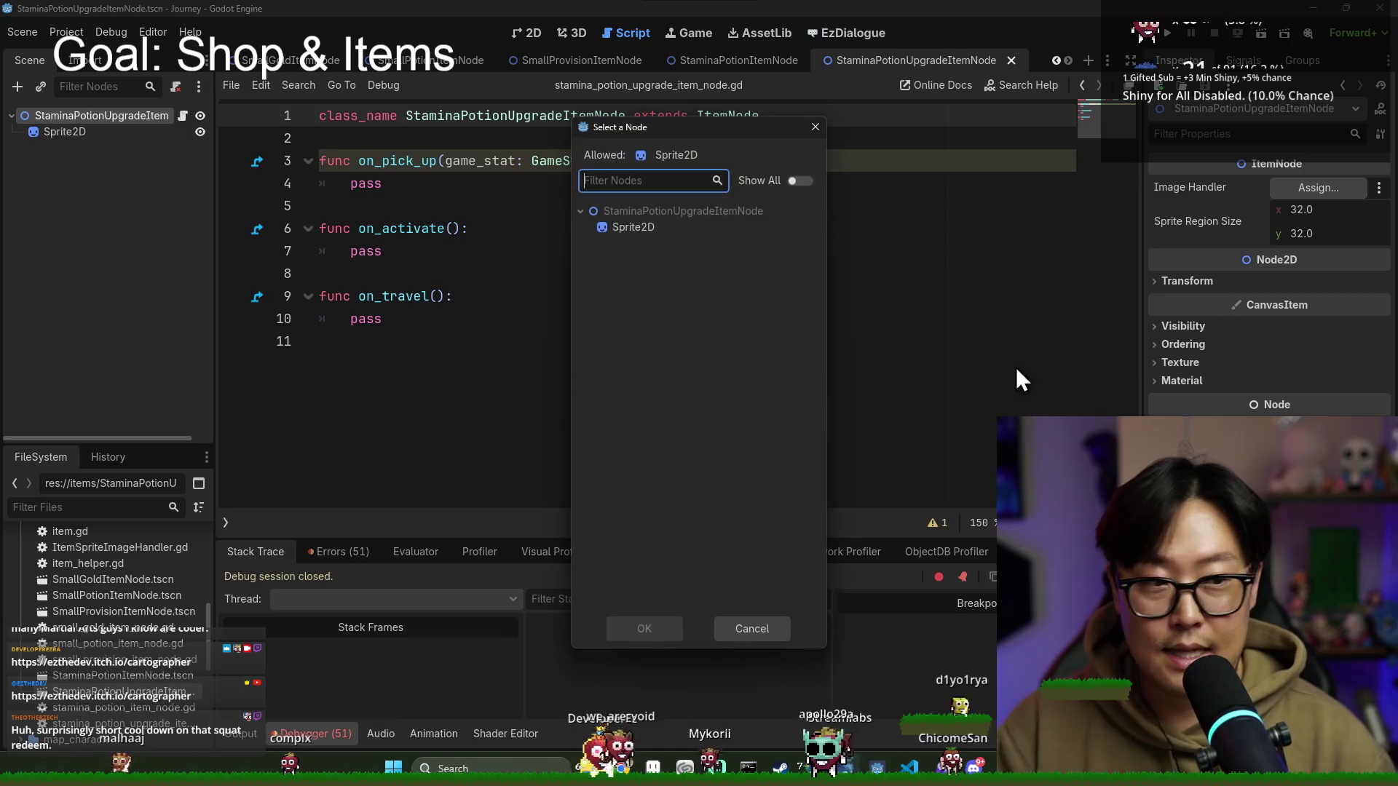
pyautogui.doubleClick(695, 230)
pyautogui.click(717, 244)
pyautogui.hotkey('ctrl', 's')
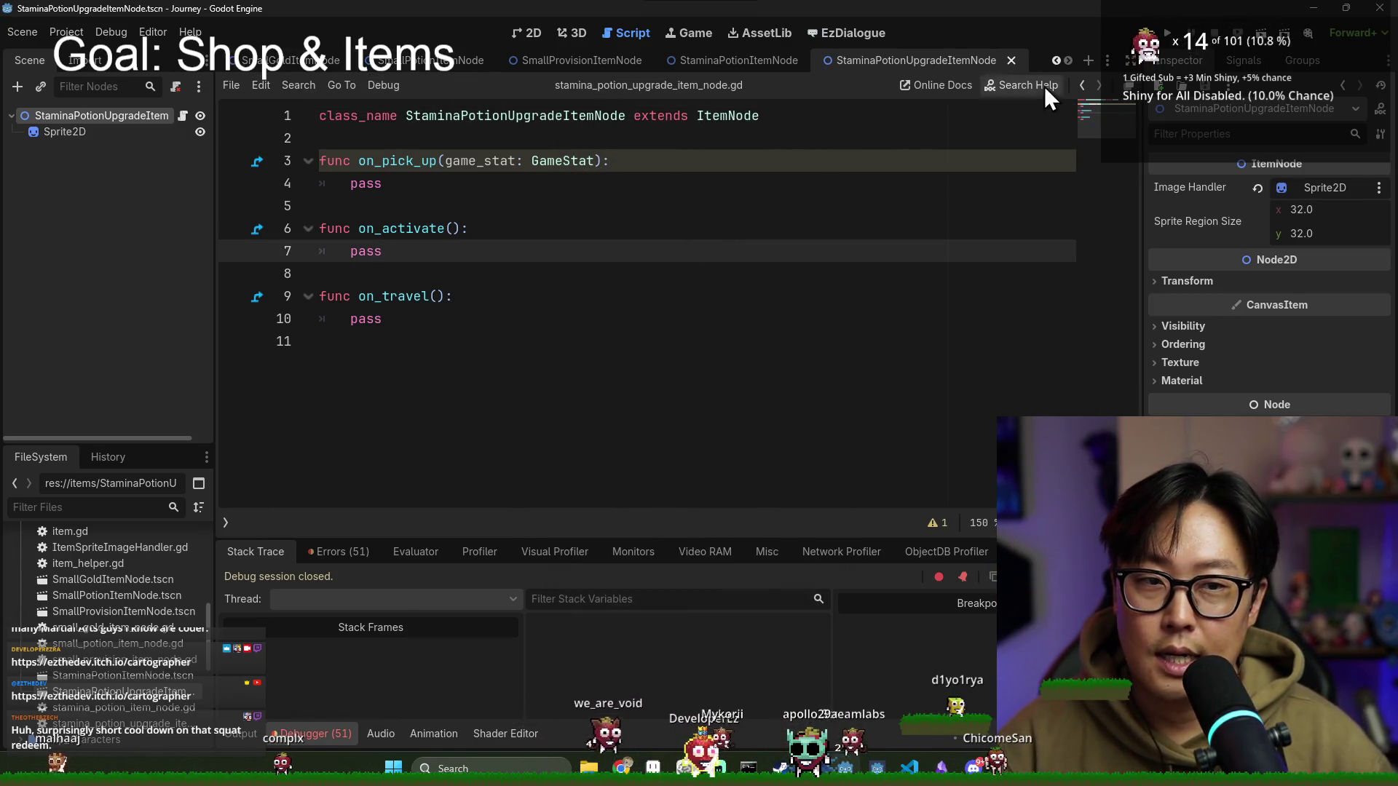
pyautogui.click(1012, 60)
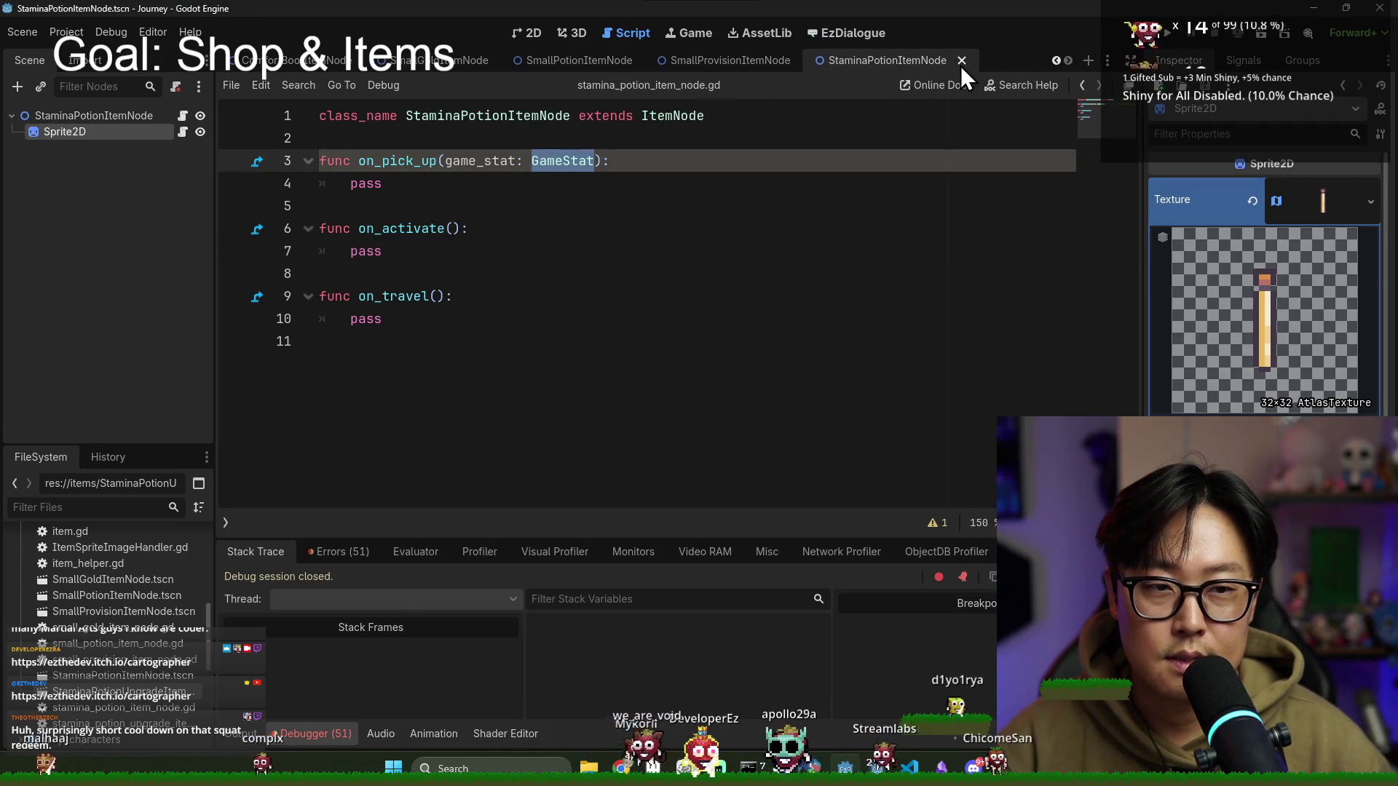
# Step: Close the StaminaPotion, SmallProvision, SmallPotion and SmallGold item scene tabs
pyautogui.click(962, 60)
pyautogui.click(1027, 60)
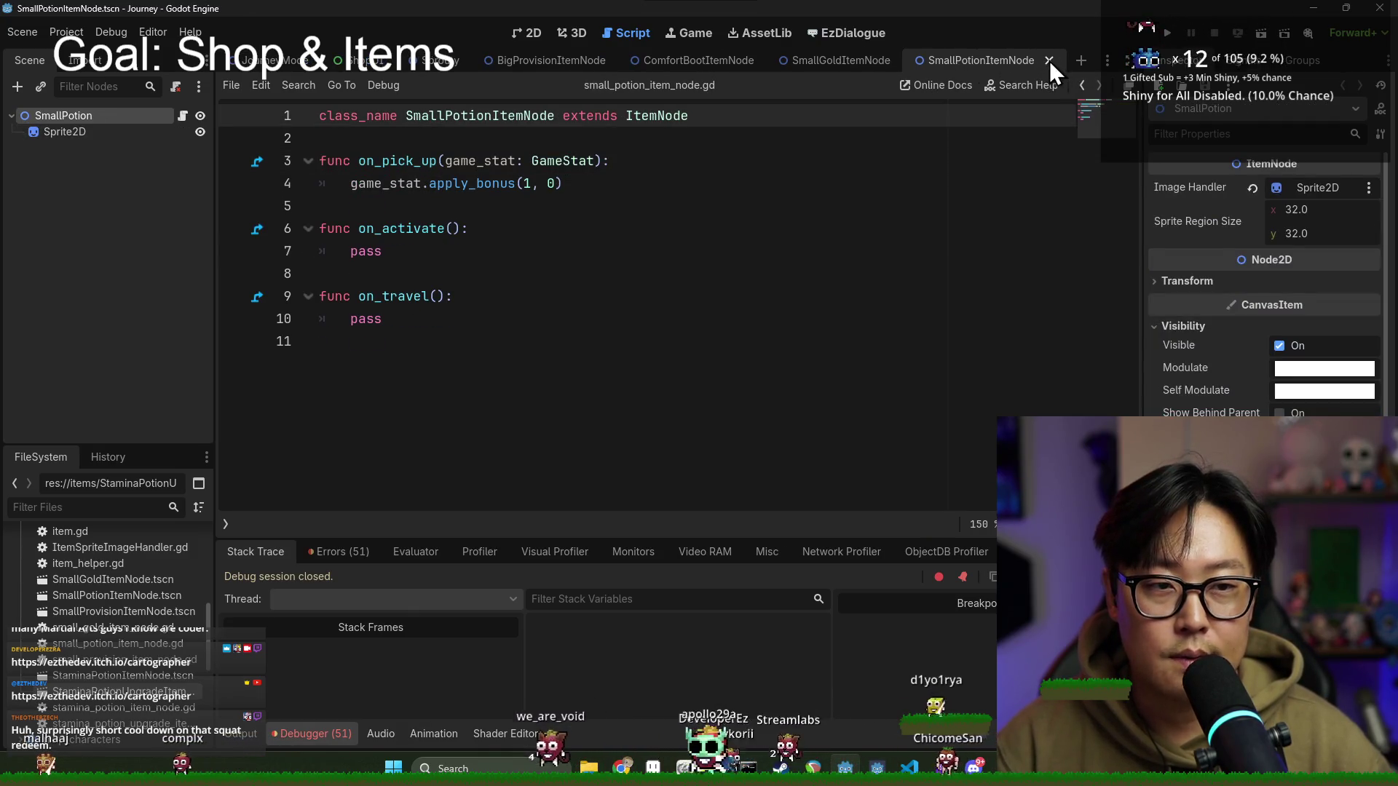
pyautogui.click(1049, 60)
pyautogui.click(905, 60)
# Step: Run a new game, trace the item.gd nil 'region' error through the stack frames, and stop
pyautogui.click(1170, 34)
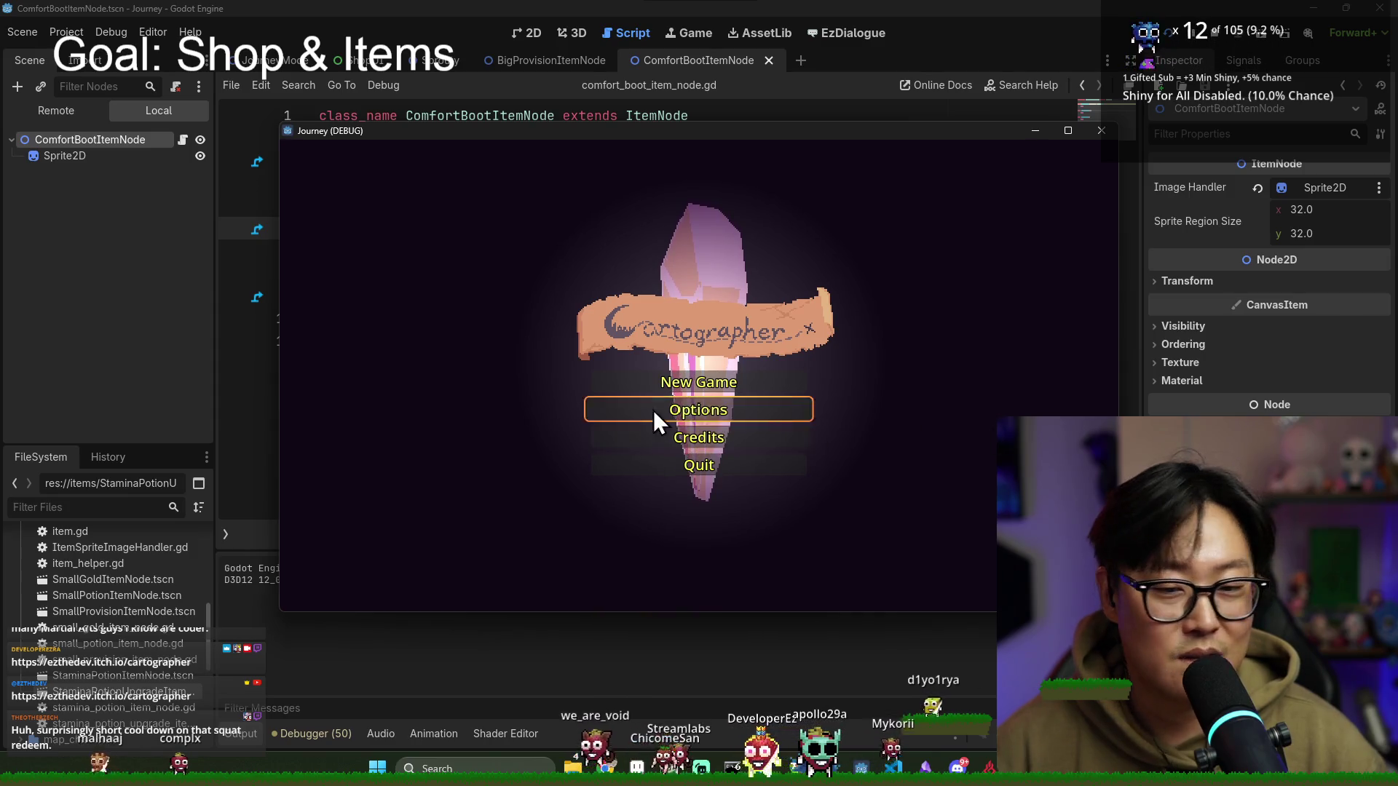
pyautogui.click(663, 389)
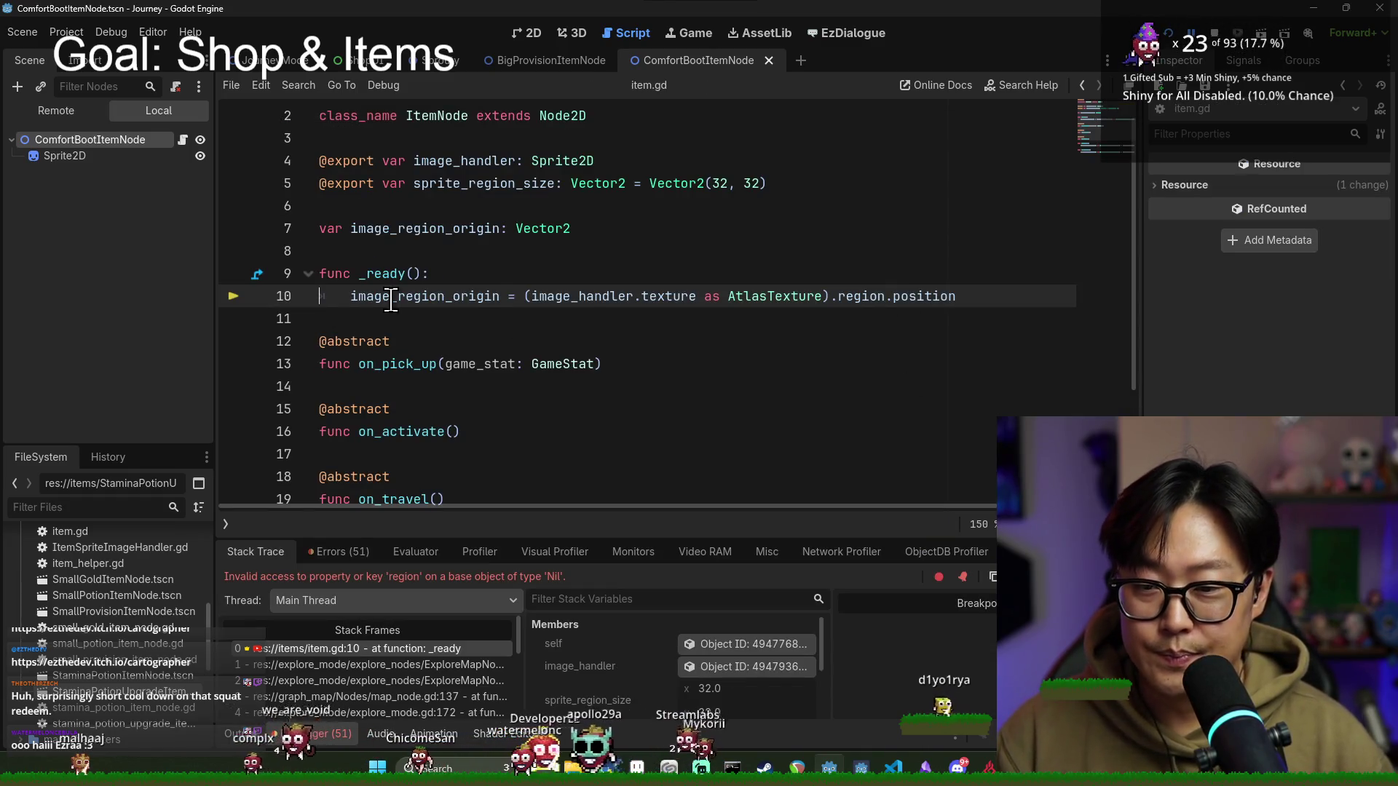
pyautogui.doubleClick(408, 295)
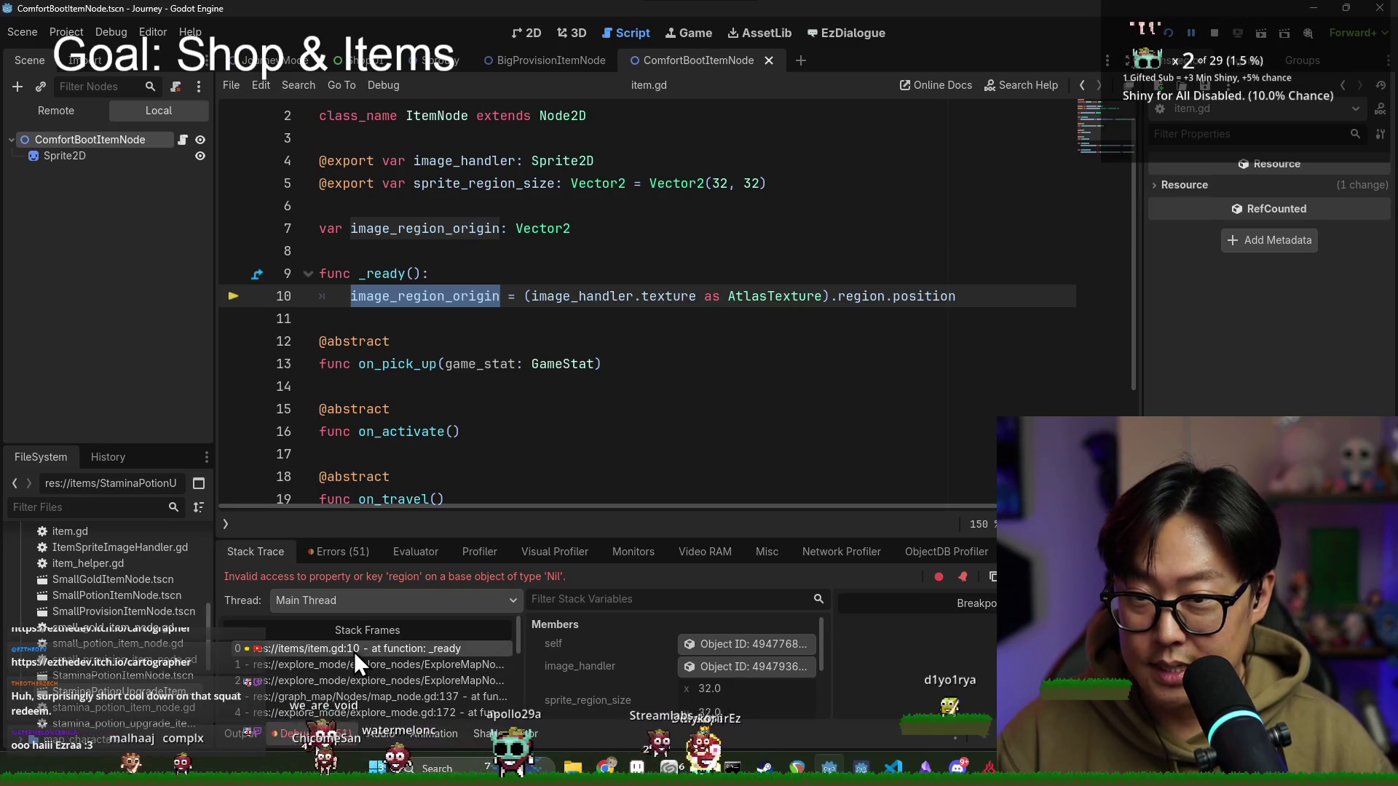
pyautogui.click(385, 676)
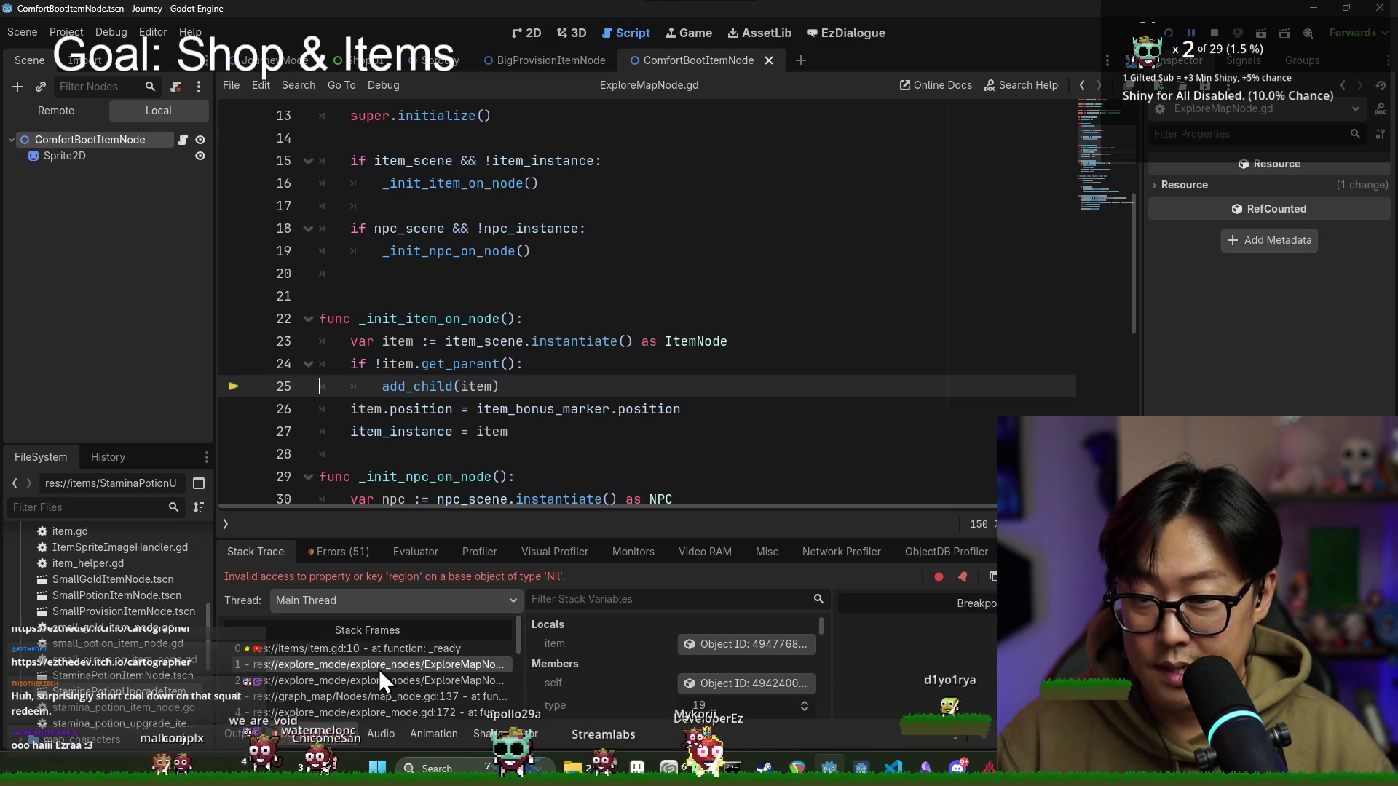
pyautogui.click(386, 650)
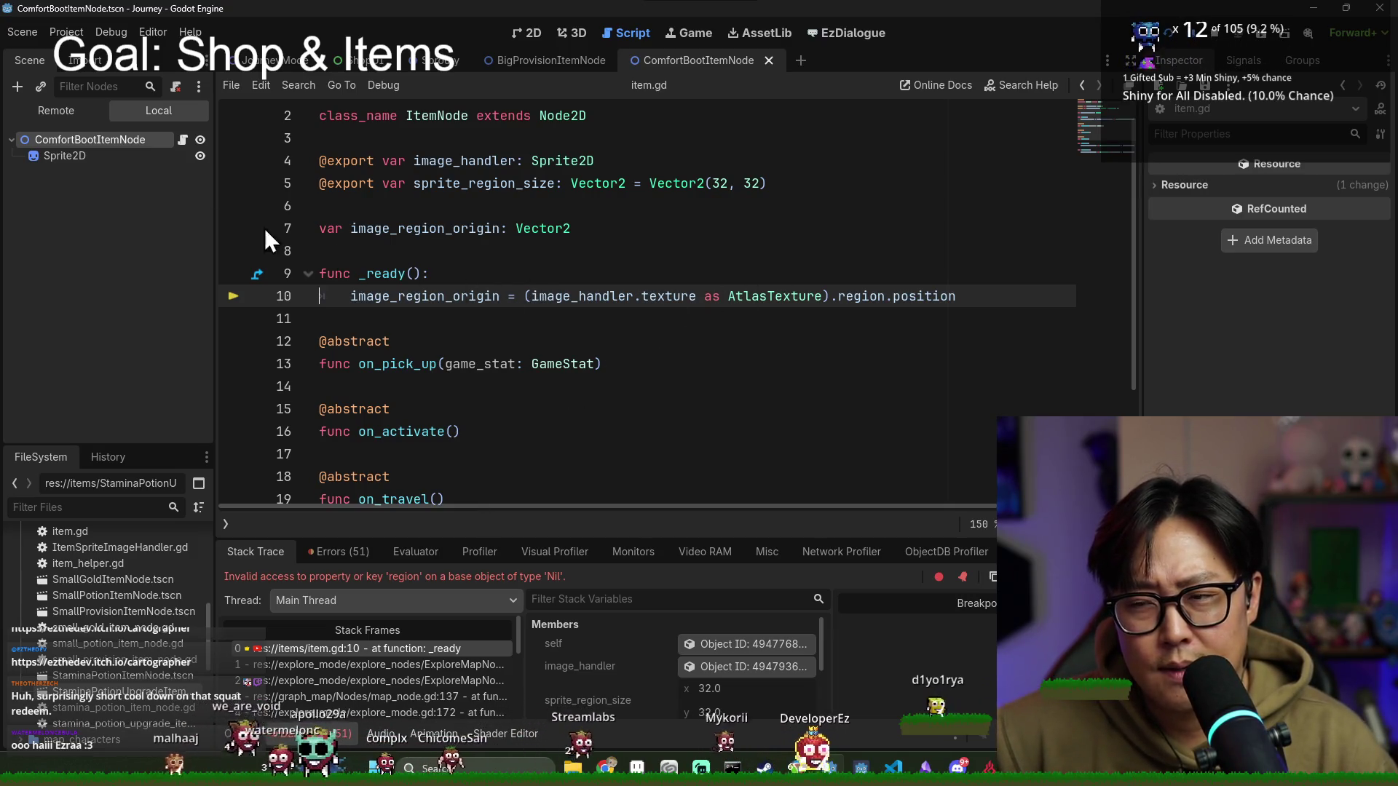
pyautogui.click(1215, 34)
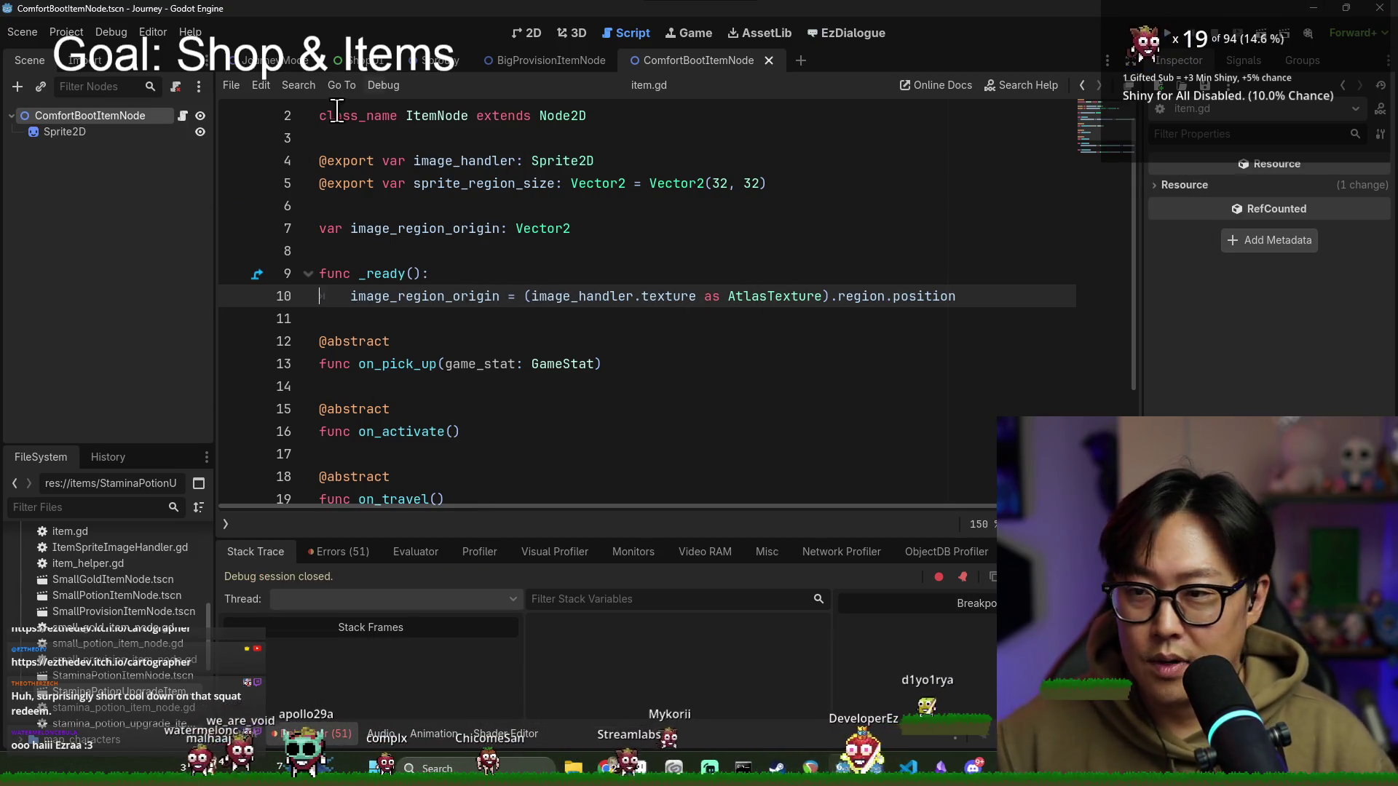
pyautogui.click(526, 32)
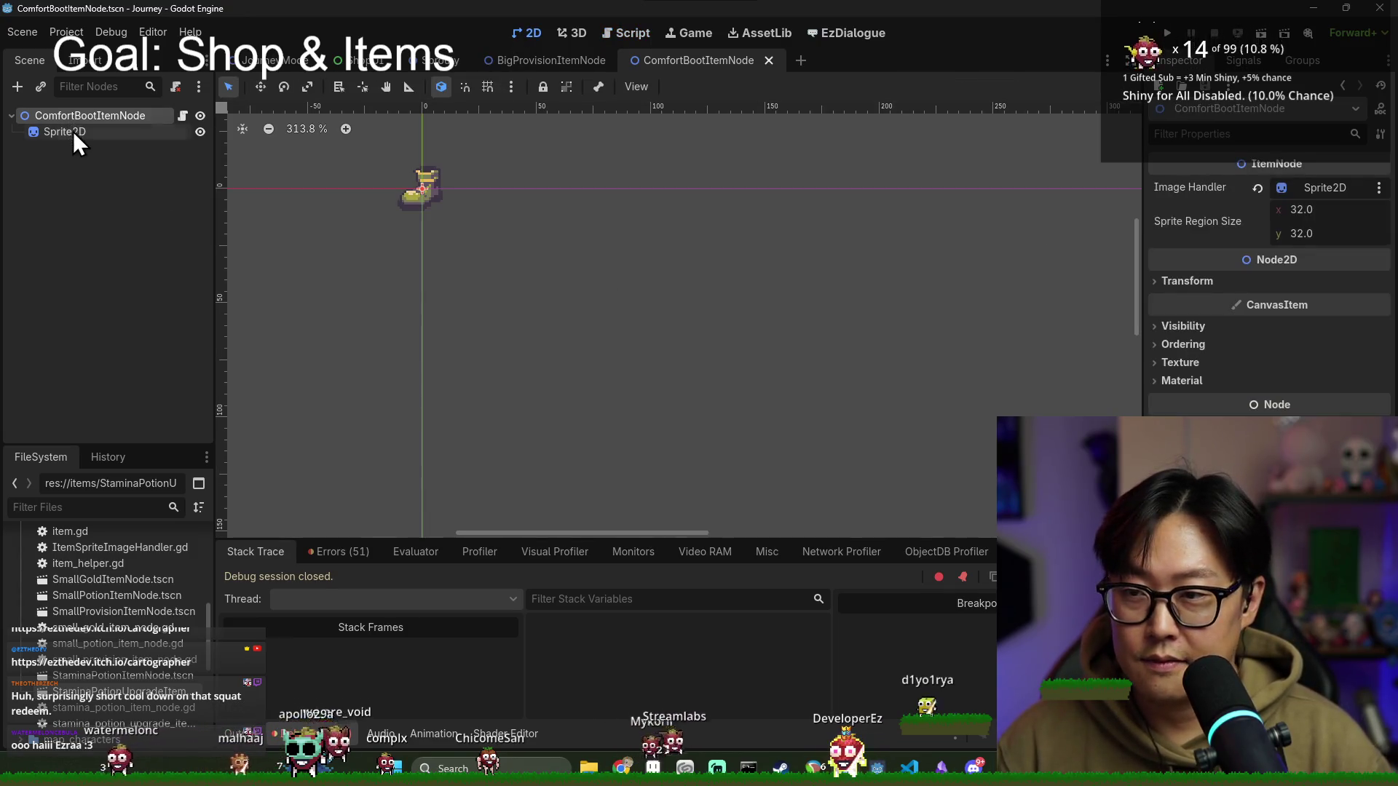
# Step: Close ComfortBoot and BigProvision, then reopen the StaminaPotion, SmallProvision, SmallPotion, SmallGold and ComfortShield scenes
pyautogui.click(768, 61)
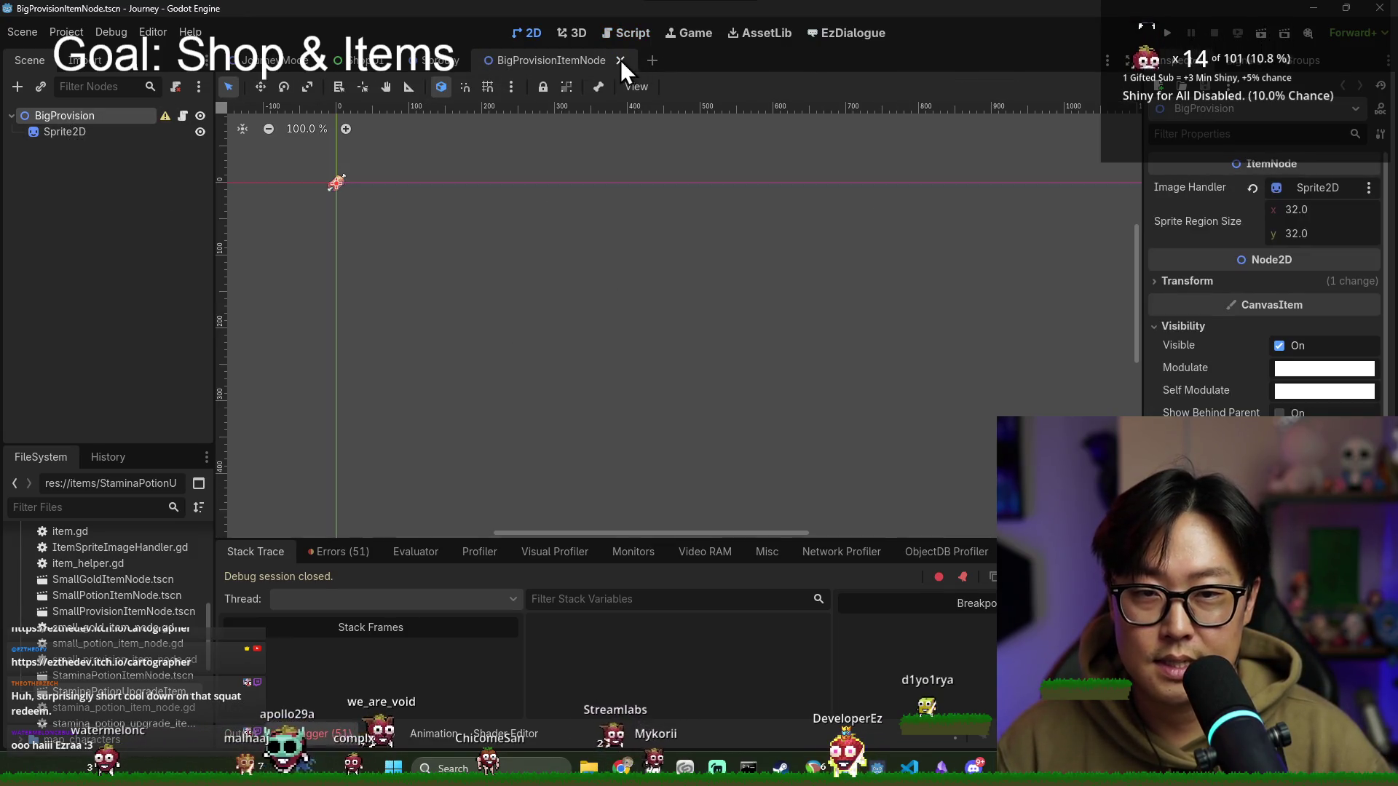
pyautogui.click(620, 60)
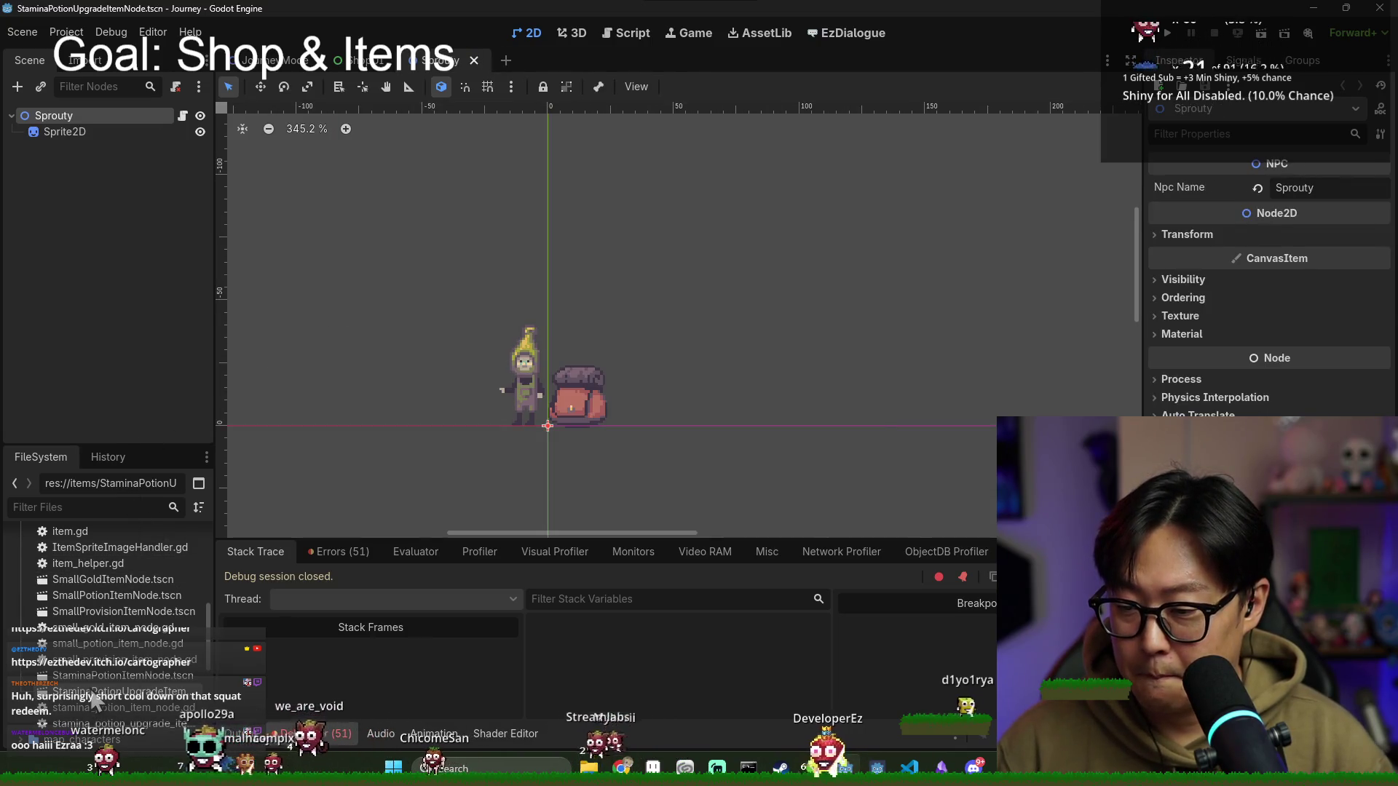
pyautogui.doubleClick(109, 676)
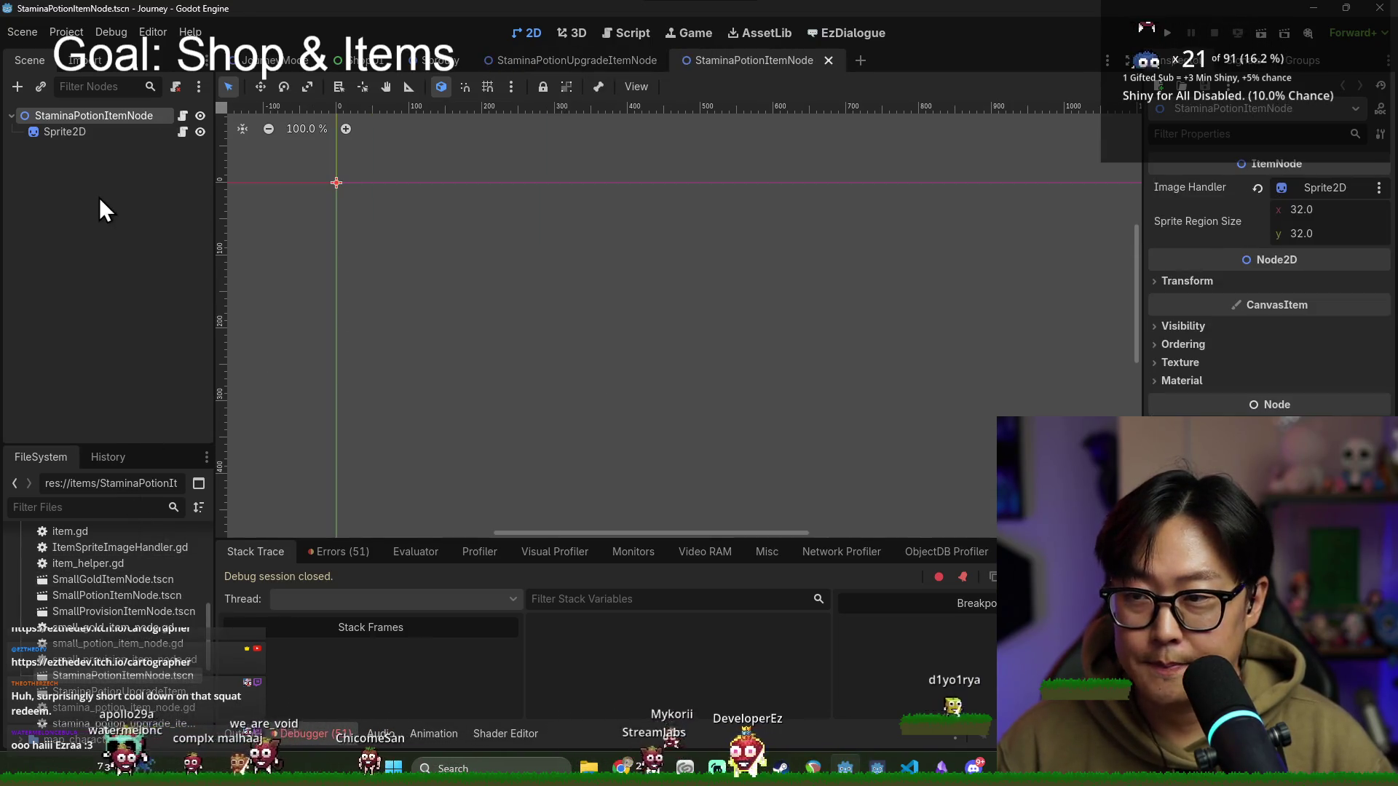
pyautogui.doubleClick(73, 610)
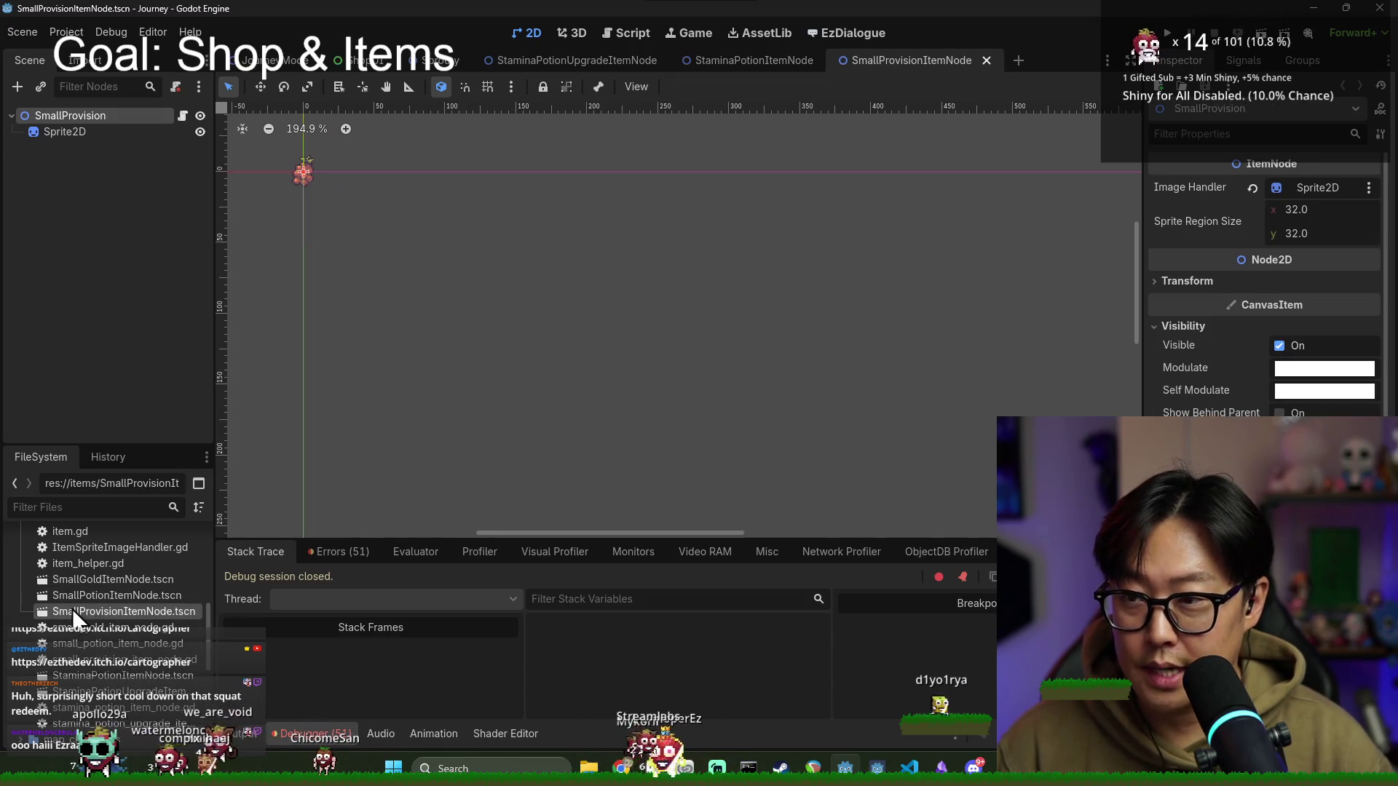
pyautogui.doubleClick(85, 600)
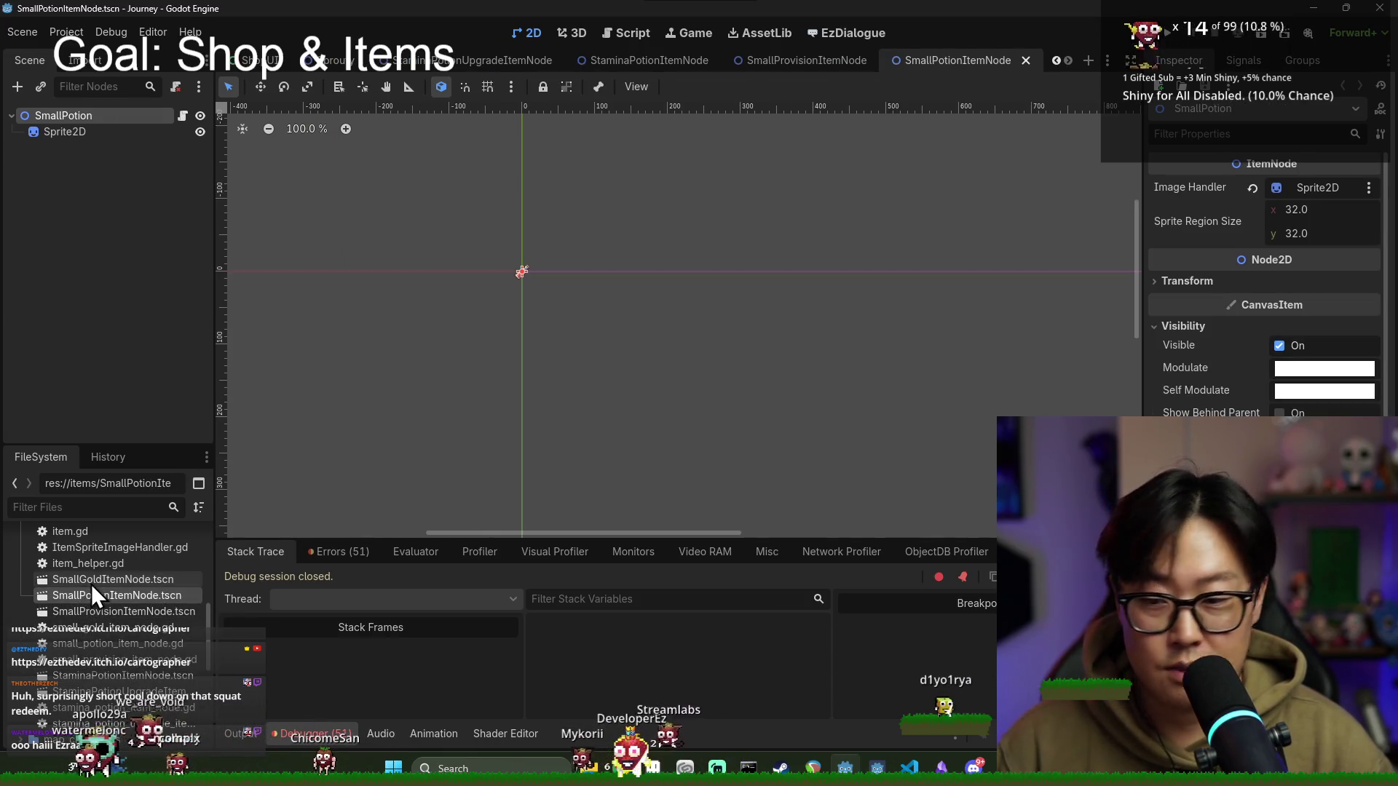
pyautogui.doubleClick(91, 583)
pyautogui.scroll(3, 100, 574)
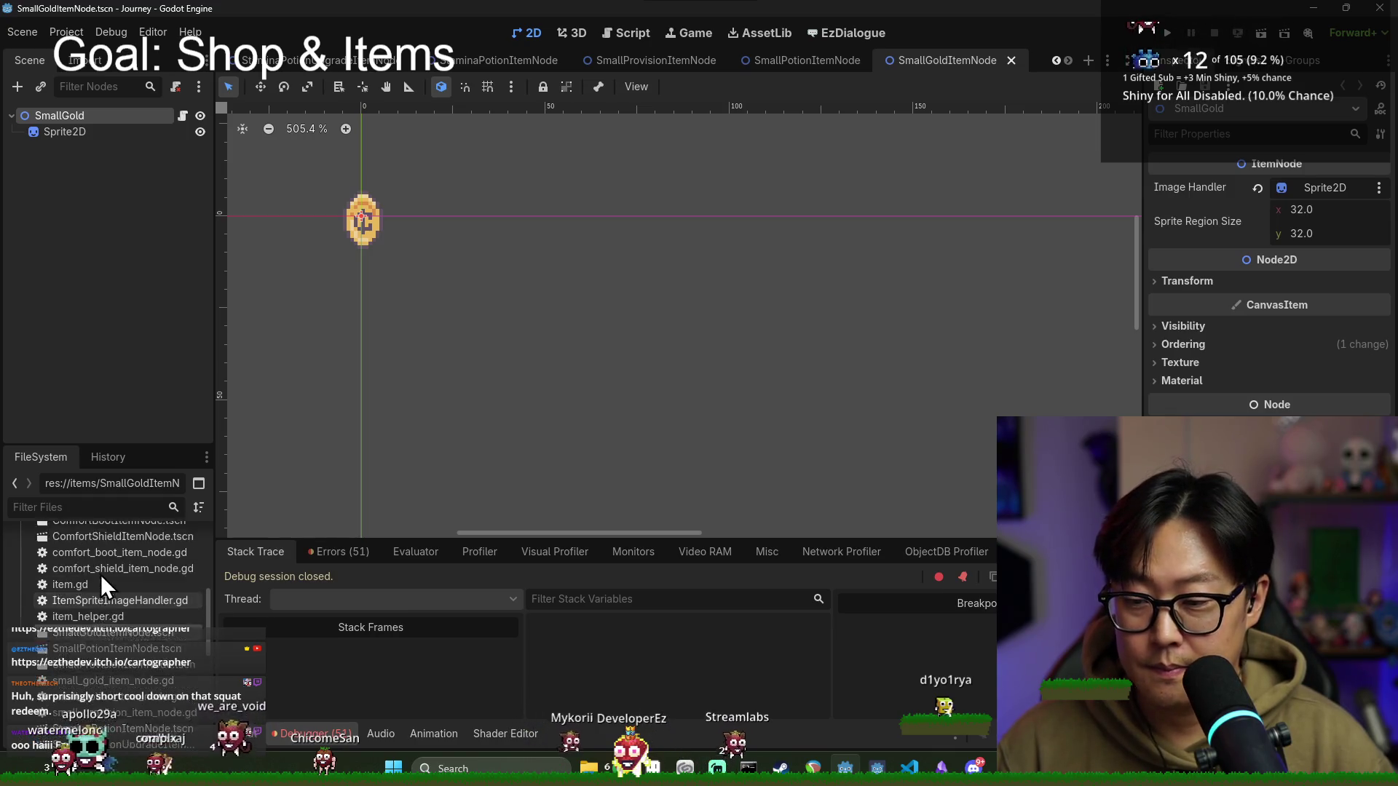
pyautogui.doubleClick(97, 565)
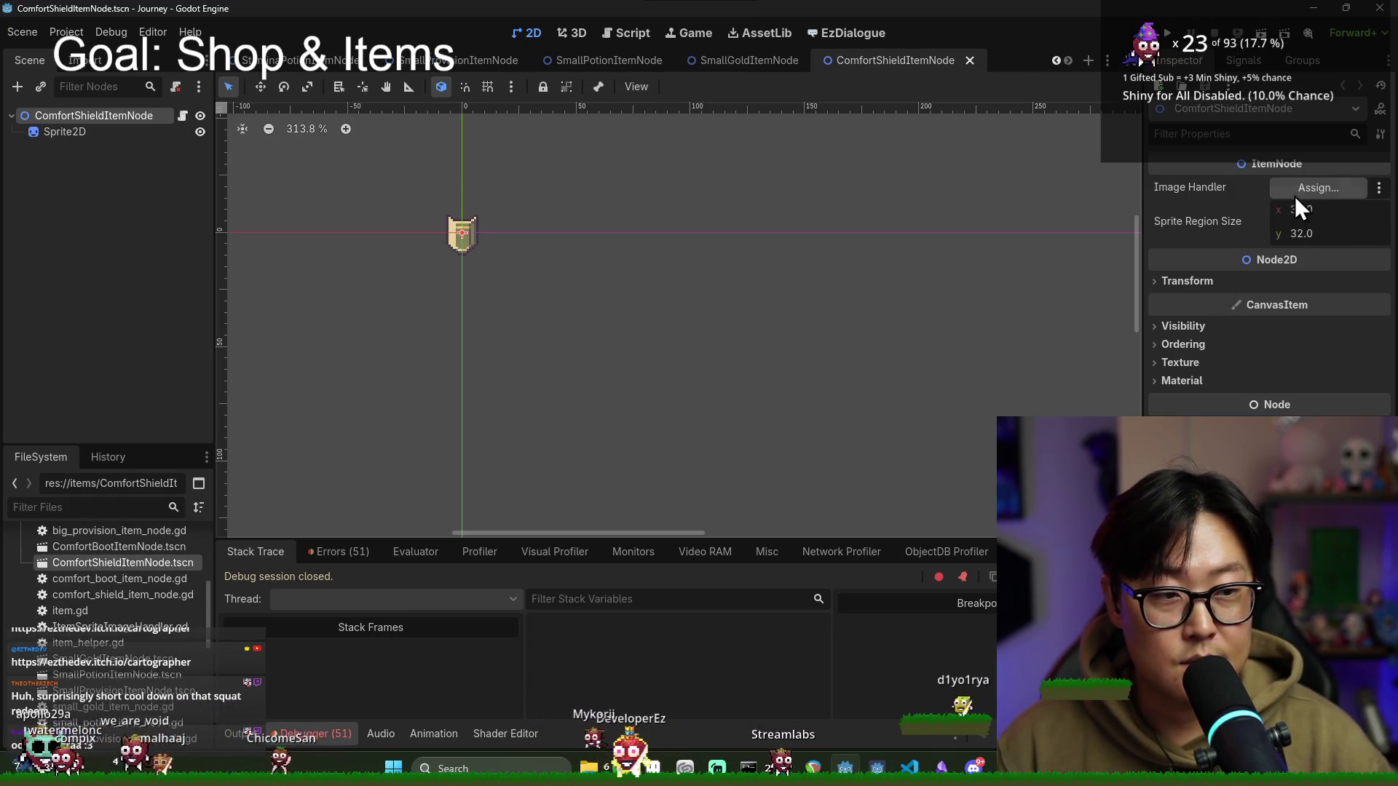
# Step: Assign Sprite2D as ComfortShieldItemNode's Image Handler, then open ComfortBootItemNode and save
pyautogui.click(1300, 189)
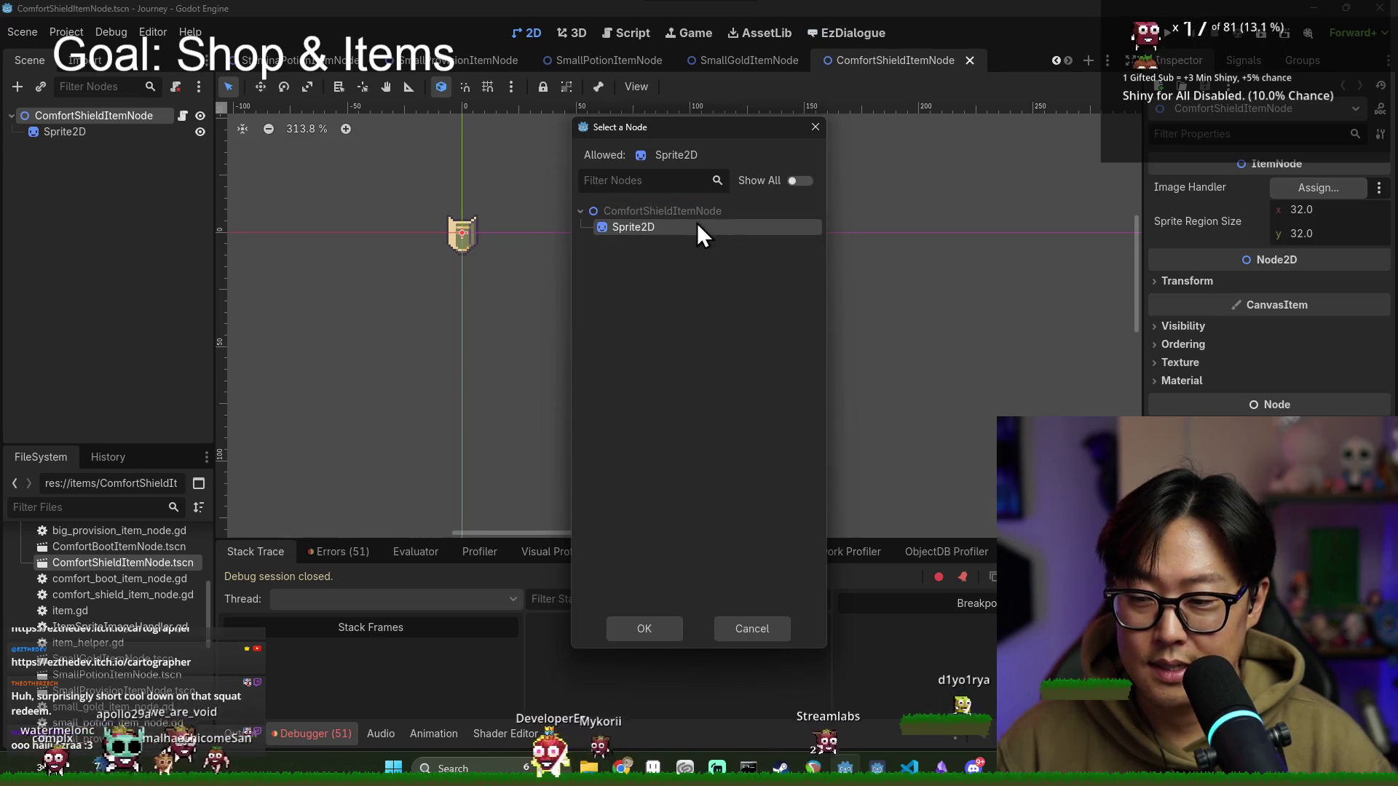
pyautogui.doubleClick(697, 222)
pyautogui.doubleClick(139, 551)
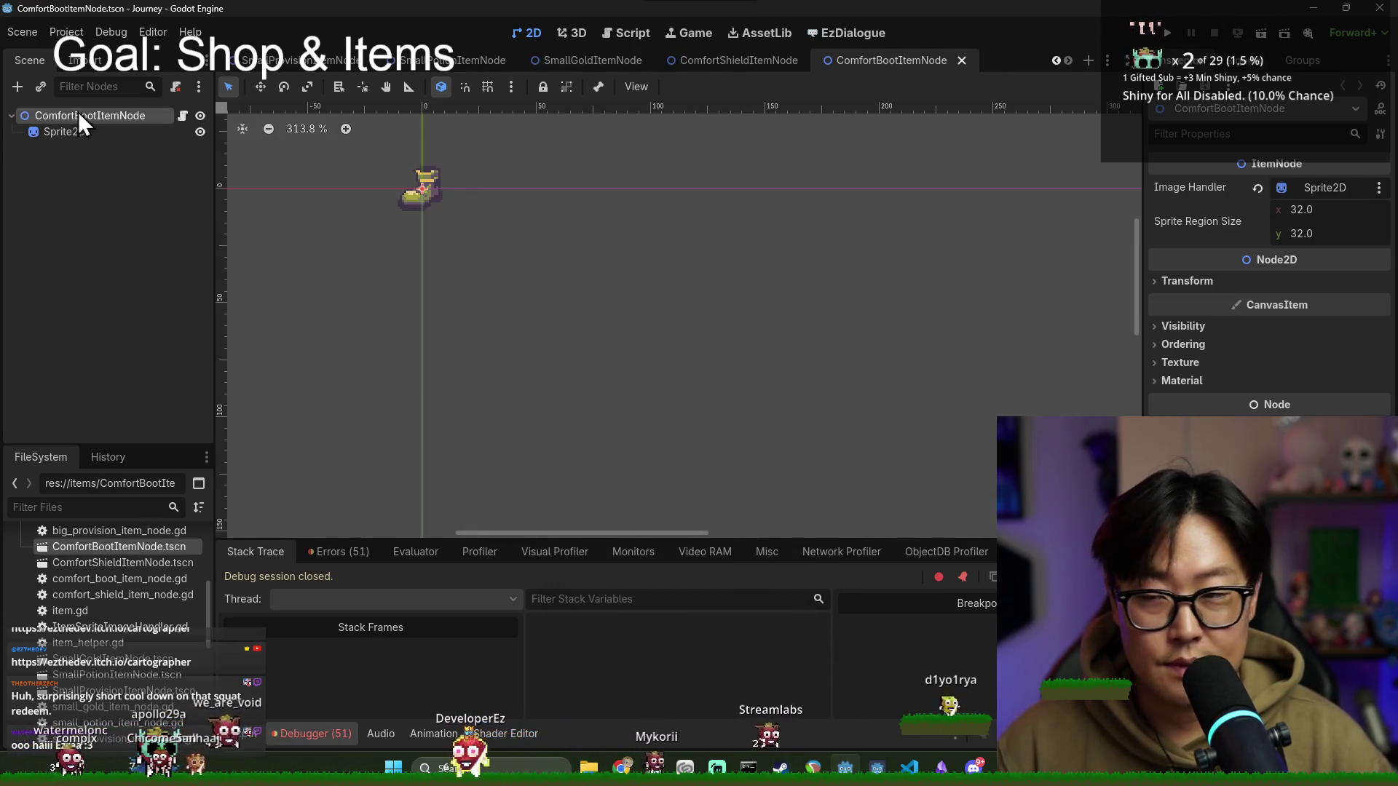
pyautogui.click(77, 114)
pyautogui.hotkey('ctrl', 's')
pyautogui.click(112, 568)
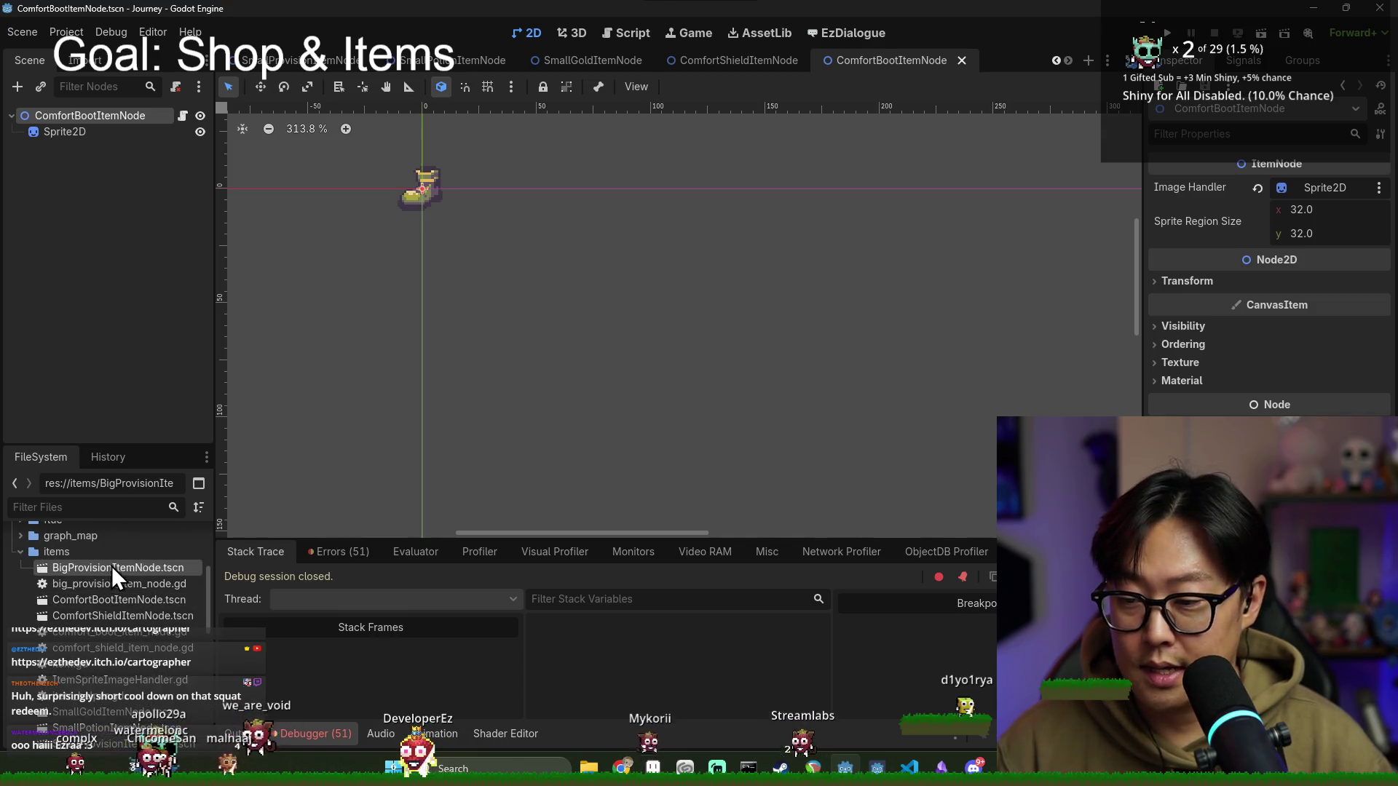
# Step: Close all seven item scene tabs and run the game again
pyautogui.click(959, 60)
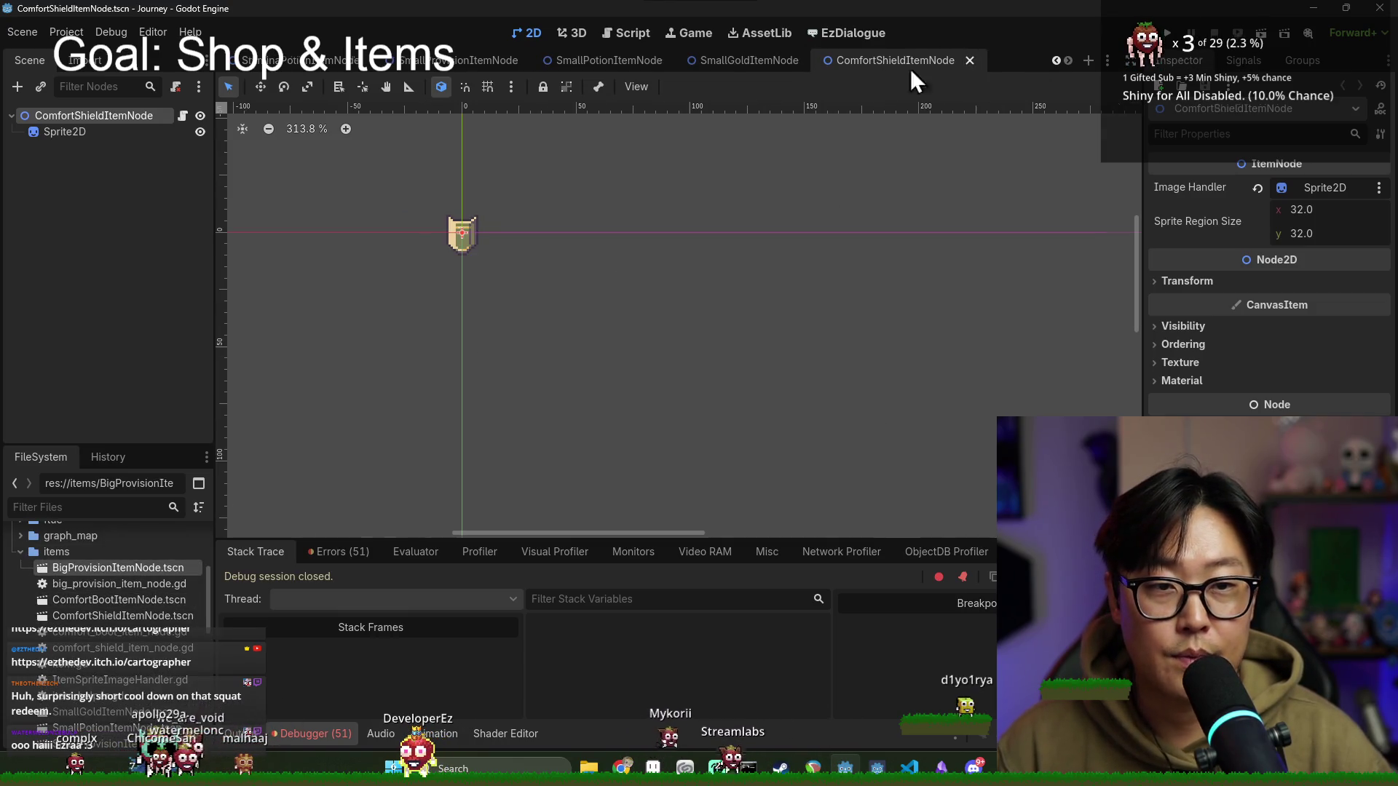
pyautogui.click(970, 62)
pyautogui.click(965, 61)
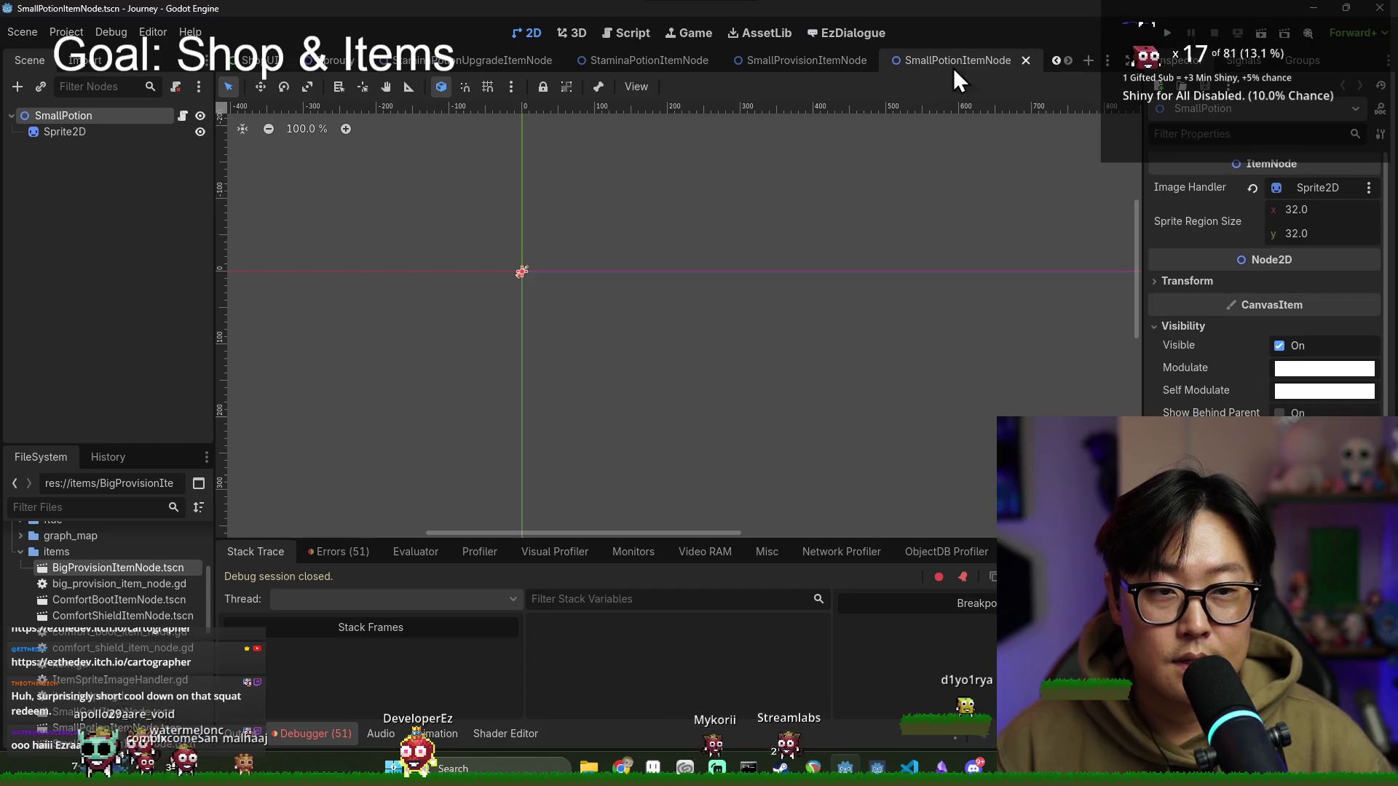
pyautogui.click(1024, 61)
pyautogui.click(994, 61)
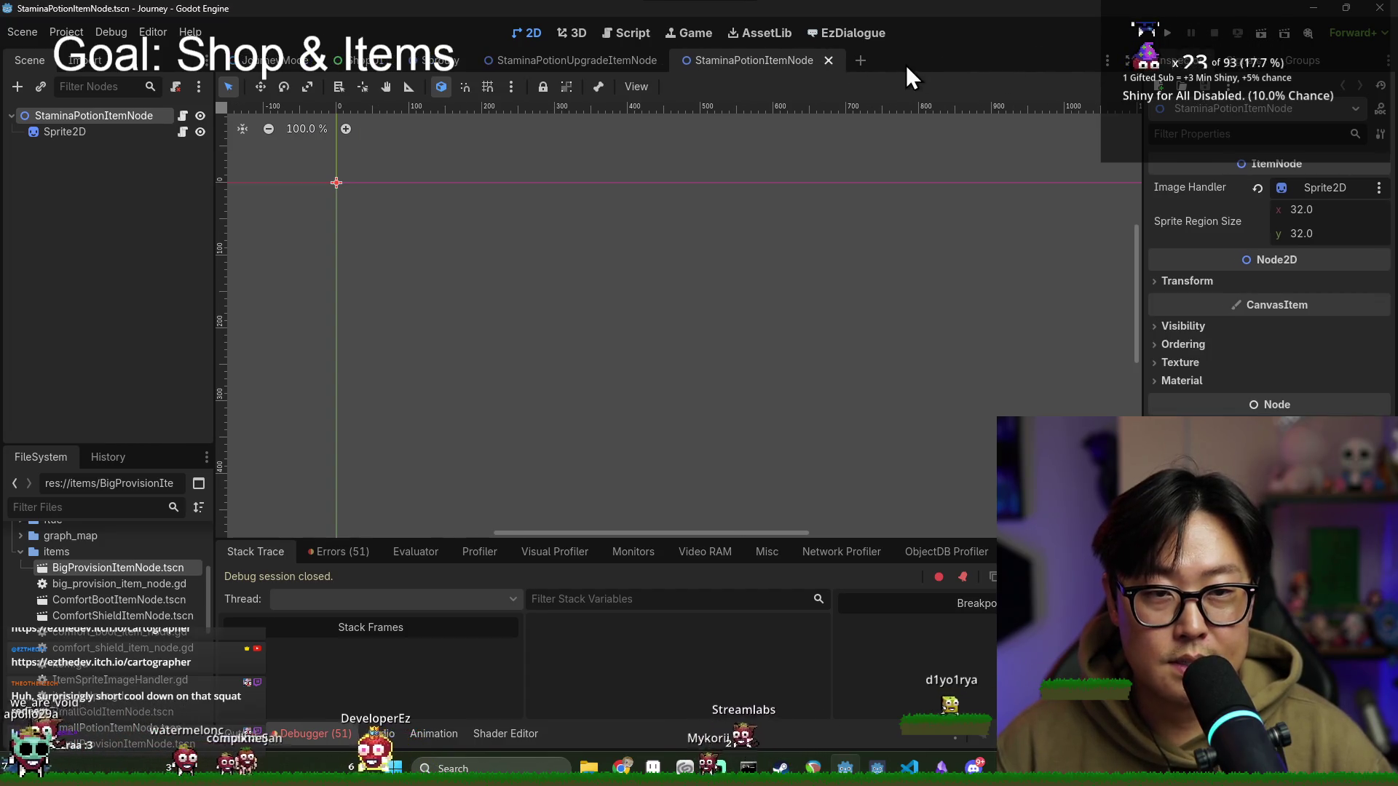
pyautogui.click(829, 60)
pyautogui.click(656, 61)
pyautogui.click(1168, 32)
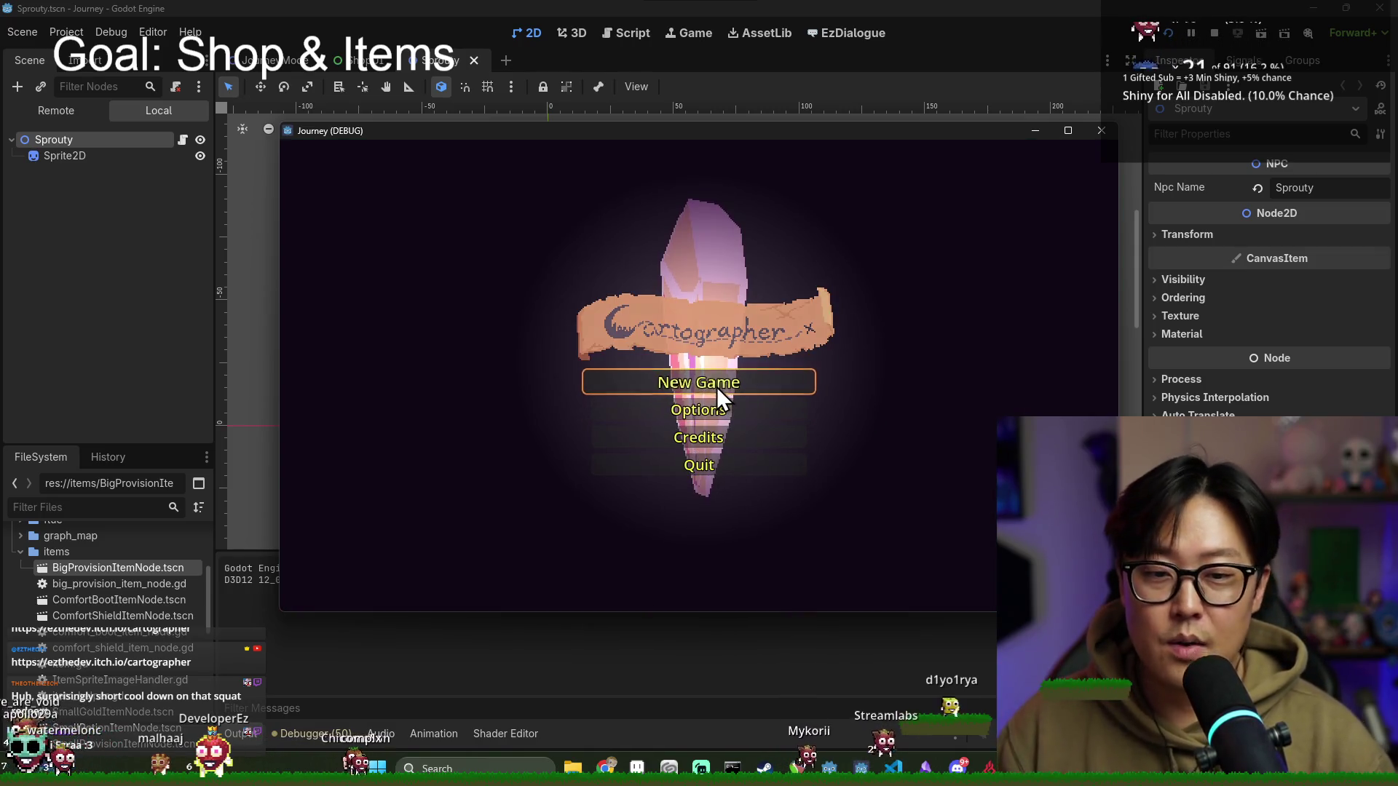
# Step: Start a new game, travel to a map node, and highlight image_handler to trace the Nil texture
pyautogui.click(716, 385)
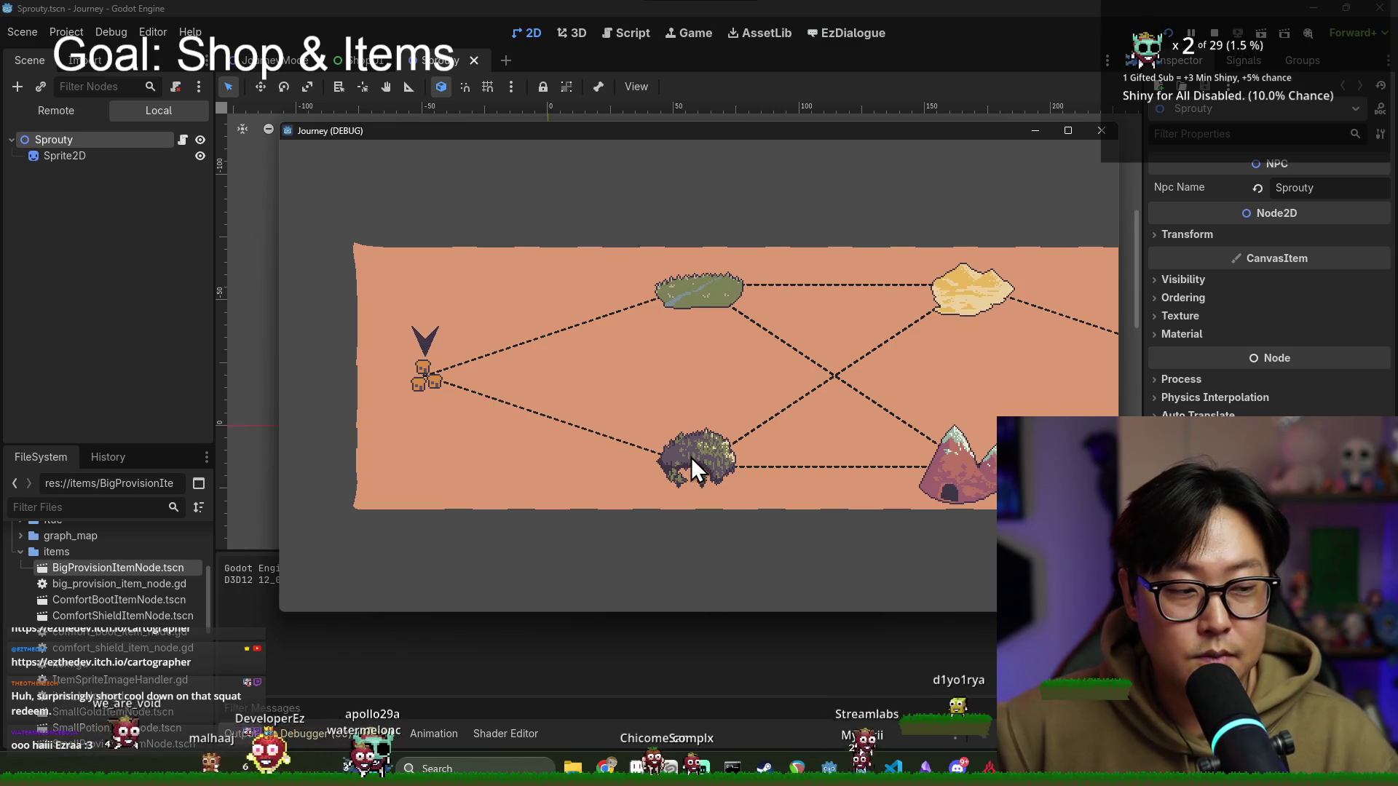
pyautogui.click(691, 458)
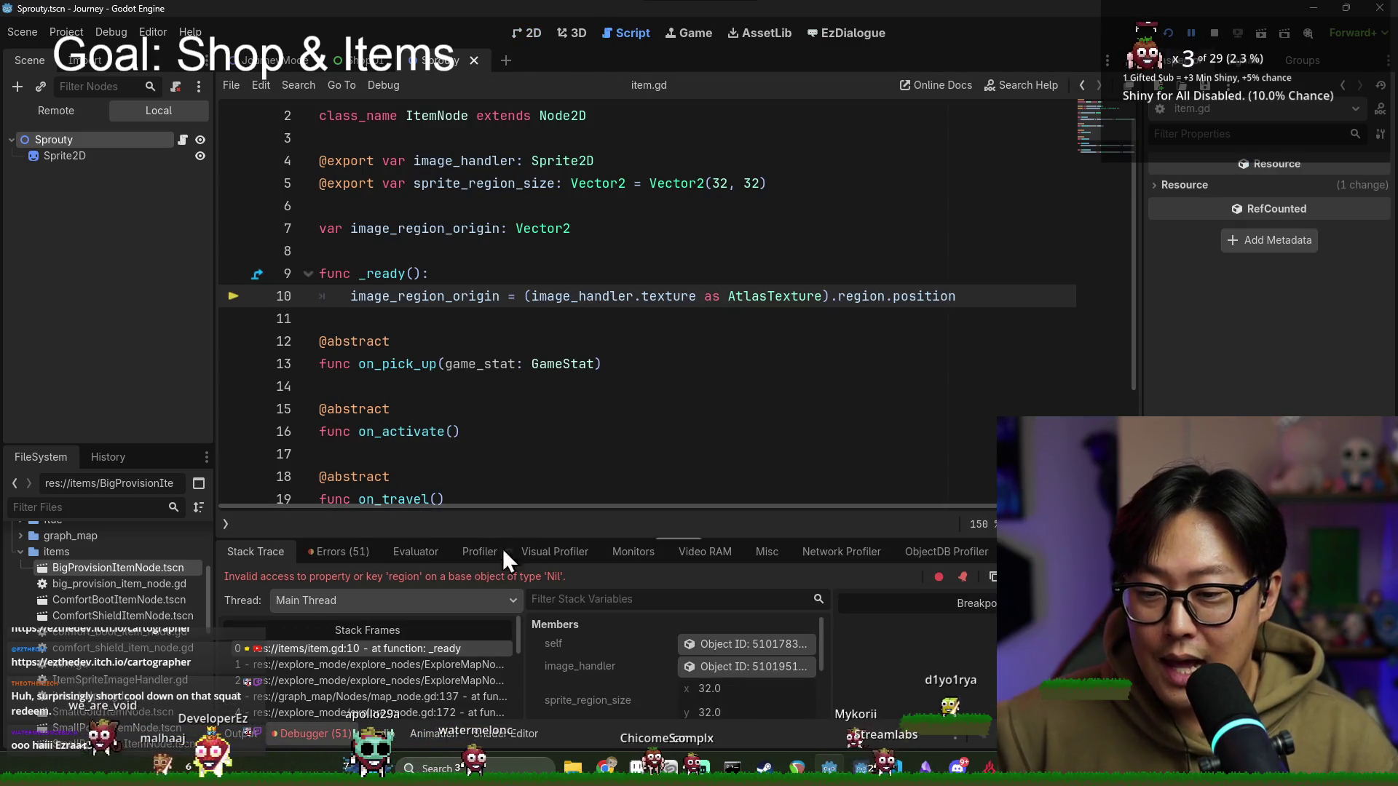
pyautogui.moveTo(388, 301)
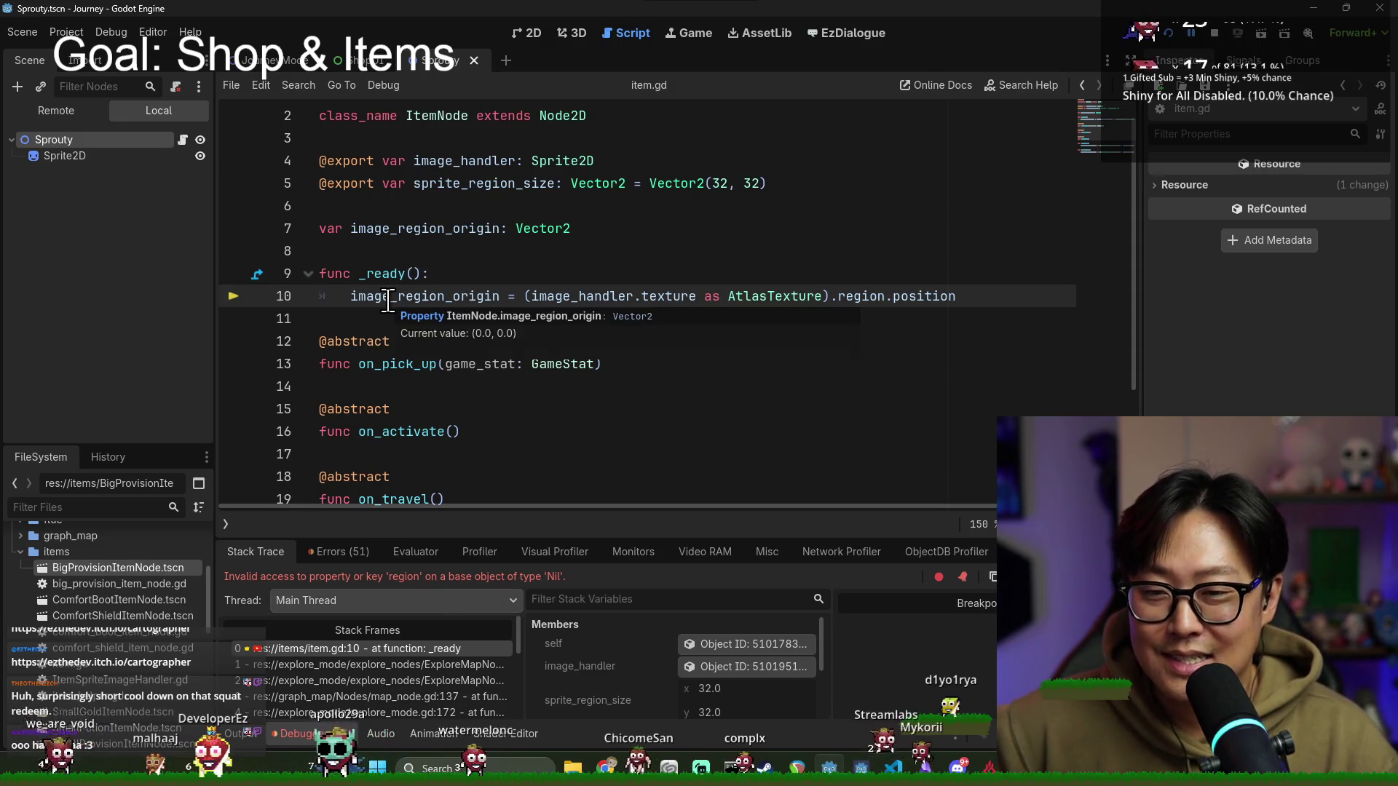
pyautogui.moveTo(573, 296)
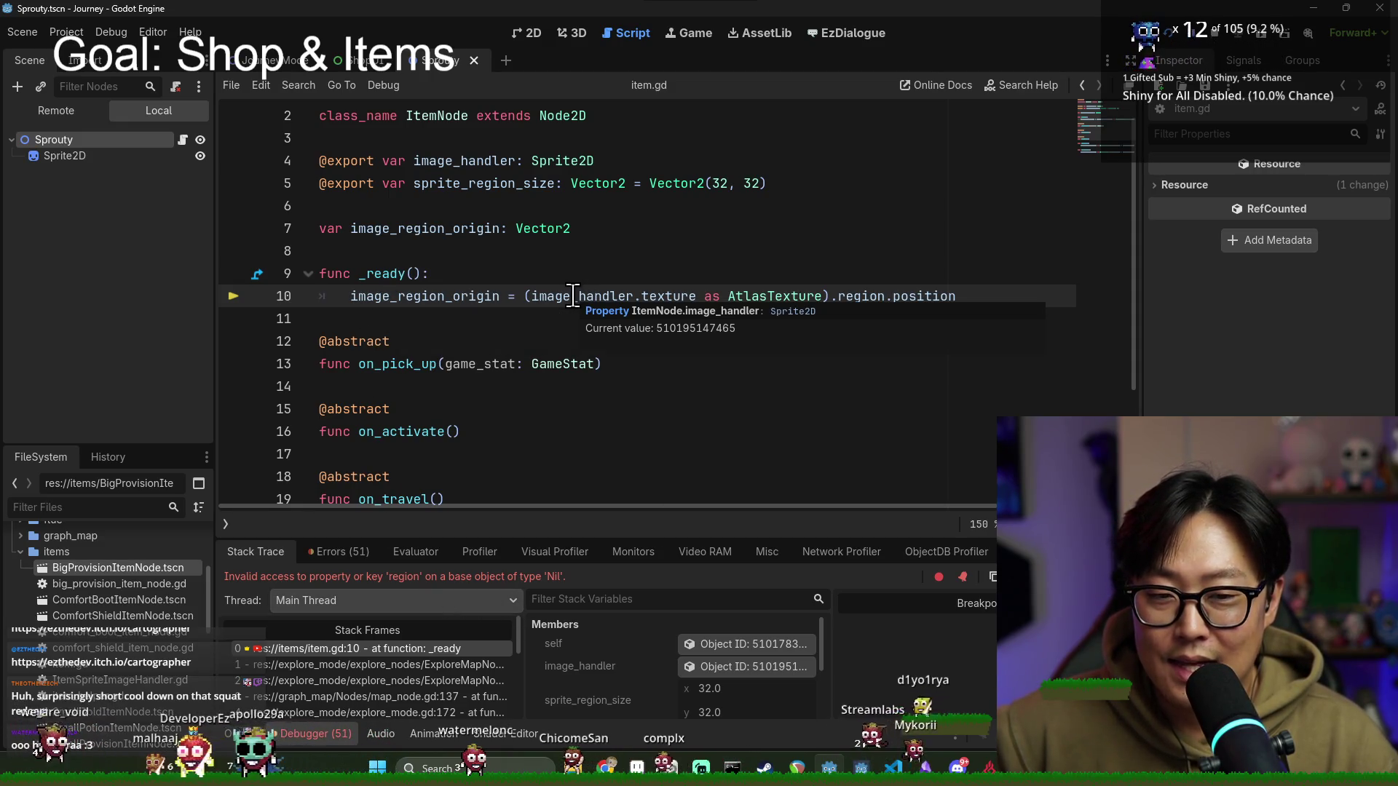
pyautogui.doubleClick(573, 297)
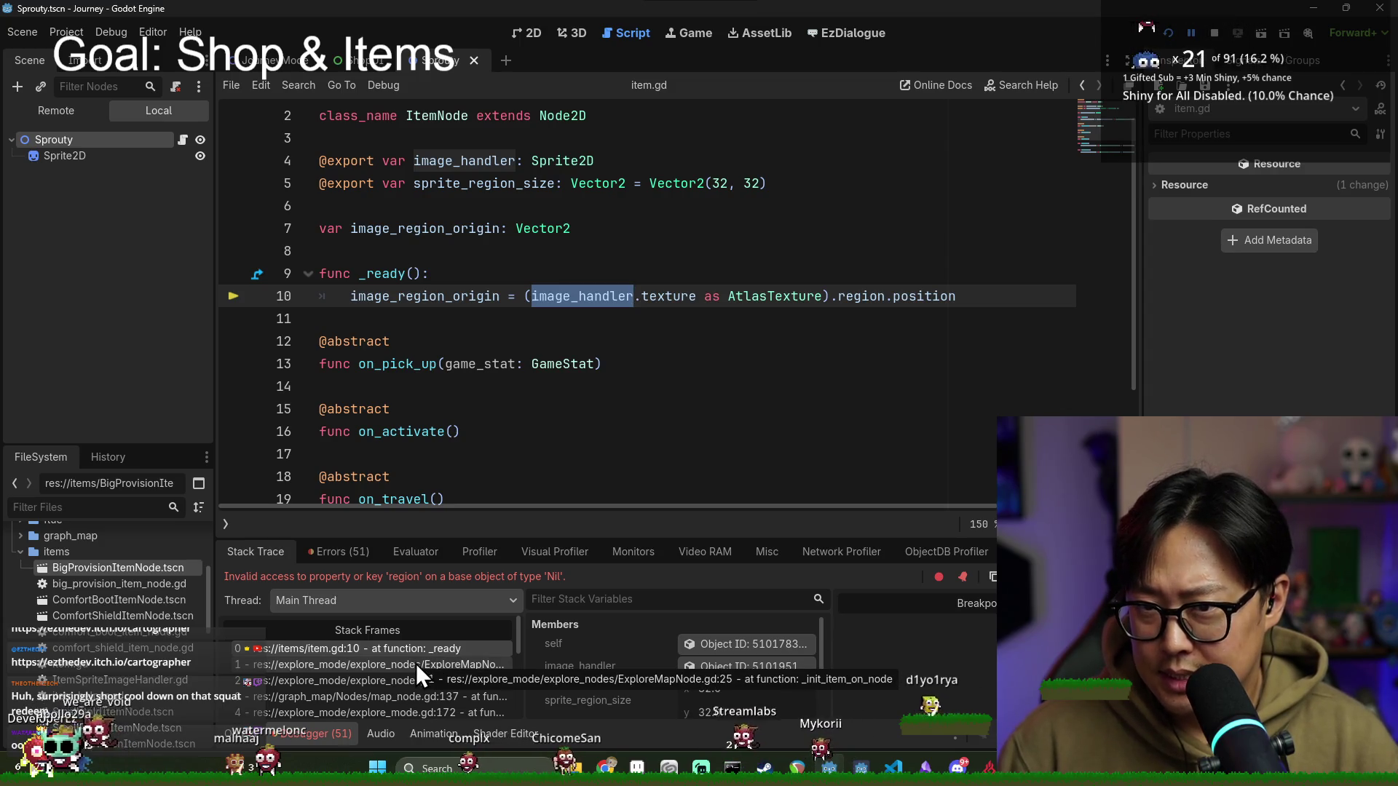
# Step: Filter the FileSystem by 'item' and open BigProvisionItemNode.tscn
pyautogui.click(80, 505)
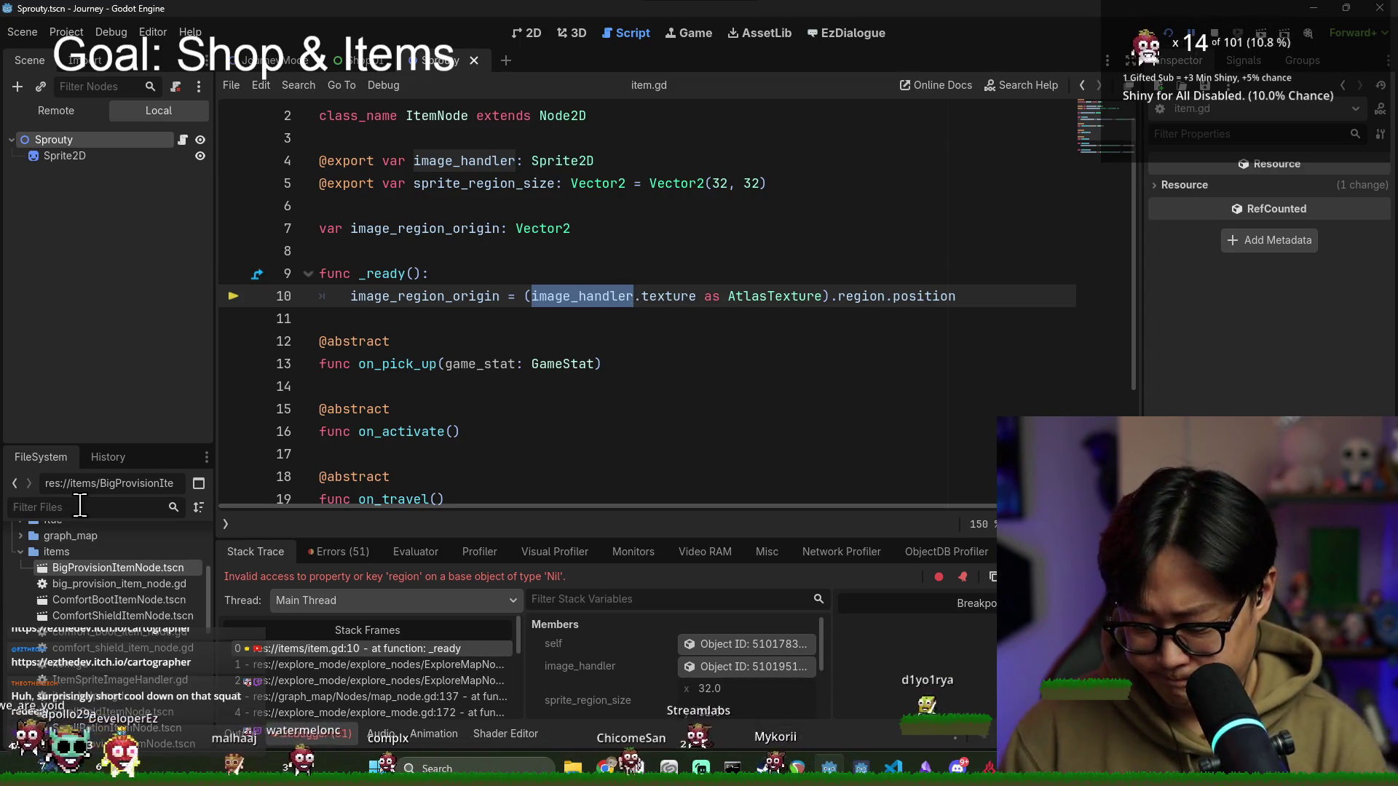
pyautogui.write('item')
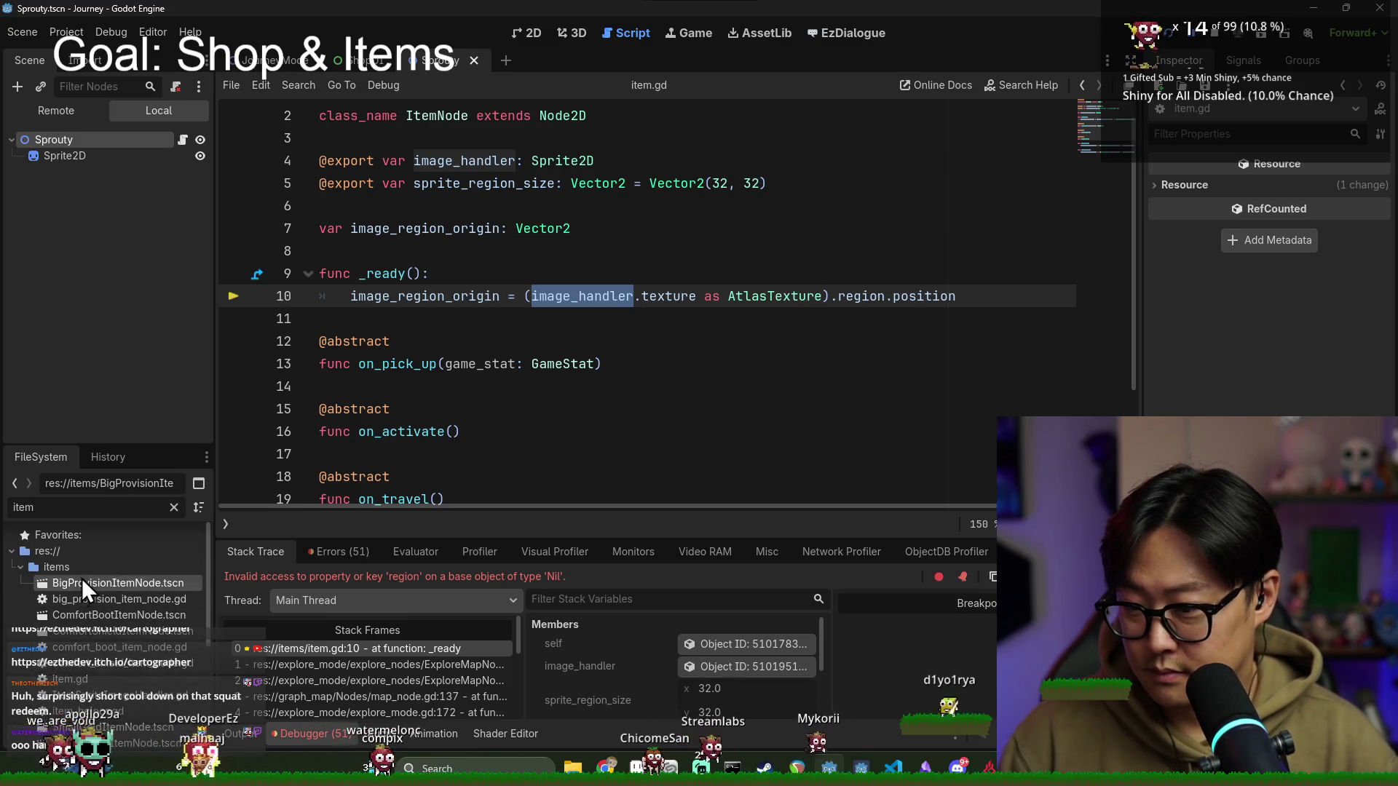
pyautogui.doubleClick(77, 586)
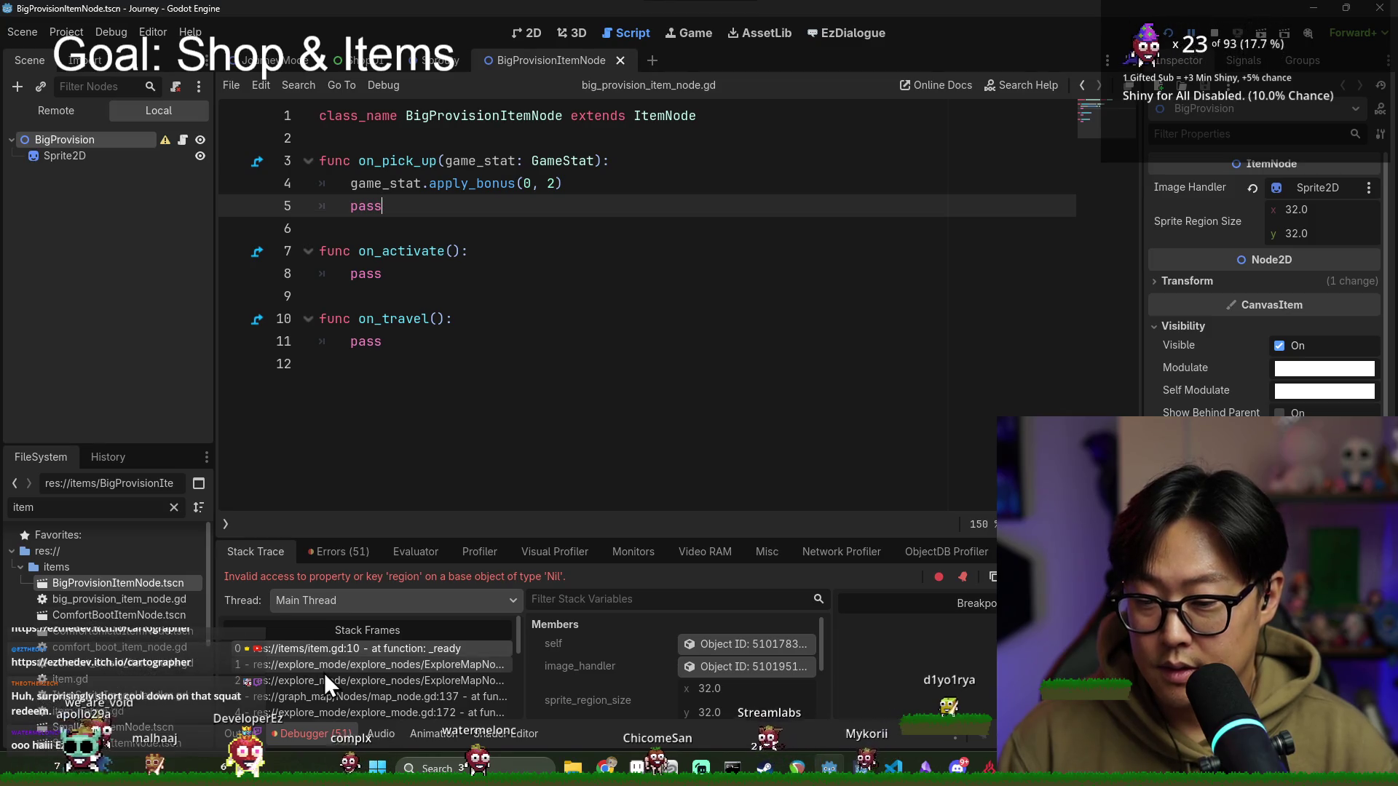
# Step: Select ExploreMapNode.gd stack frame 1, filter variables by 'item', and inspect the live item object
pyautogui.click(431, 665)
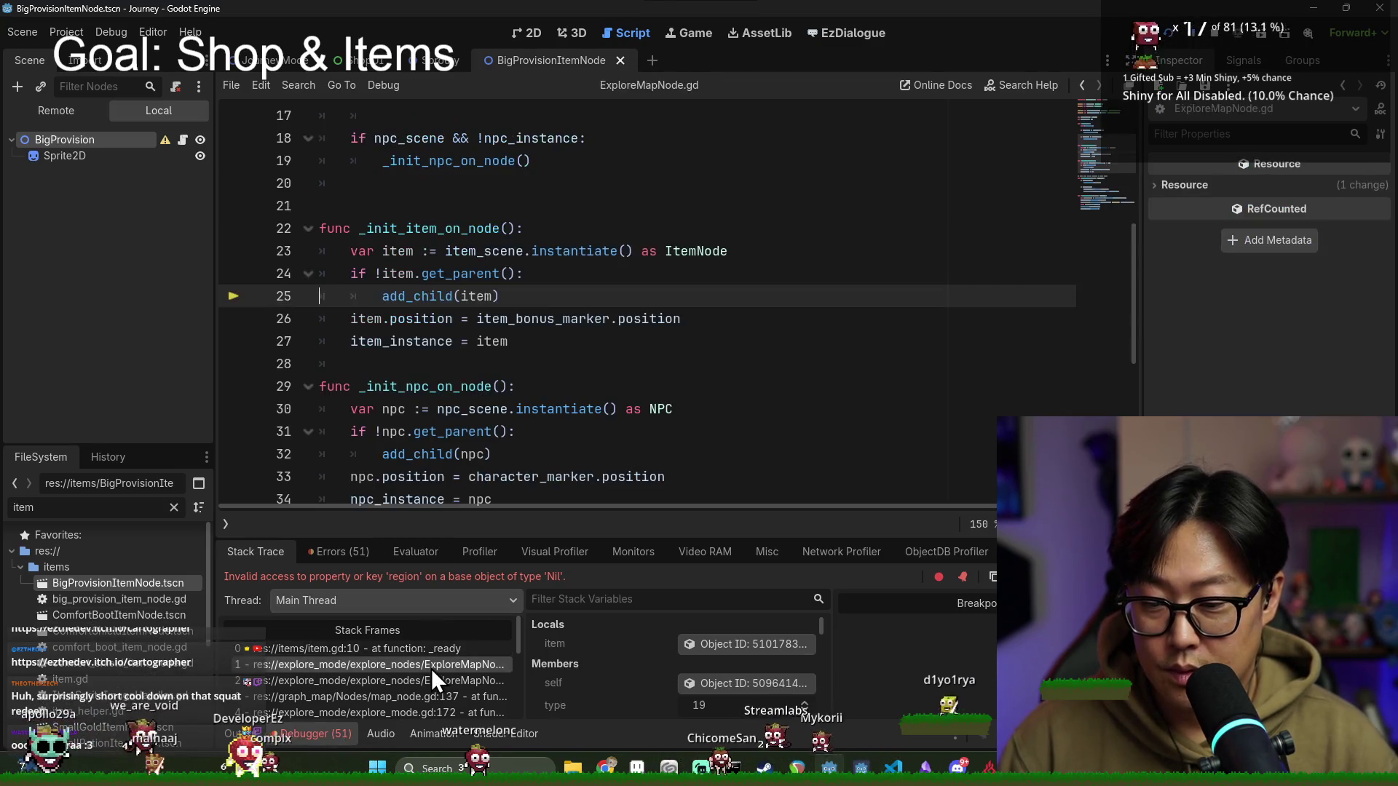
pyautogui.click(480, 296)
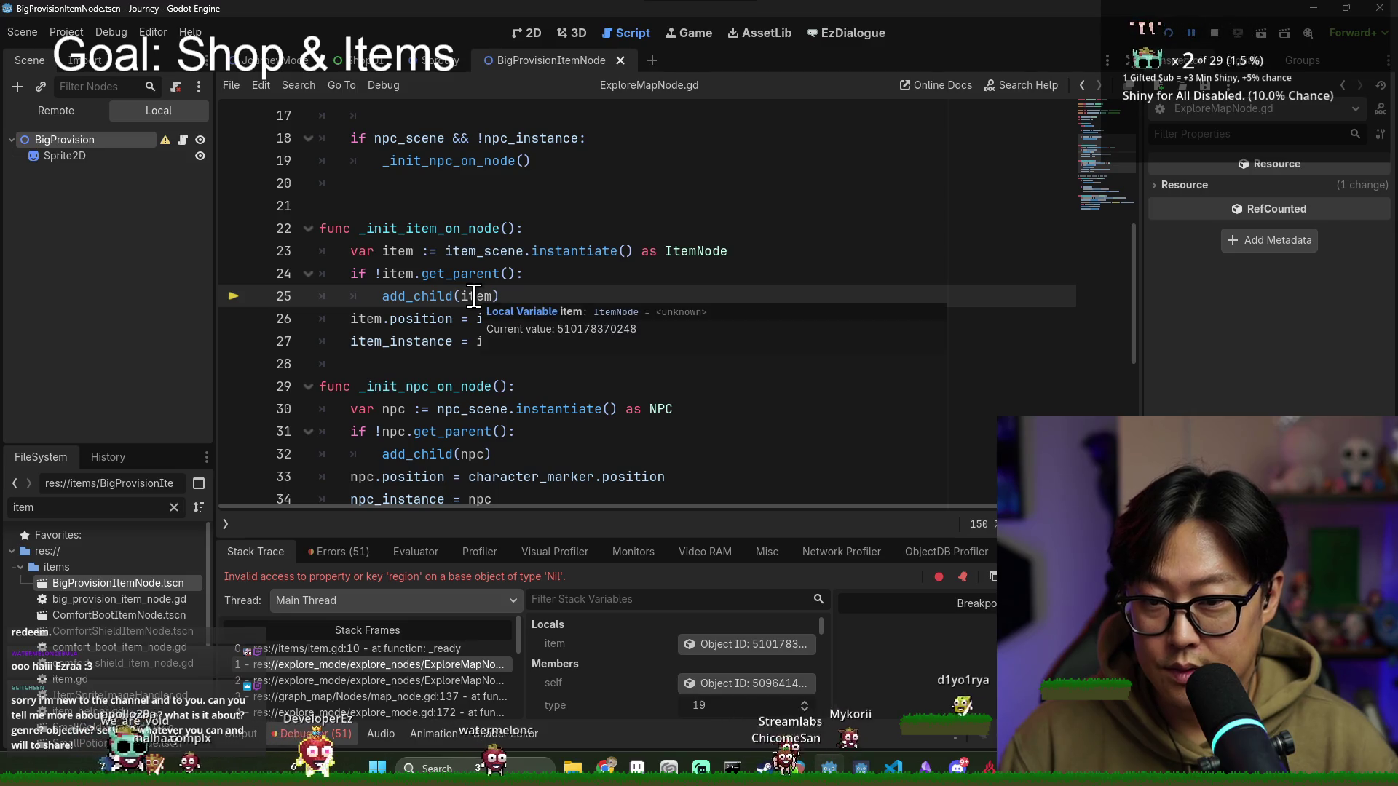
pyautogui.click(699, 598)
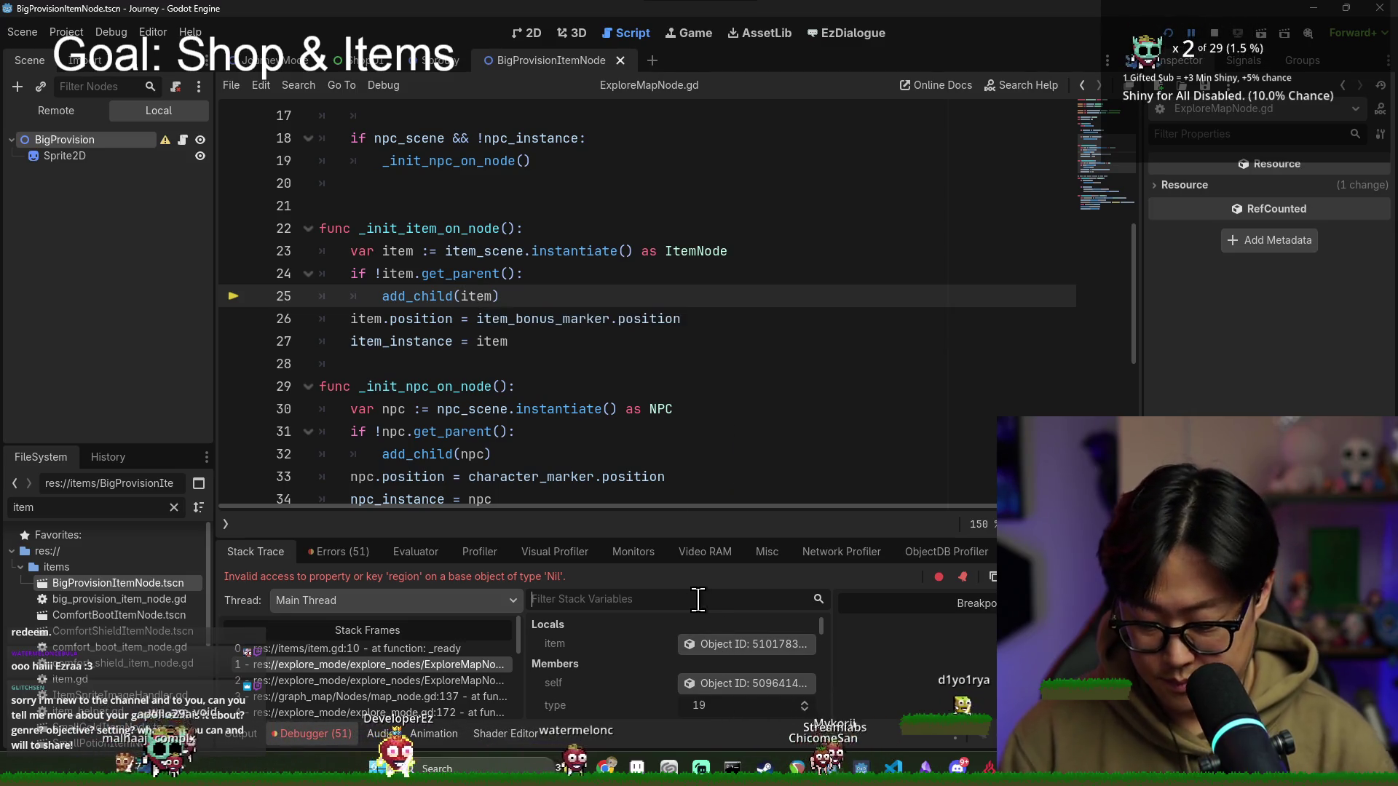
pyautogui.write('item')
pyautogui.click(743, 652)
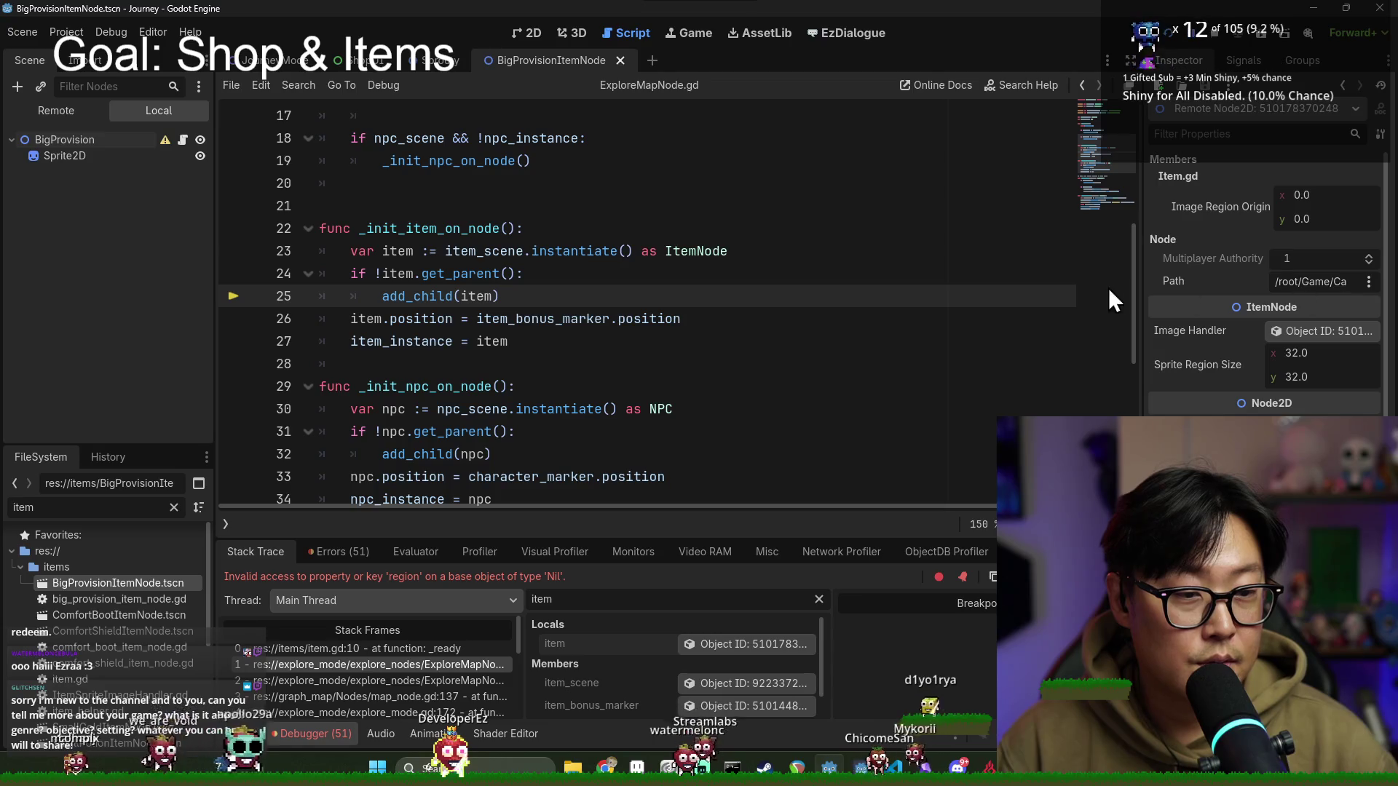
# Step: Widen the Inspector to read the item's values, then select line 10's texture cast in item.gd
pyautogui.moveTo(1140, 282); pyautogui.dragTo(494, 311)
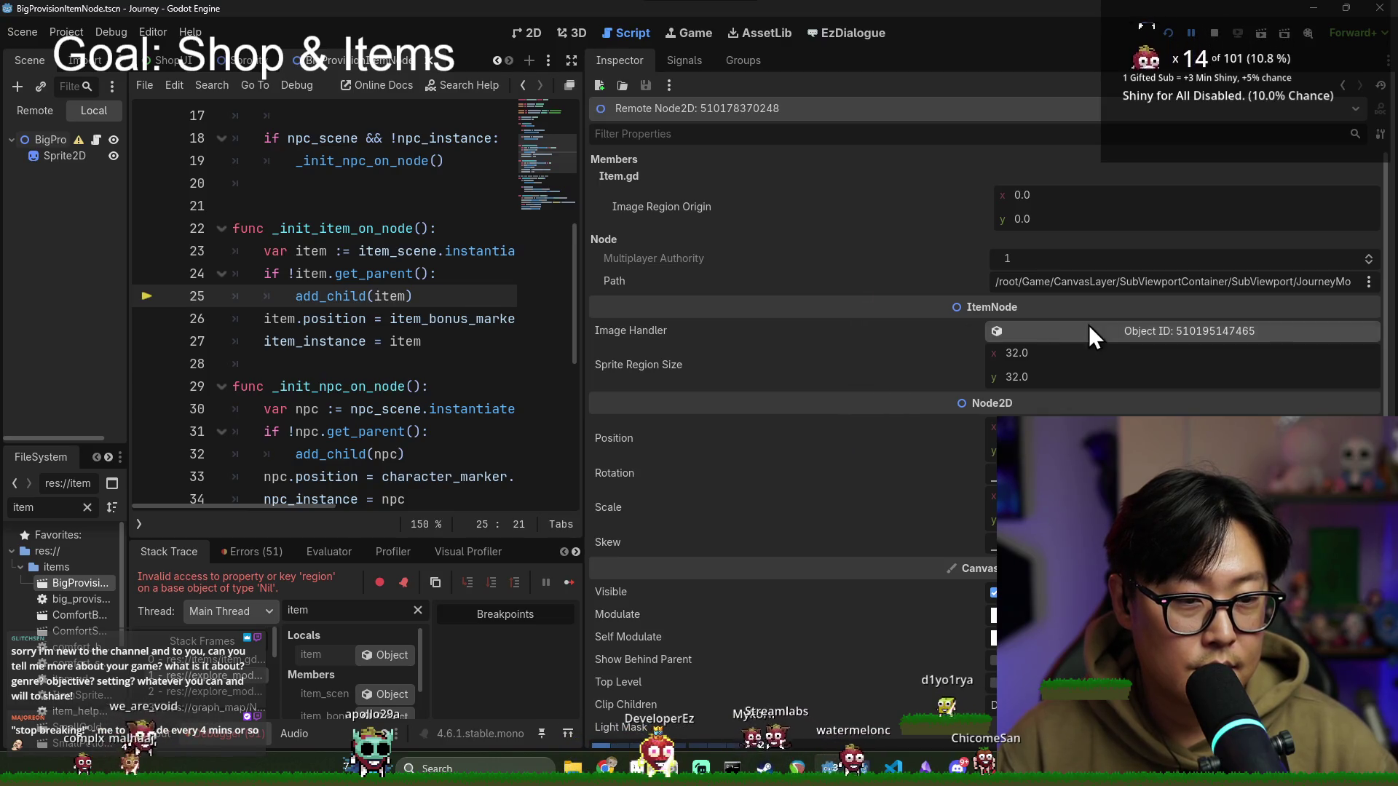
pyautogui.moveTo(574, 334); pyautogui.dragTo(1195, 333)
pyautogui.click(335, 648)
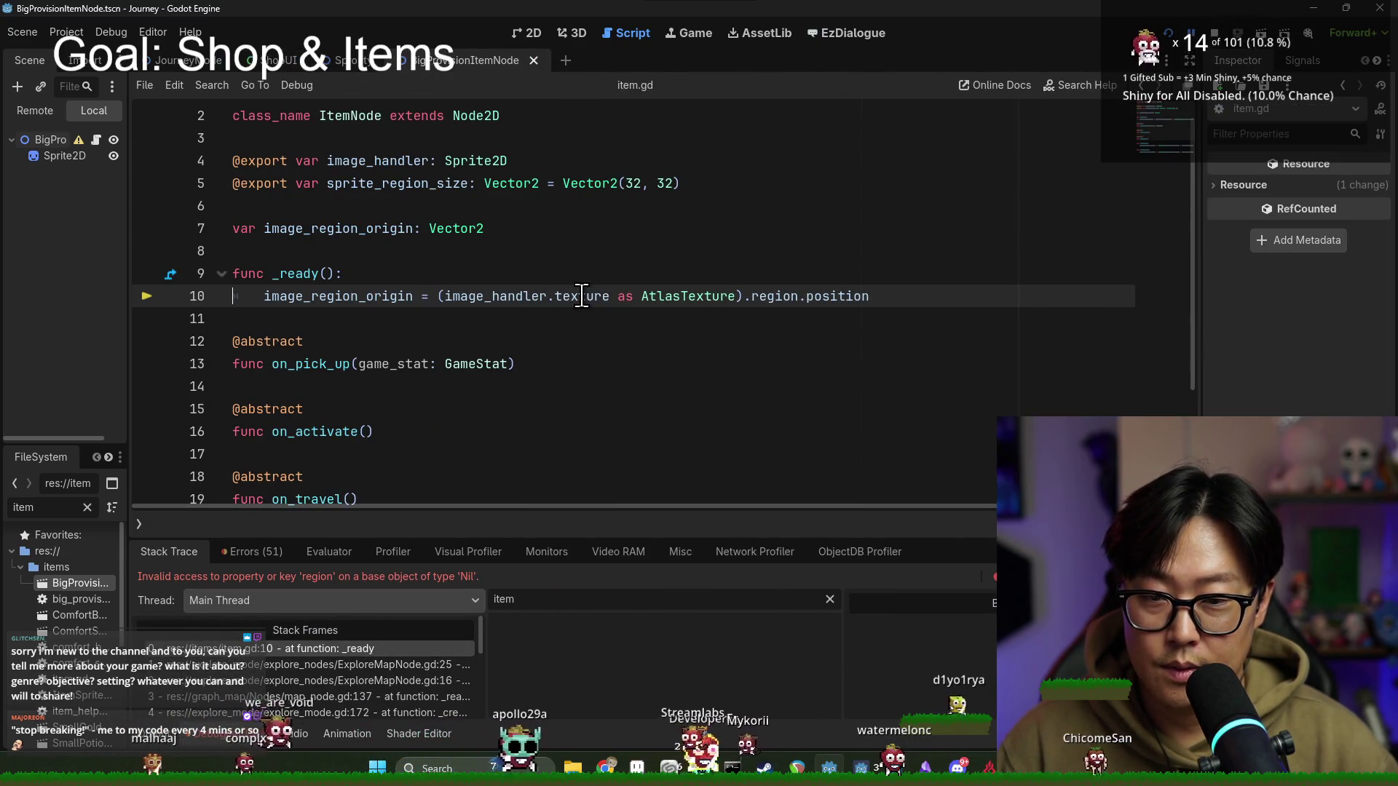
pyautogui.moveTo(772, 297)
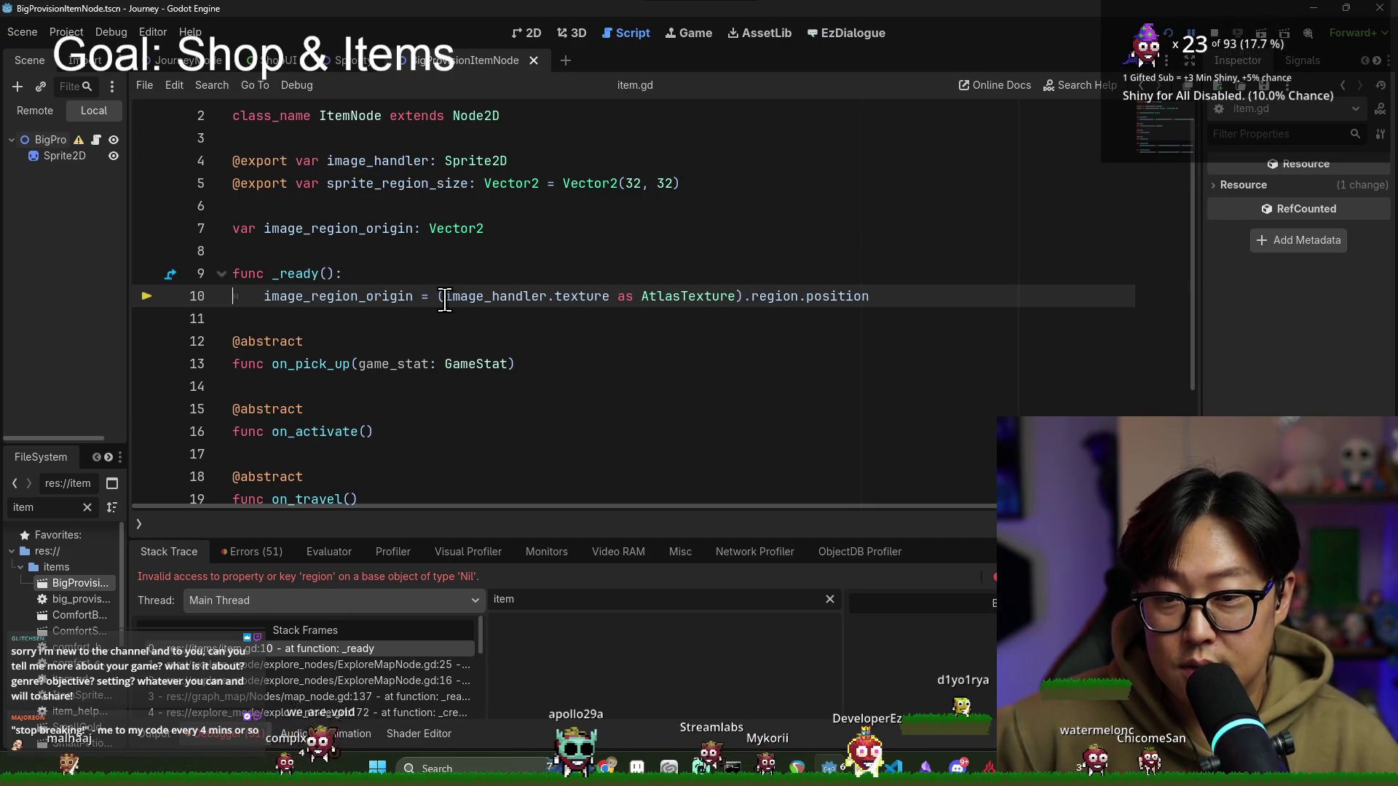
pyautogui.moveTo(437, 297); pyautogui.dragTo(680, 297)
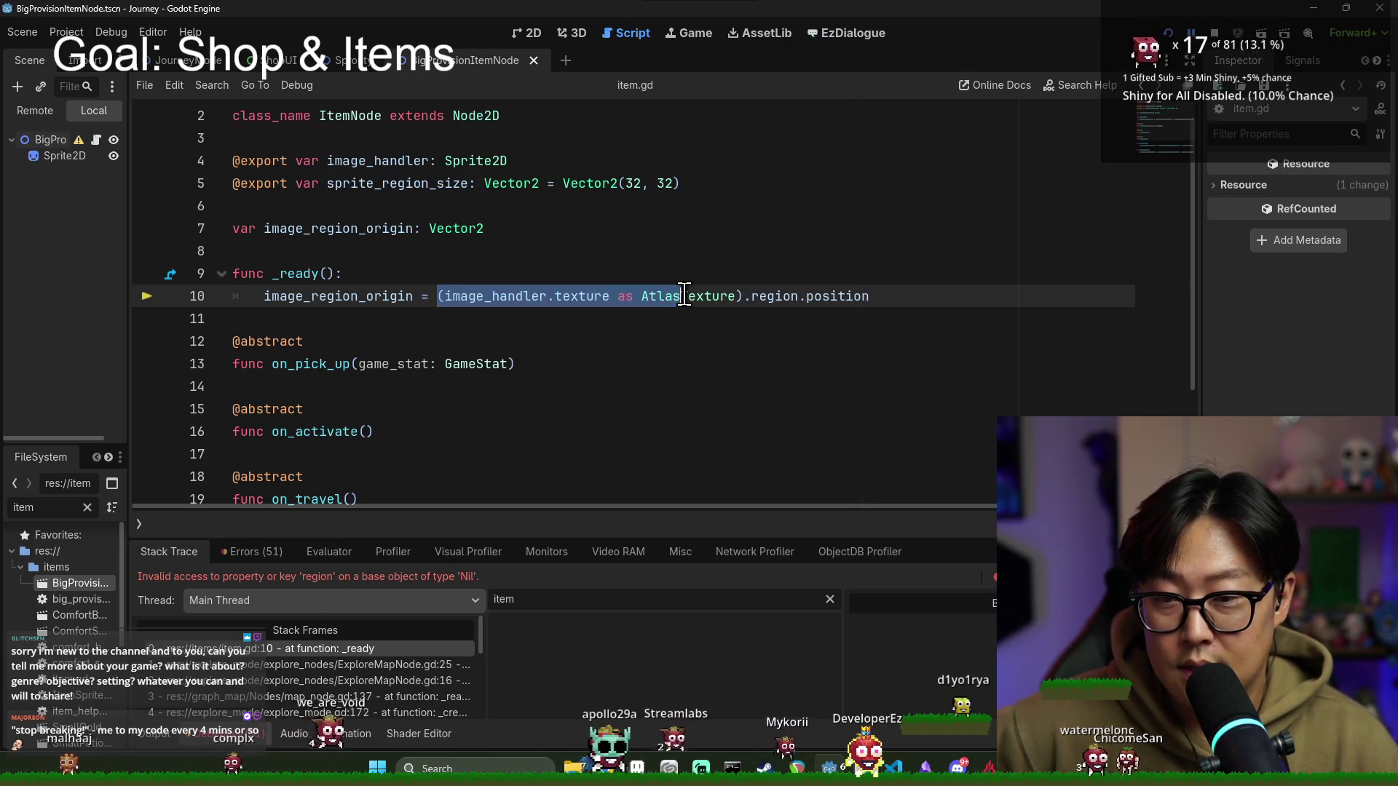
# Step: Stop the debug session and study image_handler and image_region_origin on line 10 of item.gd
pyautogui.click(1214, 33)
pyautogui.click(637, 362)
pyautogui.doubleClick(455, 297)
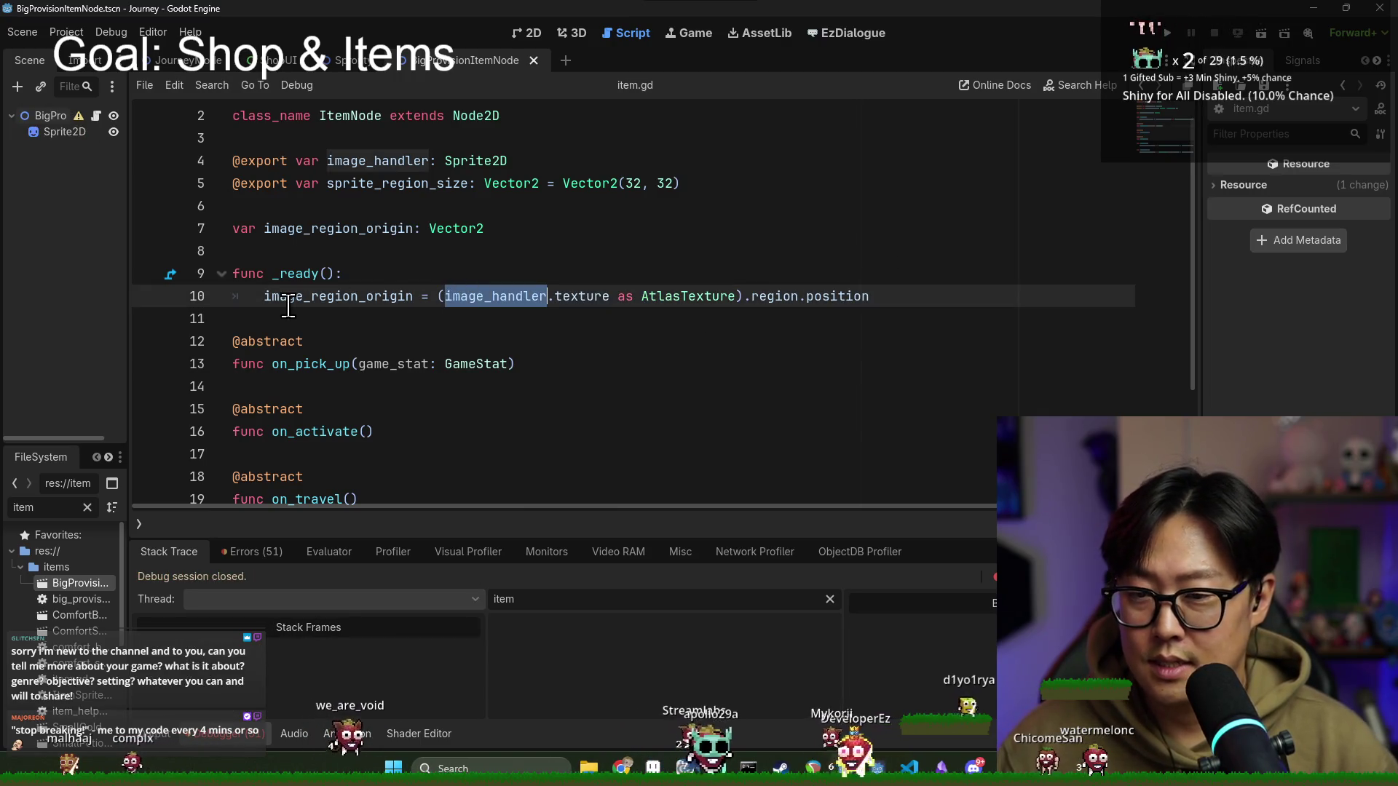
pyautogui.click(448, 296)
pyautogui.doubleClick(322, 296)
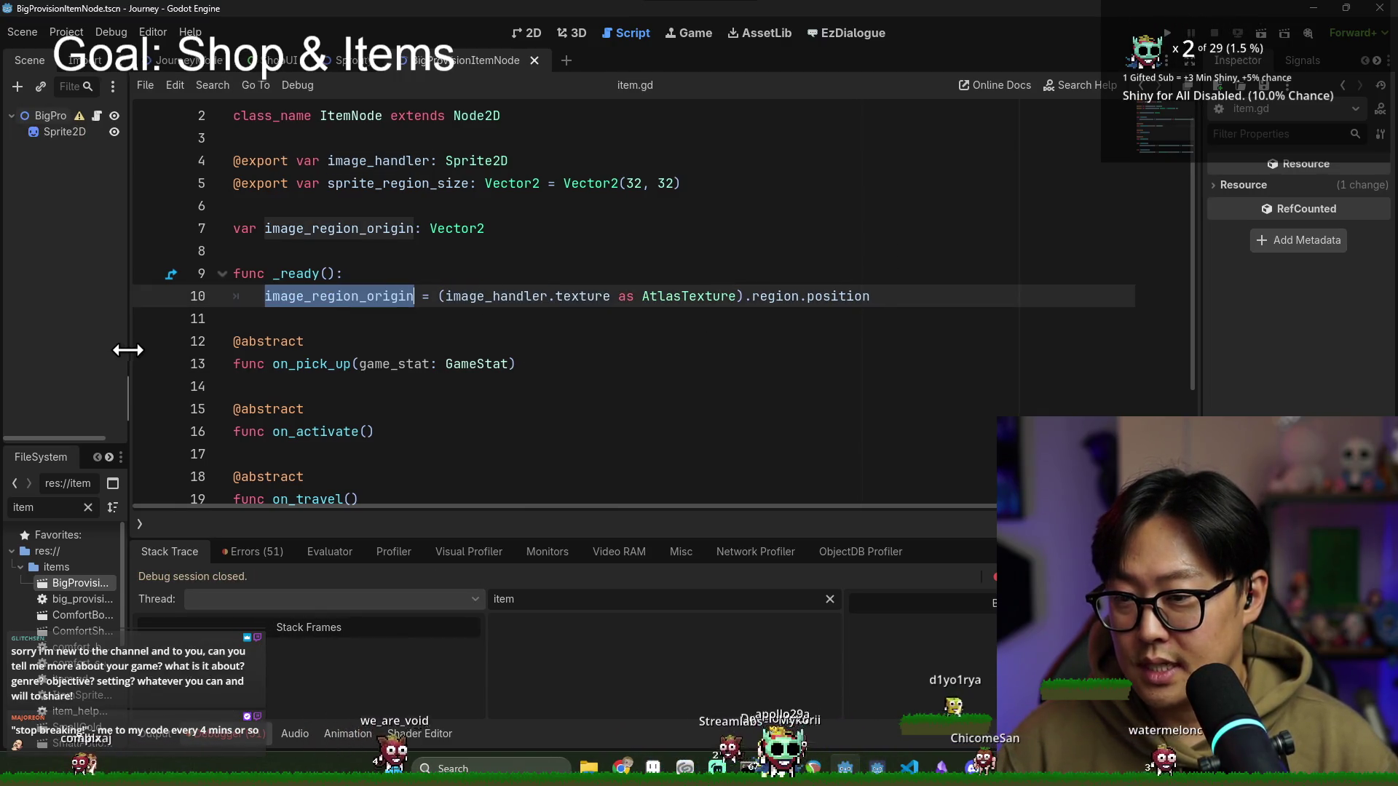
pyautogui.moveTo(126, 350); pyautogui.dragTo(263, 350)
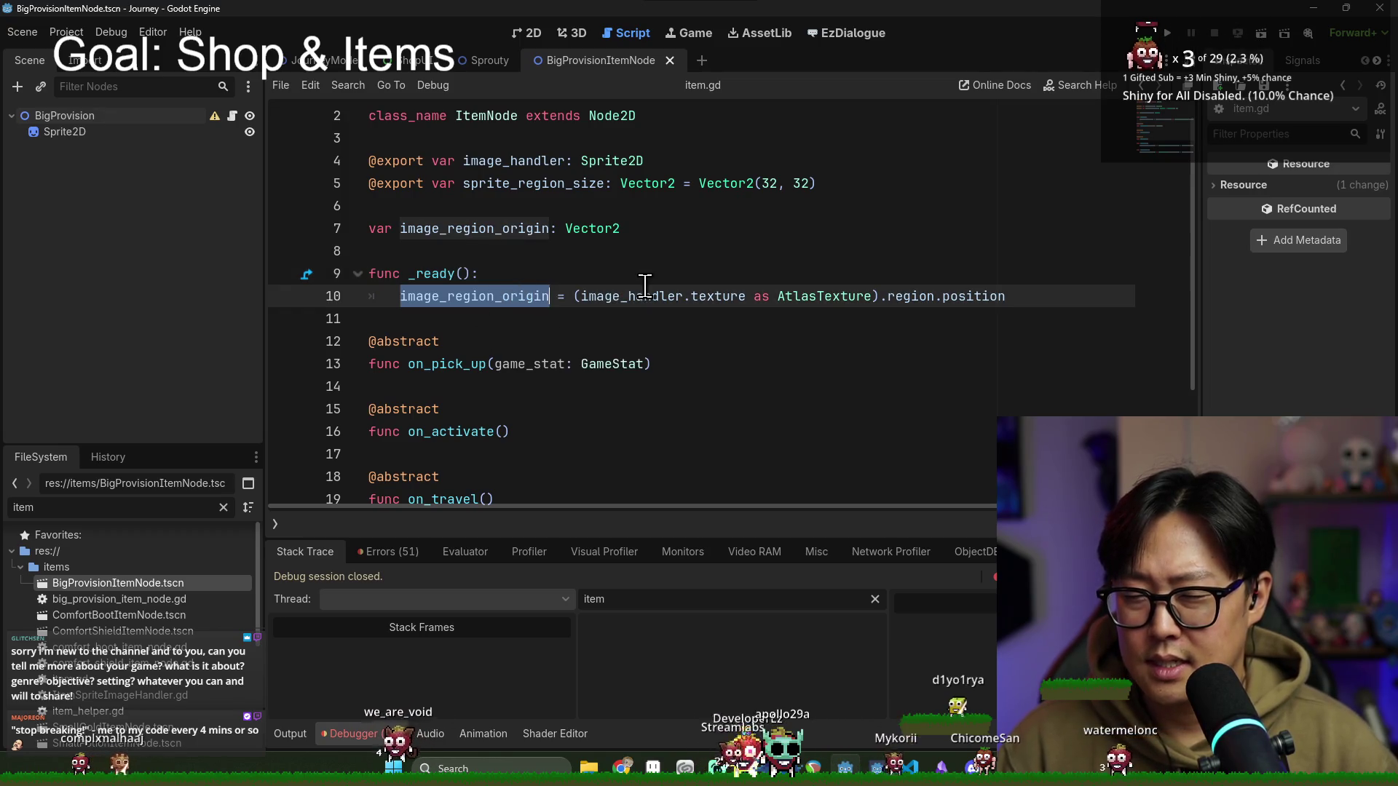
pyautogui.doubleClick(643, 295)
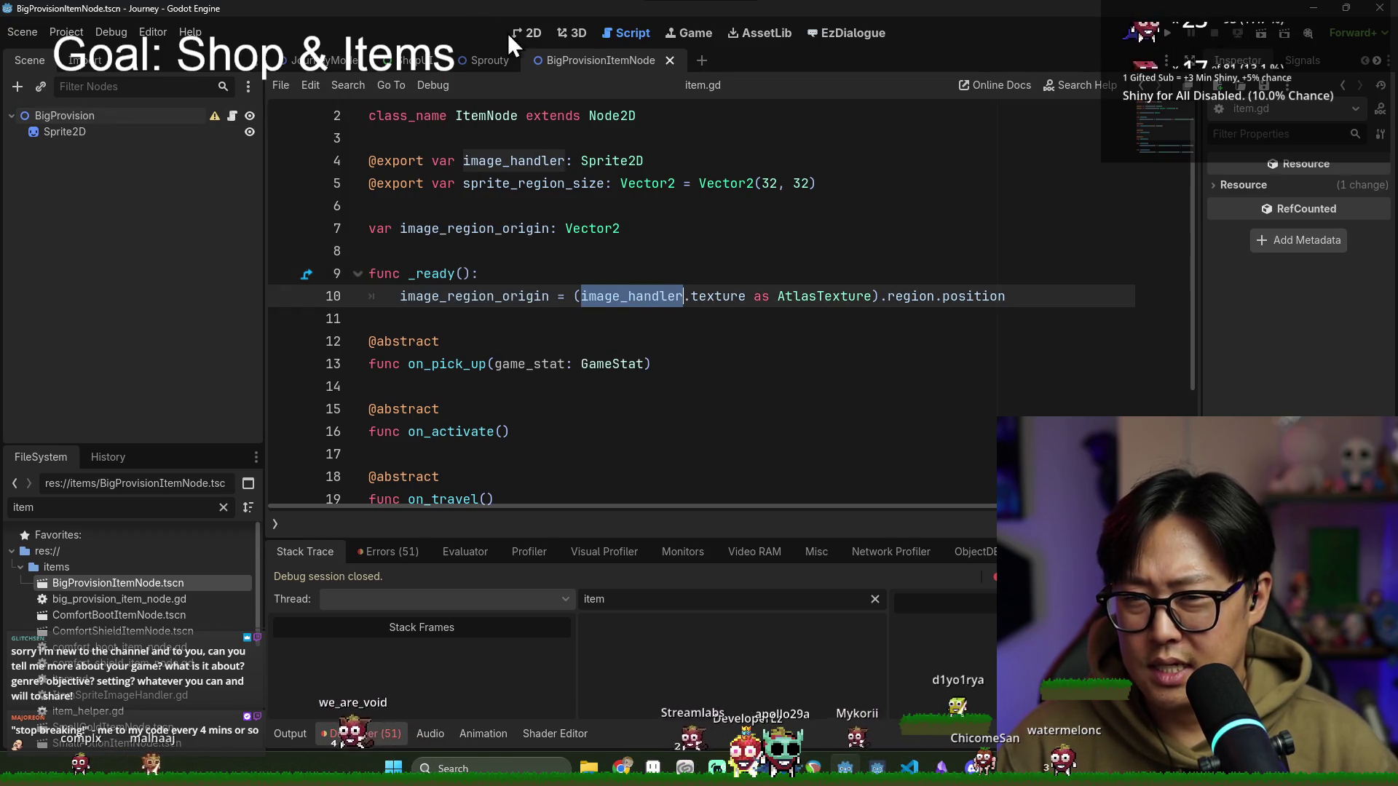
# Step: Check the Sprite2D's 32×32 AtlasTexture in the 2D view, then save the BigProvision scene
pyautogui.click(526, 33)
pyautogui.click(97, 136)
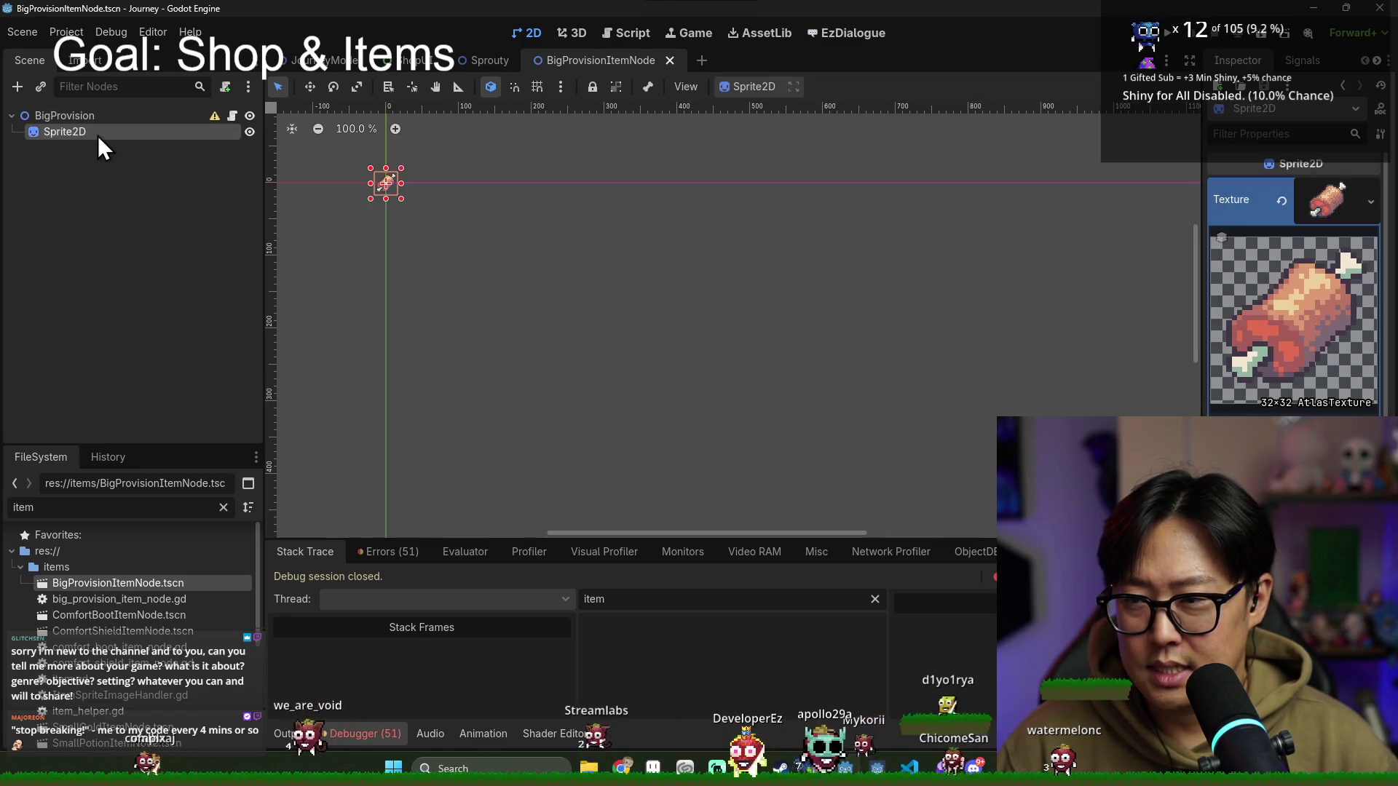
pyautogui.click(232, 116)
pyautogui.hotkey('ctrl', 's')
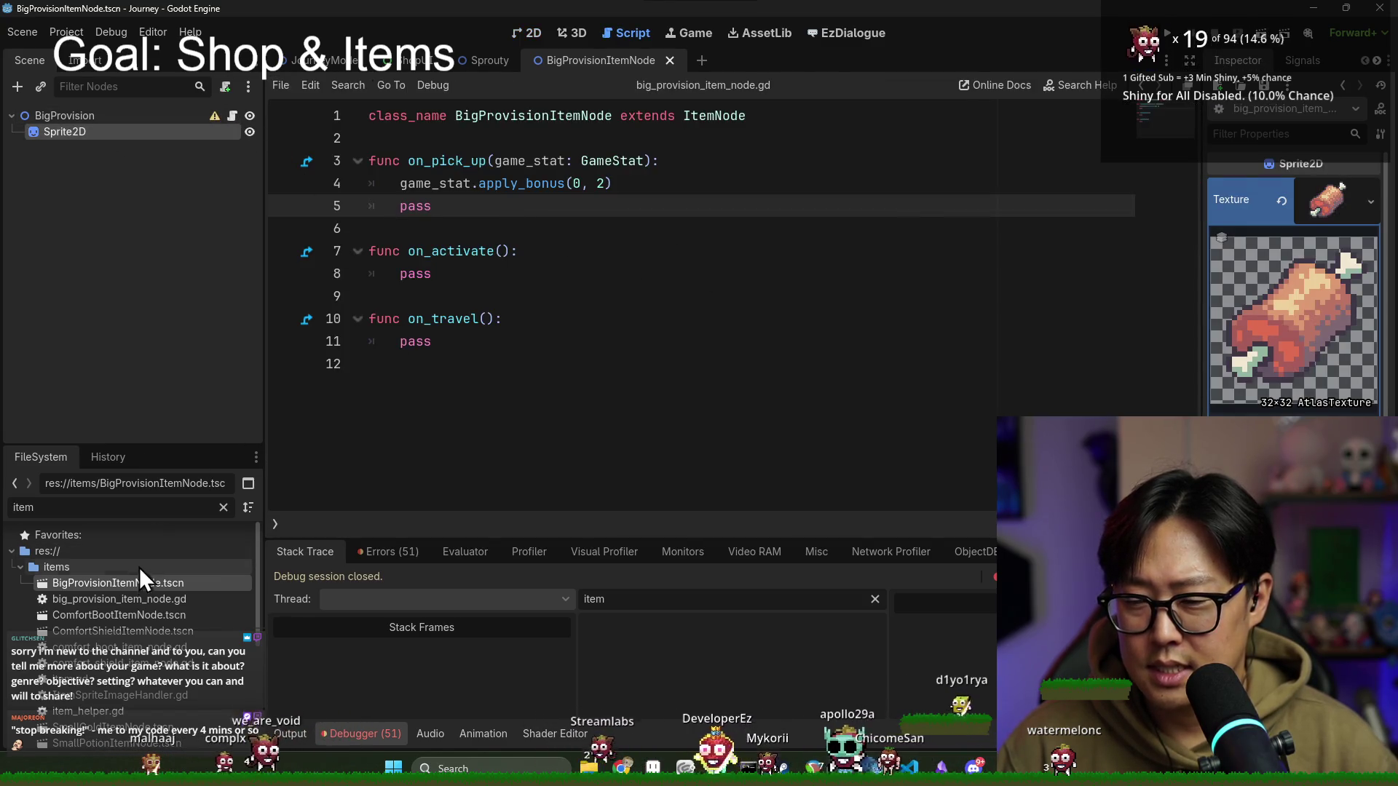
# Step: Open the ComfortBoot, ComfortShield, SmallGold and SmallPotion item scenes, checking each Sprite2D's texture
pyautogui.doubleClick(116, 616)
pyautogui.click(131, 131)
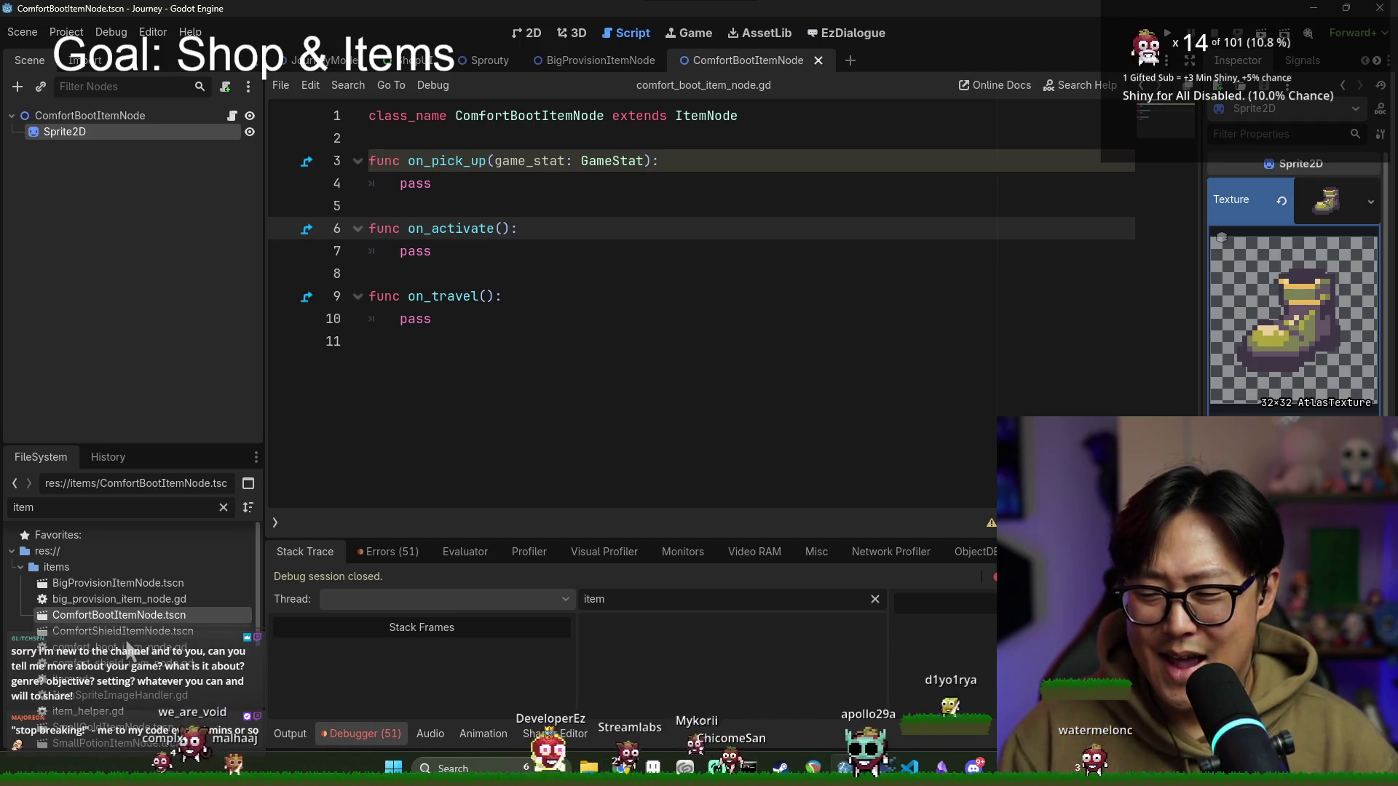
pyautogui.doubleClick(124, 632)
pyautogui.click(178, 129)
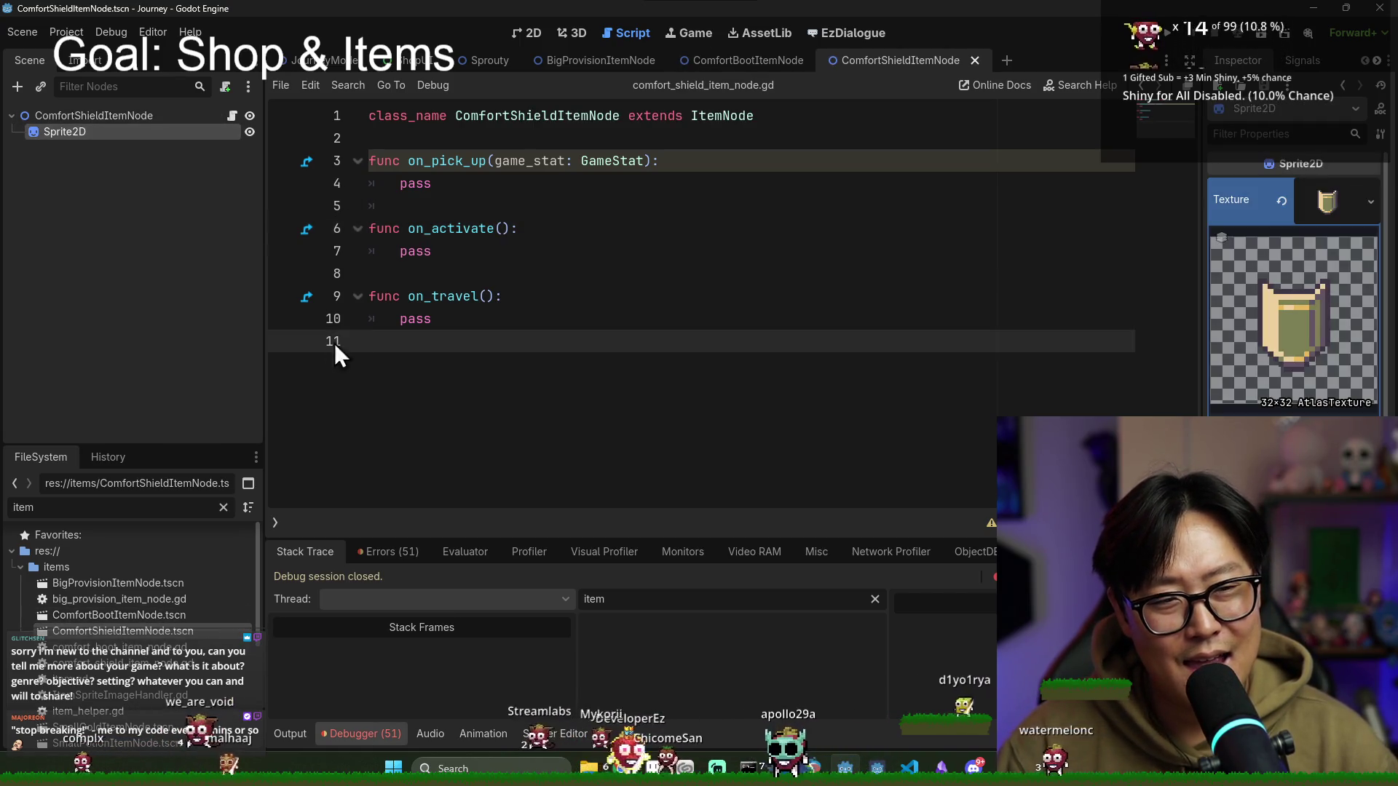
pyautogui.scroll(-1, 169, 652)
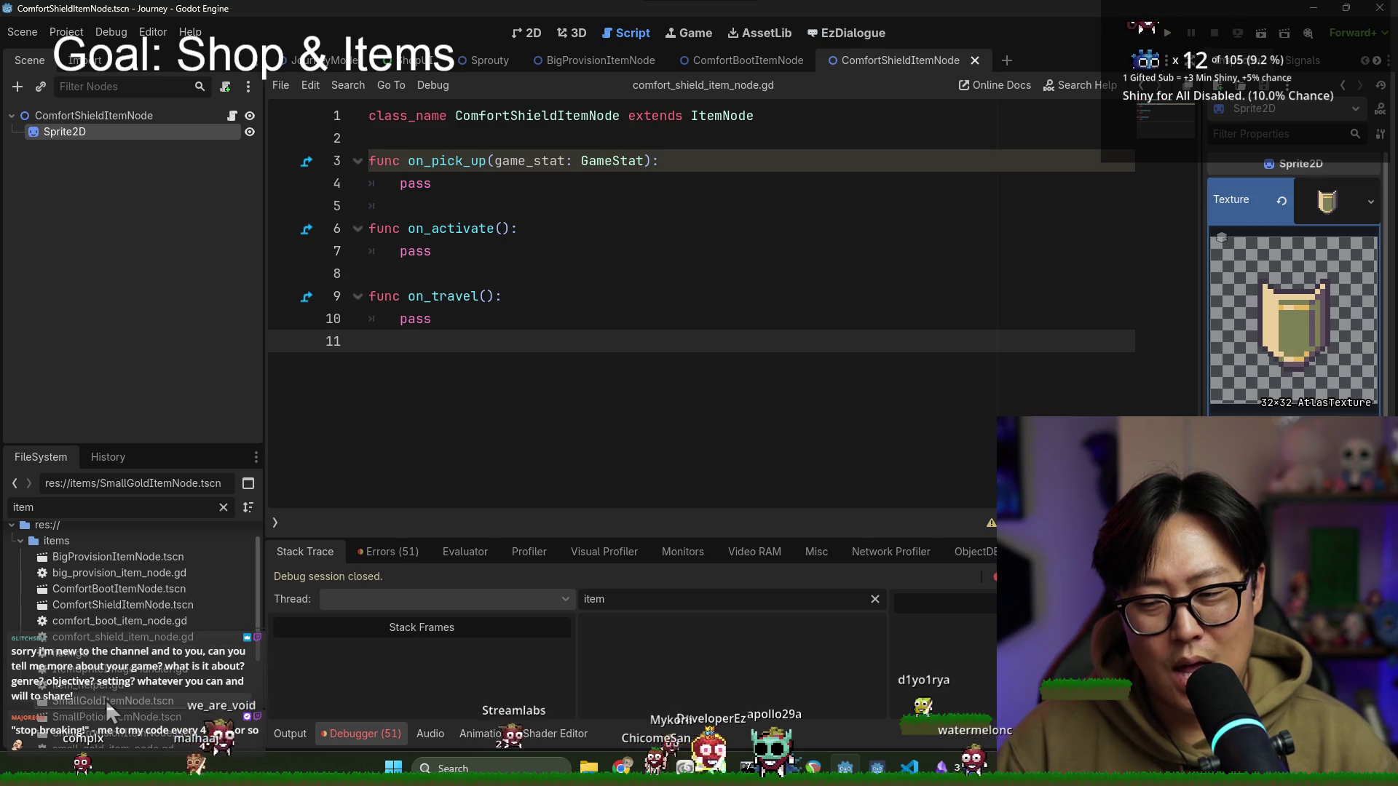
pyautogui.doubleClick(107, 700)
pyautogui.click(1357, 190)
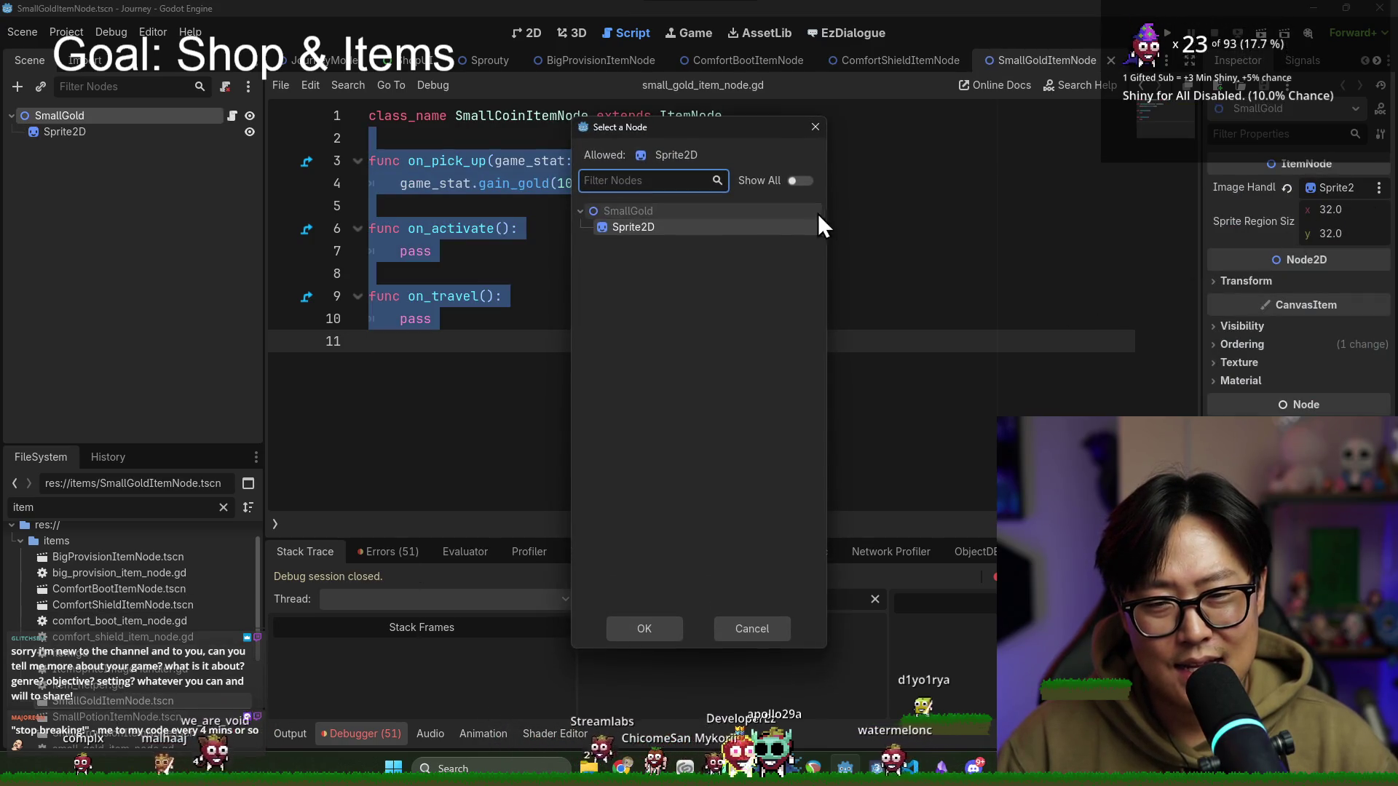
pyautogui.press('Escape')
pyautogui.click(153, 132)
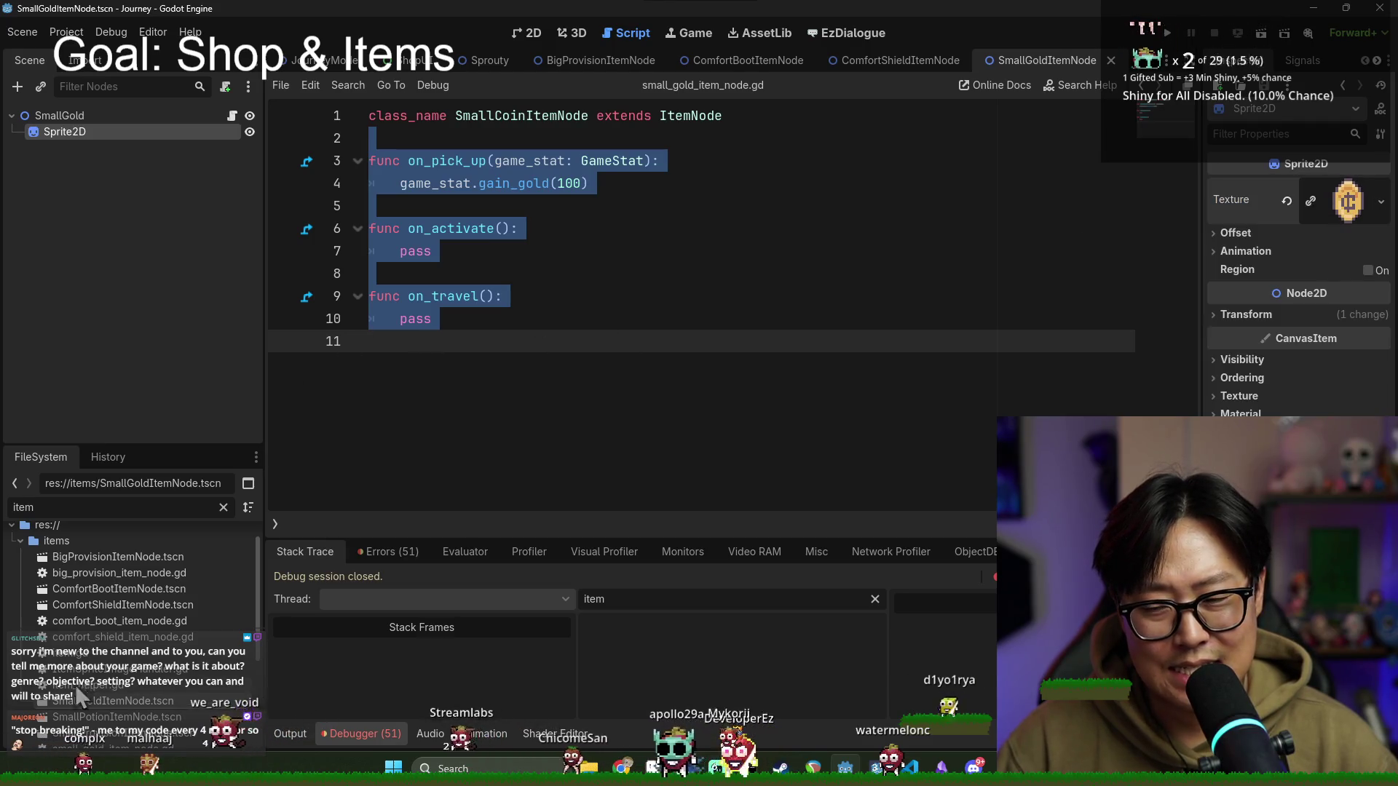
pyautogui.doubleClick(109, 717)
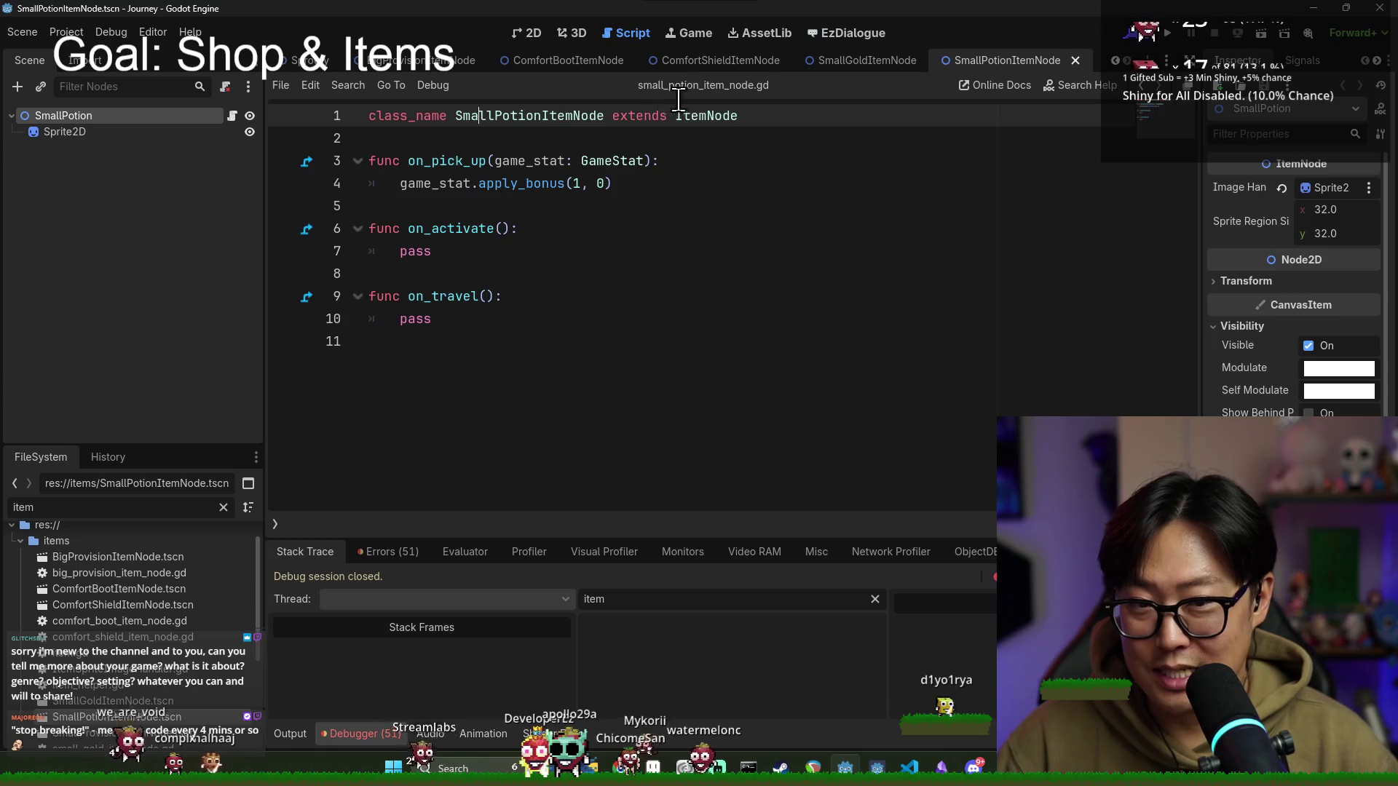
pyautogui.keyDown('ctrl'); pyautogui.click(706, 116); pyautogui.keyUp('ctrl')
pyautogui.click(521, 138)
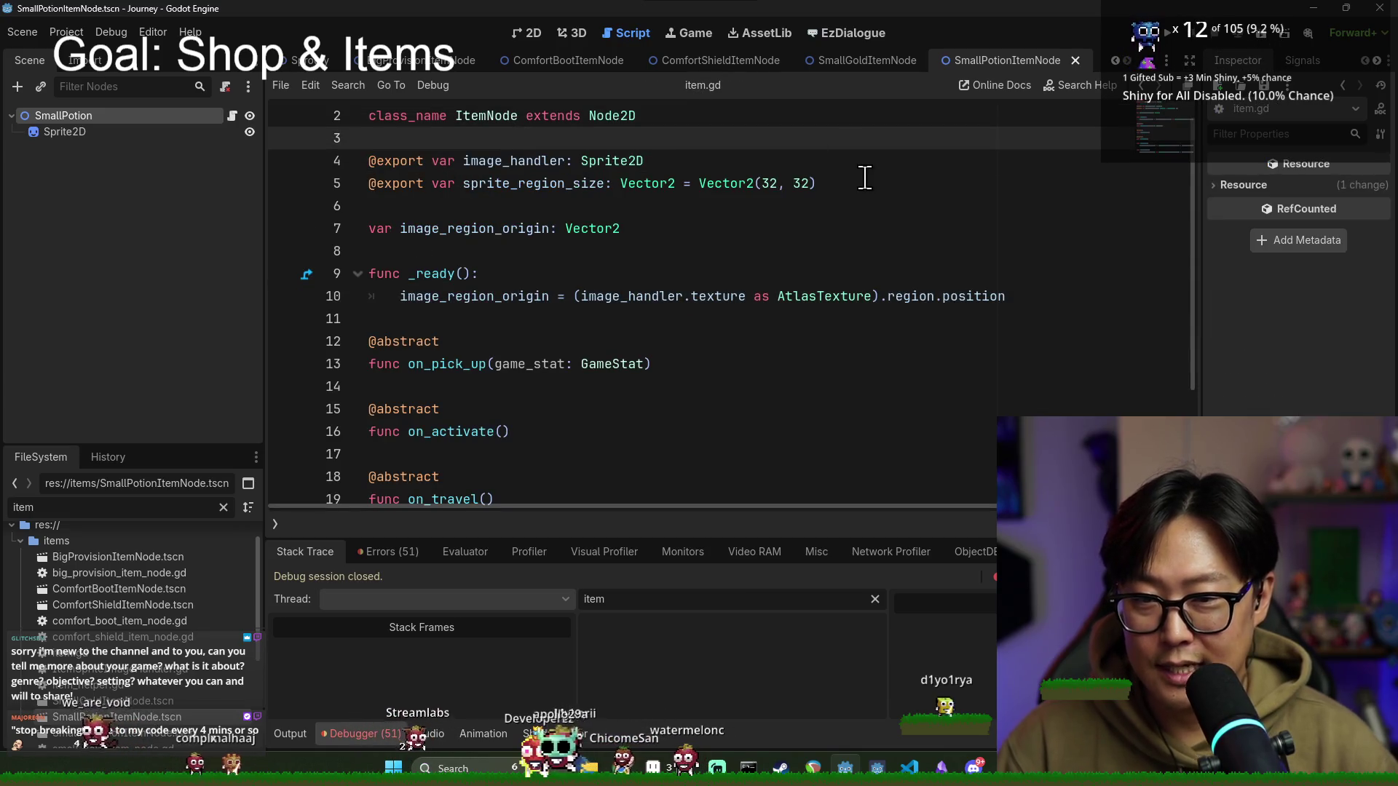
pyautogui.press('Return')
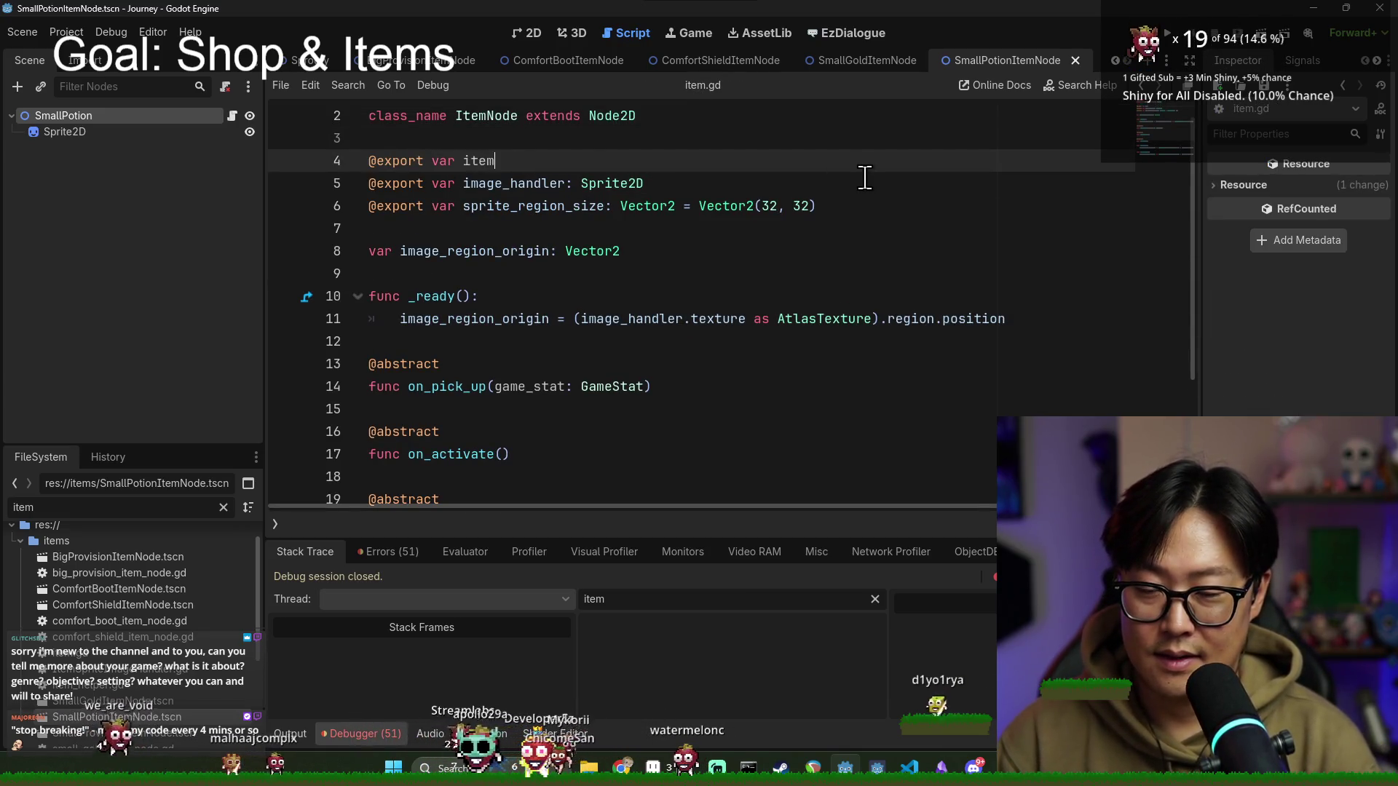
pyautogui.write('e: stri')
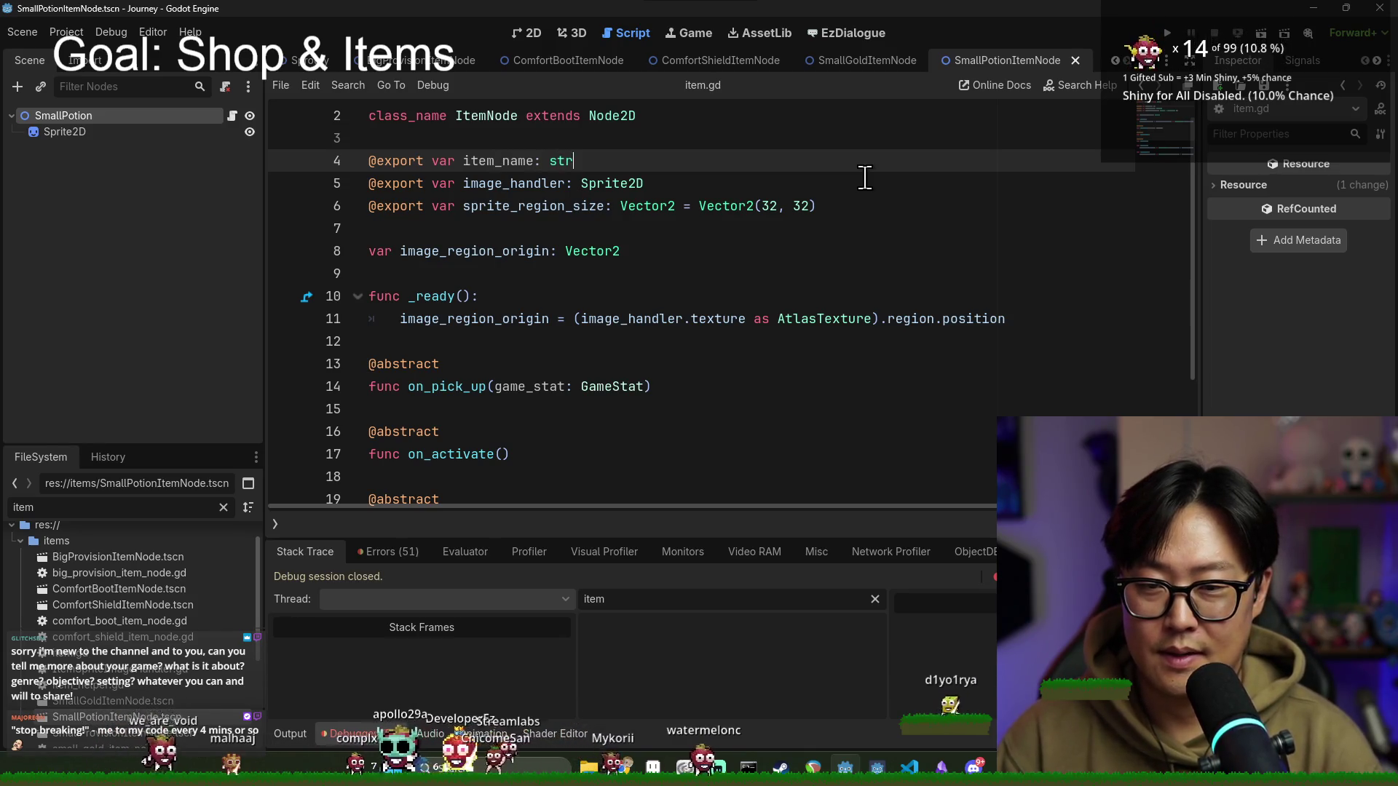
pyautogui.press('BackSpace')
pyautogui.press('BackSpace')
pyautogui.press('BackSpace')
pyautogui.write('String')
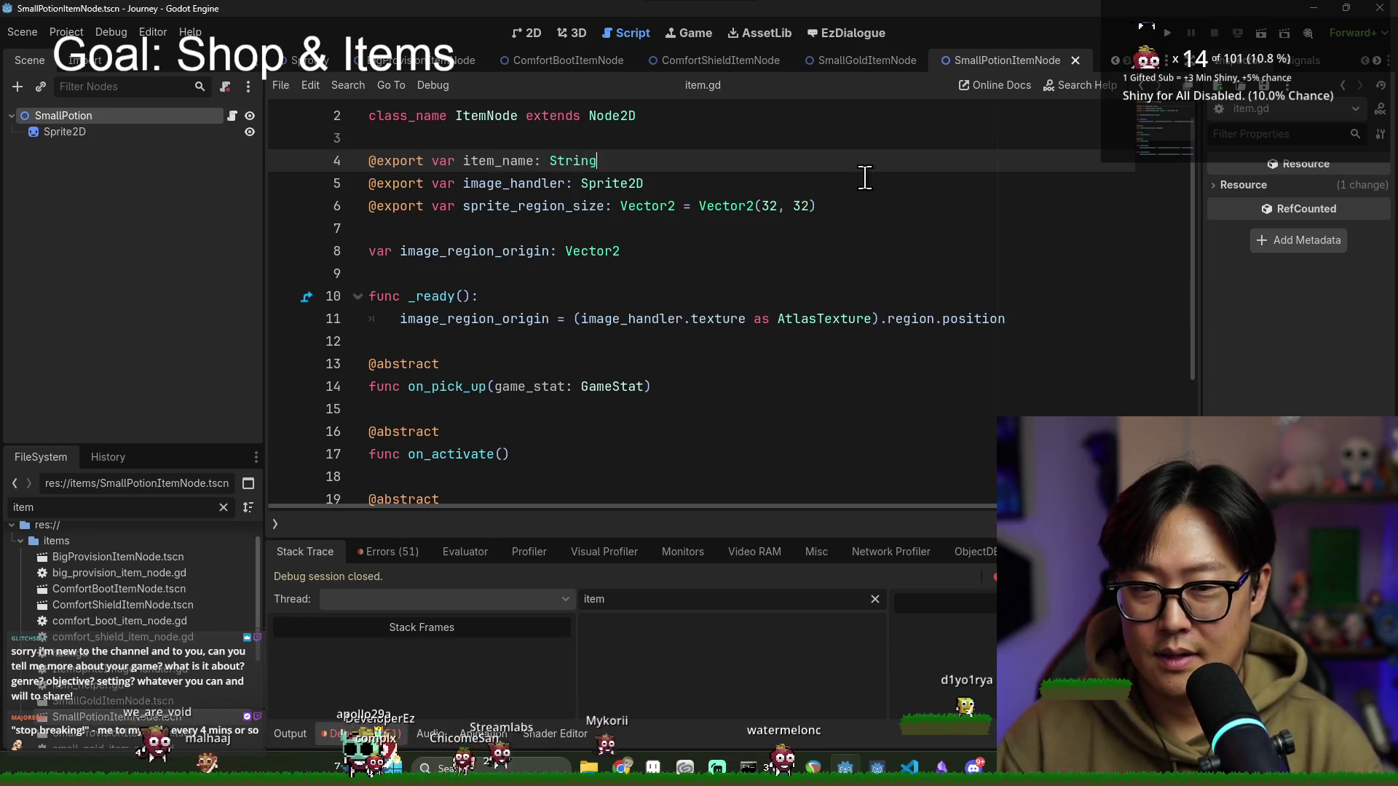
pyautogui.press('Escape')
pyautogui.click(1076, 60)
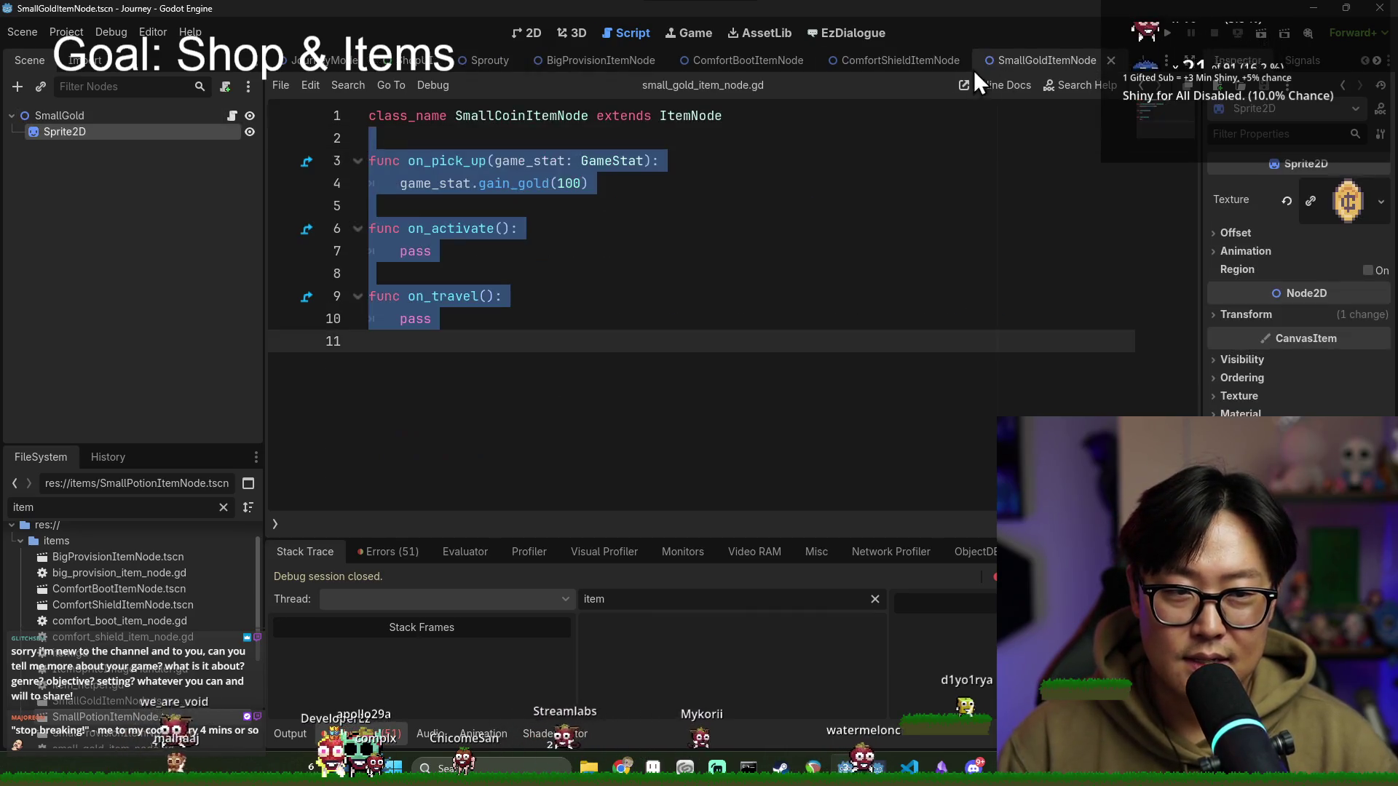
# Step: Close the open item scene tabs and the Sprouty scene
pyautogui.click(1111, 59)
pyautogui.click(975, 61)
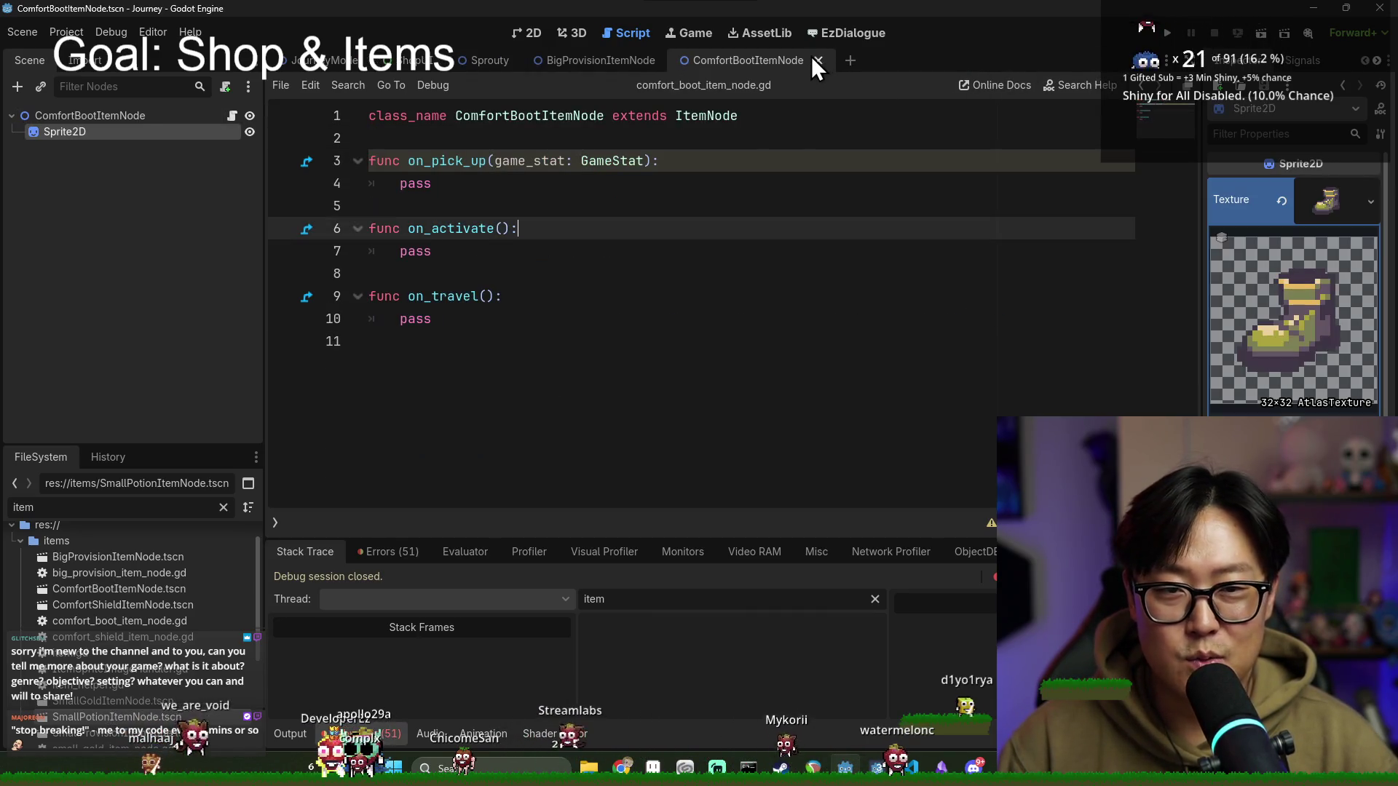
pyautogui.click(811, 58)
pyautogui.click(668, 60)
pyautogui.click(521, 61)
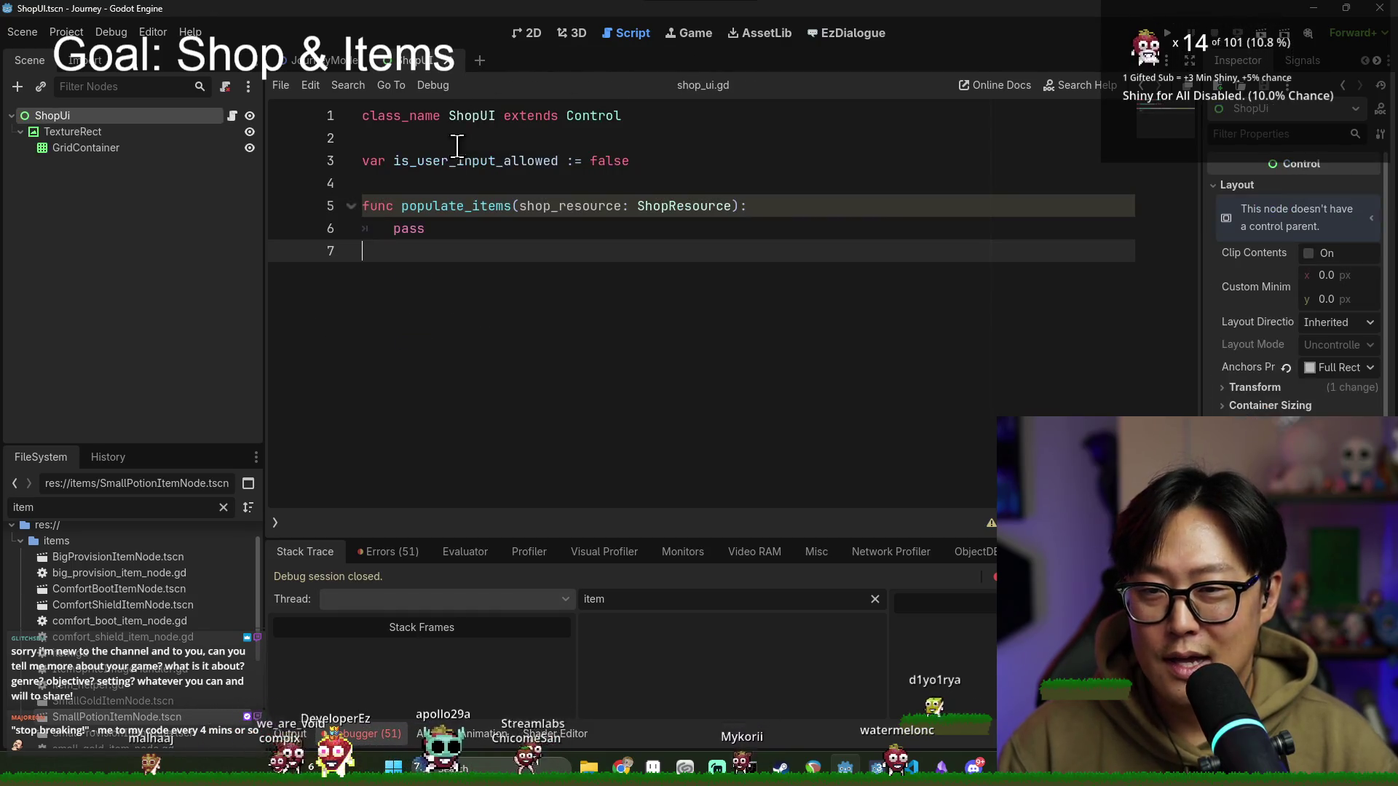
# Step: Reopen BigProvisionItemNode and type 'Big' into its root node's Item Name
pyautogui.doubleClick(63, 558)
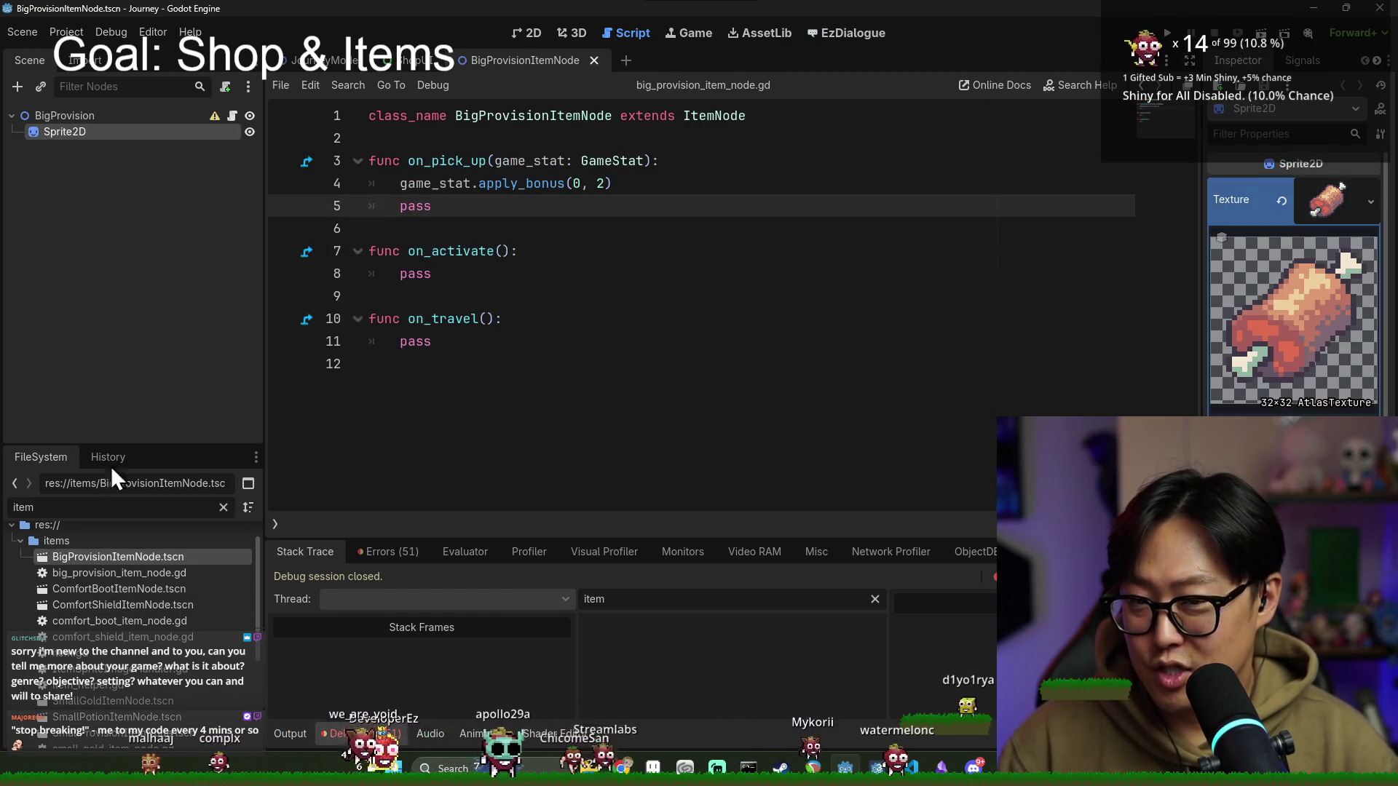
pyautogui.click(113, 120)
pyautogui.click(1333, 184)
pyautogui.write('Big')
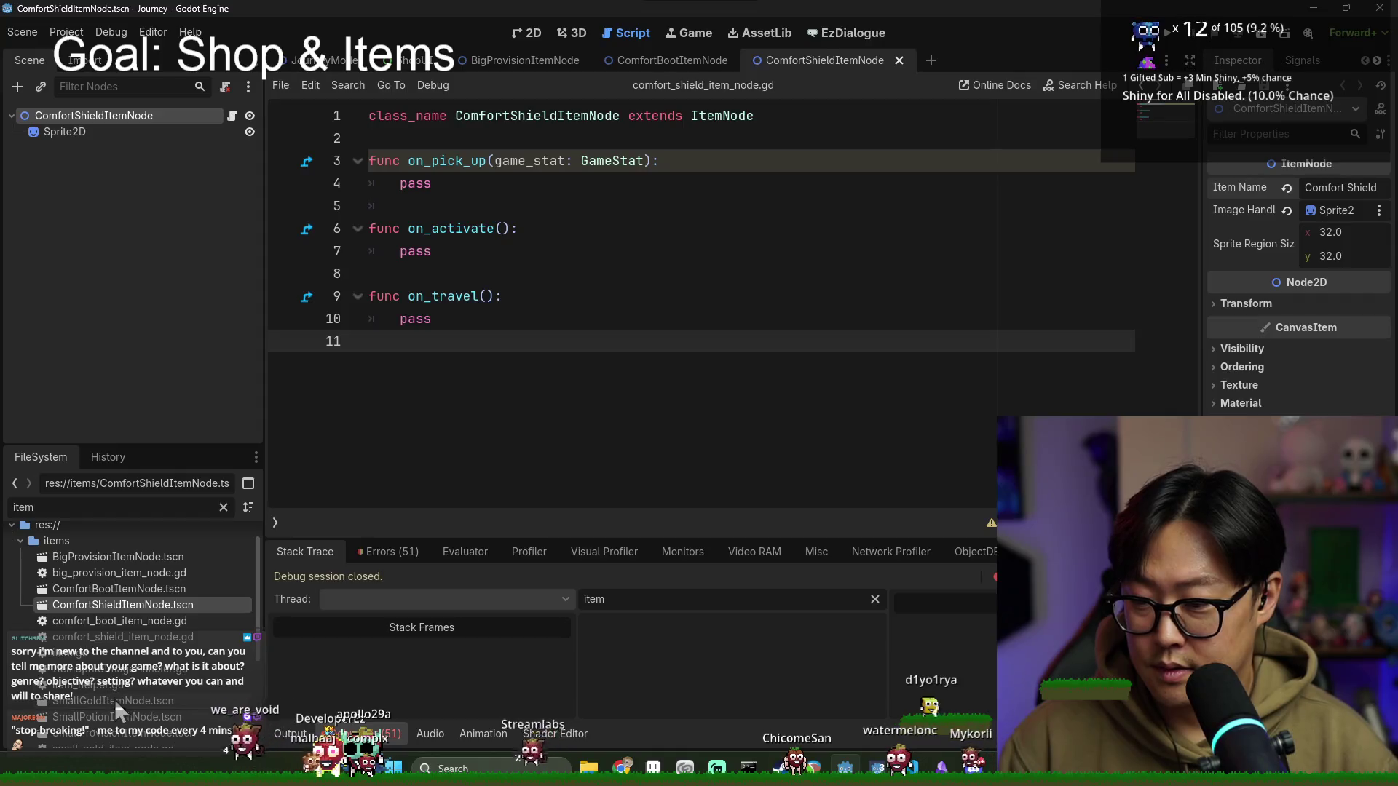
# Step: Set the SmallGold item's Item Name to 'Coin' and save the scene
pyautogui.doubleClick(116, 702)
pyautogui.click(1340, 188)
pyautogui.write('sma')
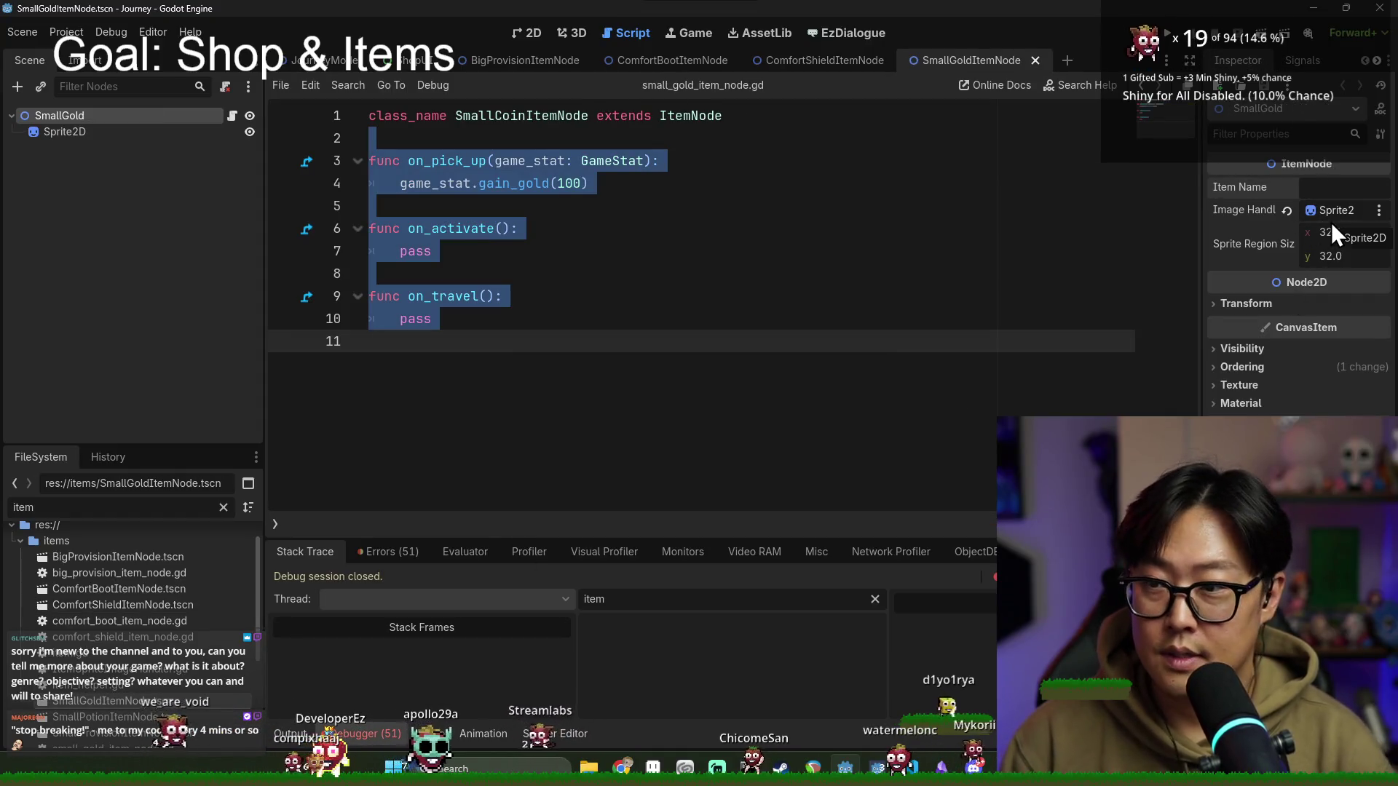
pyautogui.press('BackSpace')
pyautogui.press('BackSpace')
pyautogui.press('BackSpace')
pyautogui.write('Coin')
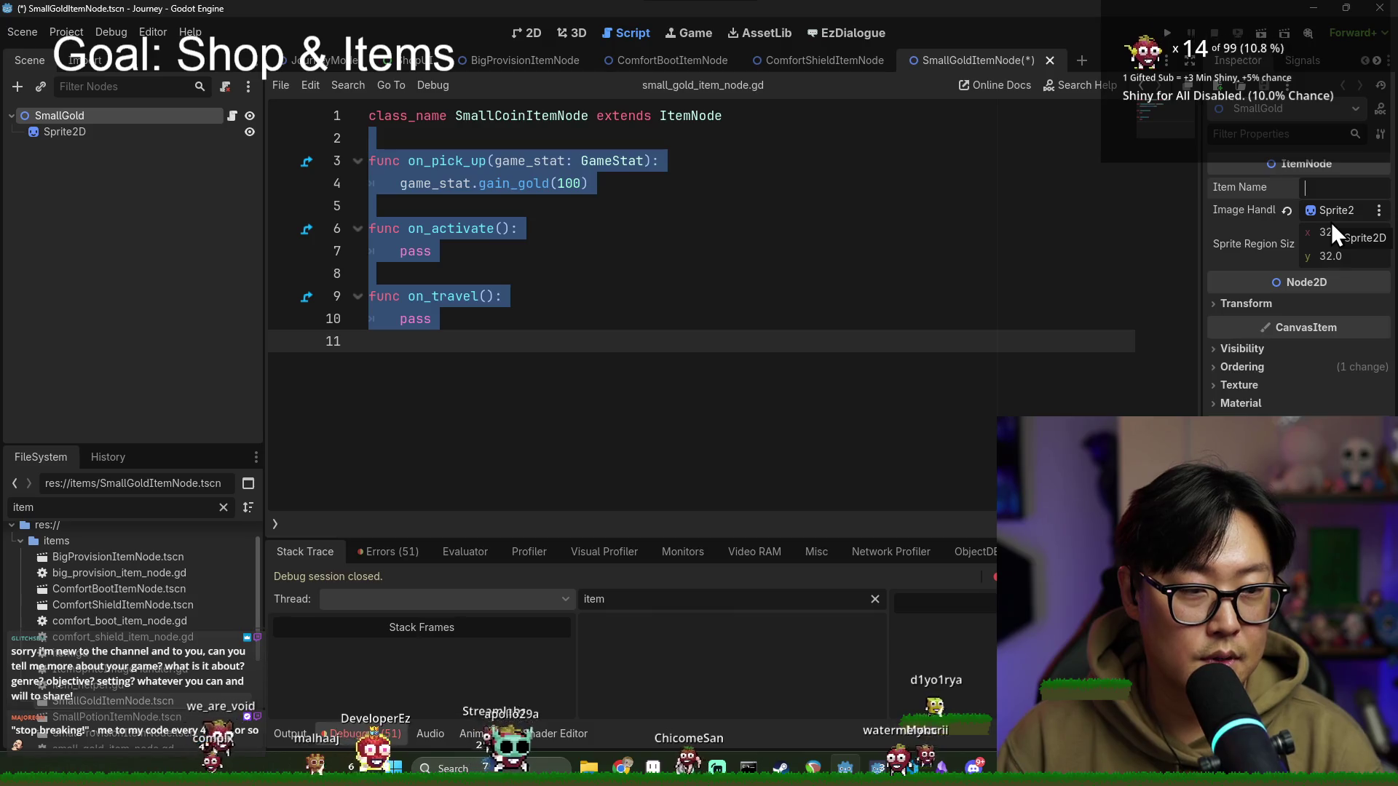
pyautogui.hotkey('ctrl', 's')
# Step: Set the SmallPotion item's Item Name to 'Small Health', save it, and open SmallProvisionItemNode
pyautogui.doubleClick(116, 717)
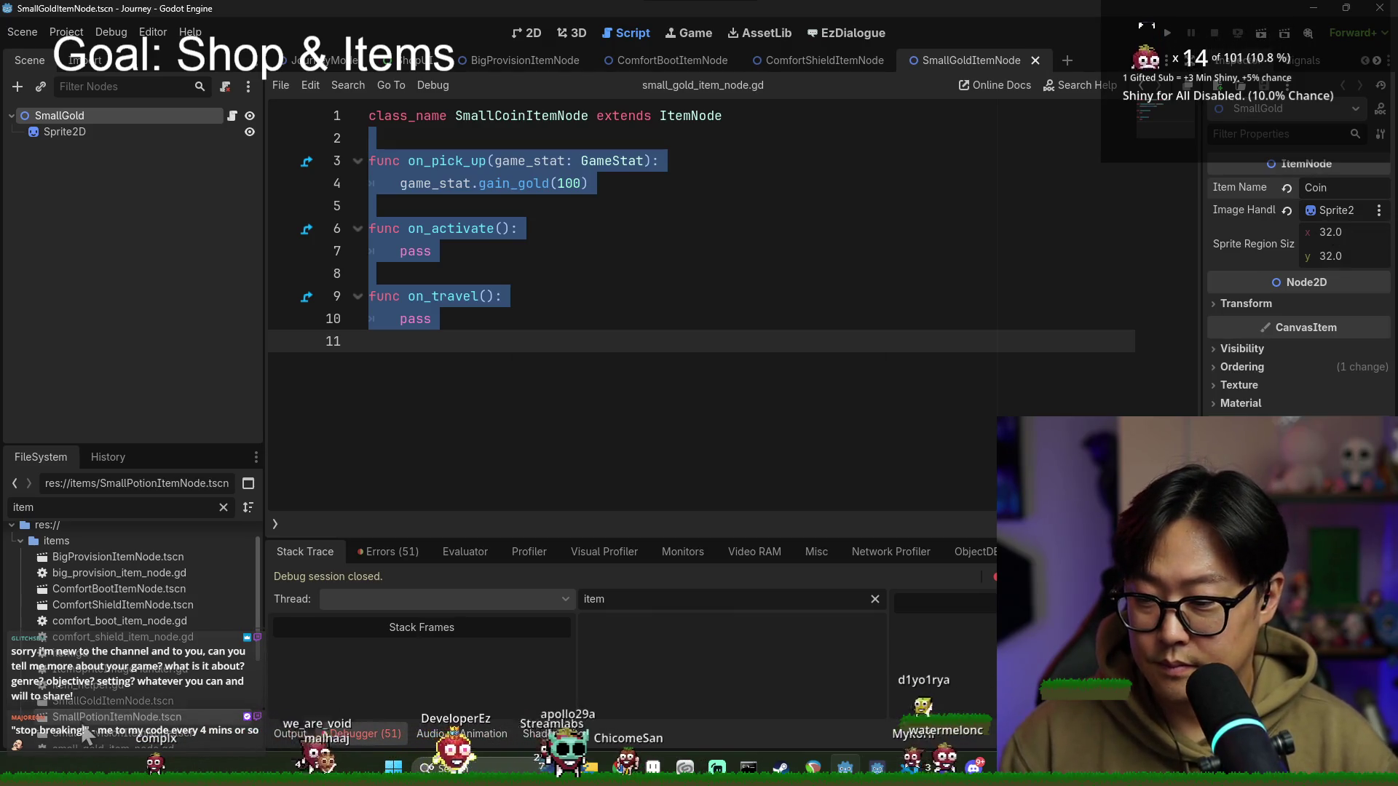
pyautogui.click(1325, 189)
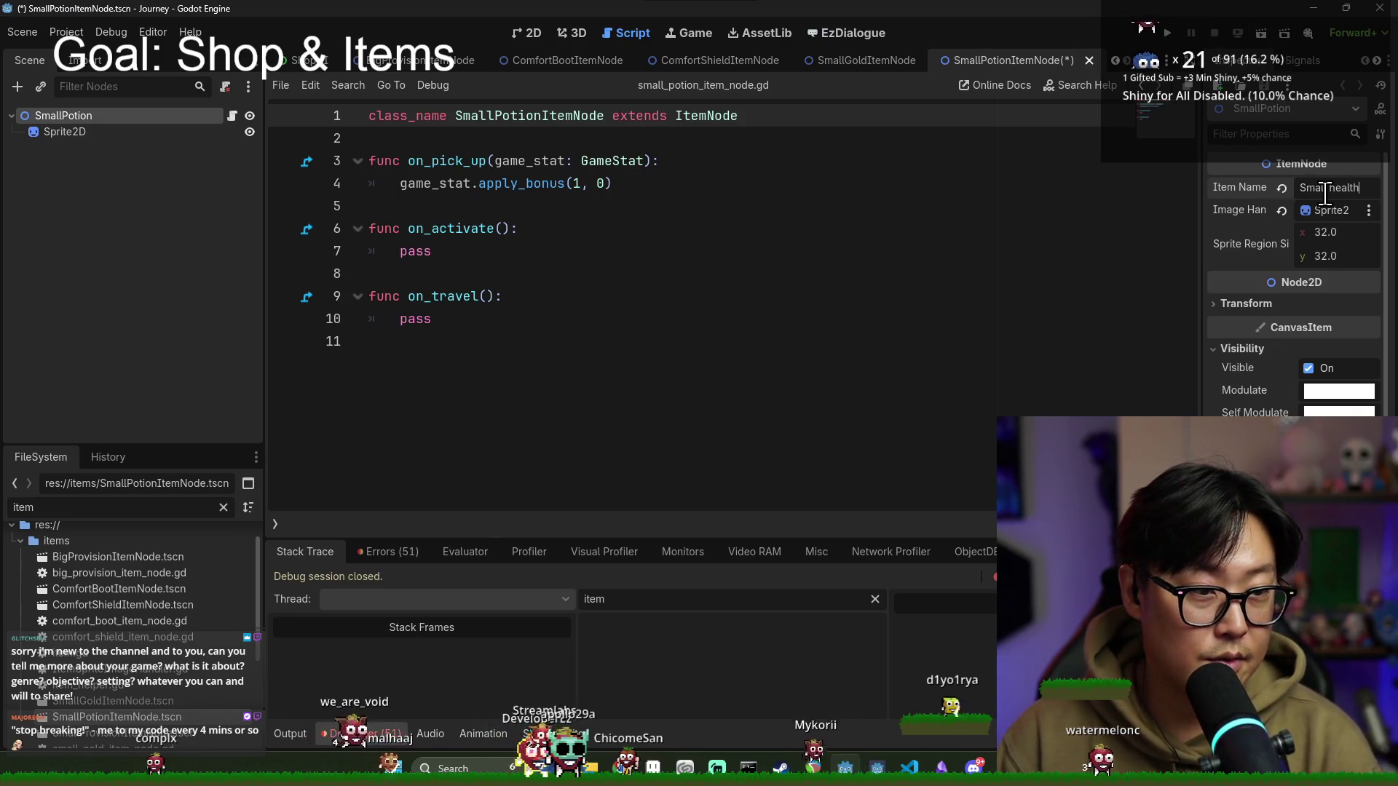
pyautogui.hotkey('ctrl', 's')
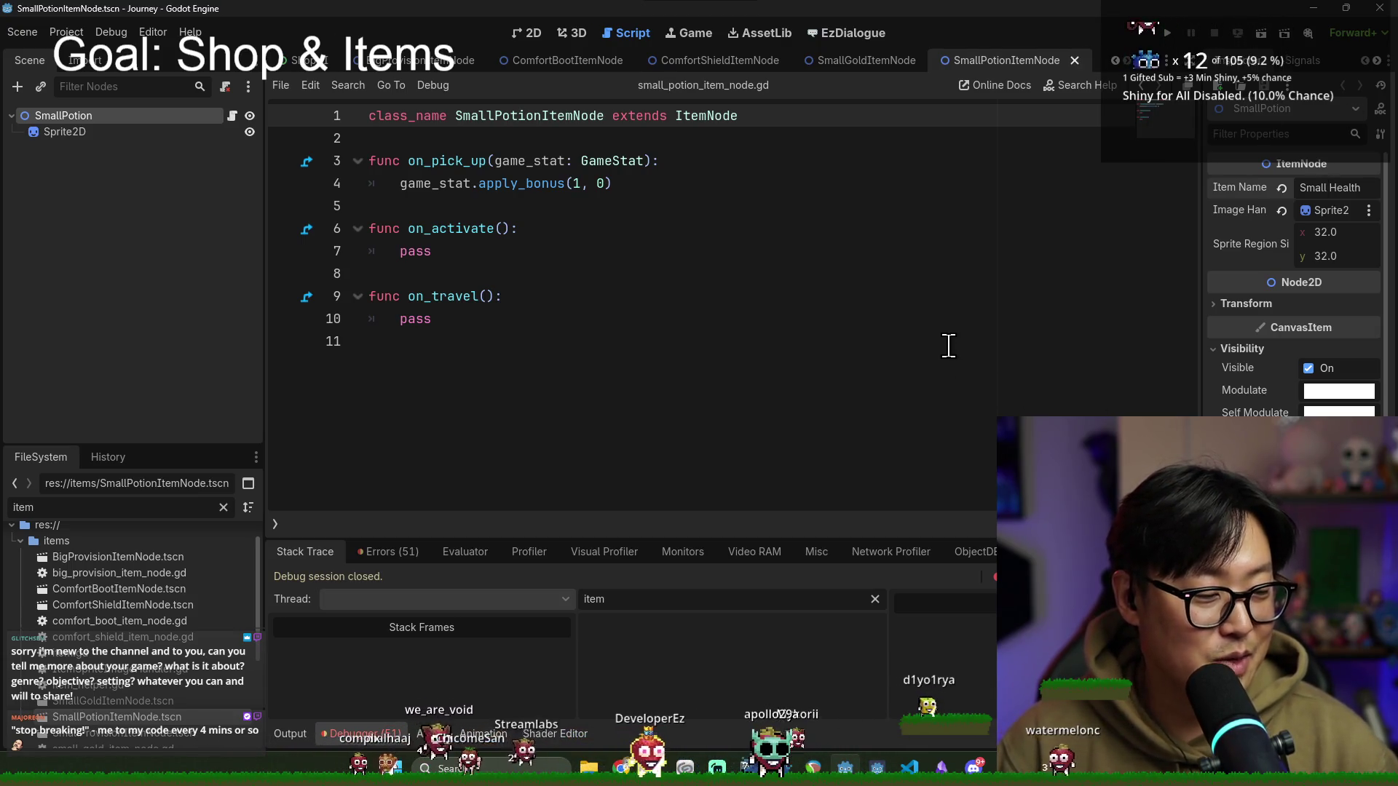
pyautogui.click(924, 300)
pyautogui.hotkey('ctrl', 's')
pyautogui.scroll(-2, 99, 705)
pyautogui.doubleClick(109, 680)
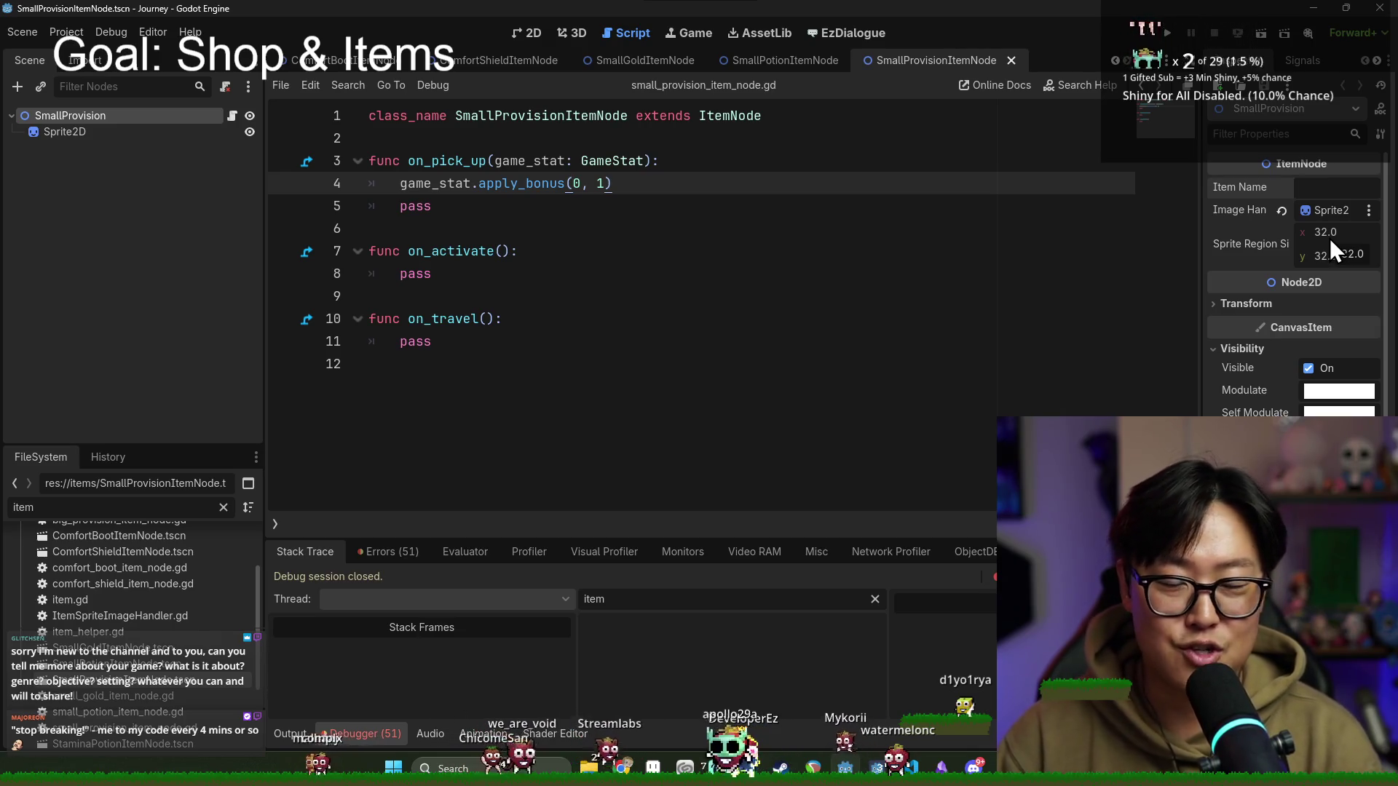
# Step: Name the SmallProvision item 'Berries' and save the scene
pyautogui.write('Berries')
pyautogui.hotkey('ctrl', 's')
pyautogui.click(728, 226)
pyautogui.hotkey('ctrl', 's')
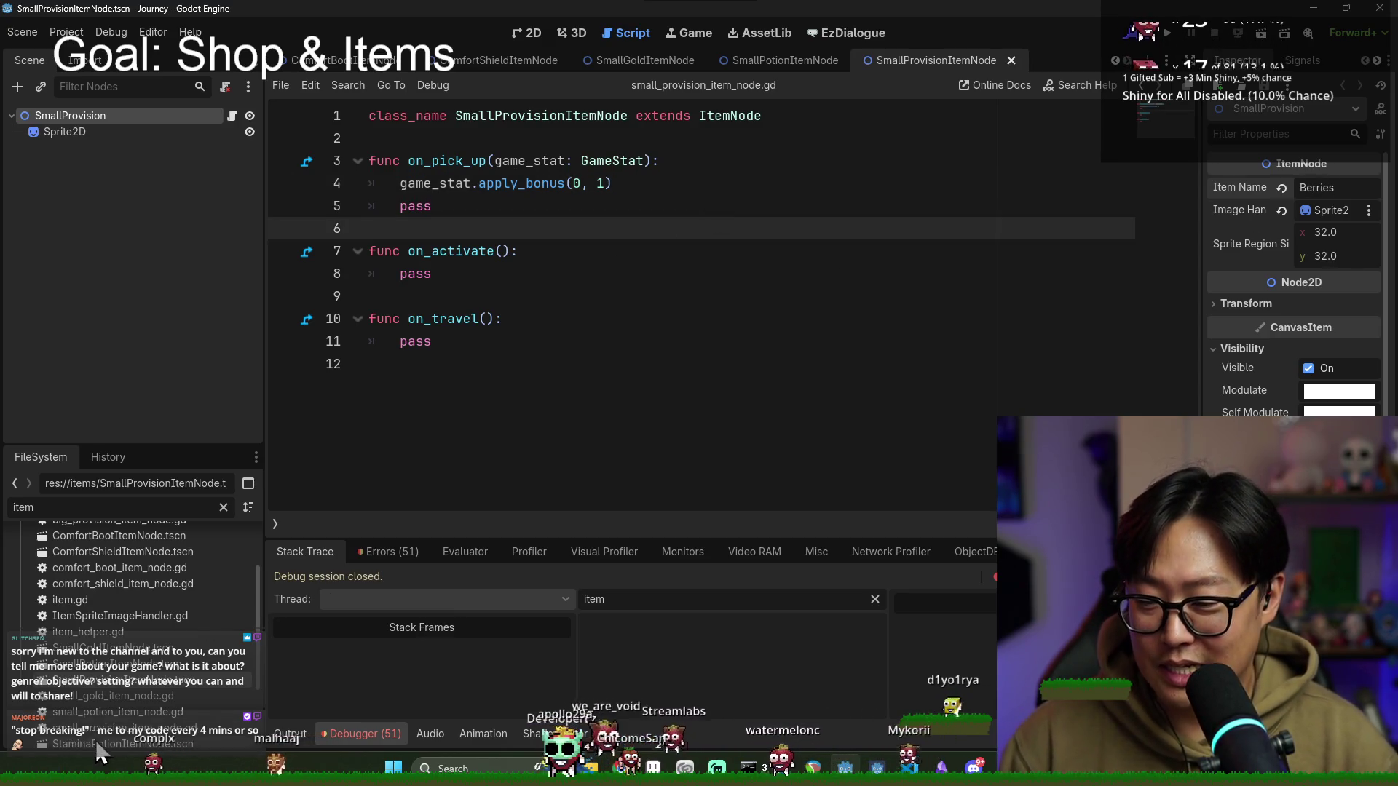
# Step: Open StaminaPotionItemNode, name it 'Stamina Potion', and save
pyautogui.doubleClick(95, 740)
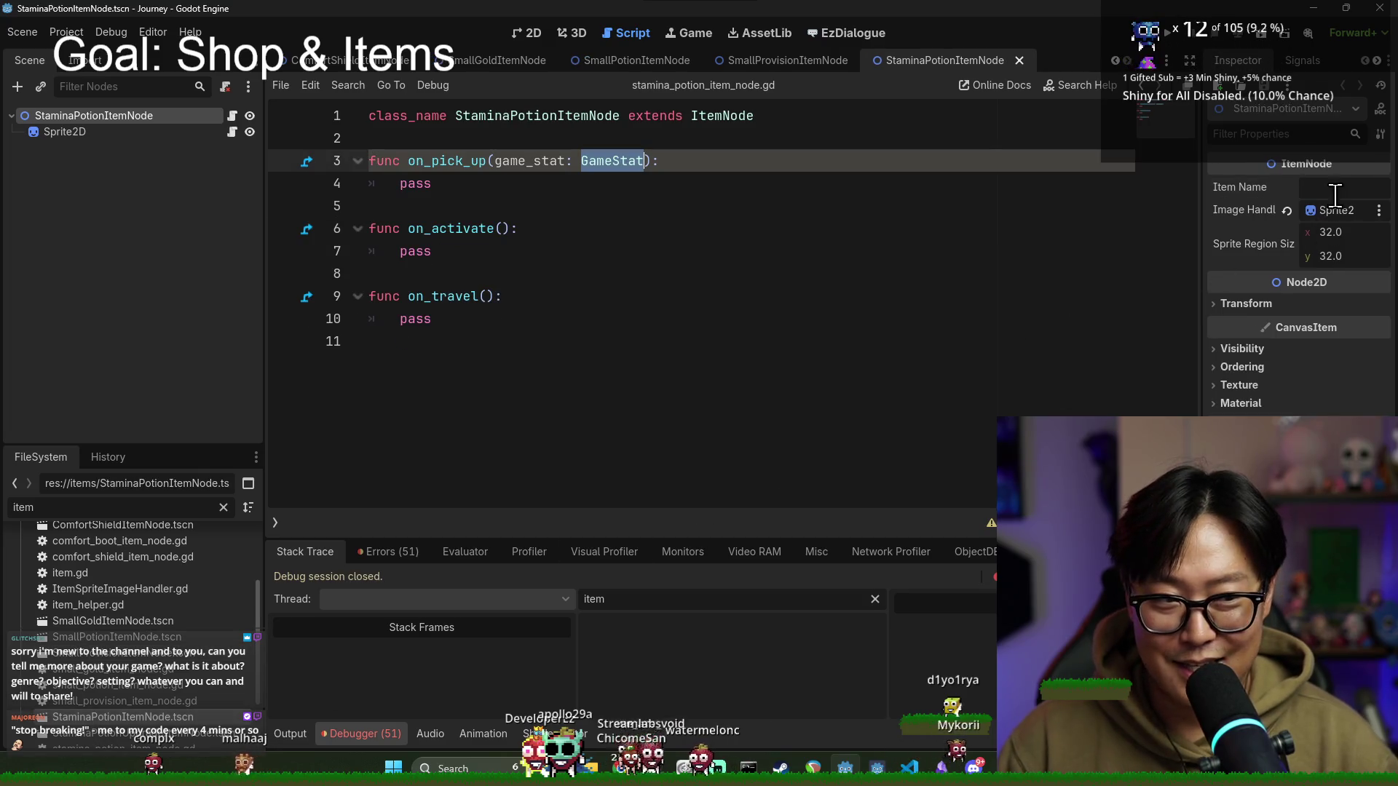
pyautogui.write('St')
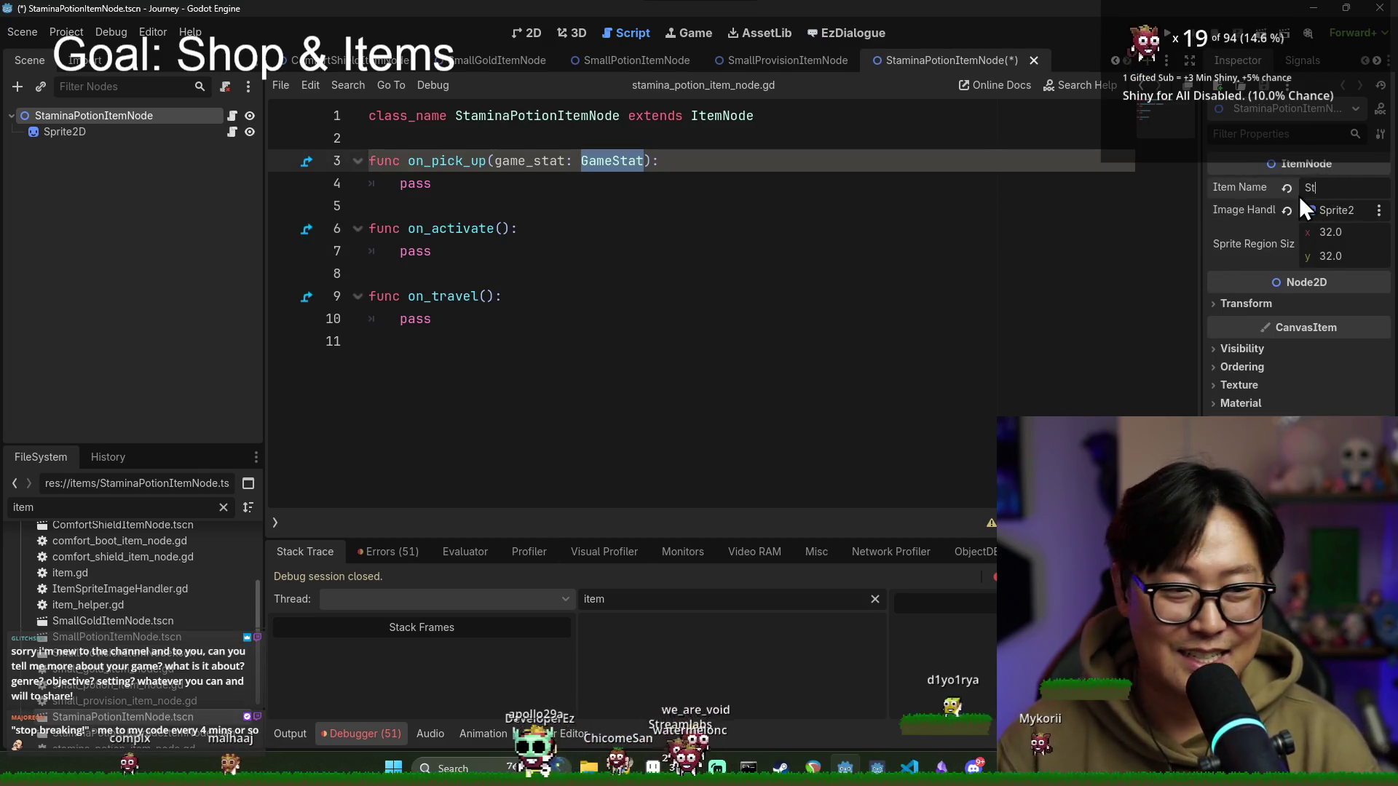
pyautogui.write('mina Poi')
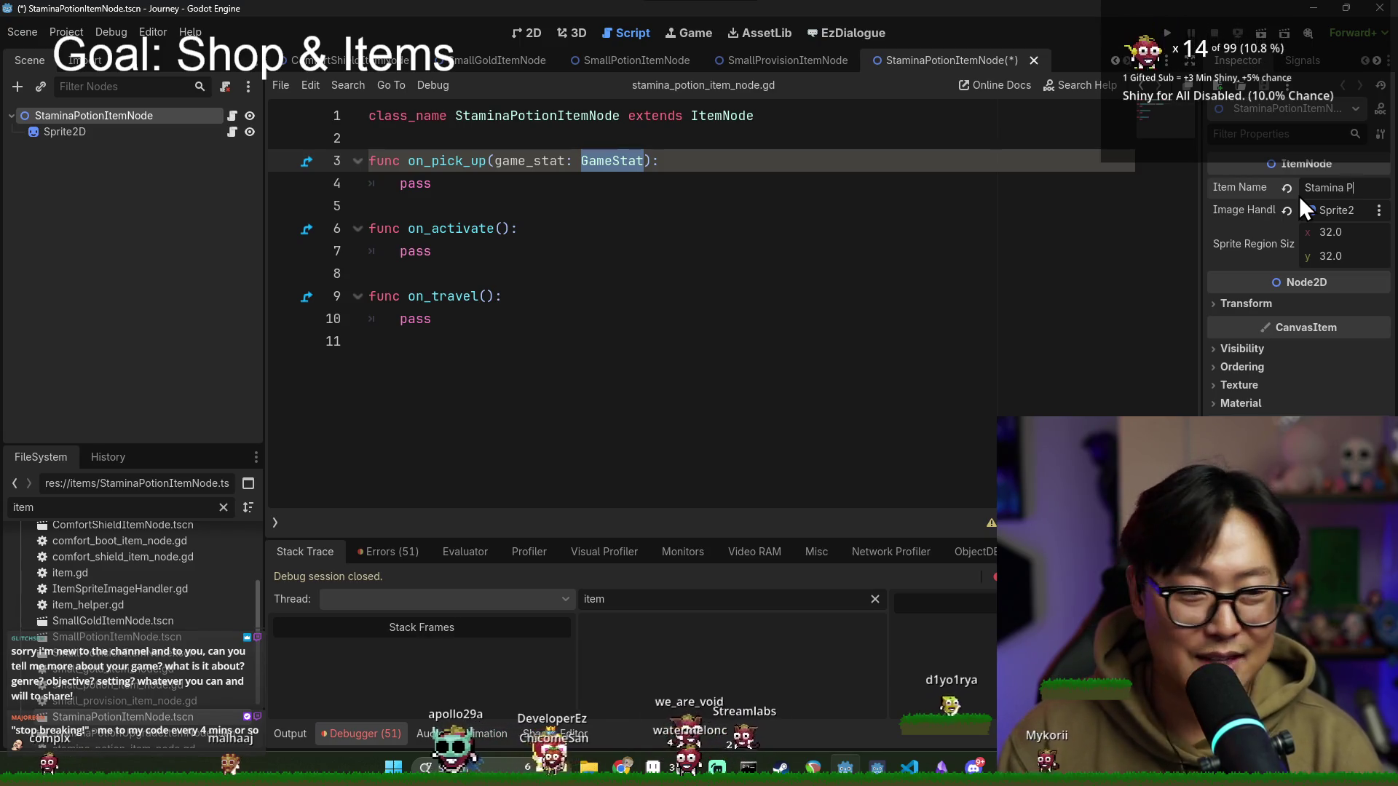
pyautogui.write('tion')
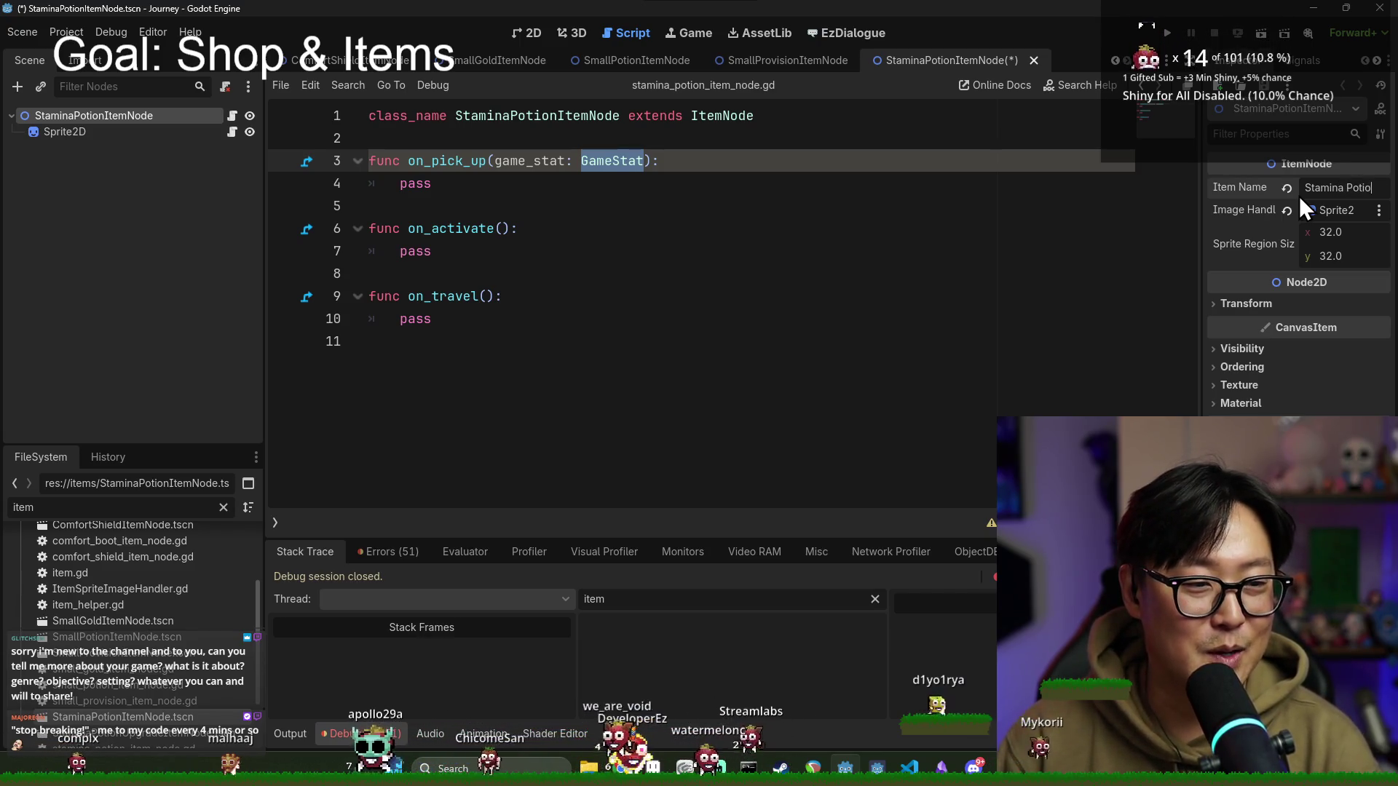
pyautogui.hotkey('ctrl', 's')
pyautogui.click(636, 234)
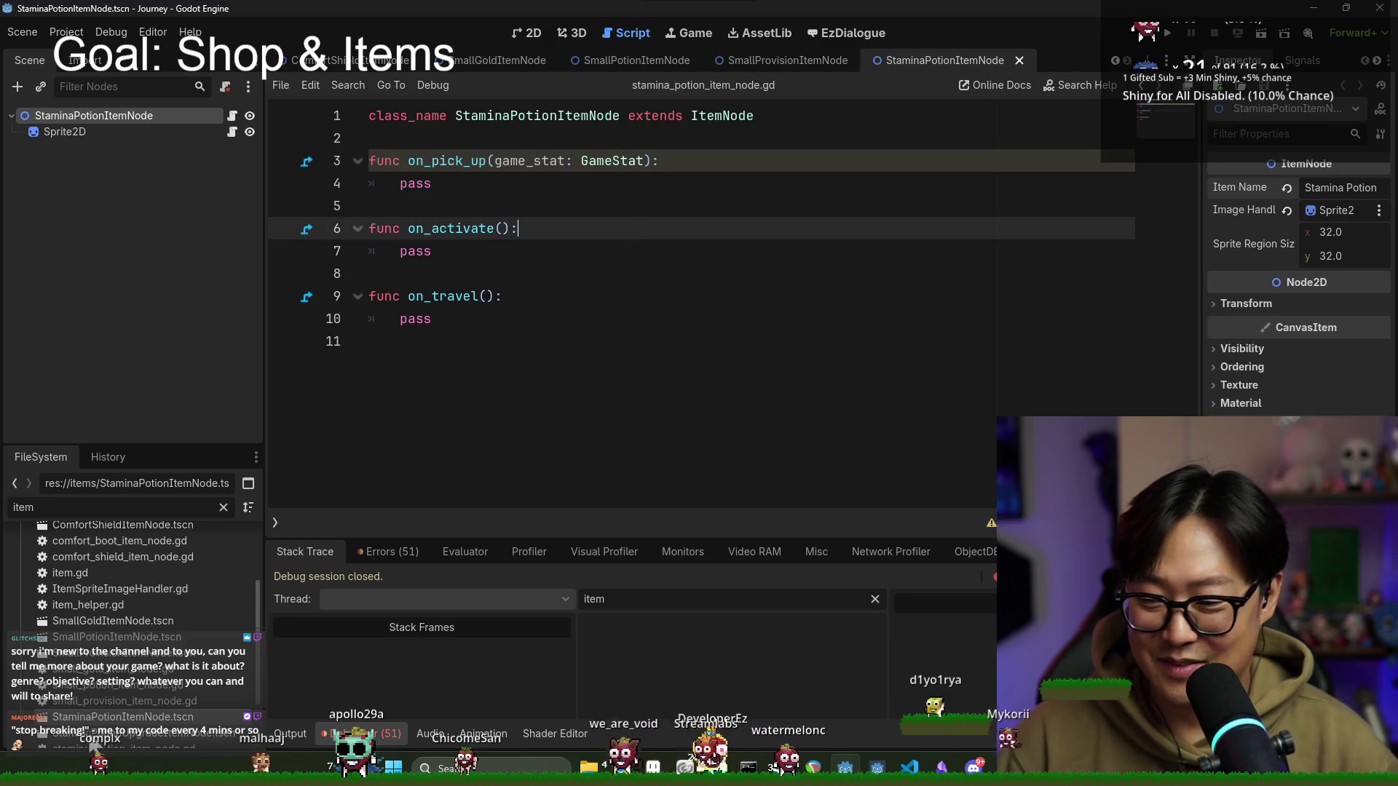
# Step: Name the StaminaPotionUpgrade item 'Potion Upgrade', save it, and select its sprite node
pyautogui.doubleClick(91, 710)
pyautogui.hotkey('ctrl', 's')
pyautogui.click(1343, 188)
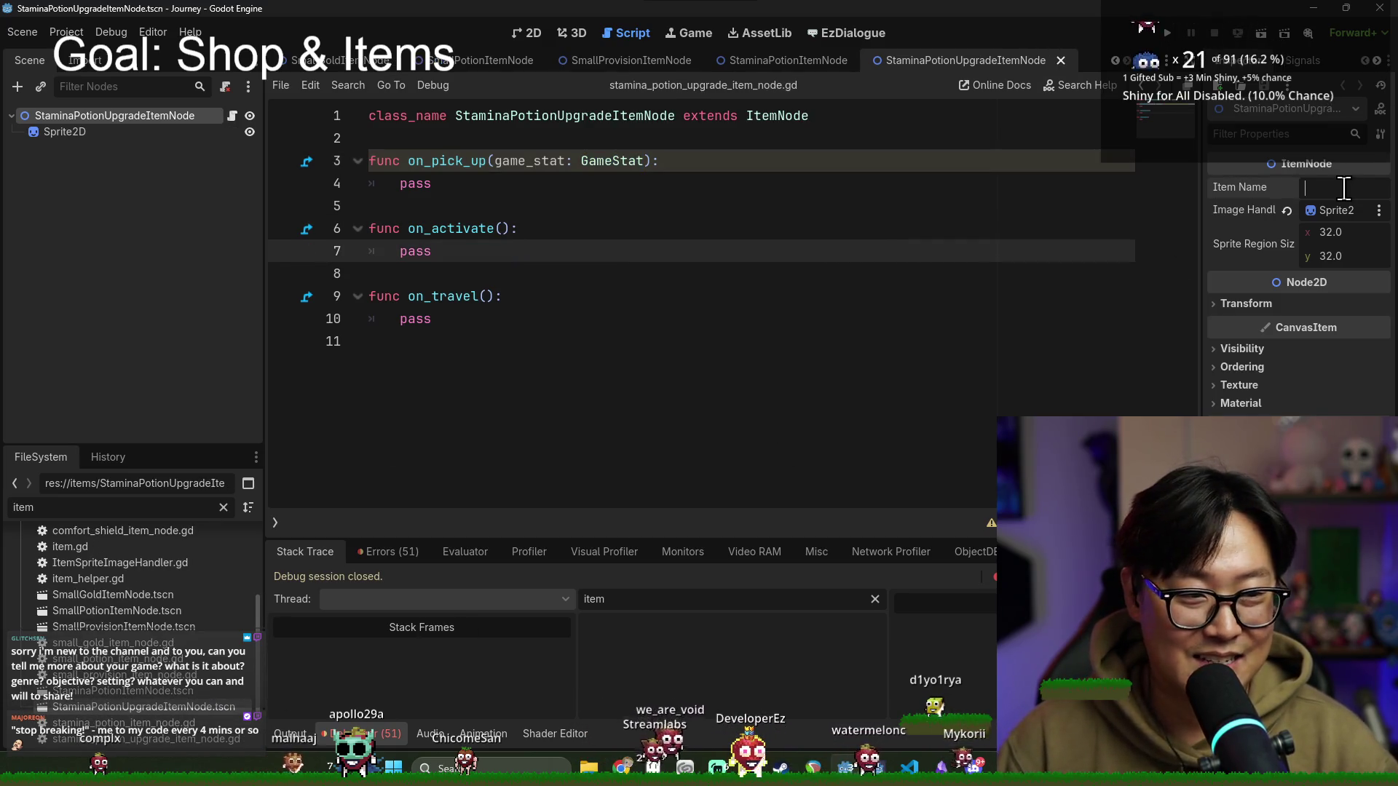
pyautogui.write('St')
pyautogui.write('otion Upgr')
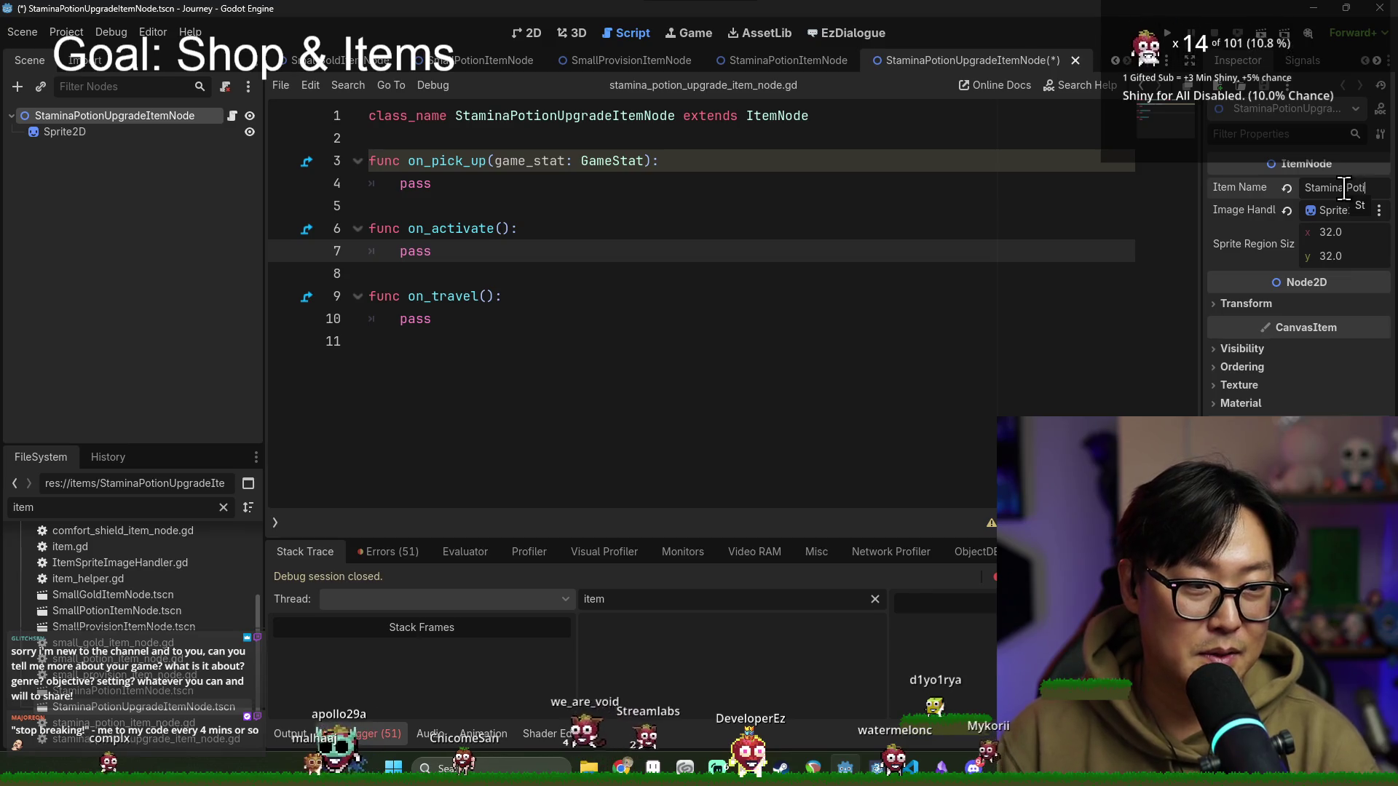
pyautogui.write('ade')
pyautogui.press('Return')
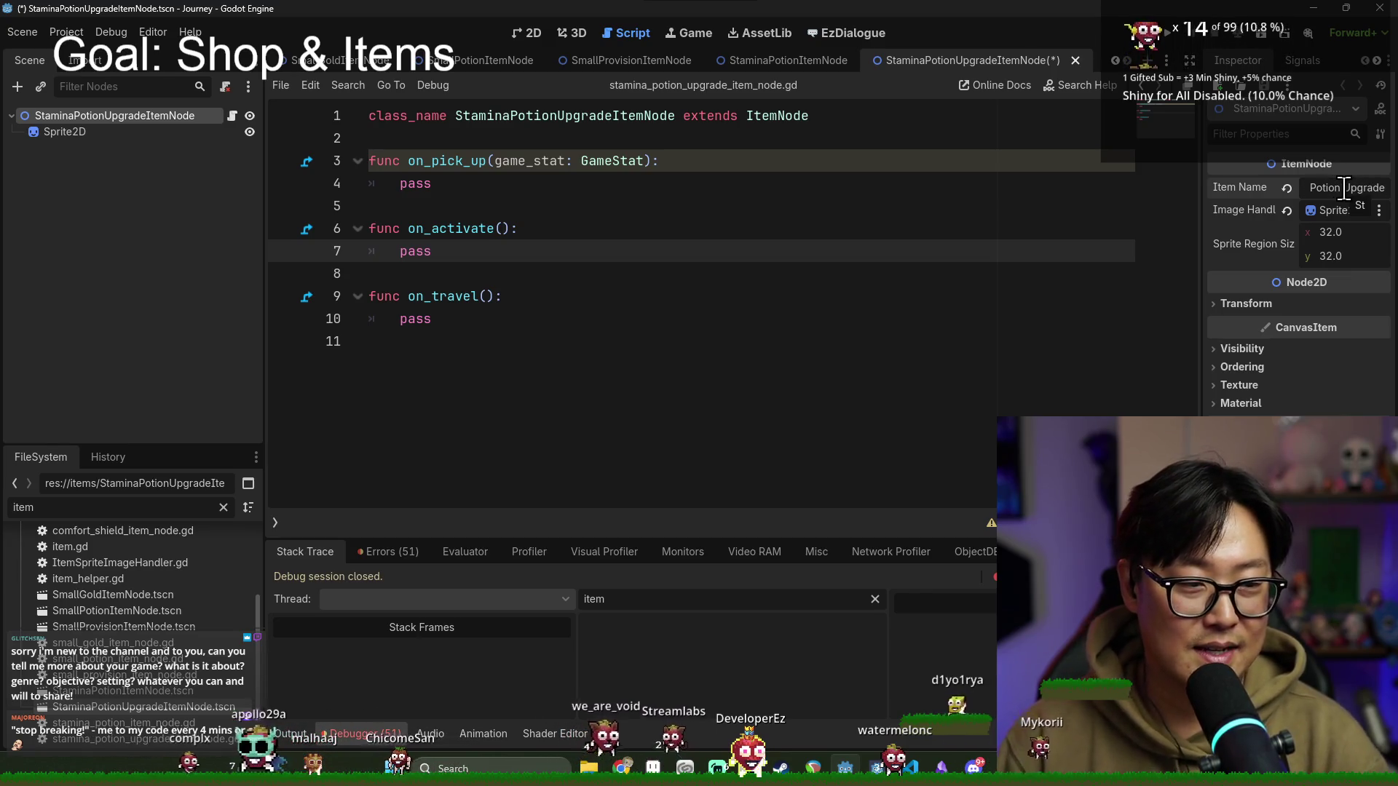
pyautogui.hotkey('ctrl', 's')
pyautogui.scroll(-2, 180, 568)
pyautogui.click(768, 226)
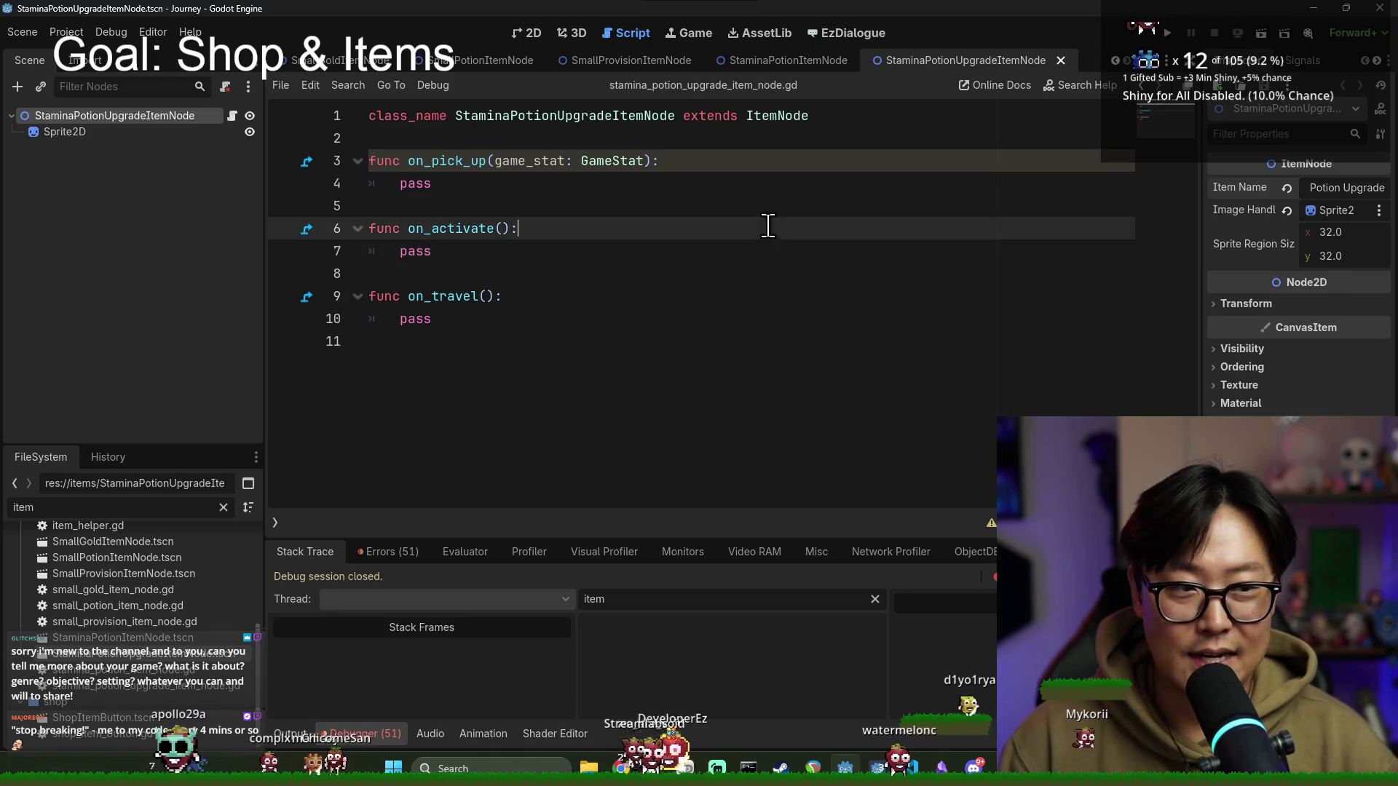
pyautogui.click(65, 131)
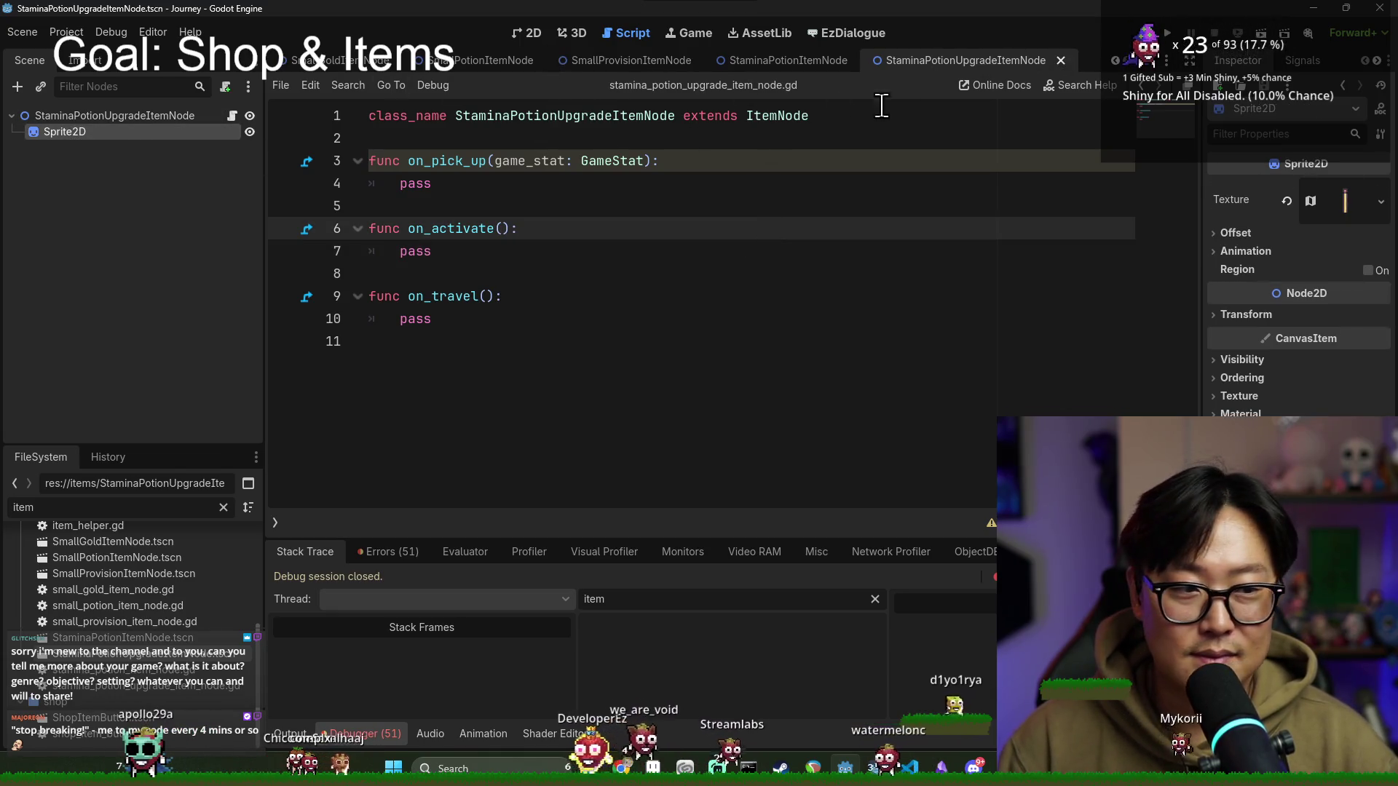
# Step: Close all eight item scene tabs, leaving the ShopUI scene, and launch the project
pyautogui.click(1061, 60)
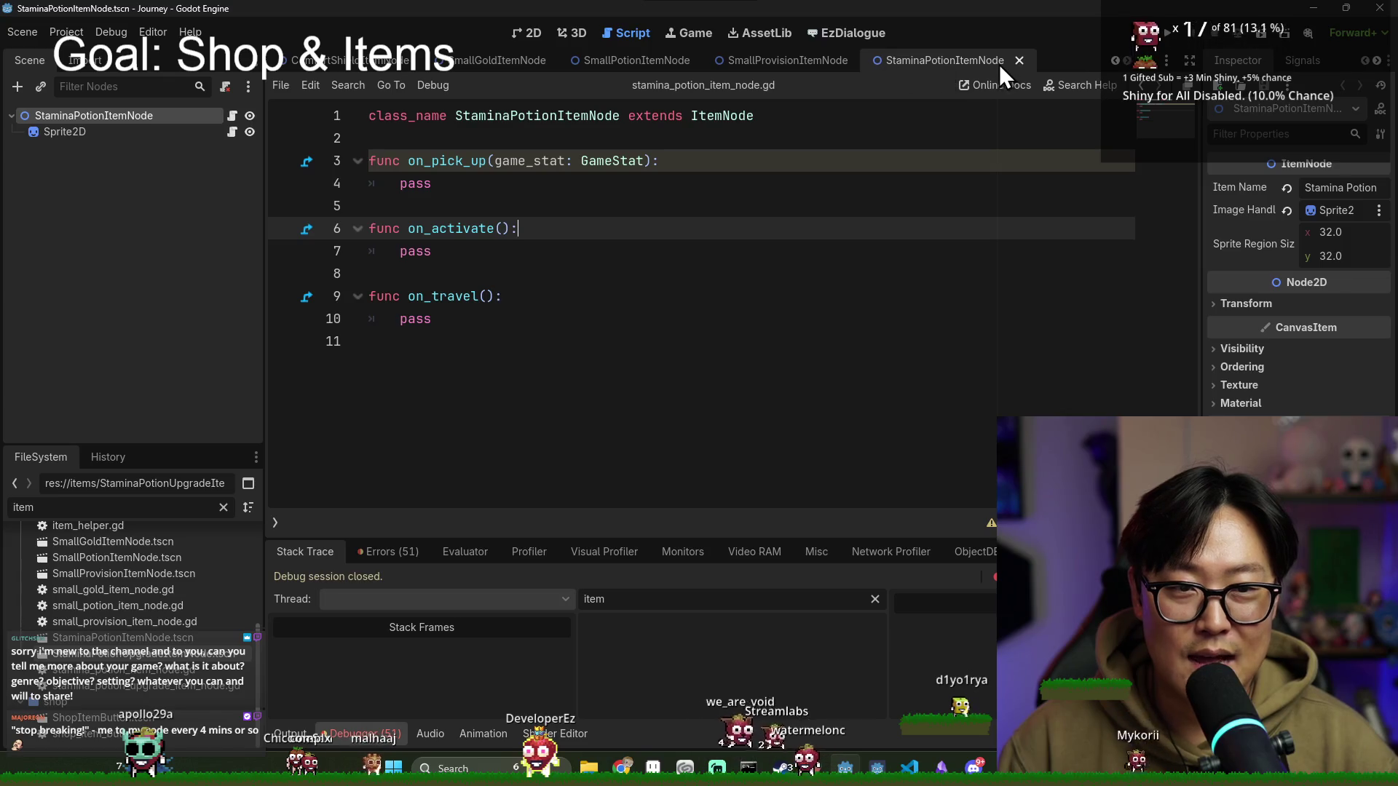
pyautogui.click(1019, 60)
pyautogui.click(1012, 60)
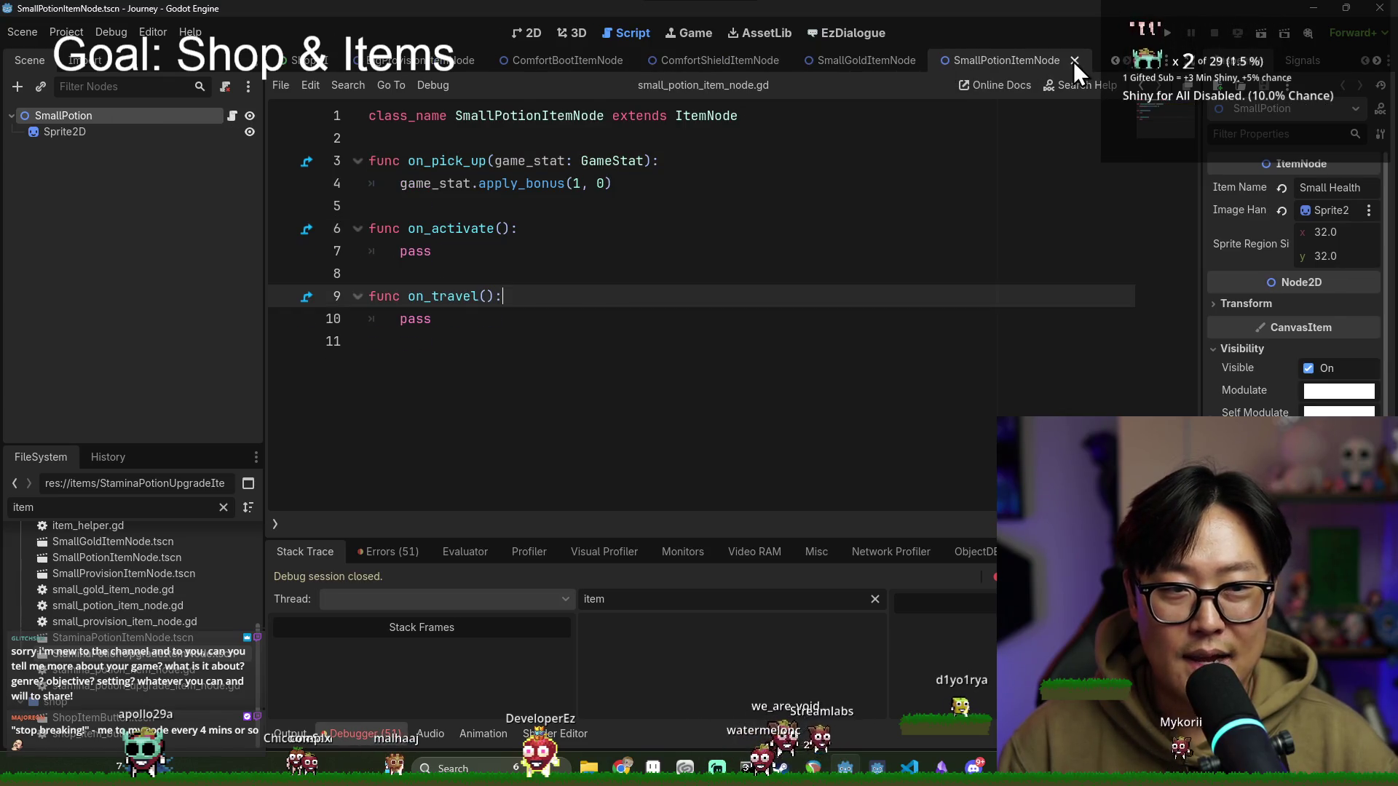
pyautogui.click(1073, 61)
pyautogui.click(1037, 61)
pyautogui.click(914, 61)
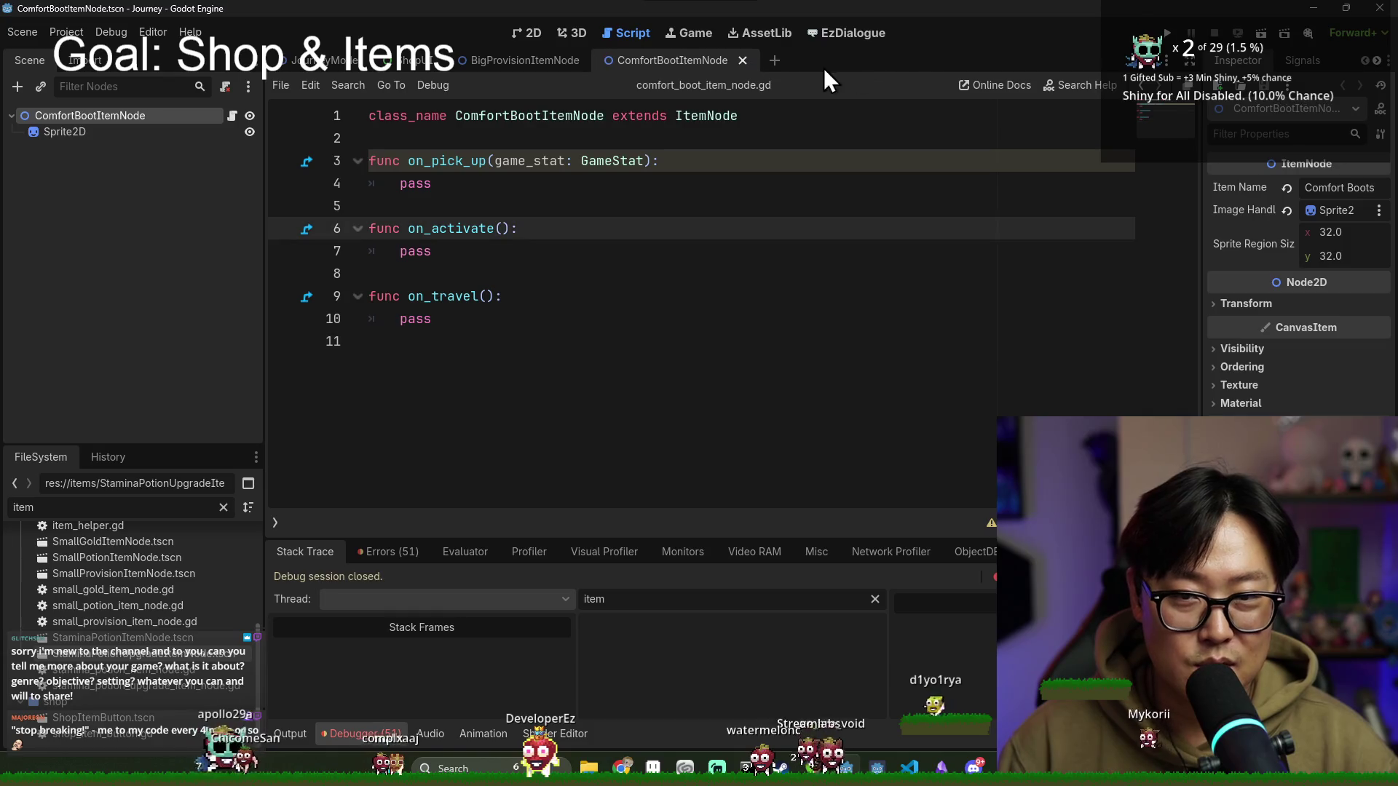
pyautogui.click(741, 63)
pyautogui.click(613, 62)
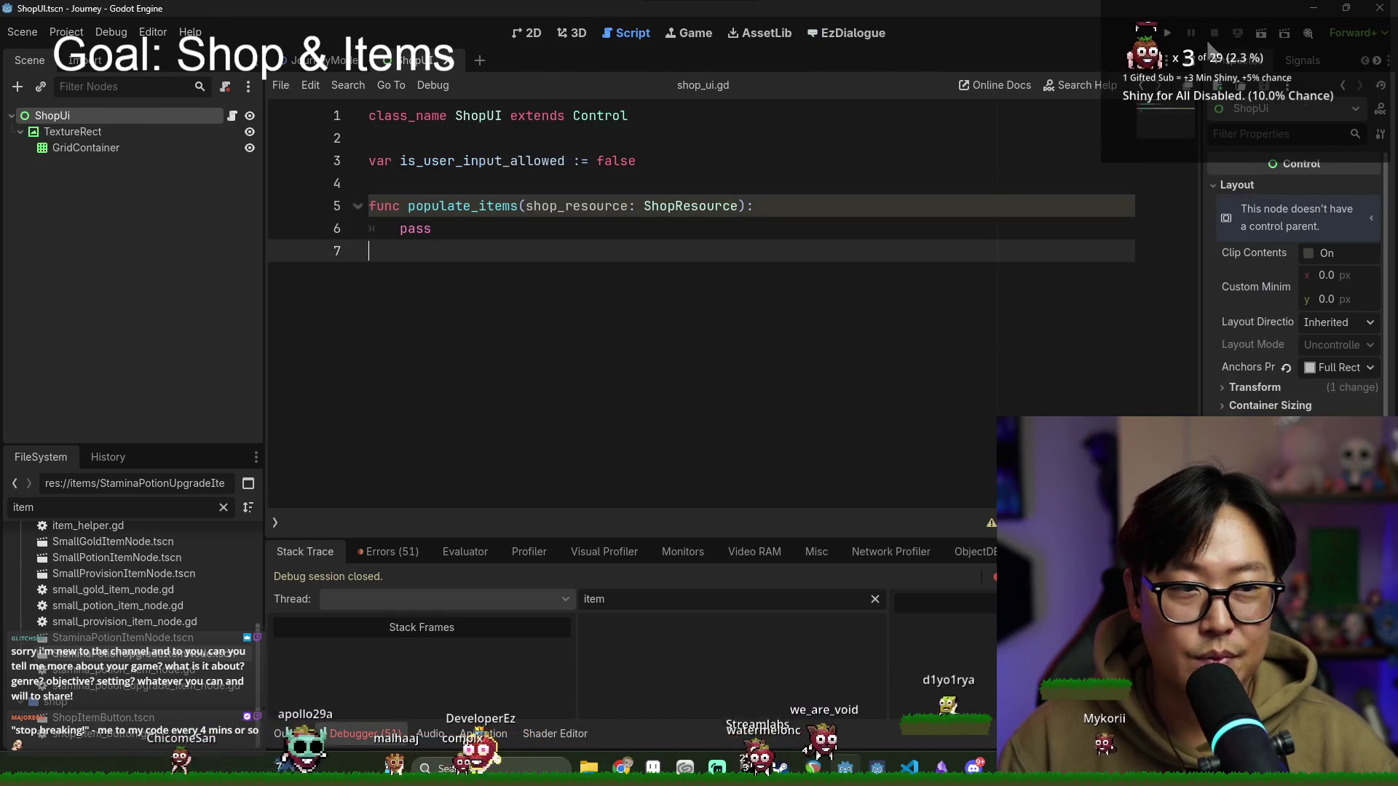
pyautogui.click(1169, 37)
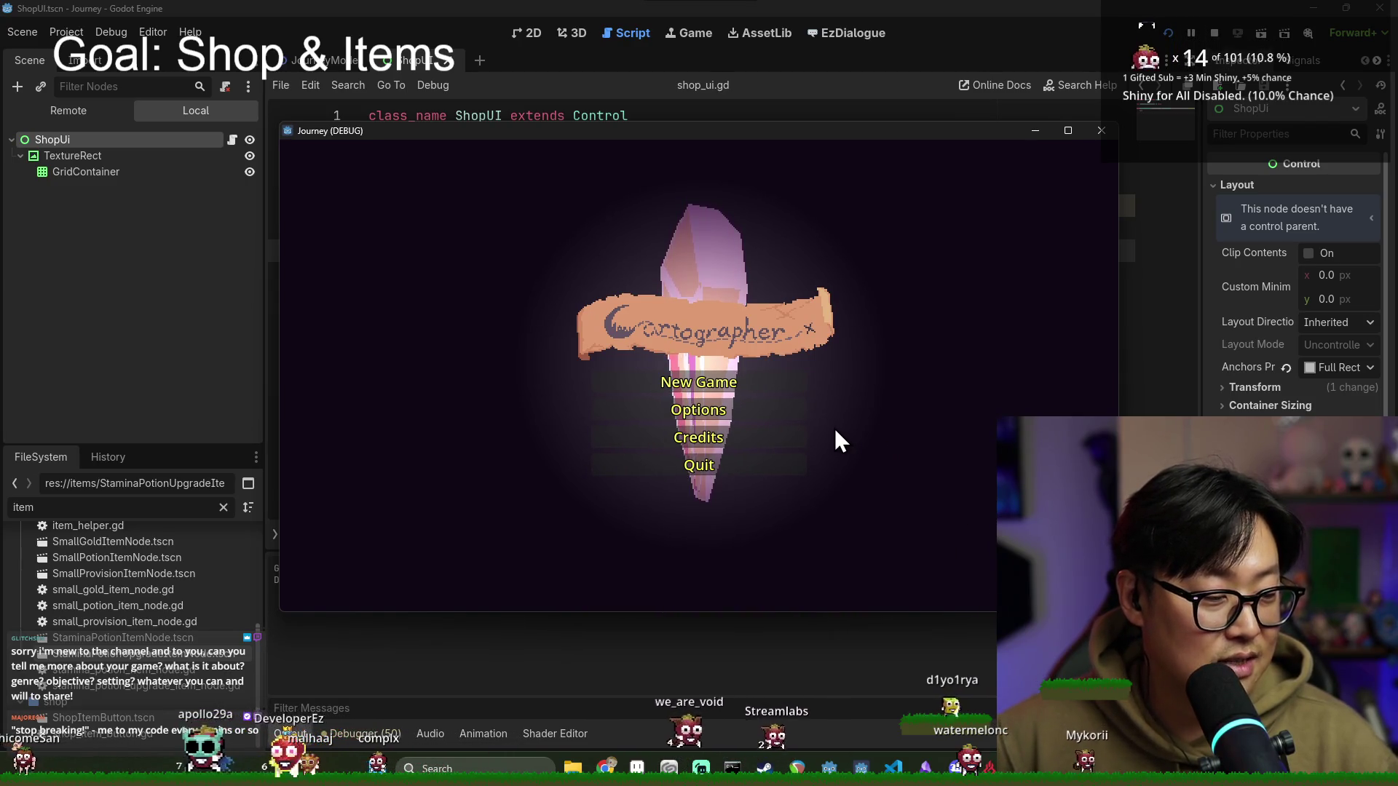
# Step: Start a new game in the running debug window
pyautogui.click(711, 380)
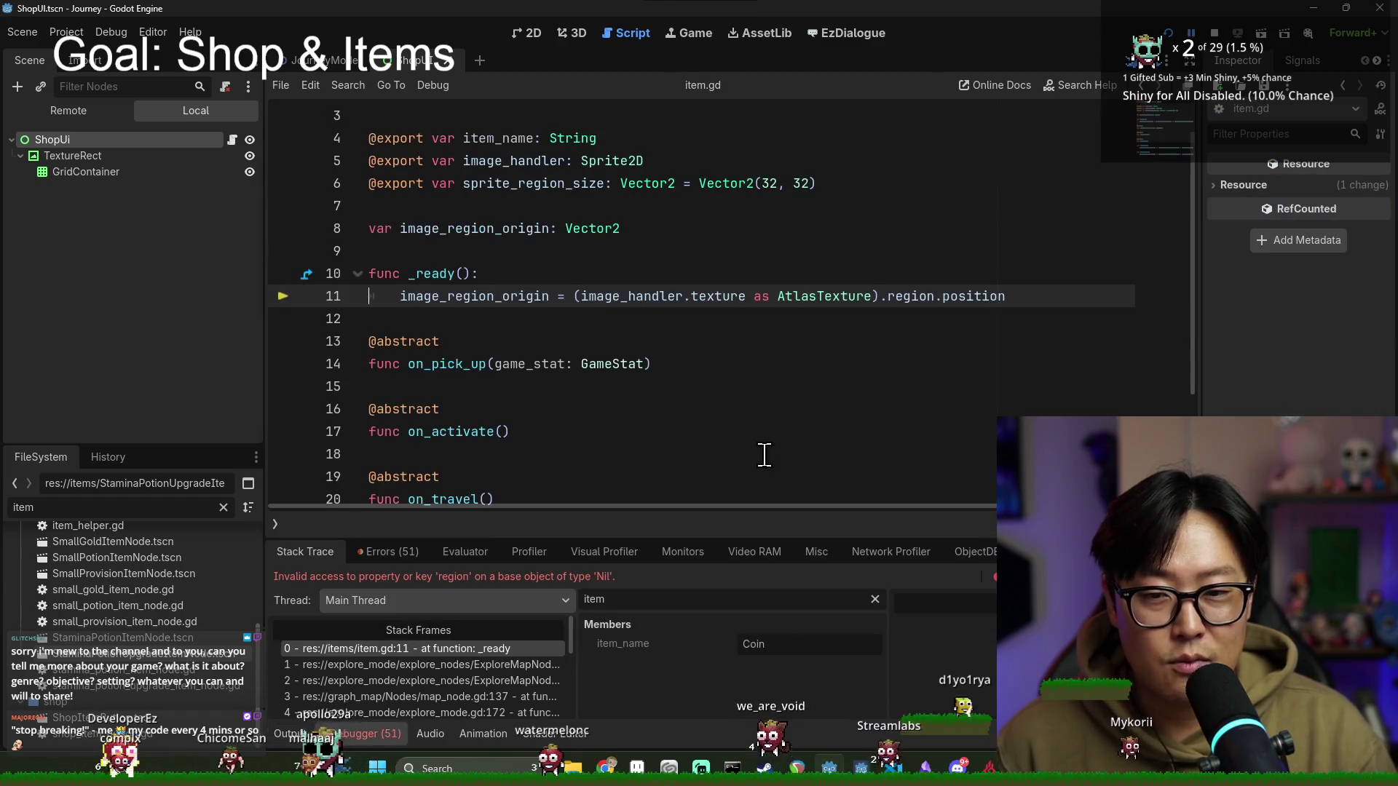
# Step: Scroll up in item.gd to view _ready where the 'region' on Nil error halted
pyautogui.scroll(1, 841, 399)
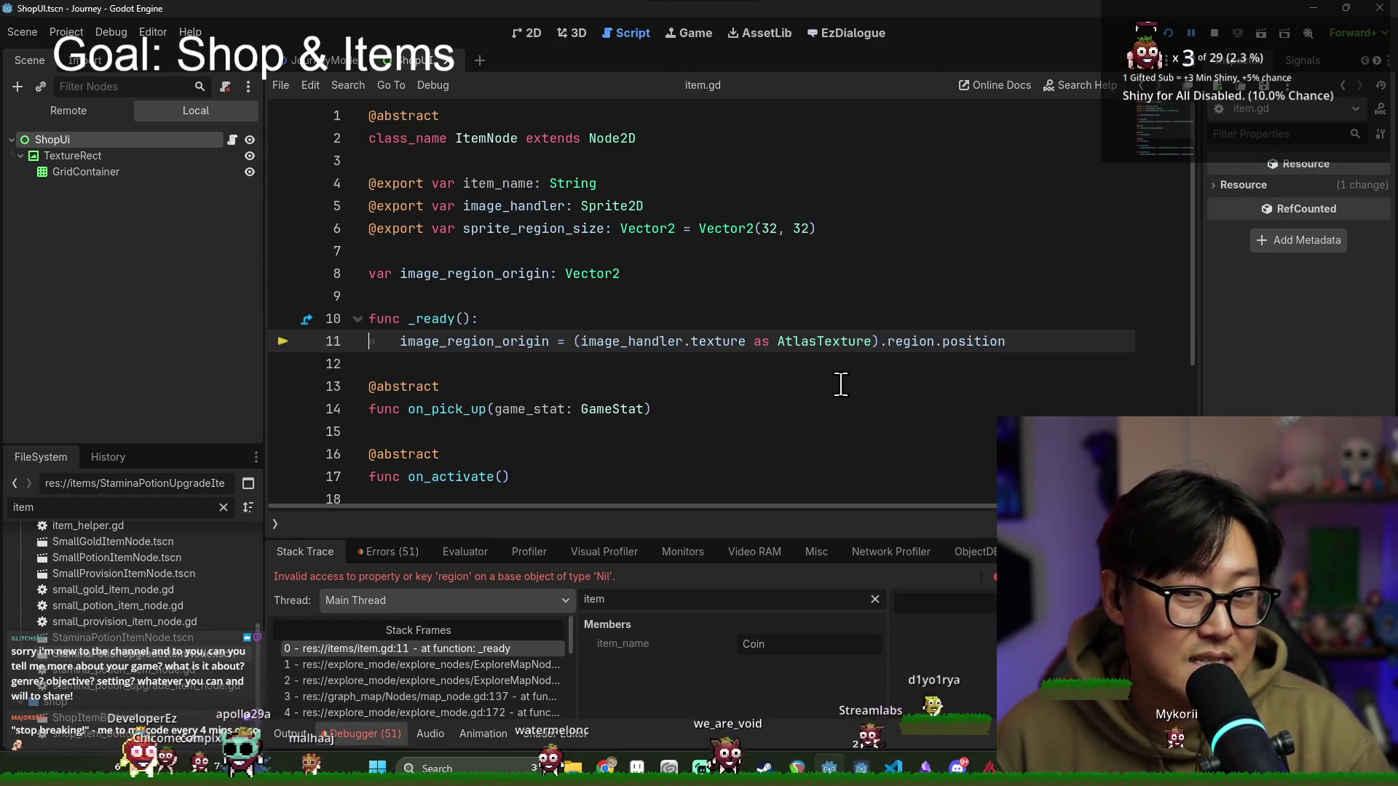
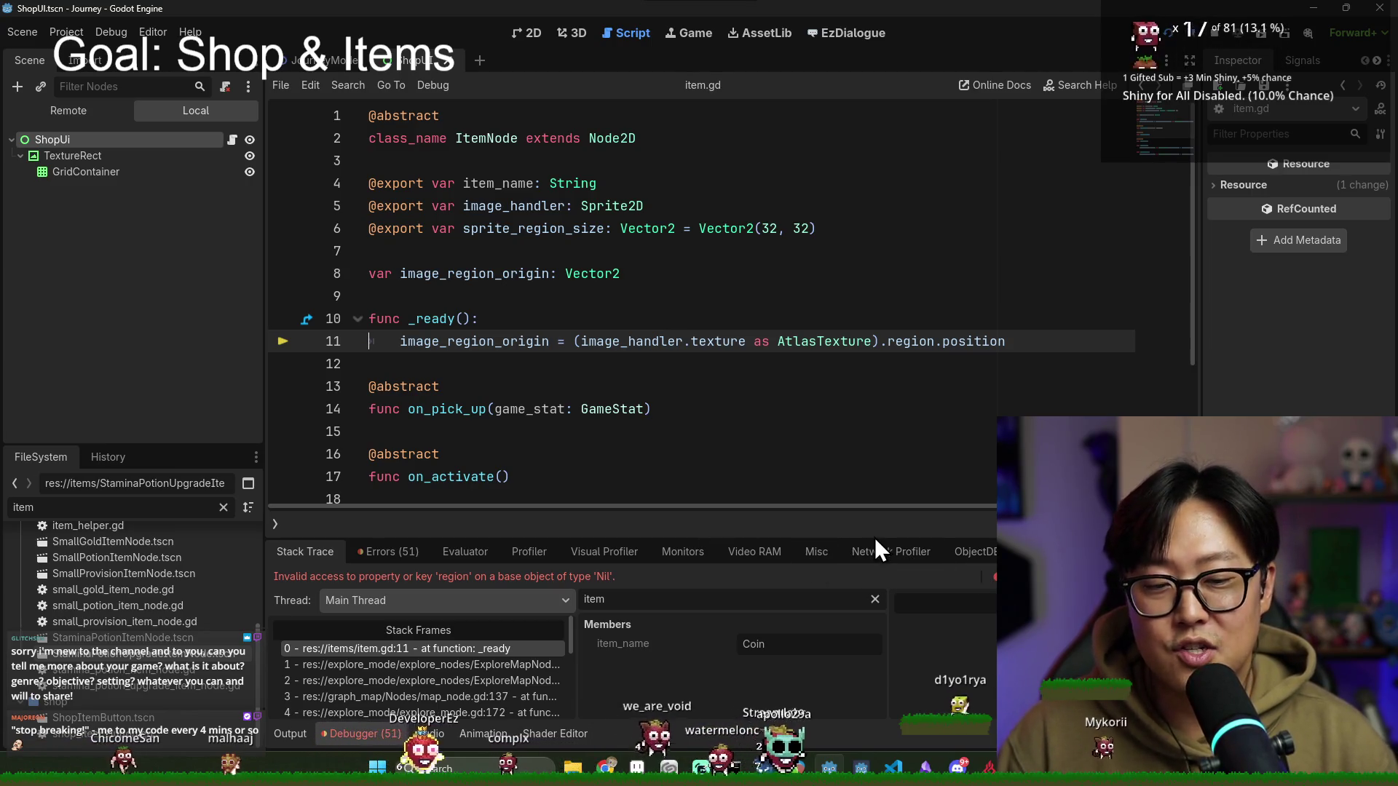
# Step: Filter the FileSystem for 'smallgold' and open the SmallGold scene in the 2D view
pyautogui.moveTo(891, 536); pyautogui.dragTo(892, 523)
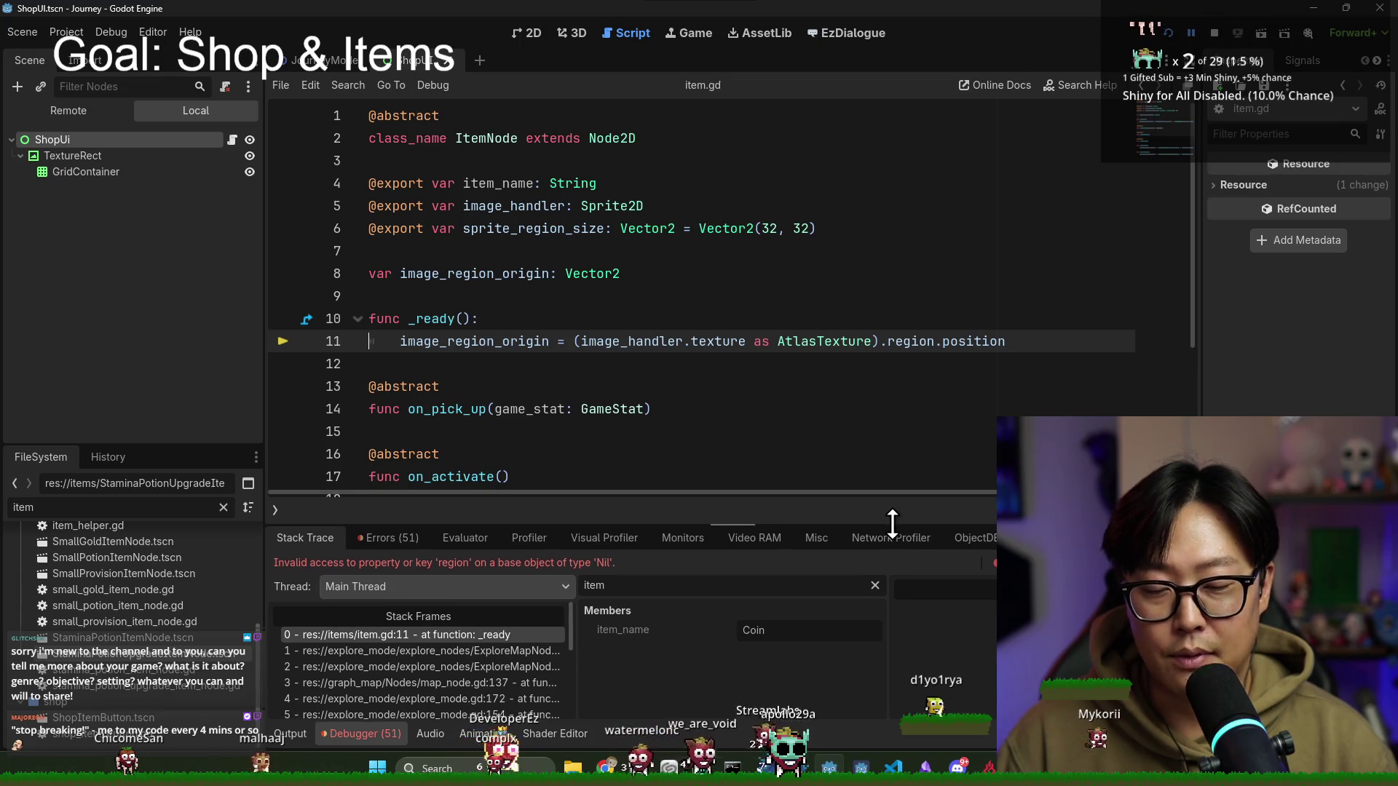
pyautogui.press('Down')
pyautogui.press('Down')
pyautogui.click(690, 442)
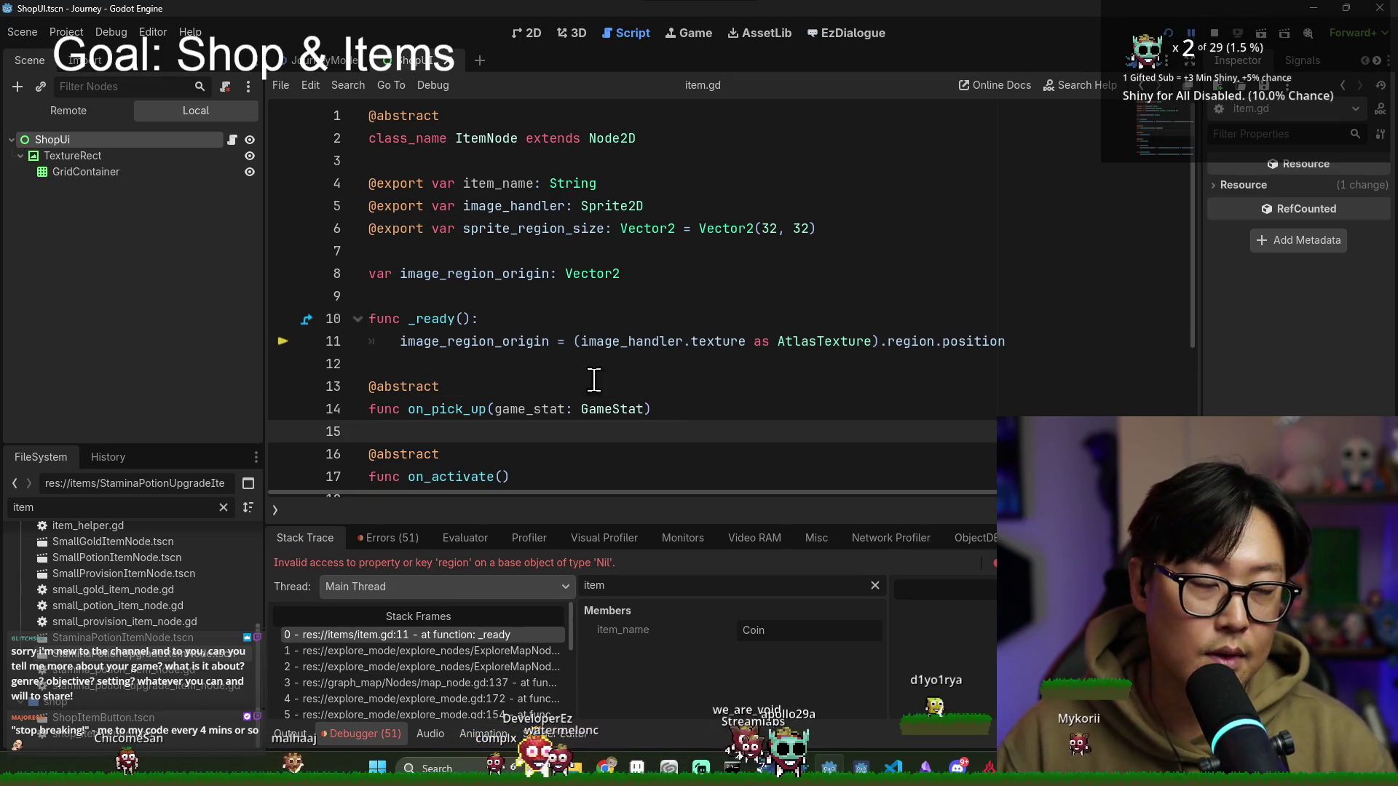
pyautogui.moveTo(636, 341)
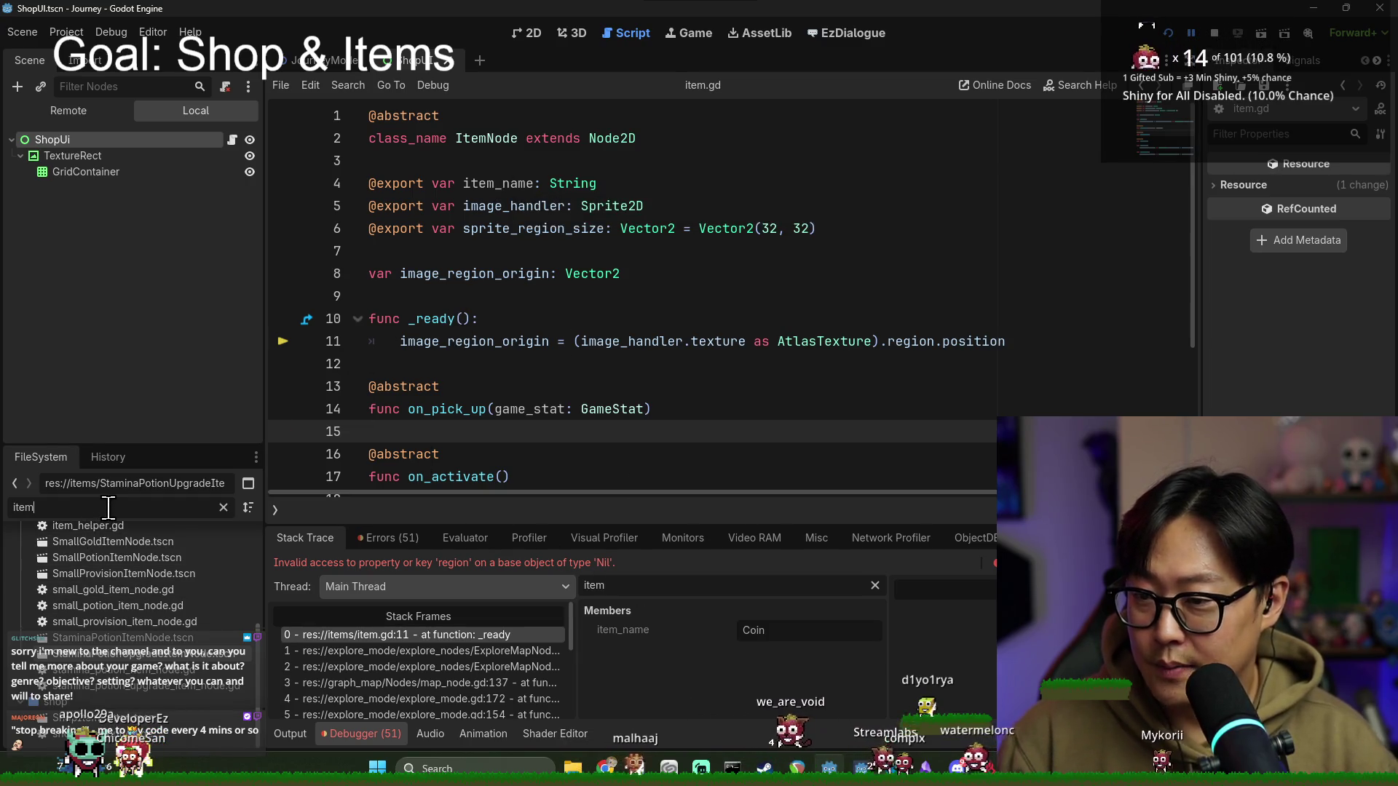
pyautogui.write('smallgold')
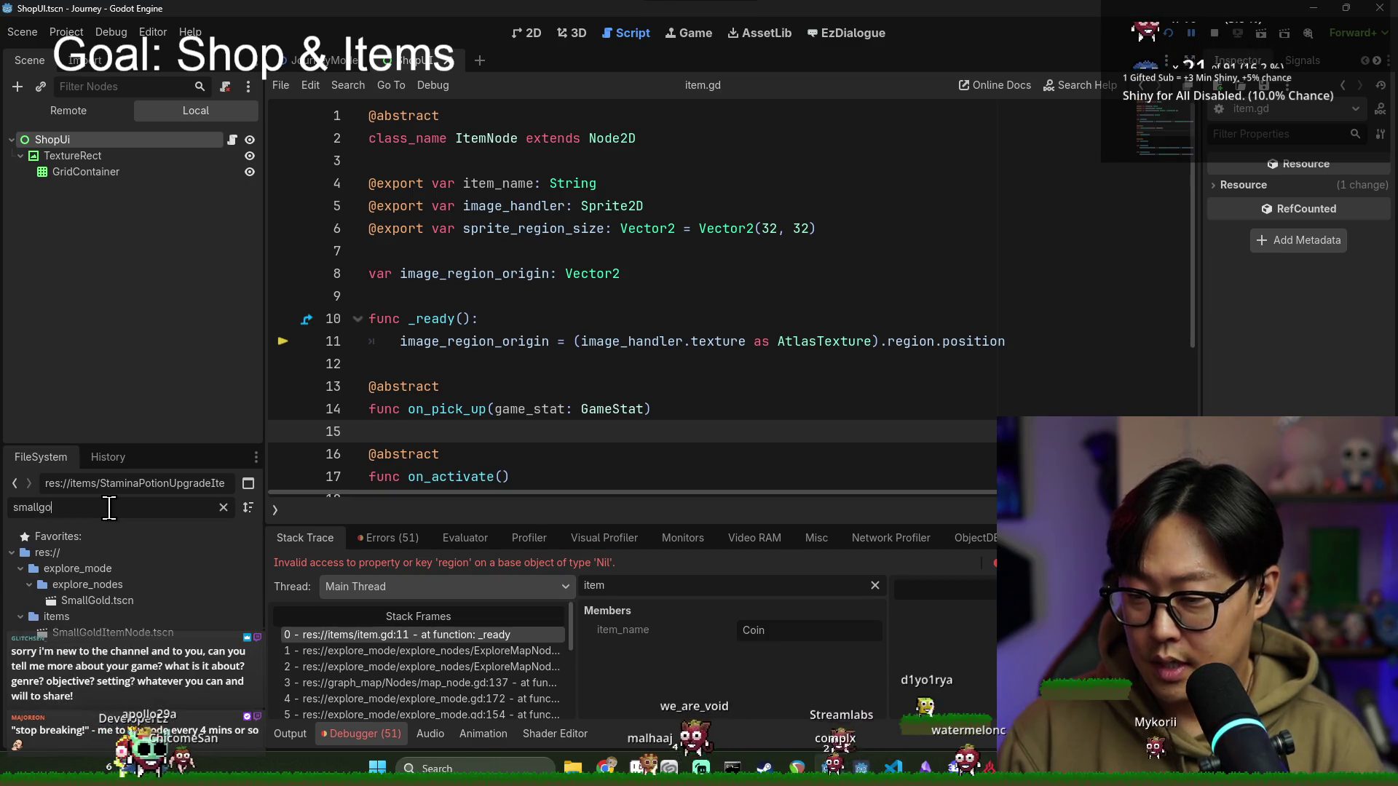
pyautogui.doubleClick(105, 605)
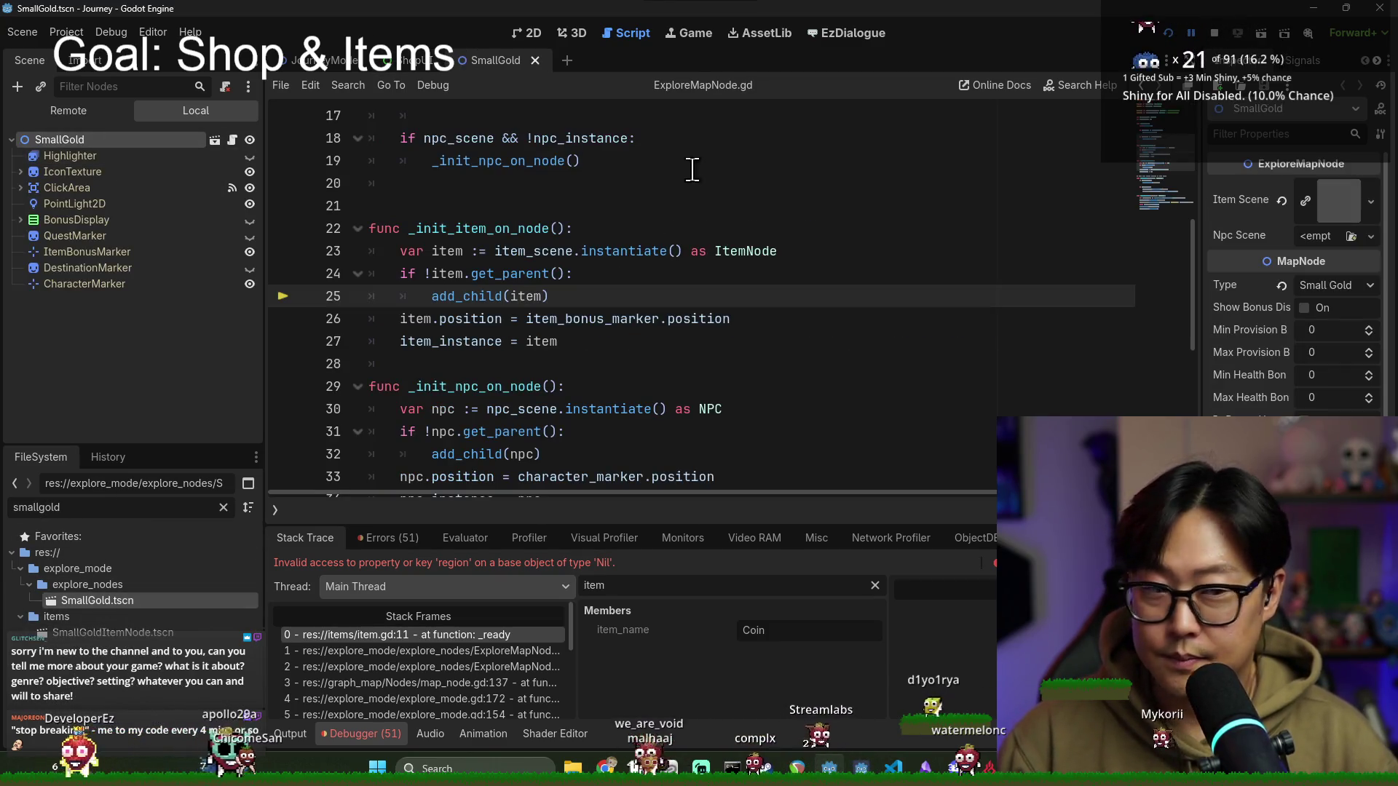
pyautogui.click(535, 34)
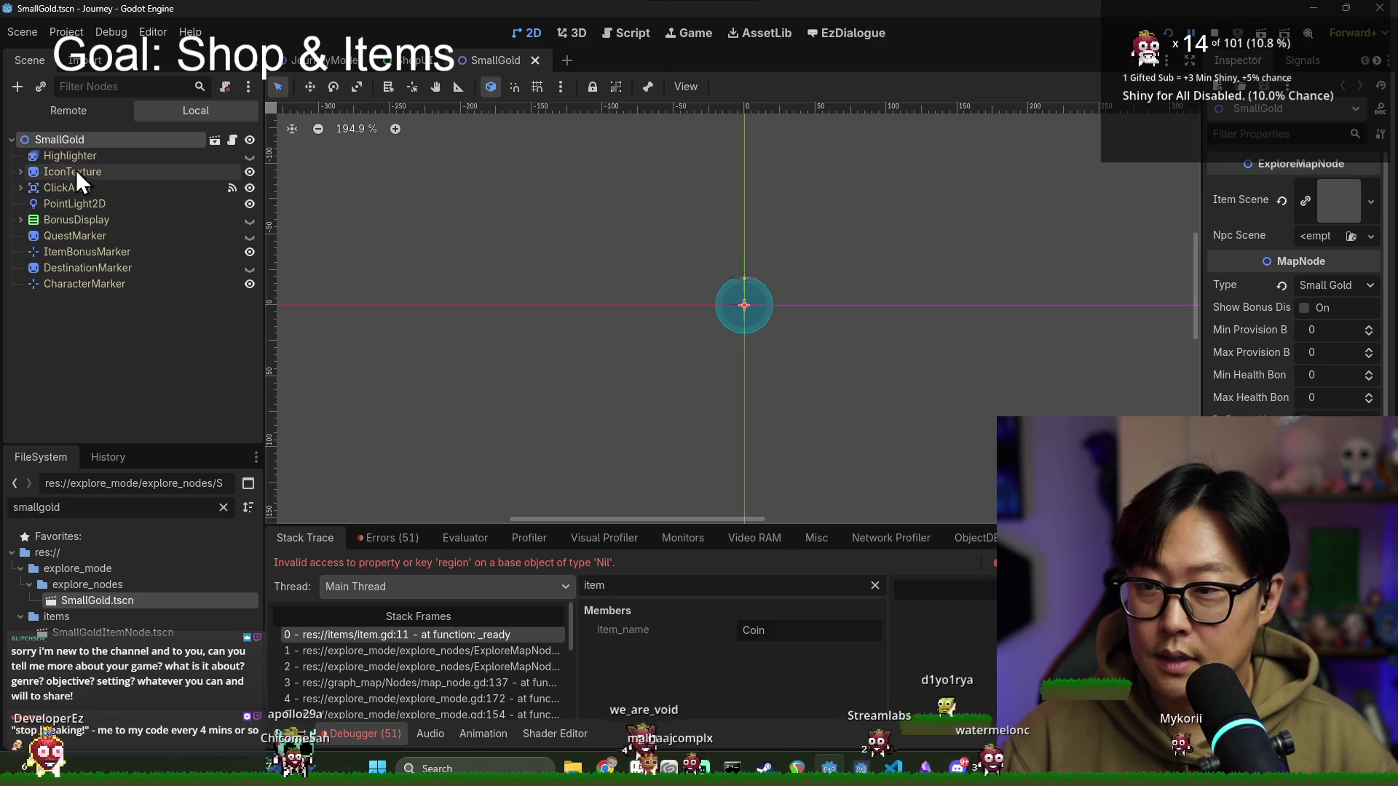
# Step: Open SmallGoldItemNode.tscn, set its Image Handler to Sprite2D, and run the game
pyautogui.doubleClick(102, 632)
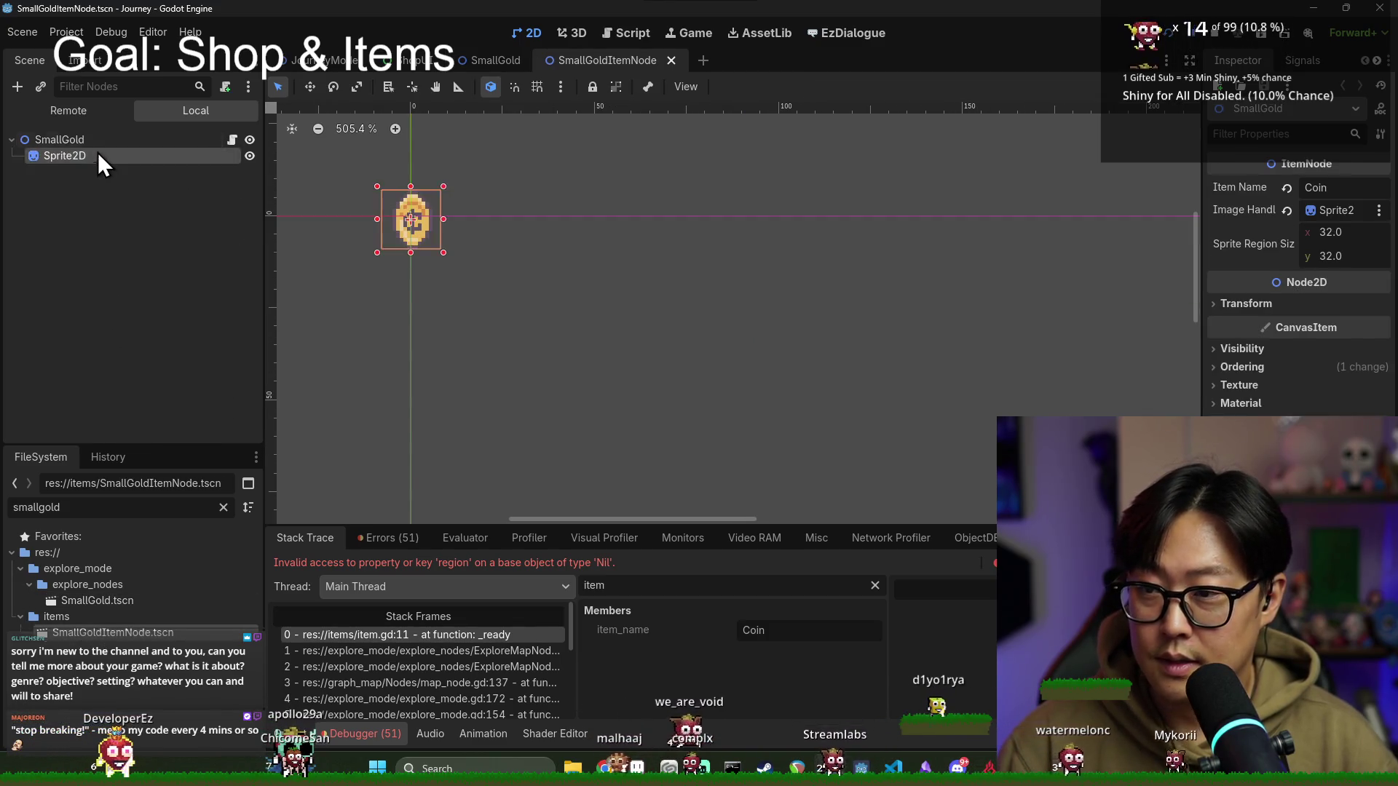
pyautogui.click(1343, 212)
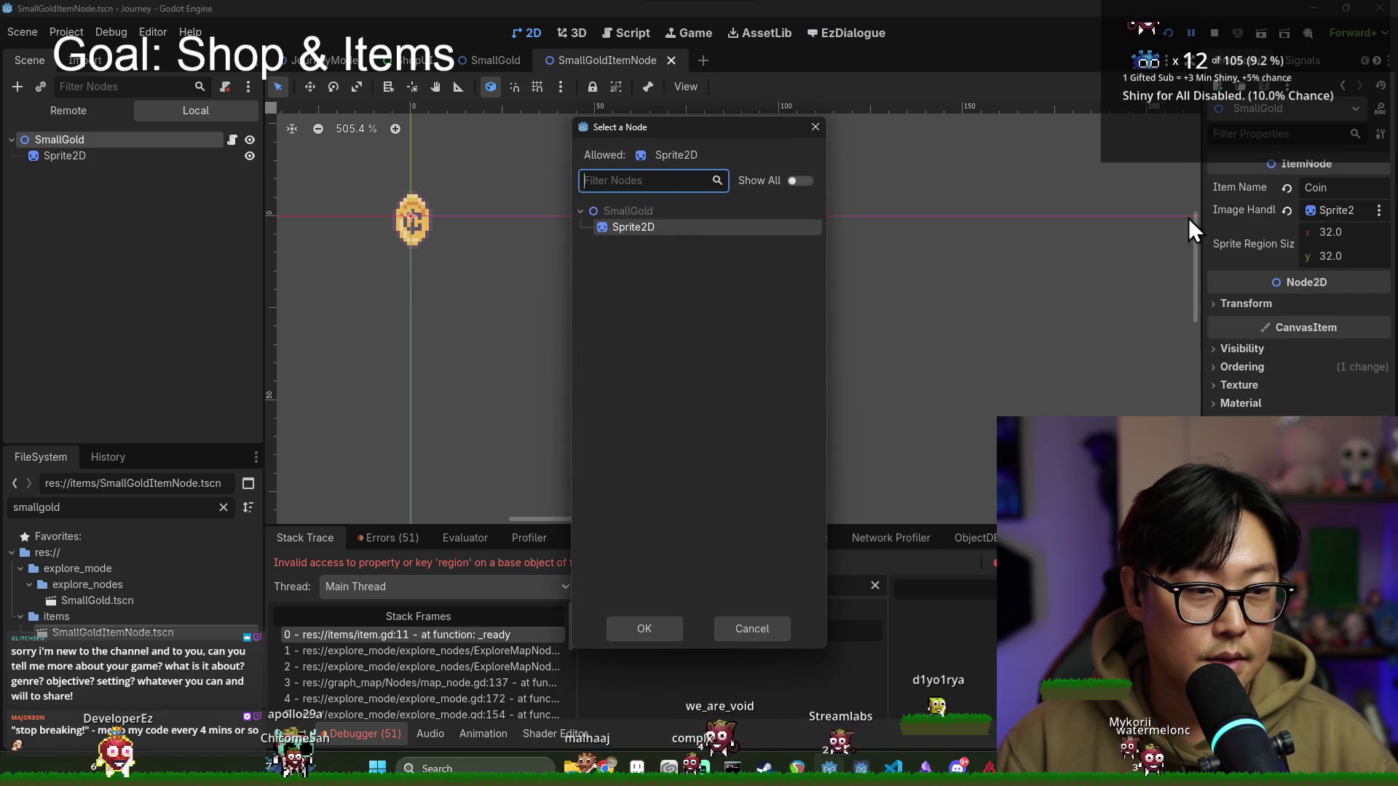
pyautogui.doubleClick(626, 227)
pyautogui.press('F5')
# Step: Preview the Sprite2D node's 16x16 coin texture
pyautogui.click(212, 157)
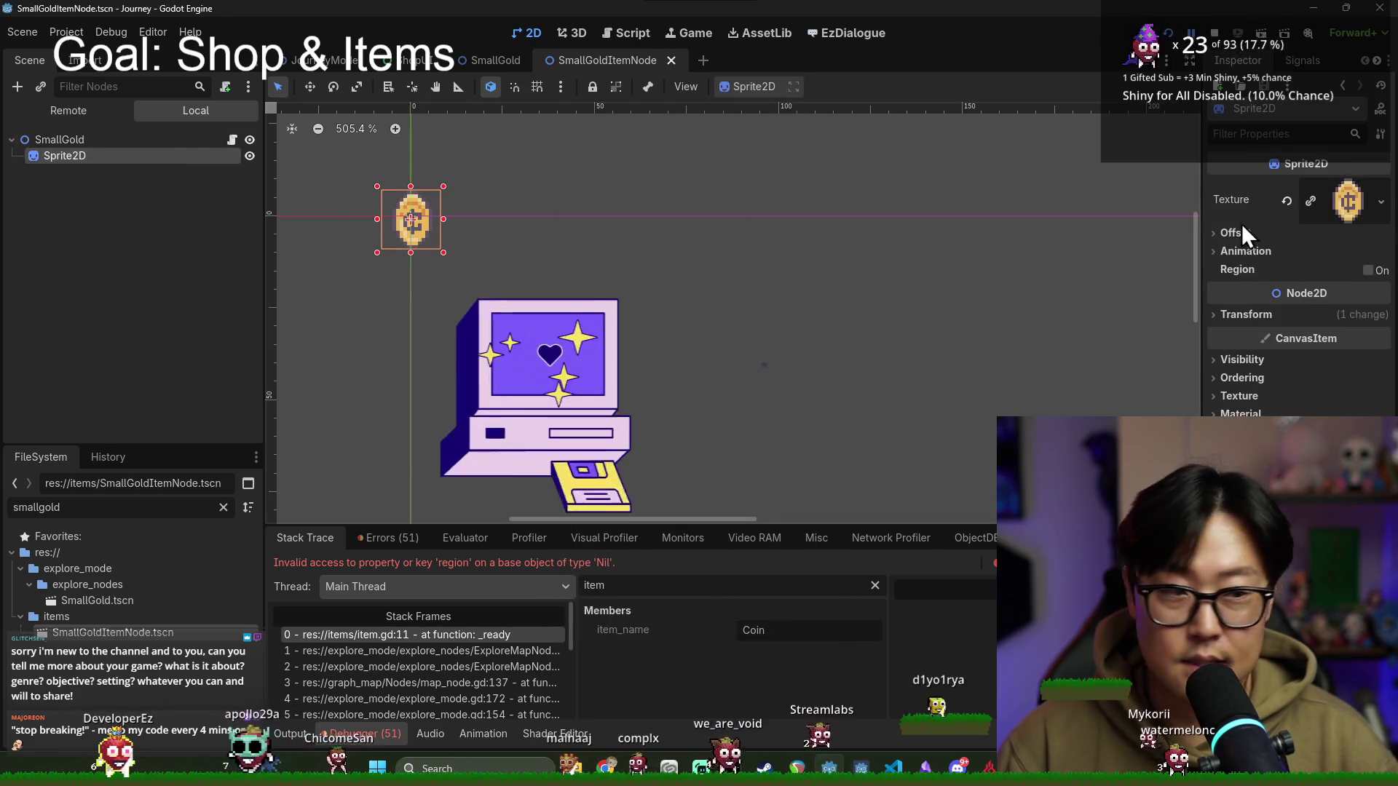
pyautogui.click(1346, 214)
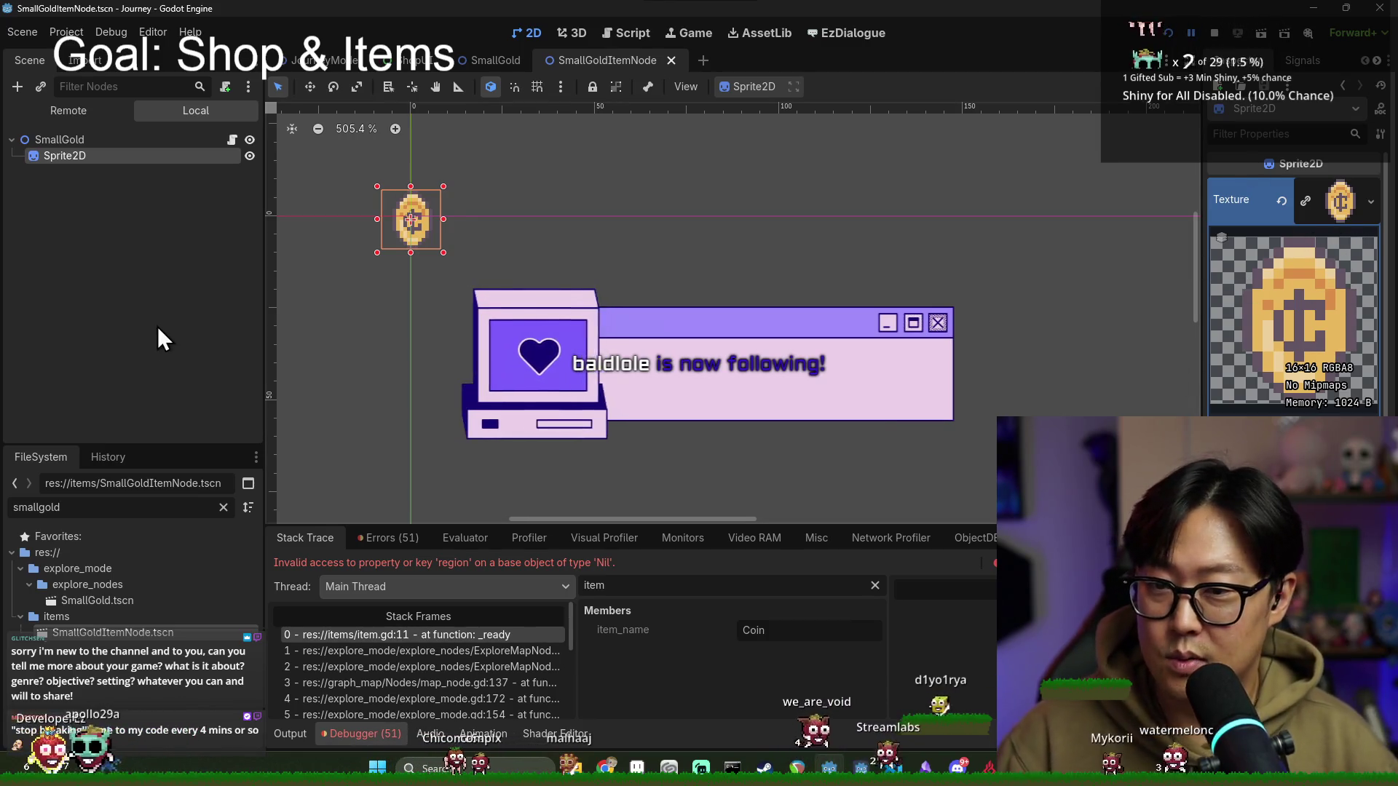
pyautogui.hotkey('alt', 'Tab')
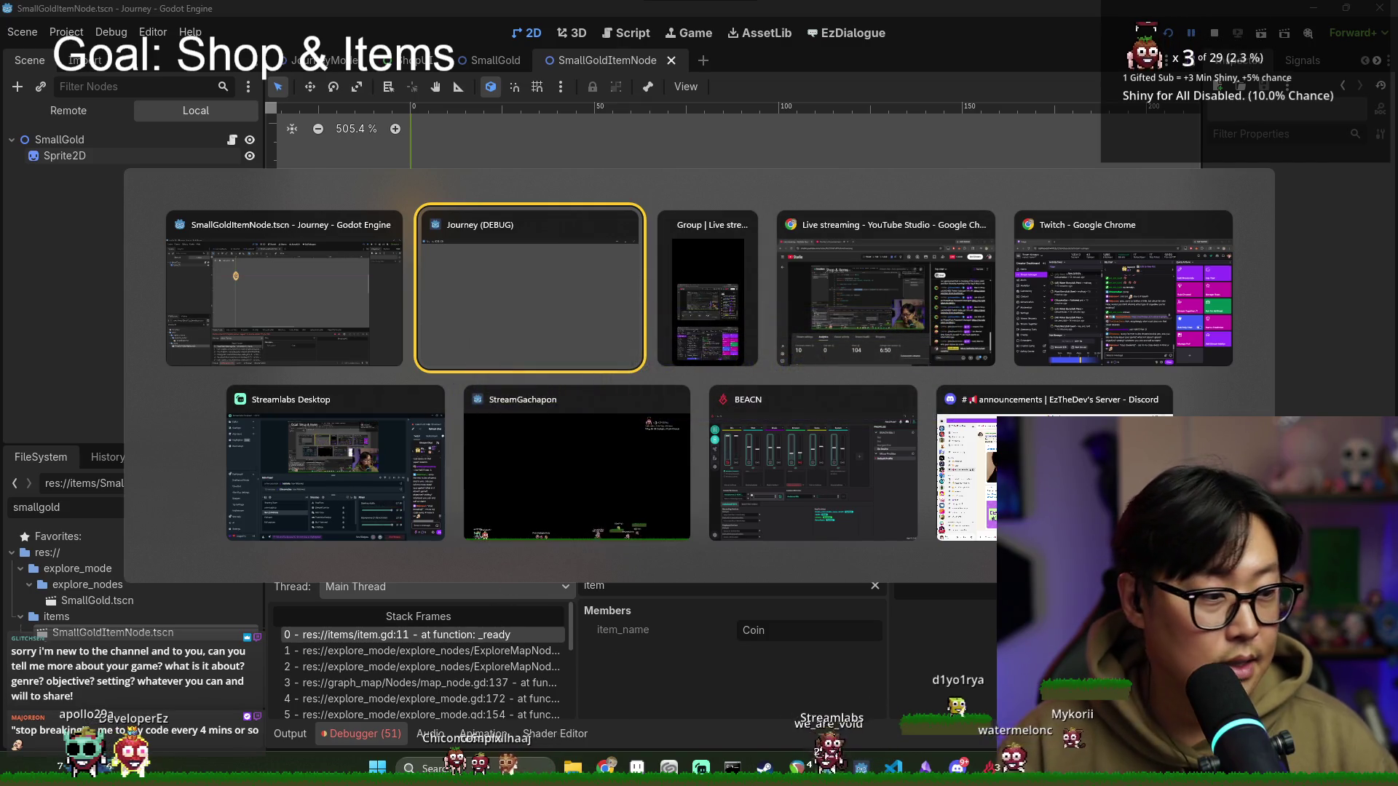
# Step: Bring up the Journey debug window, stop it, and open small_gold_item_node.gd
pyautogui.press('Return')
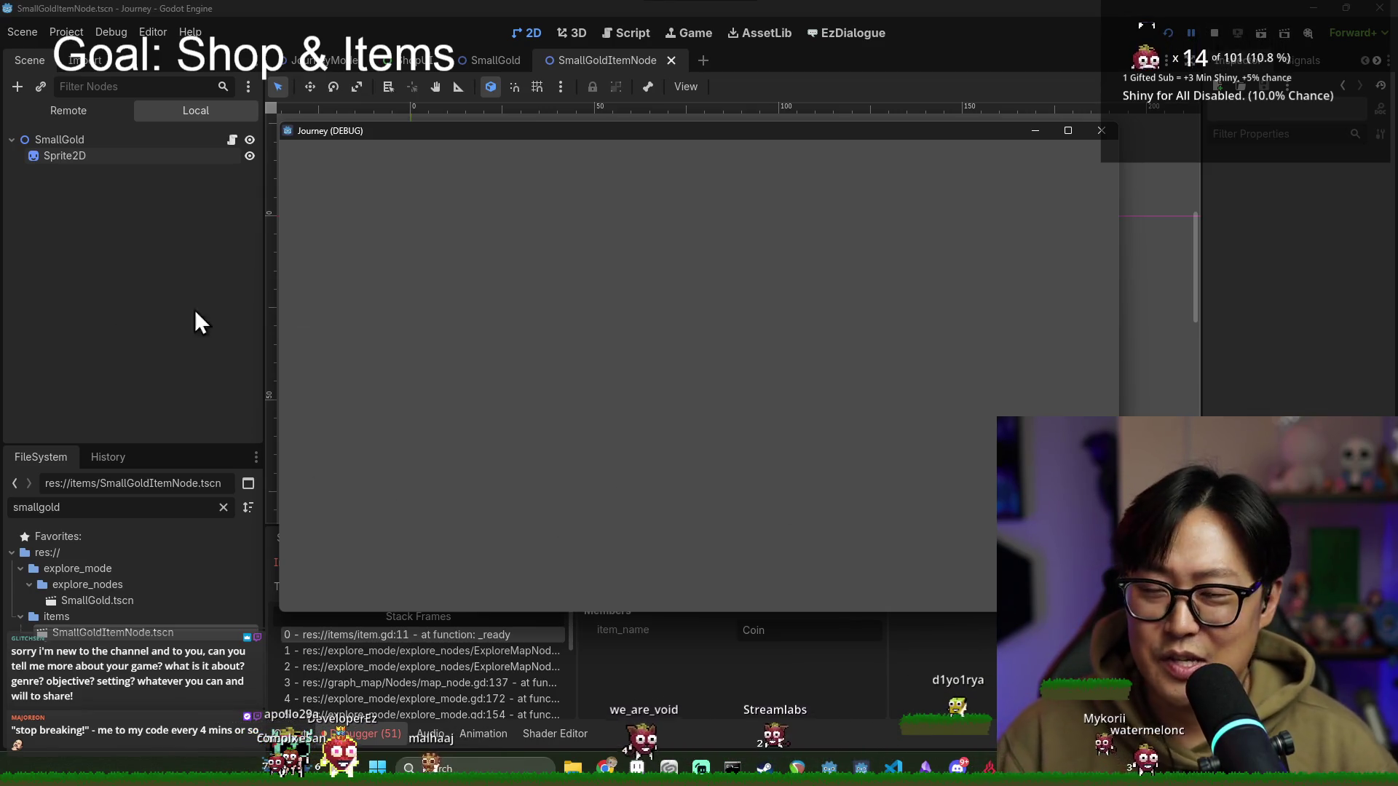
pyautogui.press('F8')
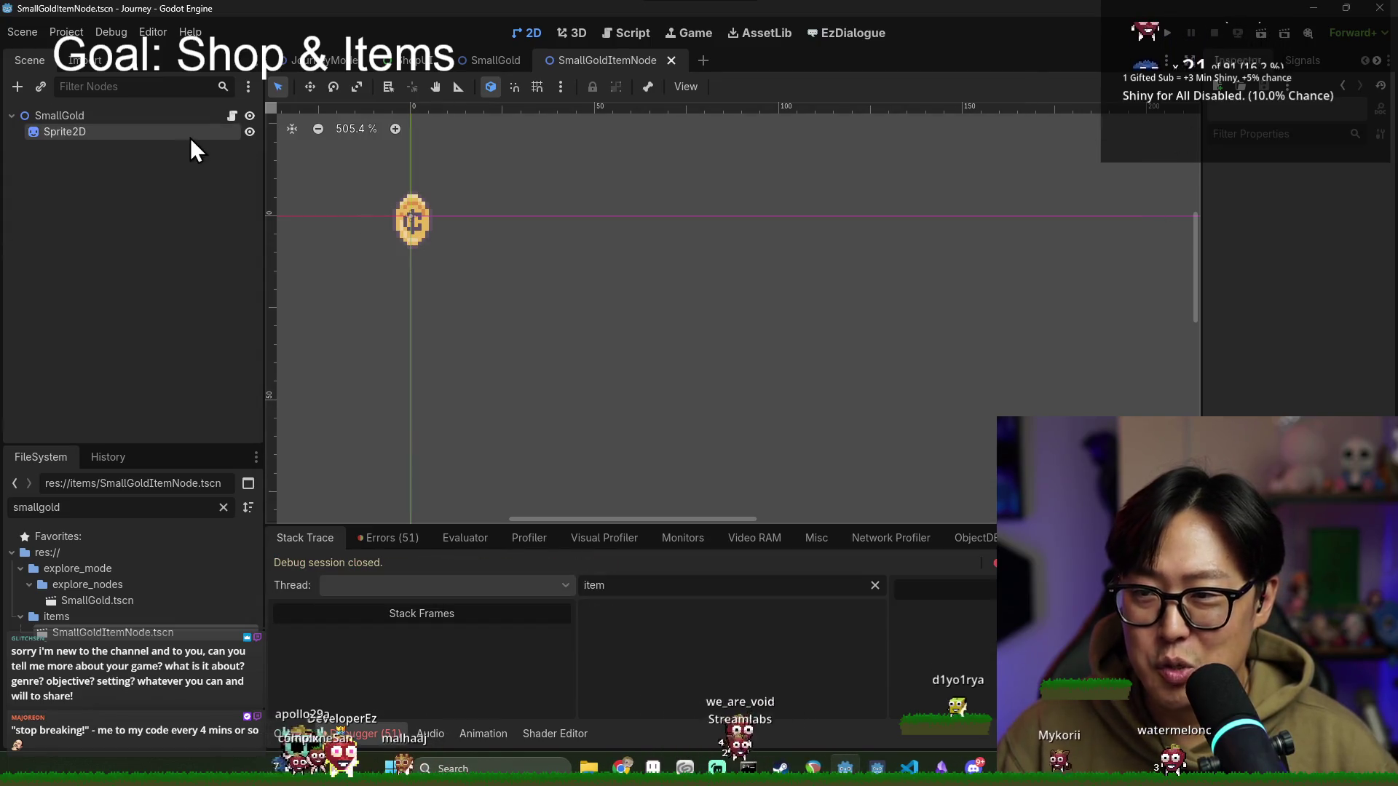
pyautogui.click(233, 117)
pyautogui.hotkey('ctrl', 's')
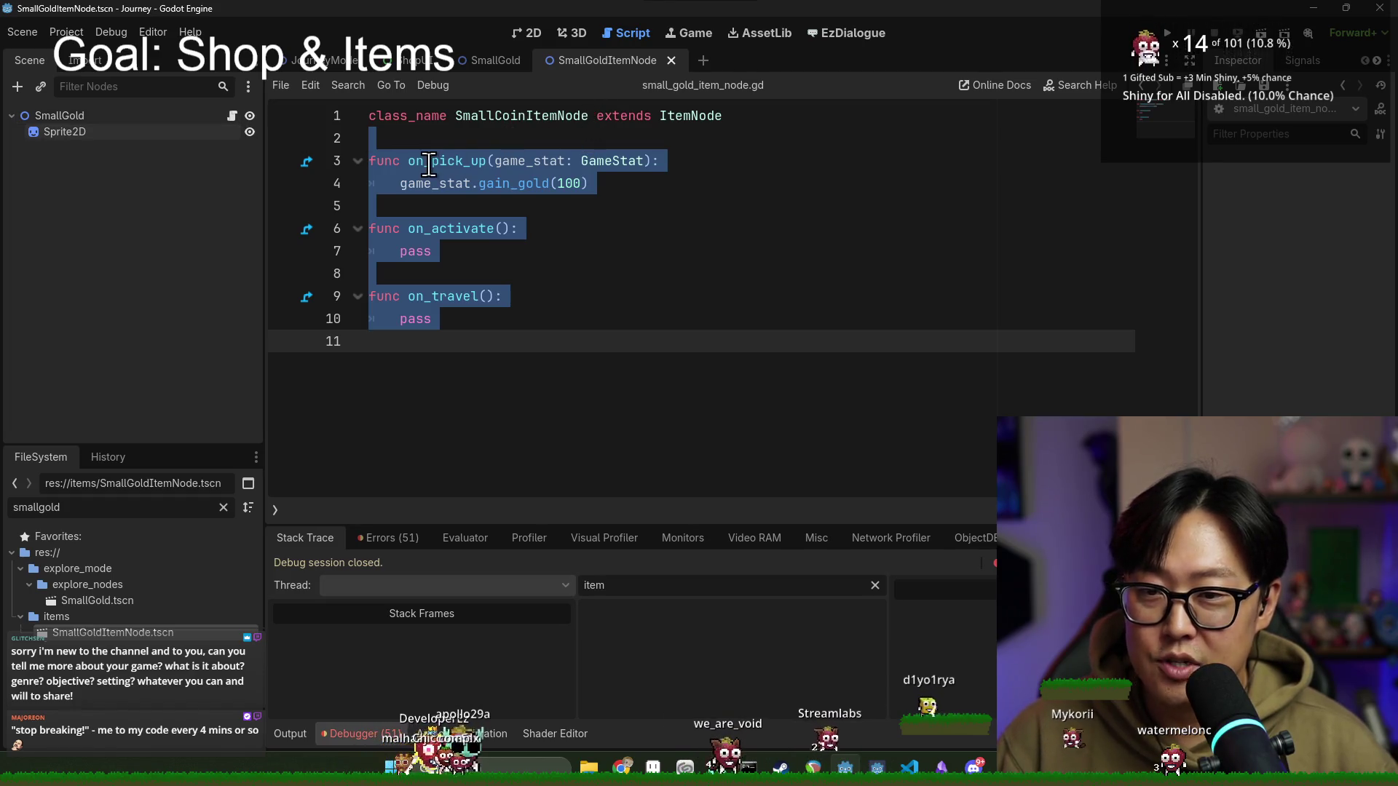
# Step: Open item.gd and wrap _ready's region-origin line in an if on image_handler.texture
pyautogui.keyDown('ctrl'); pyautogui.click(691, 116); pyautogui.keyUp('ctrl')
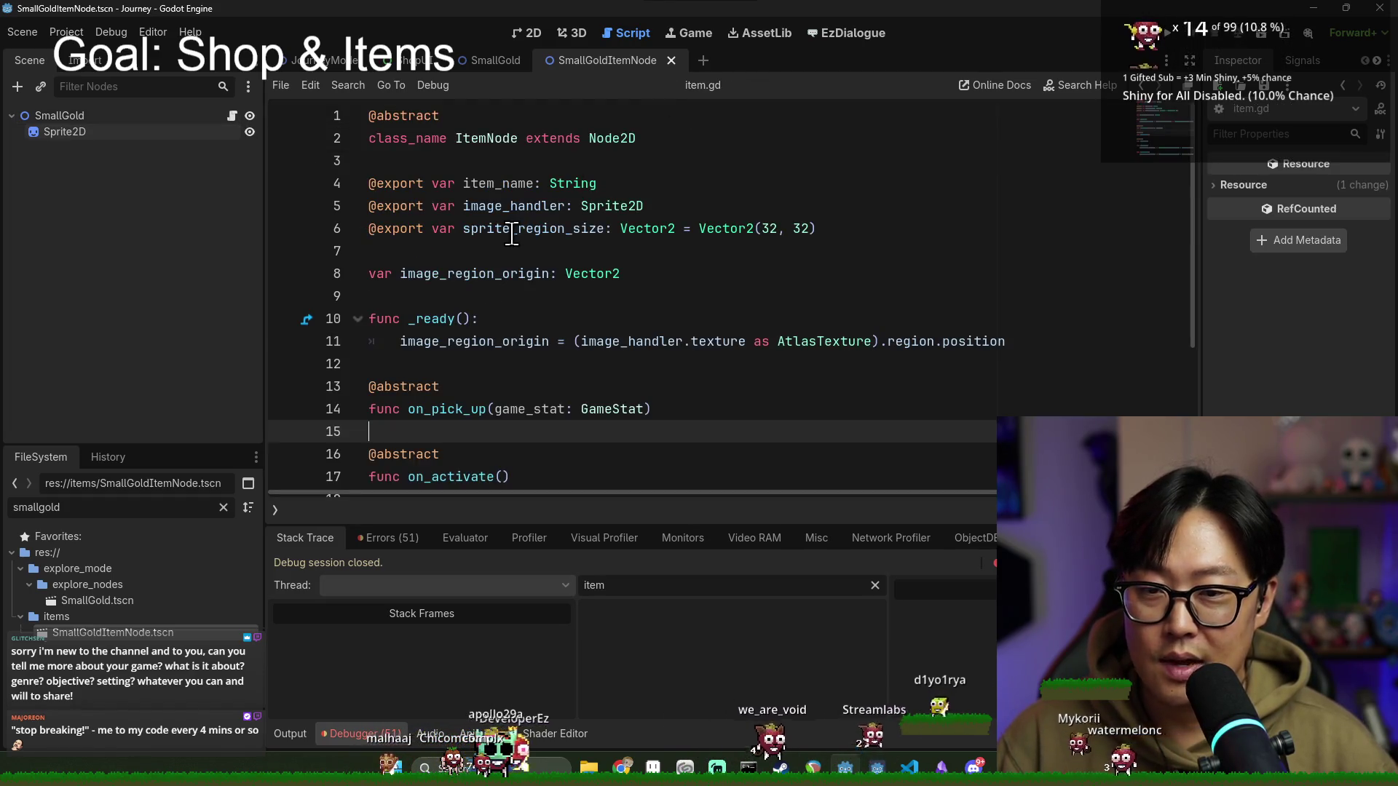
pyautogui.scroll(-3, 452, 255)
pyautogui.hotkey('ctrl', 's')
pyautogui.click(466, 211)
pyautogui.scroll(3, 437, 313)
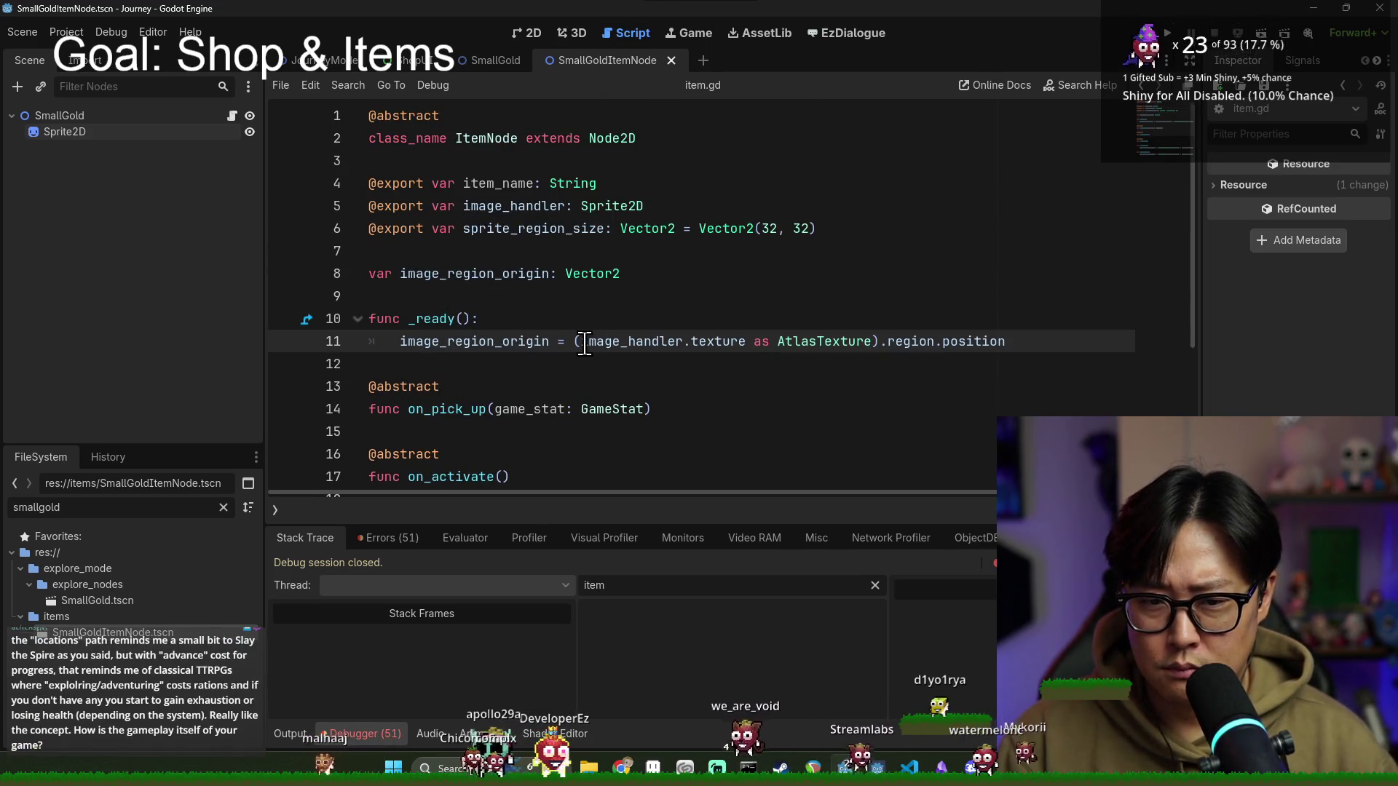
pyautogui.moveTo(581, 342); pyautogui.dragTo(741, 342)
pyautogui.hotkey('ctrl', 'c')
pyautogui.hotkey('ctrl', 'shift', 'Return')
pyautogui.write('if')
pyautogui.hotkey('ctrl', 'v')
pyautogui.write(':')
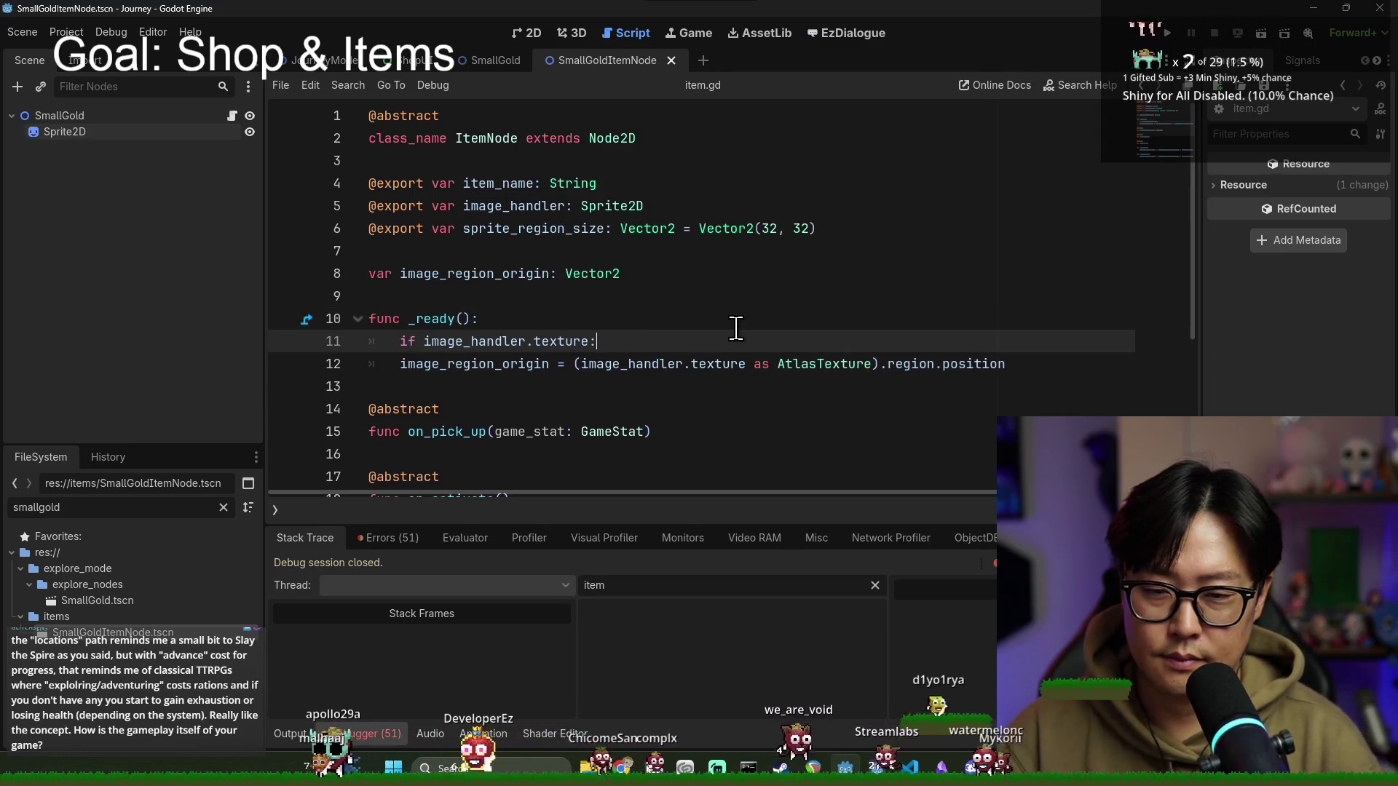
pyautogui.press('Down')
pyautogui.press('Home')
pyautogui.press('Tab')
pyautogui.hotkey('ctrl', 's')
# Step: Complete _ready's condition as 'image_handler.texture is AtlasTexture' and save
pyautogui.doubleClick(473, 341)
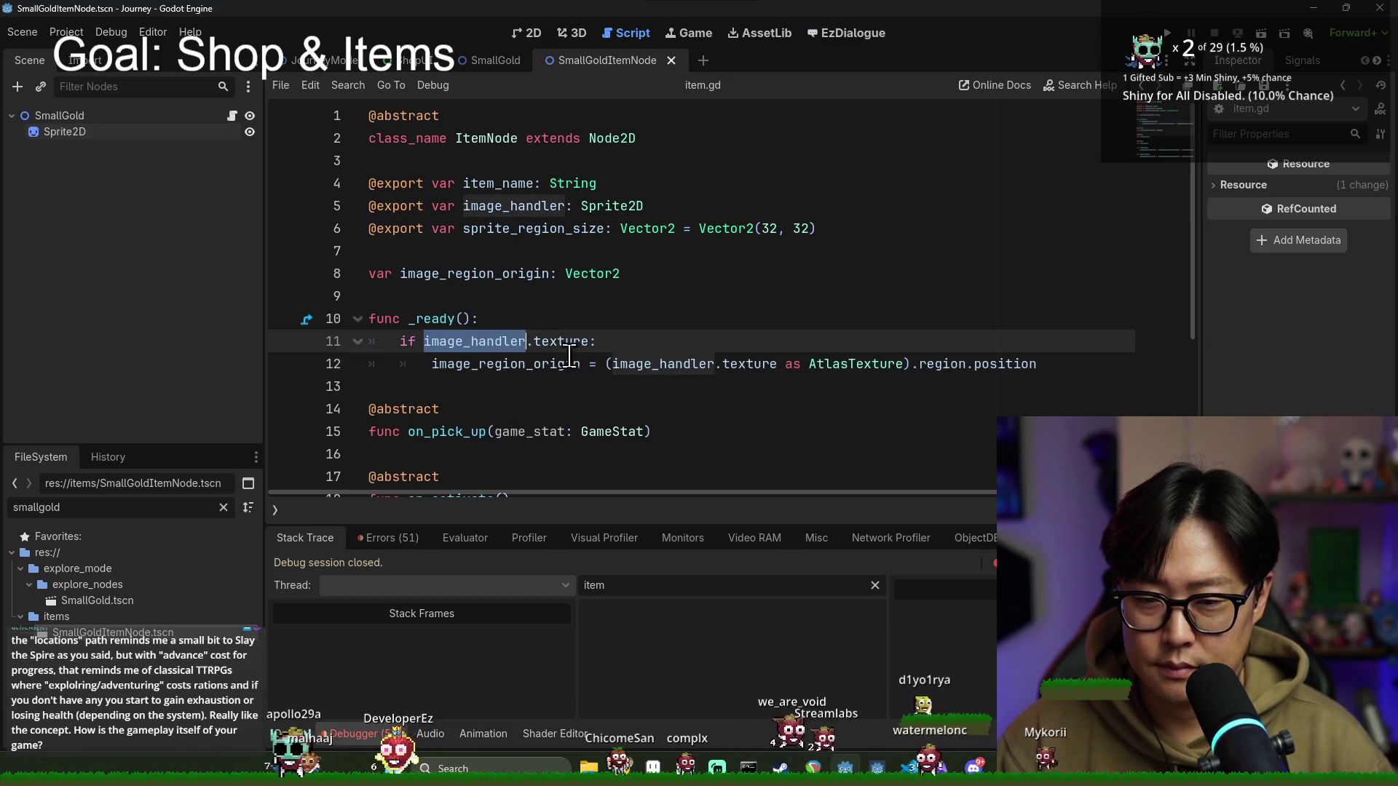
pyautogui.click(592, 341)
pyautogui.press('Return')
pyautogui.hotkey('ctrl', 's')
pyautogui.scroll(-4, 452, 397)
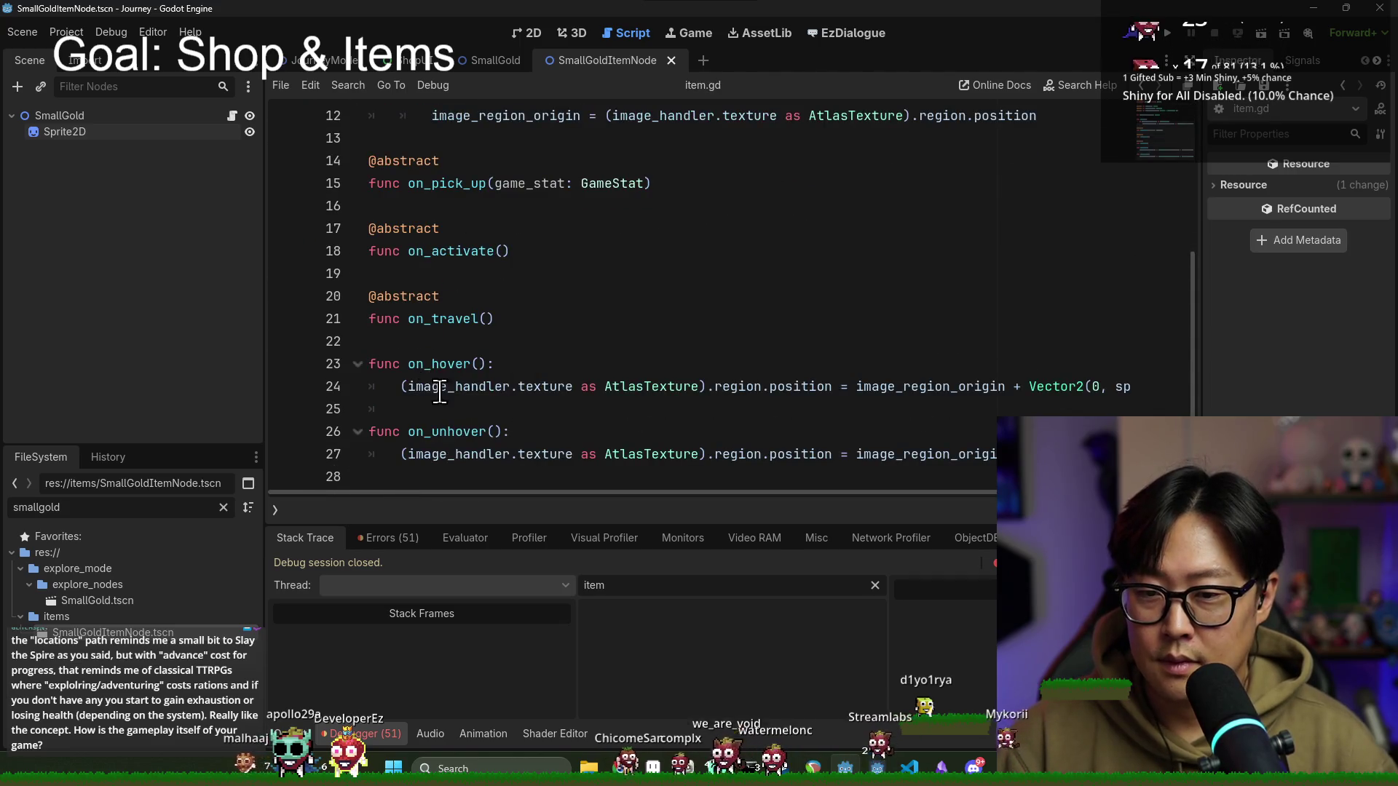
pyautogui.click(437, 318)
pyautogui.hotkey('ctrl', 's')
# Step: Add a guard to on_hover that returns when the texture is not an AtlasTexture
pyautogui.click(552, 367)
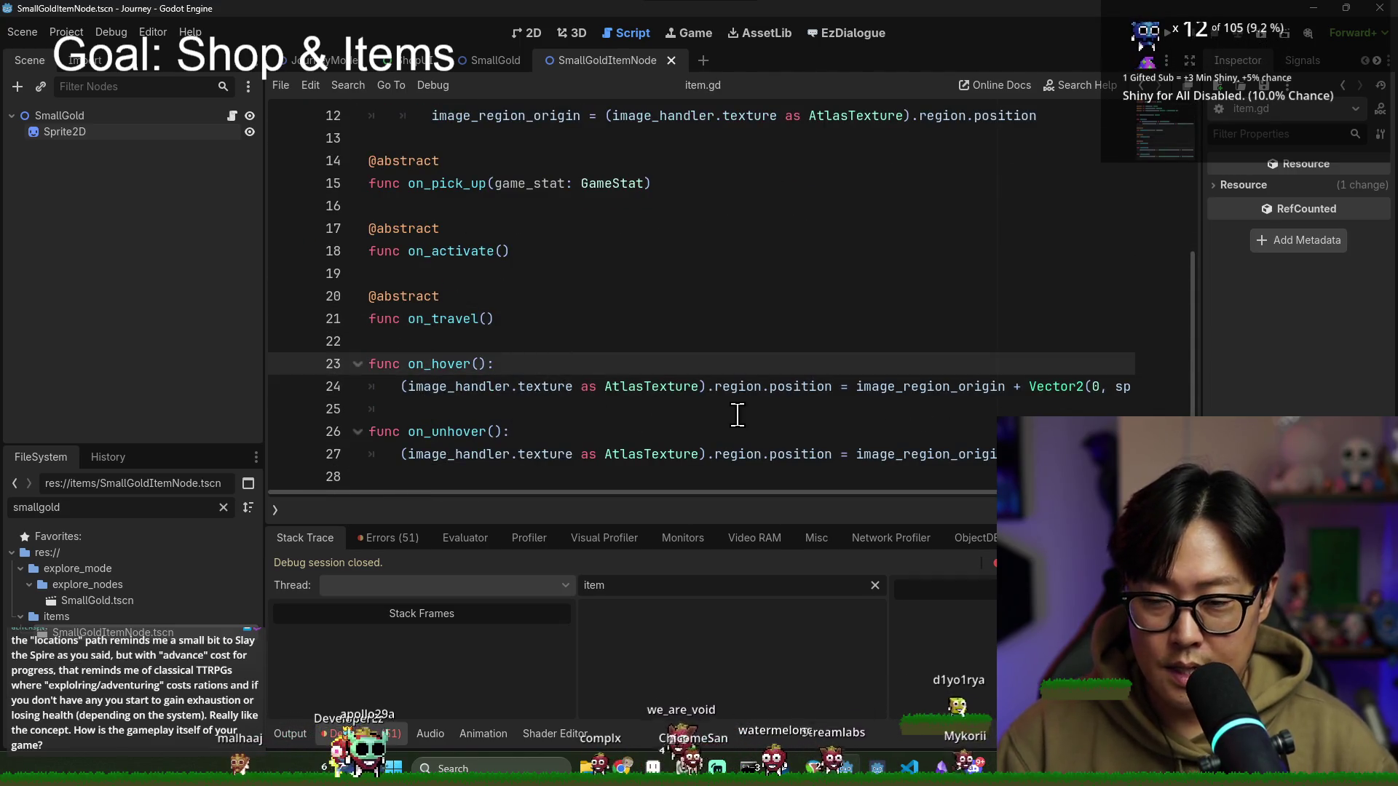
pyautogui.press('Return')
pyautogui.scroll(4, 527, 352)
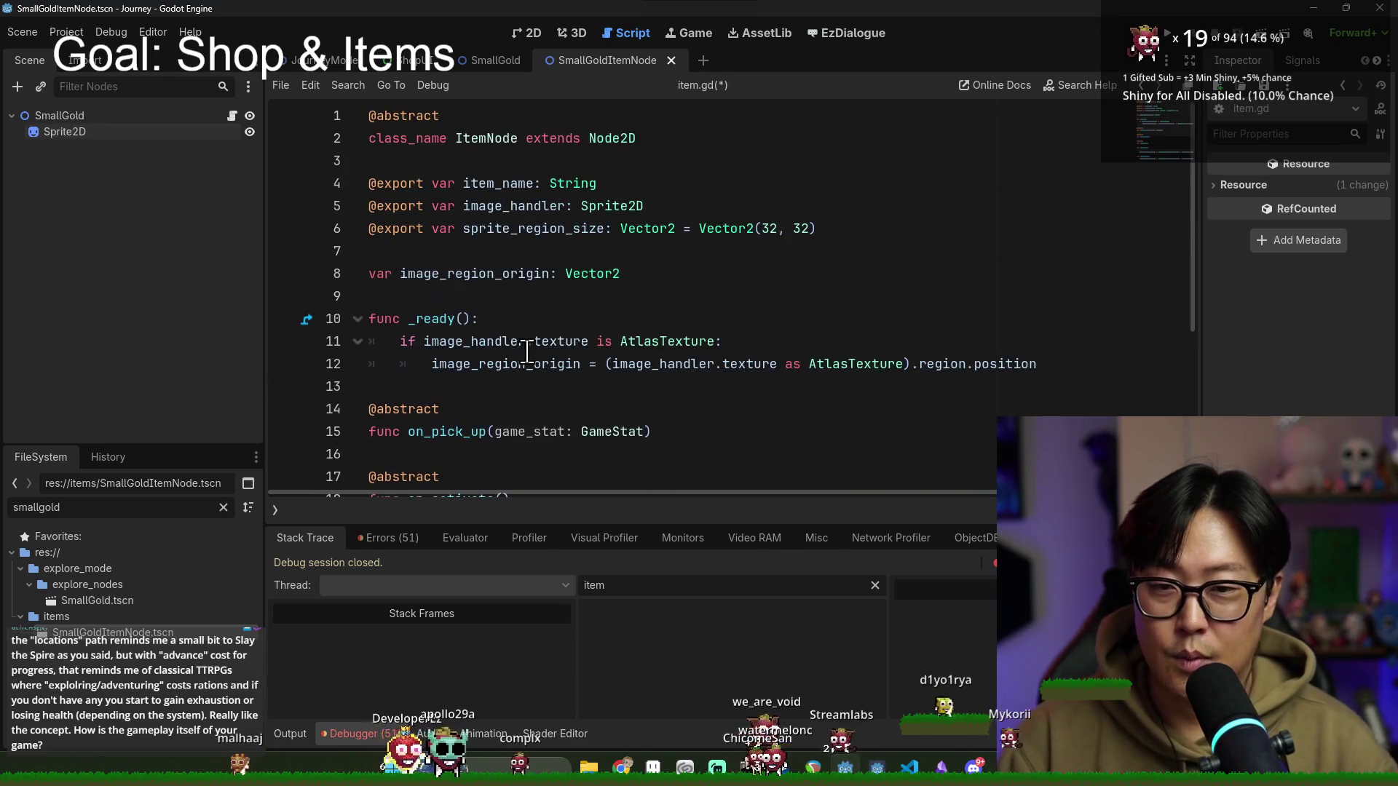
pyautogui.doubleClick(501, 273)
pyautogui.scroll(-4, 501, 274)
pyautogui.click(474, 368)
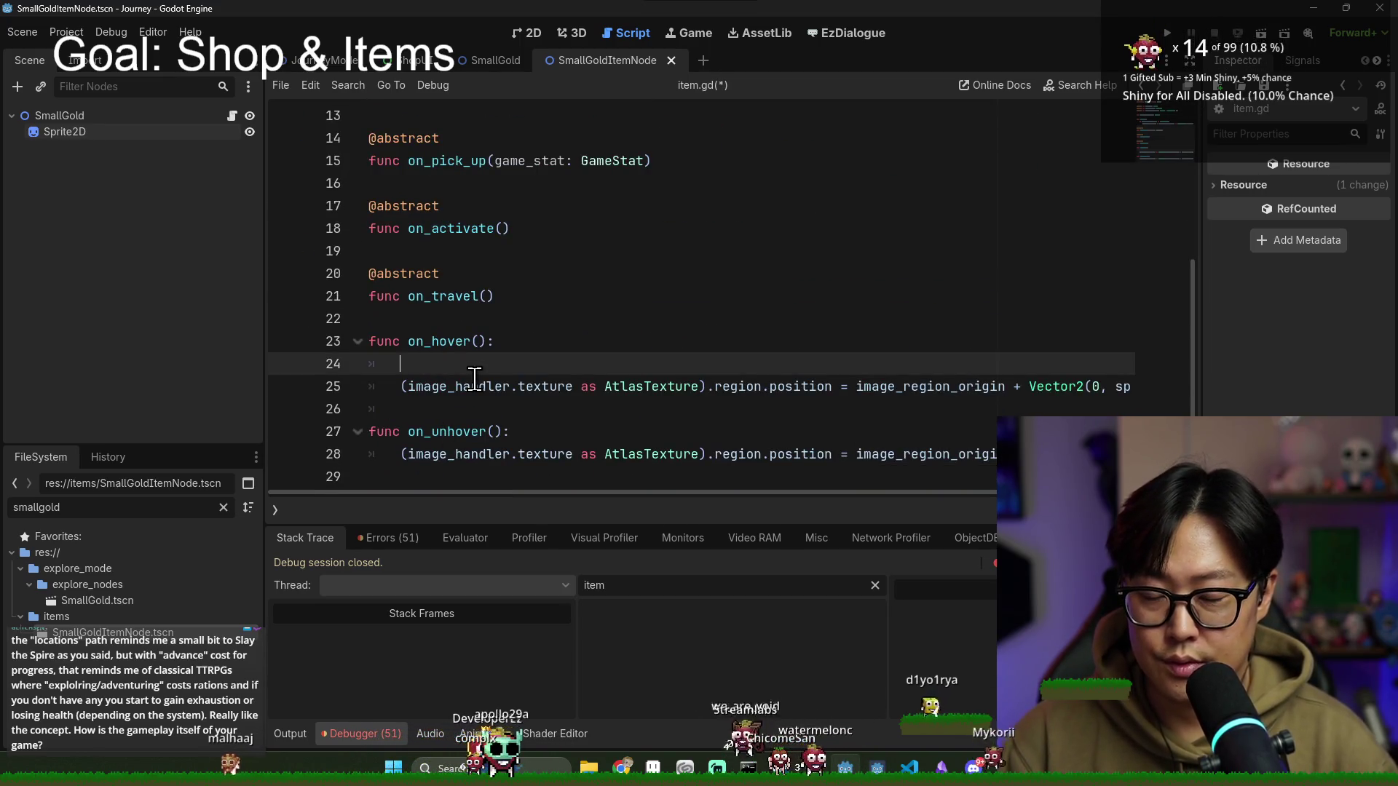
pyautogui.doubleClick(430, 380)
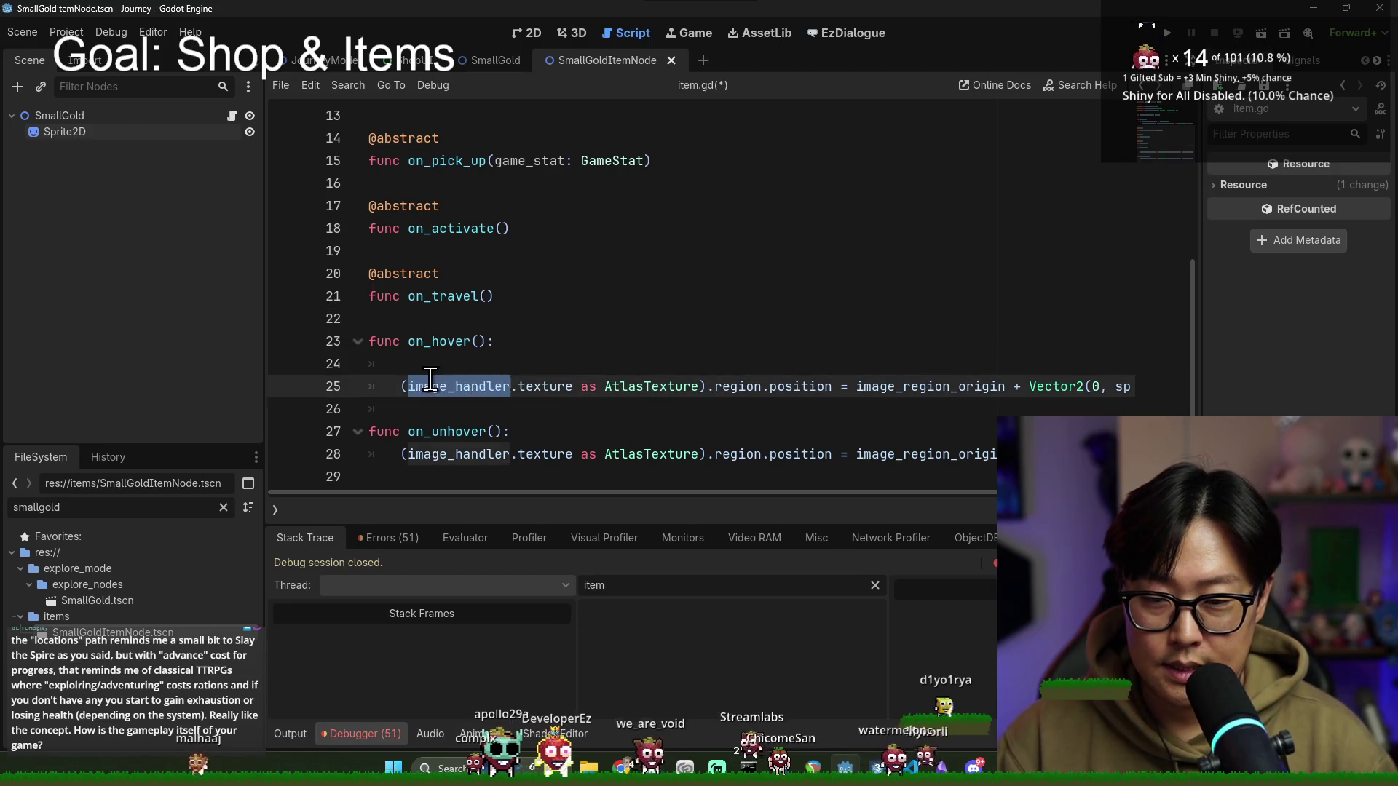
pyautogui.click(545, 368)
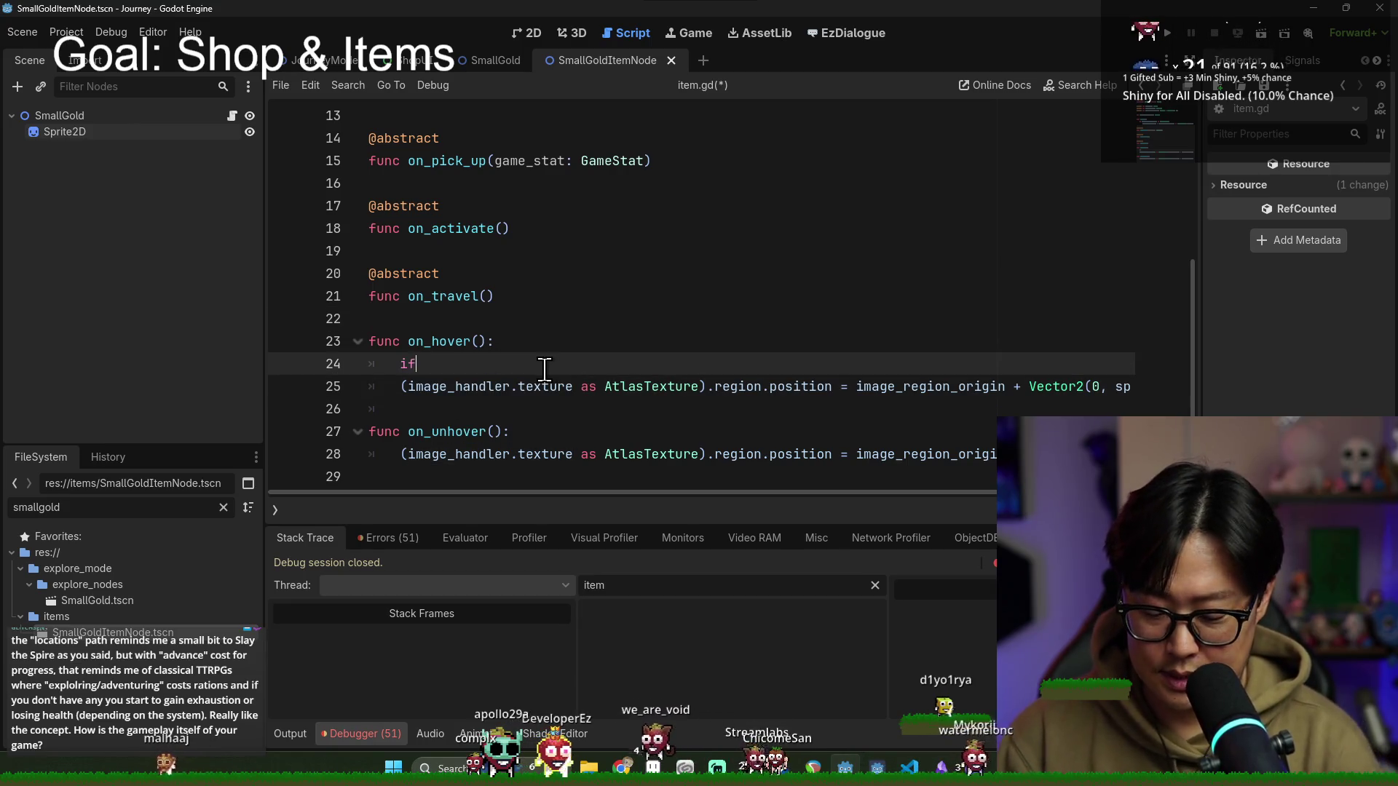
pyautogui.write('image_handler.texture is Atlas')
pyautogui.press('Return')
pyautogui.write(':')
pyautogui.press('Return')
pyautogui.write('return')
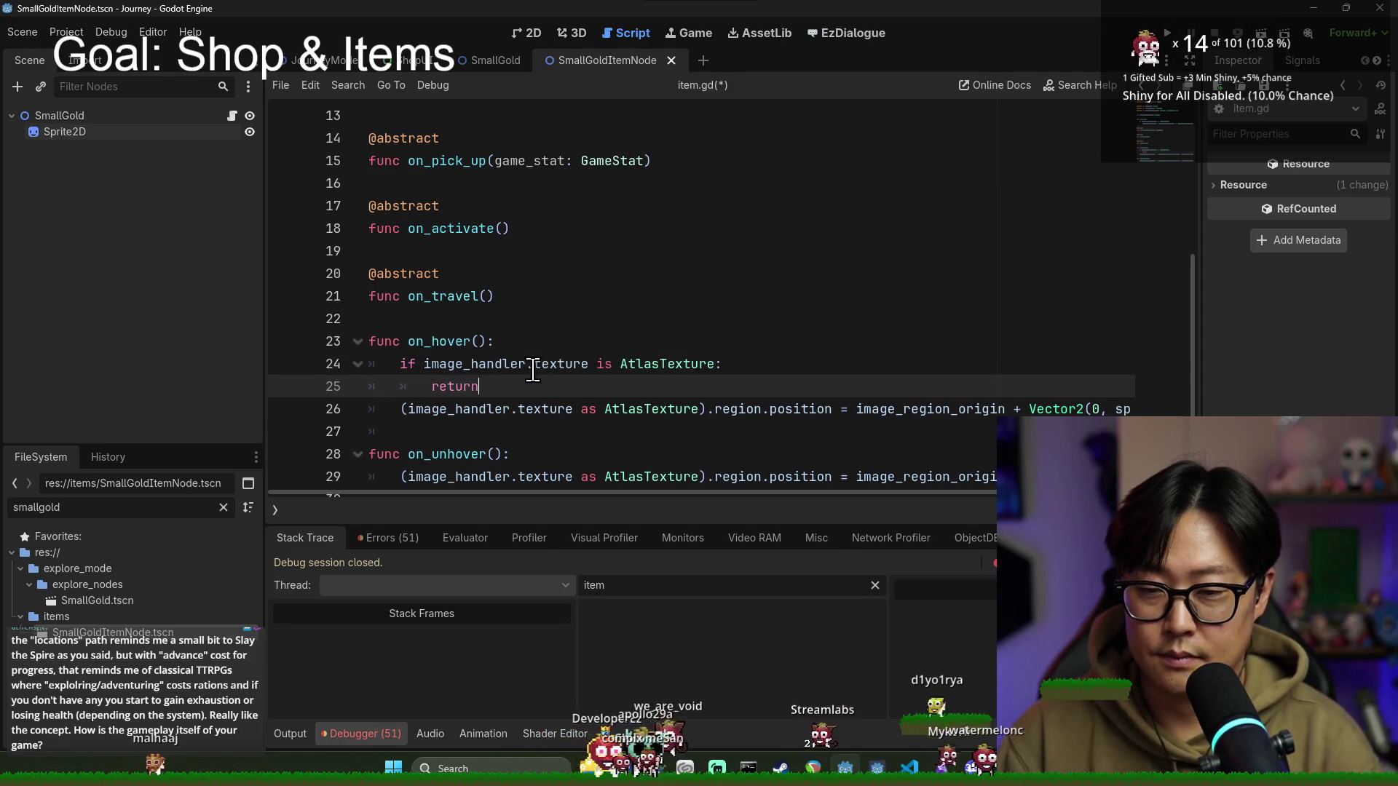
pyautogui.click(612, 366)
pyautogui.write('t')
pyautogui.press('Escape')
# Step: Copy the AtlasTexture guard into on_unhover, save, and run the game
pyautogui.moveTo(400, 364); pyautogui.dragTo(481, 388)
pyautogui.scroll(-1, 550, 422)
pyautogui.hotkey('ctrl', 'c')
pyautogui.click(551, 431)
pyautogui.press('Return')
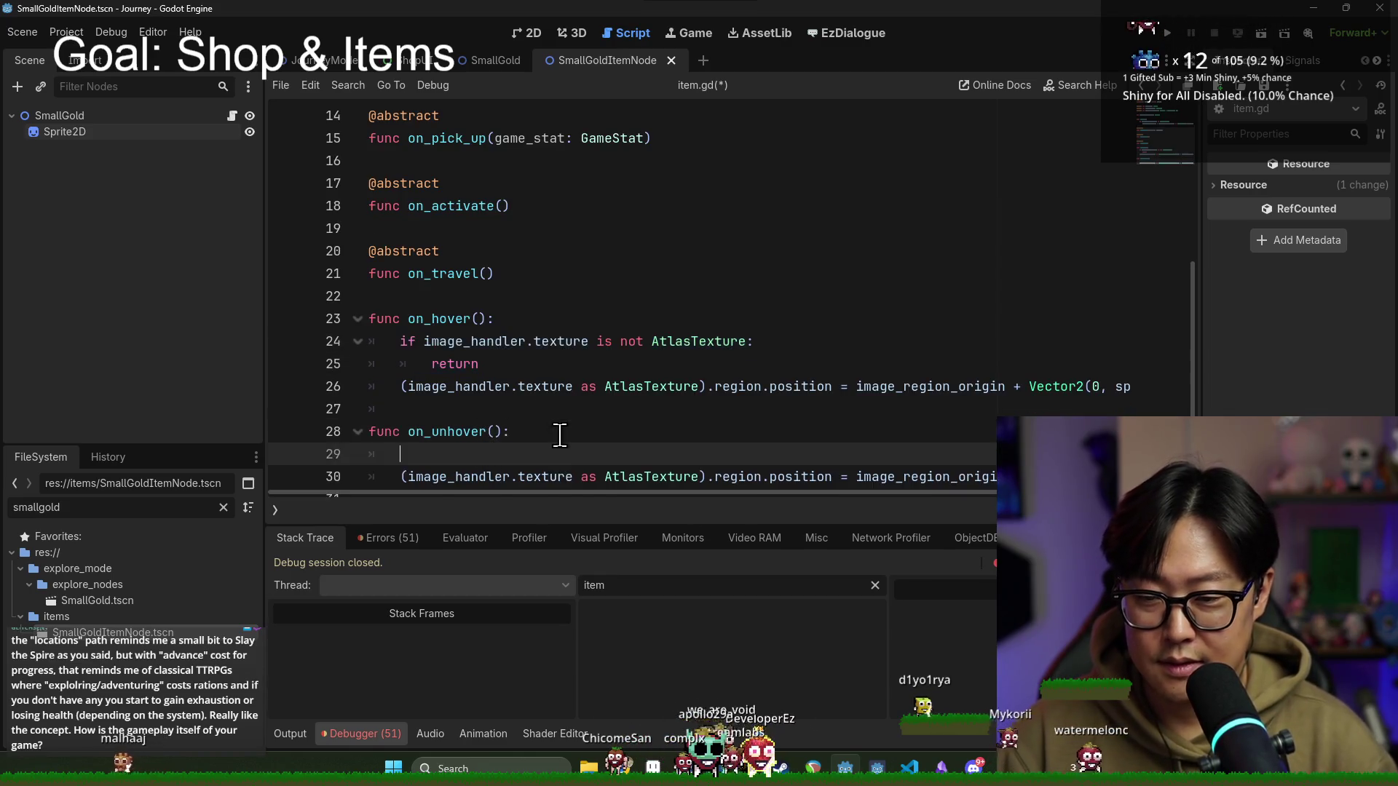
pyautogui.hotkey('ctrl', 'v')
pyautogui.press('F5')
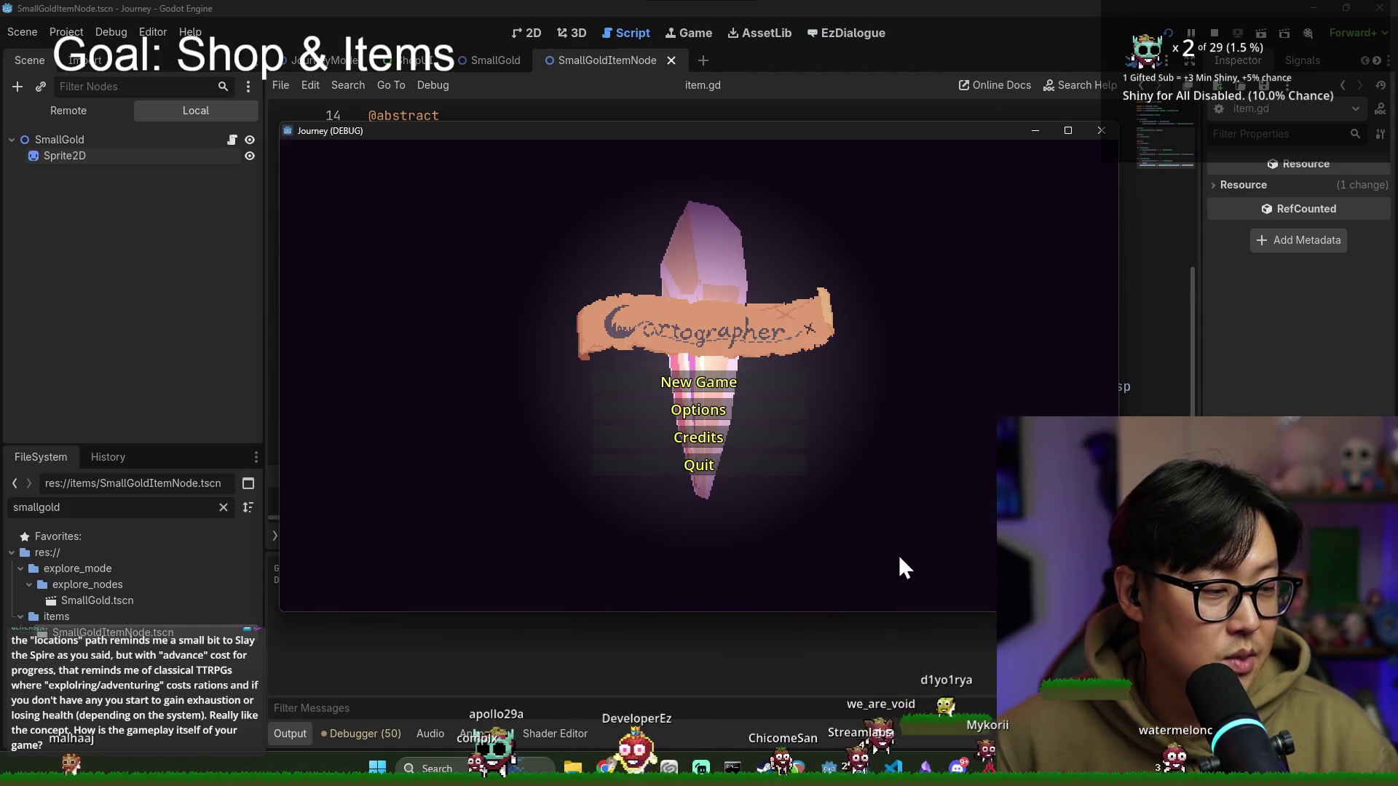
# Step: Start a new game and travel to the grape, meat, right-hand and money-bag nodes
pyautogui.click(756, 385)
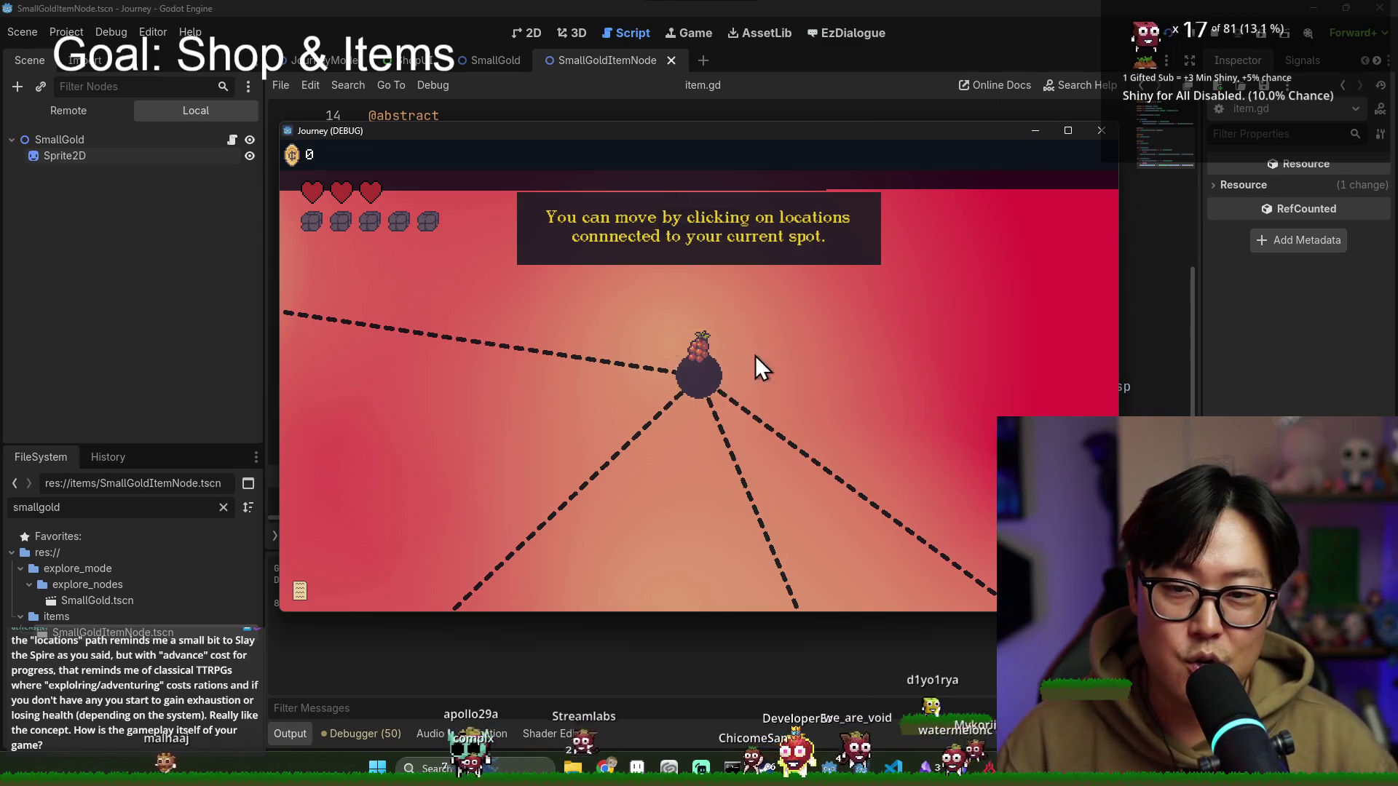
pyautogui.click(697, 390)
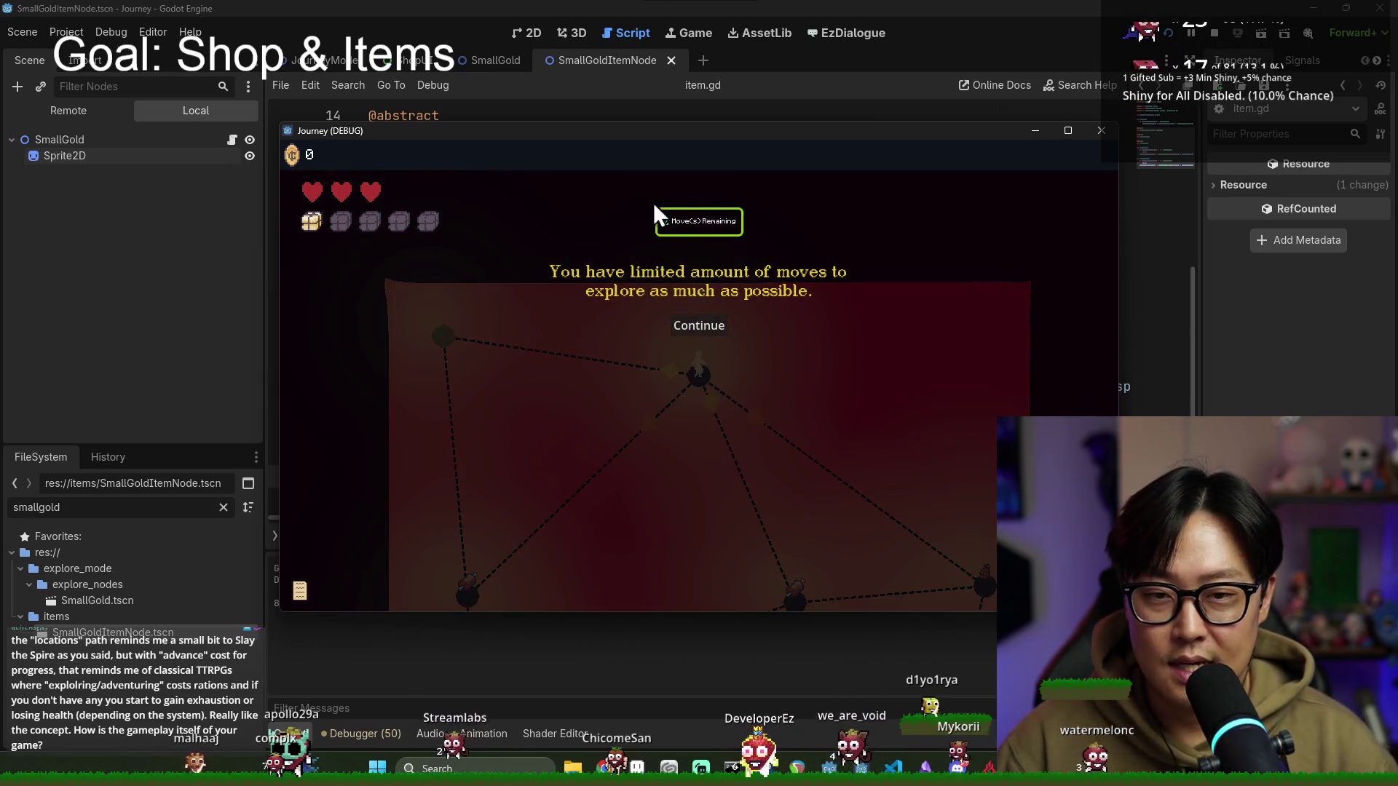
pyautogui.click(714, 332)
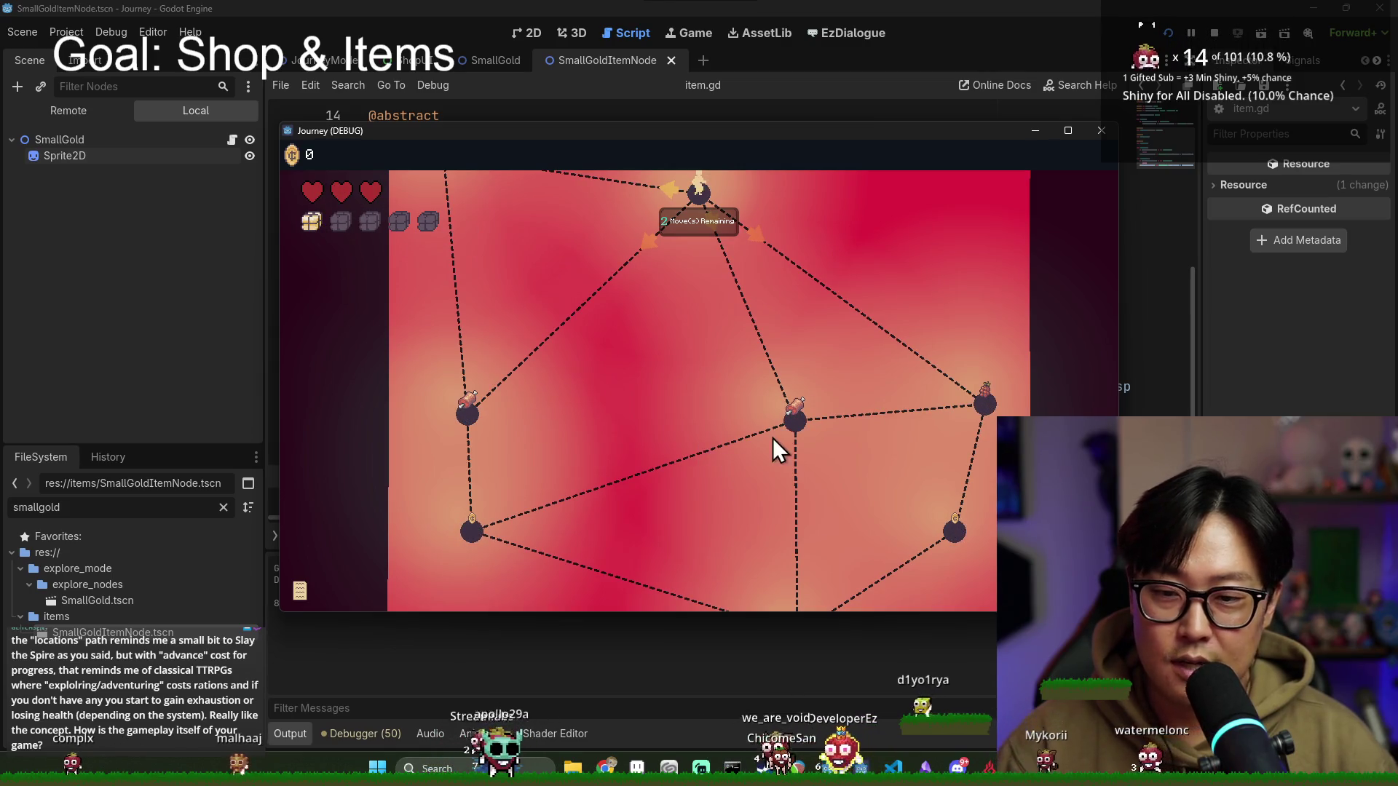
pyautogui.click(789, 425)
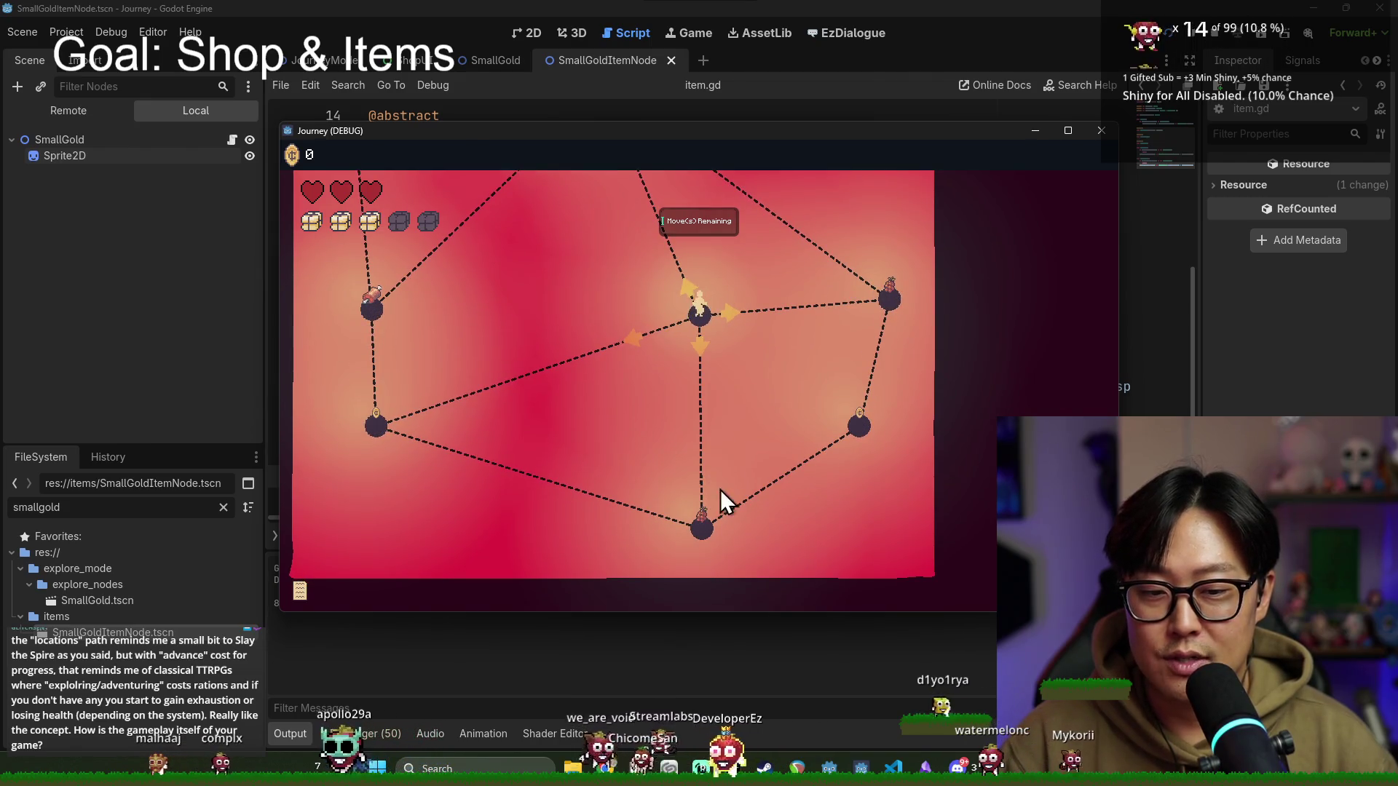
pyautogui.click(881, 310)
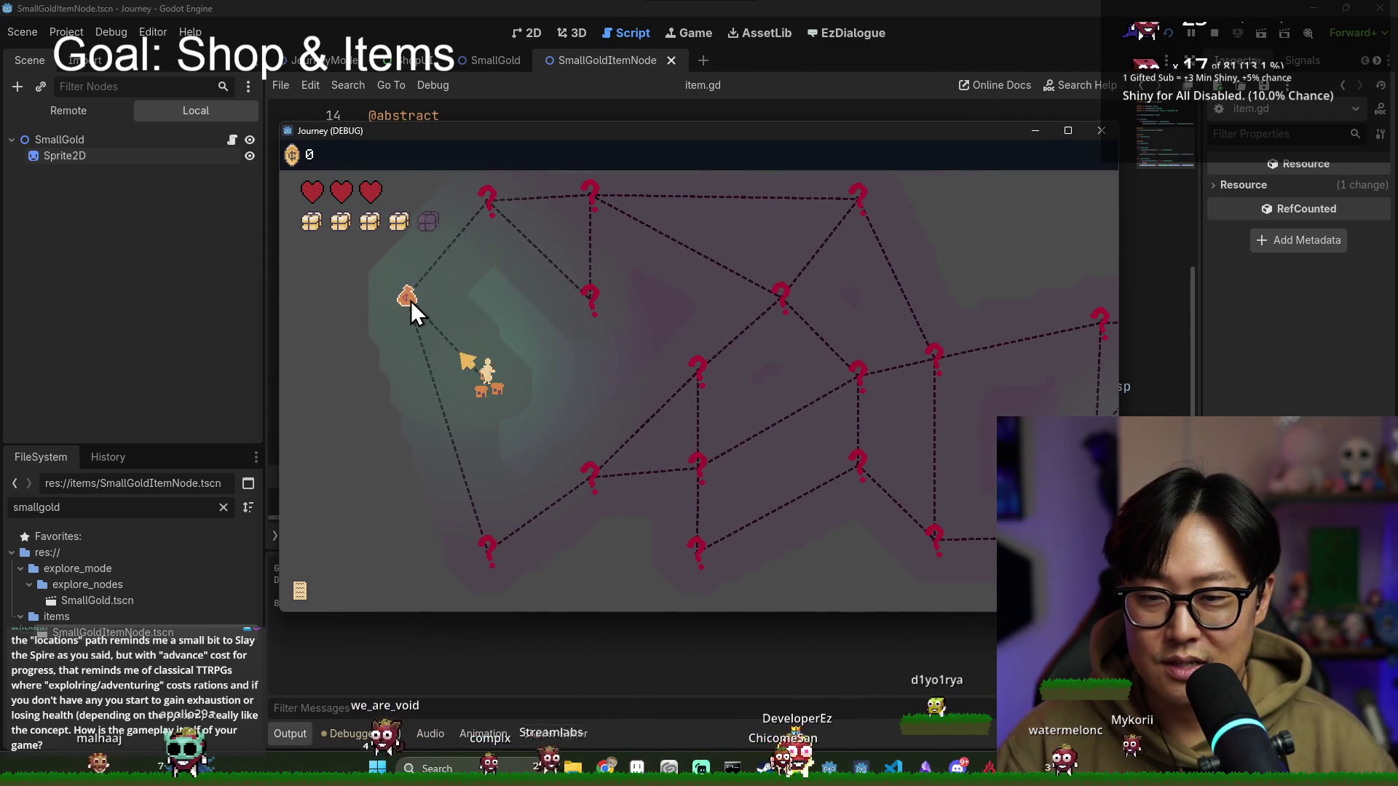
pyautogui.click(411, 300)
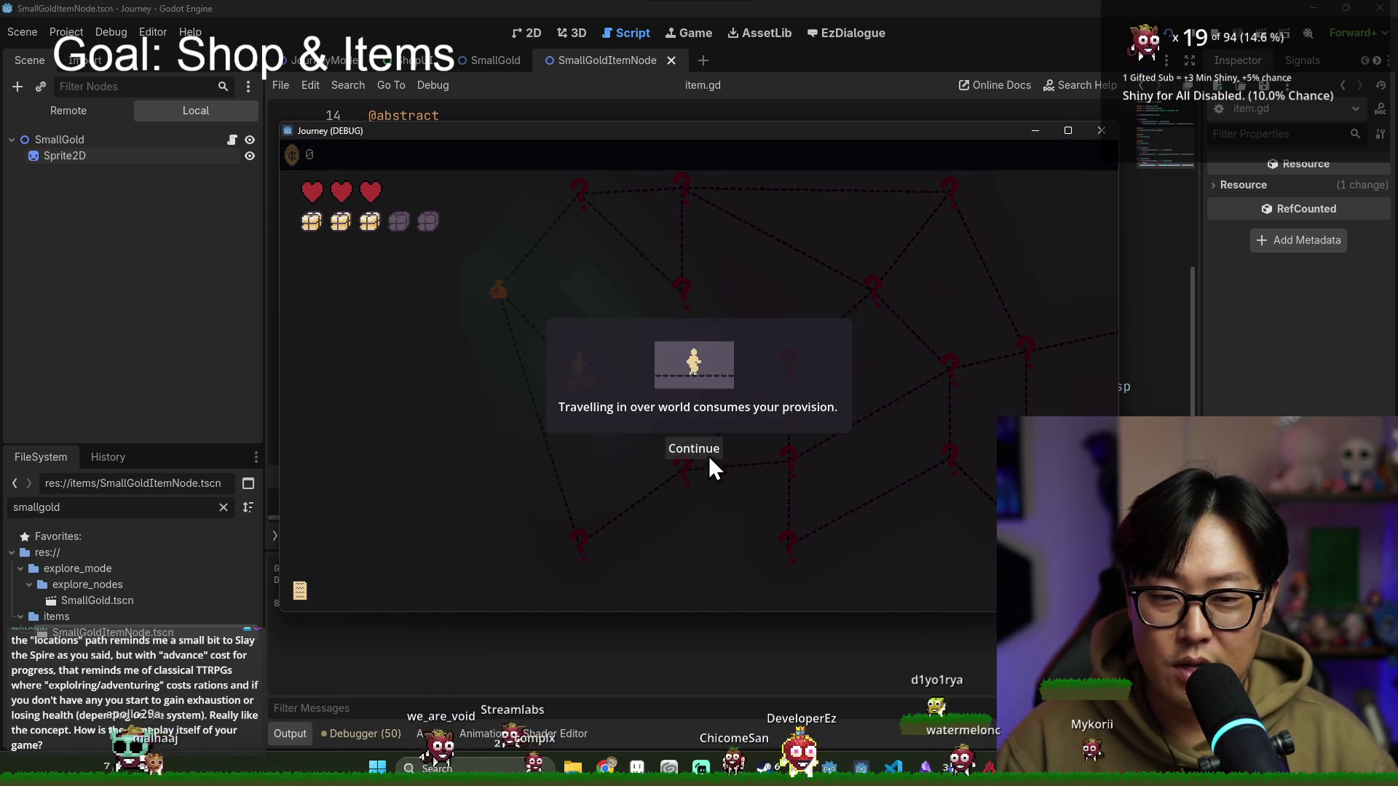
pyautogui.click(685, 457)
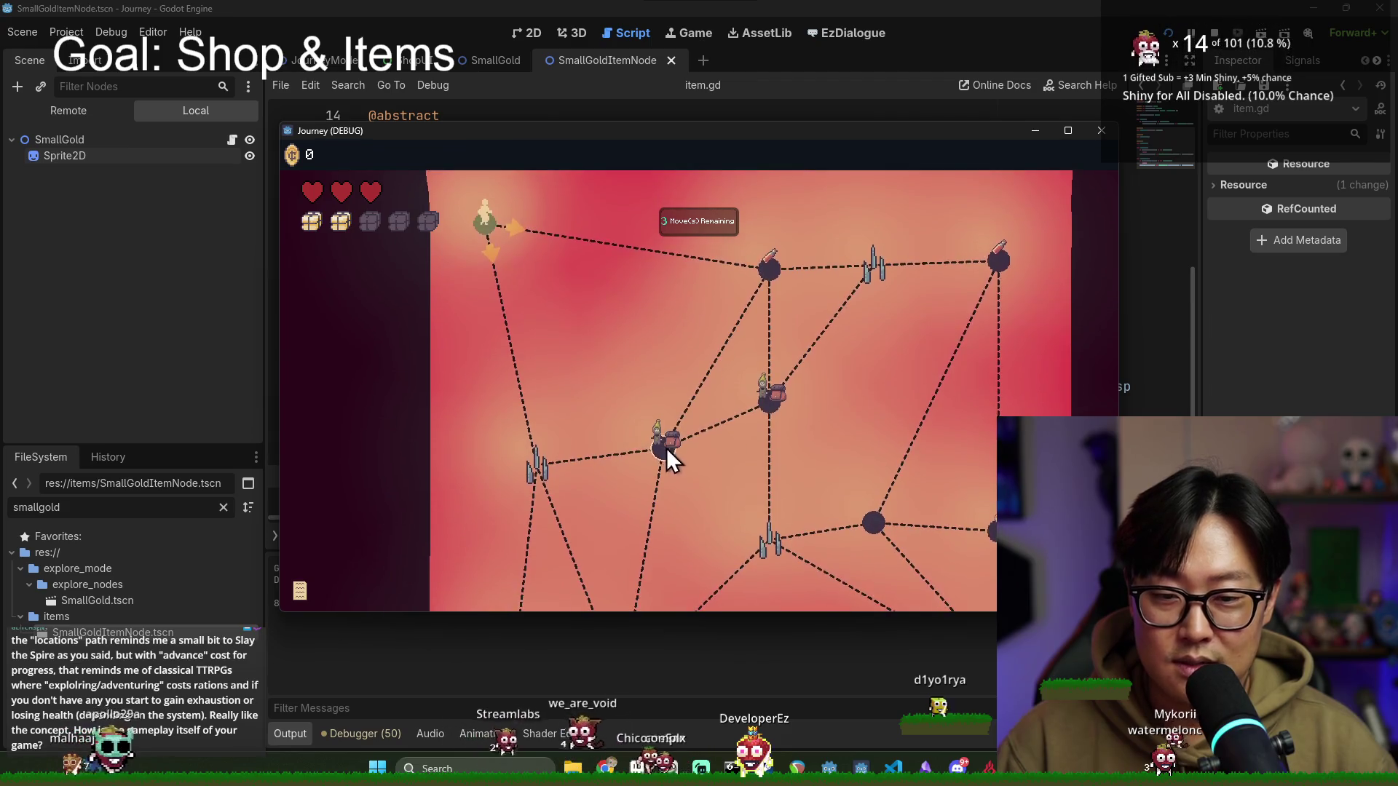
# Step: Walk the player to the upper node and the next one, then stop the game
pyautogui.scroll(-2, 760, 429)
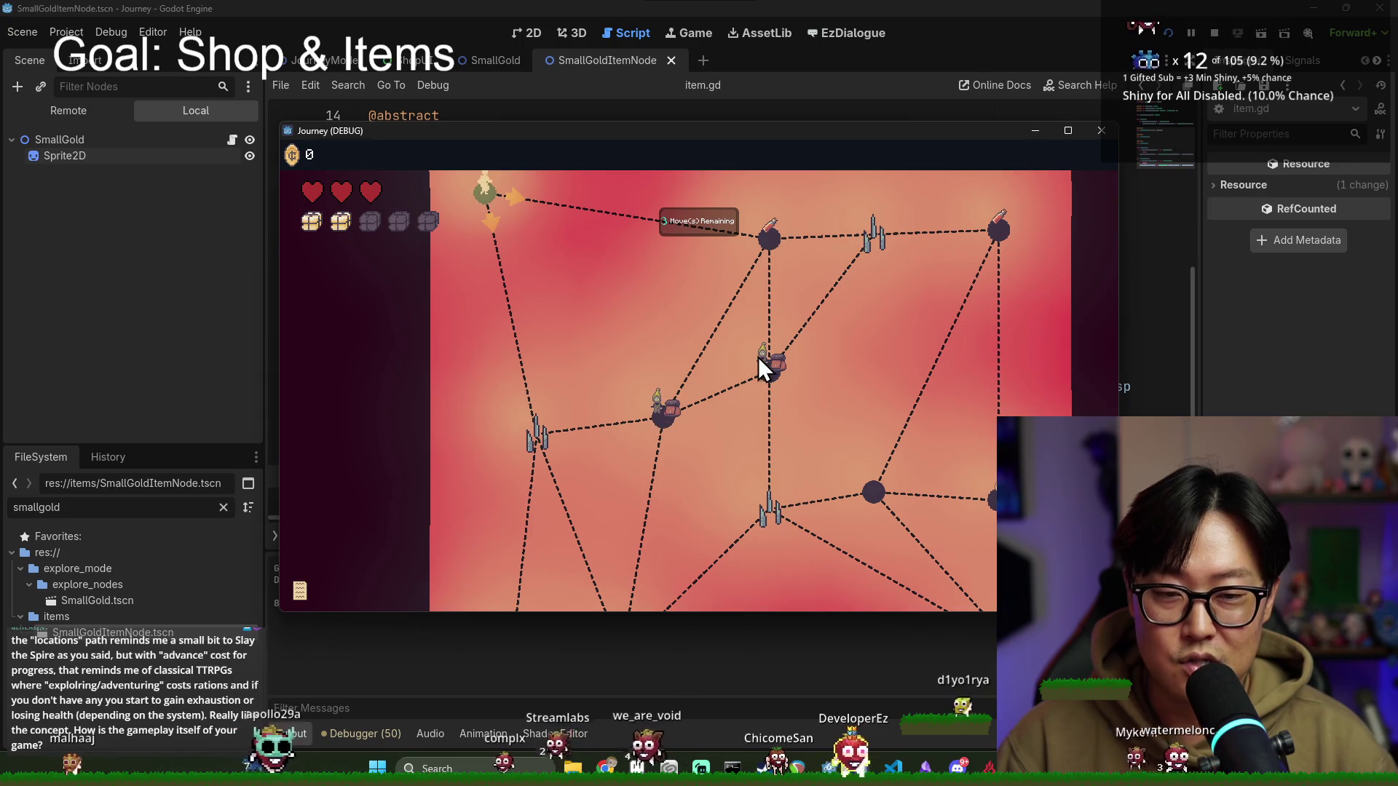
pyautogui.scroll(3, 727, 236)
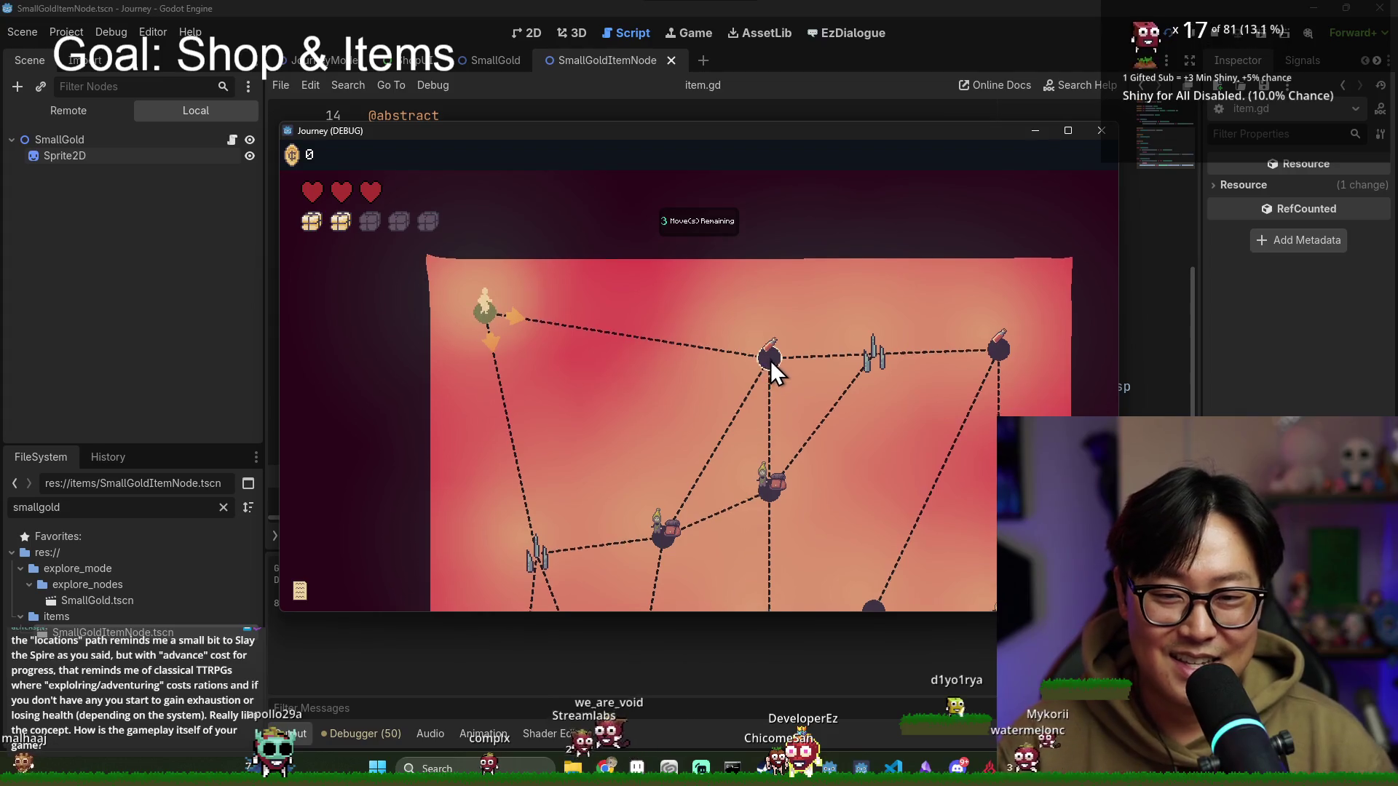
pyautogui.scroll(-2, 771, 360)
pyautogui.scroll(-1, 806, 336)
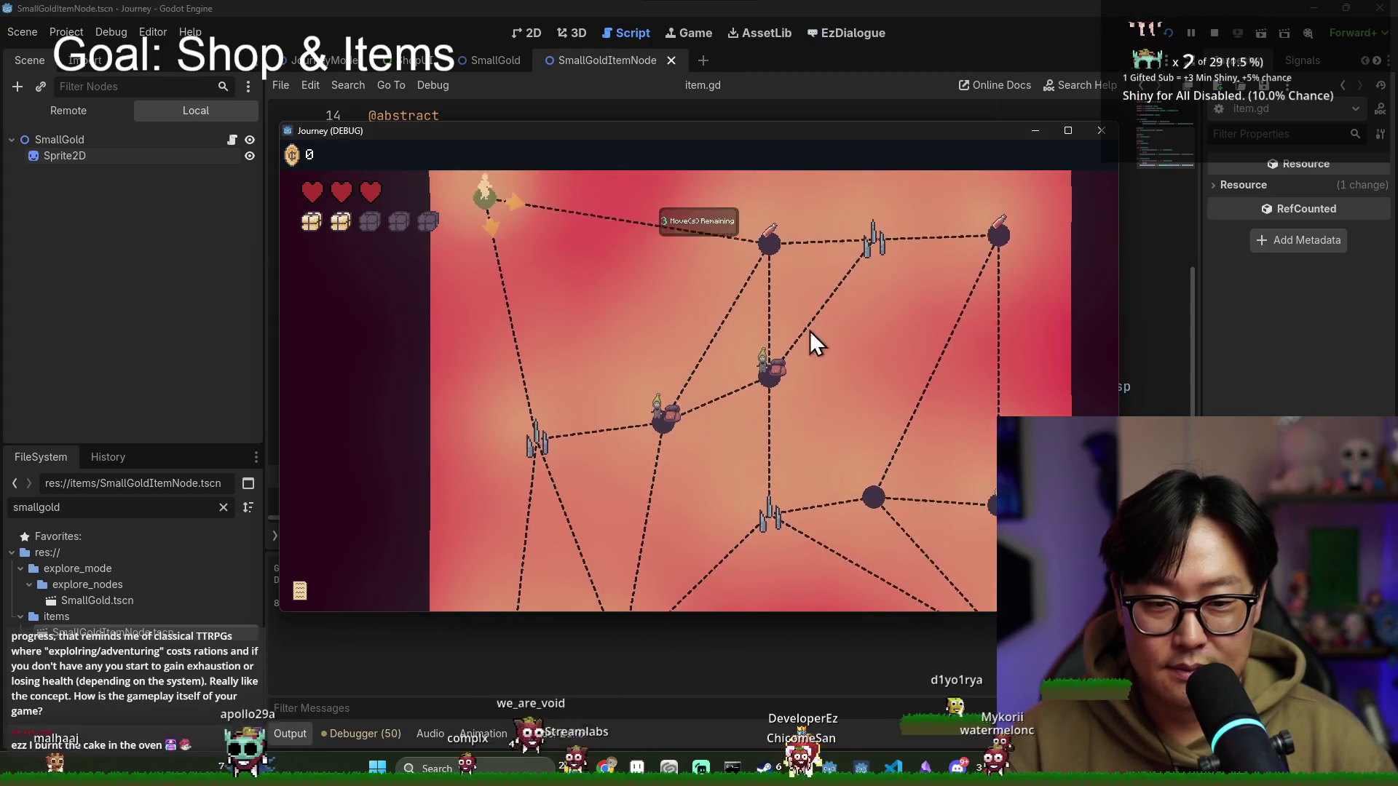
pyautogui.click(768, 270)
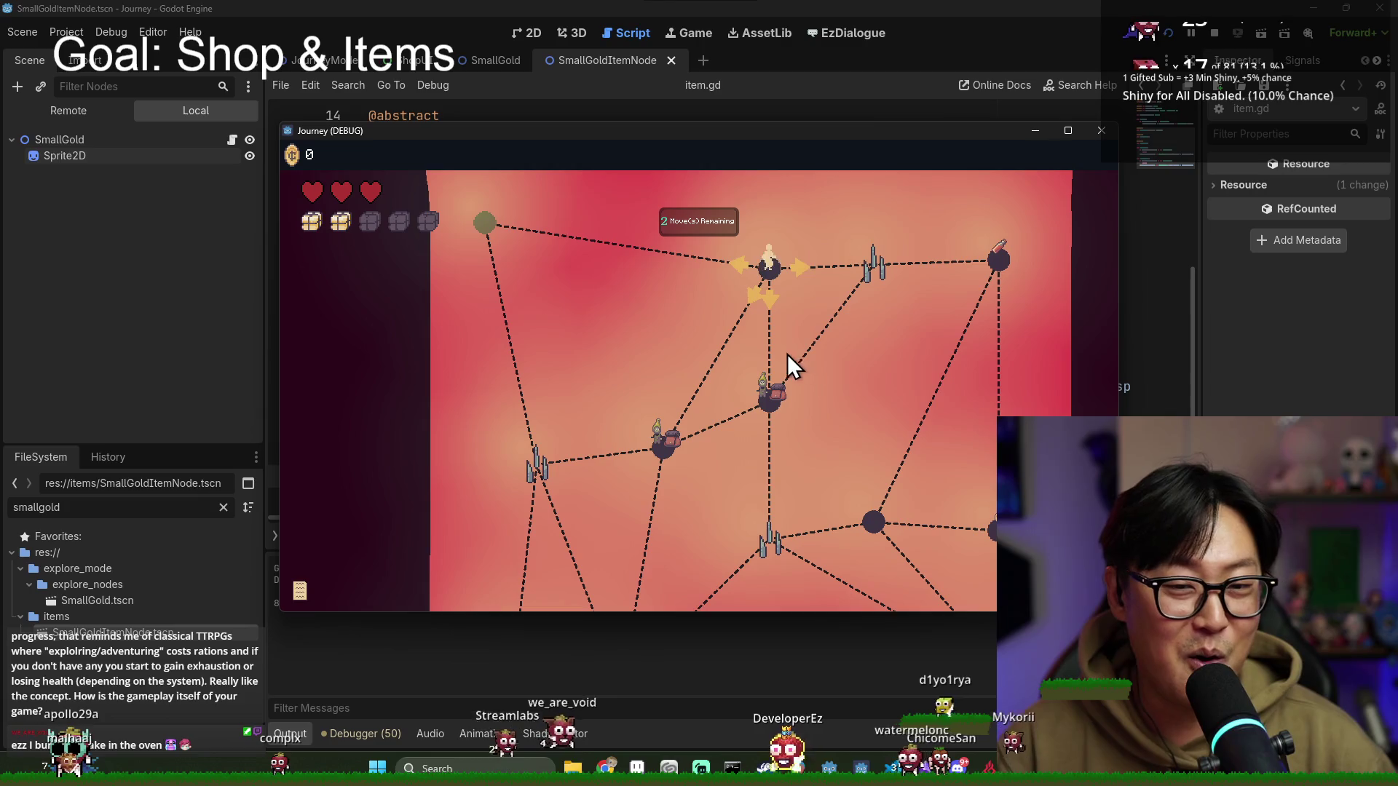
pyautogui.click(775, 403)
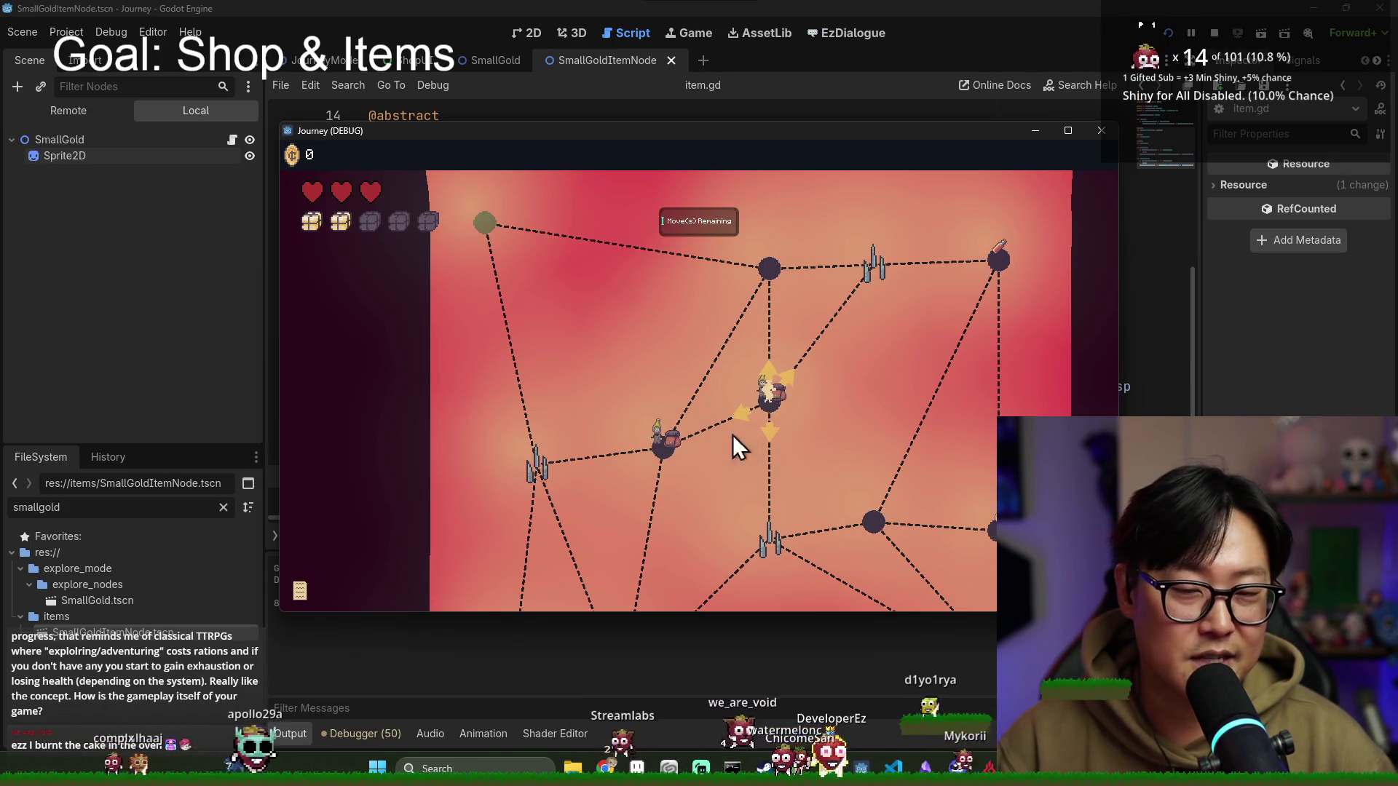
pyautogui.click(1214, 34)
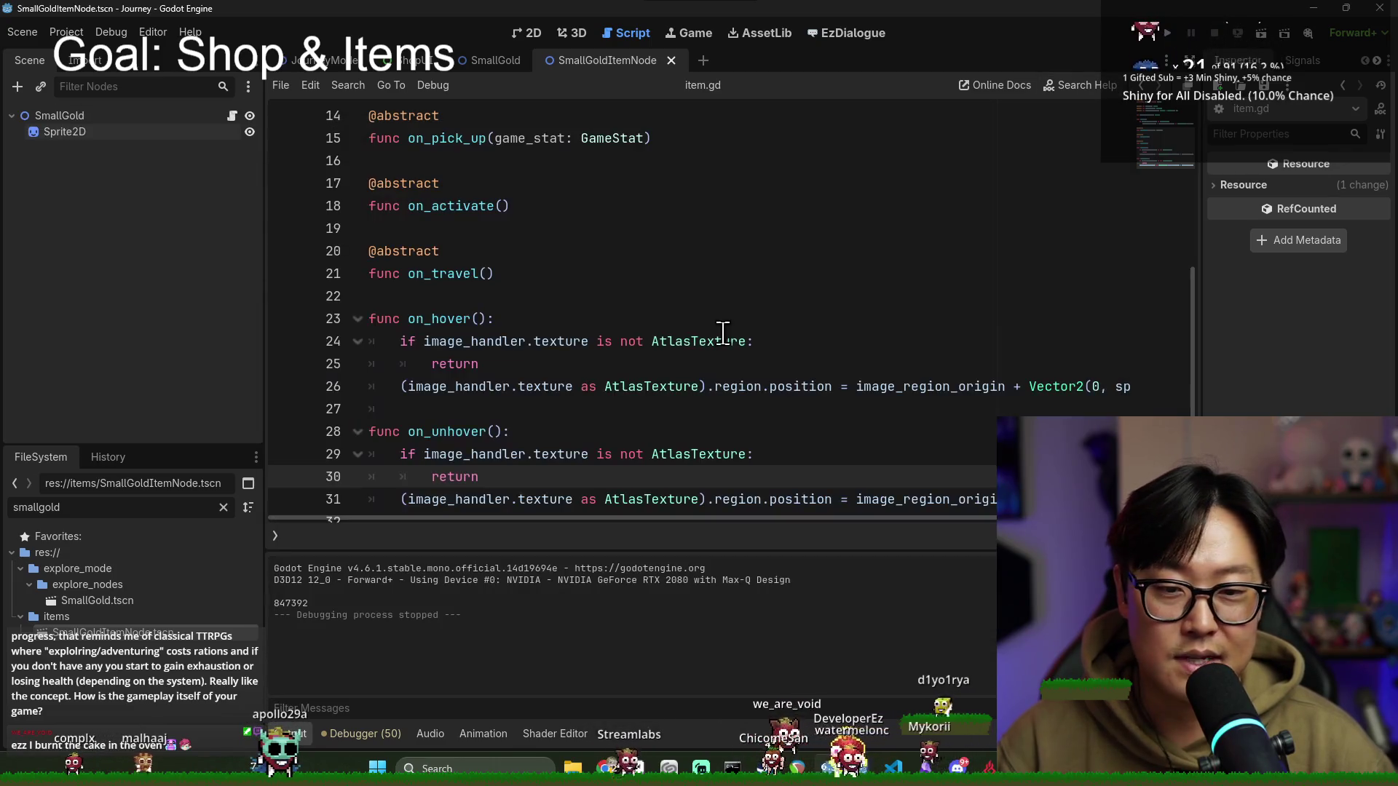
# Step: Save, filter the FileSystem for 'merch', and open Merchant.tscn
pyautogui.hotkey('ctrl', 's')
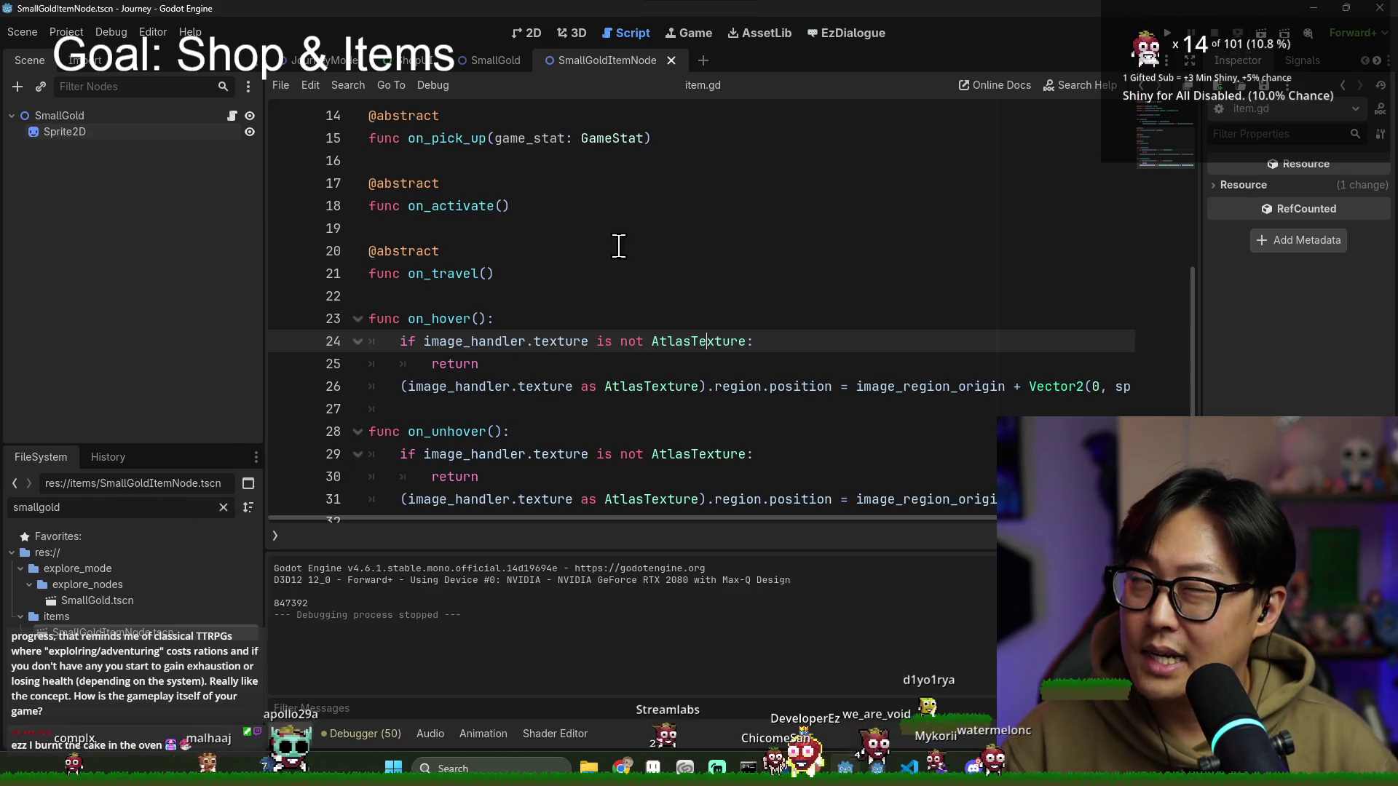
pyautogui.hotkey('ctrl', 's')
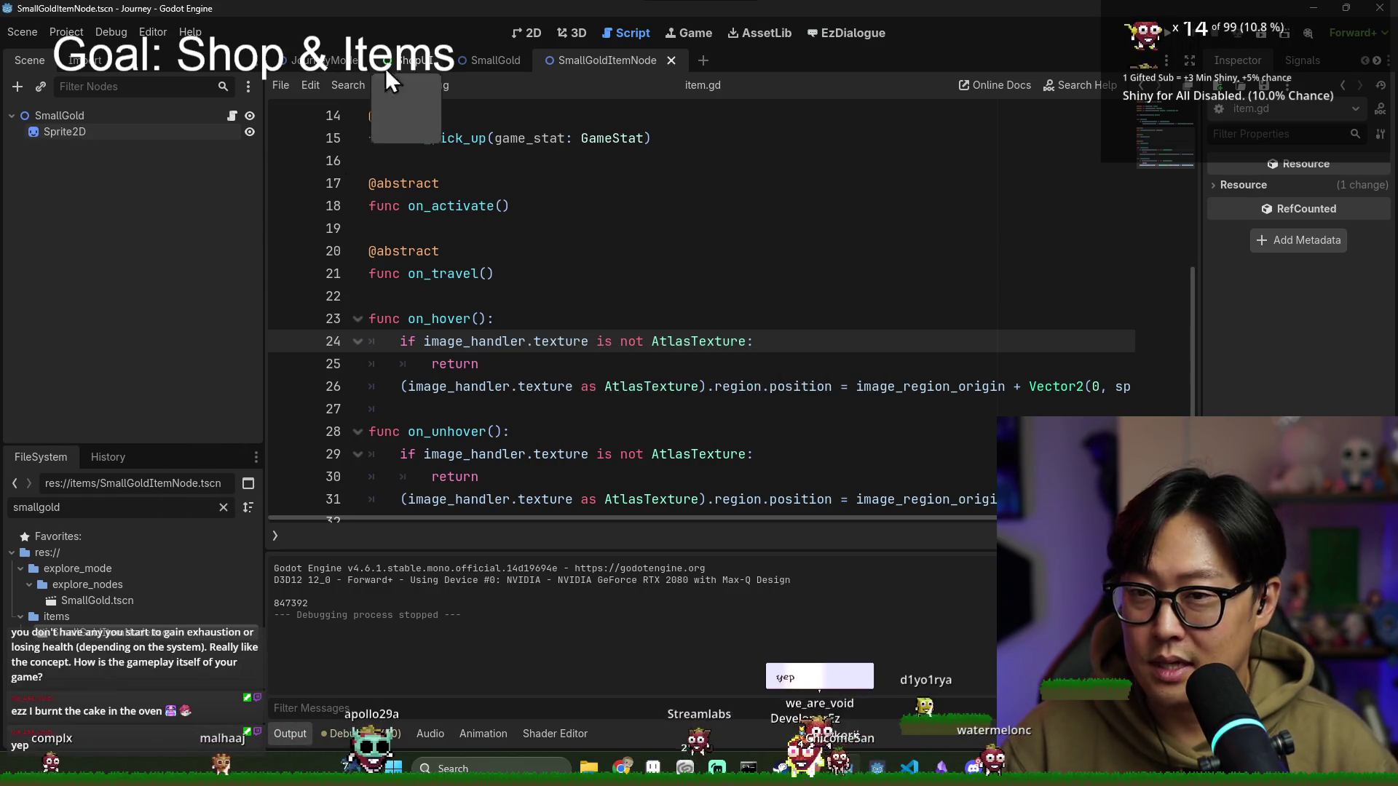
pyautogui.click(102, 508)
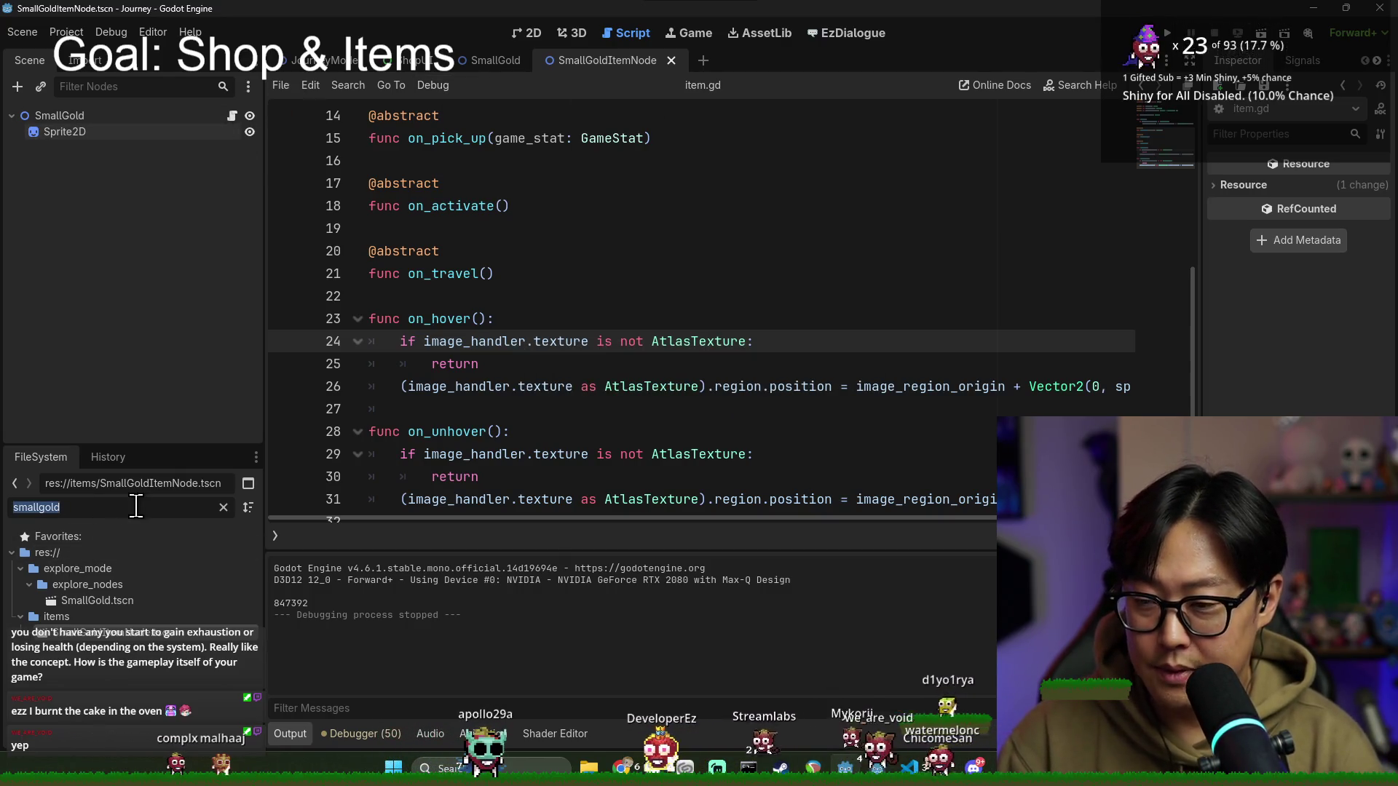
pyautogui.write('shop')
pyautogui.hotkey('ctrl', 'a')
pyautogui.write('merch')
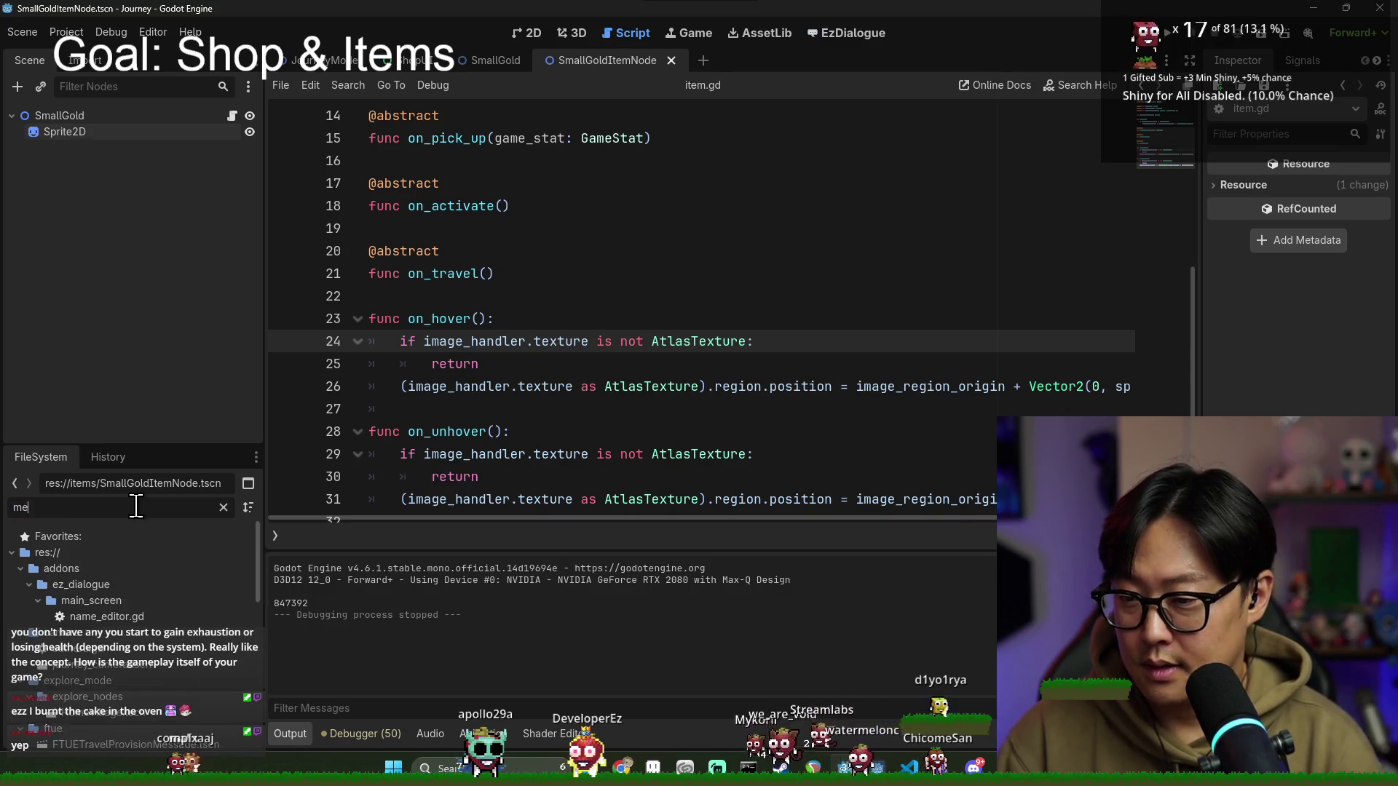
pyautogui.doubleClick(95, 600)
pyautogui.hotkey('ctrl', 's')
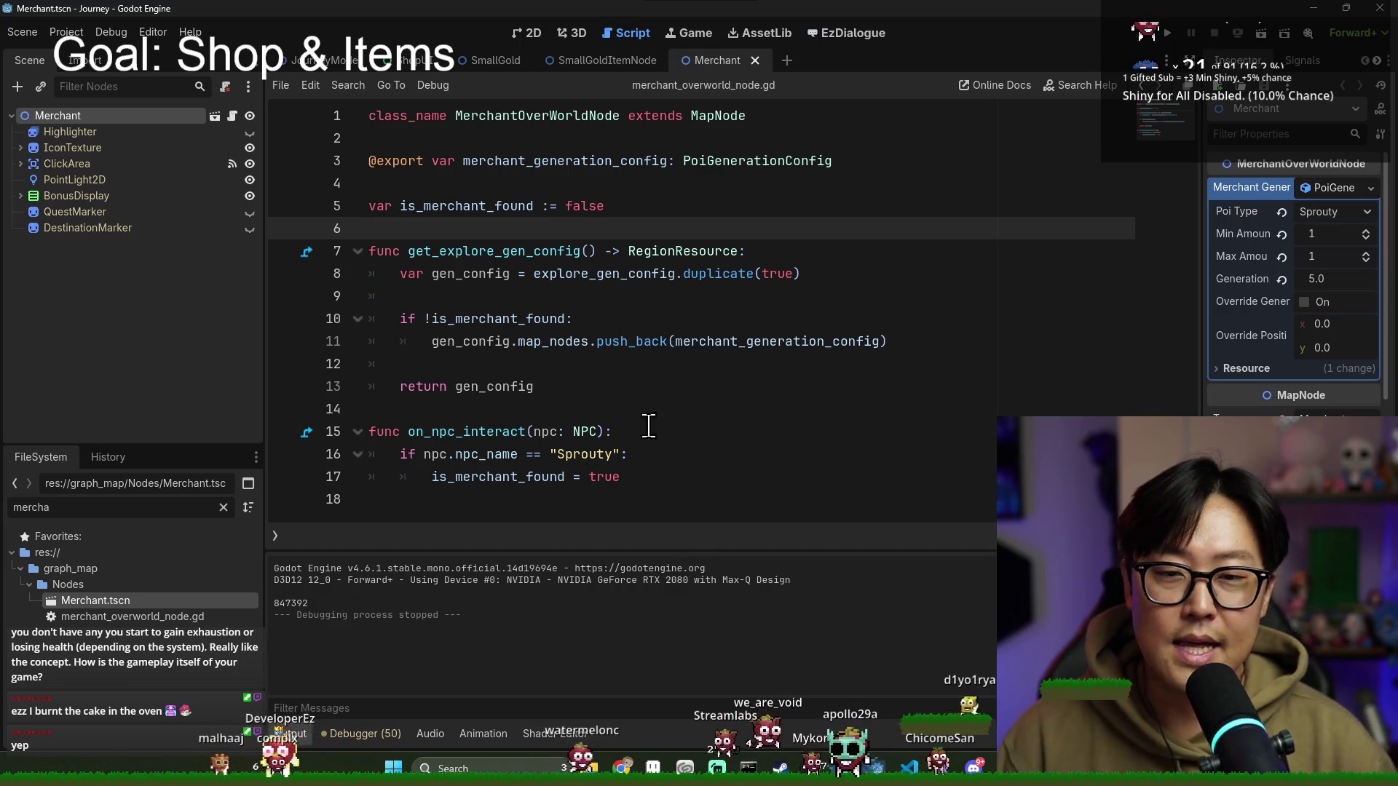
pyautogui.click(631, 343)
pyautogui.hotkey('ctrl', 's')
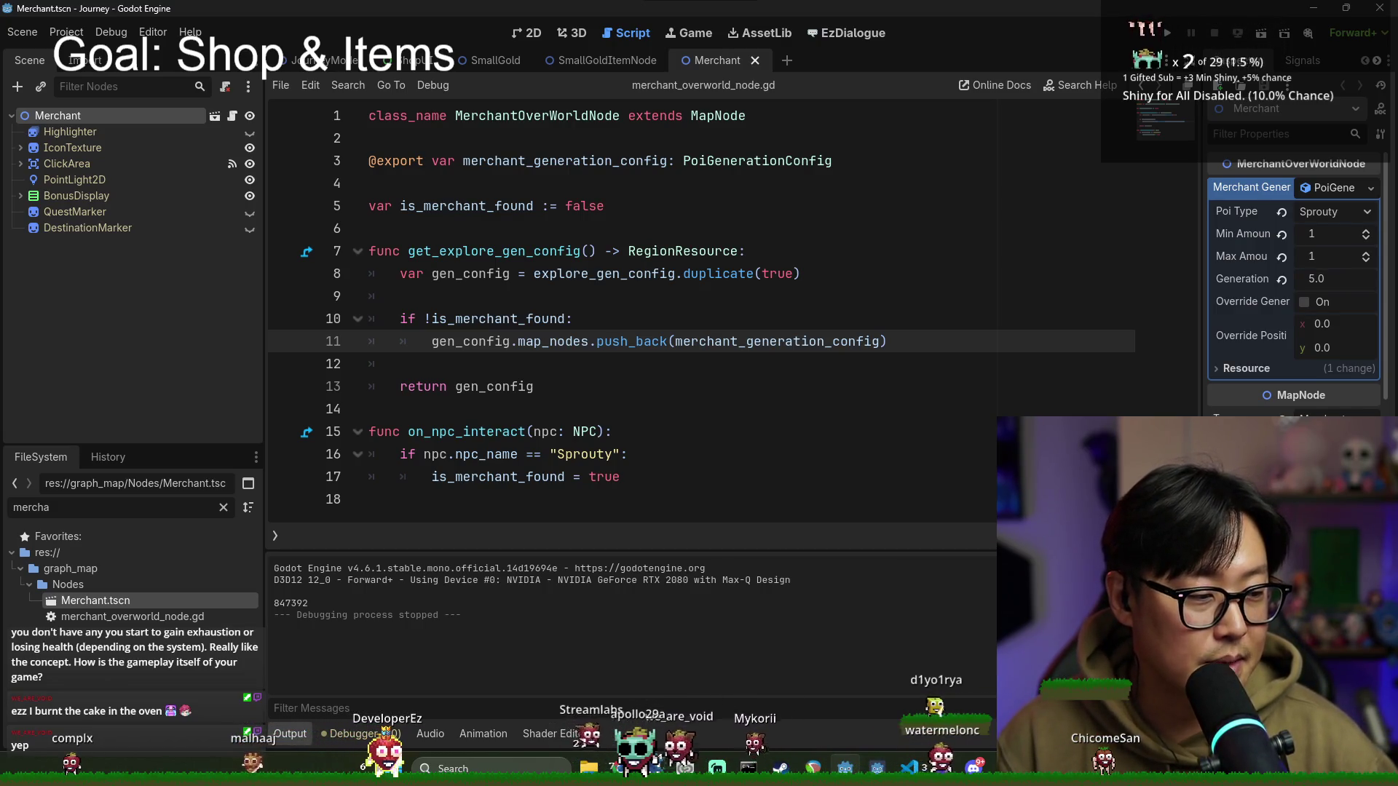
pyautogui.press('Up')
pyautogui.press('Up')
pyautogui.press('Up')
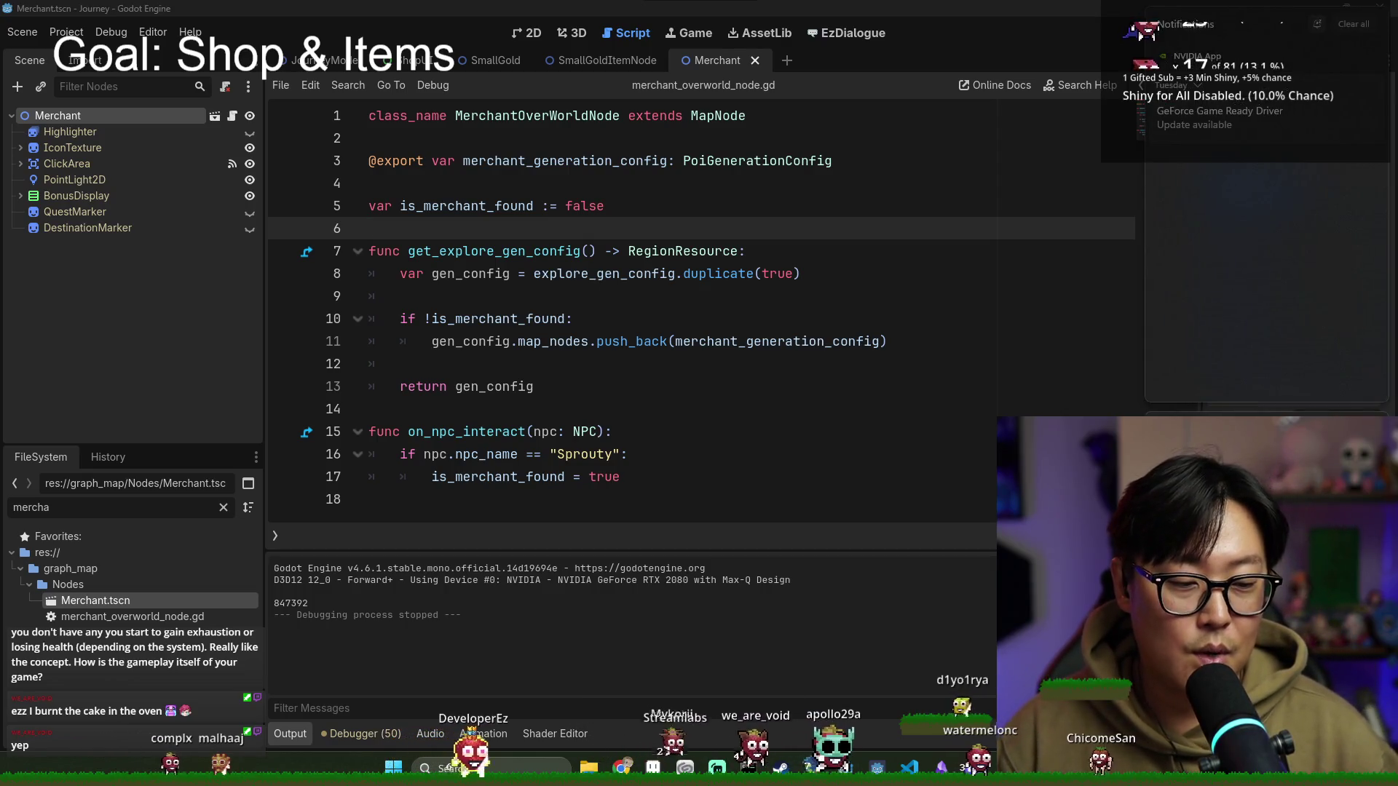
pyautogui.click(504, 296)
pyautogui.hotkey('ctrl', 's')
pyautogui.hotkey('ctrl', 's')
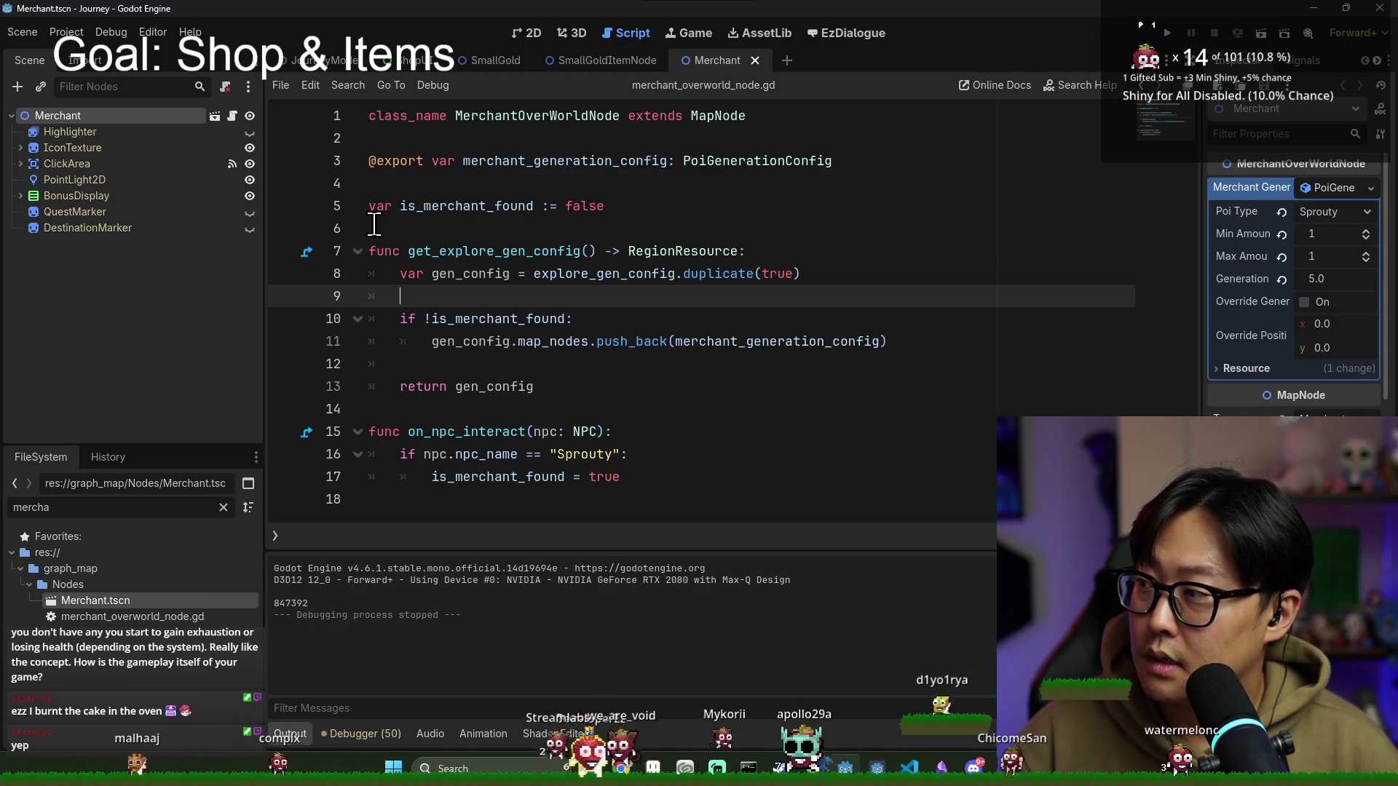
pyautogui.click(478, 229)
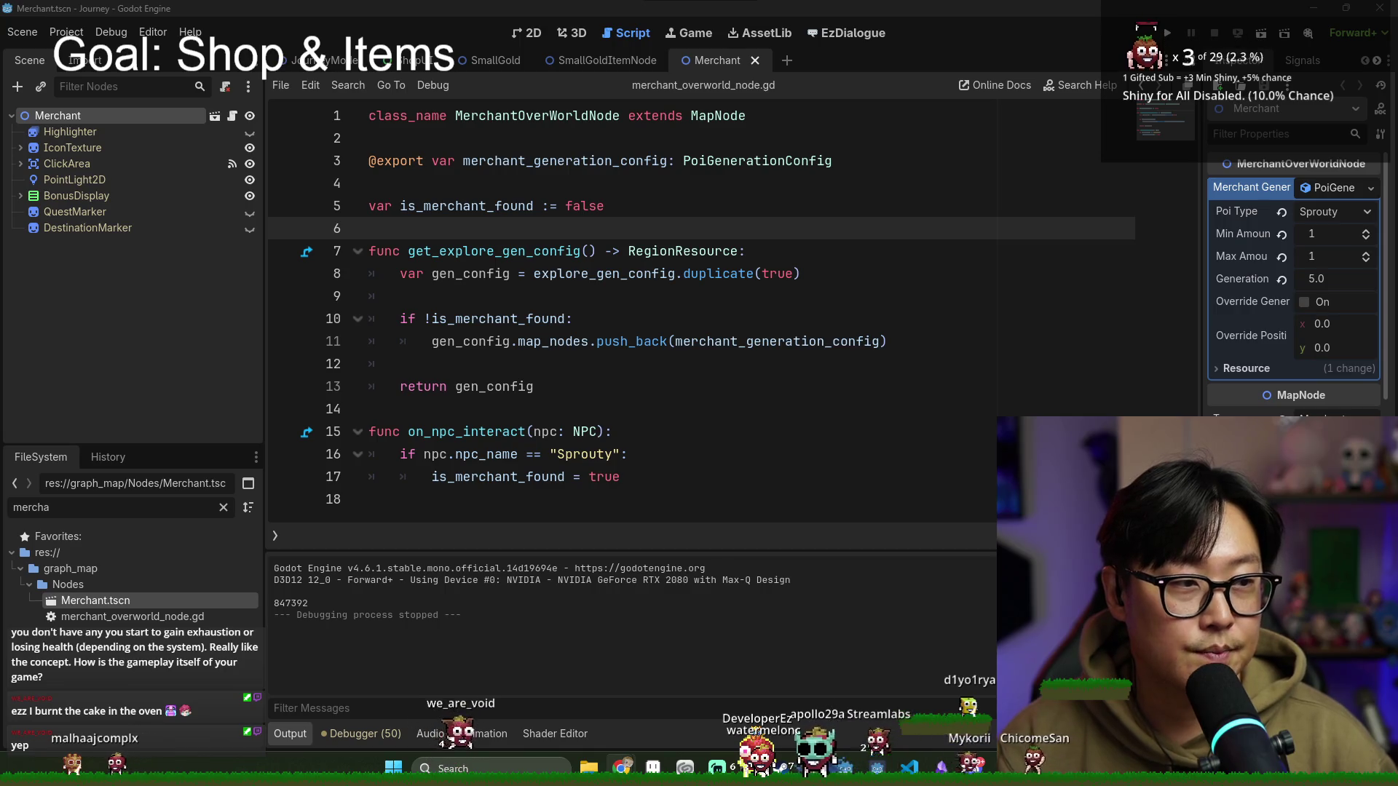
pyautogui.hotkey('alt', 'Tab')
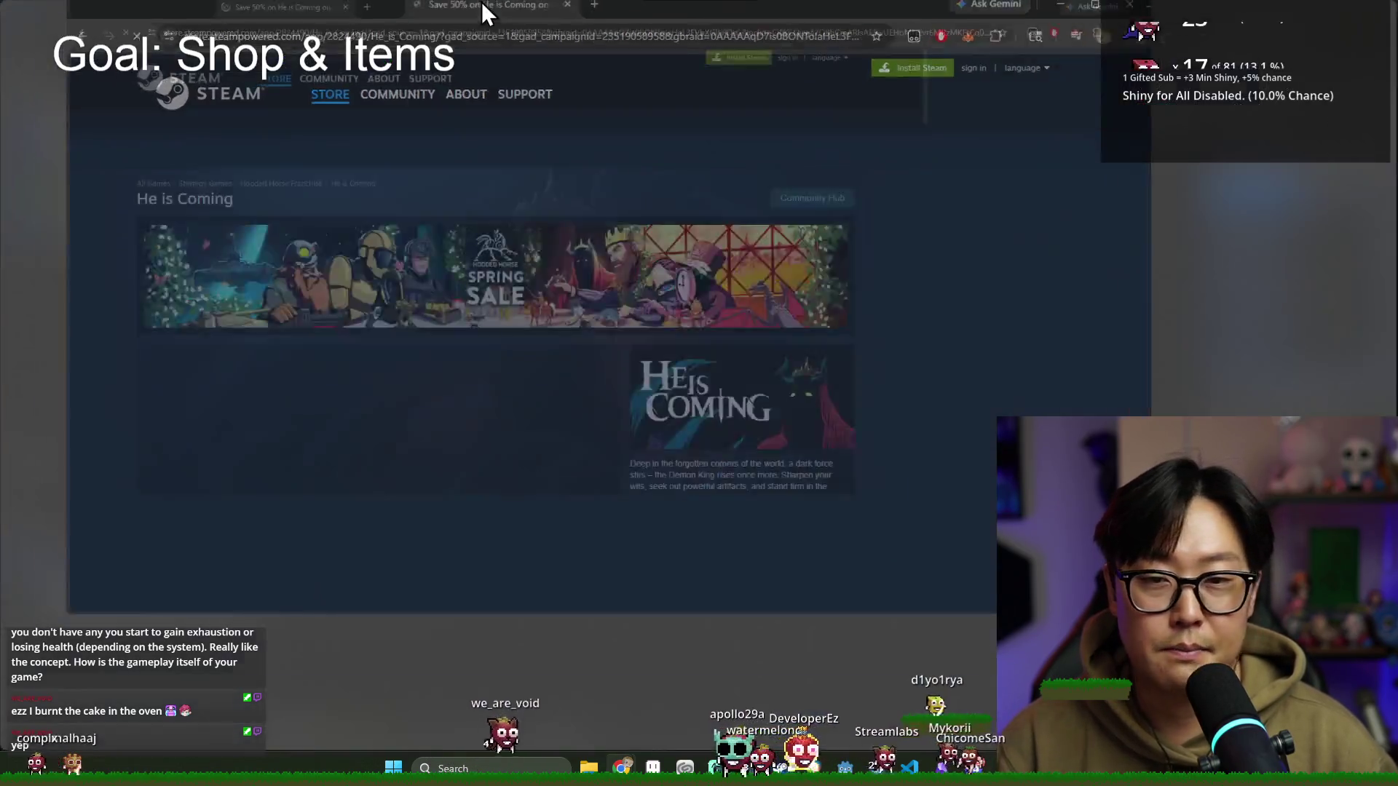
# Step: Browse the He is Coming Steam screenshots up to Carnivorous Slime, then close Chrome
pyautogui.scroll(-5, 692, 480)
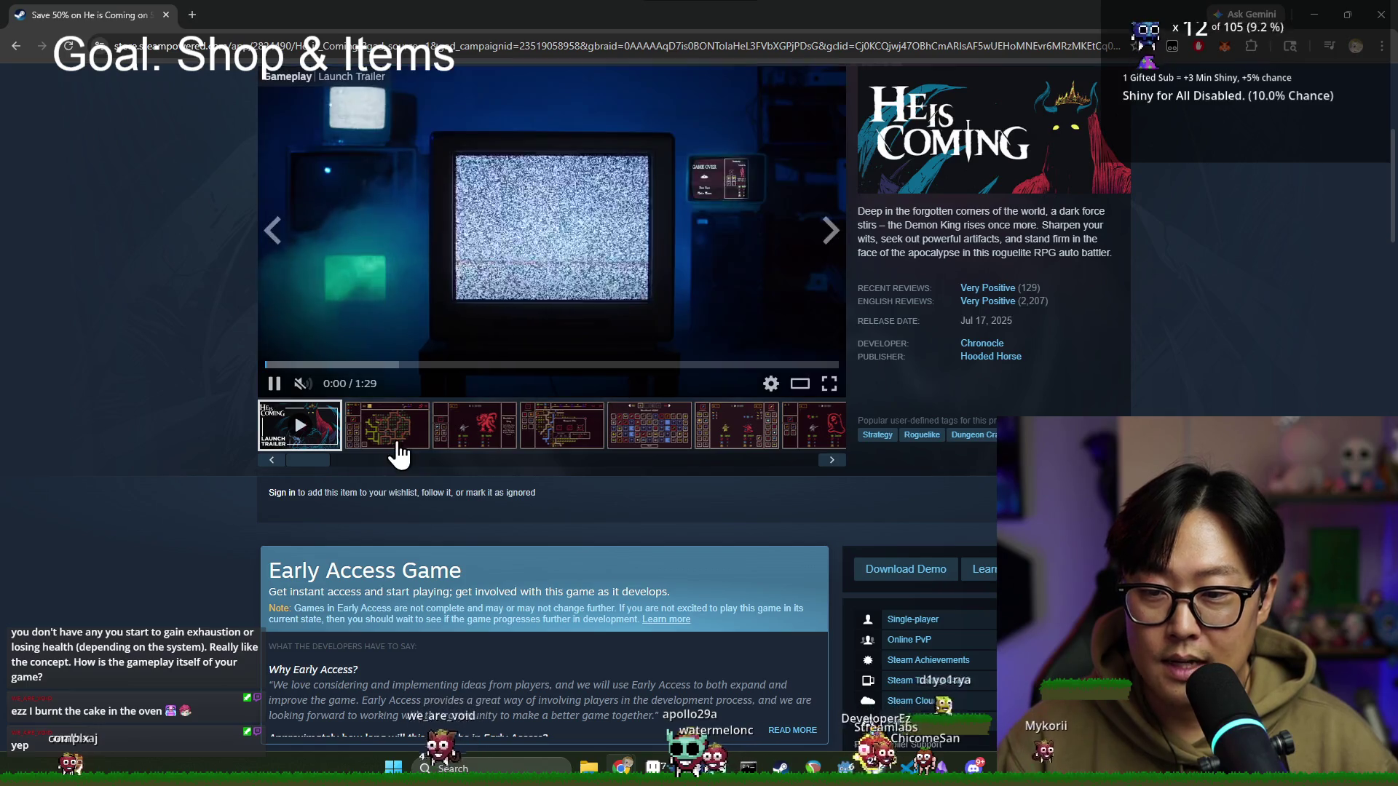
pyautogui.click(397, 433)
pyautogui.click(509, 437)
pyautogui.click(565, 435)
pyautogui.click(656, 434)
pyautogui.click(739, 434)
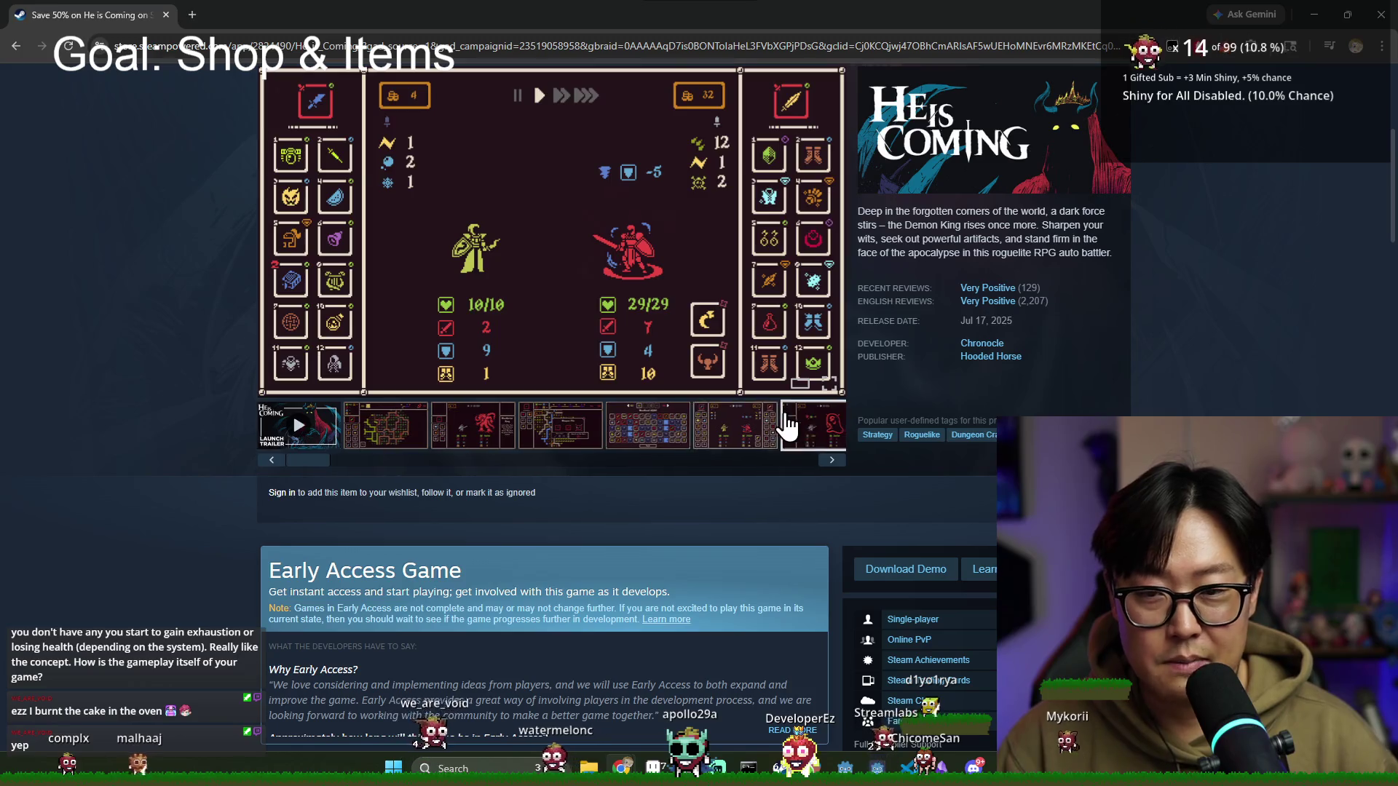
pyautogui.click(797, 429)
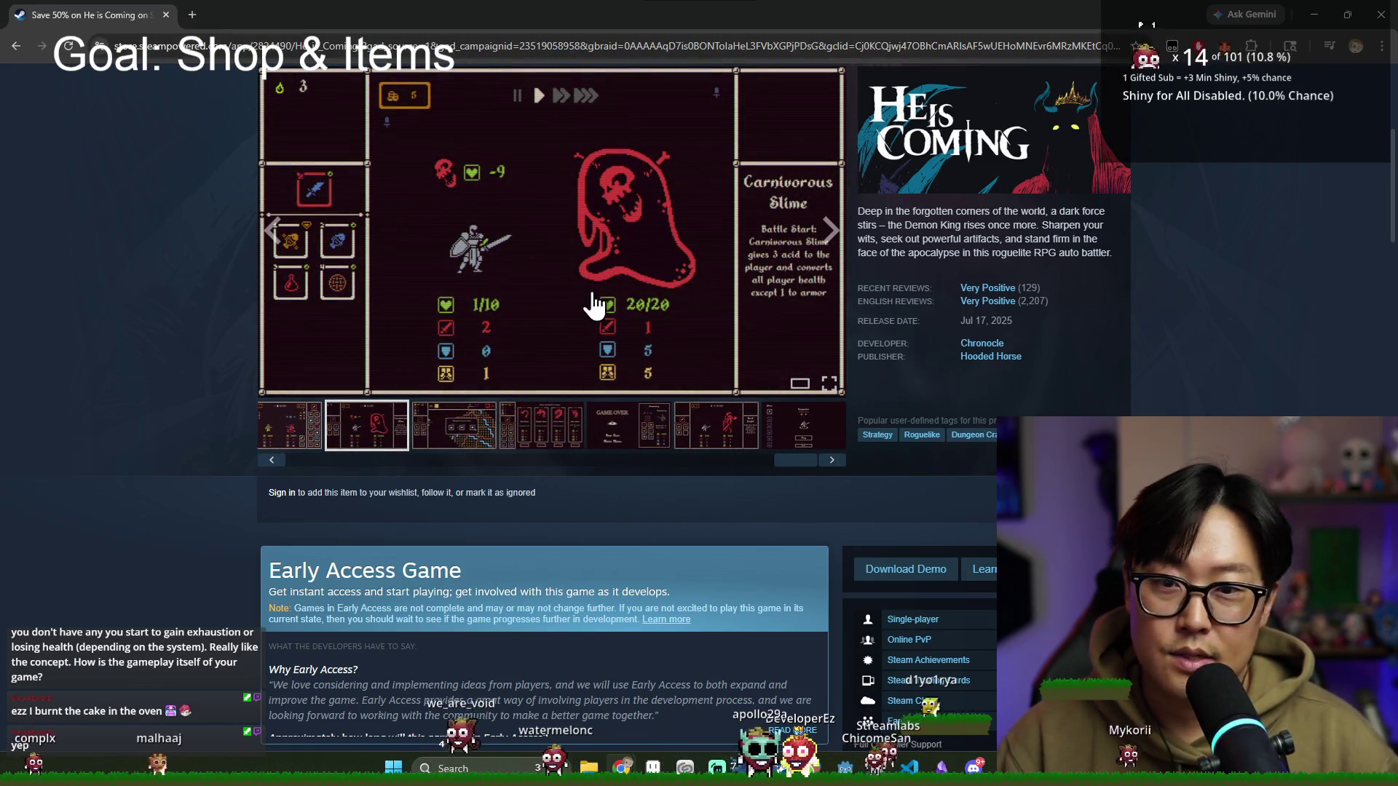
pyautogui.click(1382, 14)
pyautogui.click(680, 405)
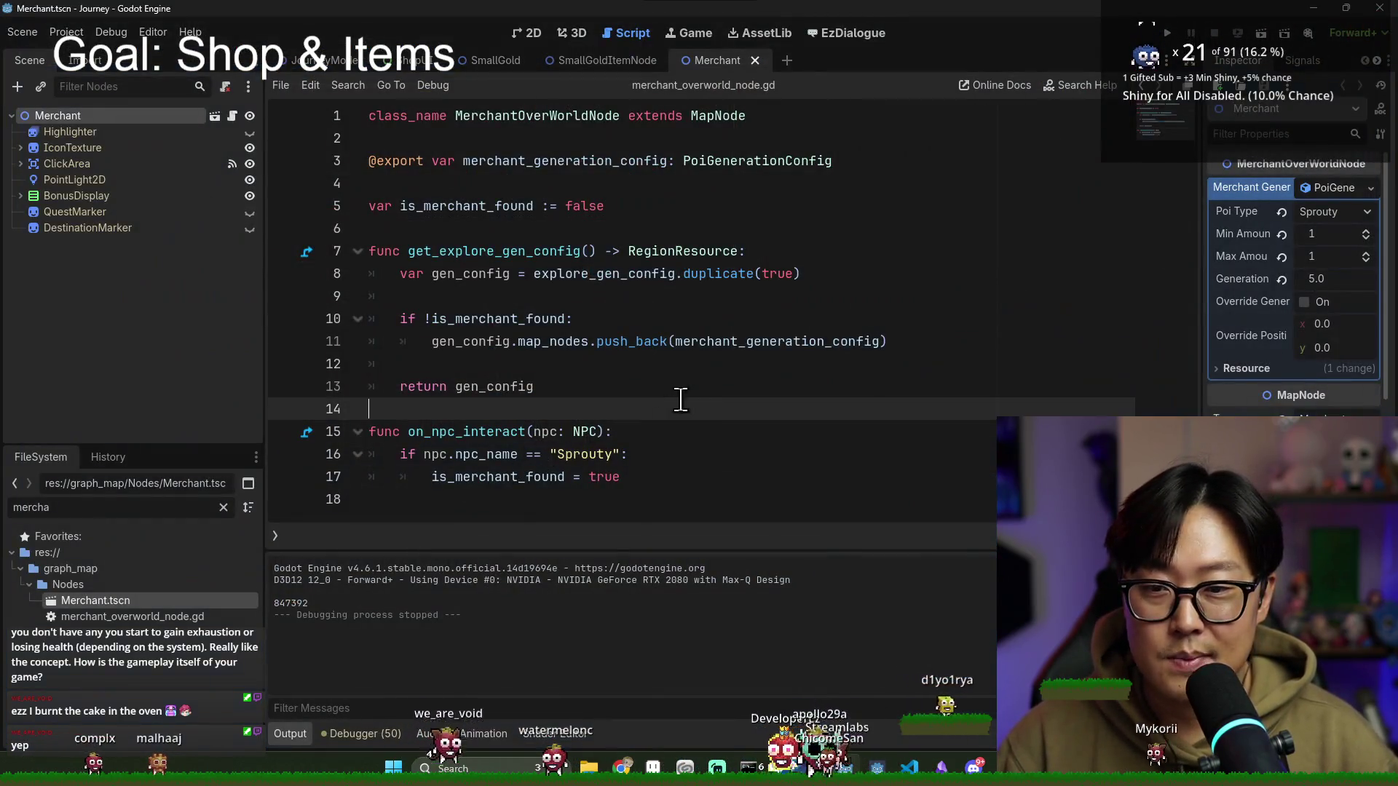
# Step: Remove element 5 from the Map Nodes array and test-launch the game
pyautogui.click(720, 304)
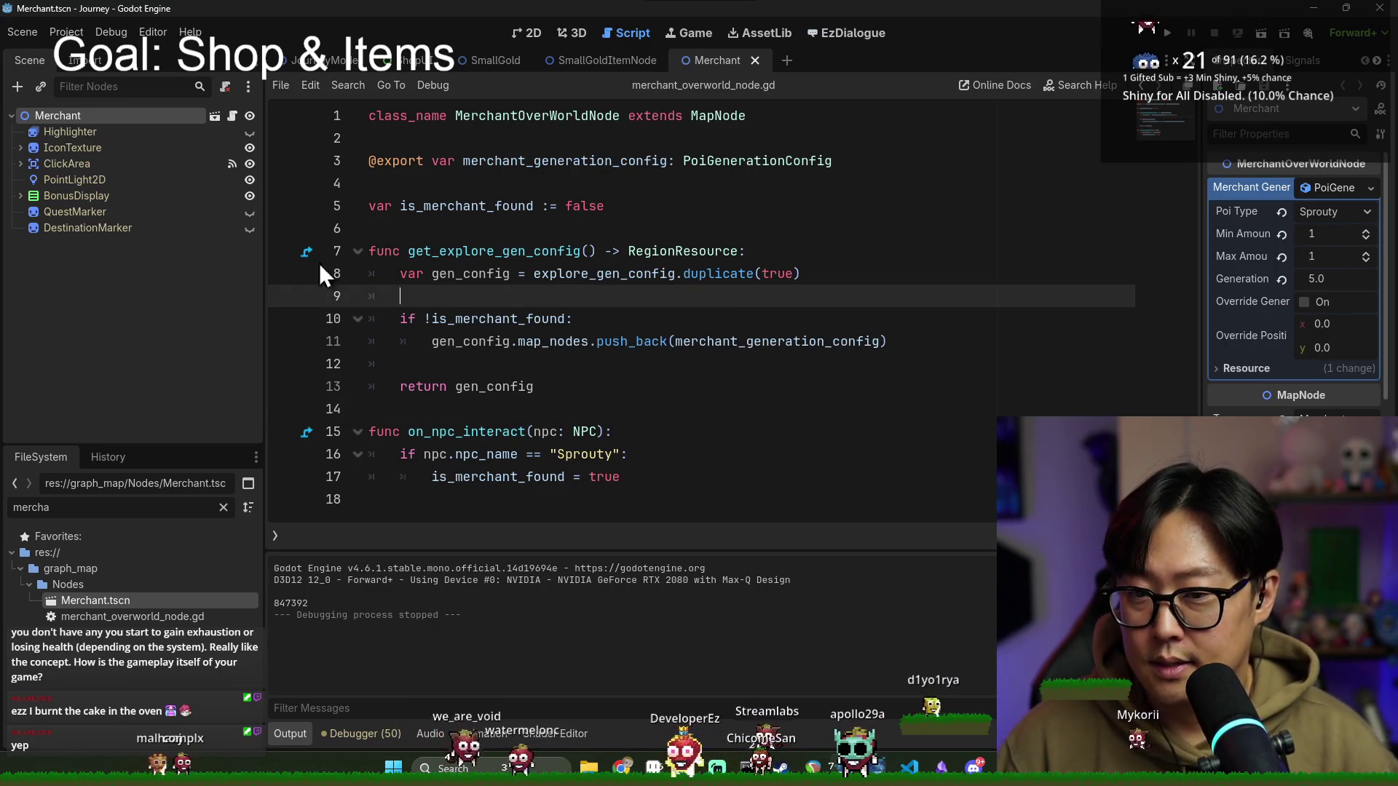
pyautogui.scroll(-3, 1216, 313)
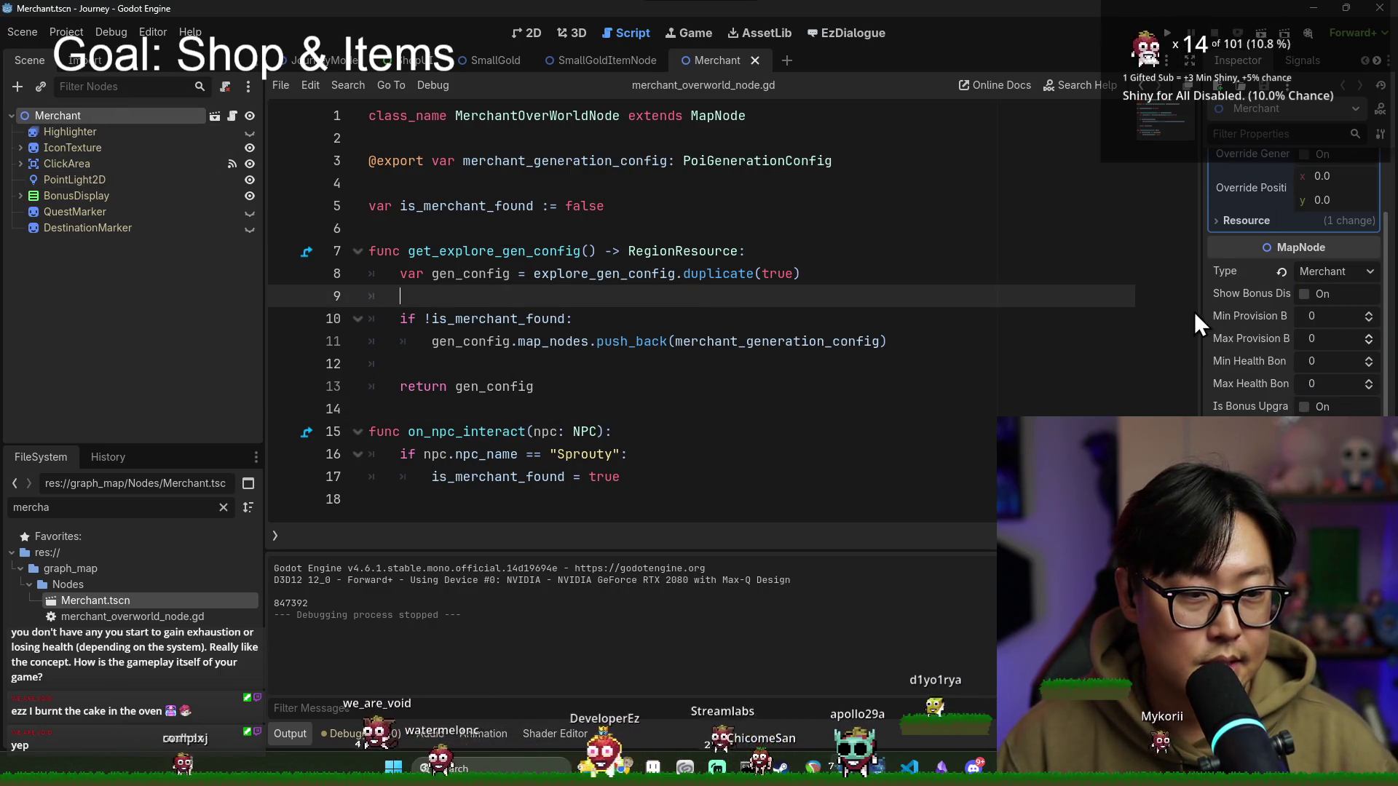
pyautogui.moveTo(1200, 310); pyautogui.dragTo(973, 310)
pyautogui.scroll(-3, 1169, 395)
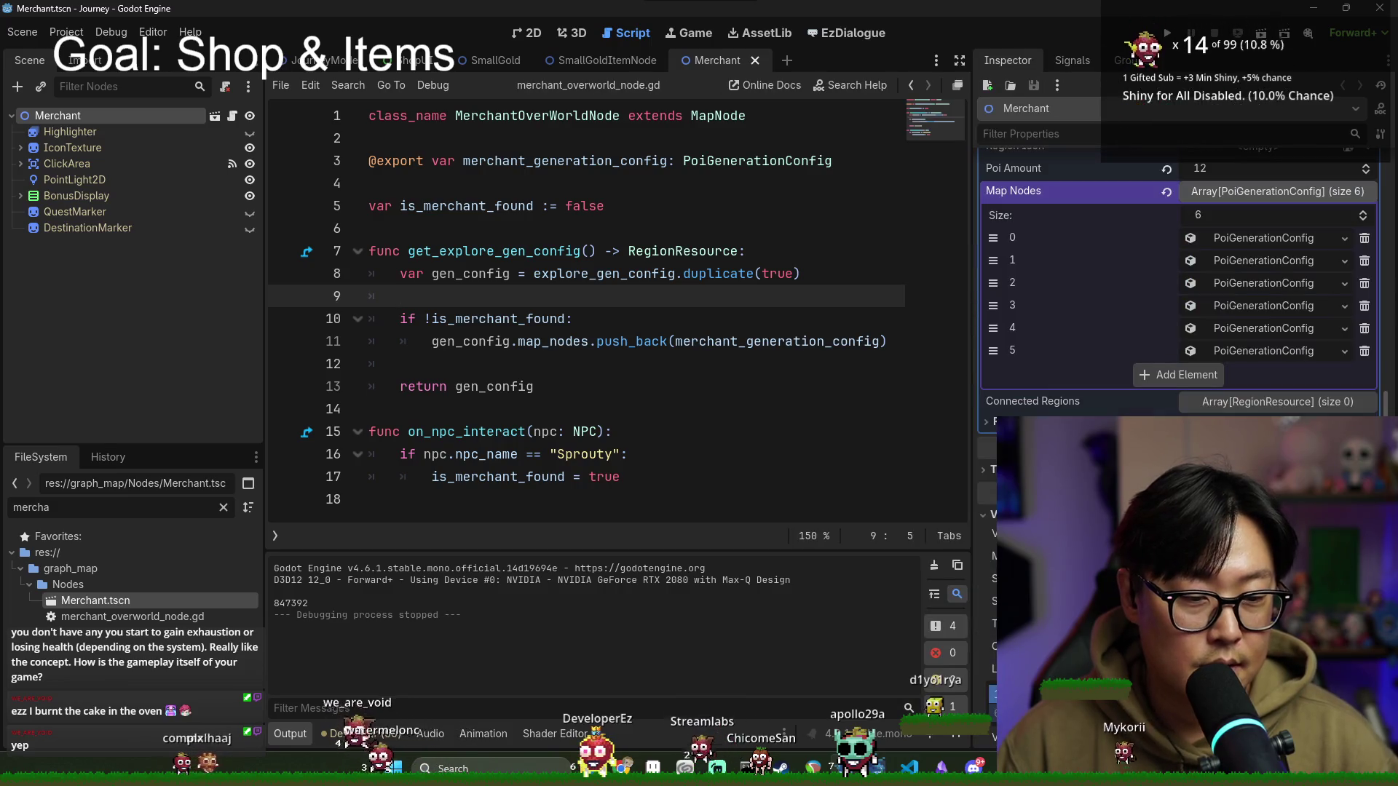
pyautogui.click(1238, 351)
pyautogui.click(1364, 351)
pyautogui.click(628, 274)
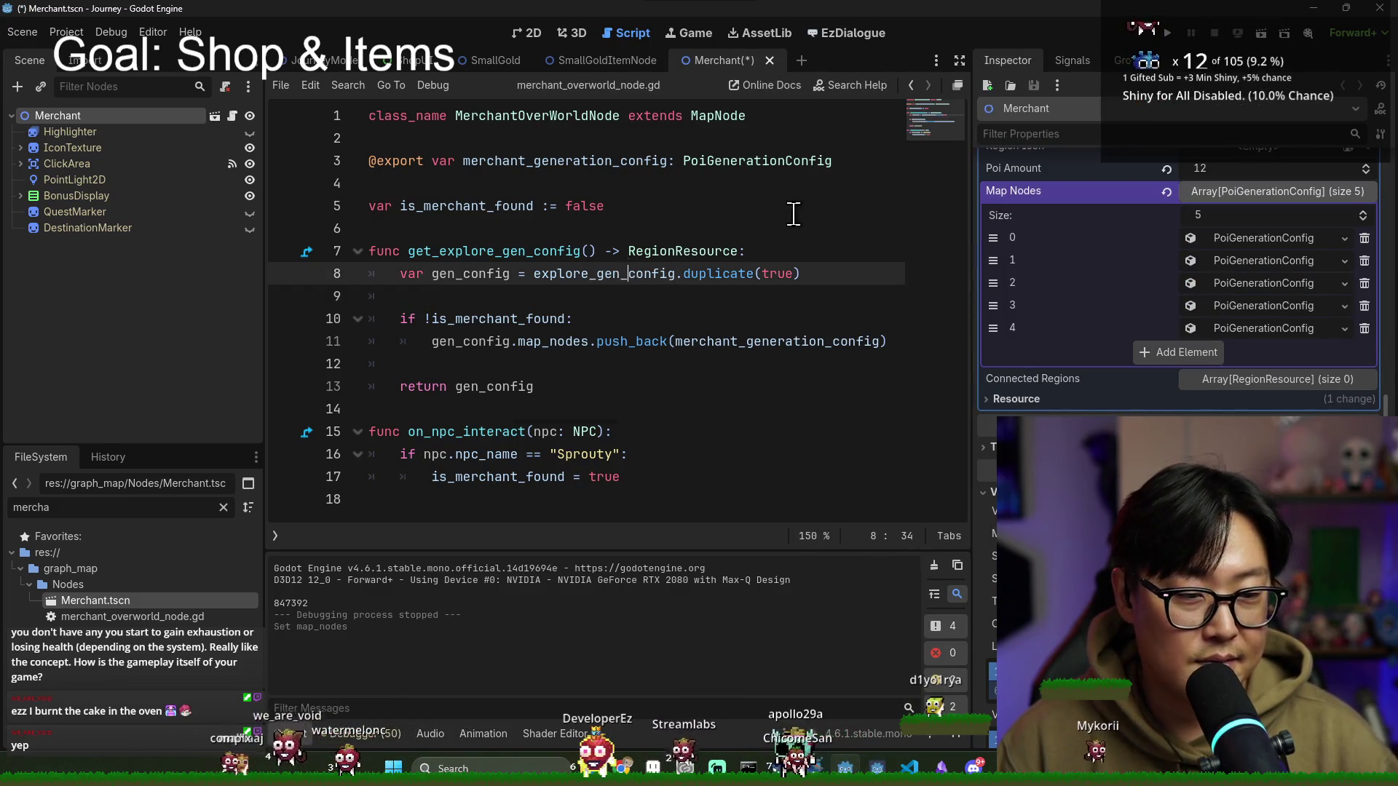
pyautogui.click(1167, 33)
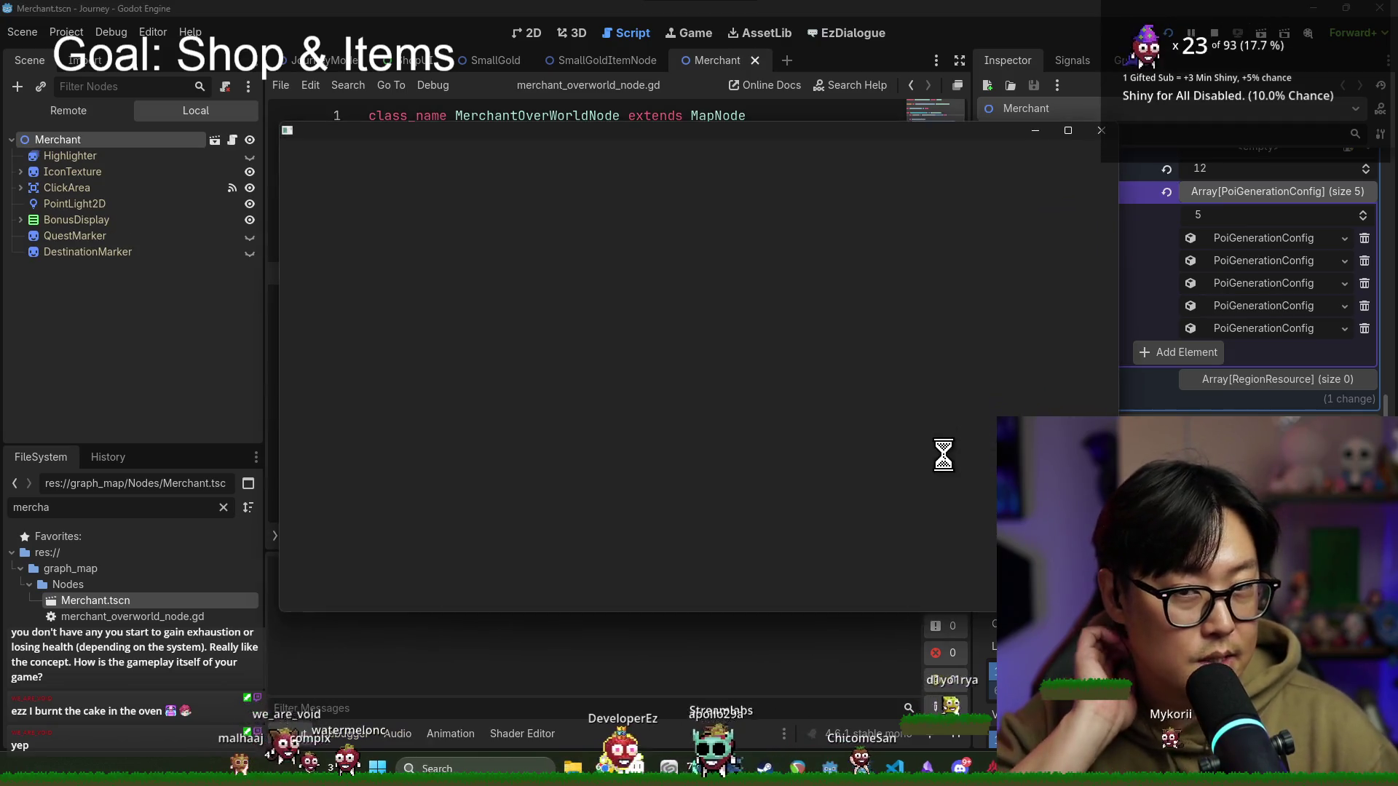
pyautogui.click(501, 93)
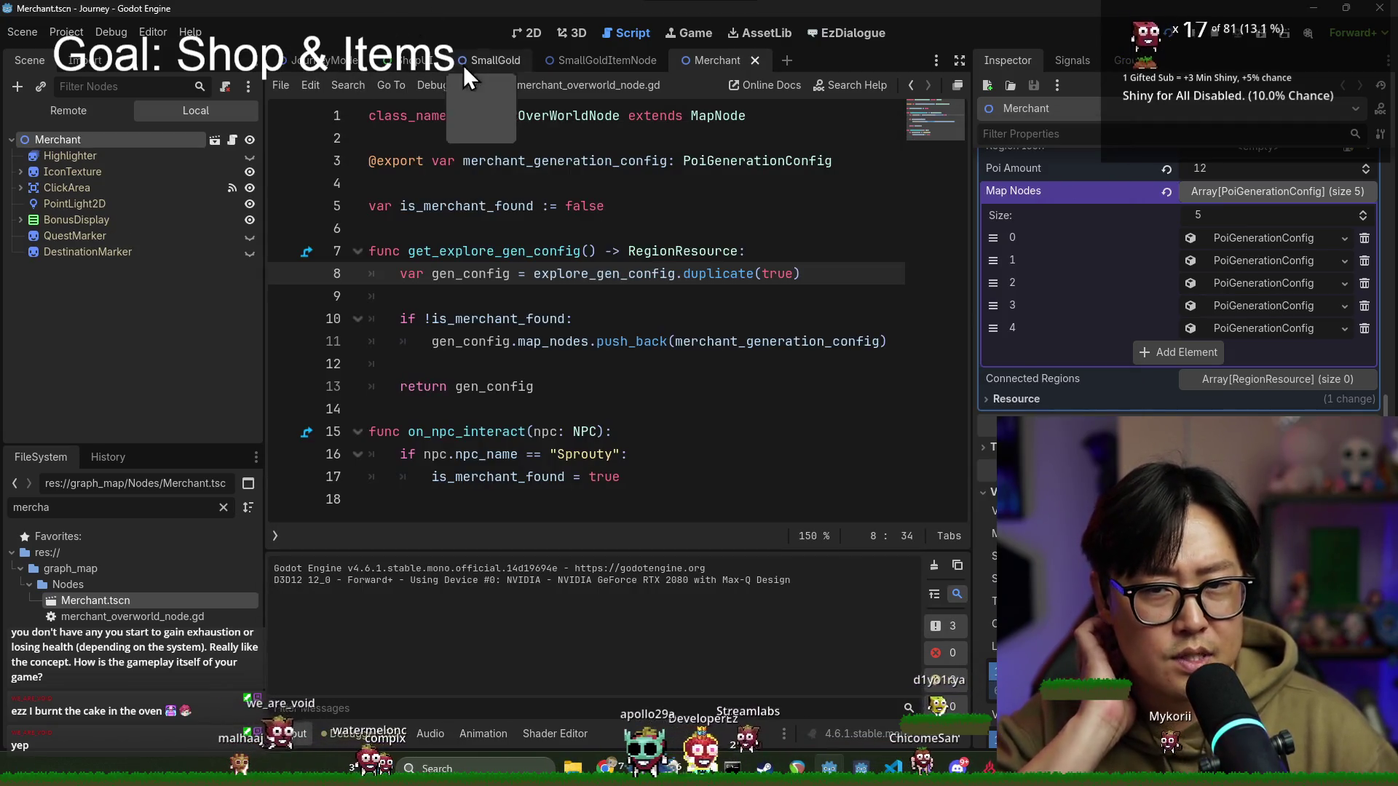
# Step: Filter the FileSystem for 'sprouty' and open SproutyExploreNode.tscn
pyautogui.doubleClick(155, 507)
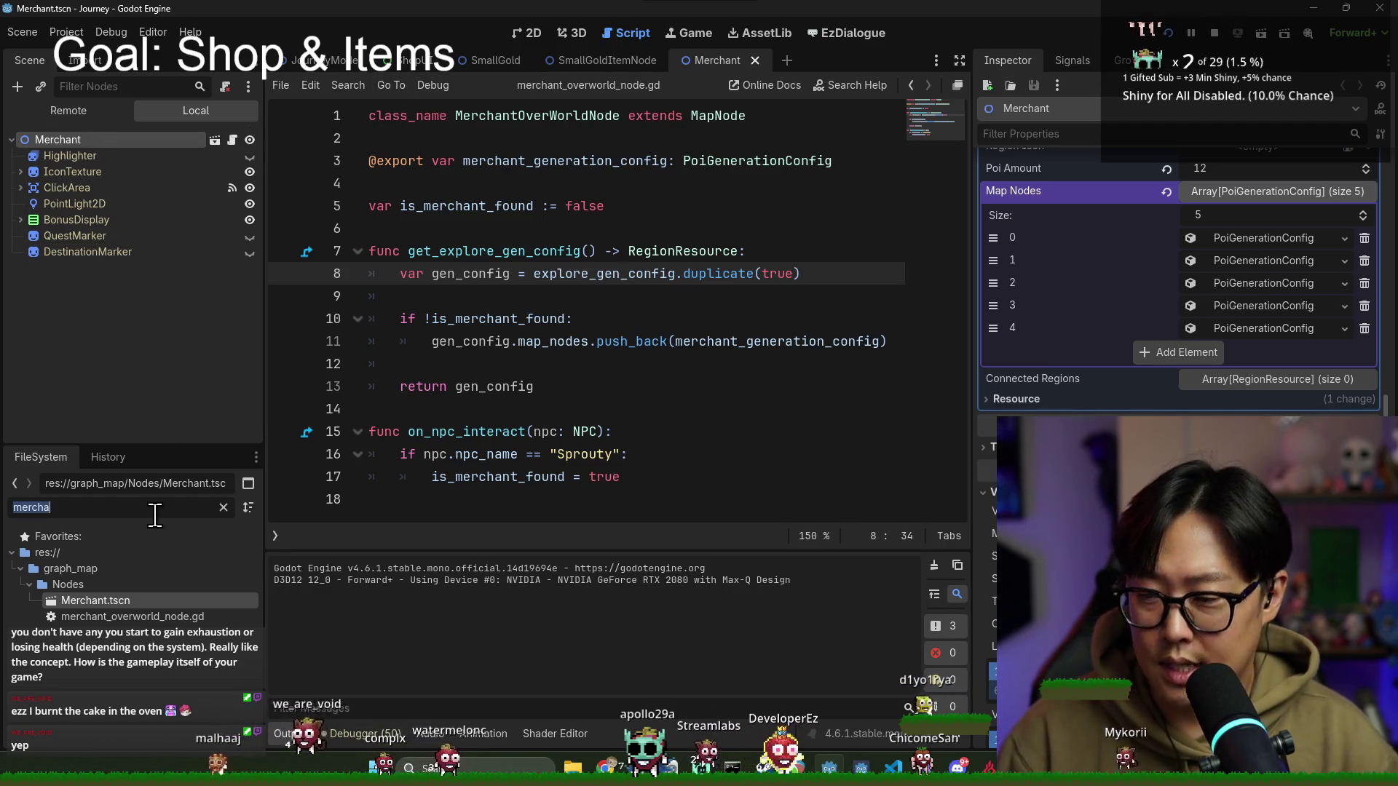
pyautogui.write('p[r')
pyautogui.press('BackSpace')
pyautogui.press('BackSpace')
pyautogui.press('BackSpace')
pyautogui.write('sprouty')
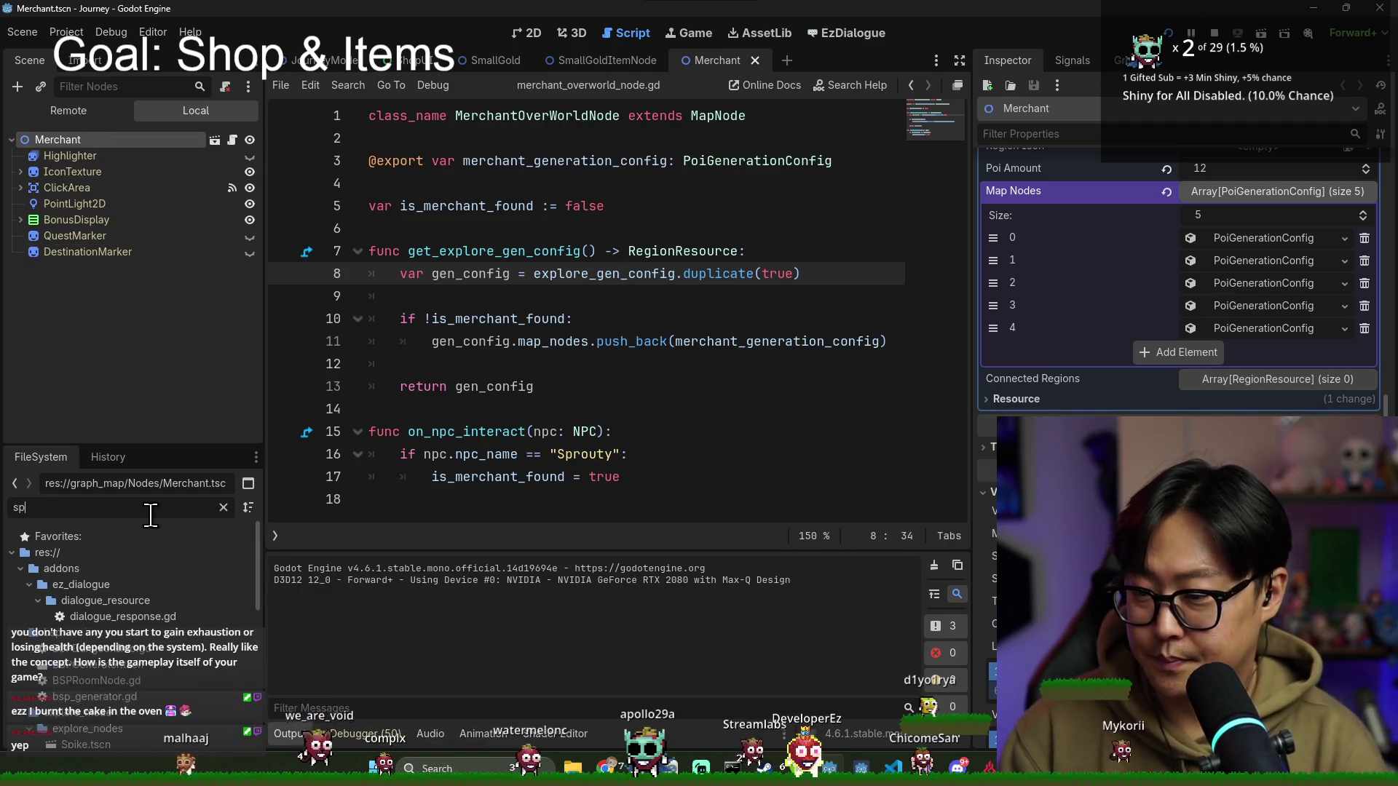
pyautogui.doubleClick(127, 600)
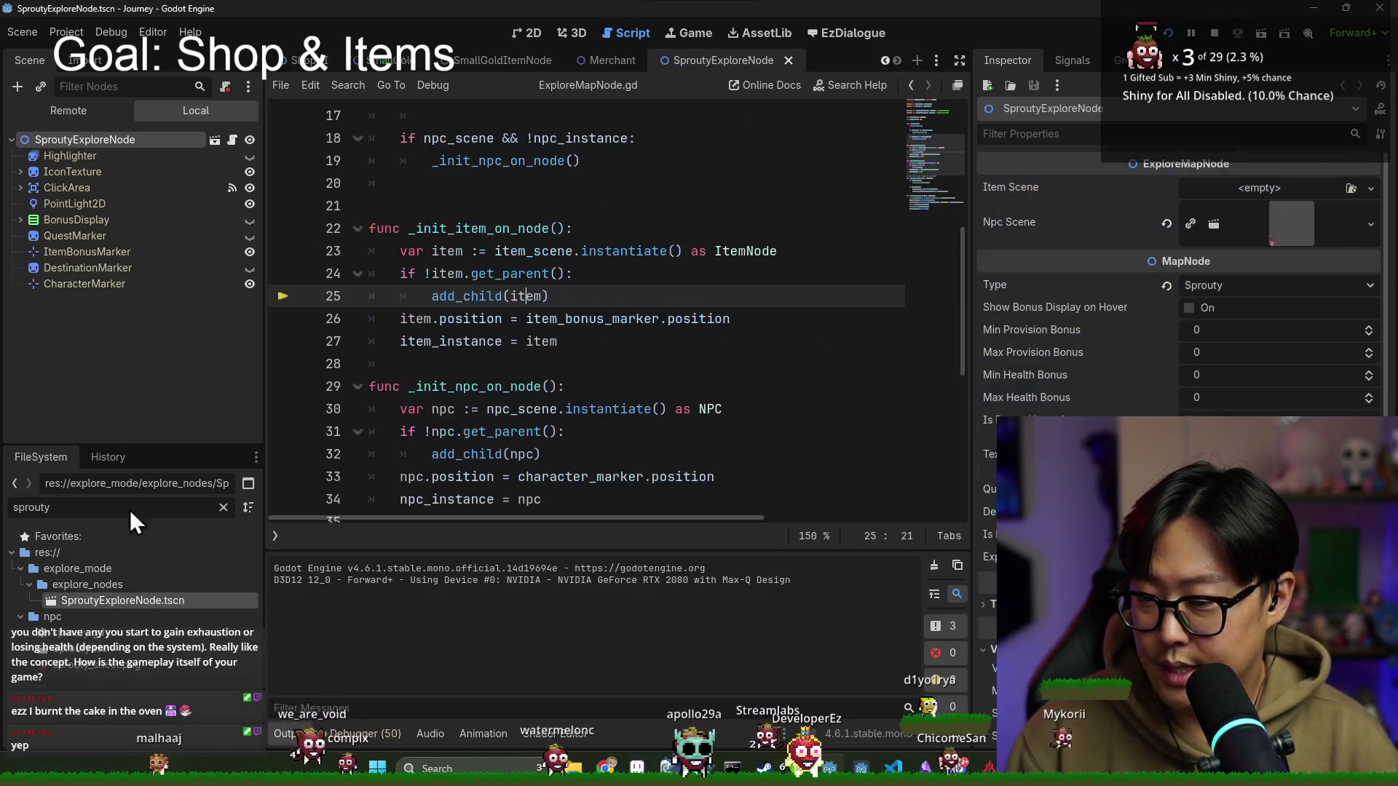
# Step: Open Sprouty.tscn, breakpoint the emit line, and jump to open_shop_requested in game_stat.gd
pyautogui.scroll(-2, 546, 255)
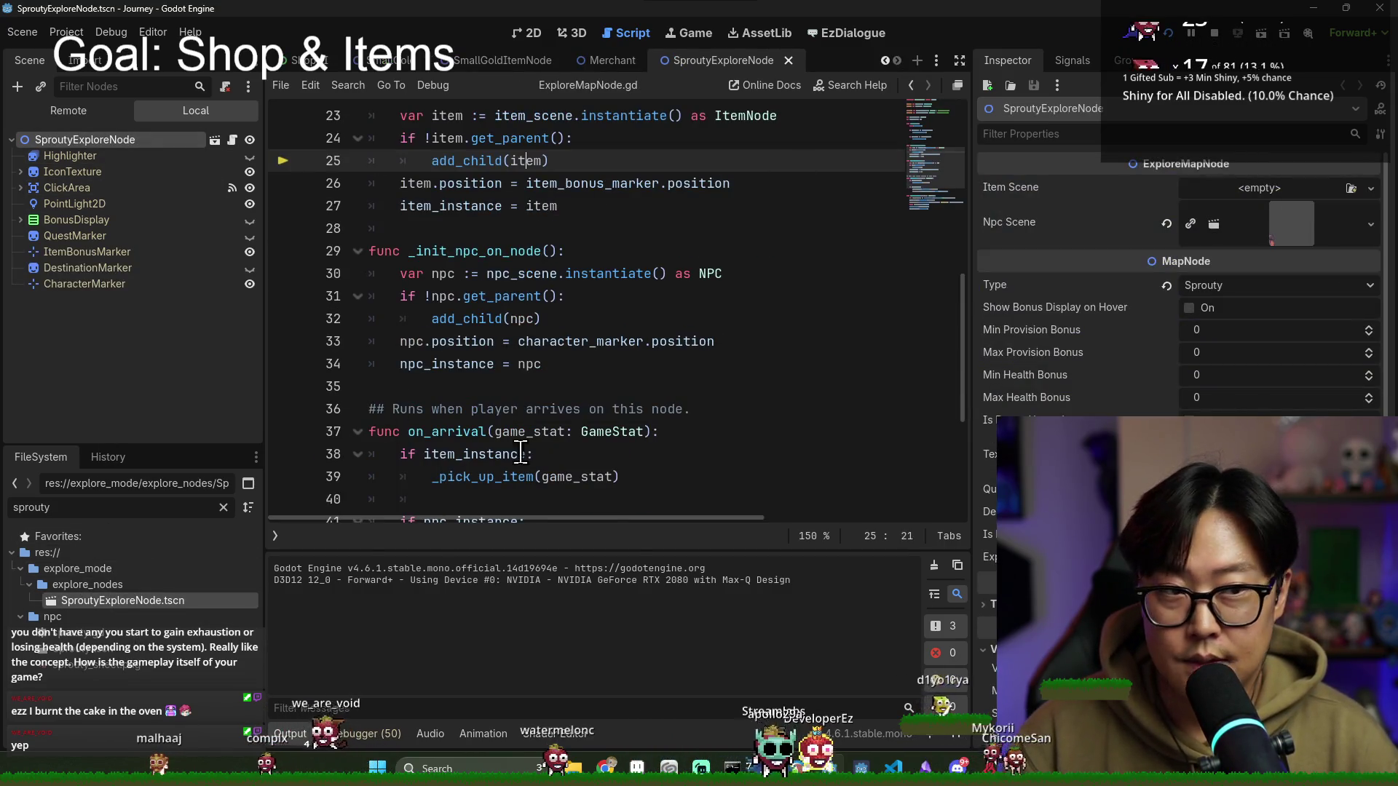
pyautogui.doubleClick(142, 667)
pyautogui.doubleClick(434, 184)
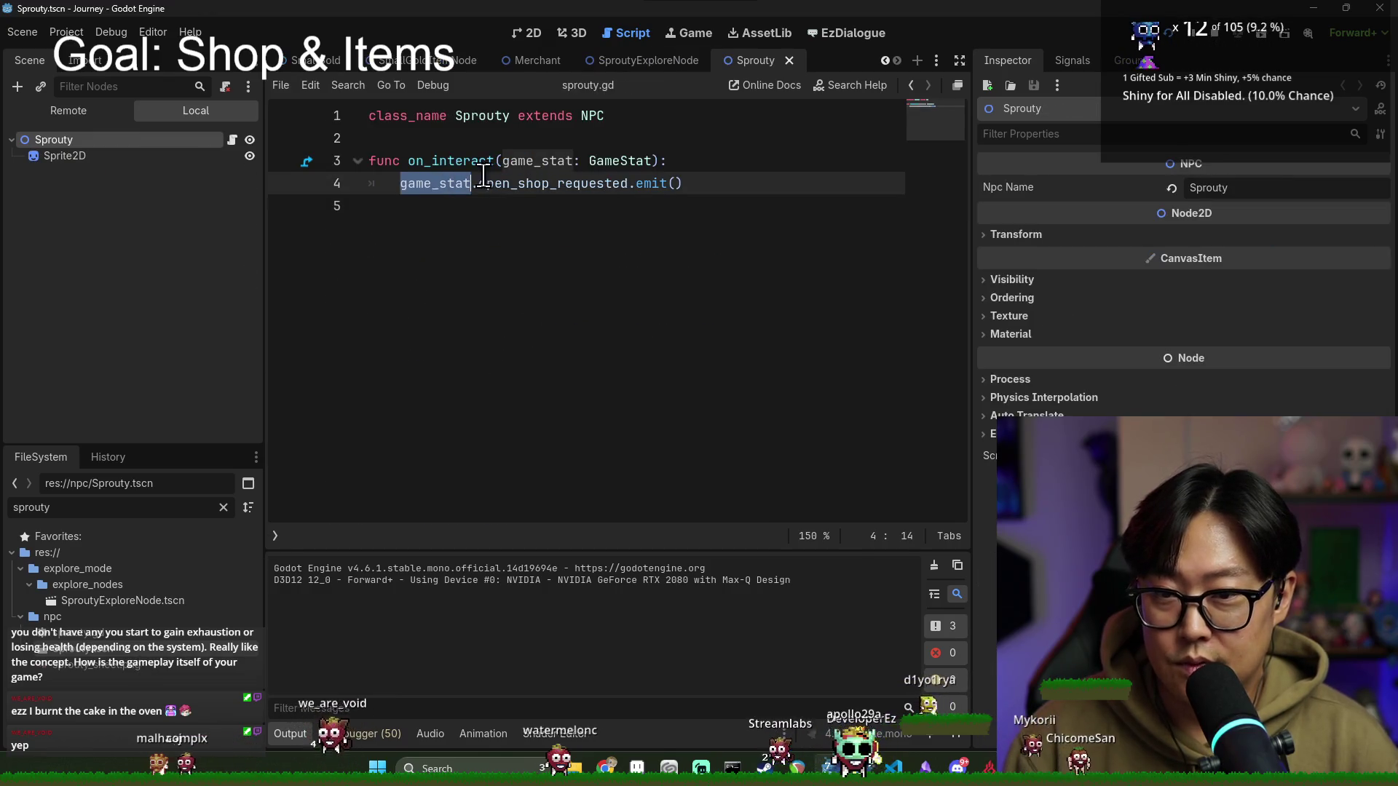
pyautogui.doubleClick(467, 162)
pyautogui.click(283, 183)
pyautogui.doubleClick(546, 184)
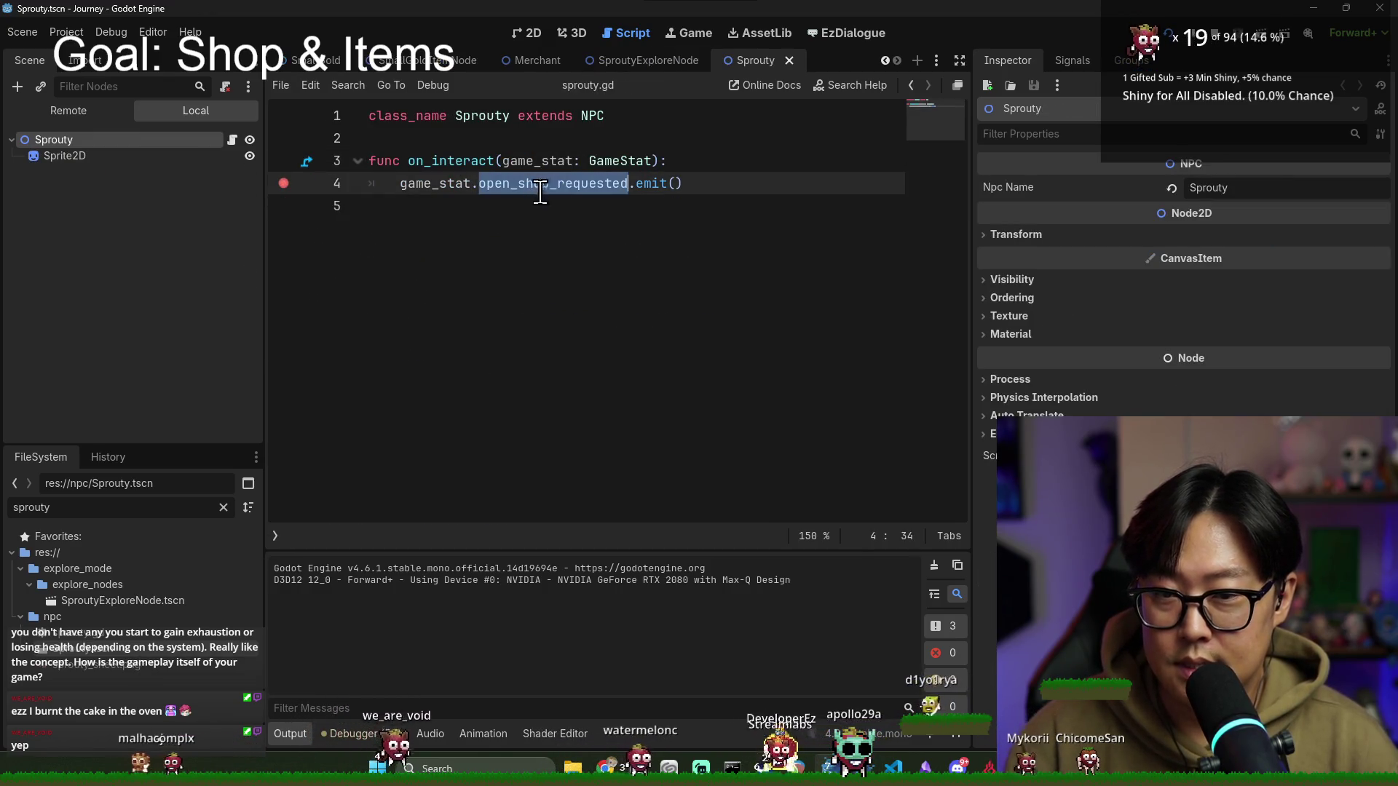
pyautogui.keyDown('ctrl'); pyautogui.click(546, 184); pyautogui.keyUp('ctrl')
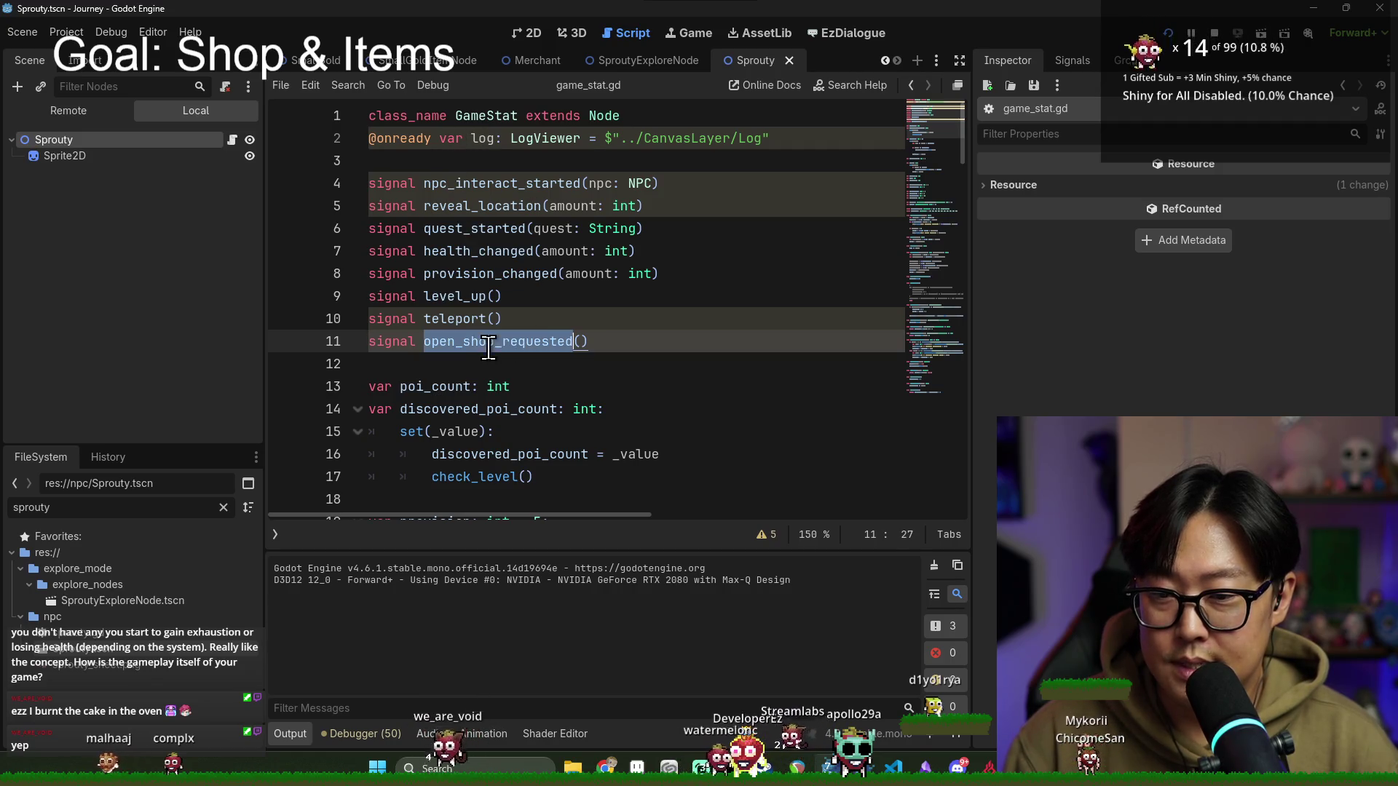
pyautogui.scroll(-3, 646, 348)
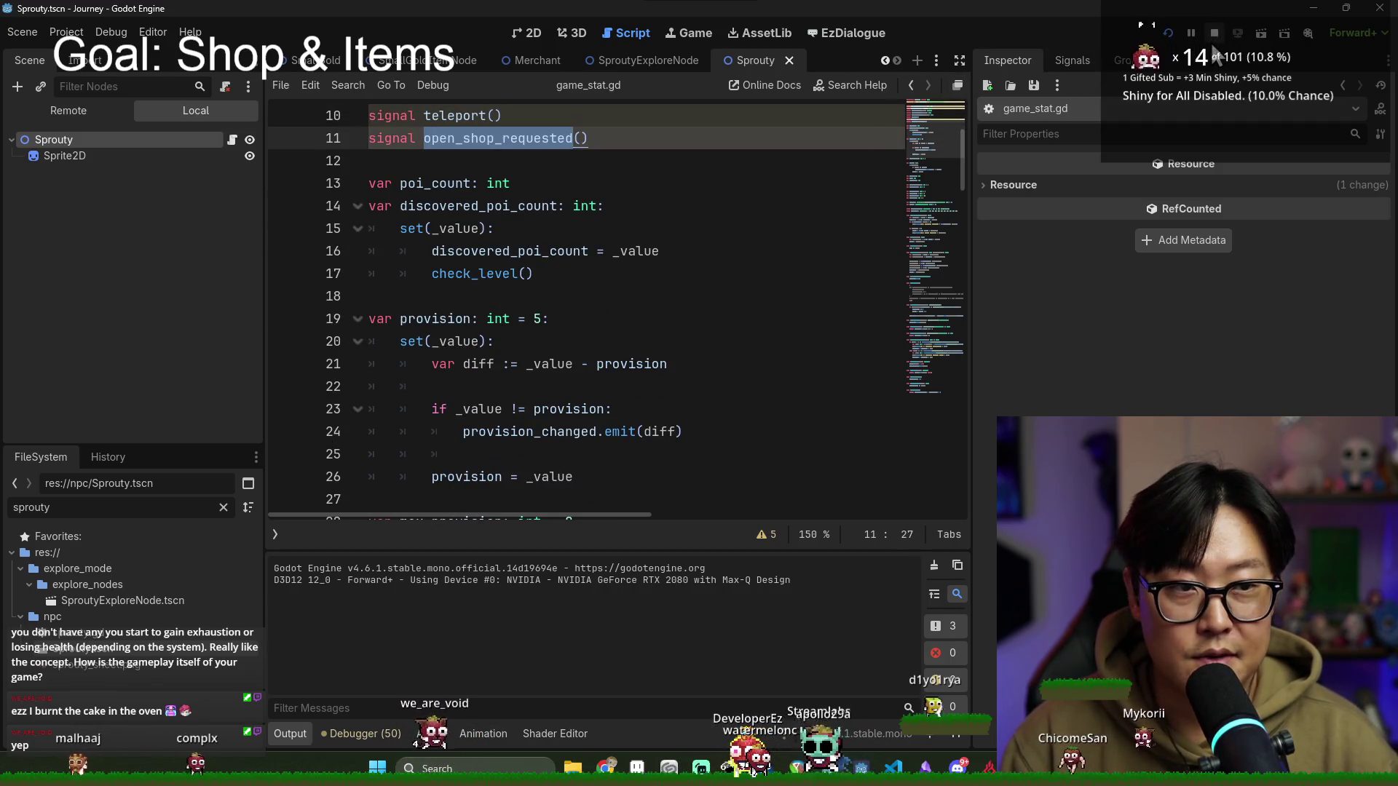
pyautogui.scroll(2, 552, 260)
pyautogui.scroll(1, 552, 260)
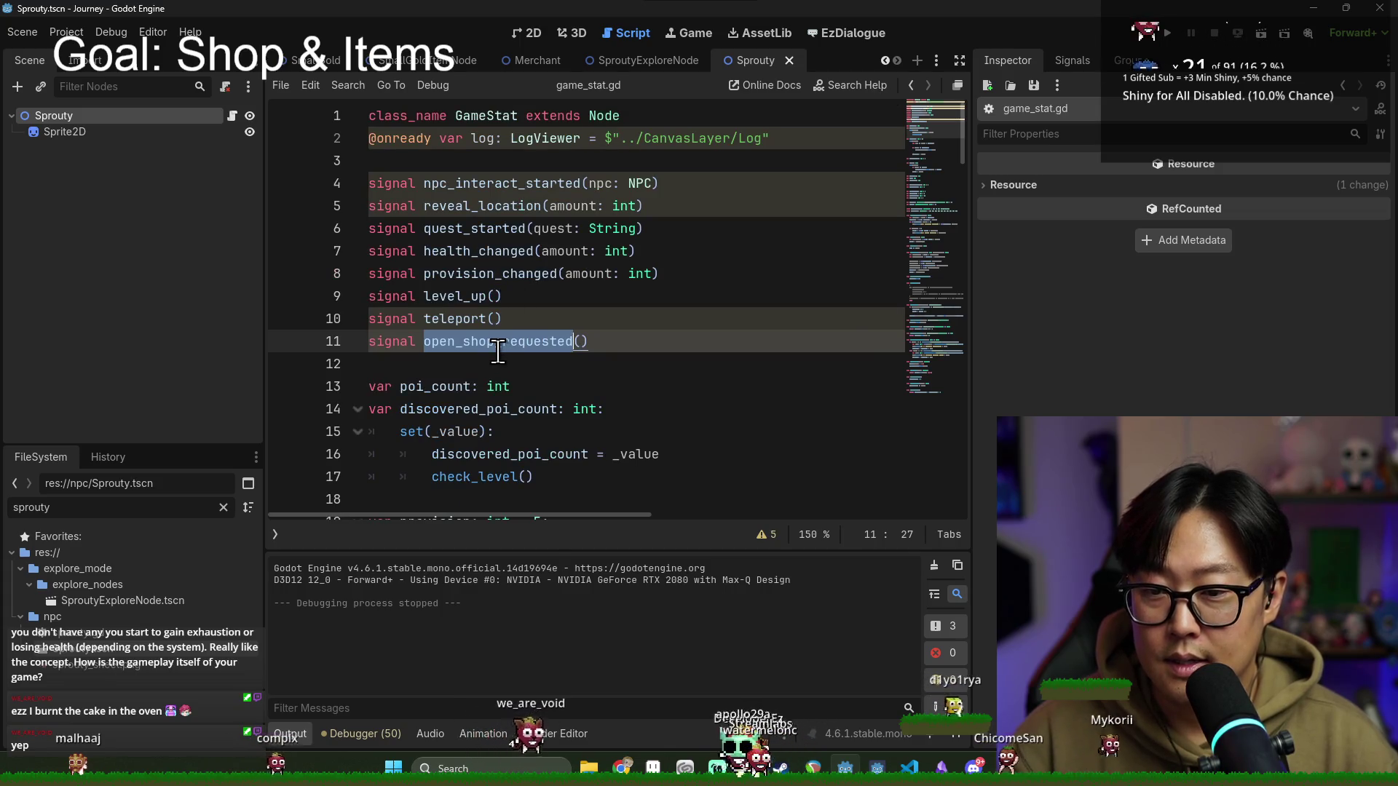
pyautogui.scroll(-3, 560, 182)
pyautogui.scroll(1, 572, 117)
# Step: Save Sprouty and close the Sprouty, SproutyExploreNode, Merchant and SmallGoldItemNode tabs
pyautogui.hotkey('ctrl', 'F1')
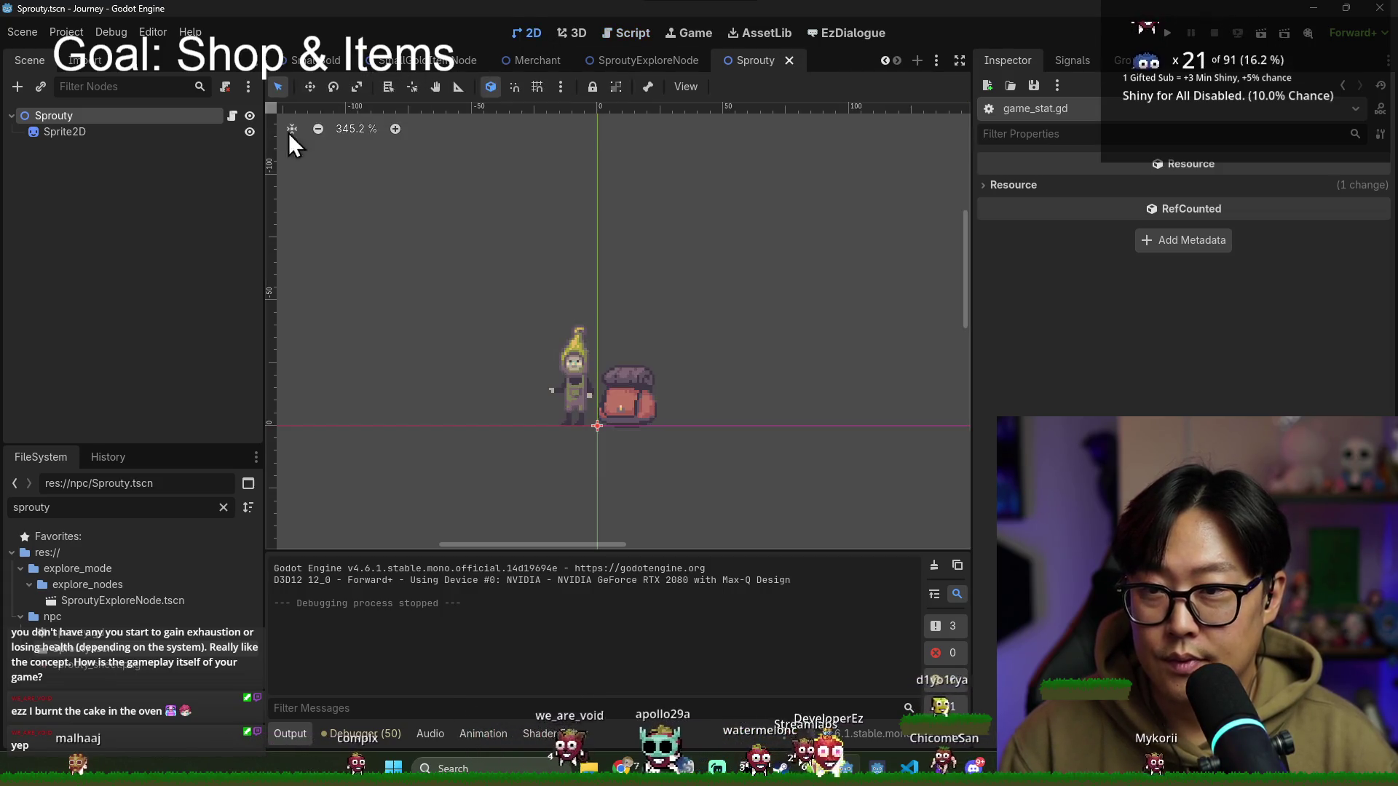
pyautogui.moveTo(974, 137); pyautogui.dragTo(1194, 137)
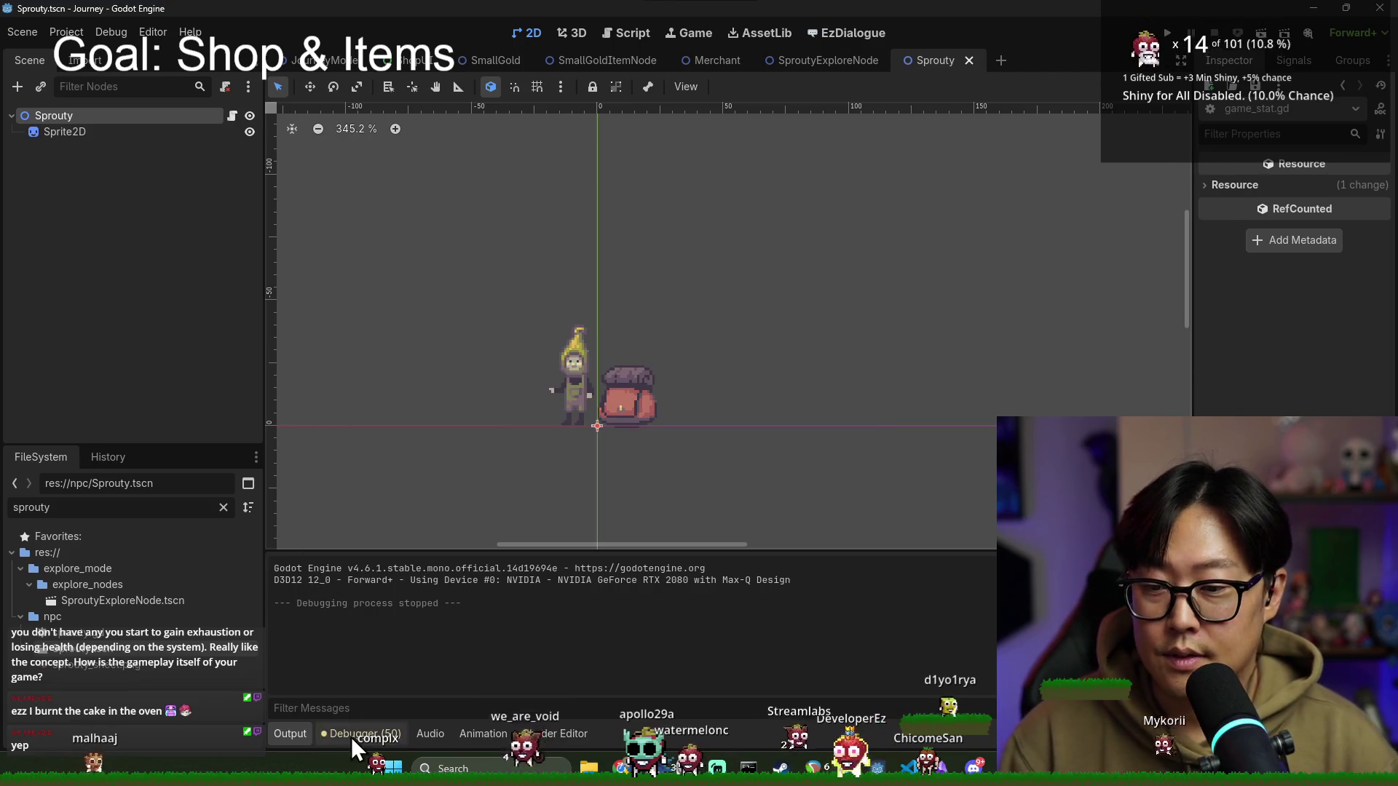
pyautogui.click(299, 733)
pyautogui.hotkey('ctrl', 's')
pyautogui.hotkey('ctrl', 's')
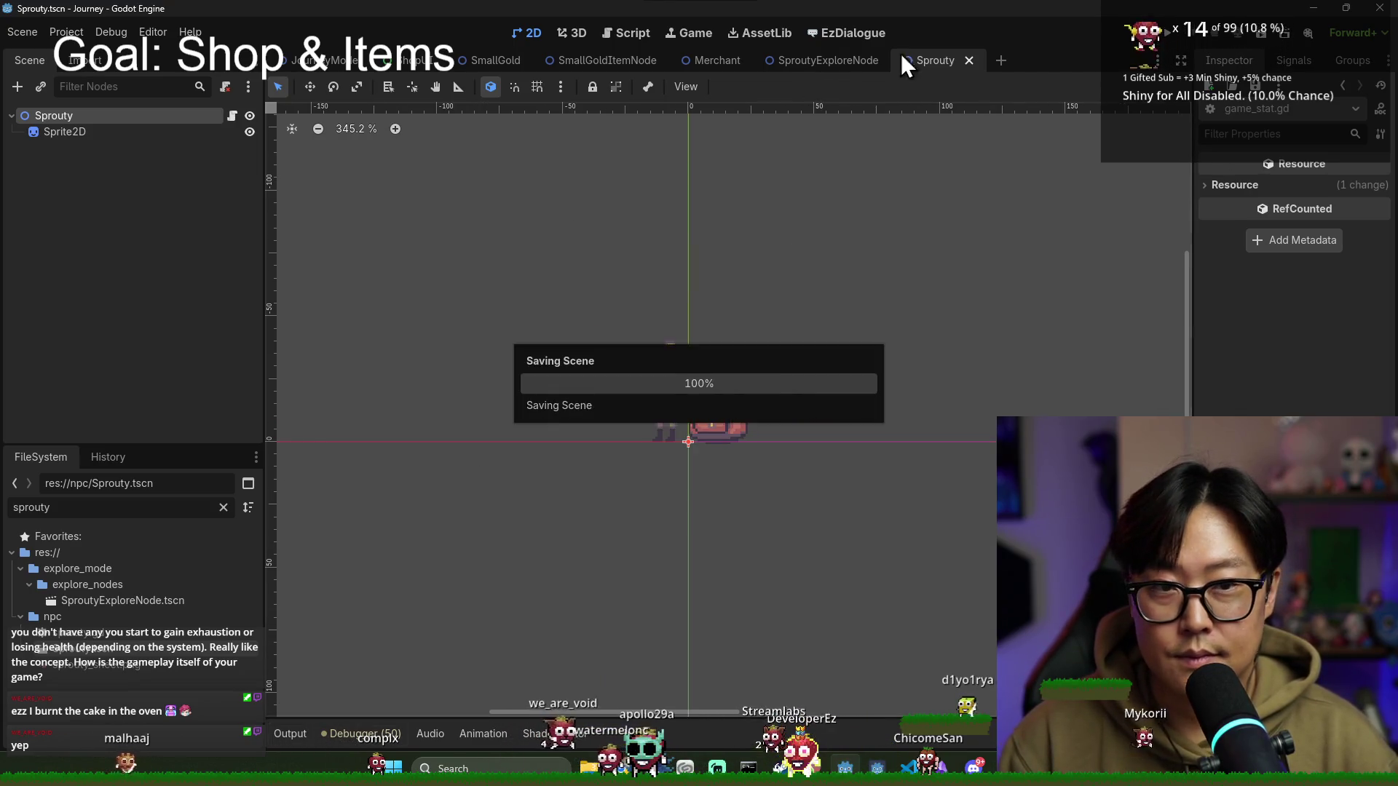
pyautogui.click(967, 59)
pyautogui.click(894, 60)
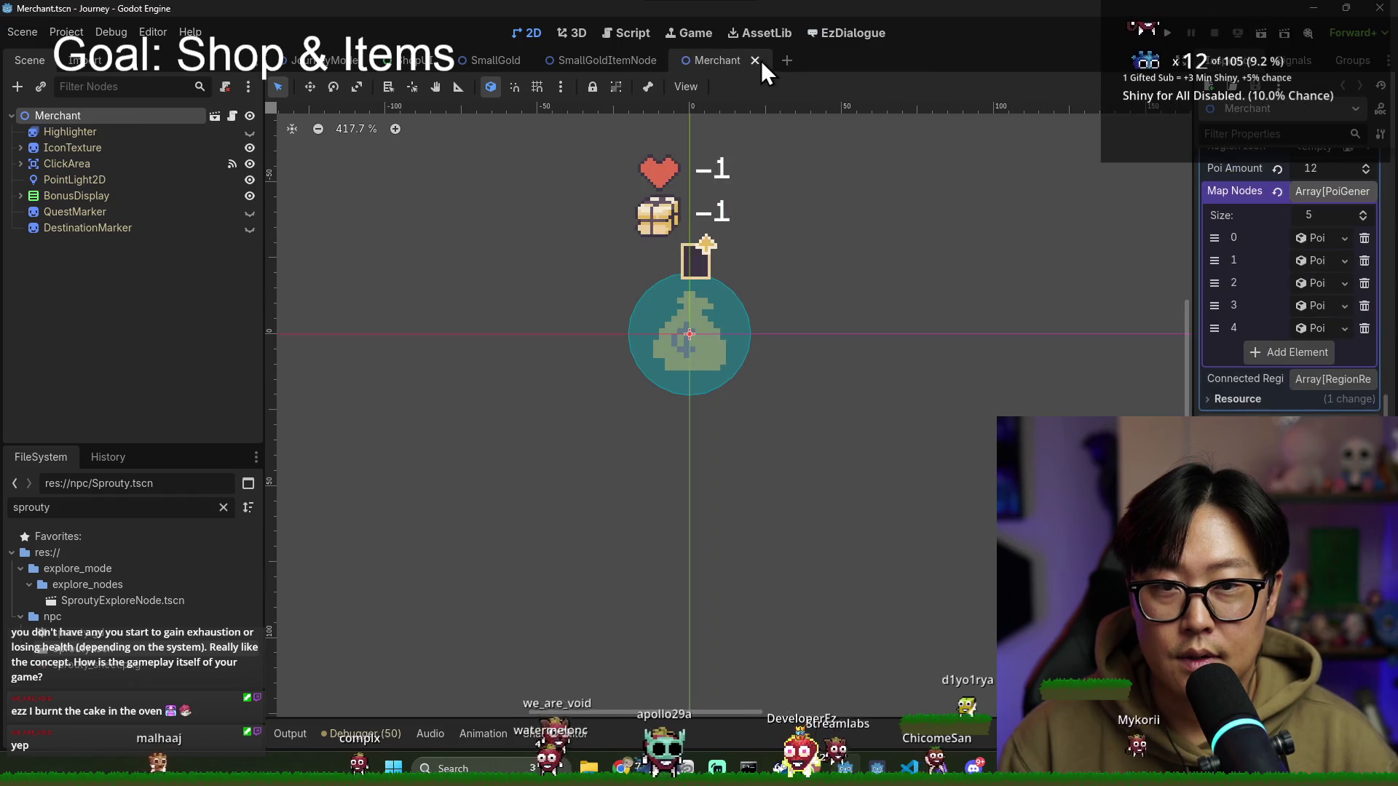
pyautogui.click(755, 60)
pyautogui.click(670, 60)
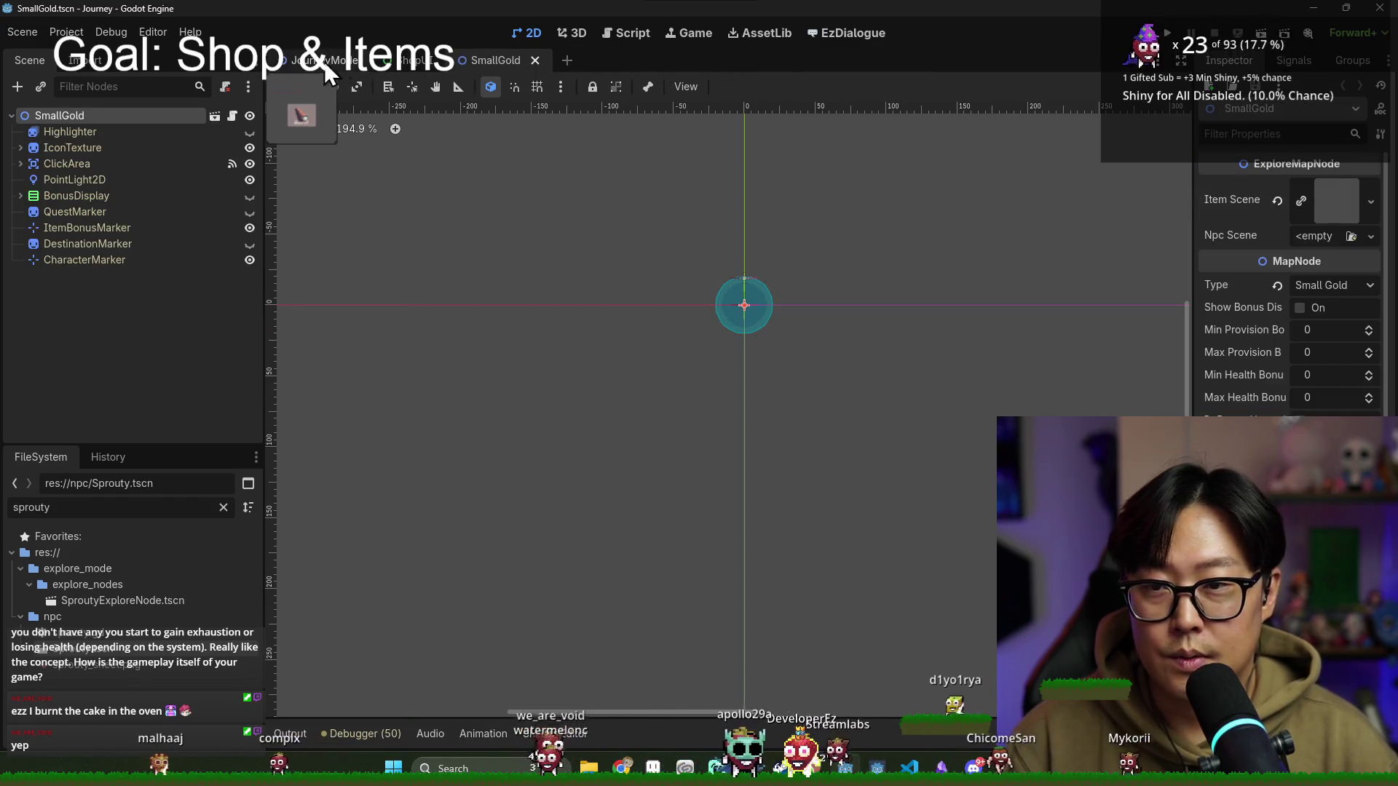
# Step: In JourneyMode, open ShopManager's shop_manager.gd, with the caret above the shop_ui export
pyautogui.click(333, 61)
pyautogui.click(124, 133)
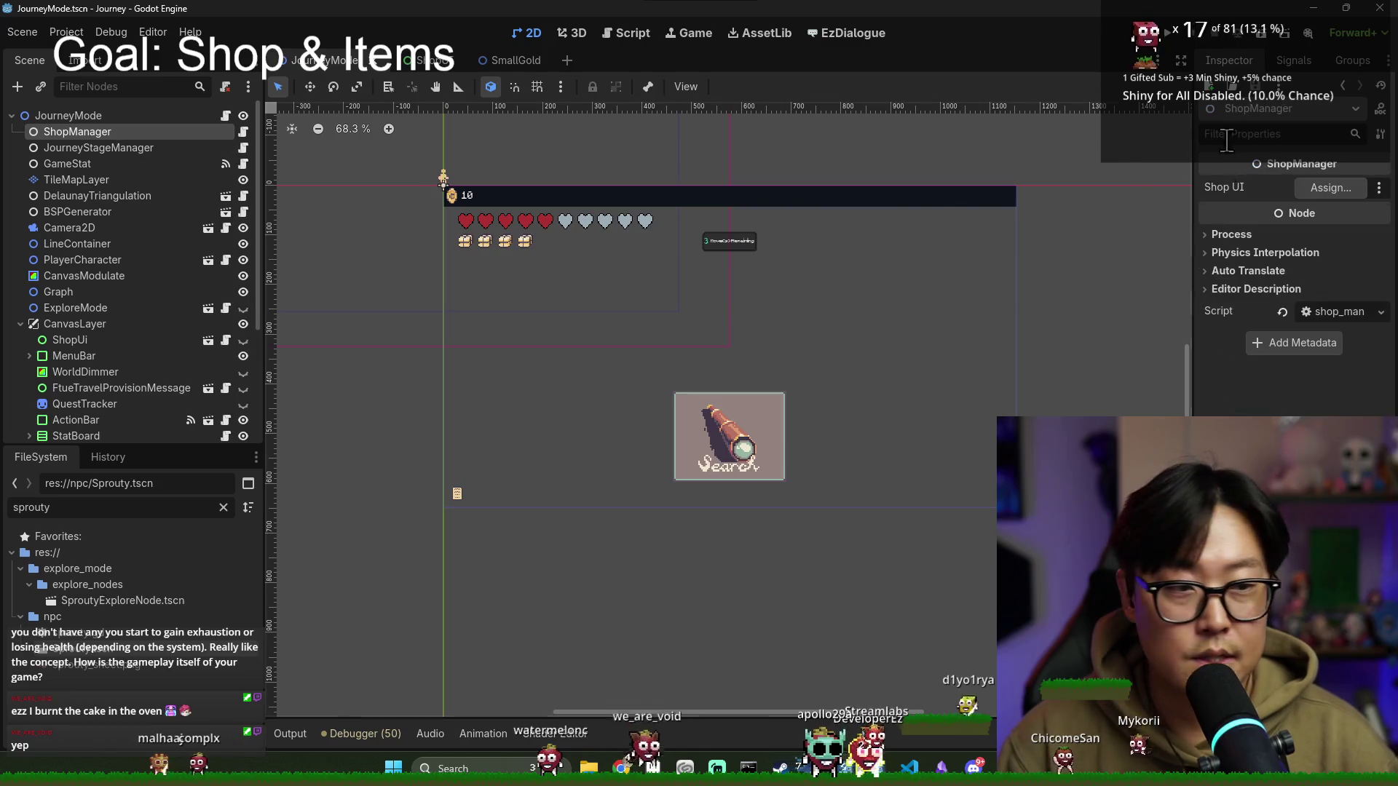
pyautogui.click(1295, 61)
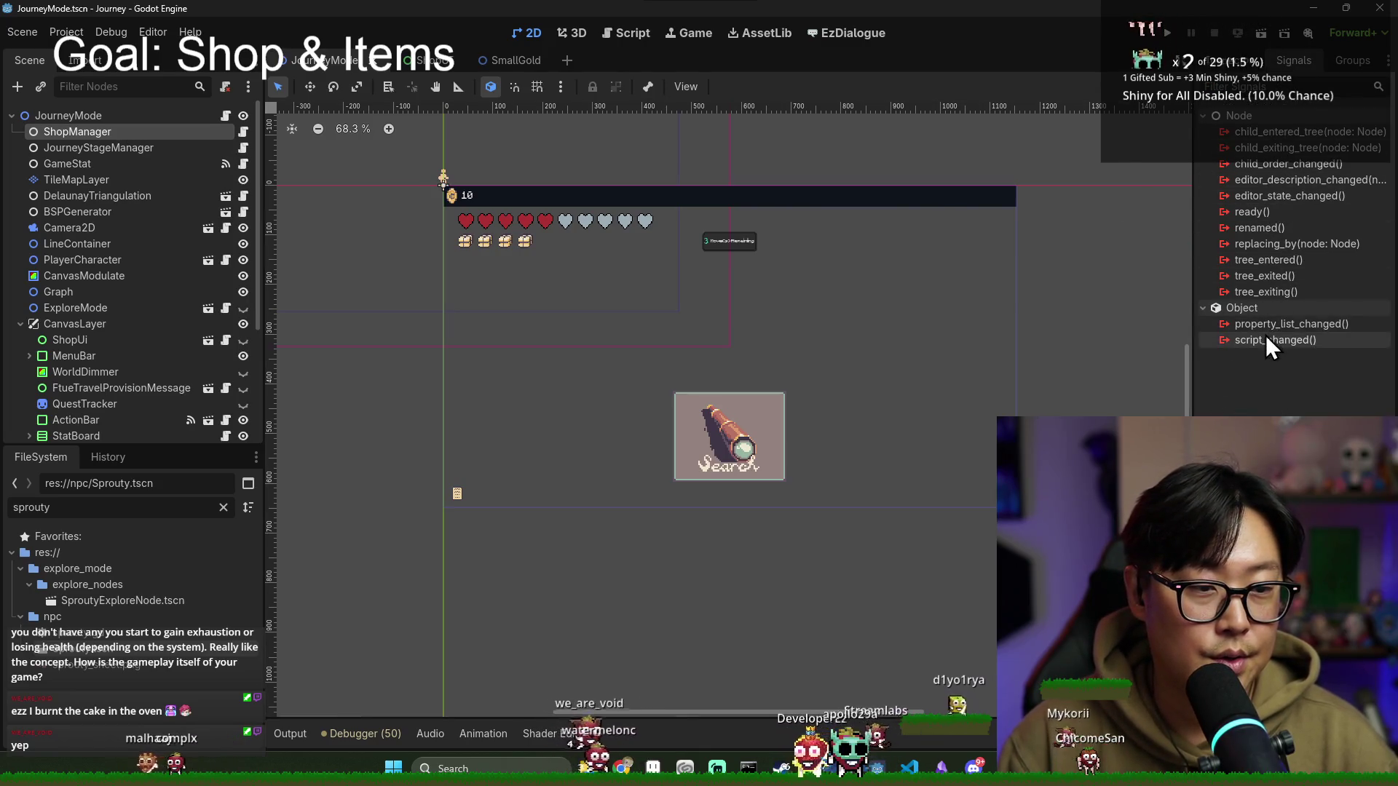
pyautogui.click(244, 131)
pyautogui.hotkey('ctrl', 's')
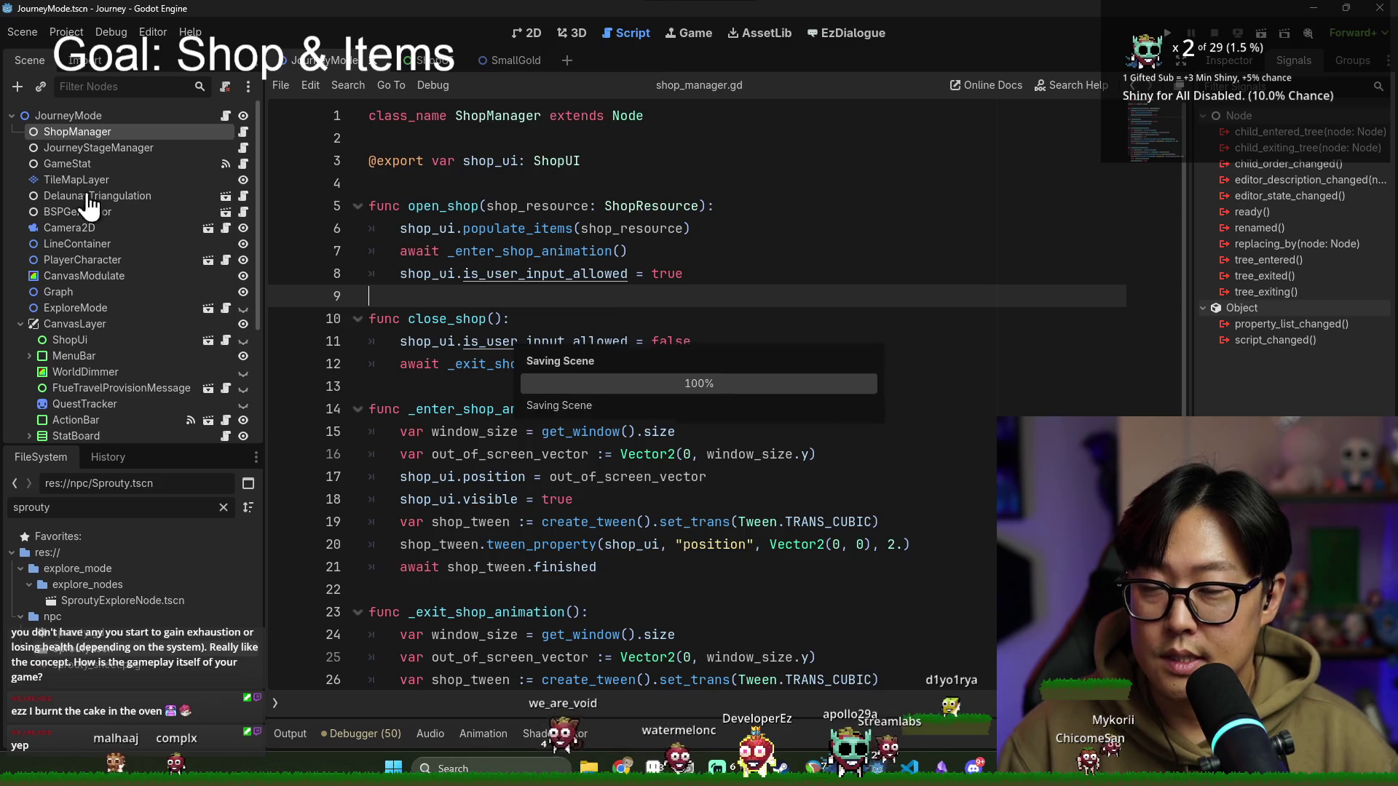
pyautogui.click(244, 163)
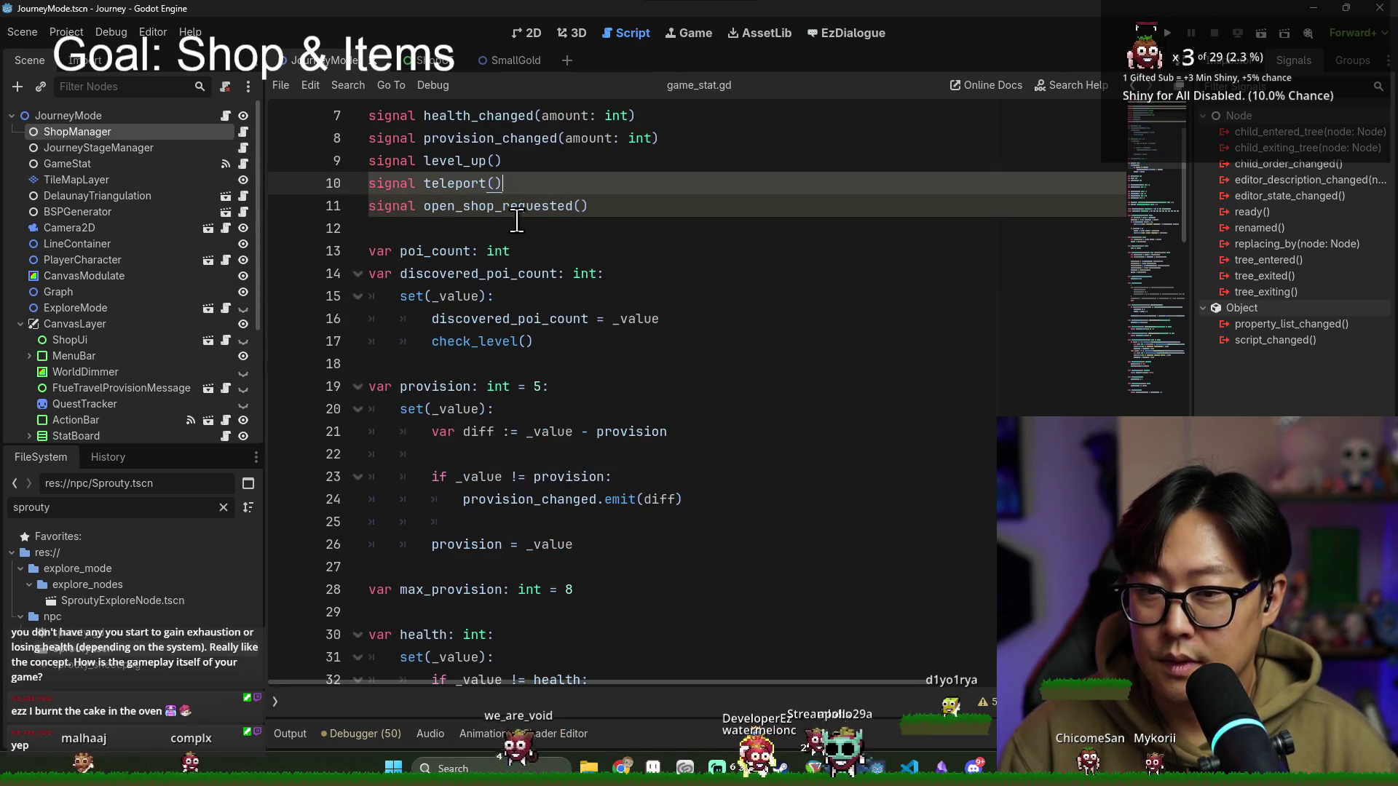
pyautogui.tripleClick(477, 207)
pyautogui.doubleClick(469, 206)
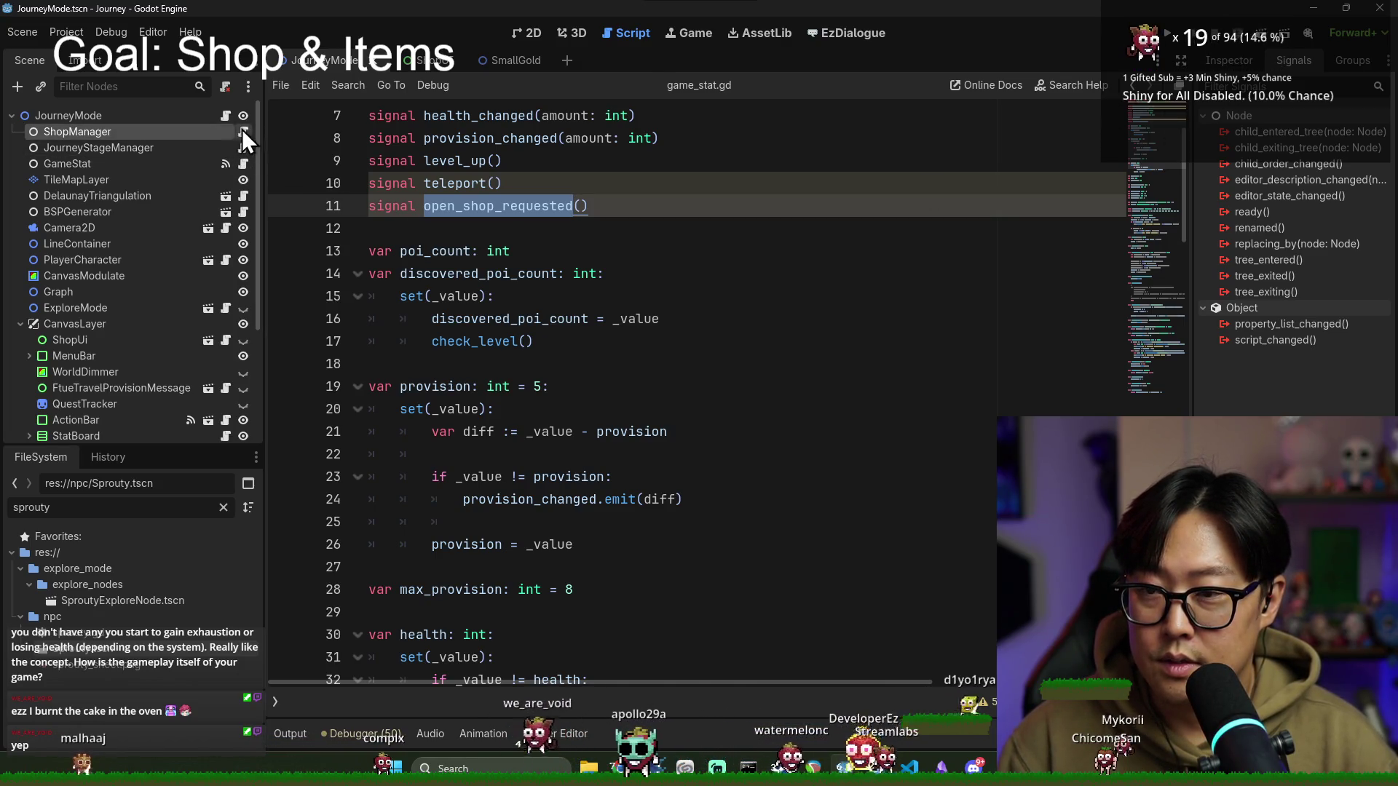
pyautogui.click(243, 132)
pyautogui.click(626, 137)
pyautogui.press('Return')
pyautogui.write('@ex')
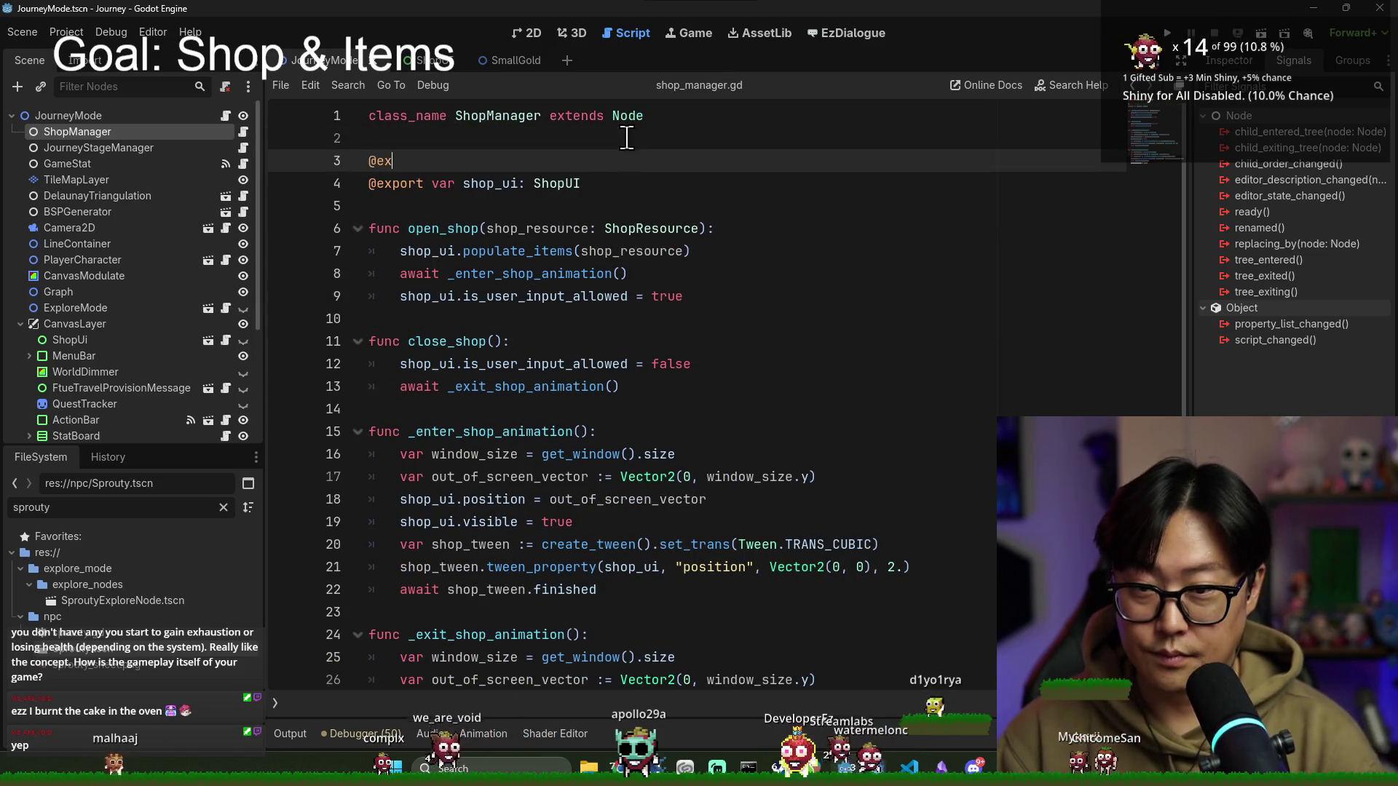
pyautogui.write('port var game_stat: GameS')
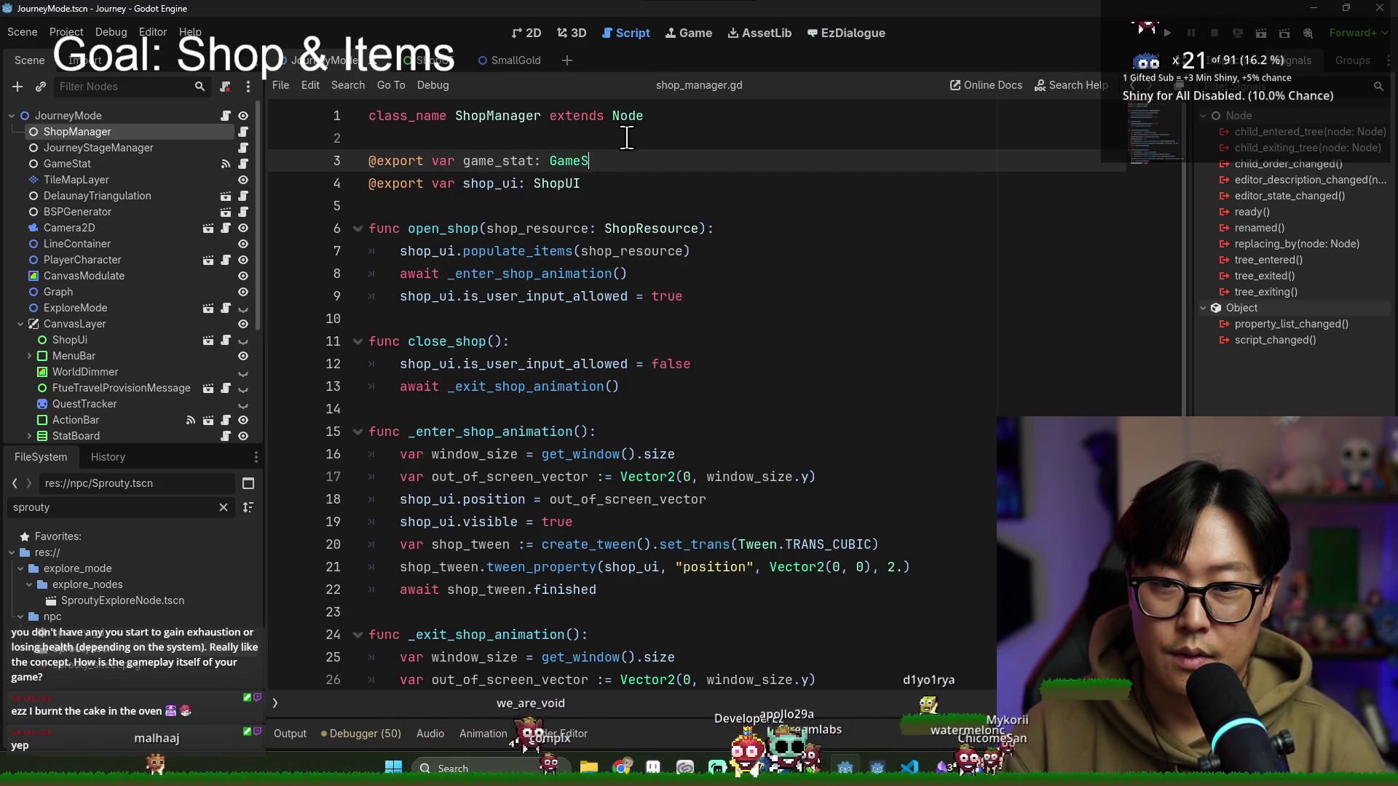
pyautogui.click(473, 207)
pyautogui.press('Return')
pyautogui.press('Up')
pyautogui.write('f')
pyautogui.press('BackSpace')
pyautogui.press('Return')
pyautogui.write('fun')
pyautogui.press('BackSpace')
pyautogui.press('BackSpace')
pyautogui.press('BackSpace')
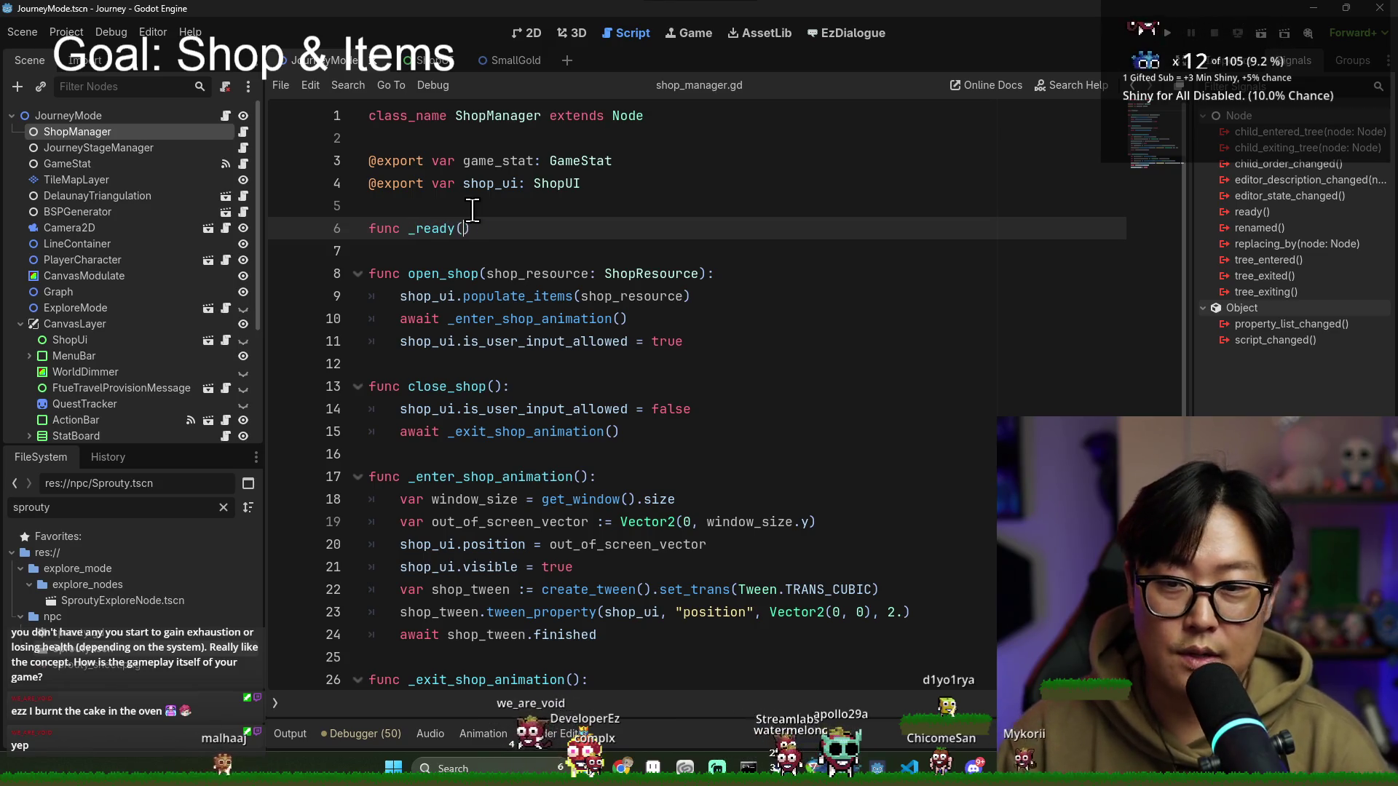
pyautogui.press('Return')
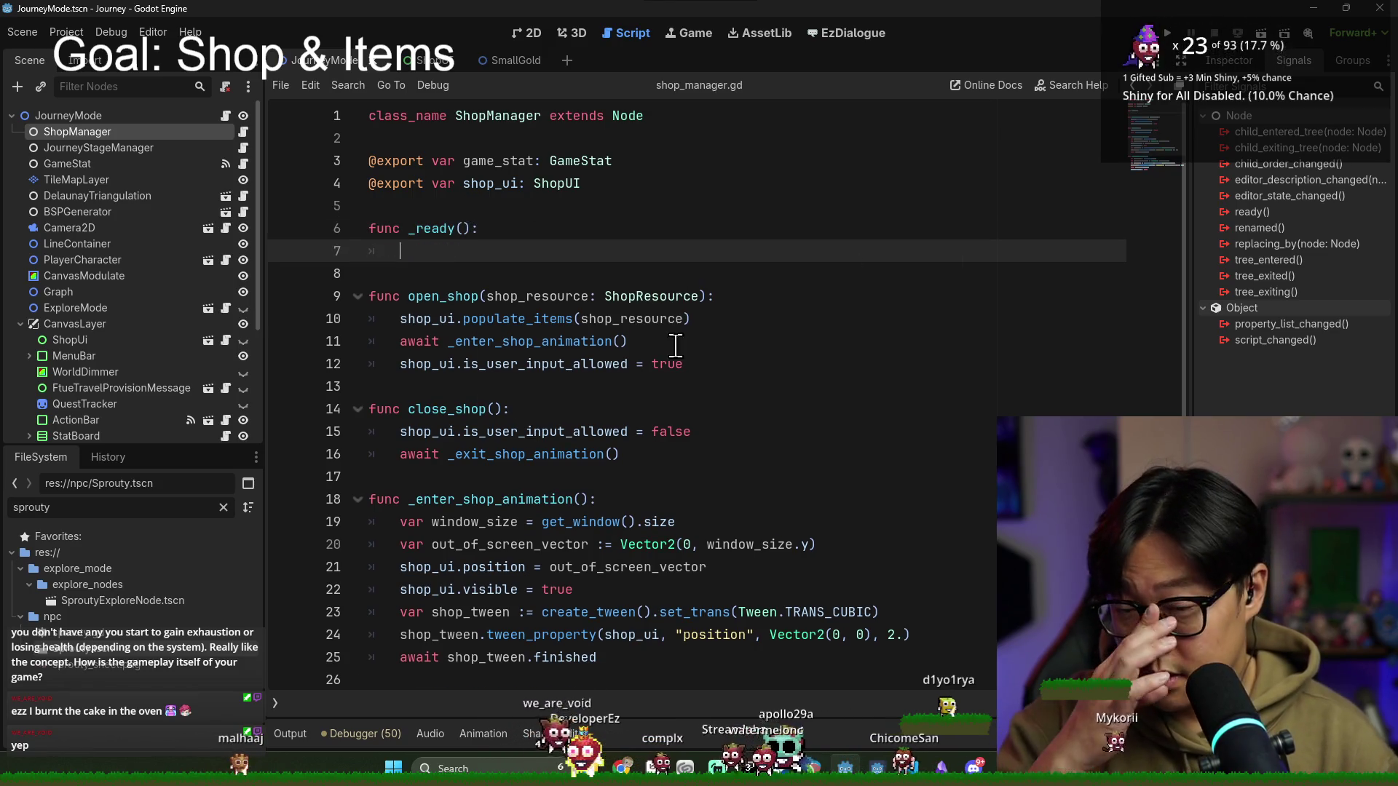
pyautogui.hotkey('ctrl', 's')
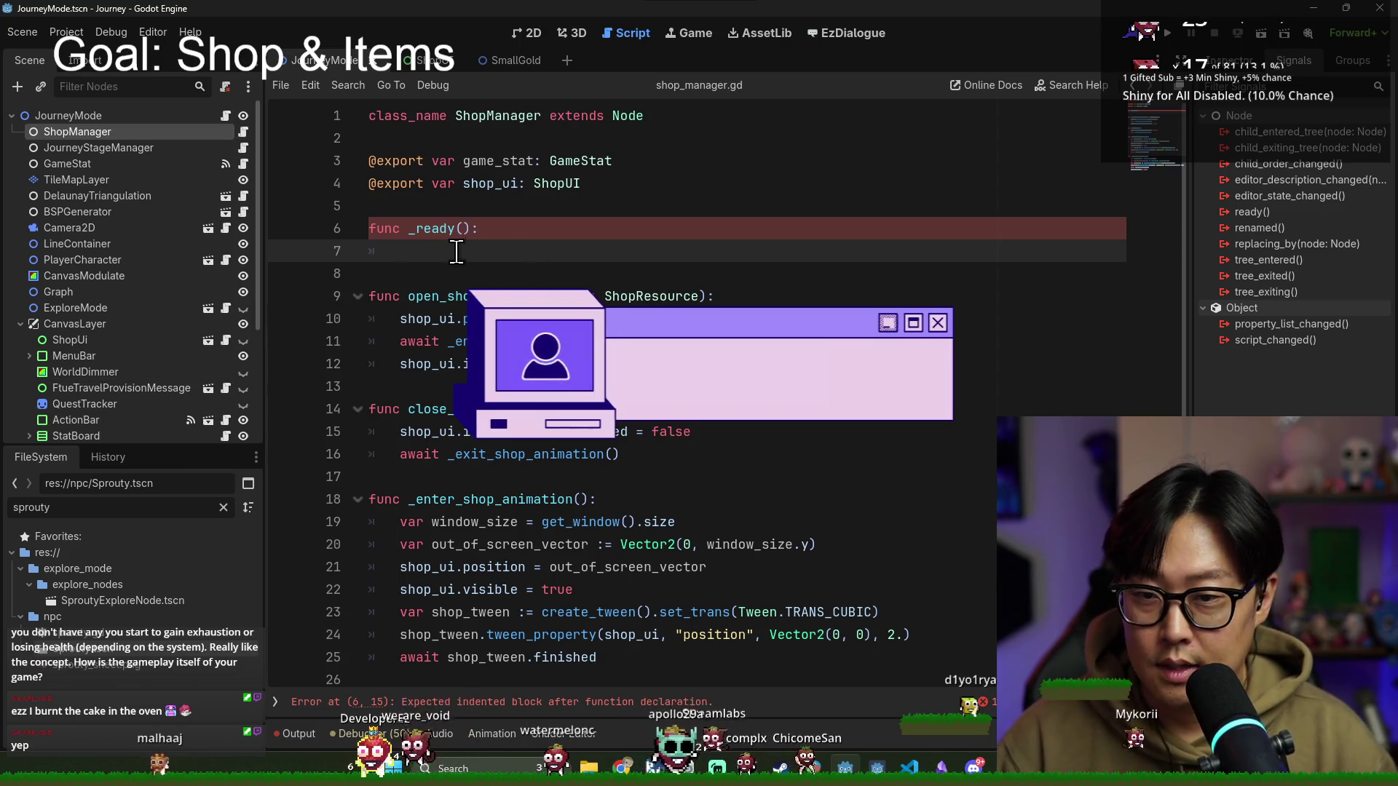
# Step: Type game_stat. inside _ready and browse GameStat's member suggestions
pyautogui.write('stat.')
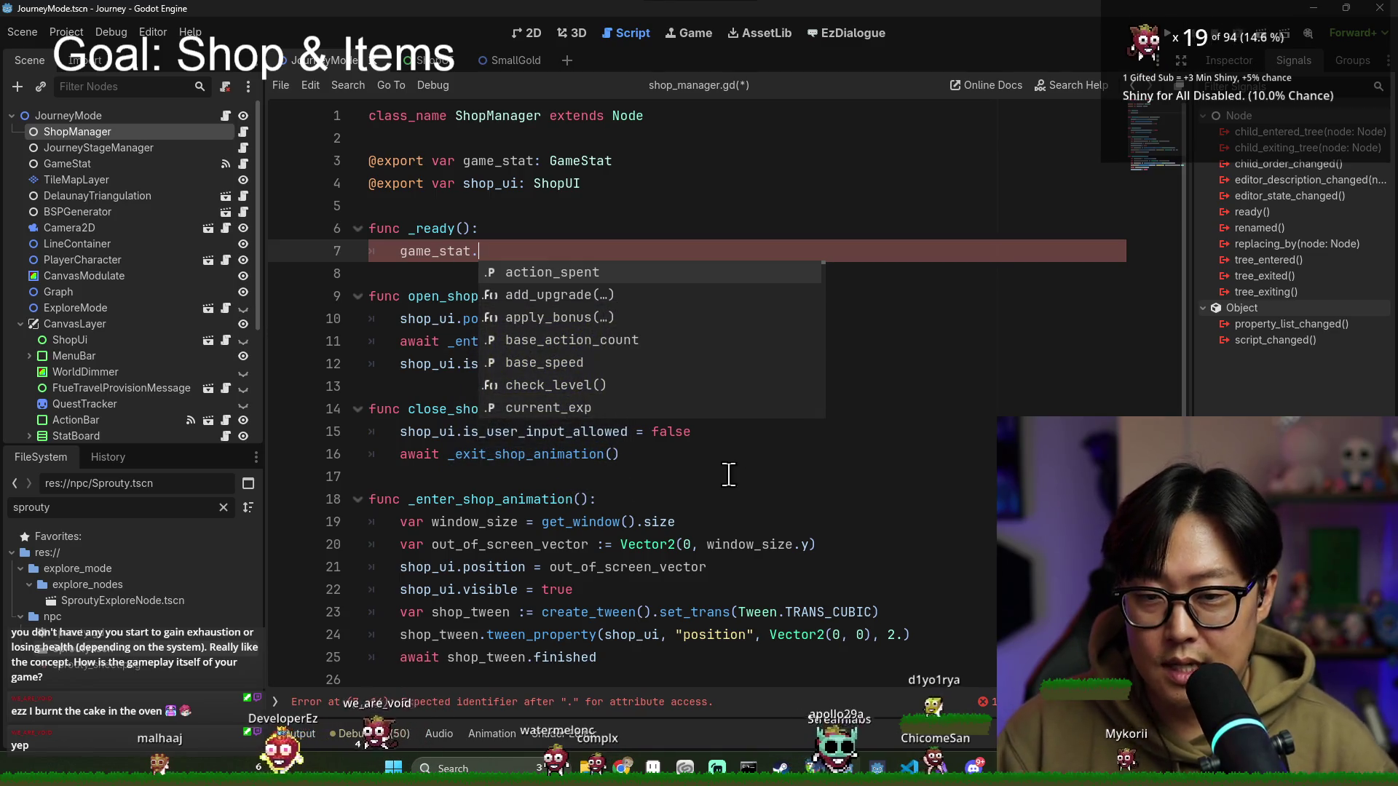
pyautogui.press('Down')
pyautogui.press('Down')
pyautogui.press('Down')
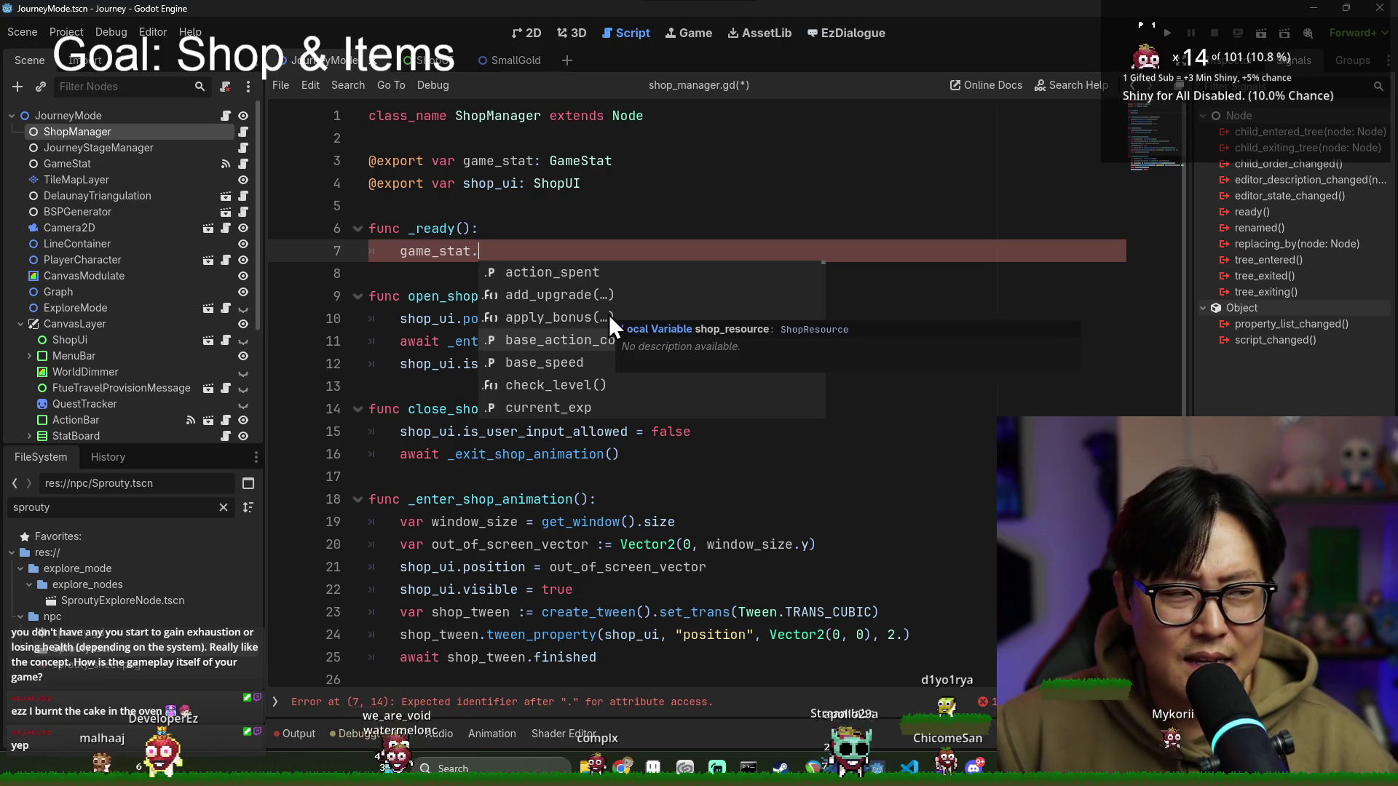
pyautogui.press('Down')
pyautogui.press('Down')
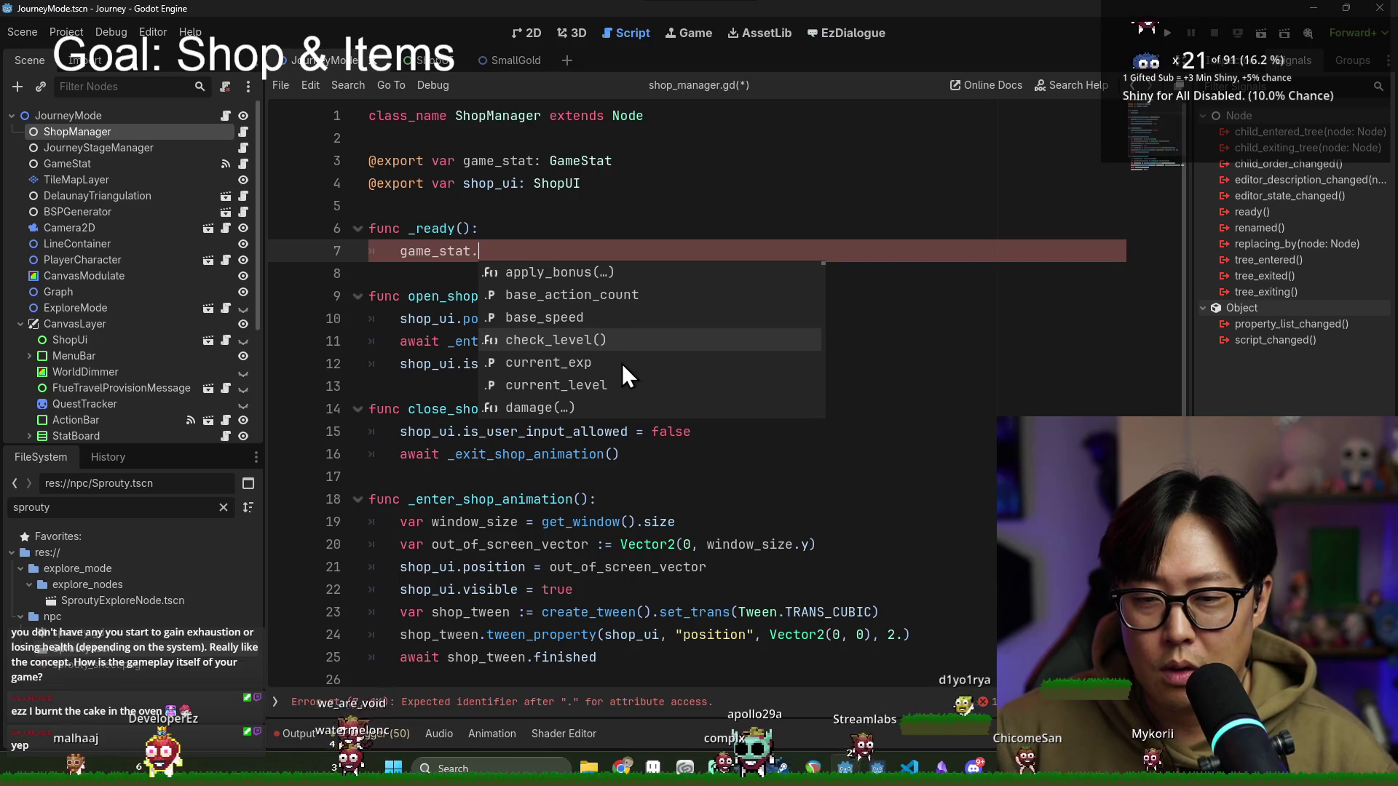
pyautogui.press('Down')
pyautogui.press('Down')
pyautogui.press('Down')
pyautogui.press('Down')
pyautogui.press('Down')
pyautogui.press('Up')
pyautogui.press('Up')
pyautogui.press('Up')
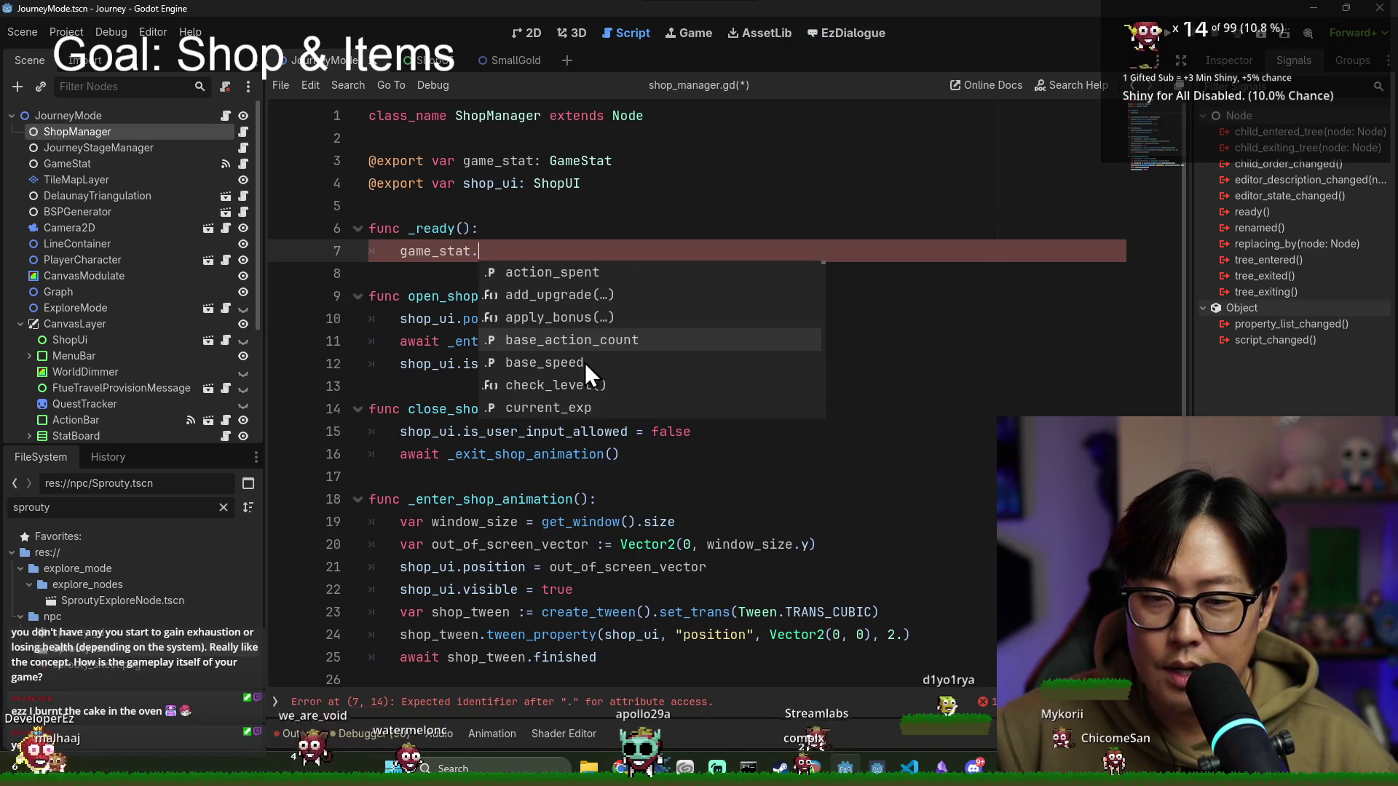
pyautogui.press('Up')
pyautogui.press('Up')
pyautogui.press('Up')
pyautogui.press('Down')
pyautogui.press('Down')
pyautogui.press('Down')
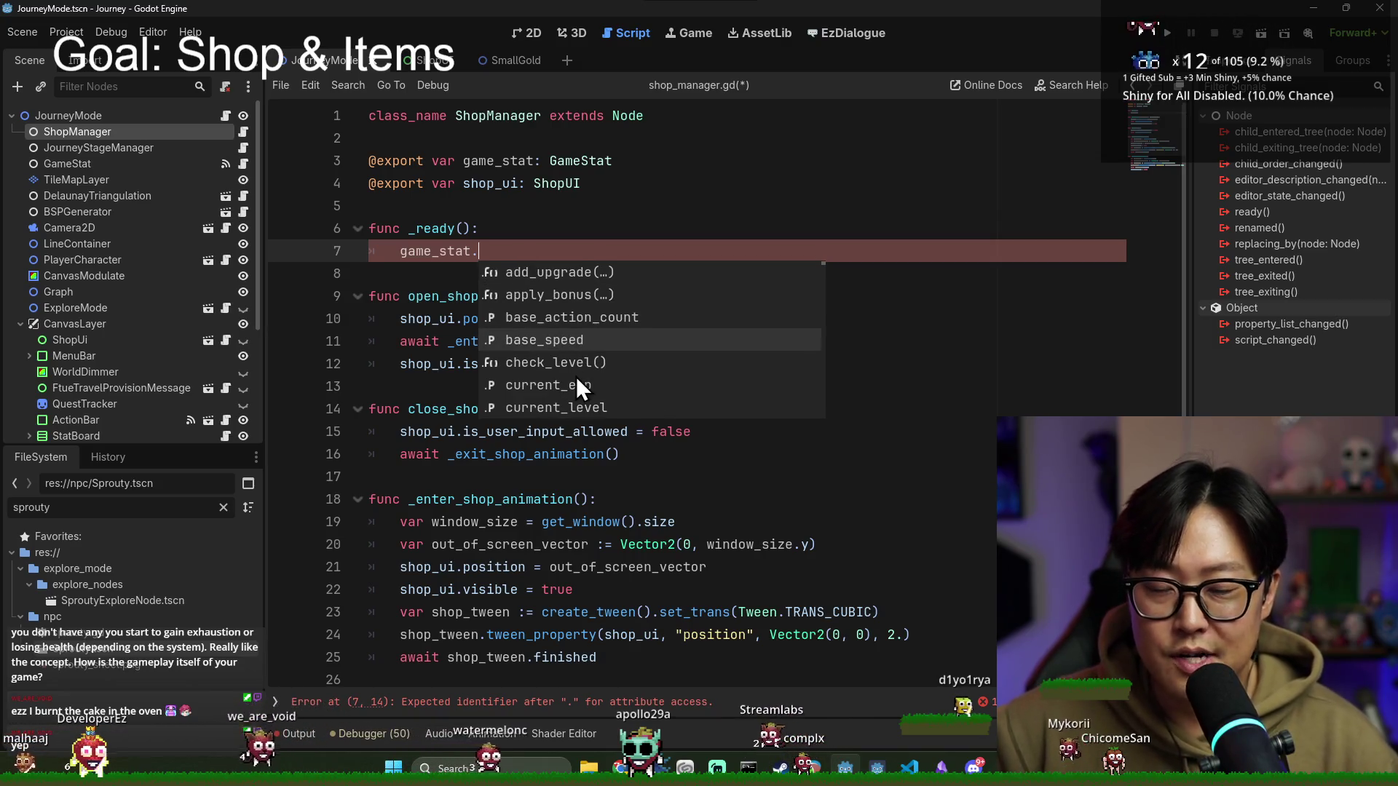
pyautogui.press('Down')
pyautogui.press('Down')
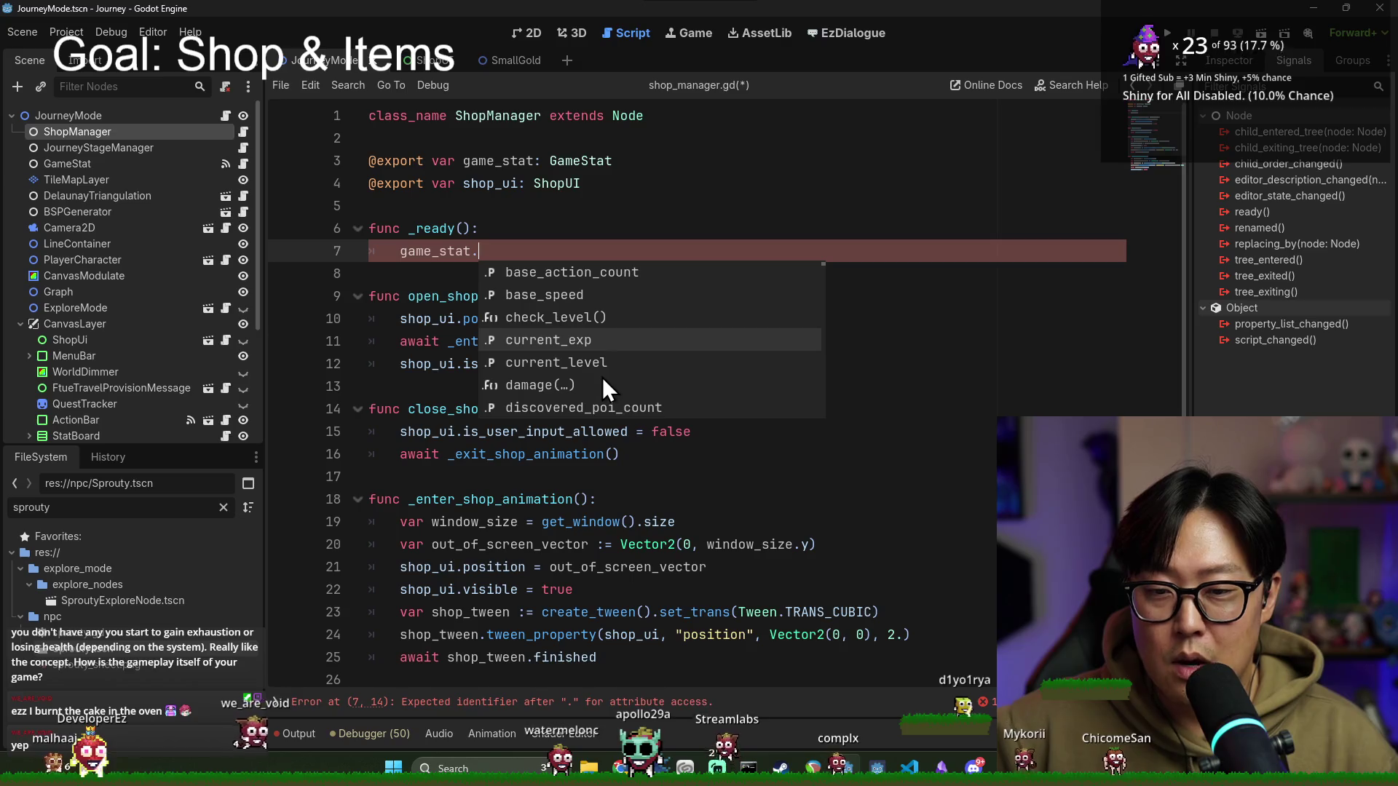
pyautogui.press('Down')
pyautogui.press('Down')
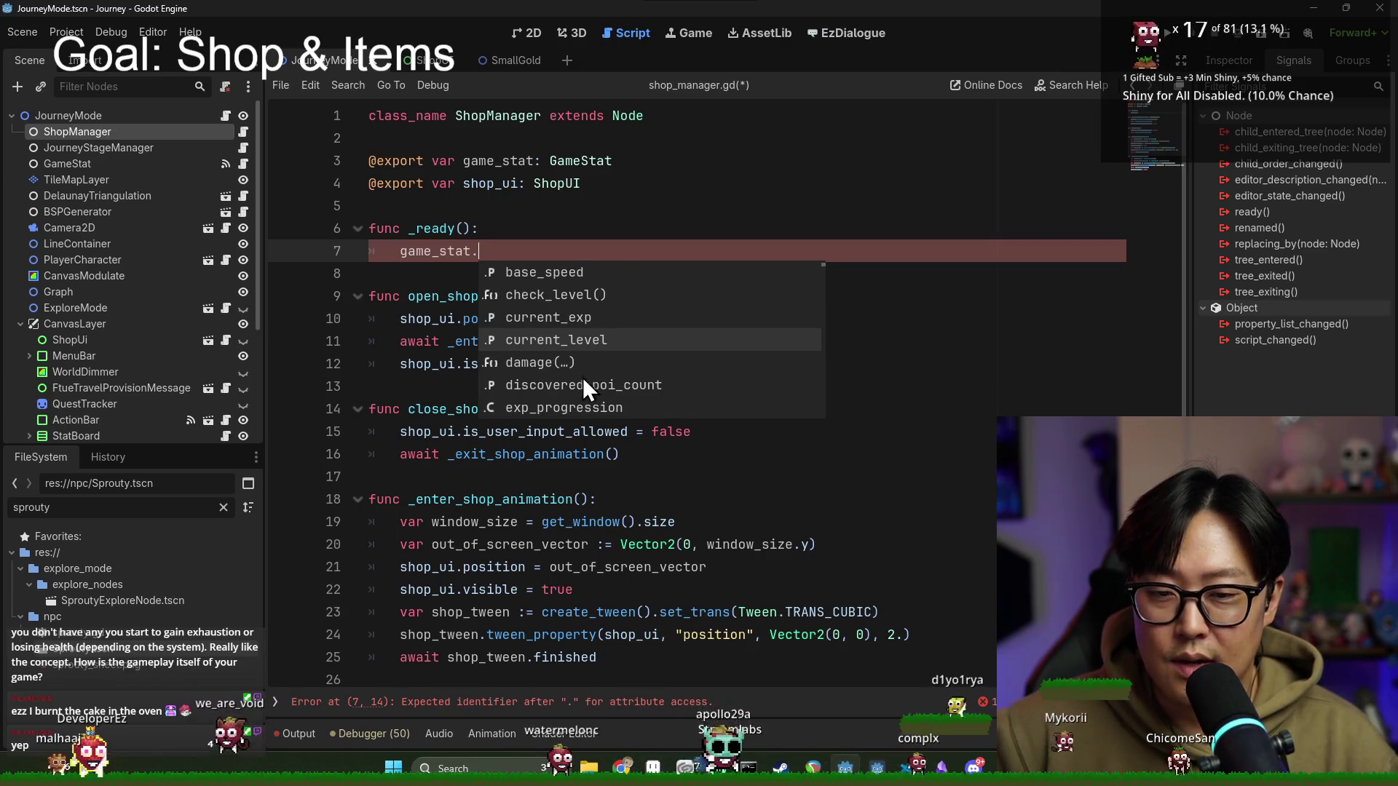
pyautogui.press('Down')
pyautogui.press('pageup')
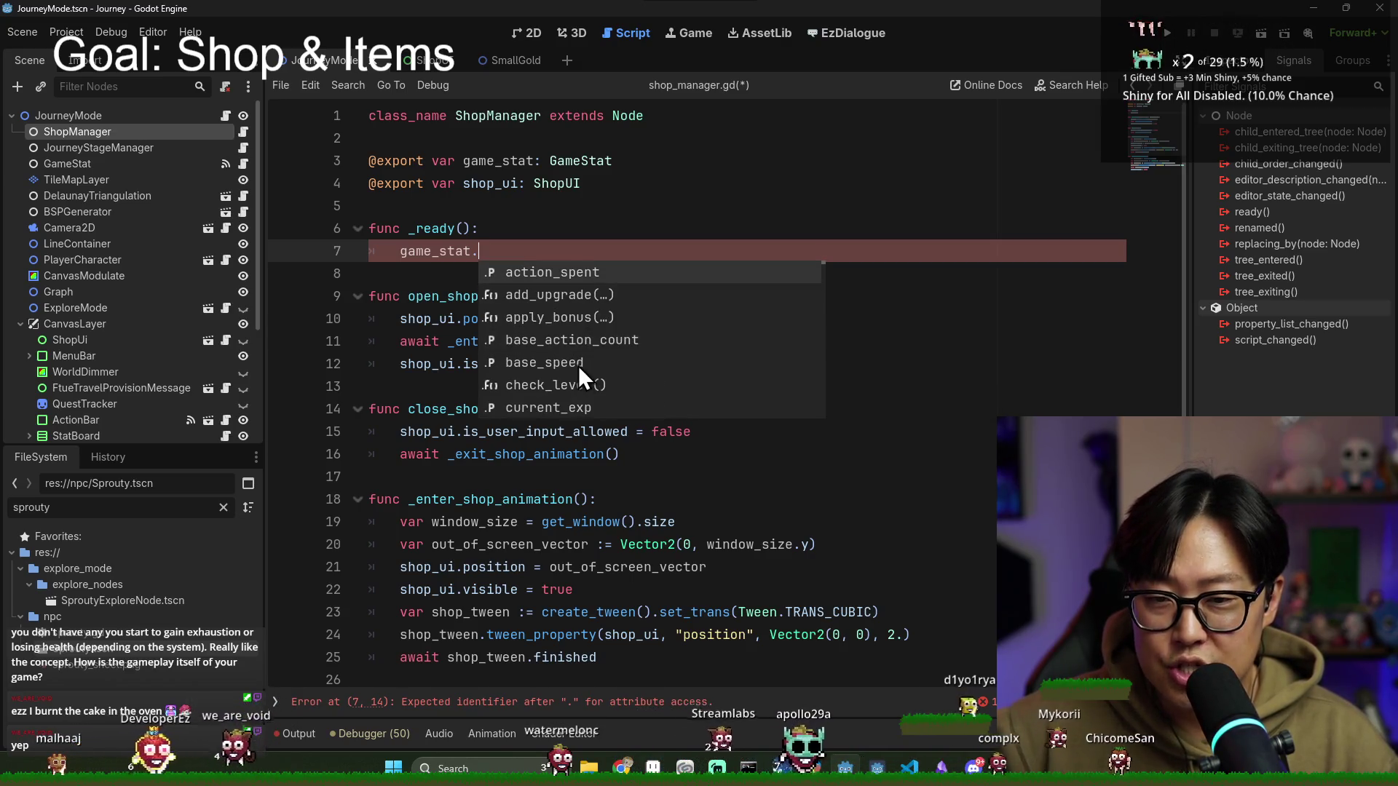
pyautogui.press('Escape')
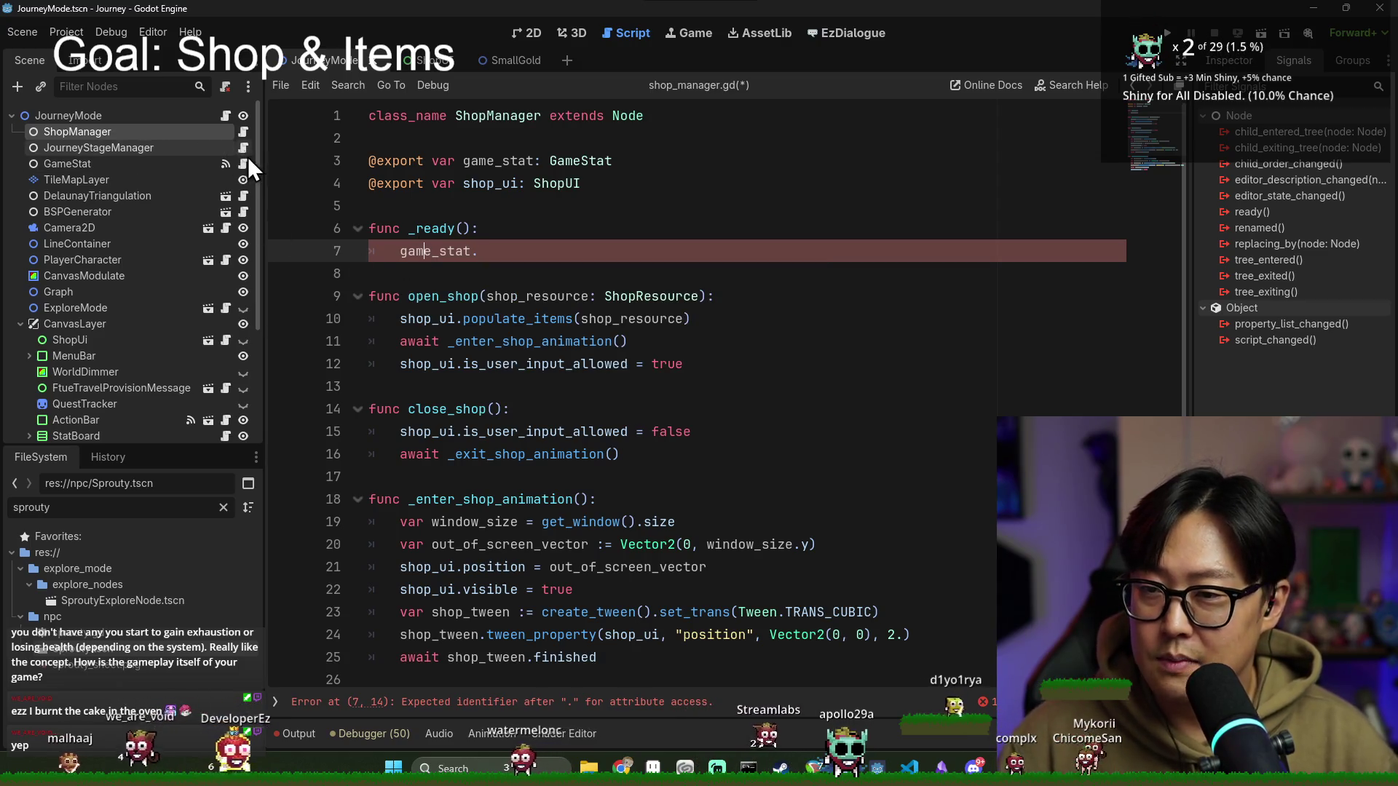
# Step: Look up open_shop_requested in game_stat.gd, then complete .connect() on line 7 of shop_manager.gd
pyautogui.click(243, 163)
pyautogui.click(561, 279)
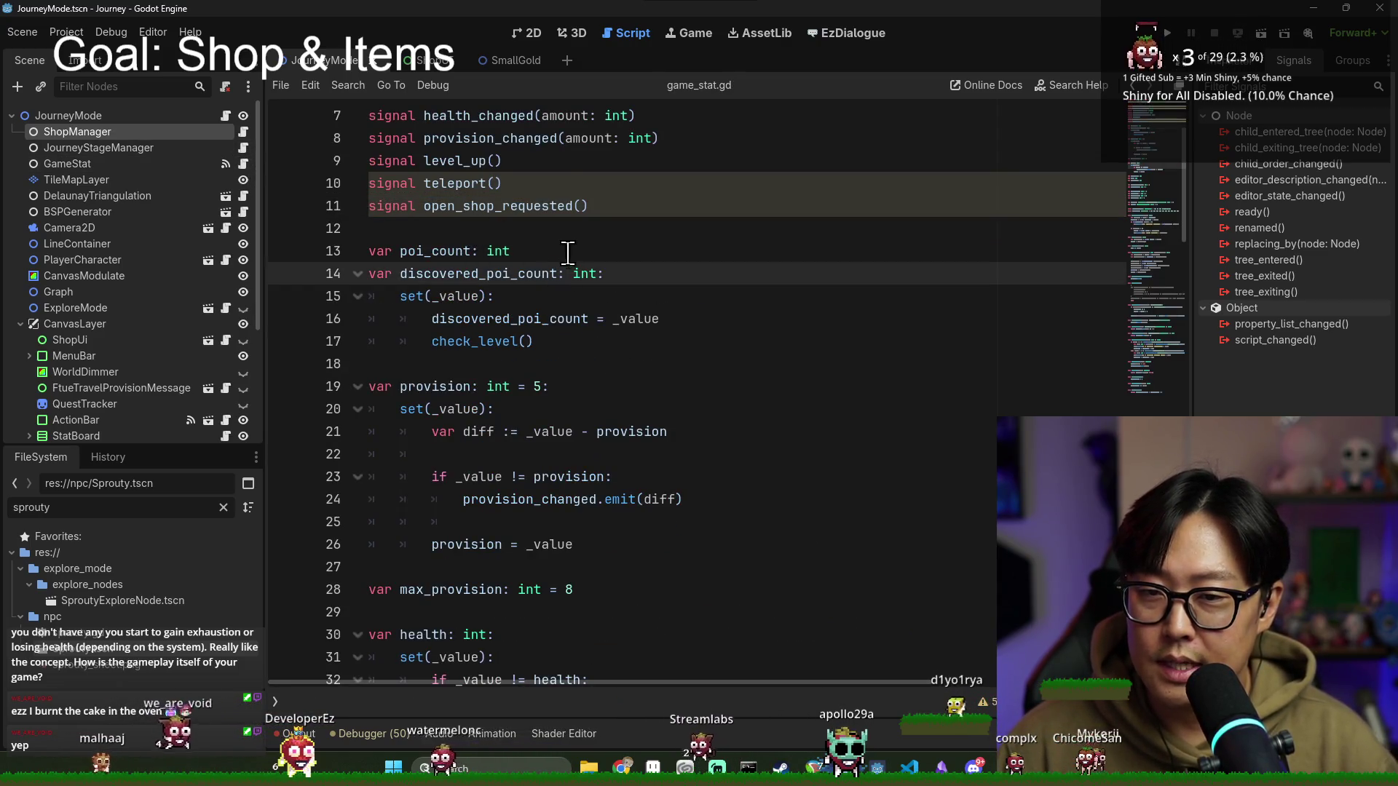
pyautogui.hotkey('alt', 'Left')
pyautogui.write('.conne')
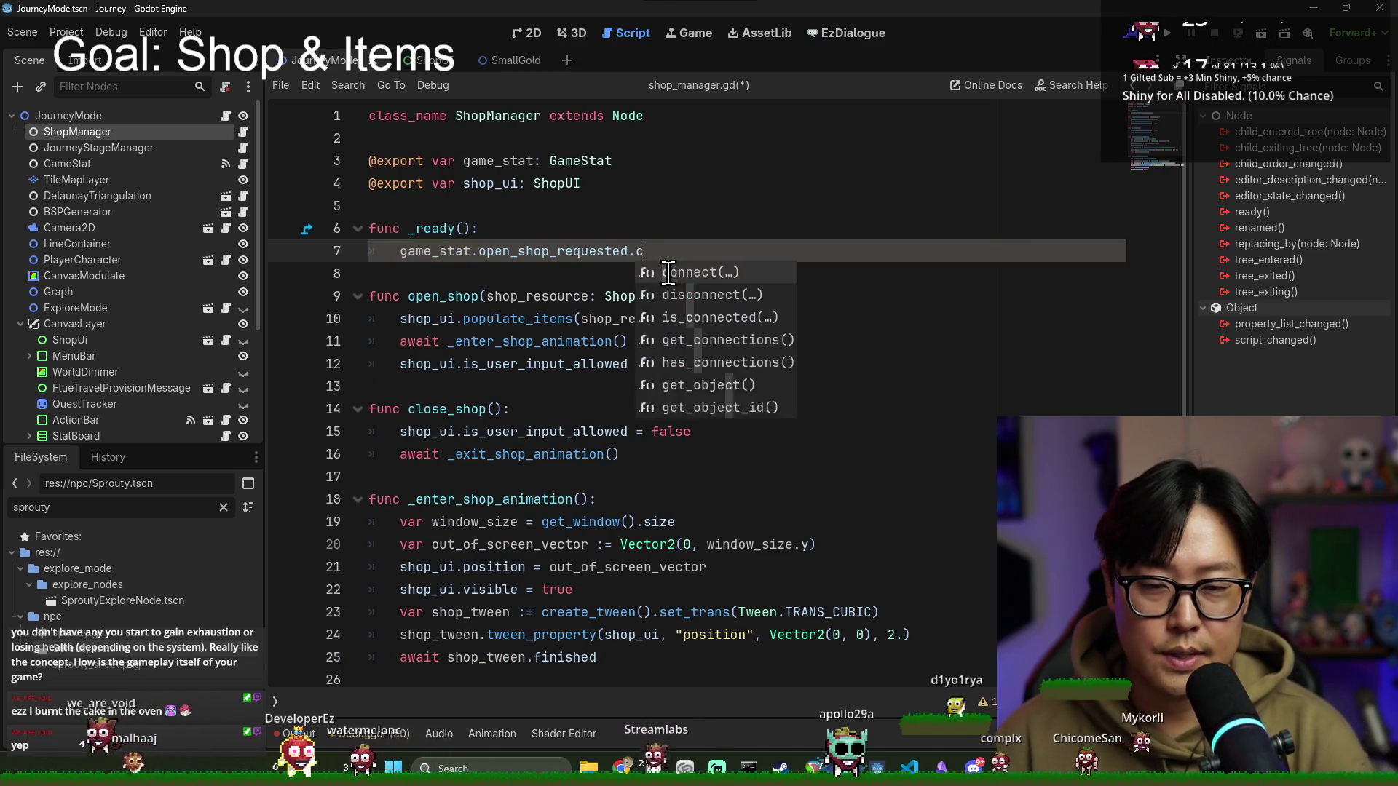
pyautogui.press('Return')
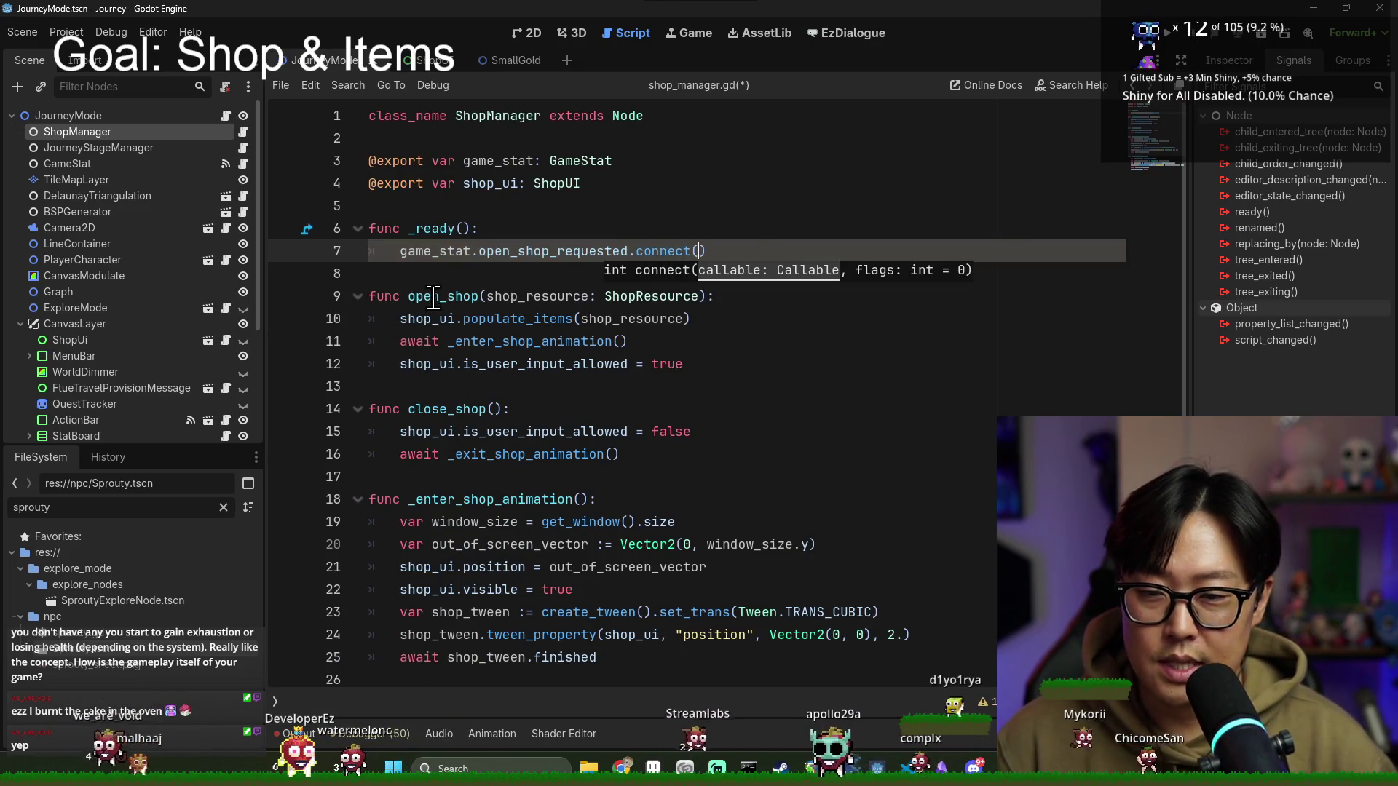
pyautogui.click(444, 296)
pyautogui.click(689, 250)
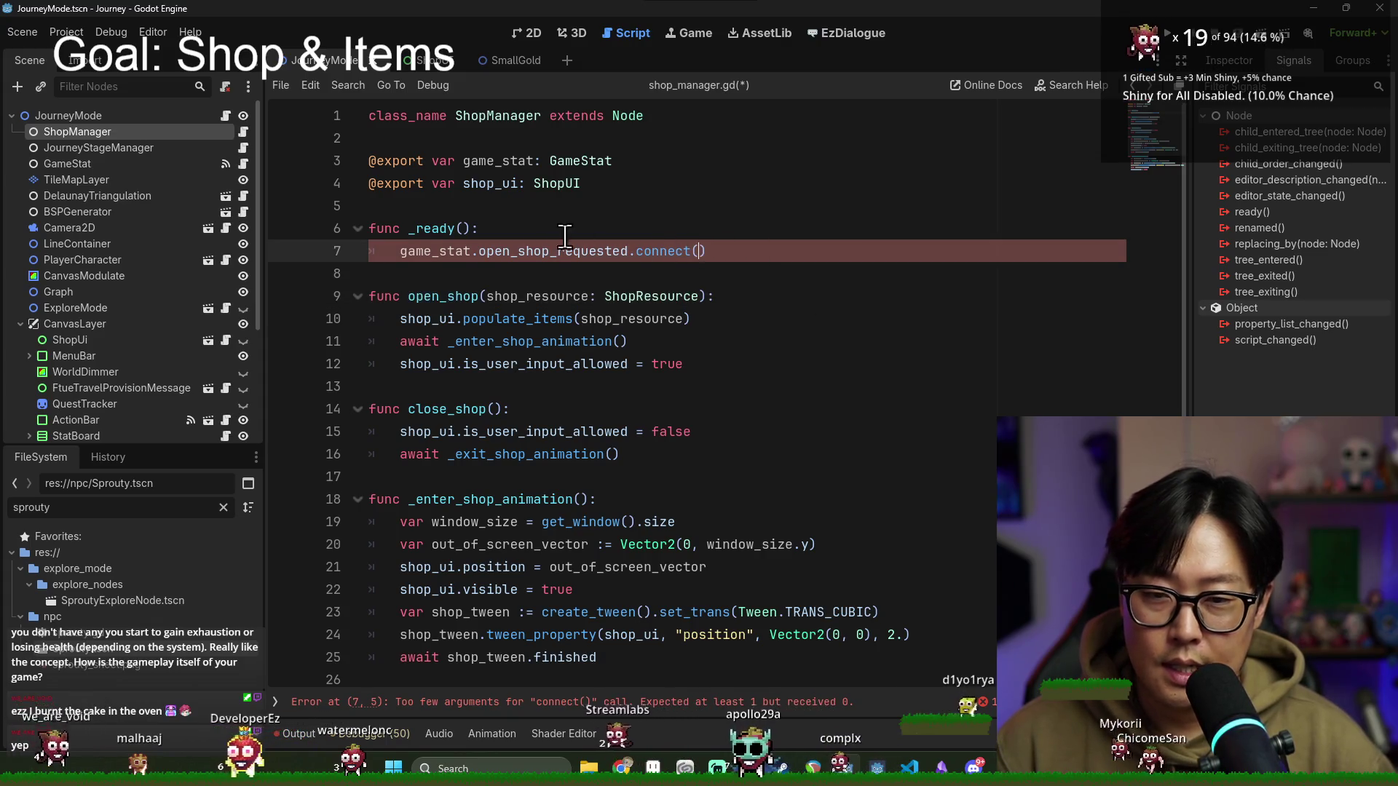
pyautogui.moveTo(679, 249)
pyautogui.click(740, 182)
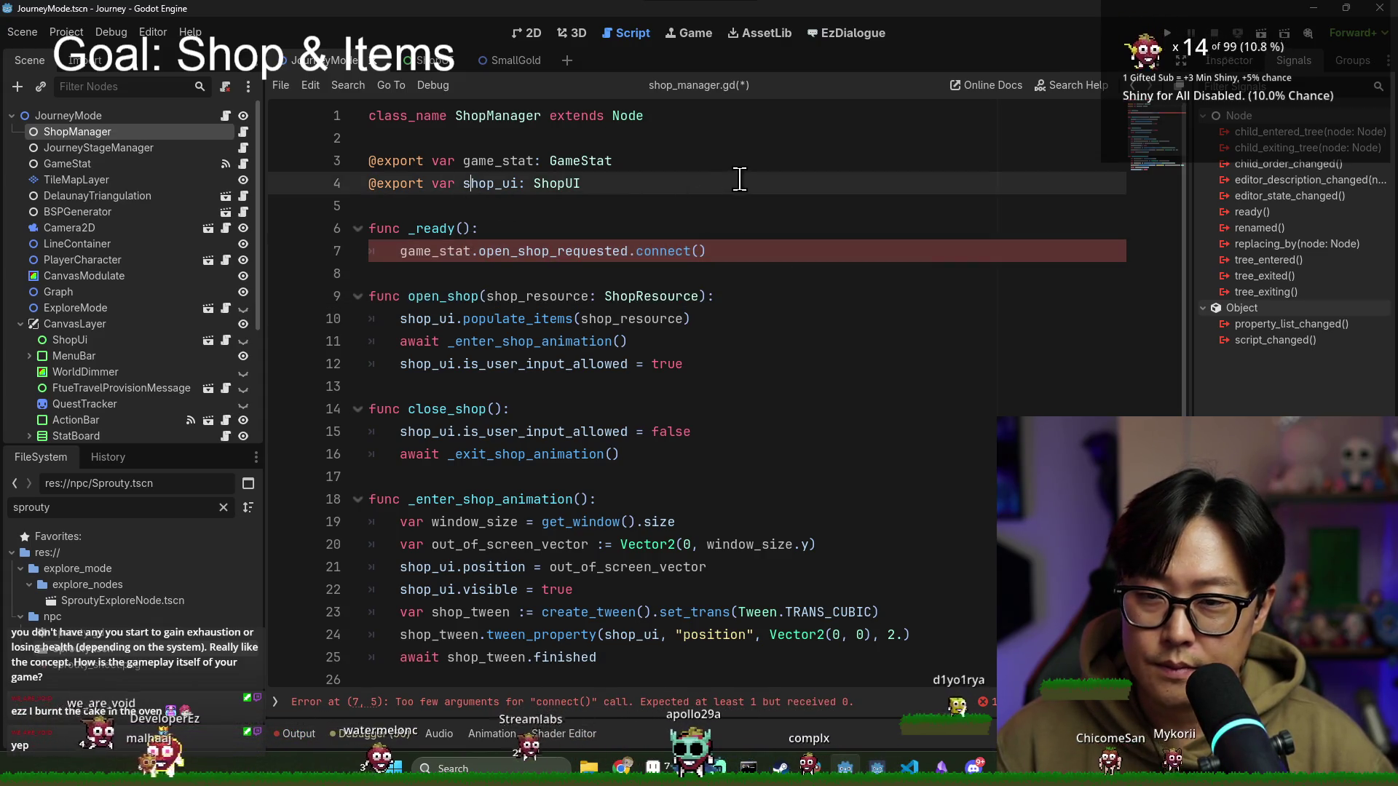
pyautogui.press('Return')
pyautogui.write('@export')
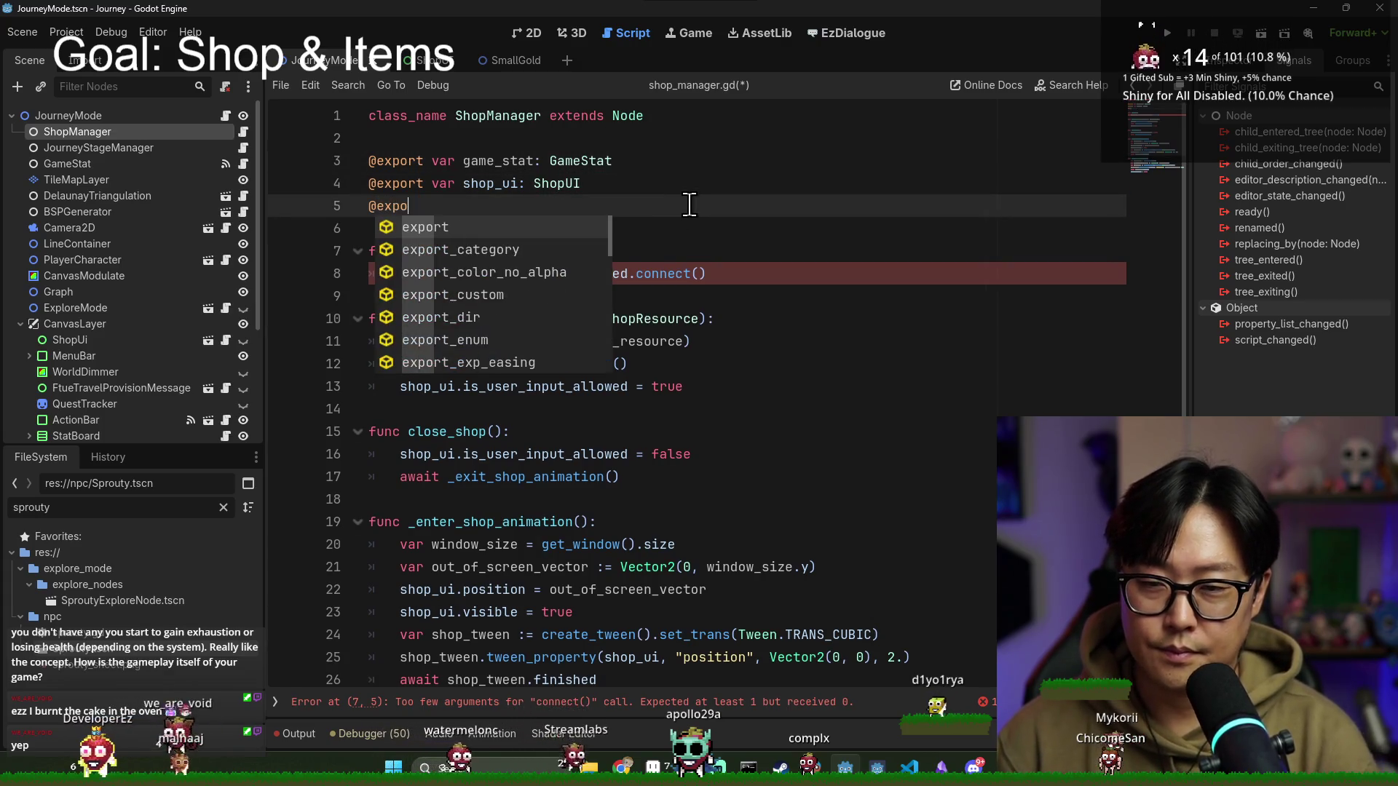
pyautogui.write(' var default_shop: ShopRe')
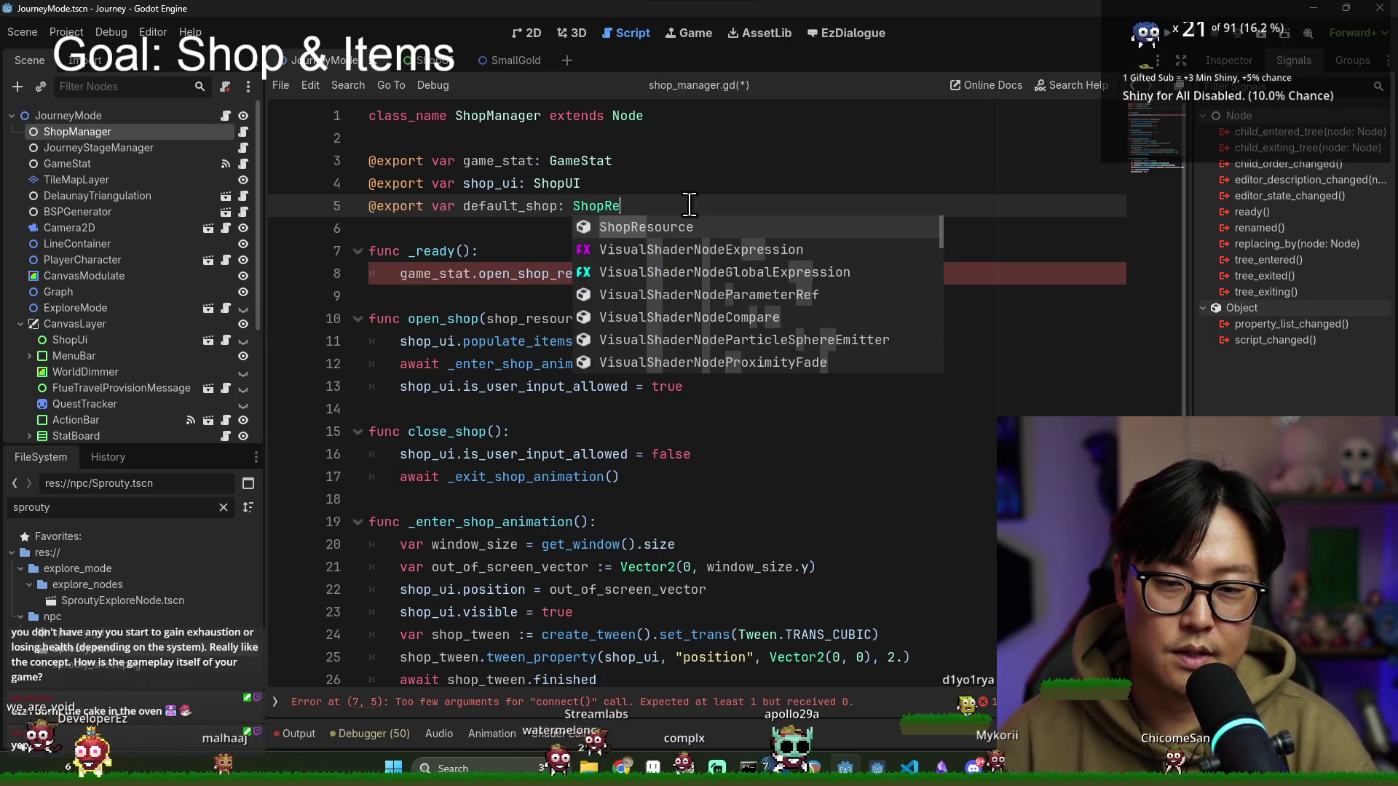
pyautogui.press('Return')
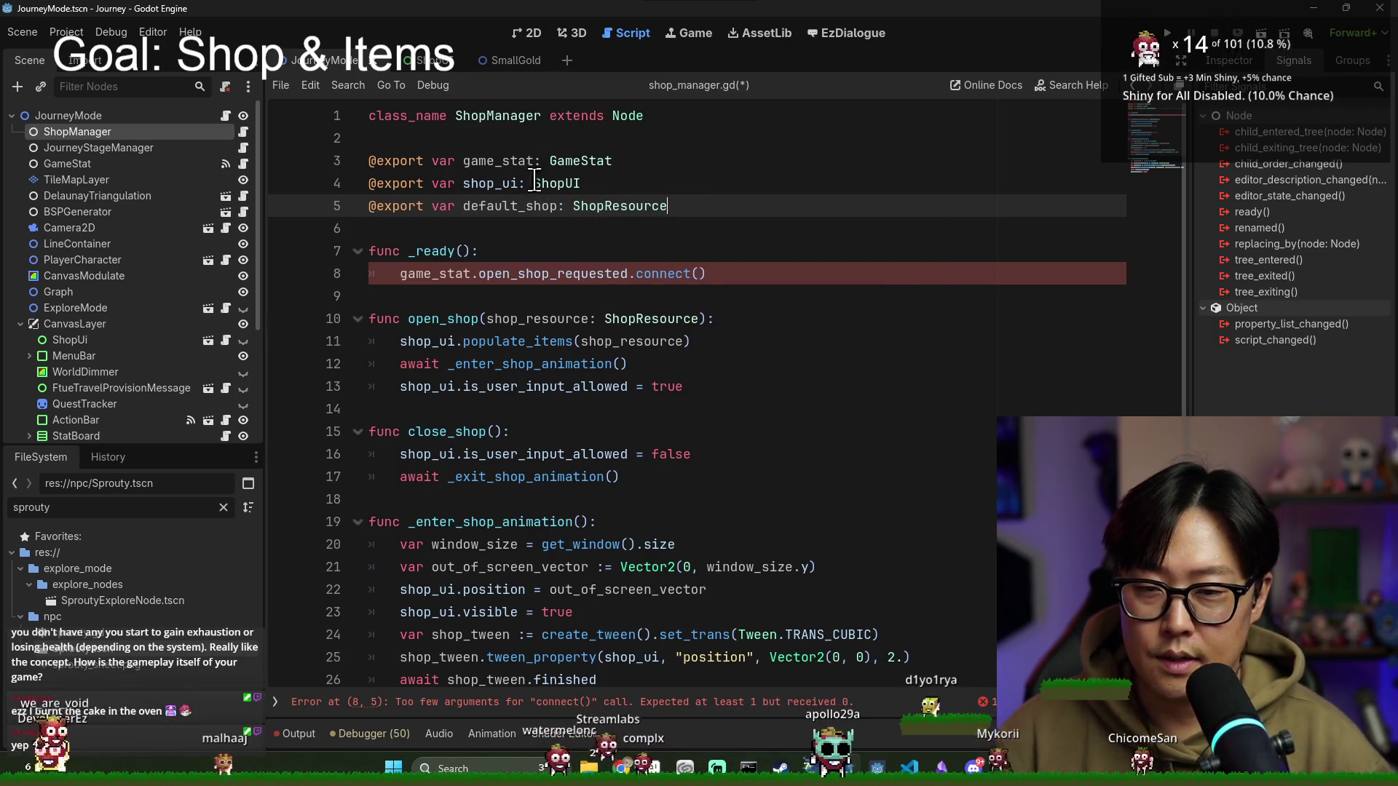
pyautogui.click(701, 319)
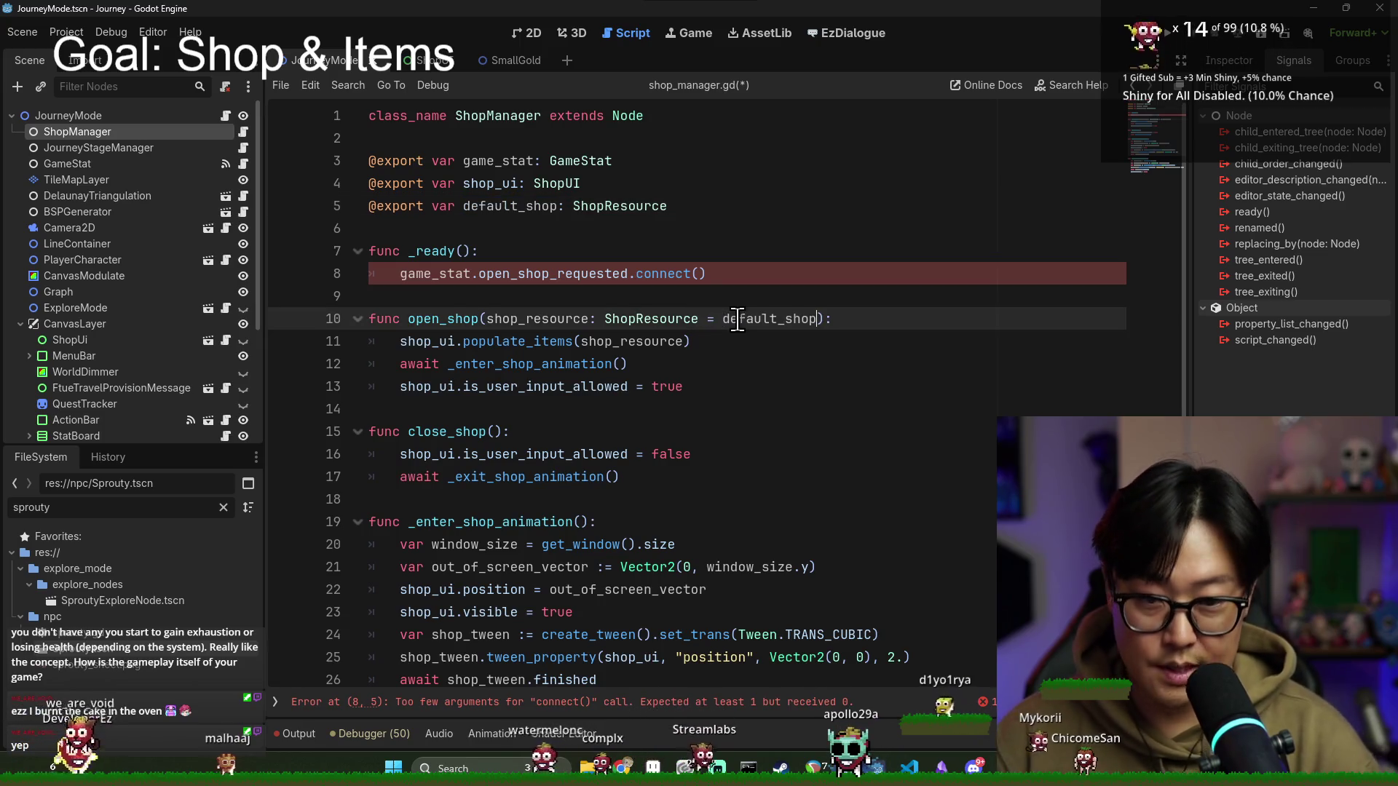
pyautogui.hotkey('ctrl', 's')
# Step: Default open_shop's parameter to default_shop and pass open_shop into connect()
pyautogui.press('Left')
pyautogui.press('Left')
pyautogui.press('Left')
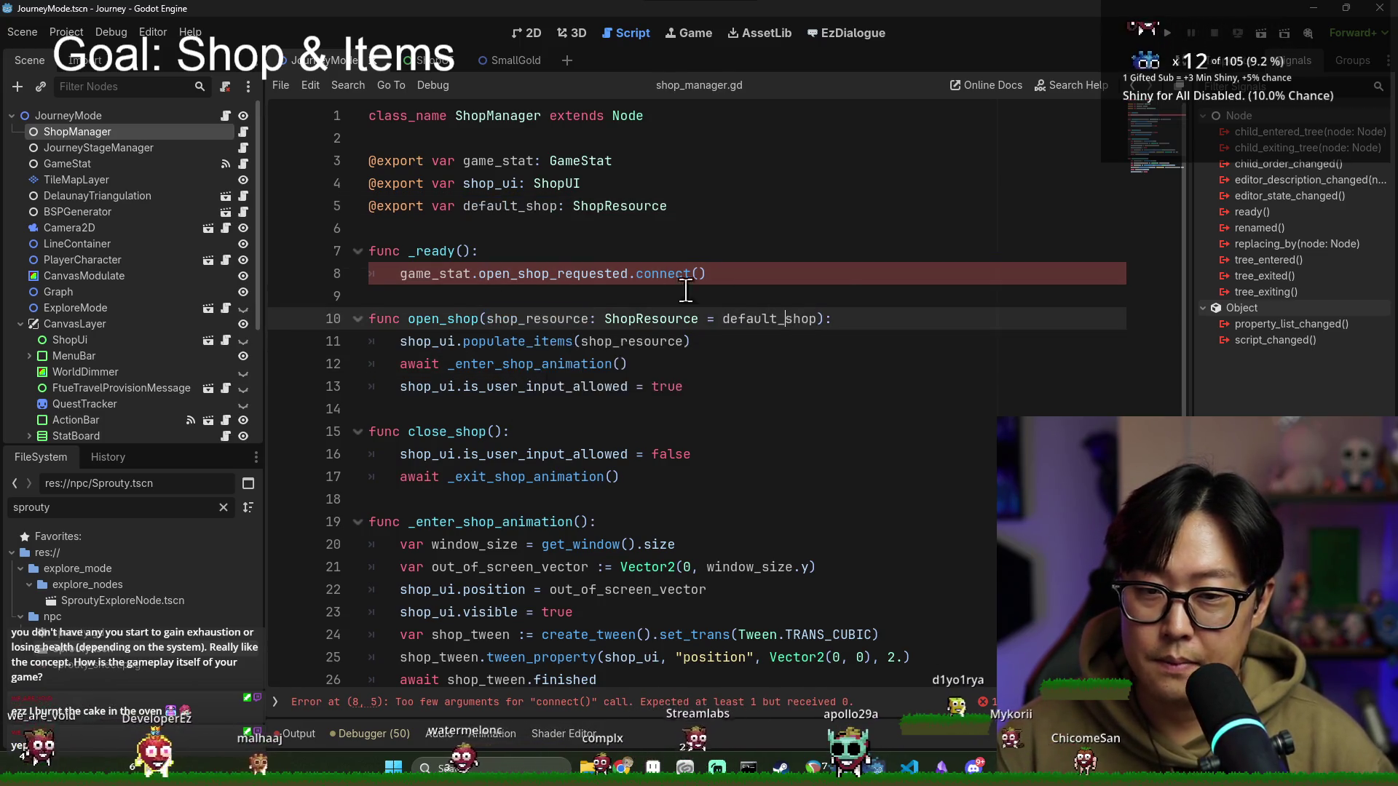
pyautogui.write(')')
pyautogui.doubleClick(480, 319)
pyautogui.hotkey('ctrl', 'c')
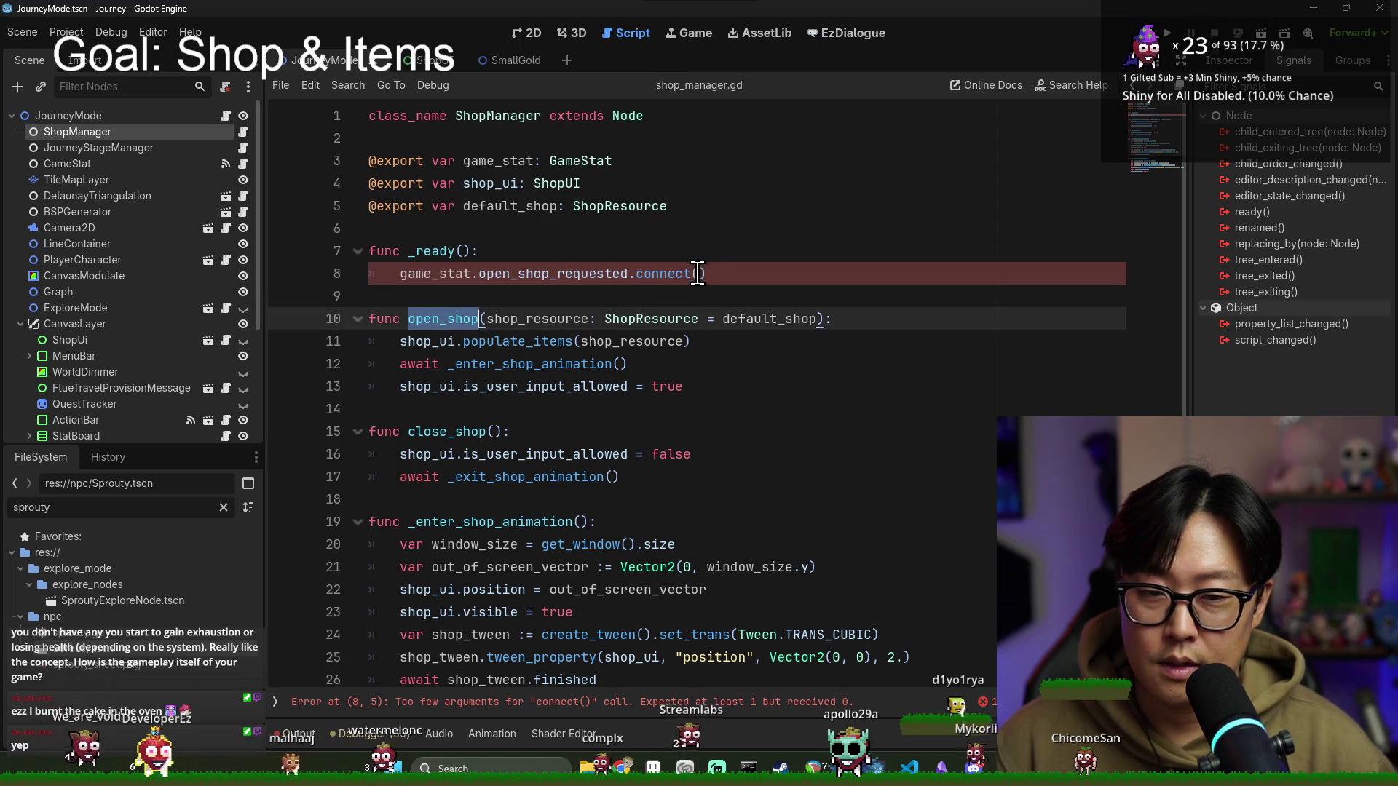
pyautogui.click(698, 274)
pyautogui.hotkey('ctrl', 'v')
pyautogui.hotkey('ctrl', 's')
# Step: Recheck the open_shop definition and its default_shop default, then save the script
pyautogui.click(844, 275)
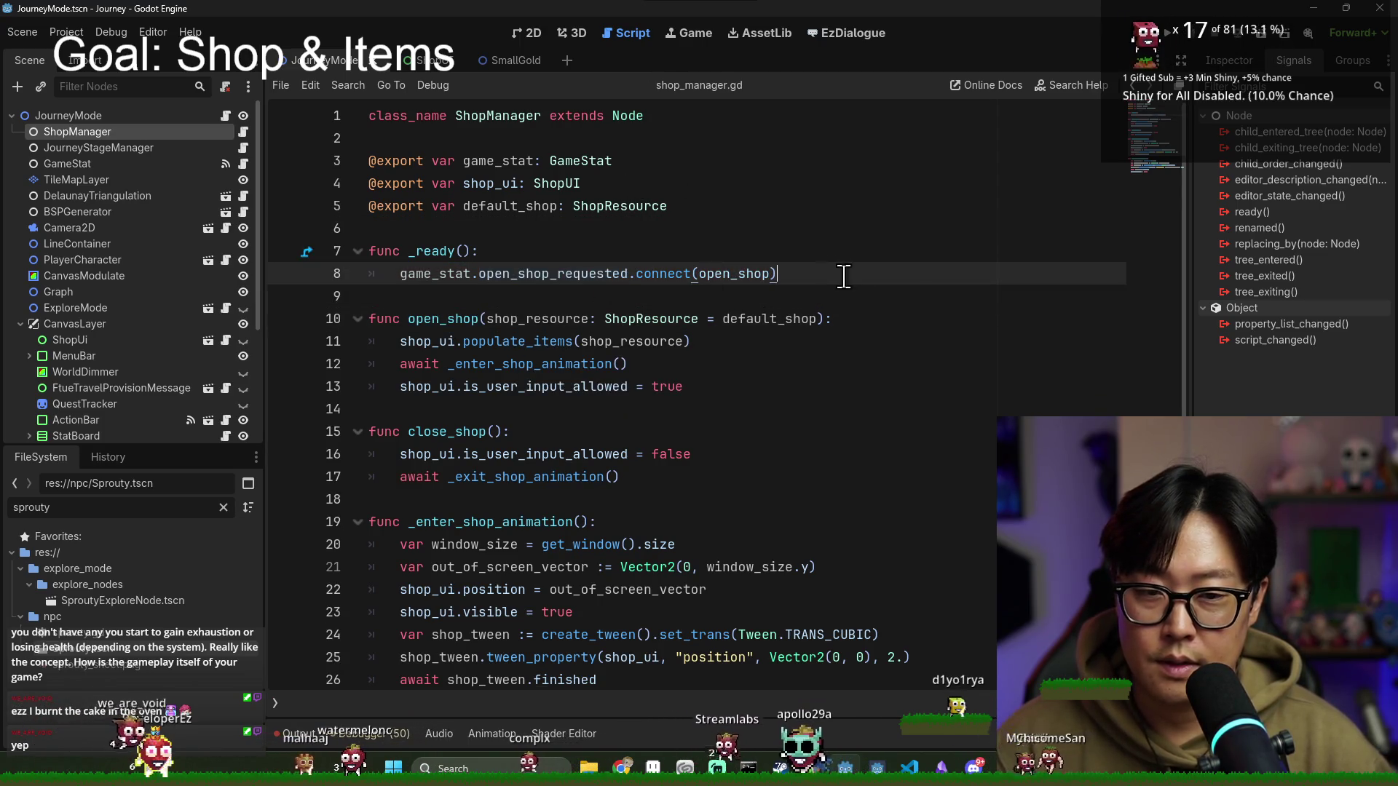
pyautogui.click(432, 319)
pyautogui.click(737, 367)
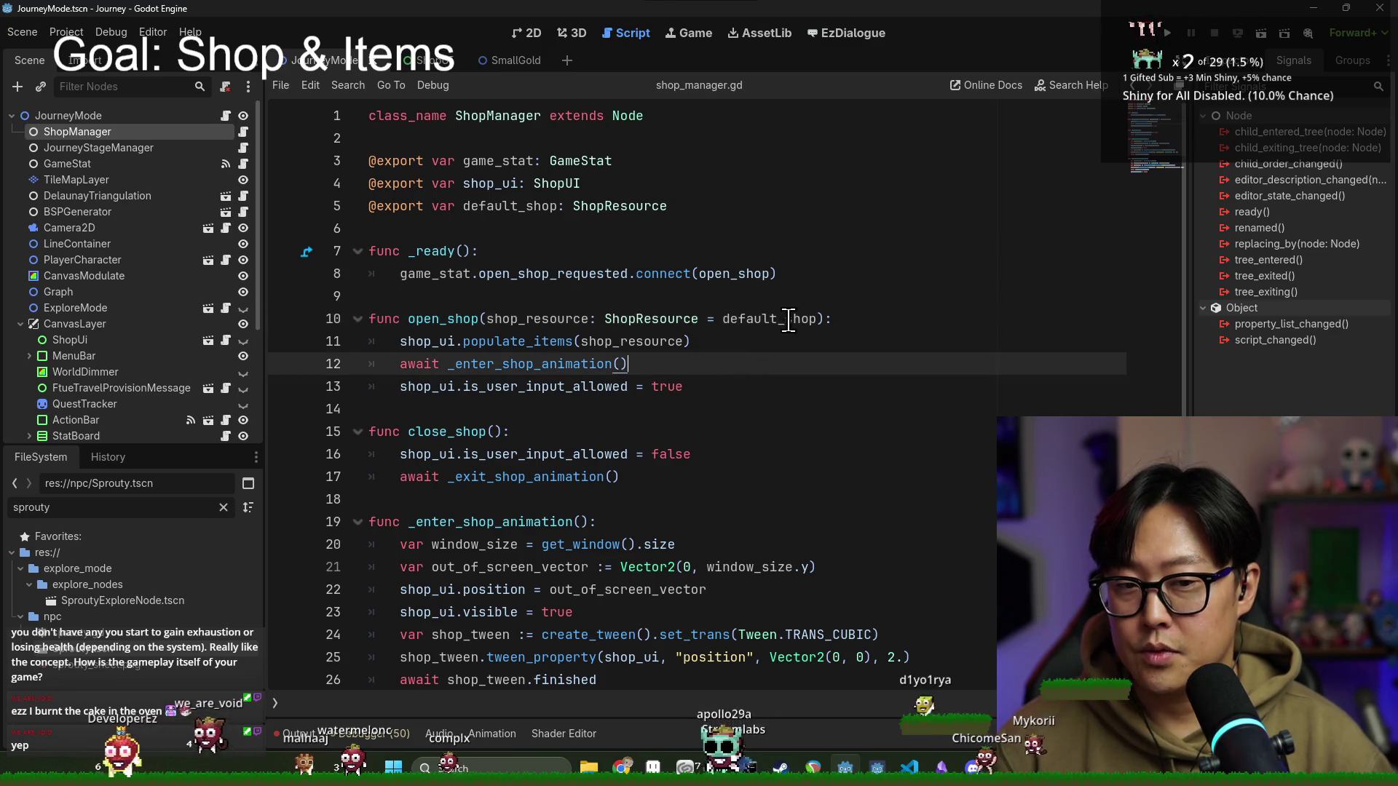
pyautogui.doubleClick(791, 318)
pyautogui.hotkey('ctrl', 's')
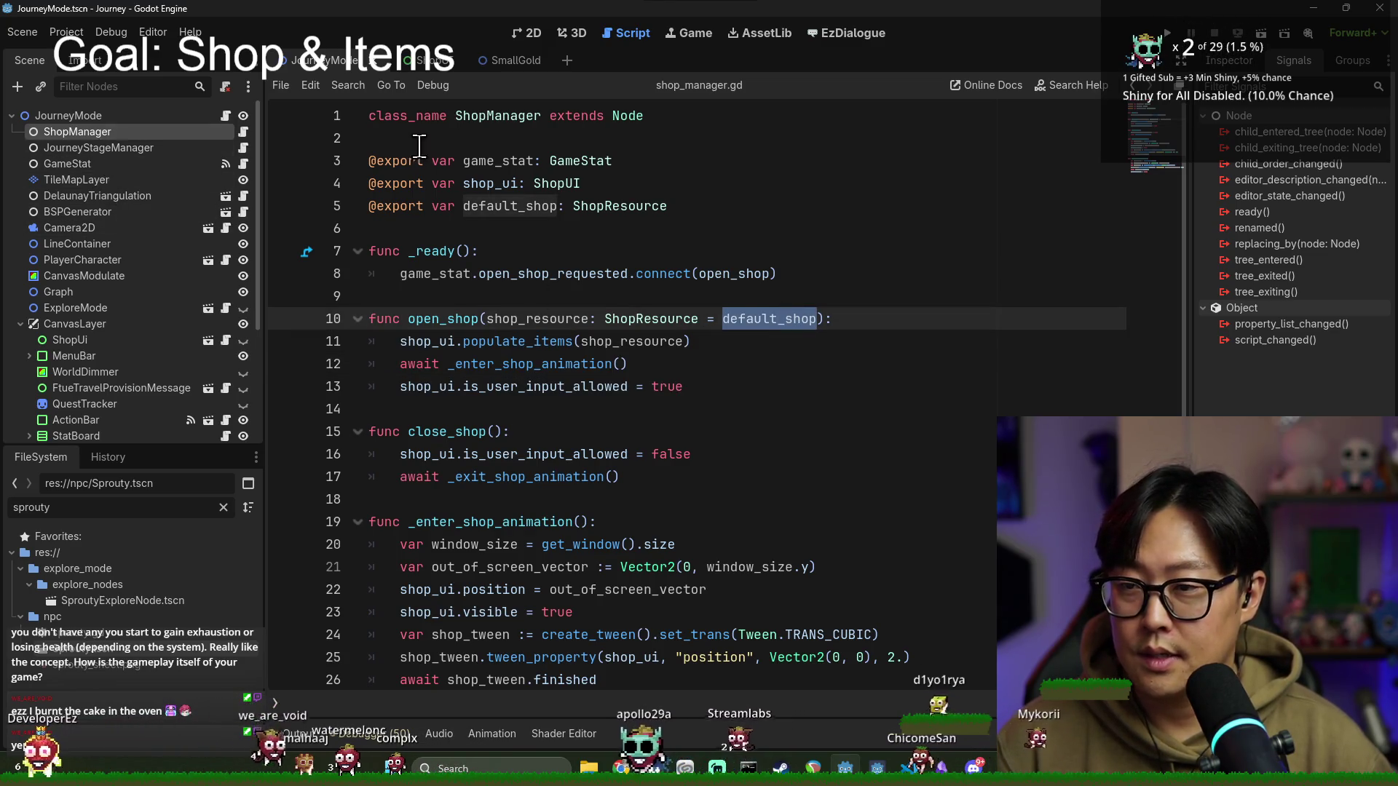
pyautogui.click(1230, 61)
# Step: Assign the ShopUi node to Shop UI and the GameStat node to Game Stat
pyautogui.click(1331, 210)
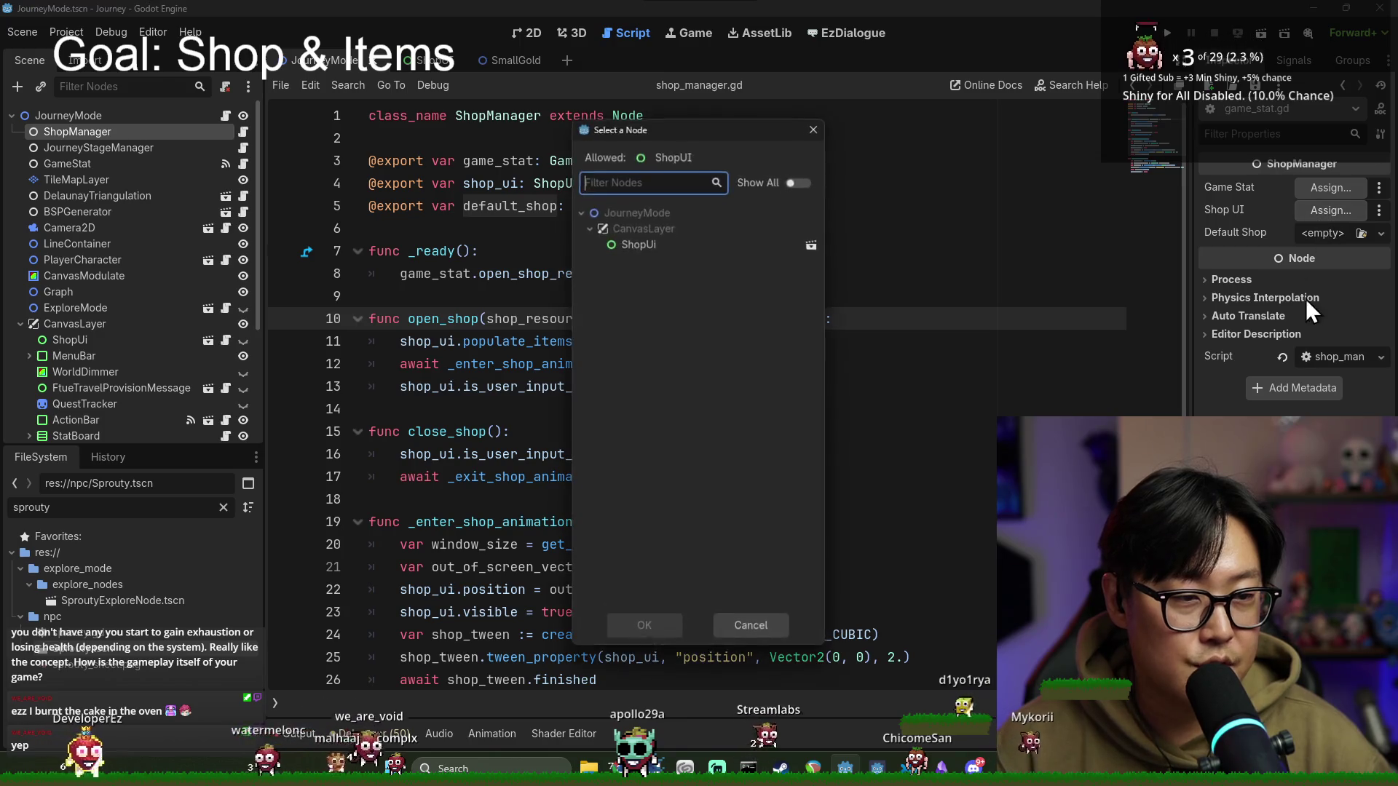
pyautogui.doubleClick(804, 246)
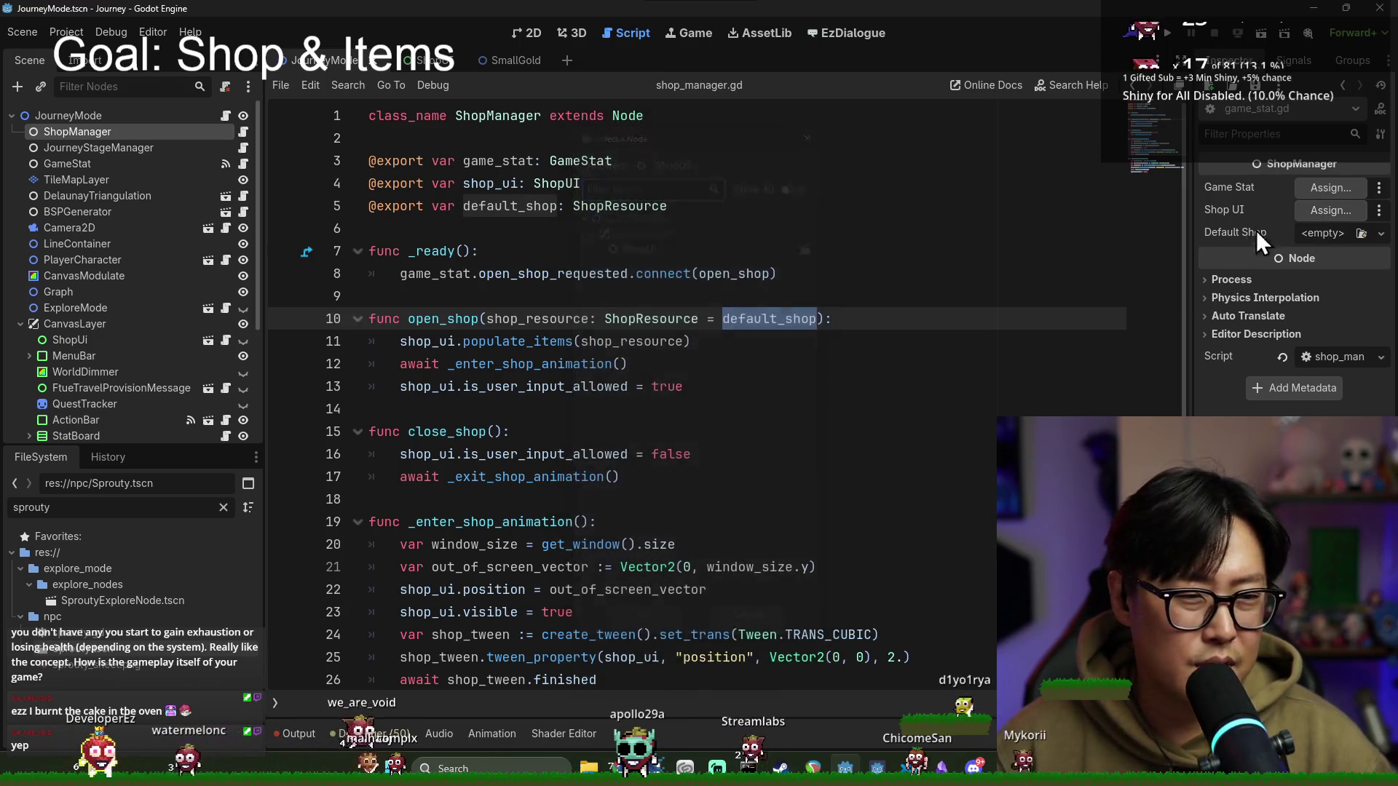
pyautogui.hotkey('ctrl', 's')
pyautogui.click(1330, 187)
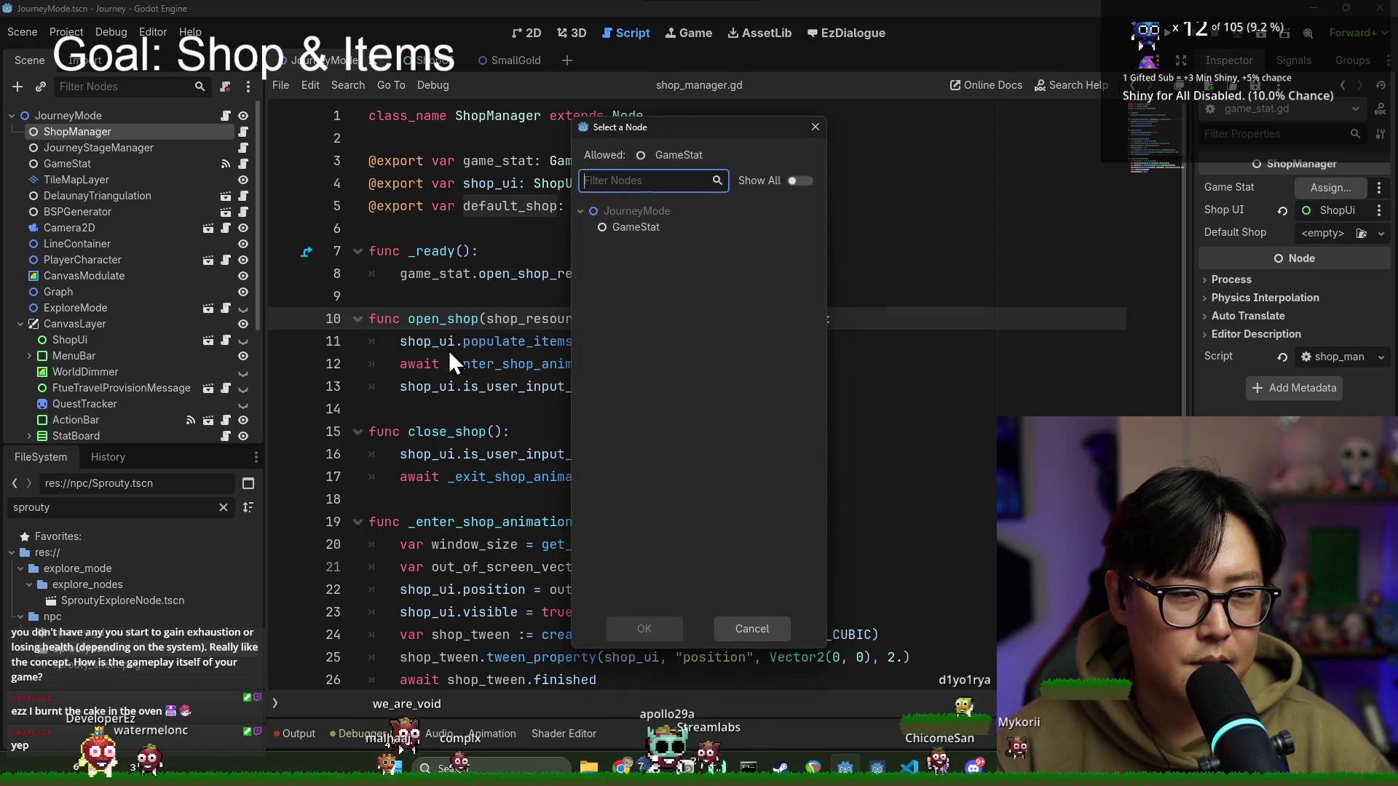
pyautogui.doubleClick(647, 230)
pyautogui.hotkey('ctrl', 's')
# Step: Give Default Shop a new ShopResource with three empty Available Items slots
pyautogui.click(1337, 237)
pyautogui.click(1333, 259)
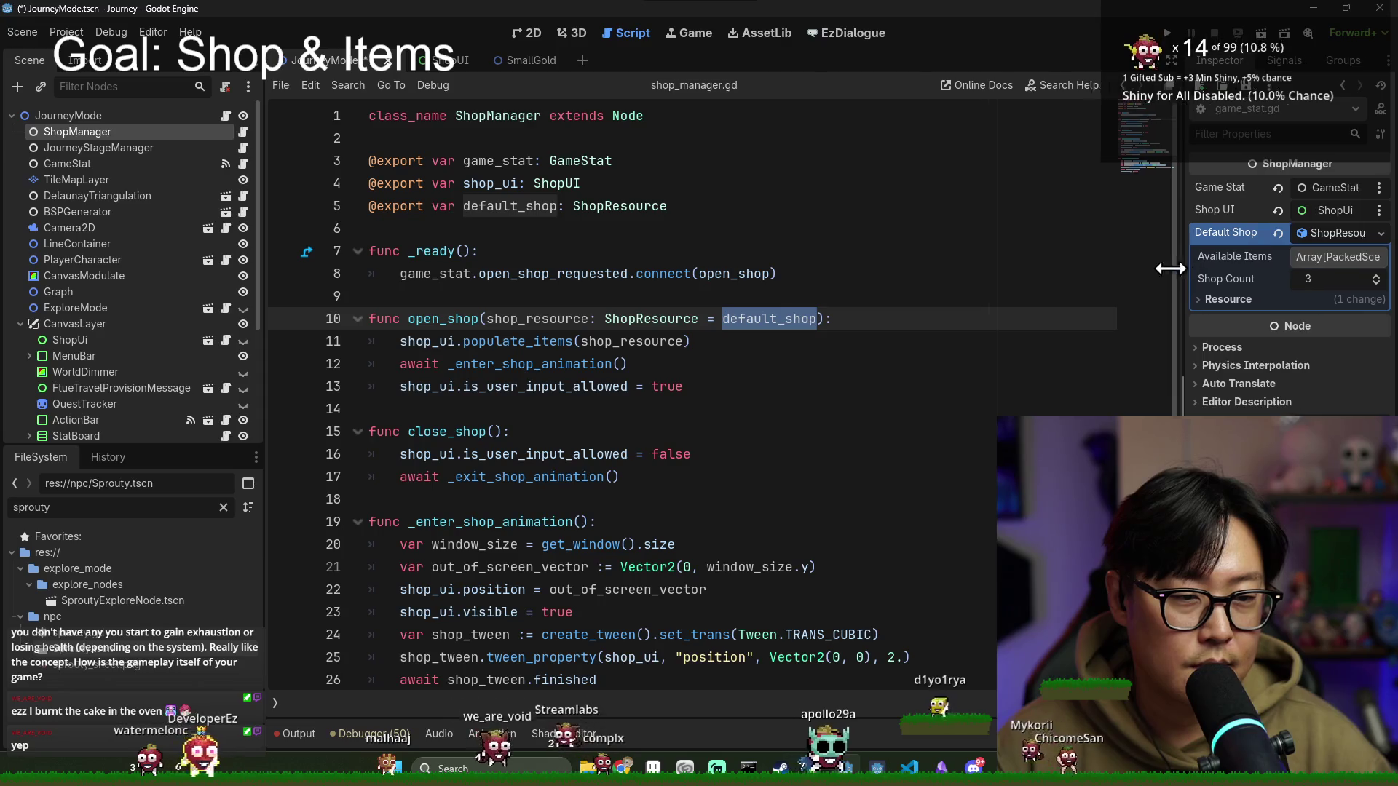
pyautogui.hotkey('ctrl', 's')
pyautogui.click(1264, 258)
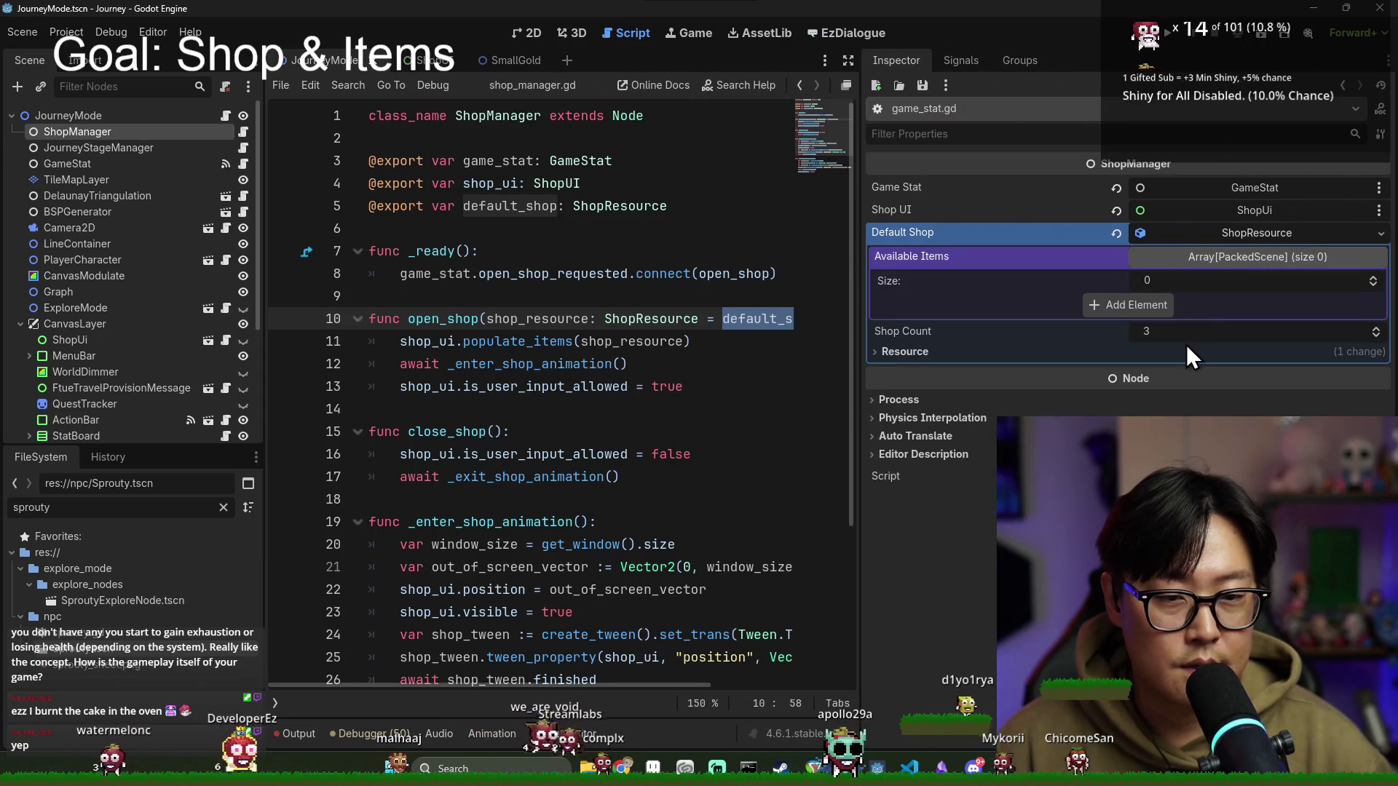
pyautogui.click(1146, 306)
pyautogui.click(1148, 328)
pyautogui.click(1147, 350)
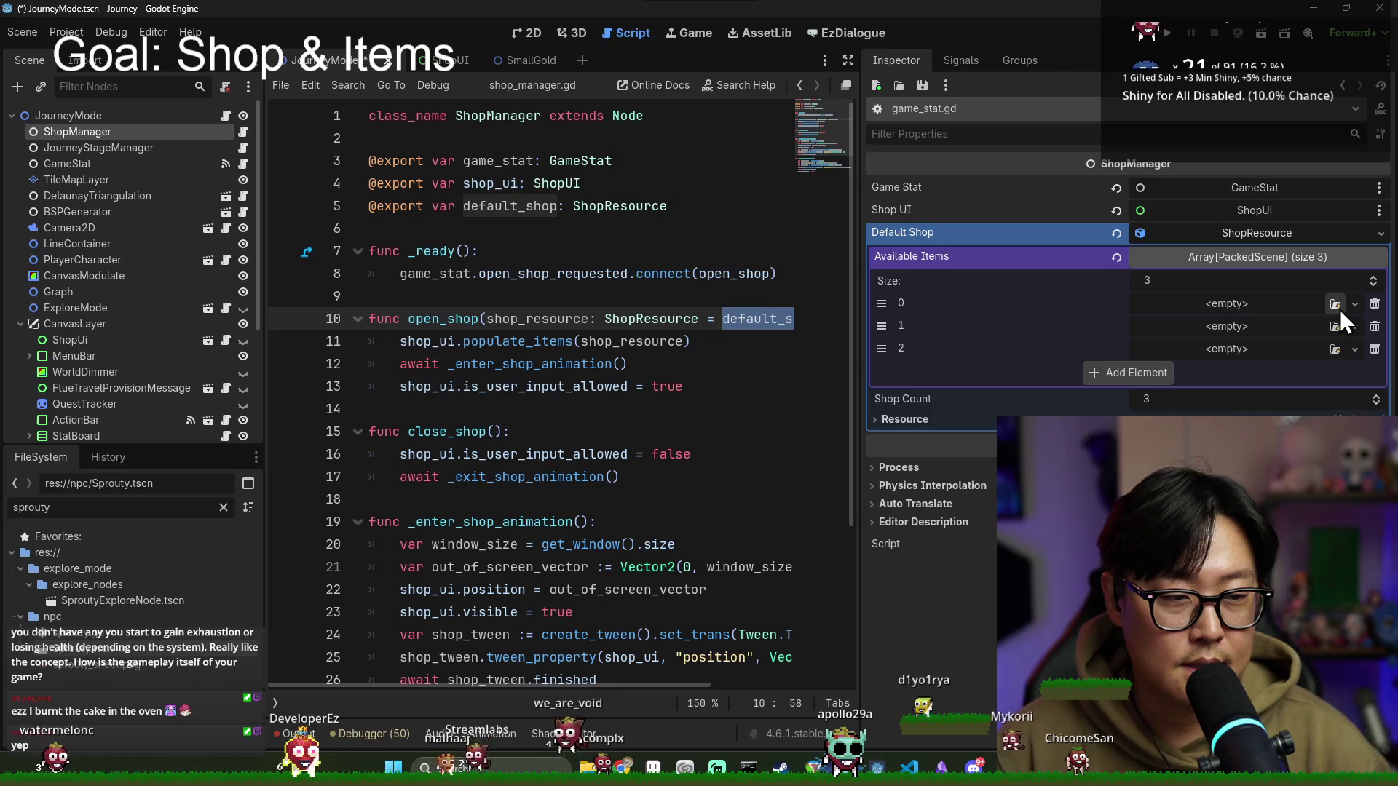
# Step: Filter the FileSystem by 'item' and place StaminaPotionUpgradeItemNode in slot 0
pyautogui.write('item')
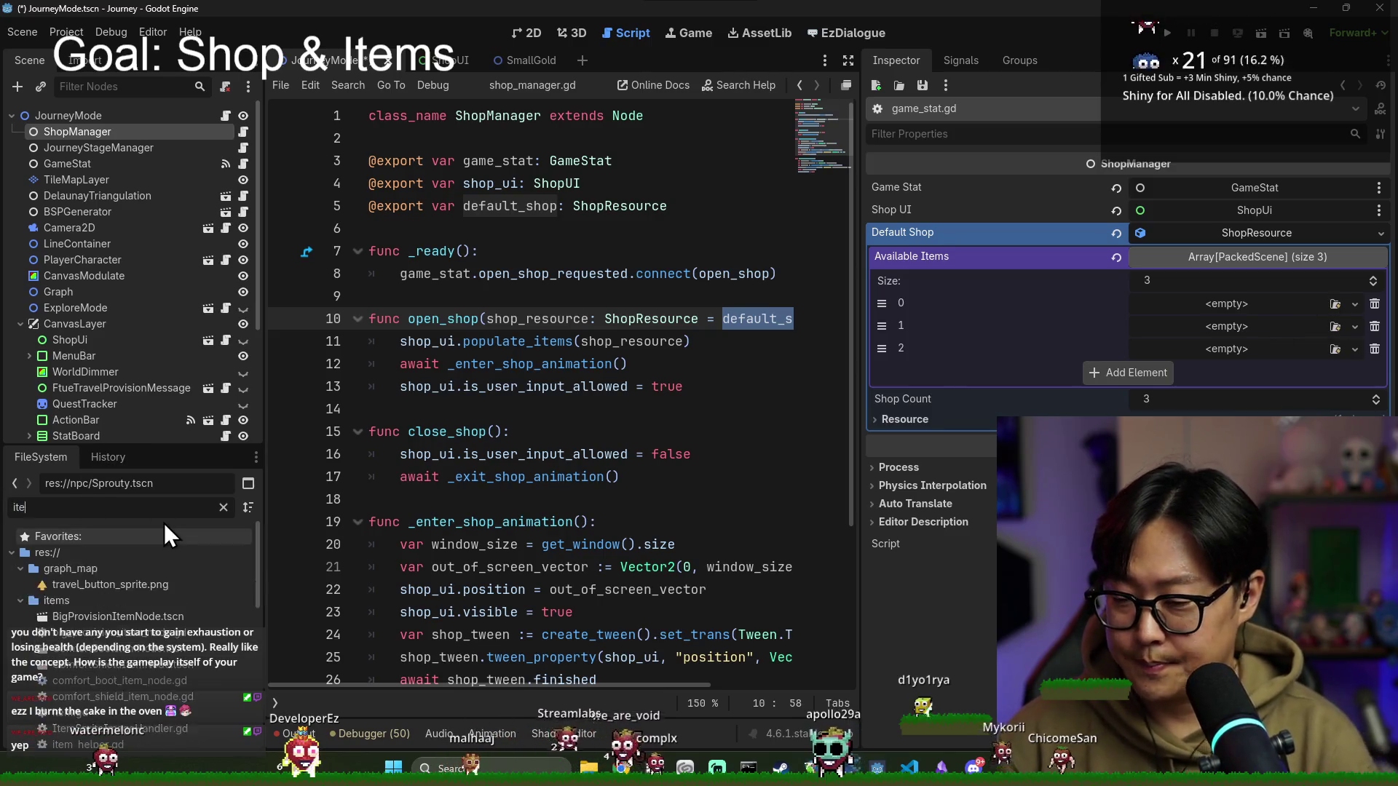
pyautogui.click(87, 585)
pyautogui.scroll(-4, 176, 570)
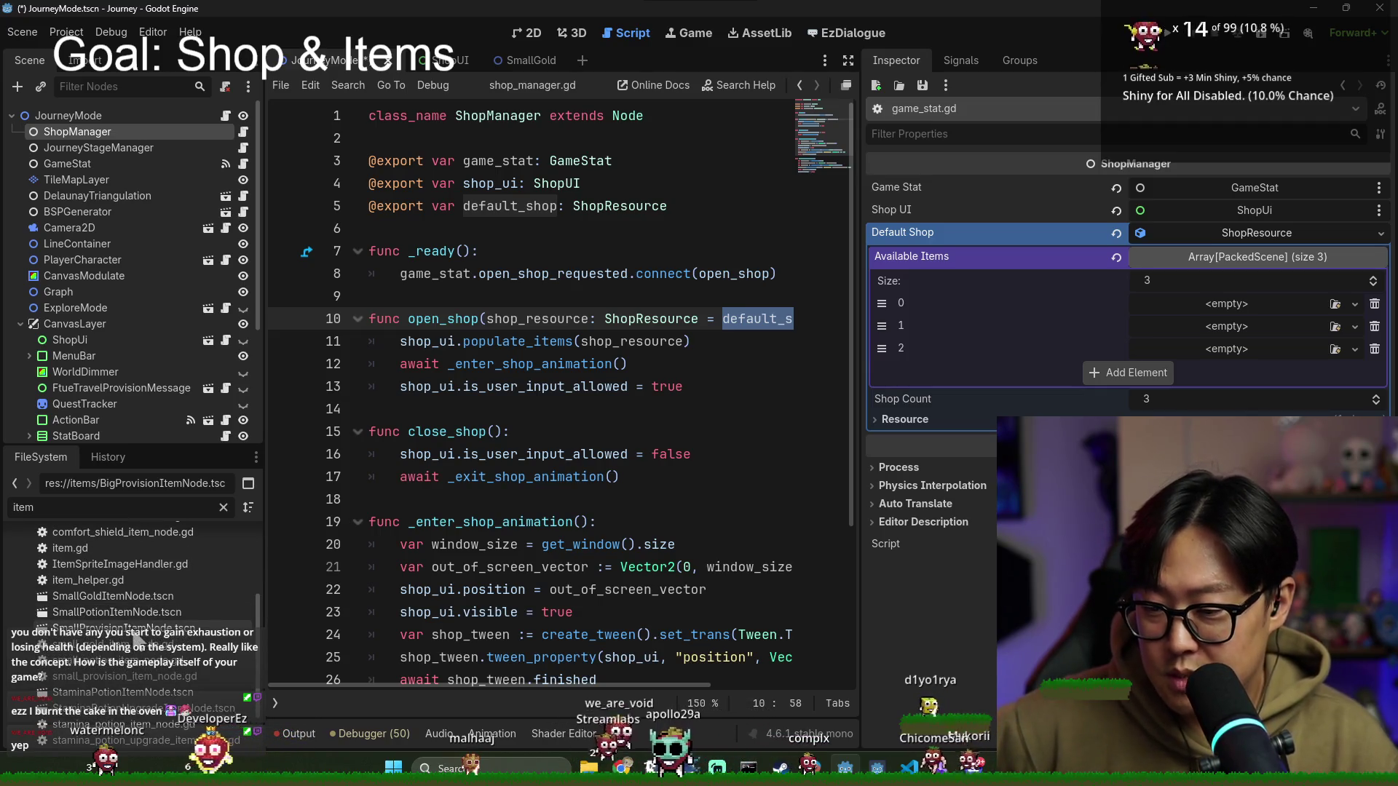
pyautogui.scroll(-2, 131, 669)
pyautogui.moveTo(109, 658)
pyautogui.mouseDown()
pyautogui.moveTo(292, 582)
pyautogui.moveTo(1202, 328)
pyautogui.moveTo(1164, 300)
pyautogui.mouseUp()
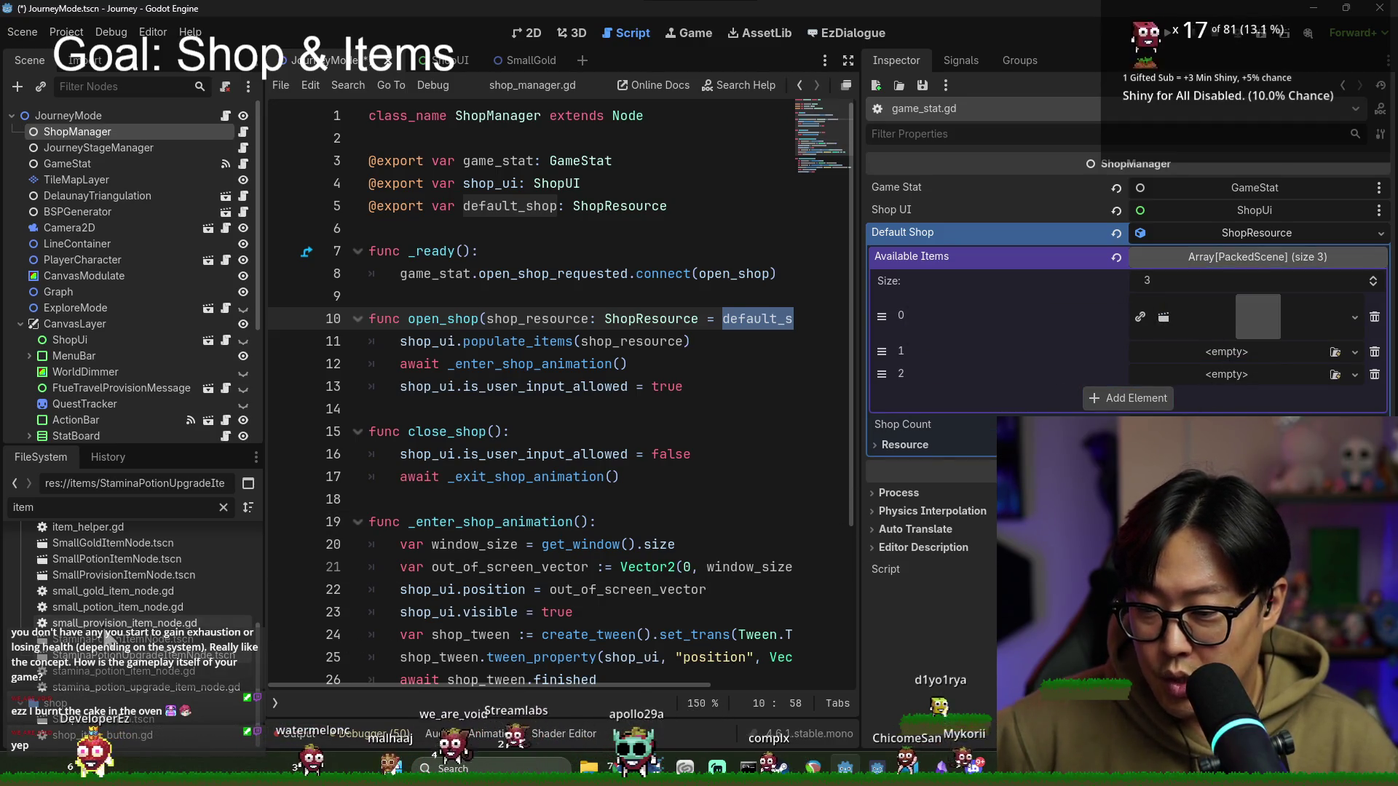
# Step: Put ComfortBootItemNode and ComfortShieldItemNode in slots 1 and 2, then save JourneyMode
pyautogui.scroll(2, 120, 631)
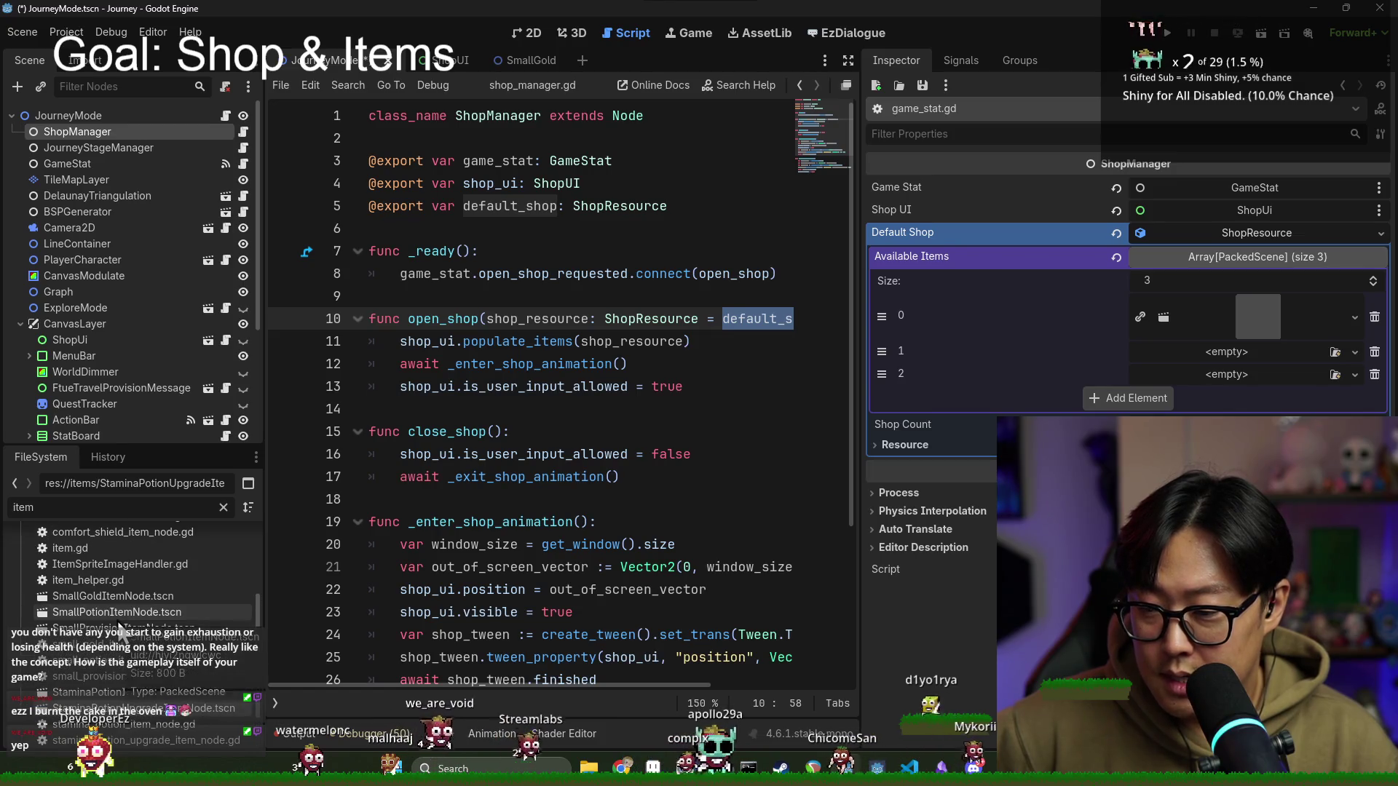
pyautogui.scroll(3, 120, 630)
pyautogui.moveTo(117, 544)
pyautogui.mouseDown()
pyautogui.moveTo(1166, 393)
pyautogui.moveTo(1186, 347)
pyautogui.mouseUp()
pyautogui.moveTo(94, 560)
pyautogui.mouseDown()
pyautogui.moveTo(583, 521)
pyautogui.moveTo(1170, 409)
pyautogui.mouseUp()
pyautogui.scroll(3, 158, 606)
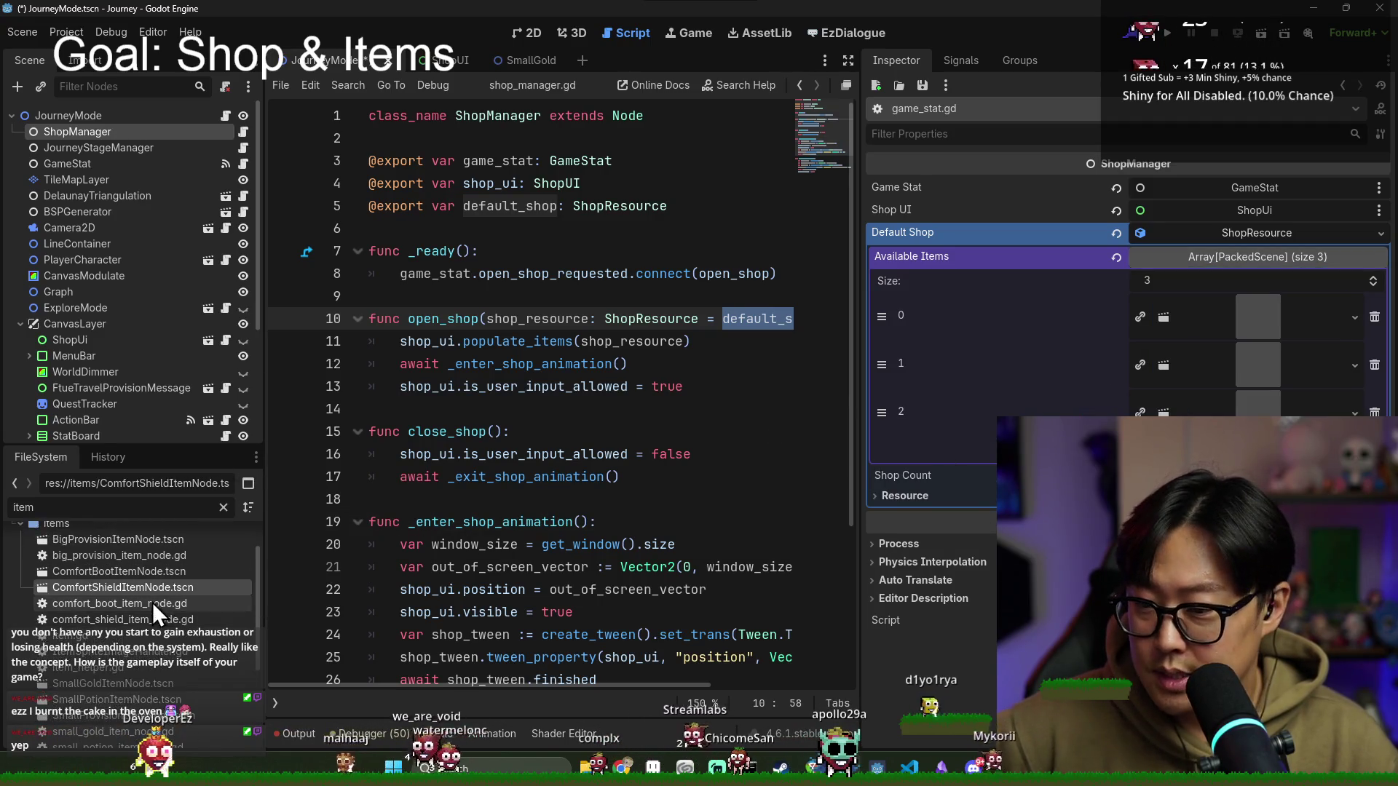
pyautogui.scroll(-2, 124, 566)
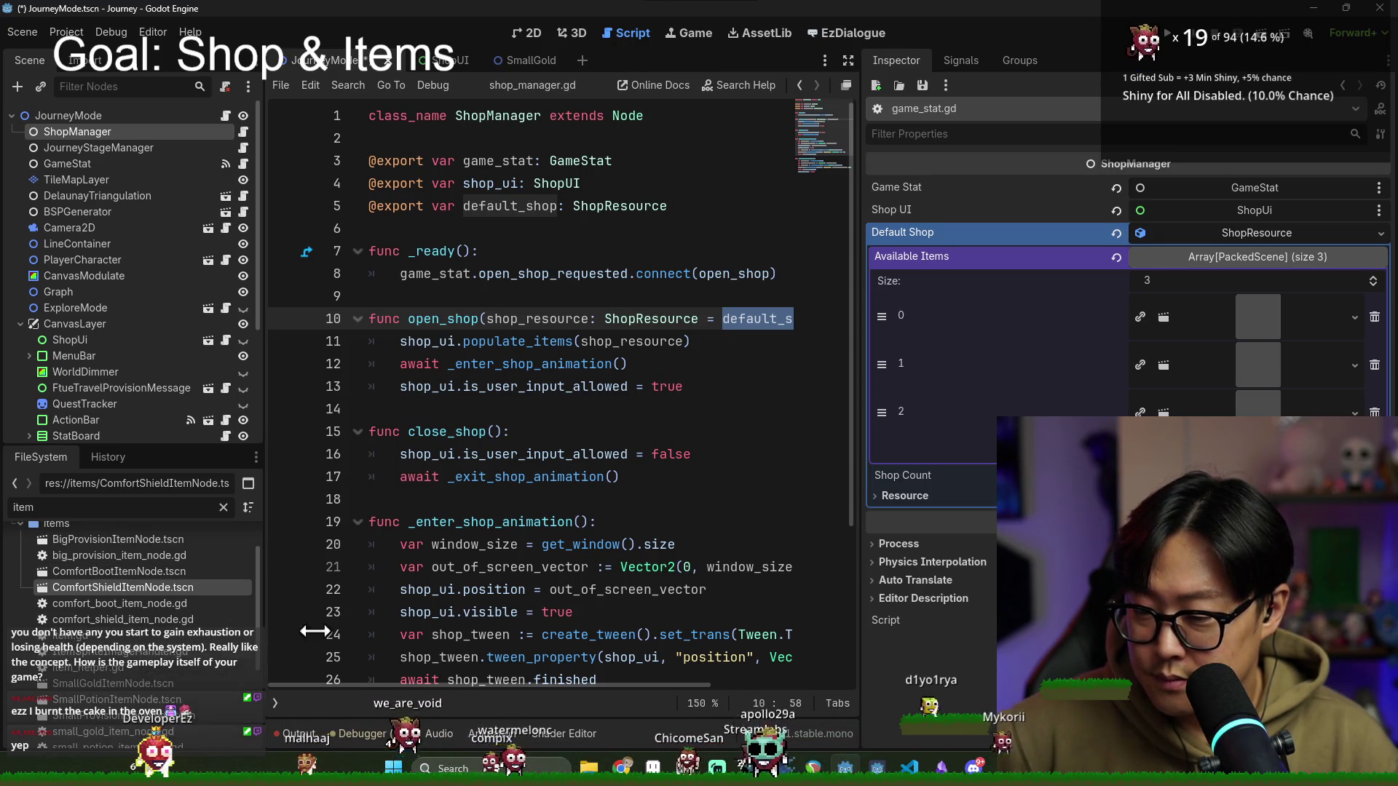
pyautogui.hotkey('ctrl', 's')
pyautogui.click(510, 296)
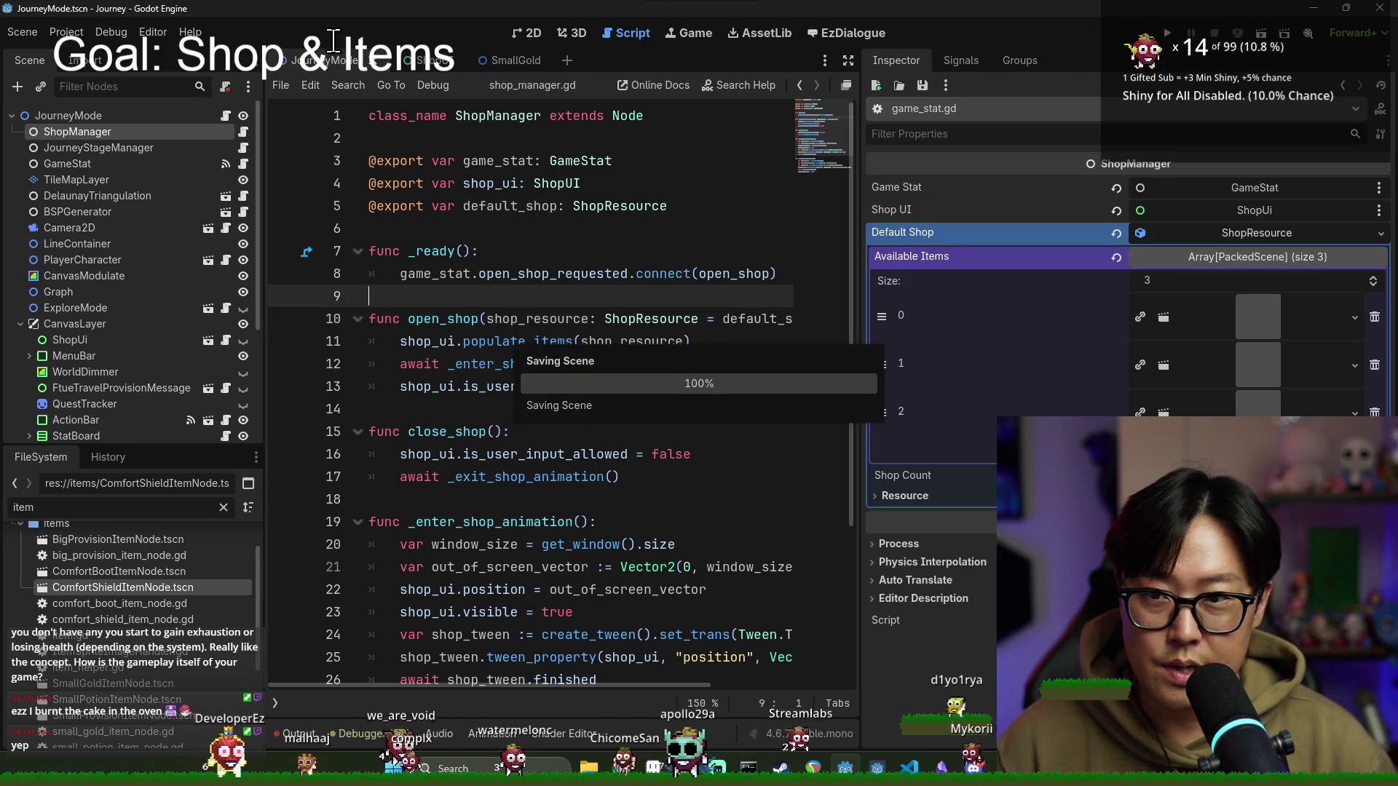
# Step: Run the game with F5, start a new game, and finish the first node map
pyautogui.press('F5')
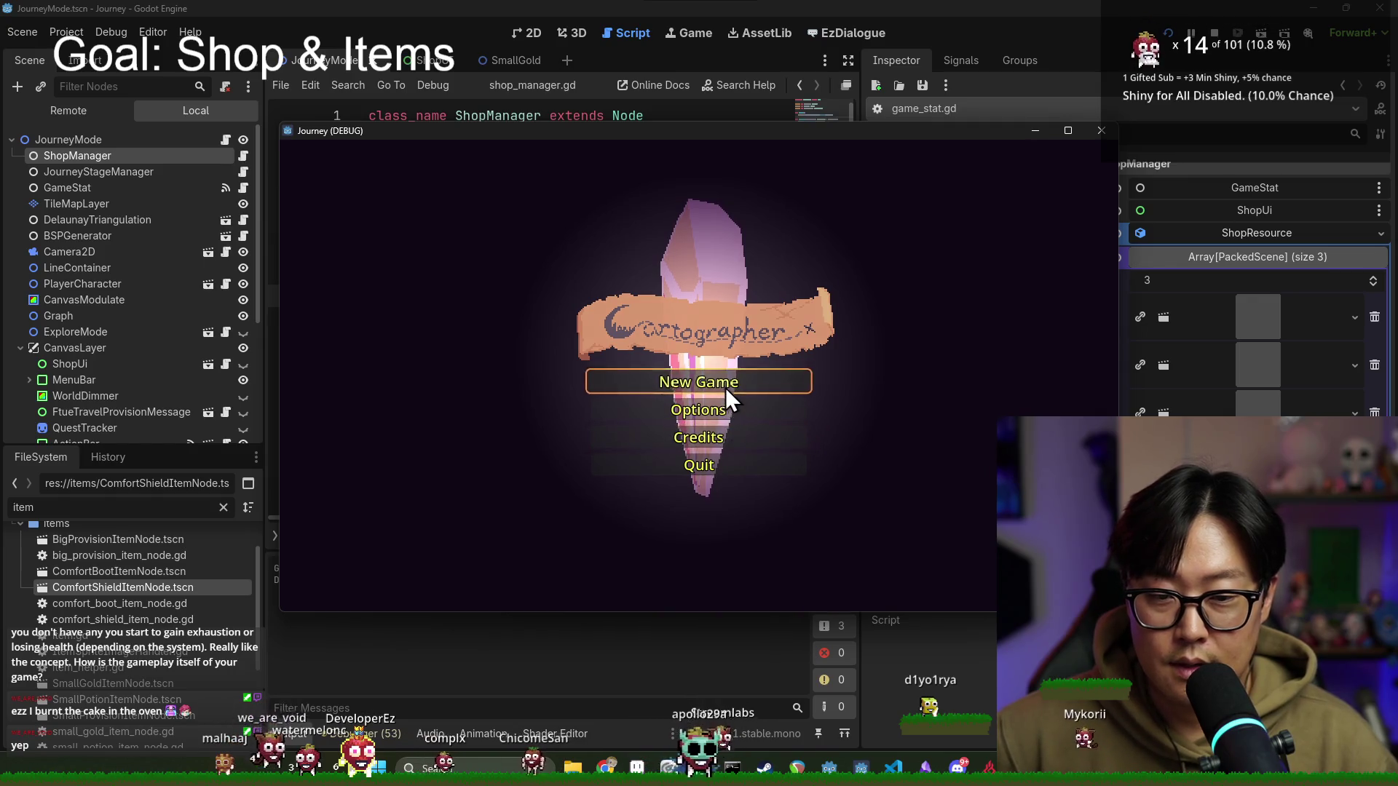
pyautogui.click(725, 387)
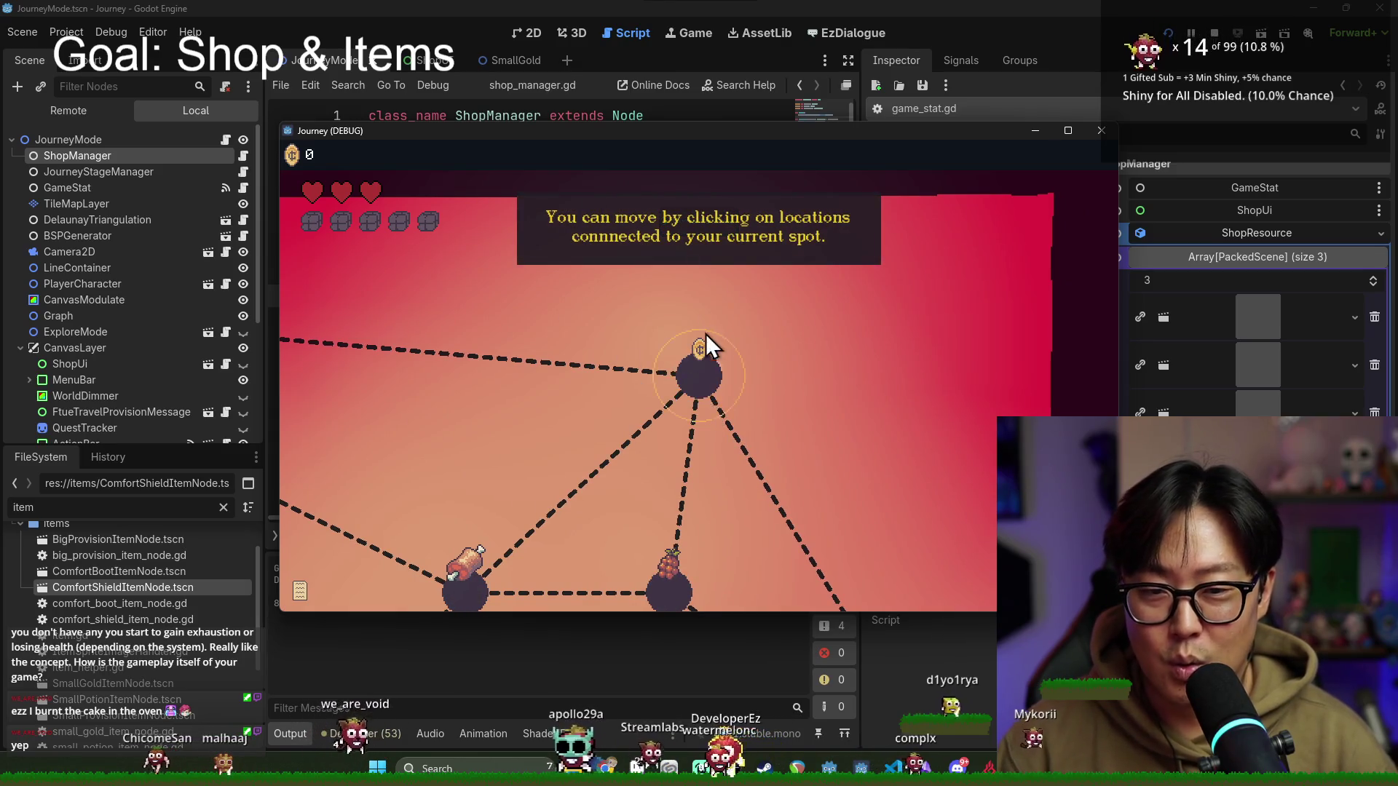
pyautogui.click(698, 364)
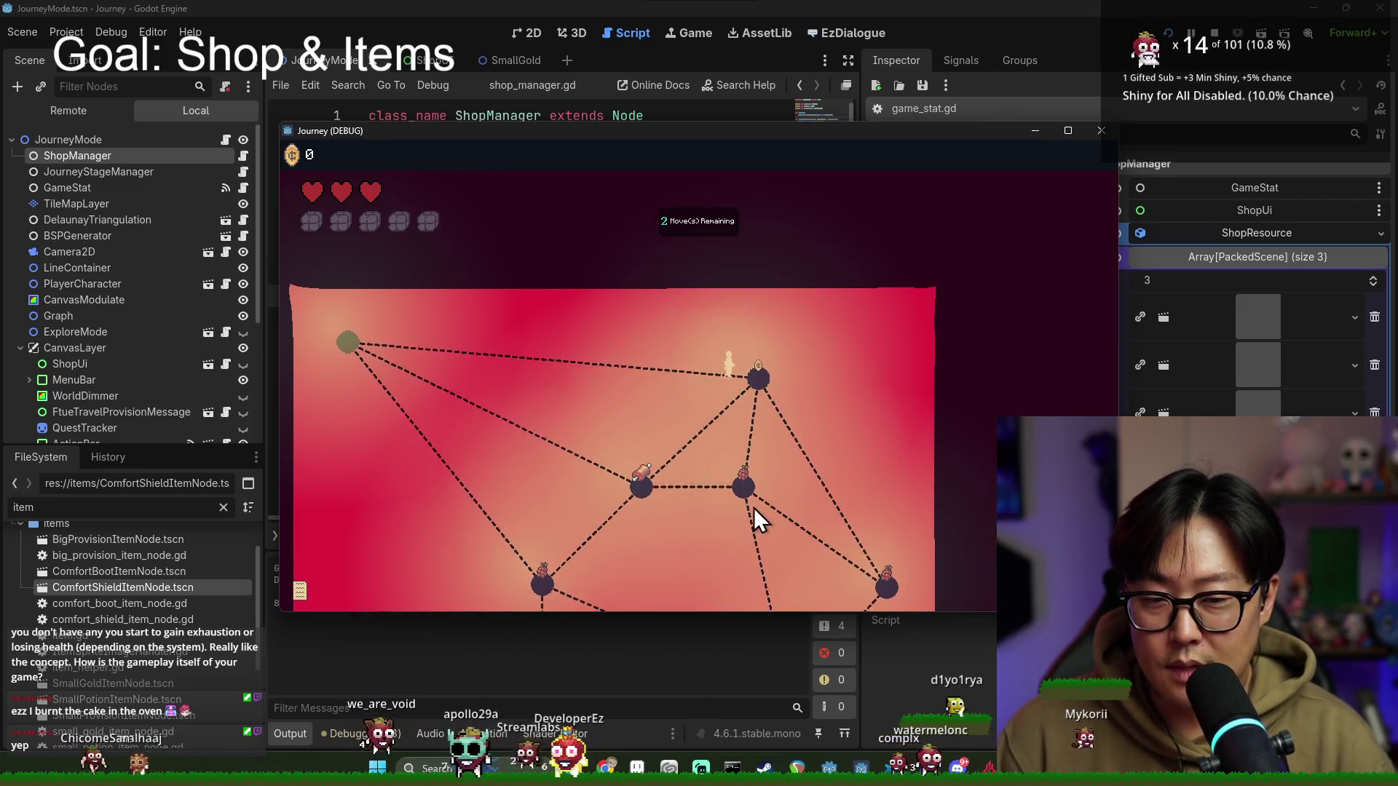
pyautogui.click(699, 325)
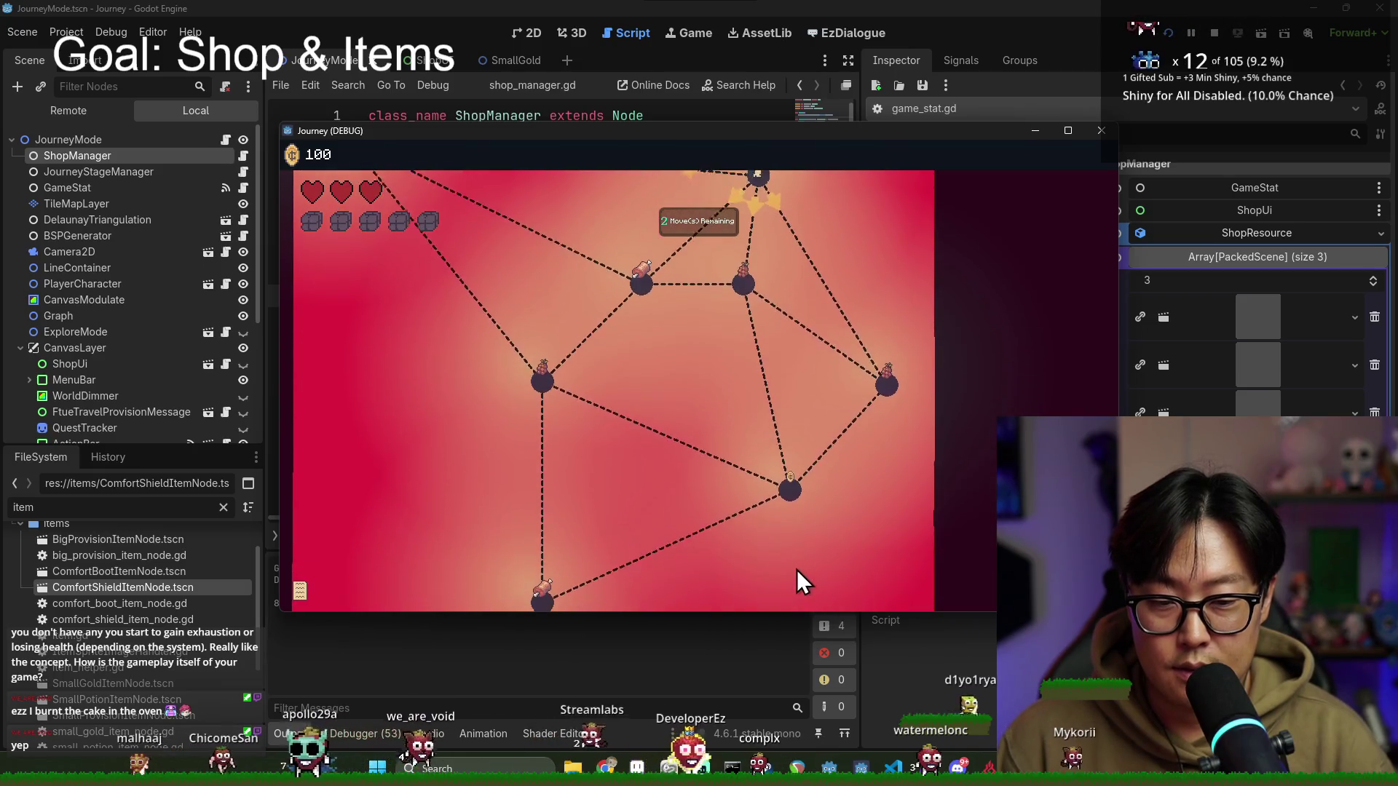
pyautogui.click(643, 397)
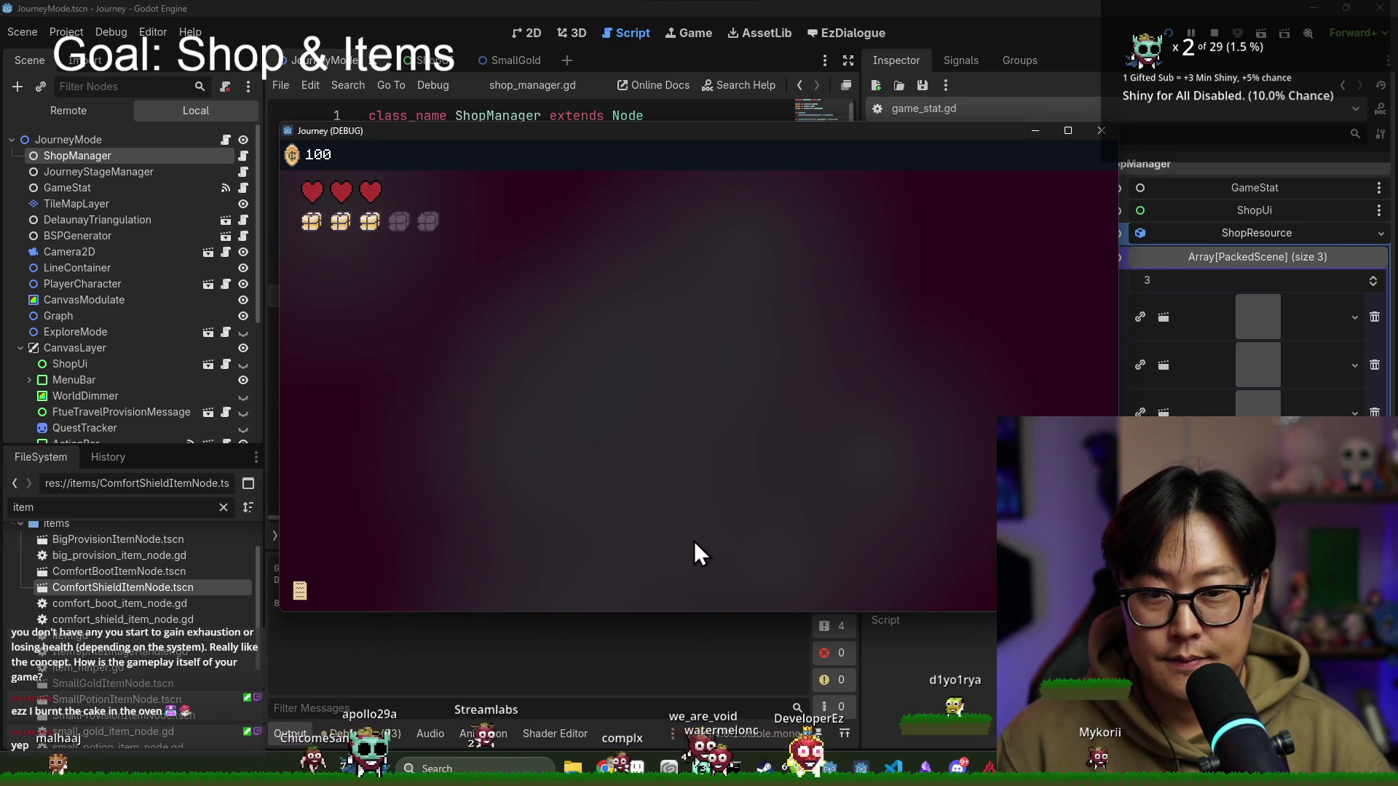
pyautogui.scroll(2, 565, 374)
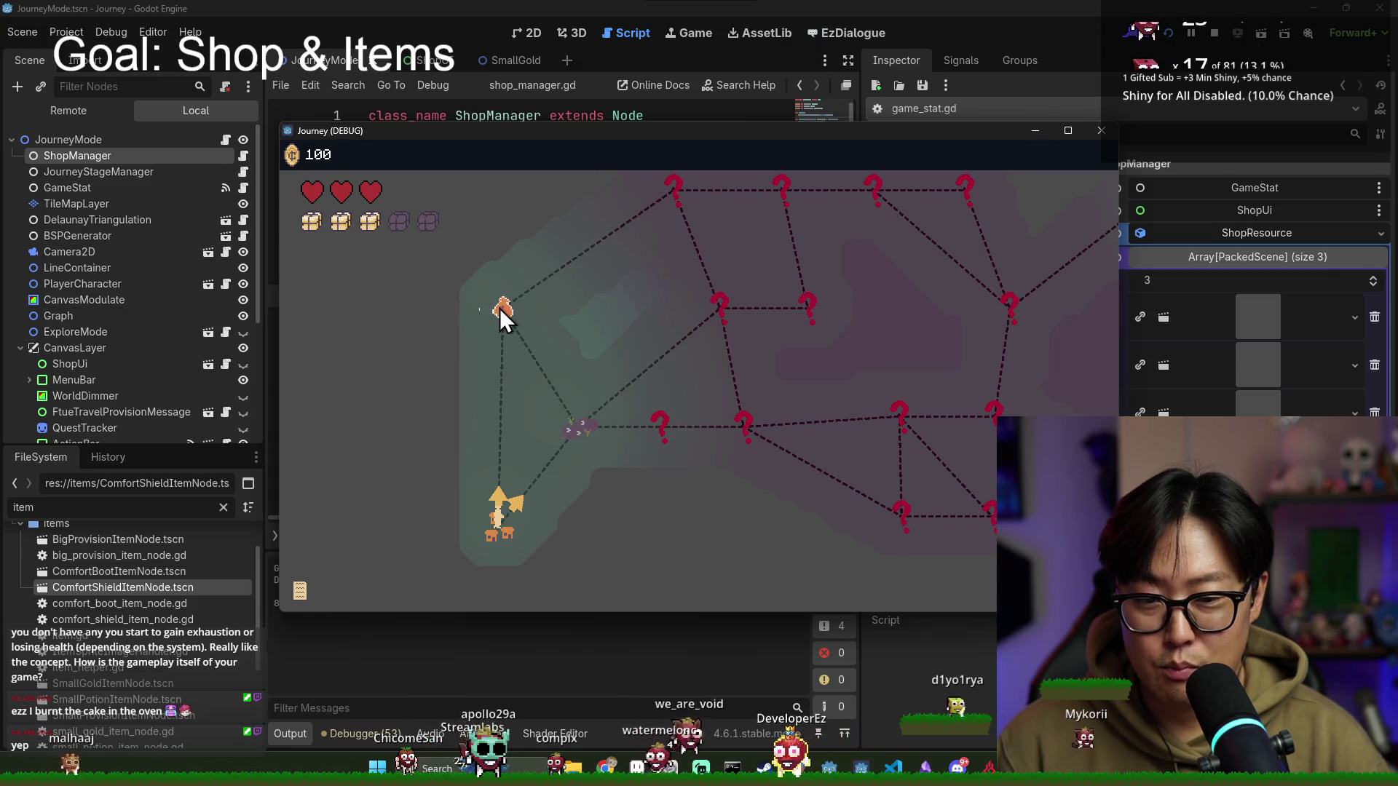
# Step: Travel from the start node, dismiss the provision message, and use up the node map's moves
pyautogui.click(580, 431)
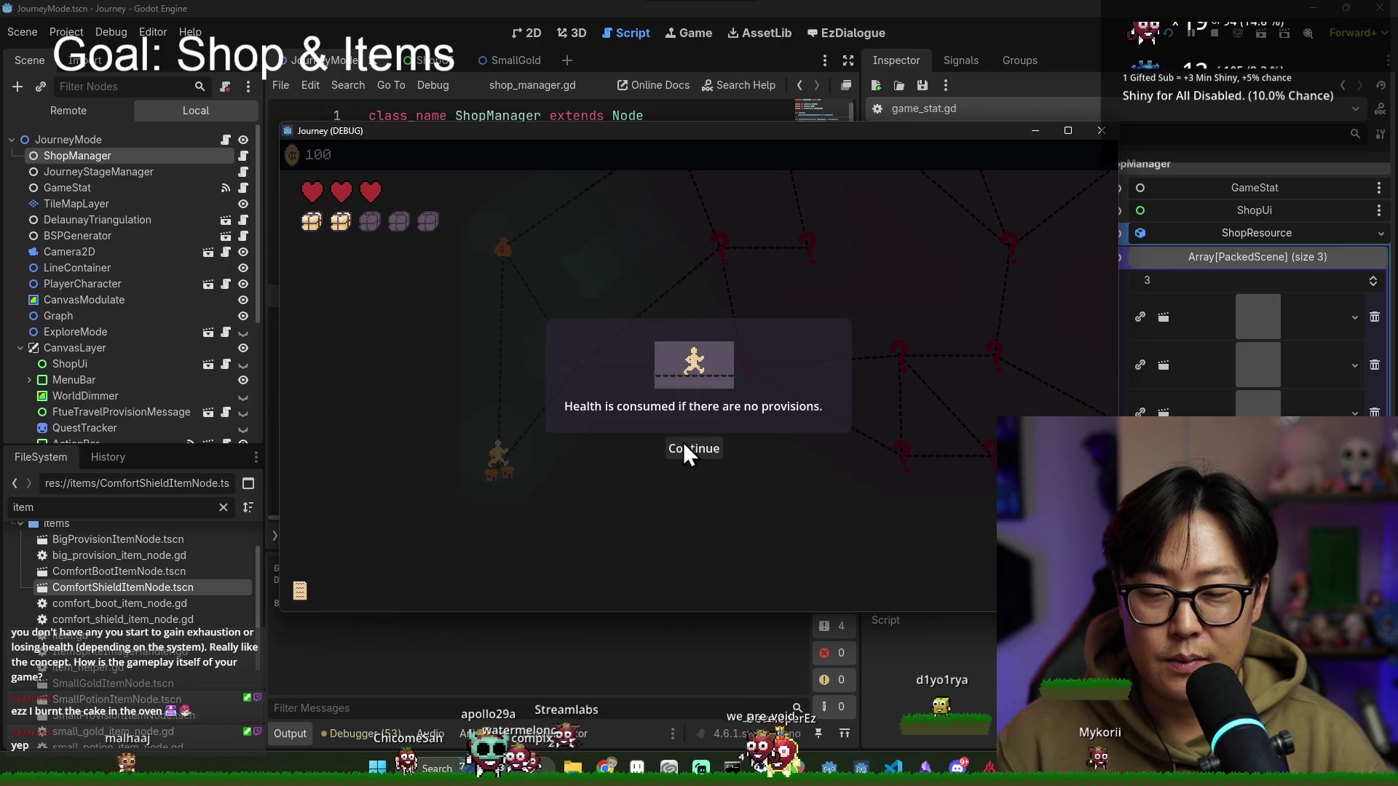
pyautogui.click(684, 447)
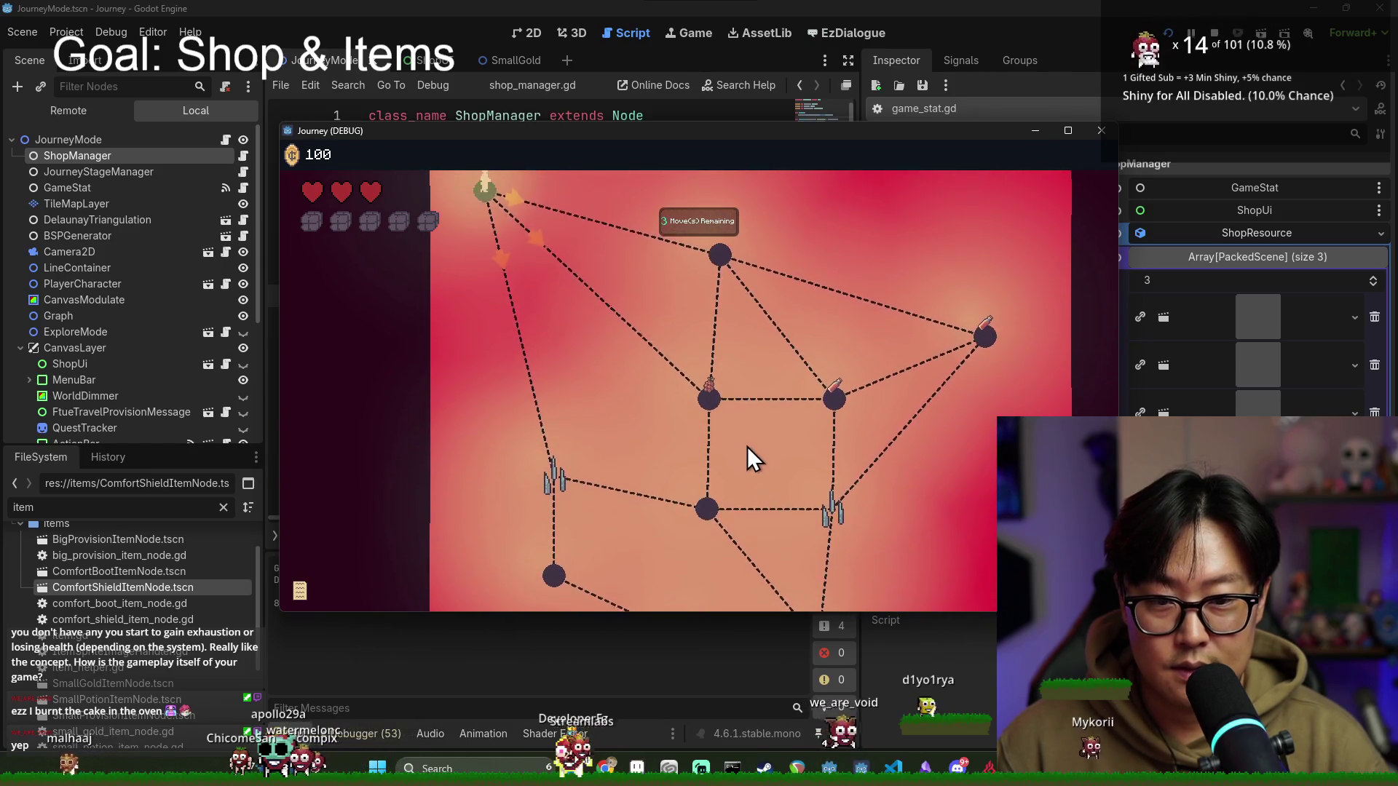
pyautogui.click(747, 447)
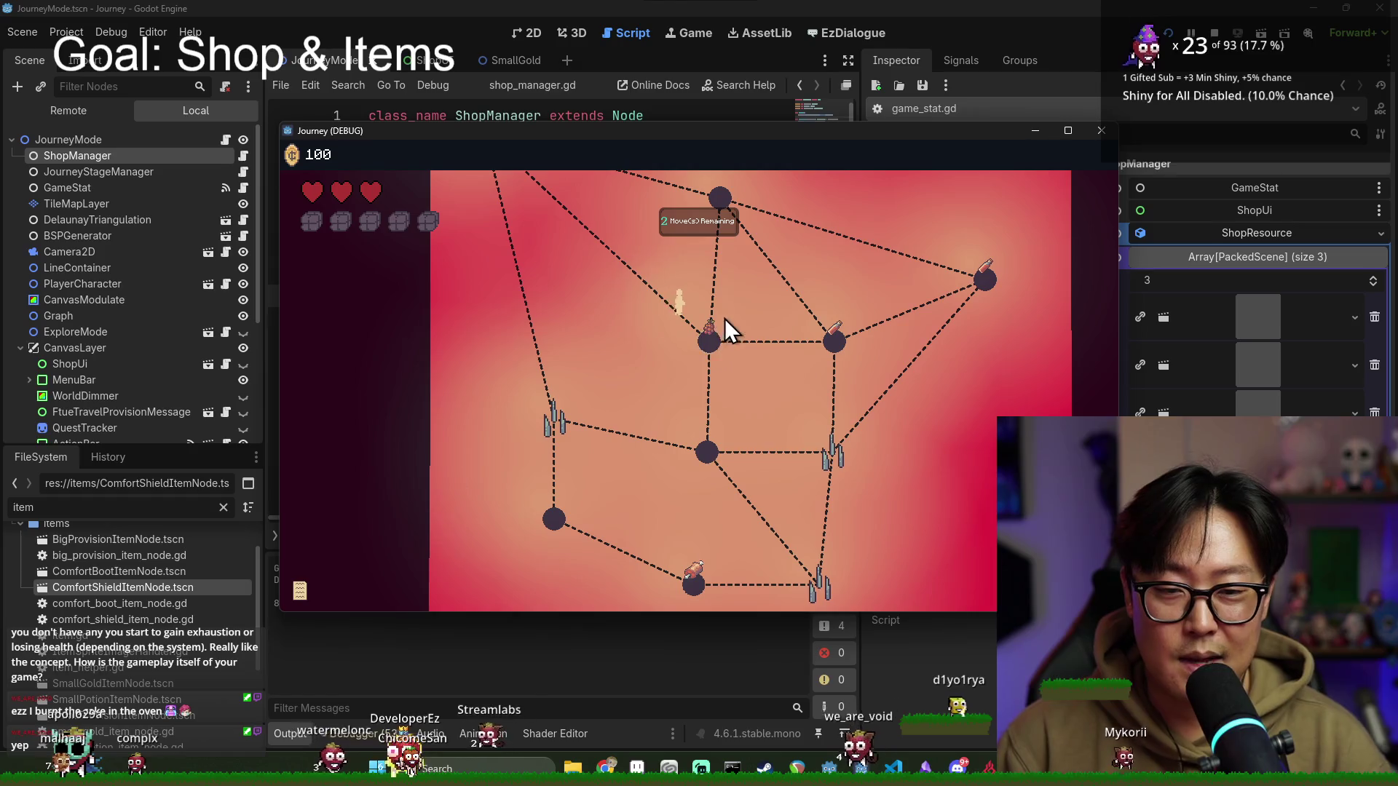
pyautogui.click(833, 340)
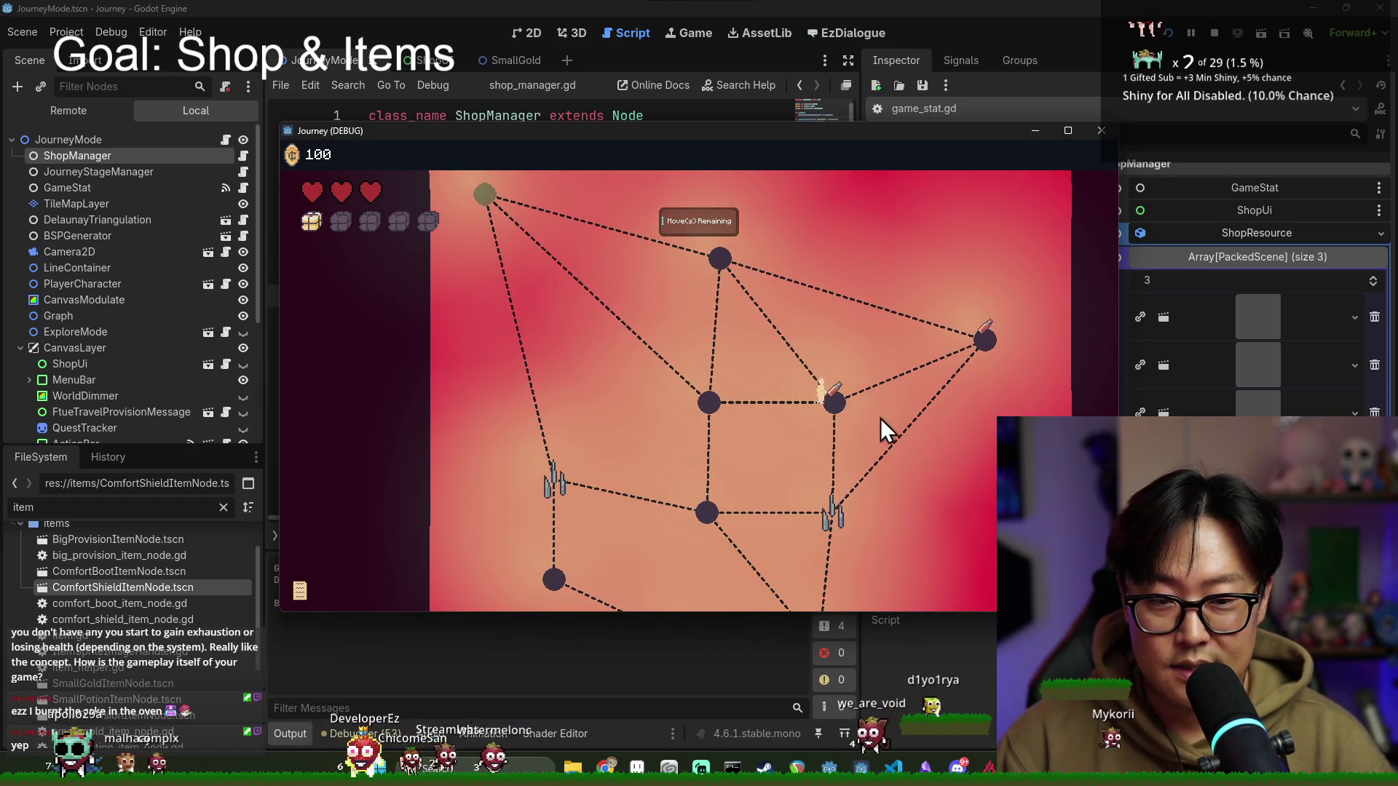
pyautogui.click(980, 342)
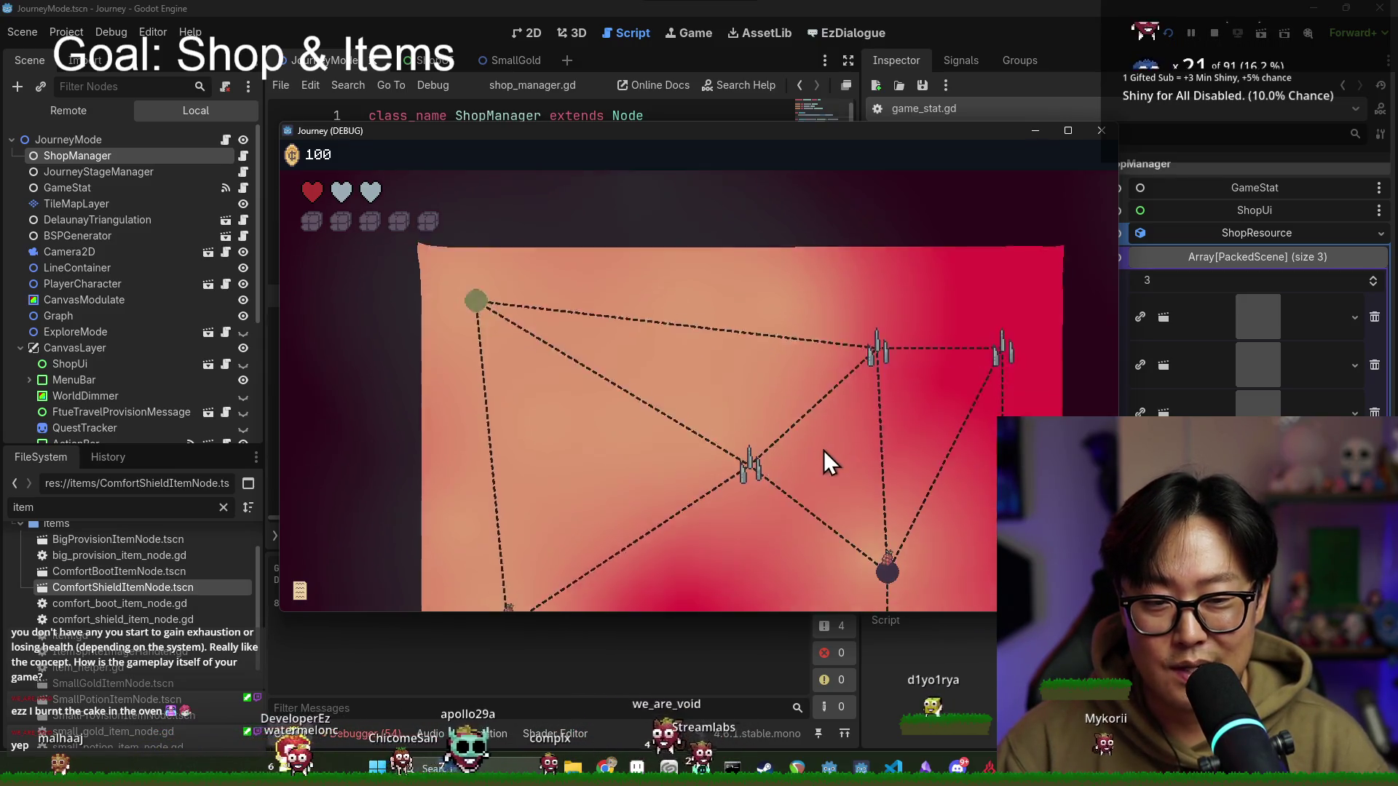
pyautogui.click(817, 448)
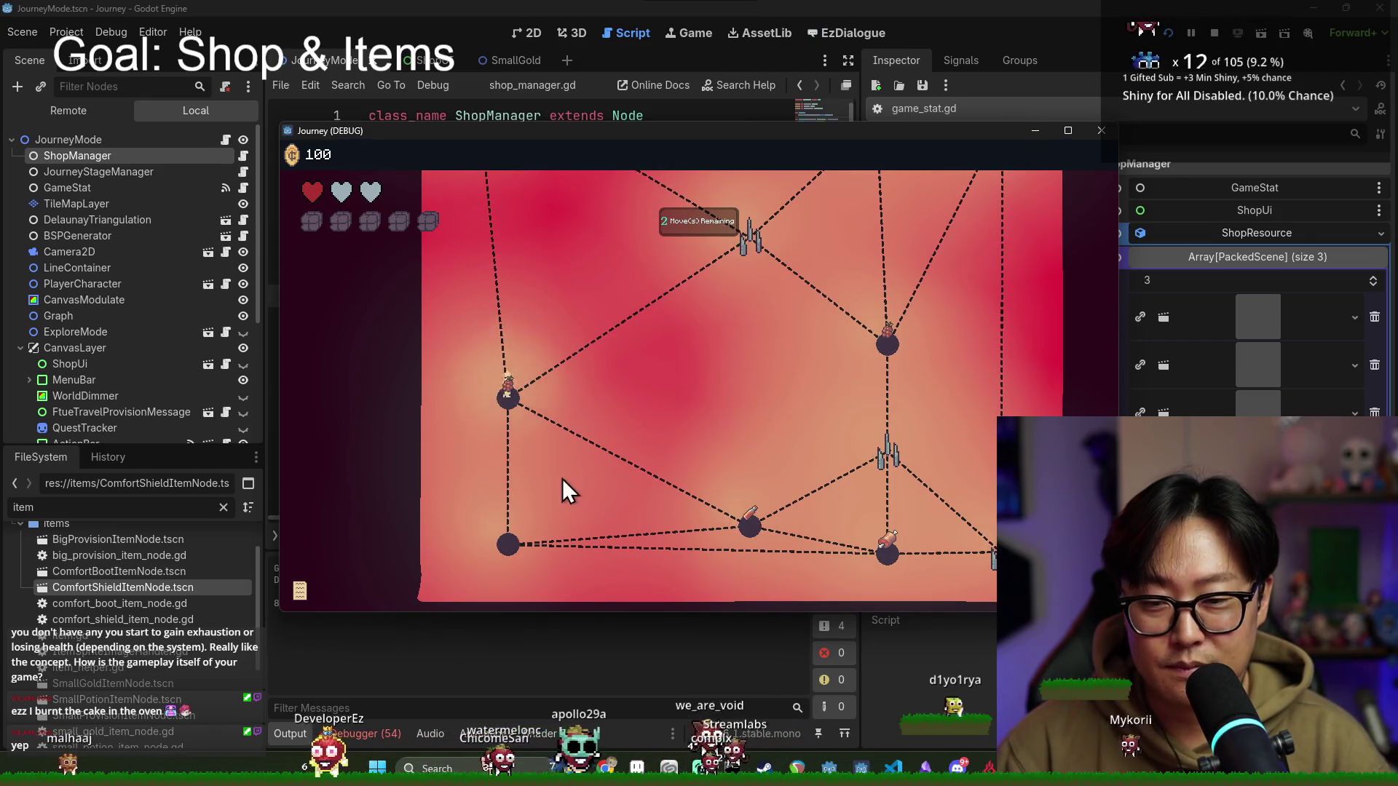
pyautogui.click(759, 529)
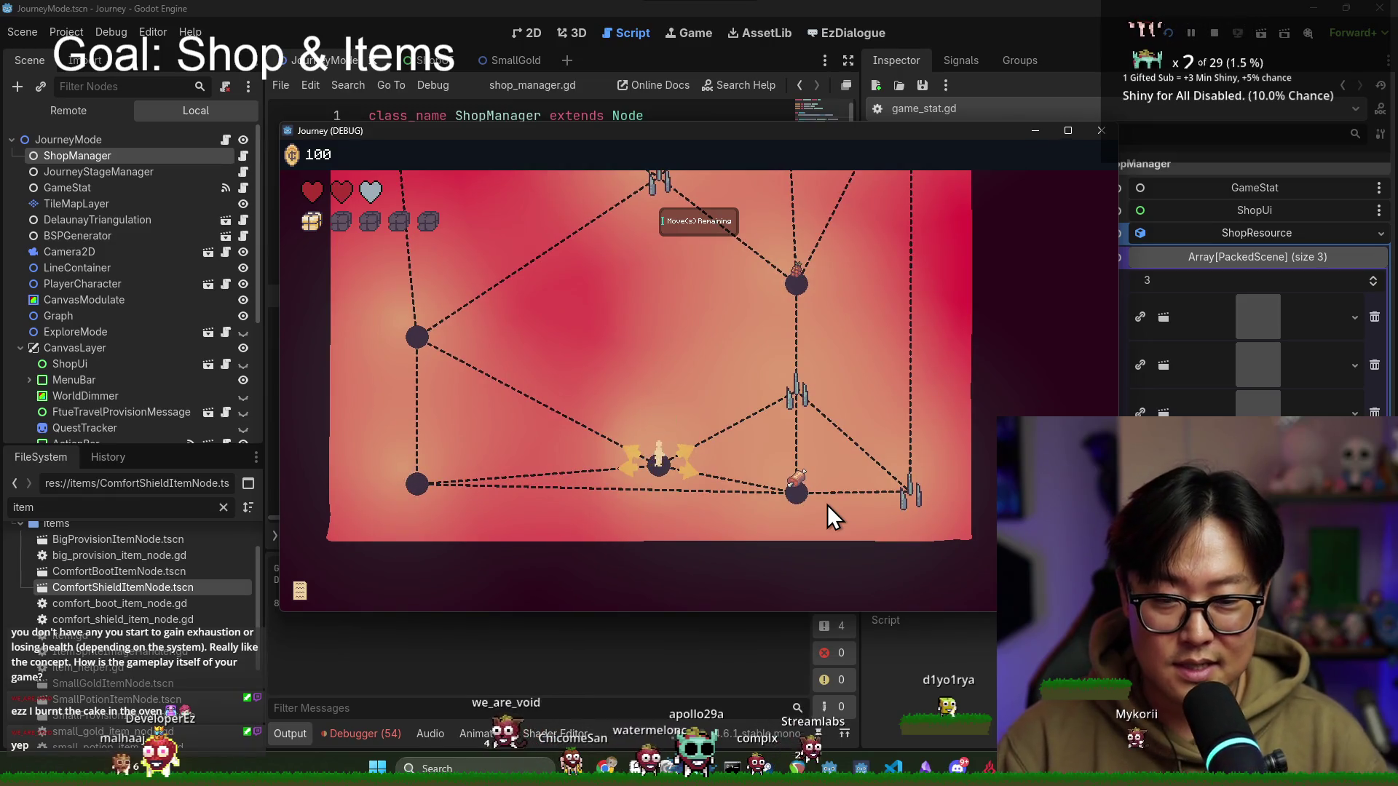
pyautogui.click(805, 496)
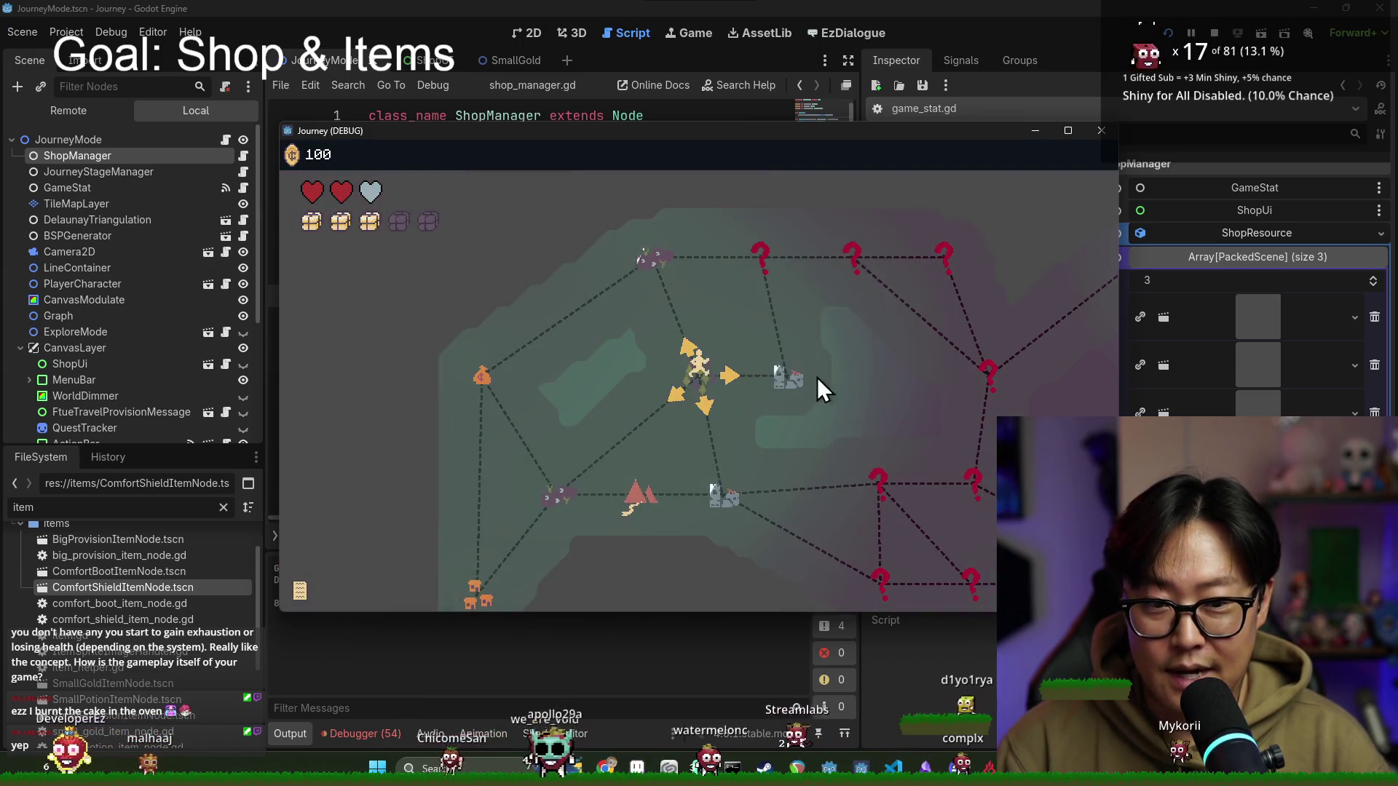
# Step: Travel to the castle node and spend its three moves on the left, top and next nodes
pyautogui.click(790, 382)
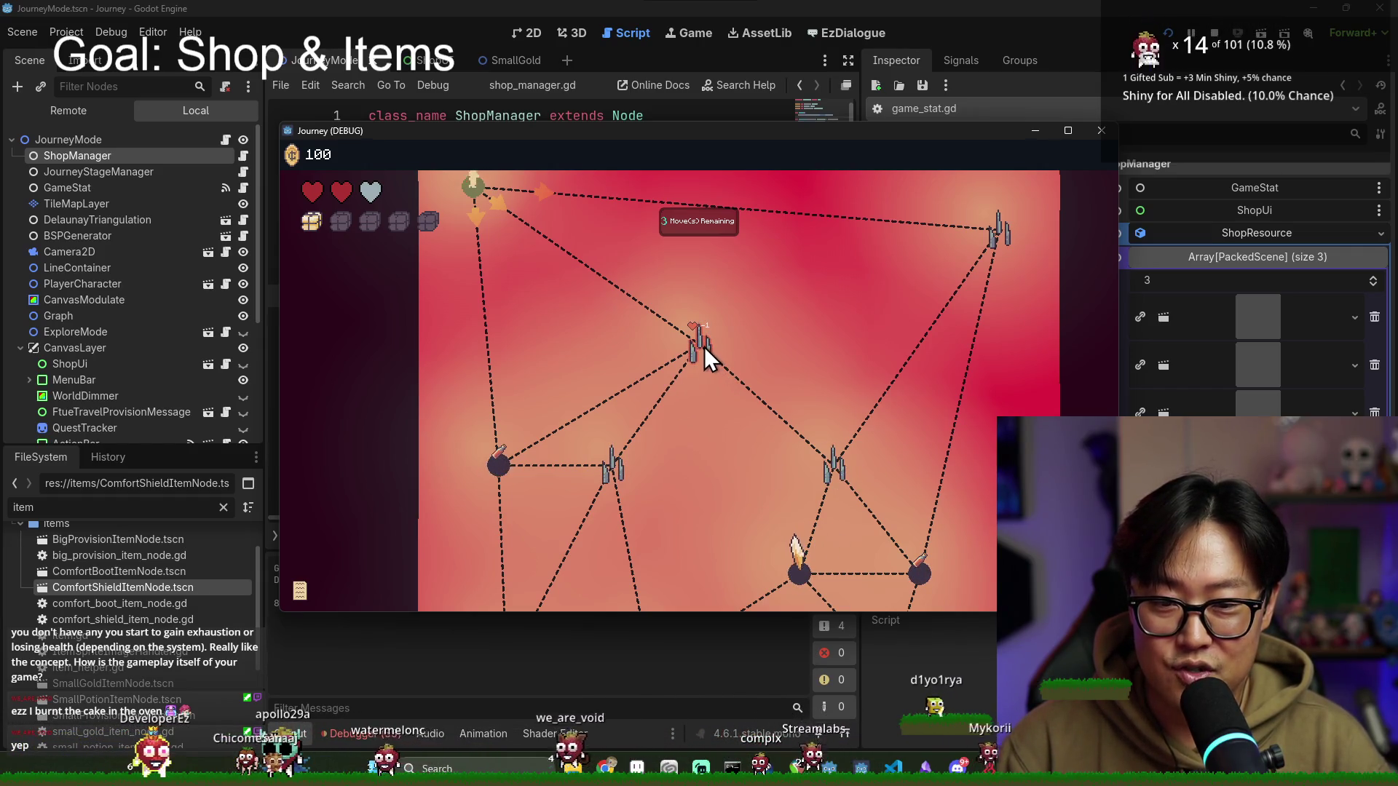
pyautogui.scroll(-3, 701, 349)
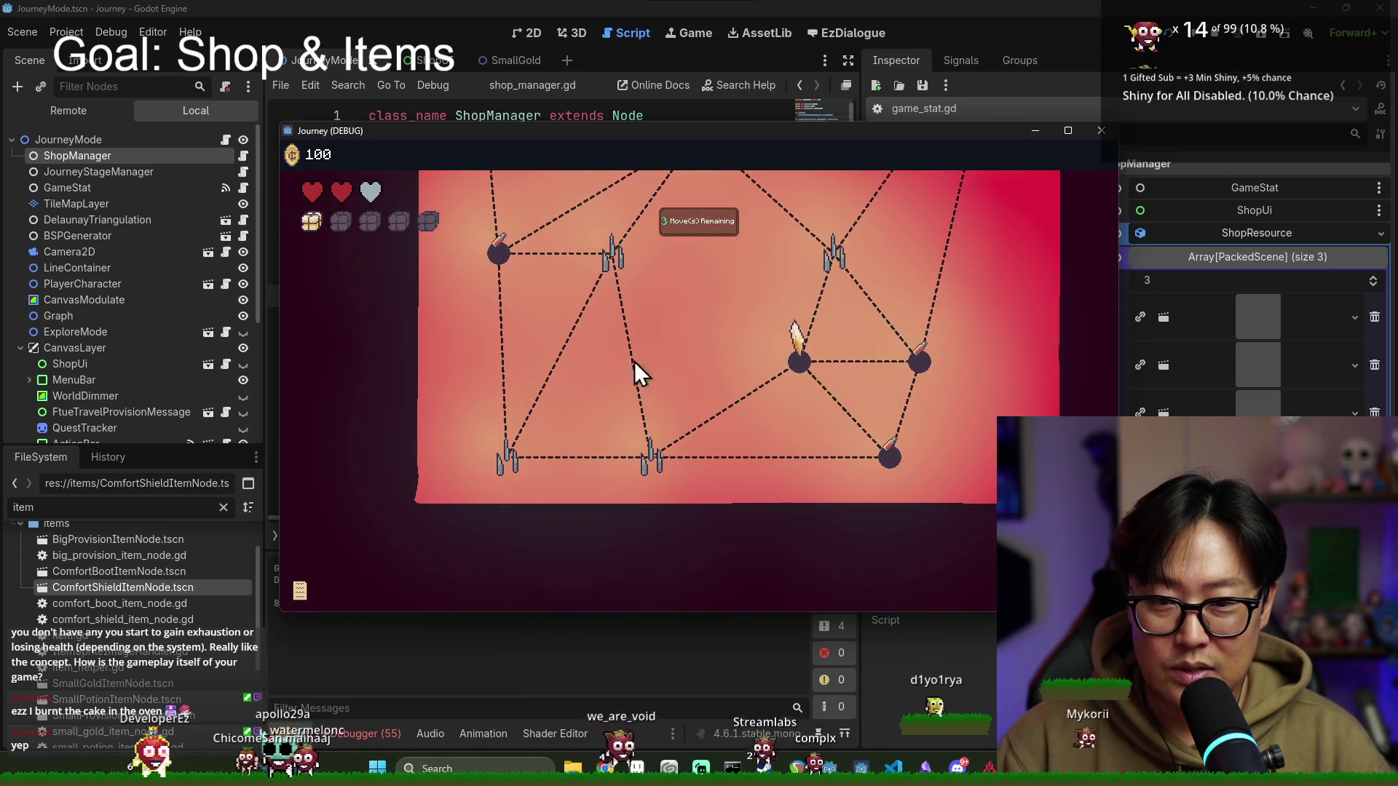
pyautogui.scroll(3, 790, 408)
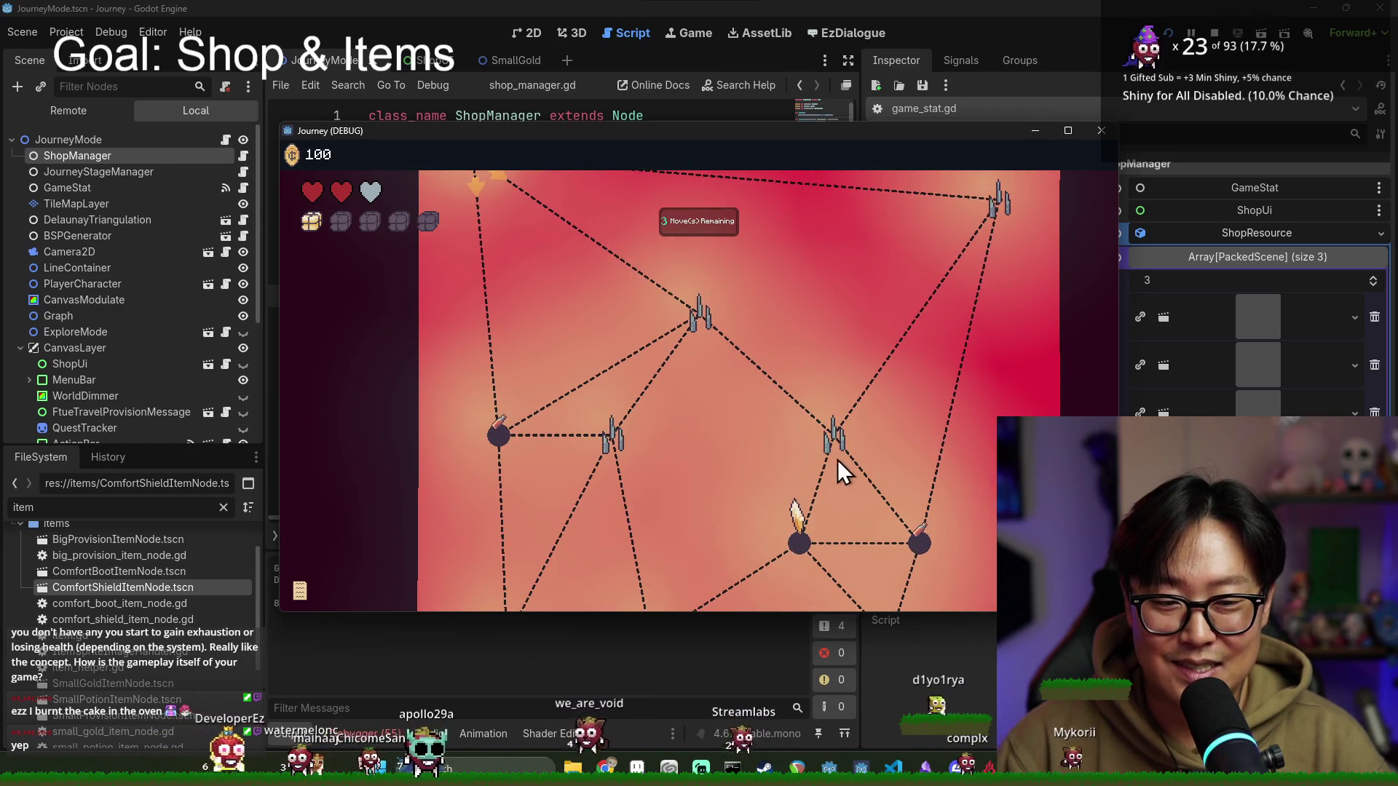
pyautogui.click(506, 439)
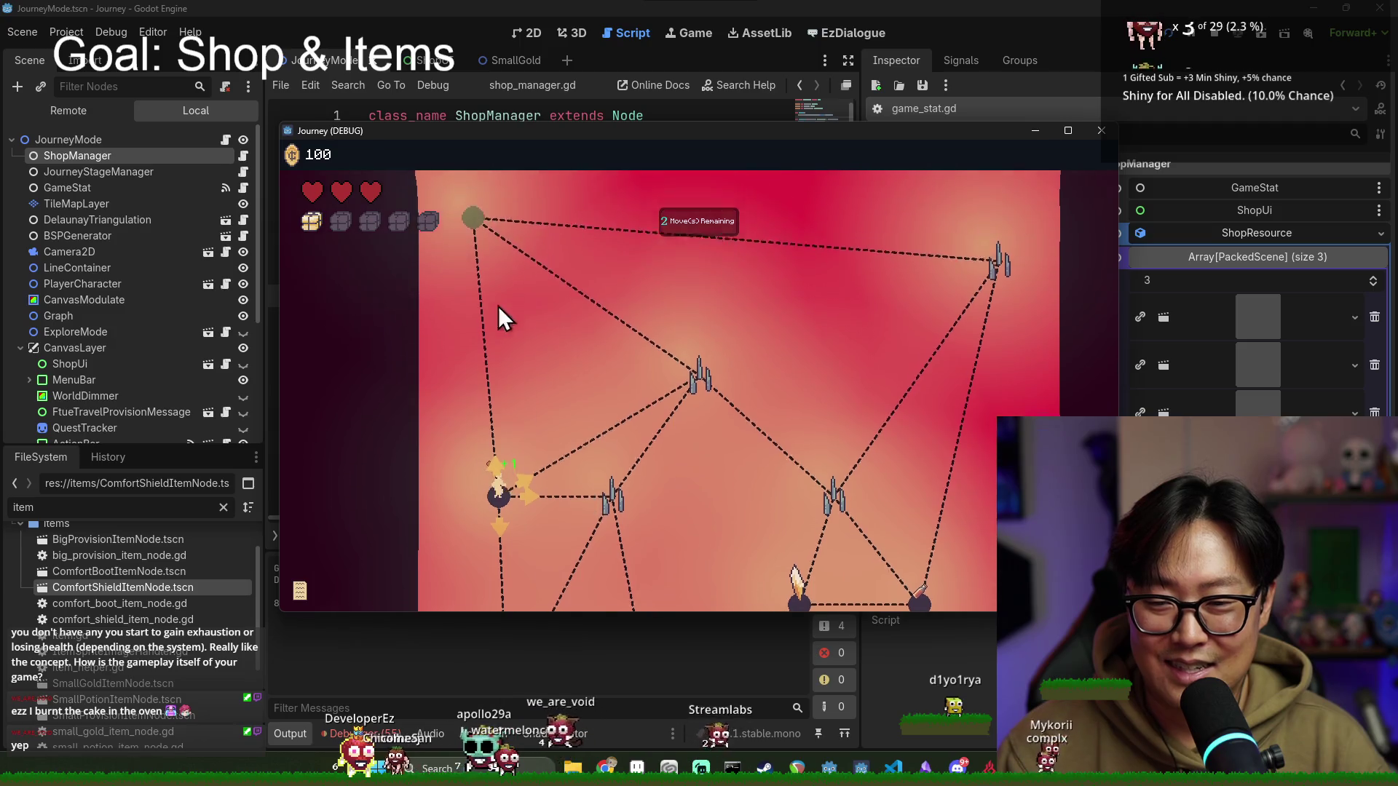
pyautogui.click(497, 305)
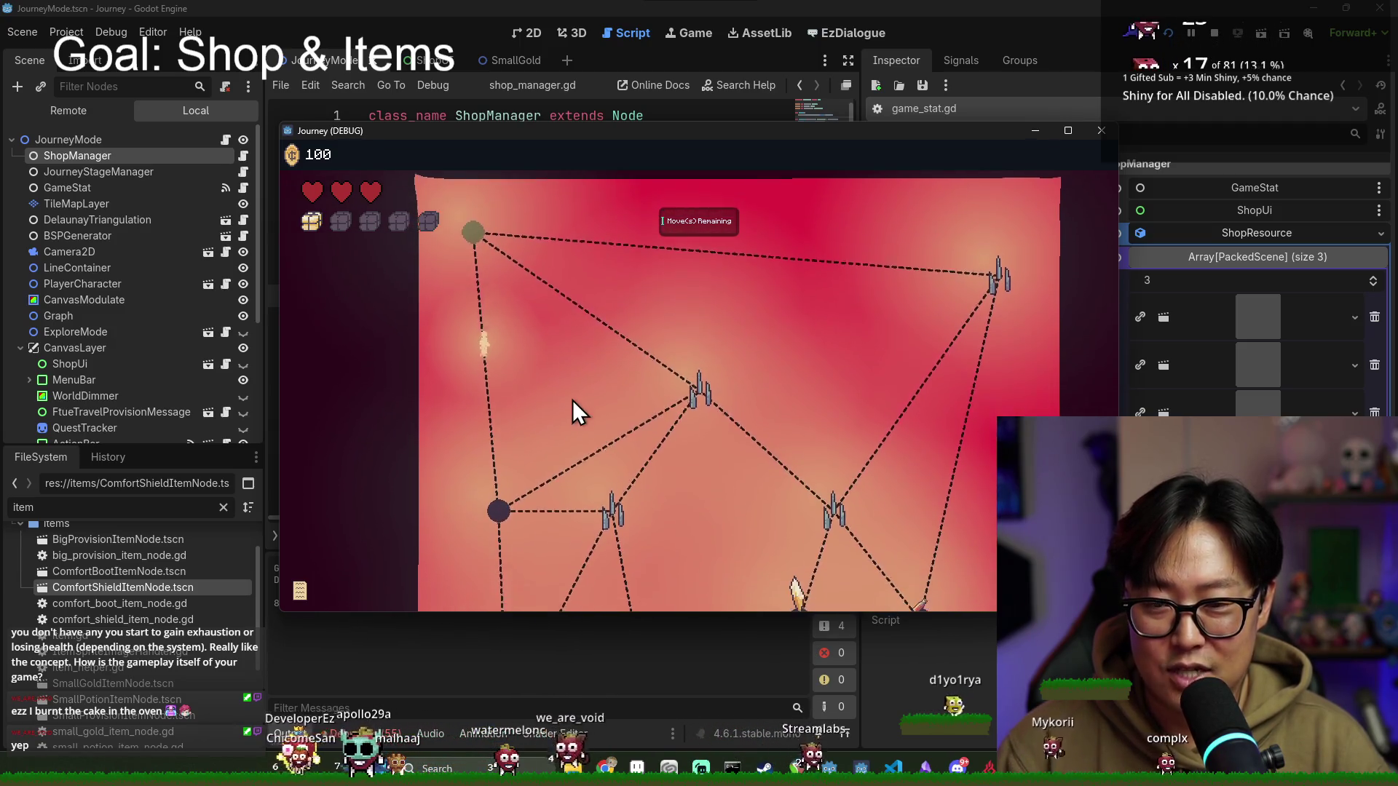
pyautogui.click(496, 504)
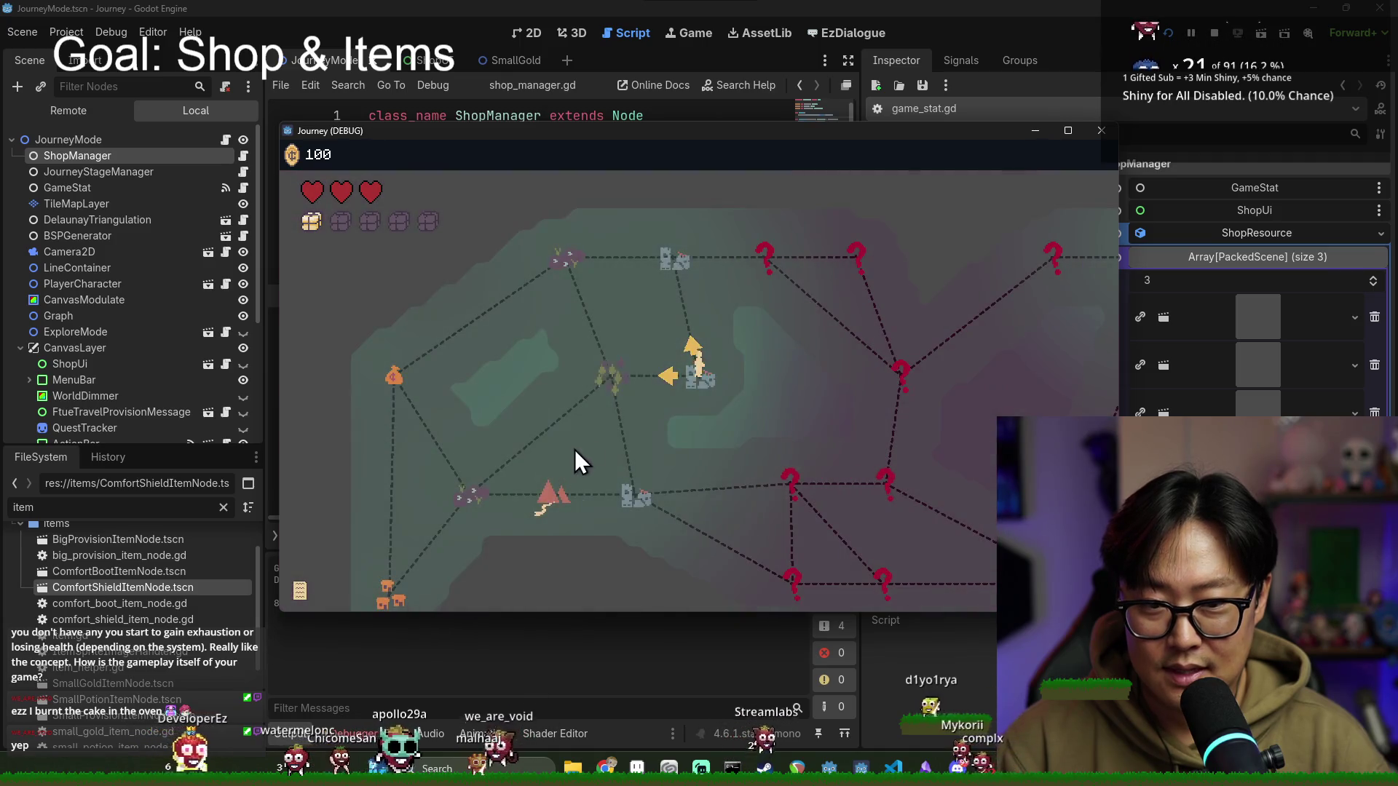
# Step: Travel to the upper ruin node and walk to the right node, then down
pyautogui.click(681, 267)
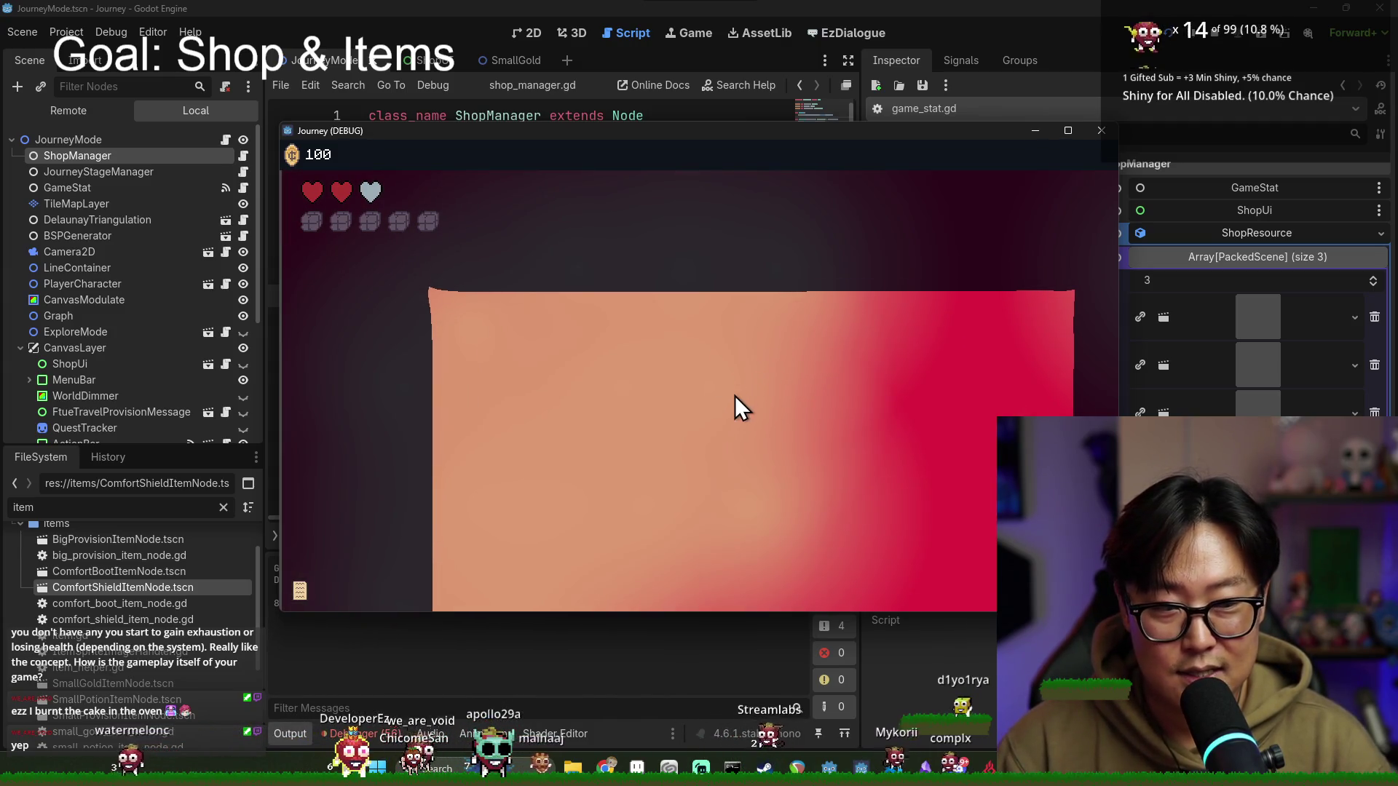
pyautogui.scroll(-3, 727, 374)
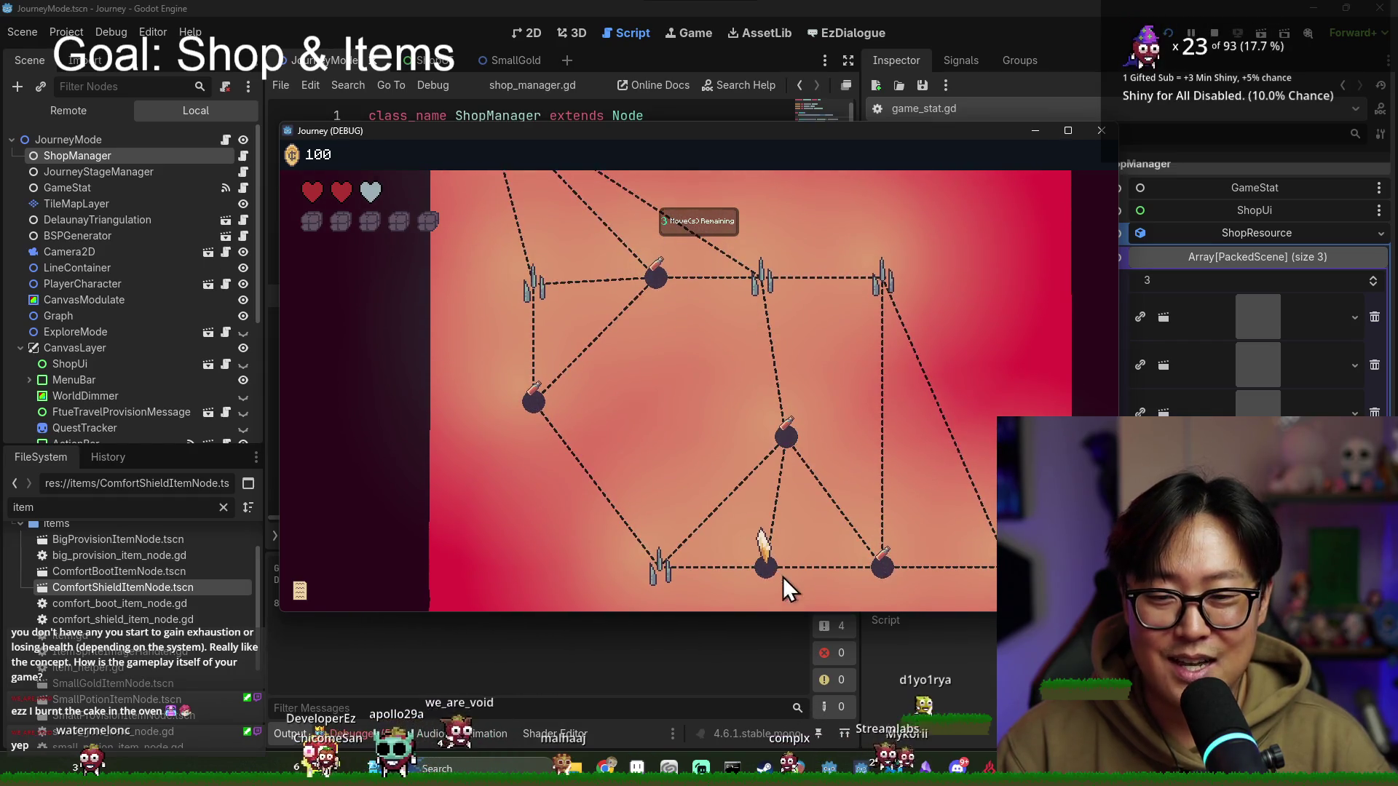
pyautogui.scroll(2, 721, 493)
pyautogui.scroll(-2, 667, 438)
pyautogui.scroll(3, 764, 473)
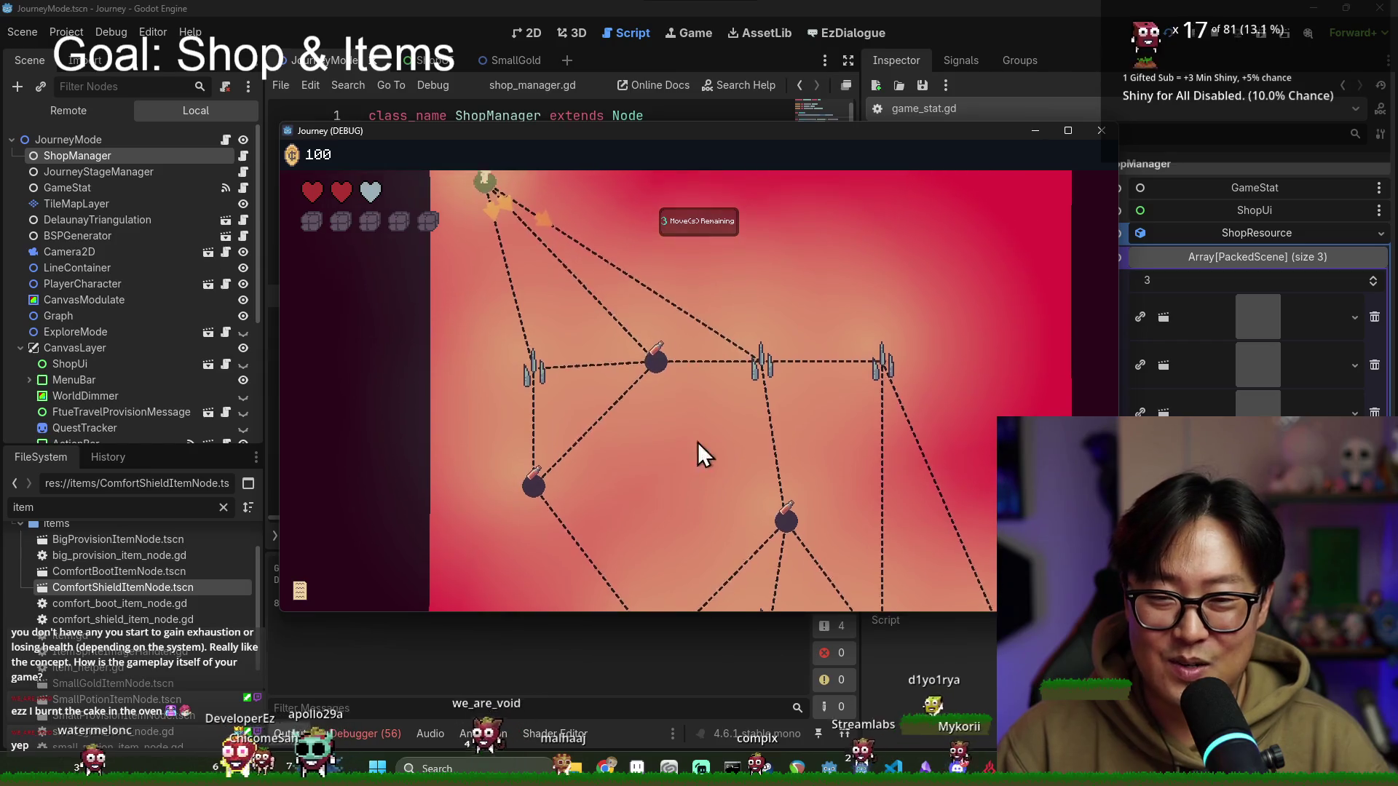
pyautogui.scroll(-3, 732, 462)
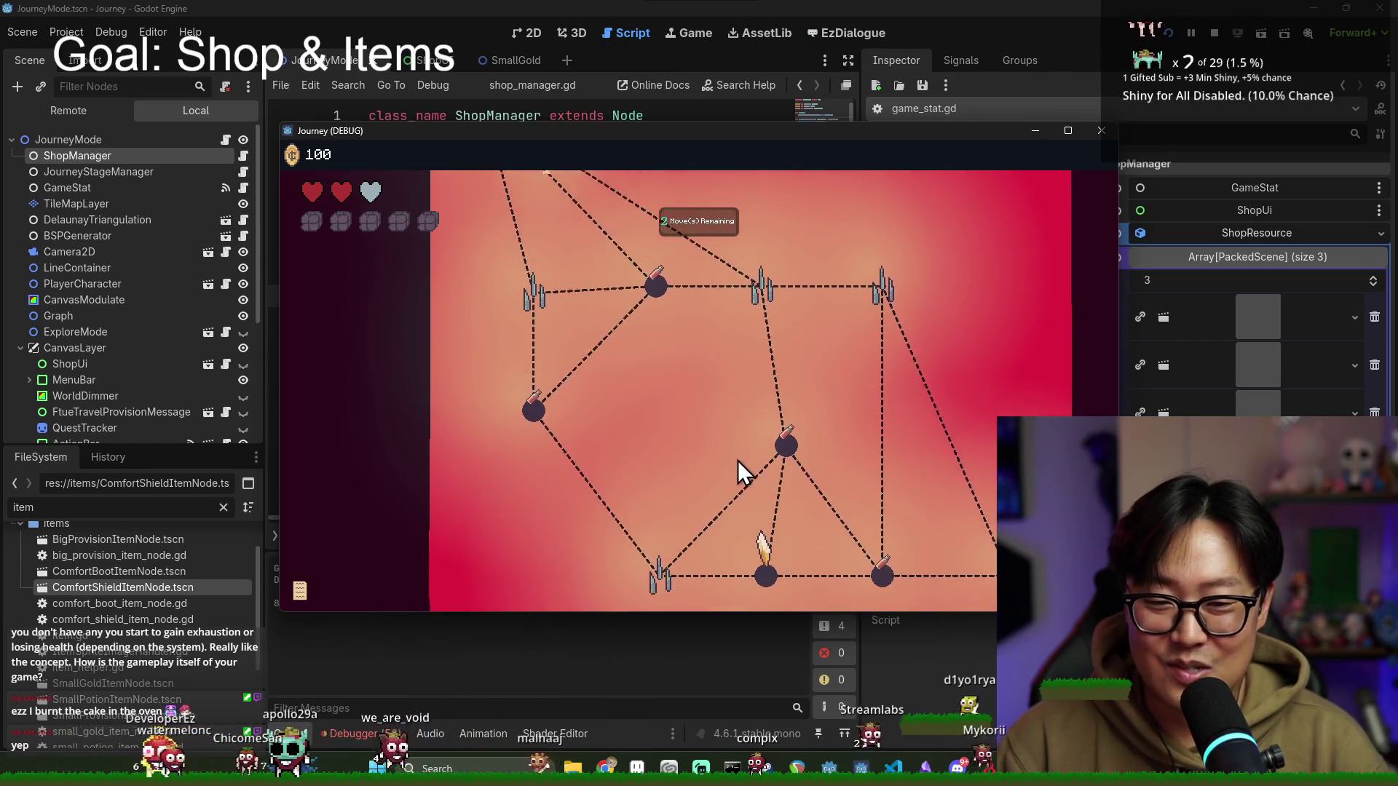
pyautogui.click(762, 283)
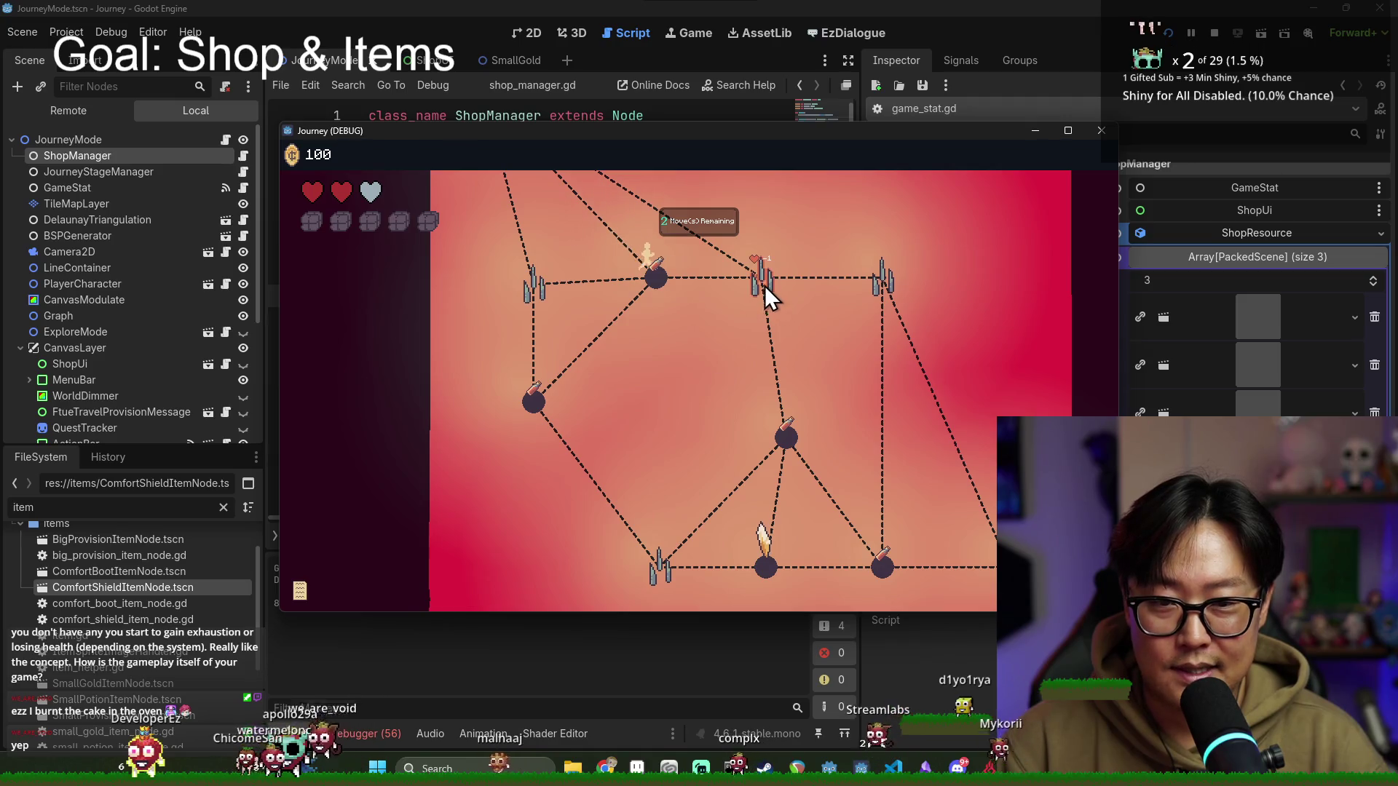
pyautogui.click(784, 437)
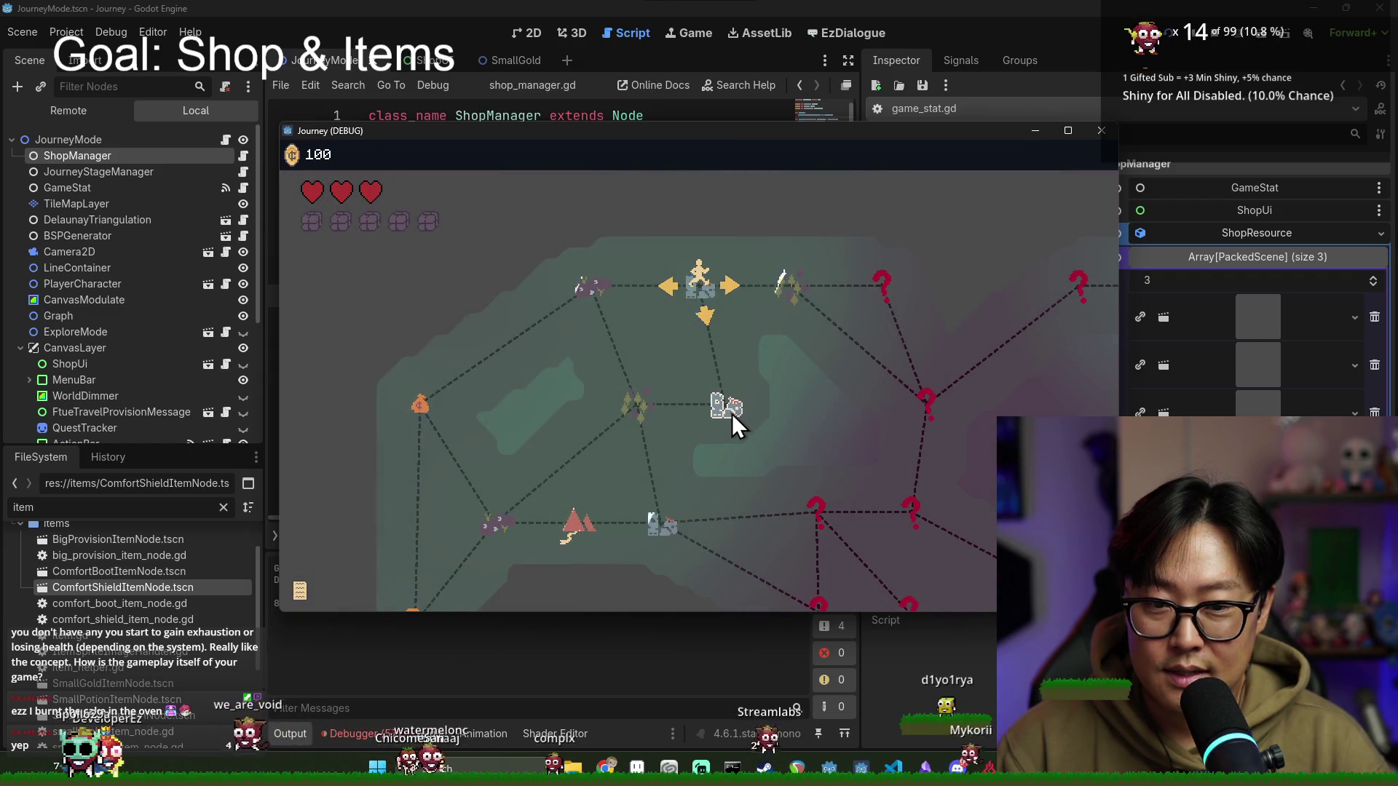
# Step: Move on, dismiss the Search popup, and spend the remaining moves until none are left
pyautogui.click(730, 412)
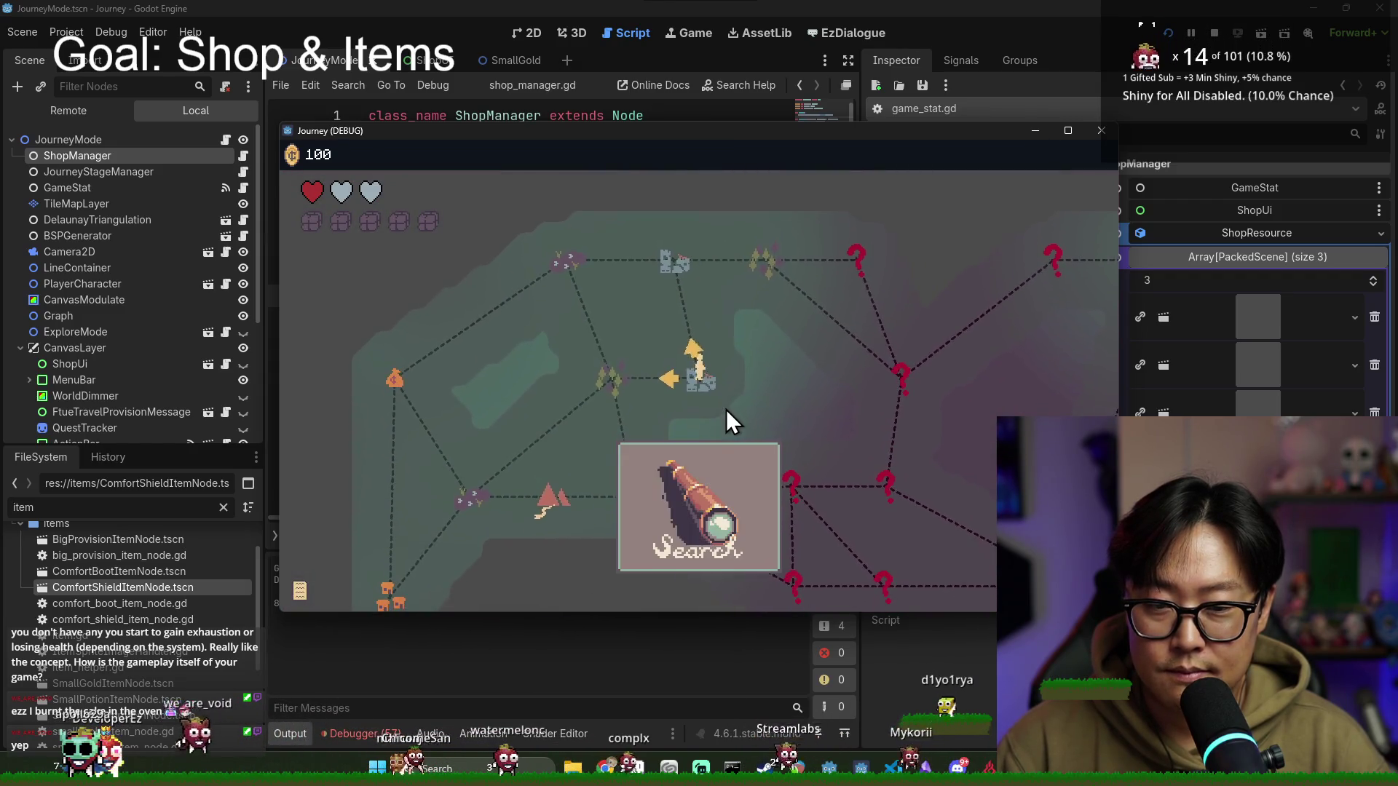
pyautogui.click(697, 496)
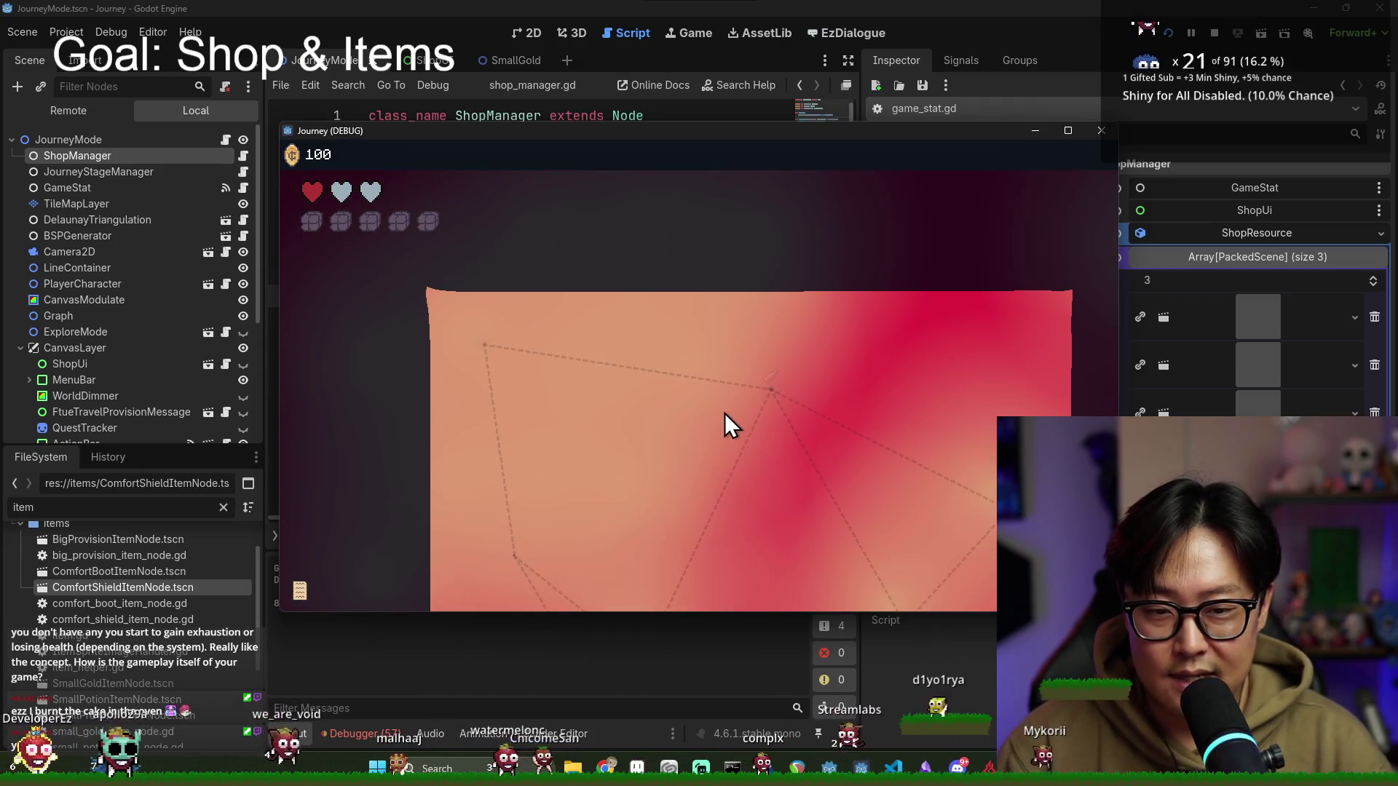
pyautogui.click(682, 264)
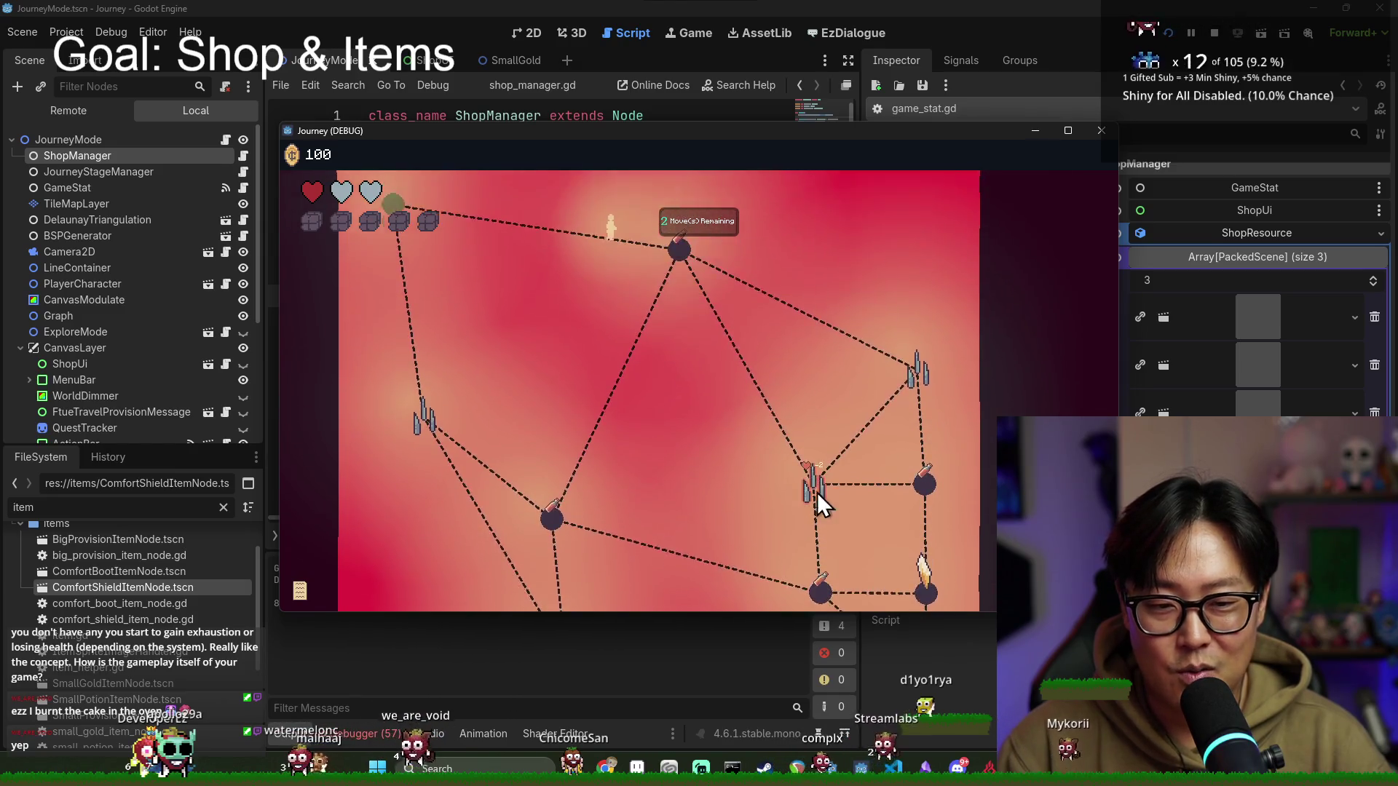
pyautogui.click(558, 533)
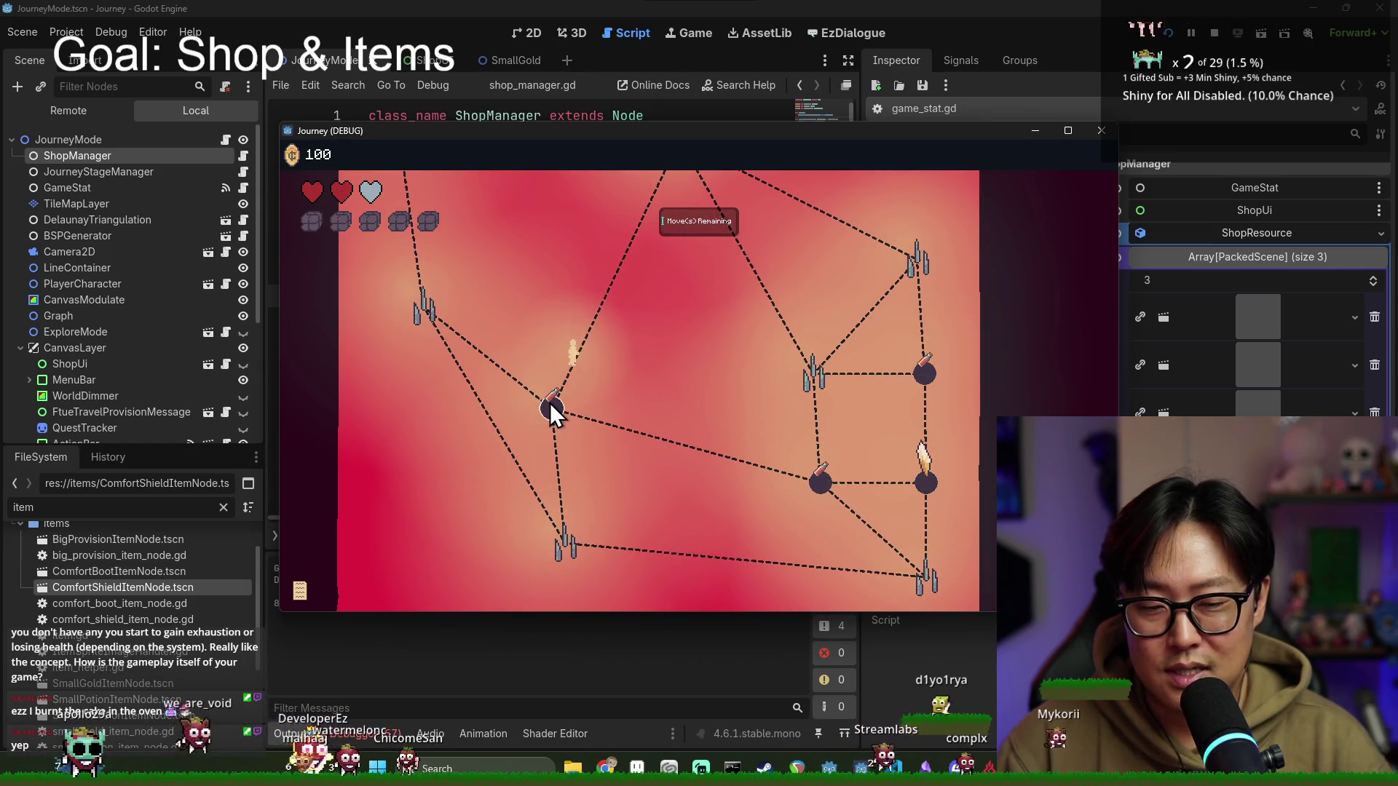
pyautogui.click(815, 484)
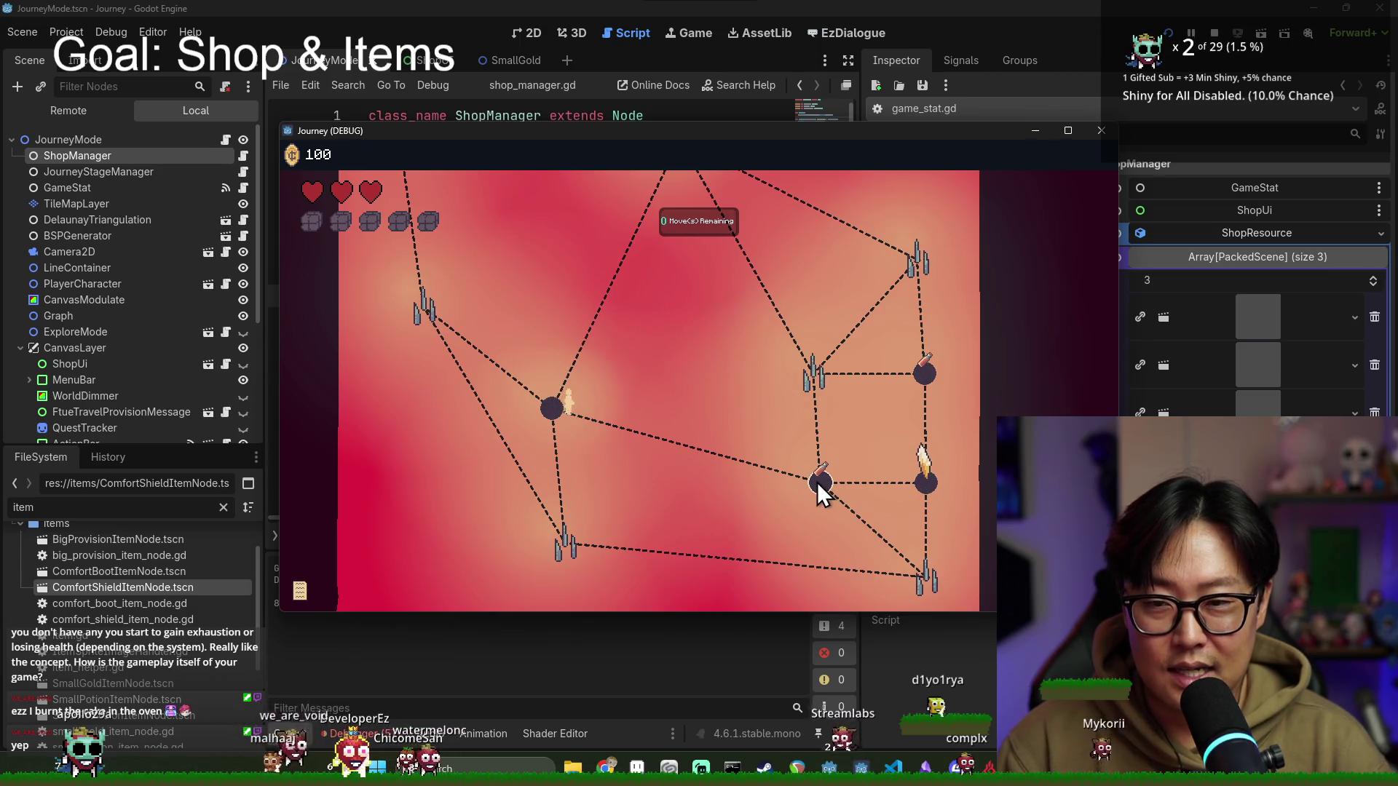